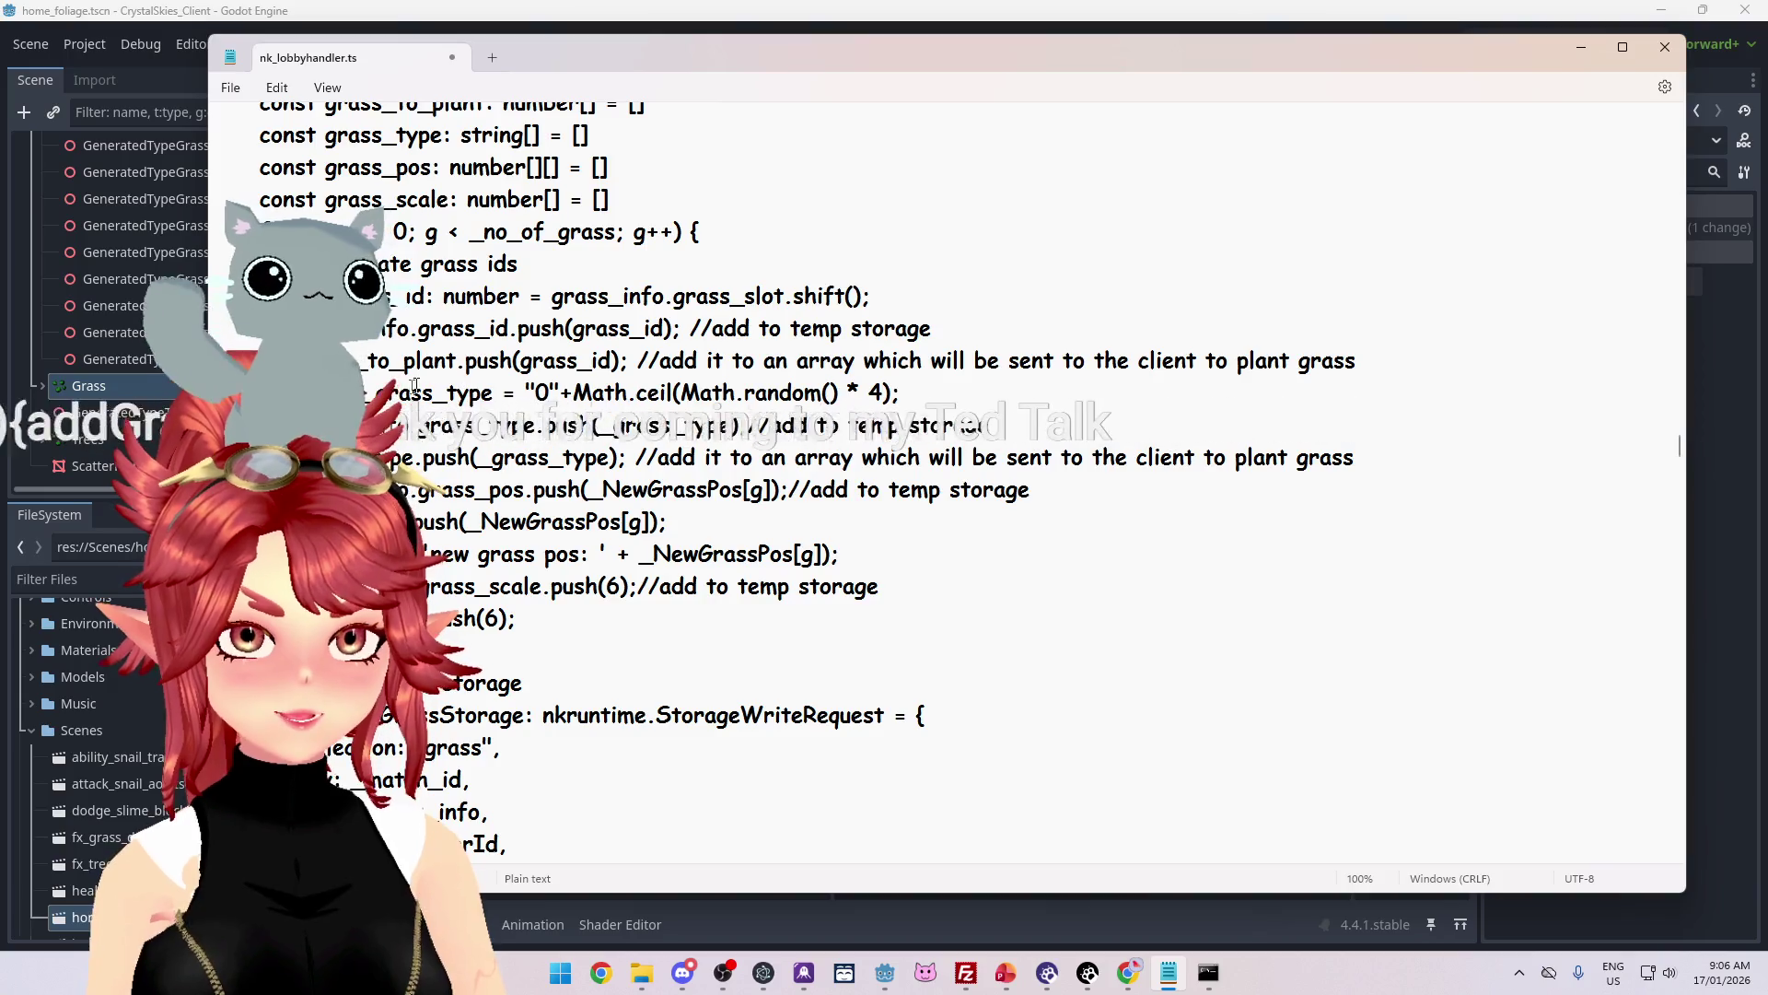
# Step: Select the grass_to_plant push call and the send-grass-to-client comment in nk_lobbyhandler.ts
pyautogui.doubleClick(450, 360)
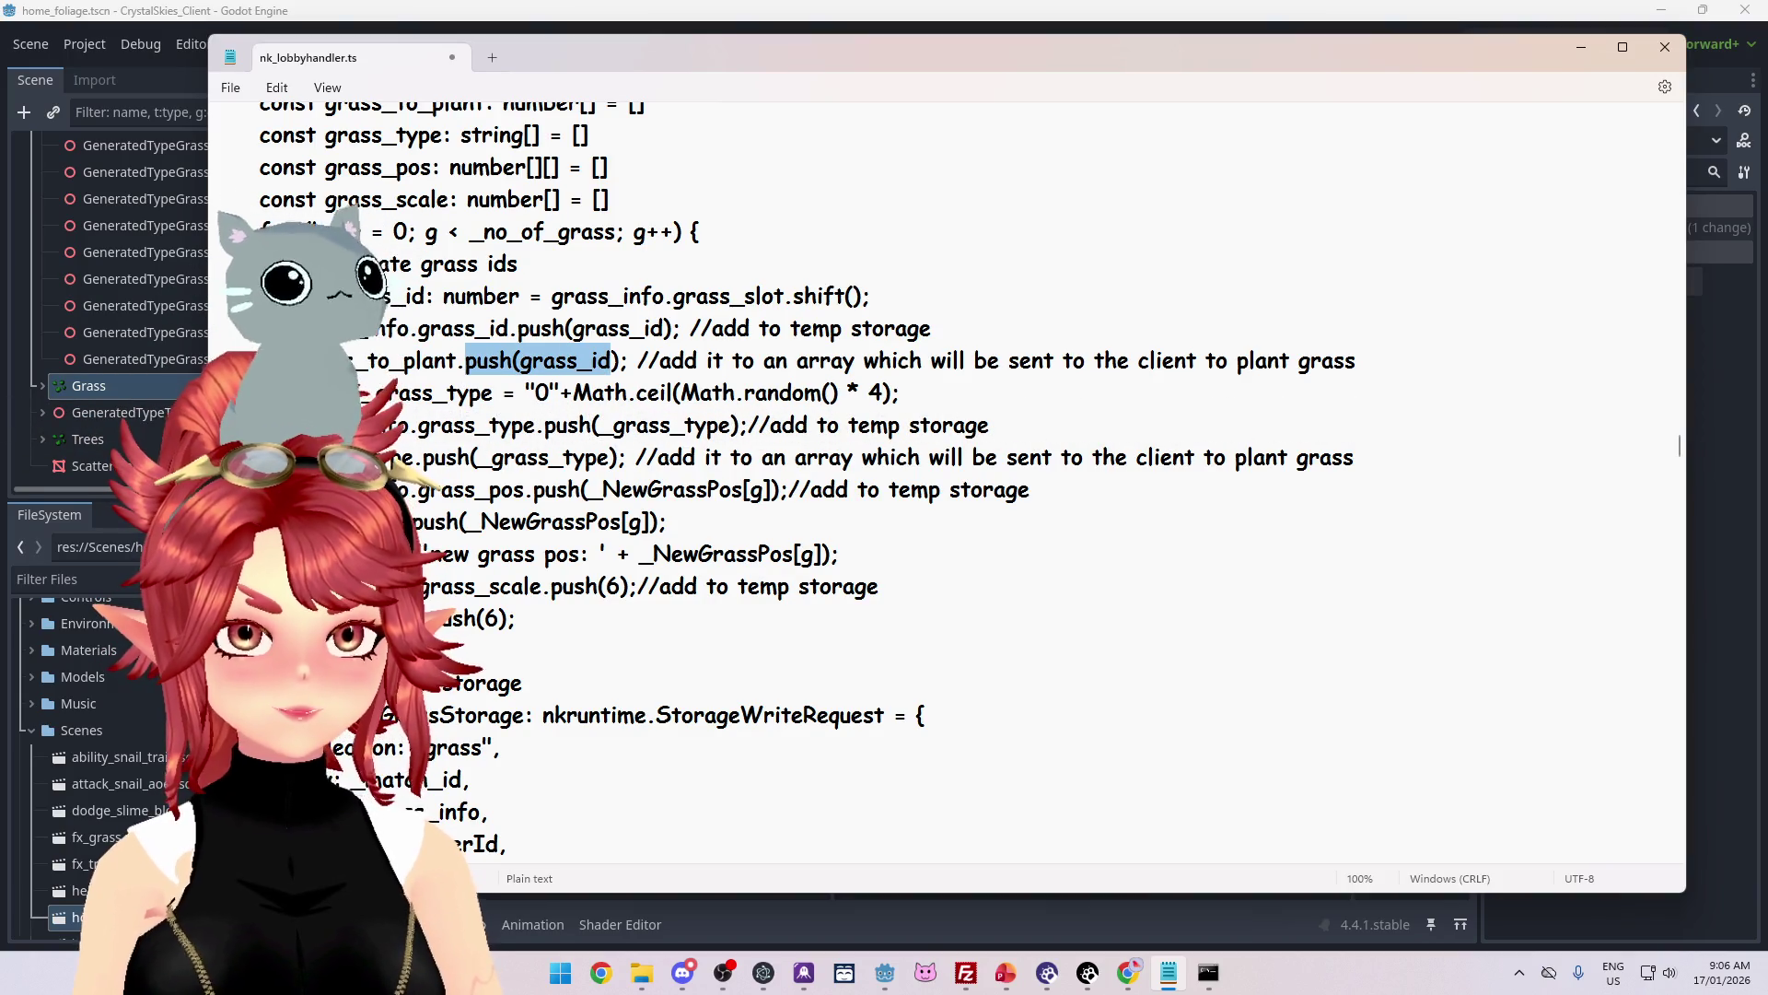
pyautogui.moveTo(1357, 360); pyautogui.dragTo(644, 362)
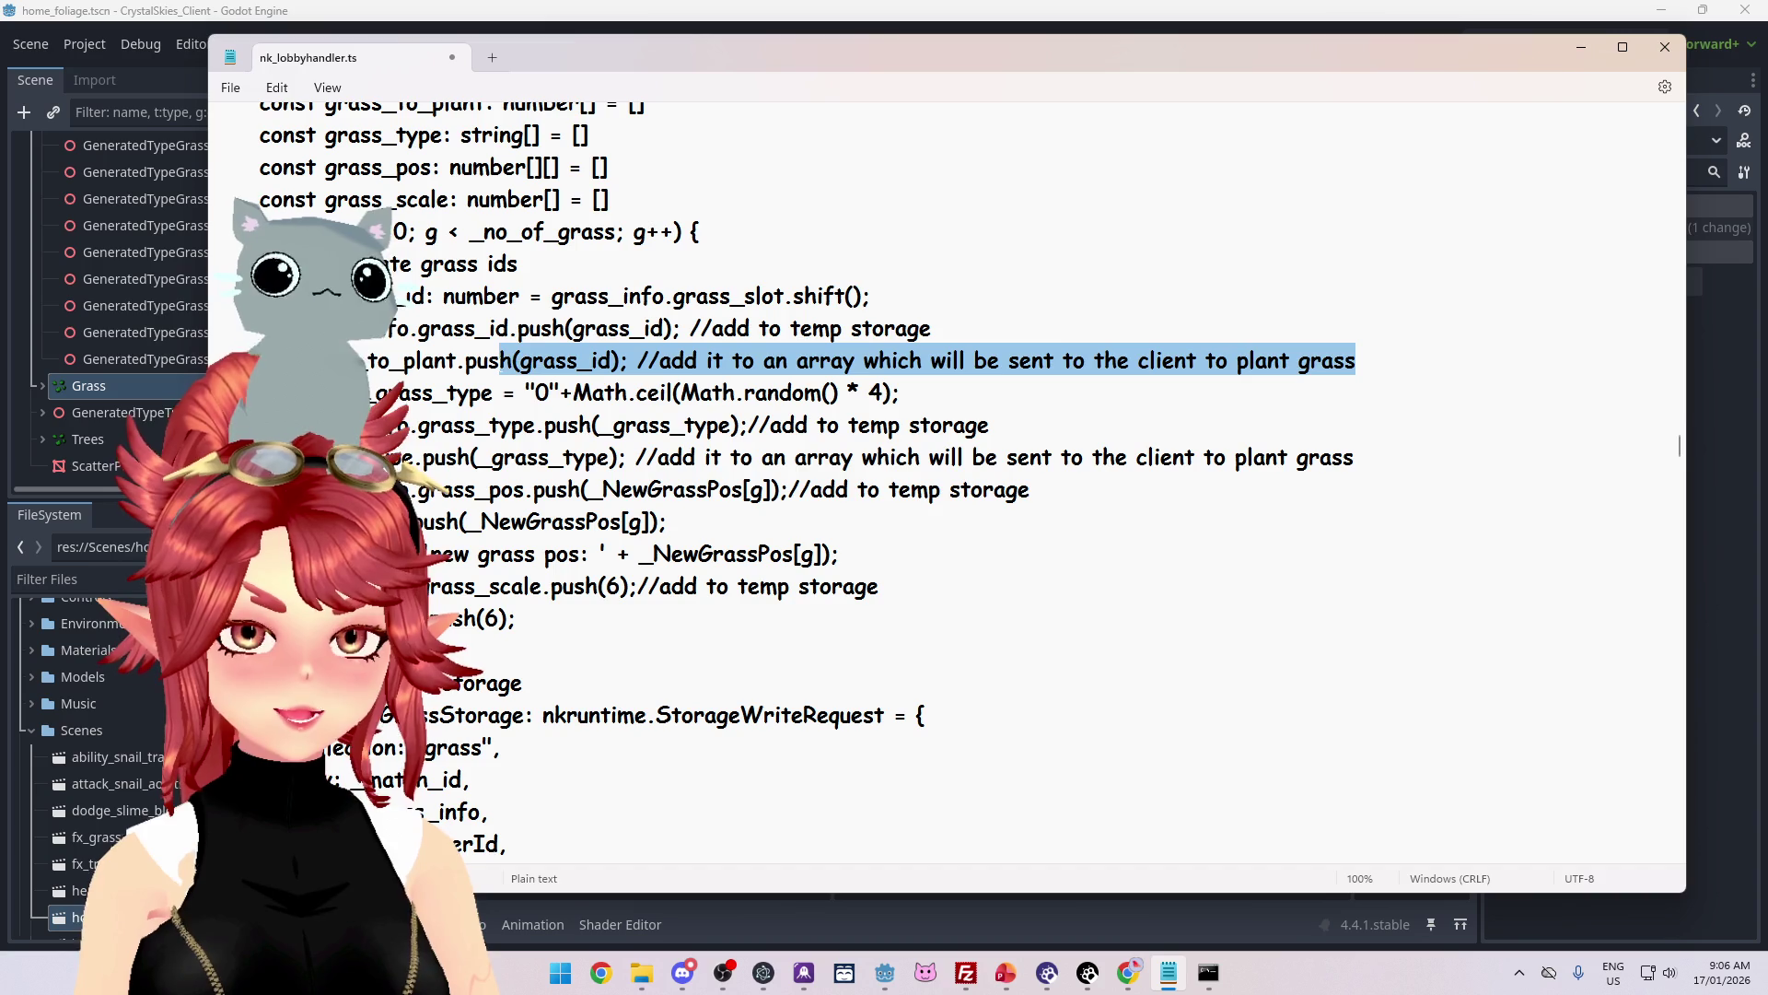
pyautogui.scroll(1, 368, 385)
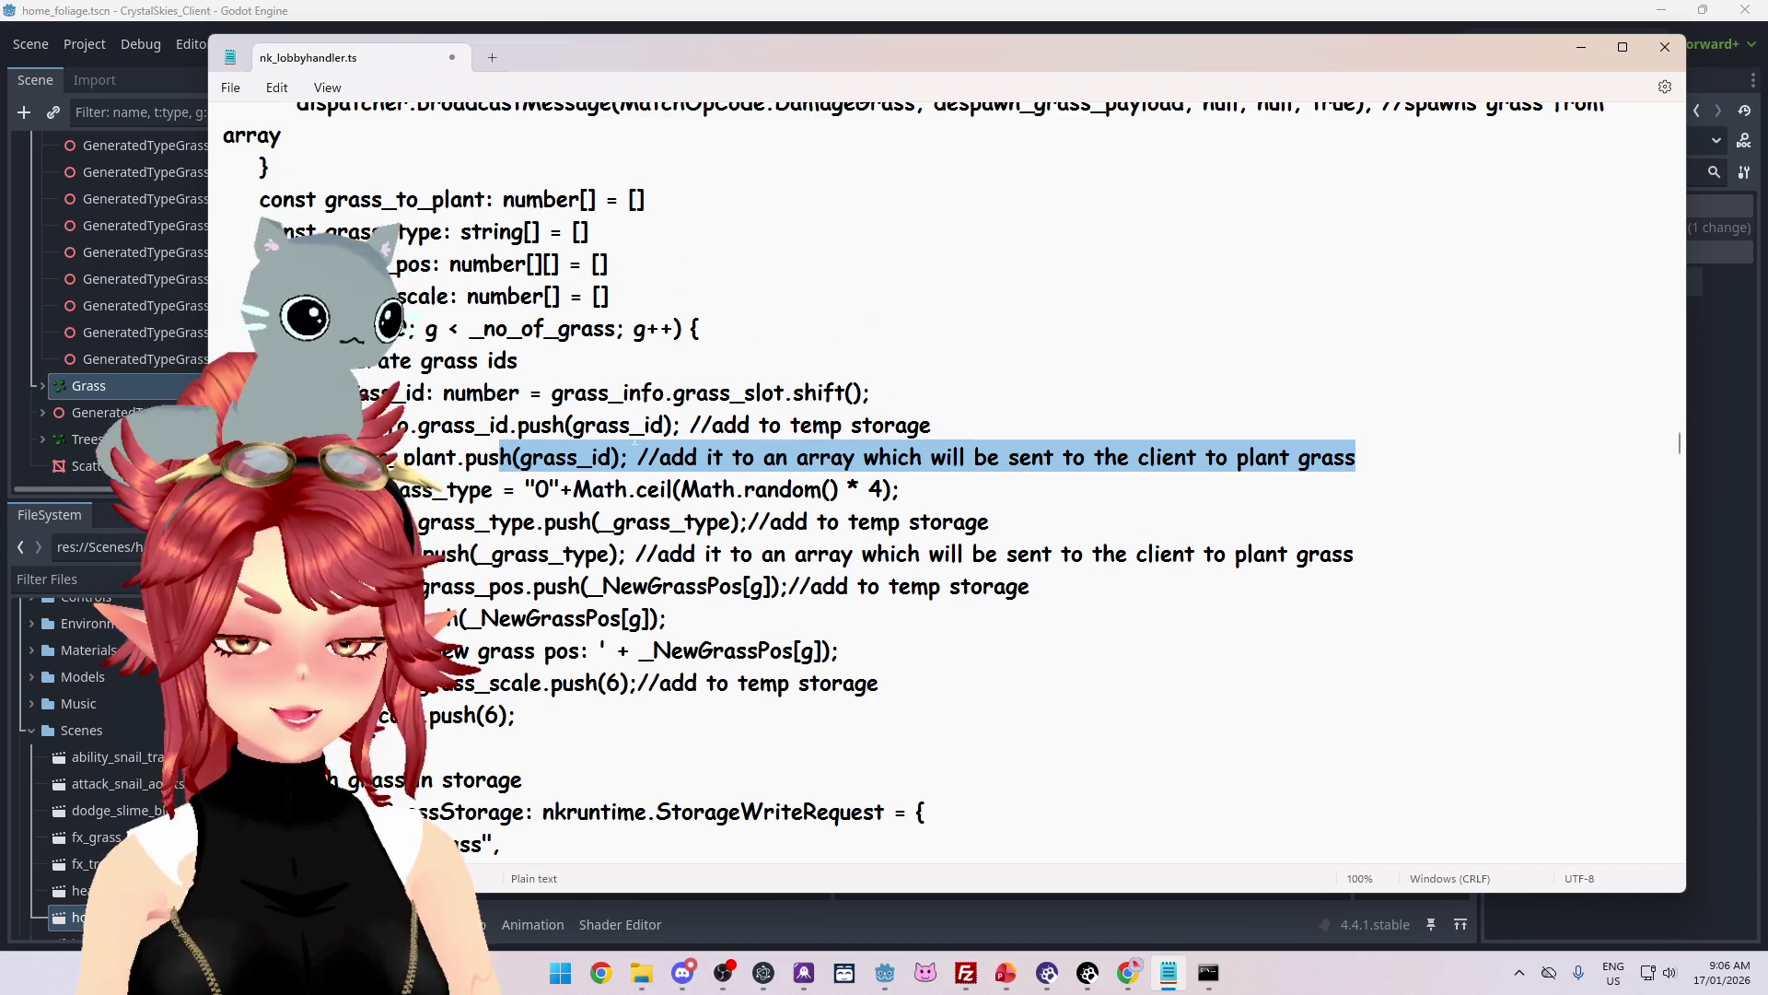
pyautogui.scroll(1, 555, 483)
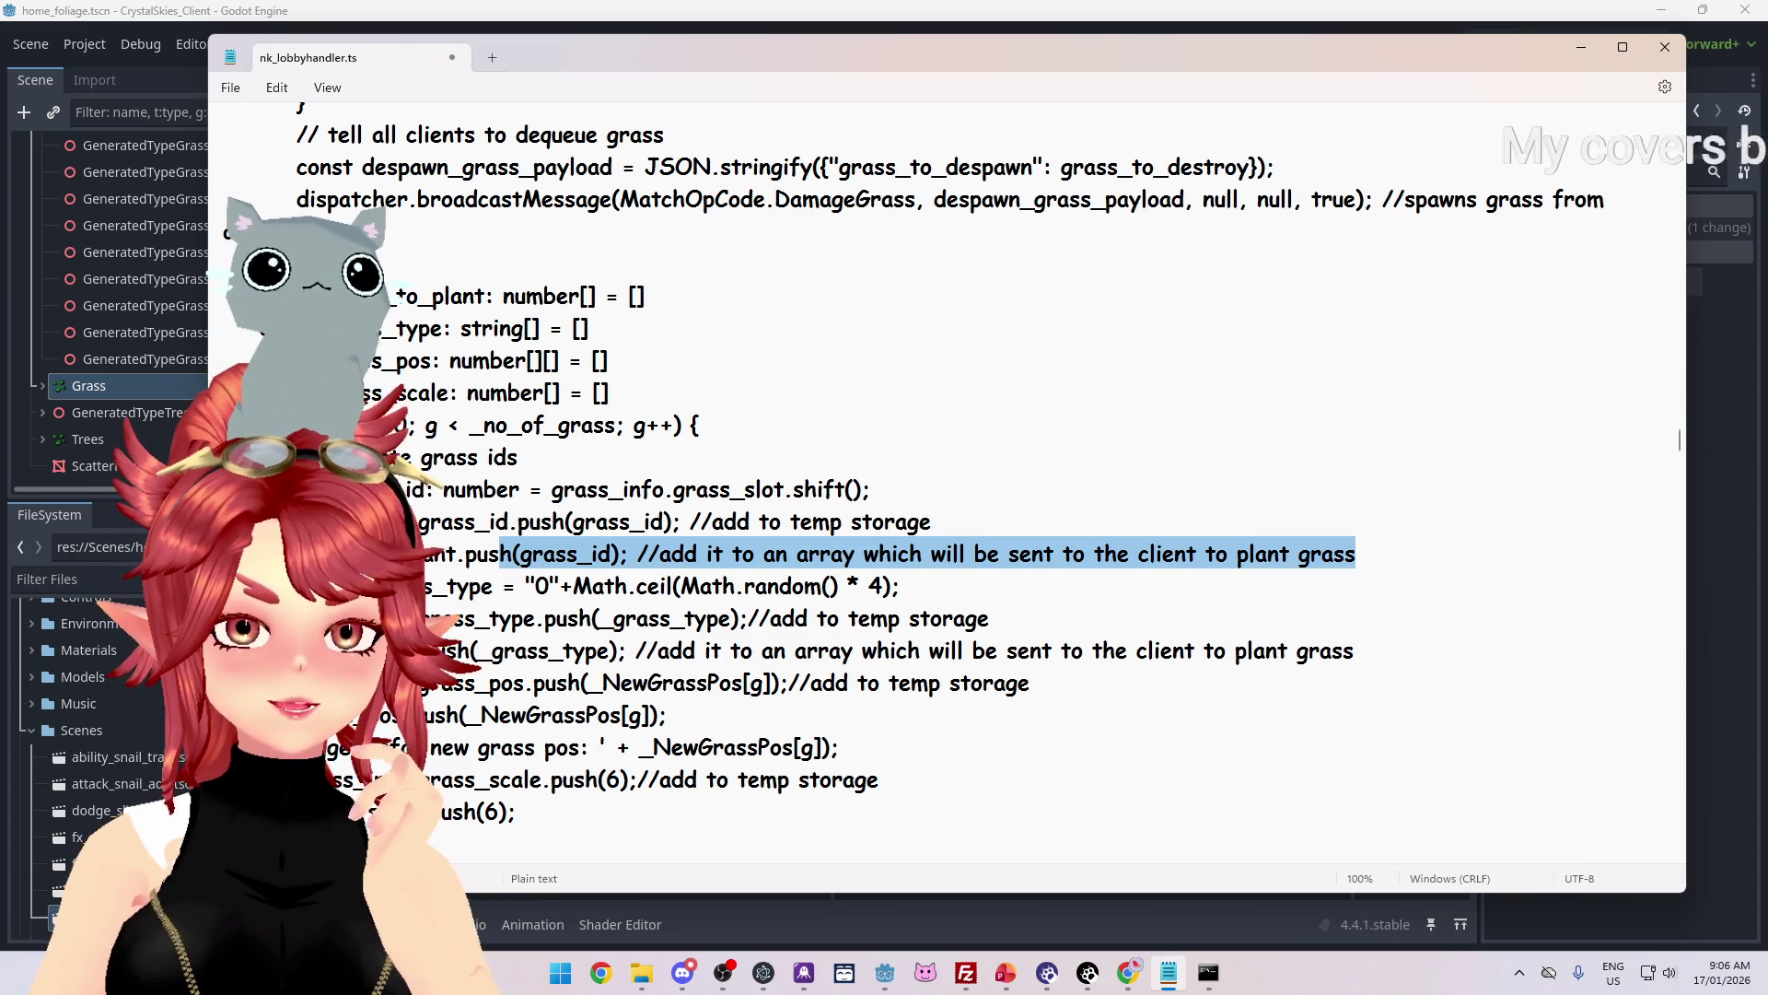
pyautogui.scroll(-7, 949, 483)
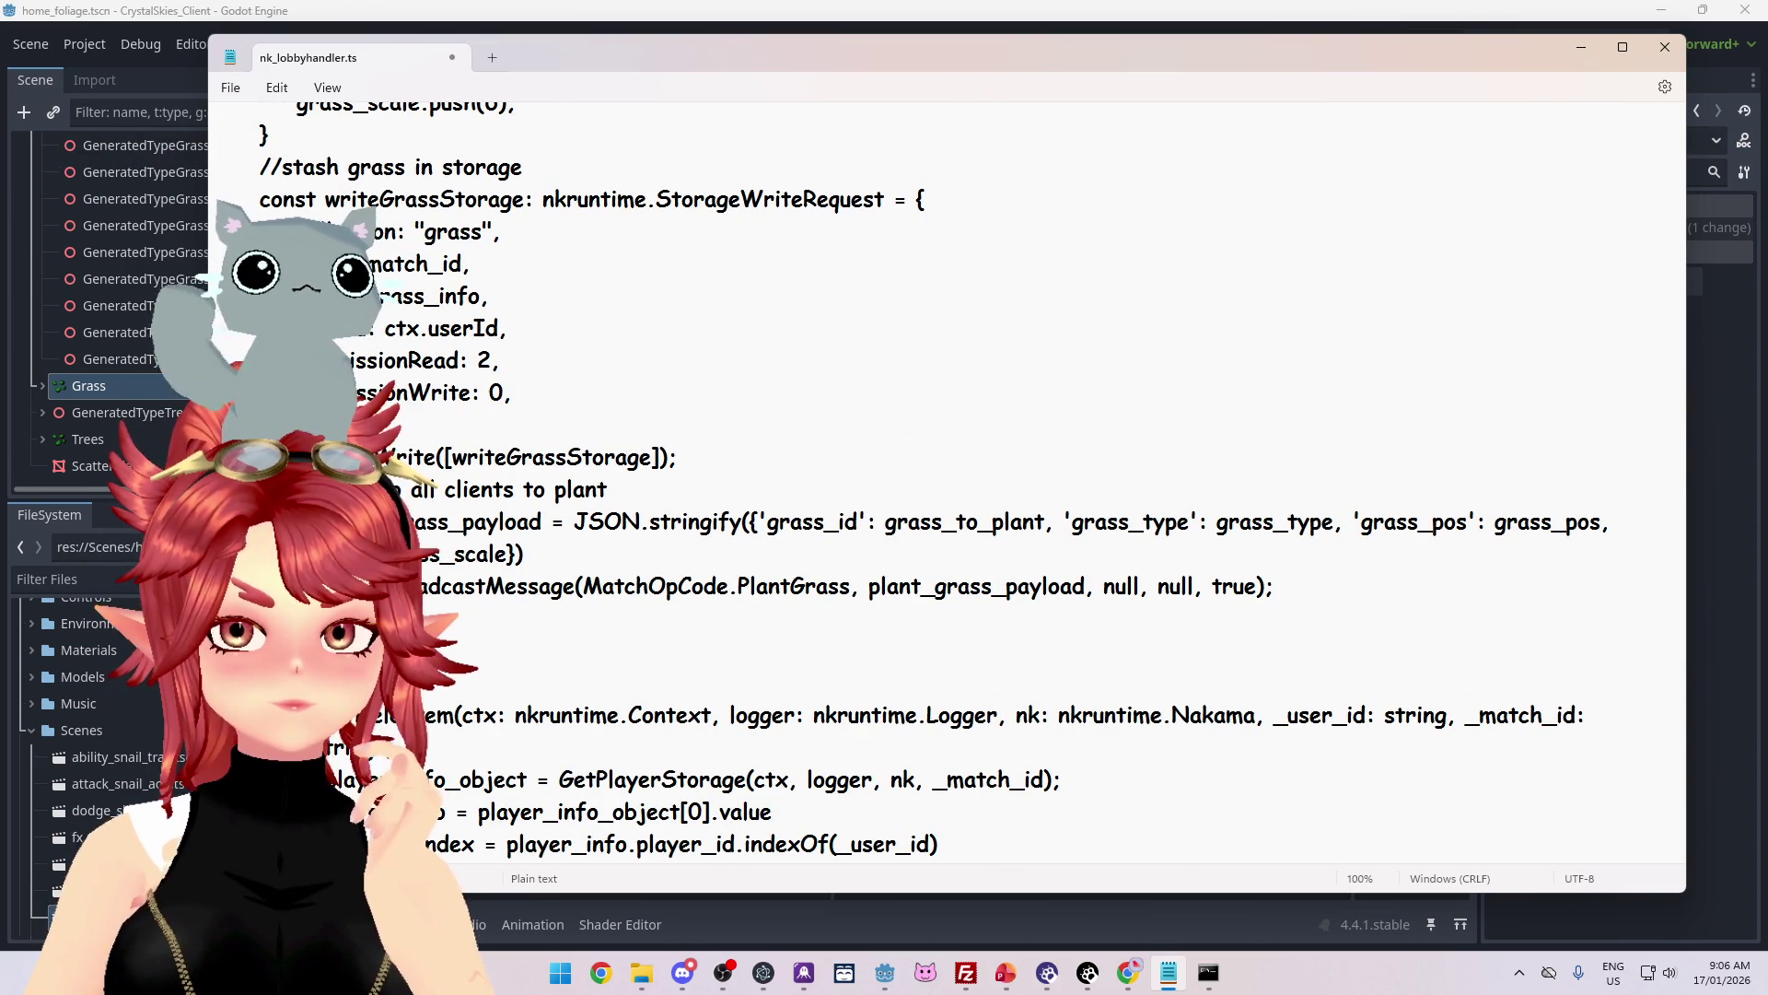
pyautogui.scroll(2, 949, 483)
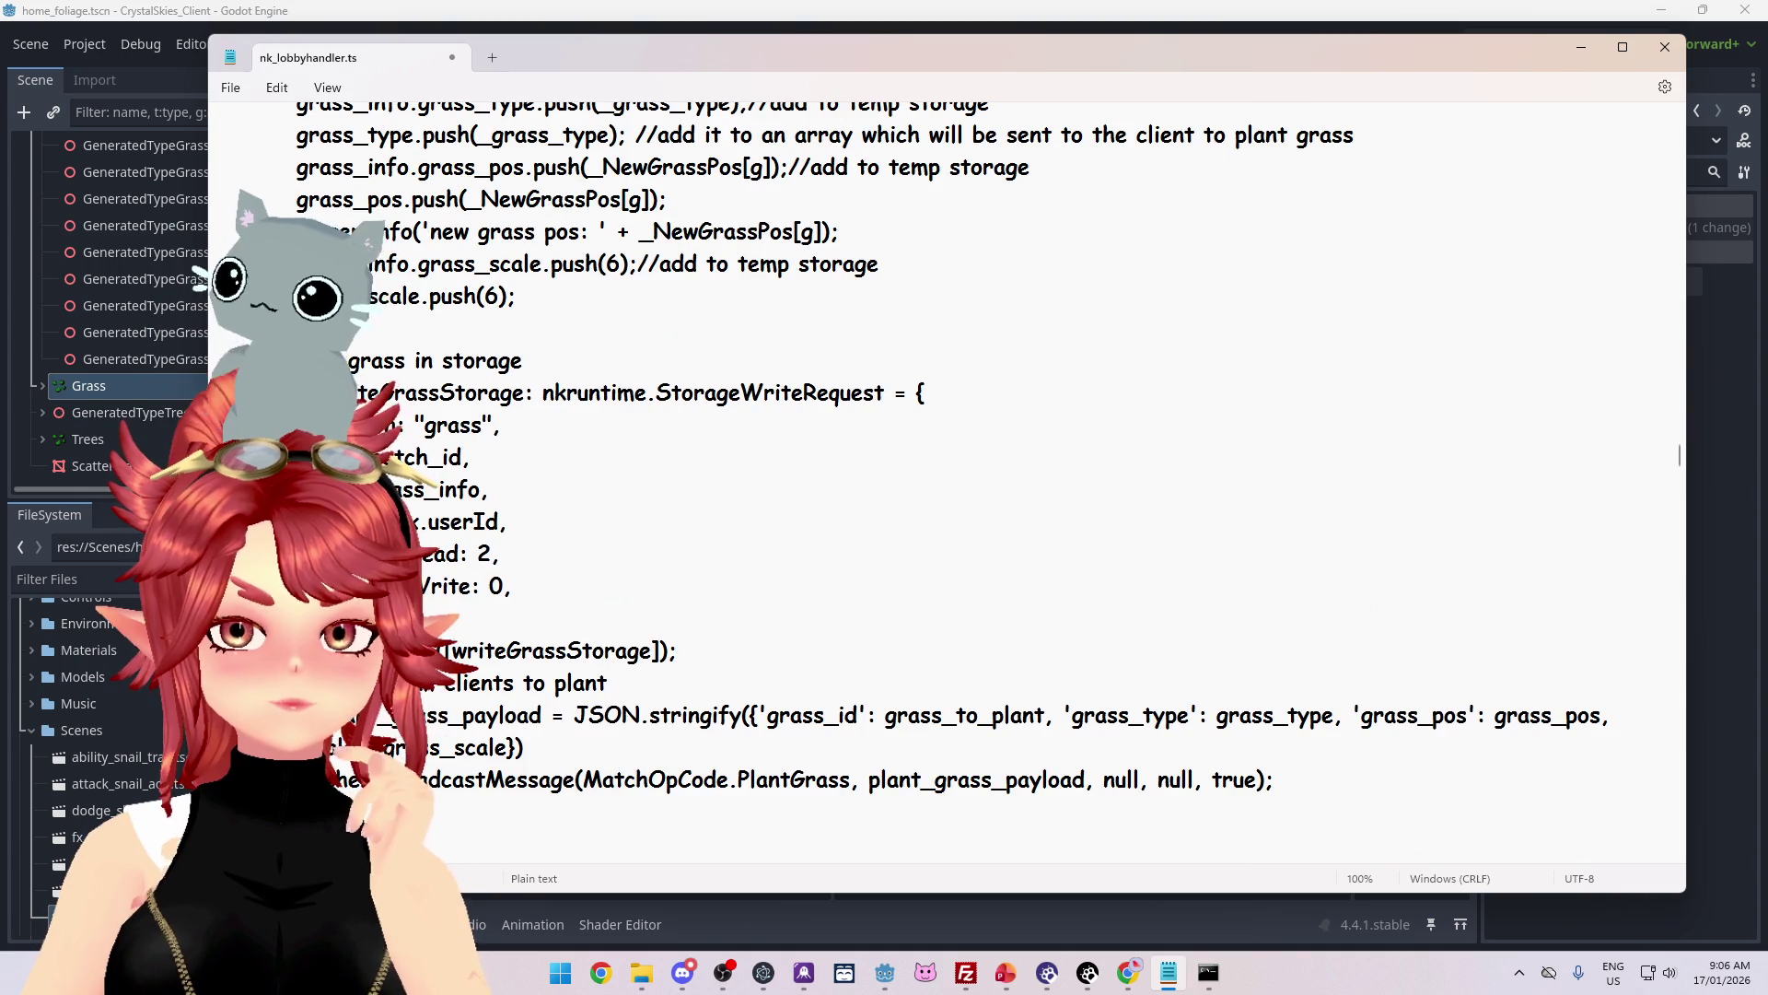
pyautogui.scroll(3, 949, 484)
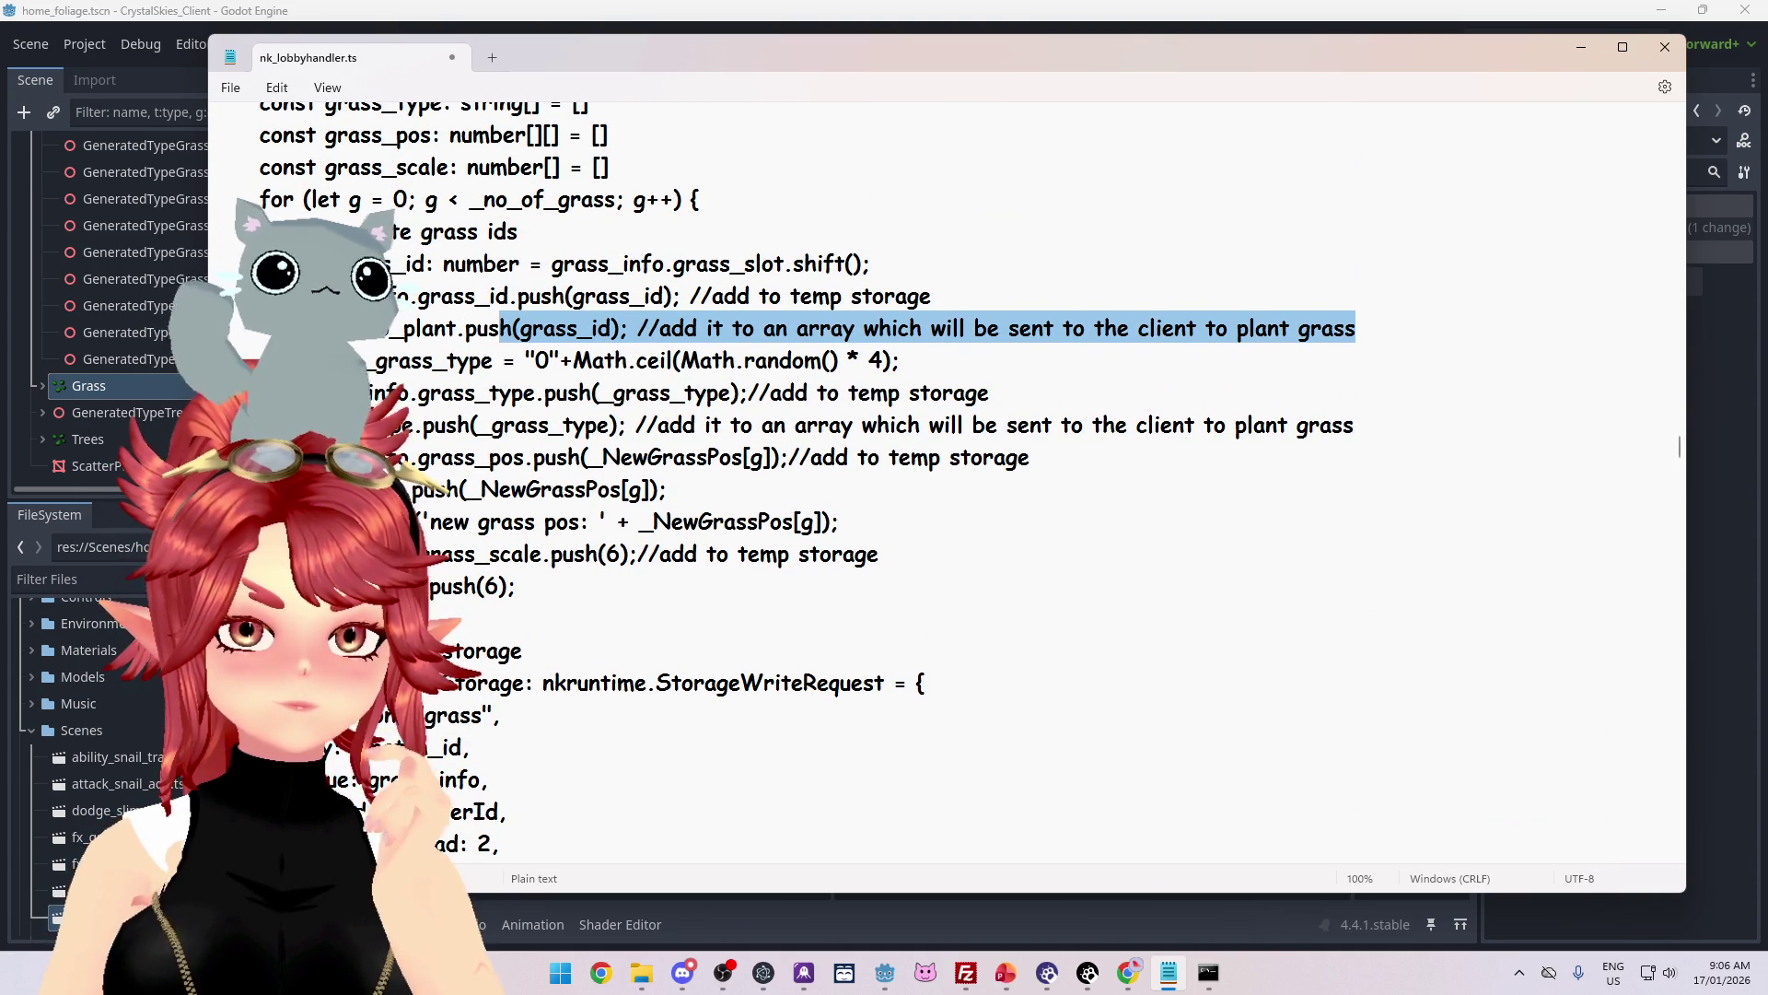
# Step: Add and remove a blank line after plant.push, leaving the code unchanged, and return to Godot
pyautogui.click(457, 328)
pyautogui.scroll(2, 948, 483)
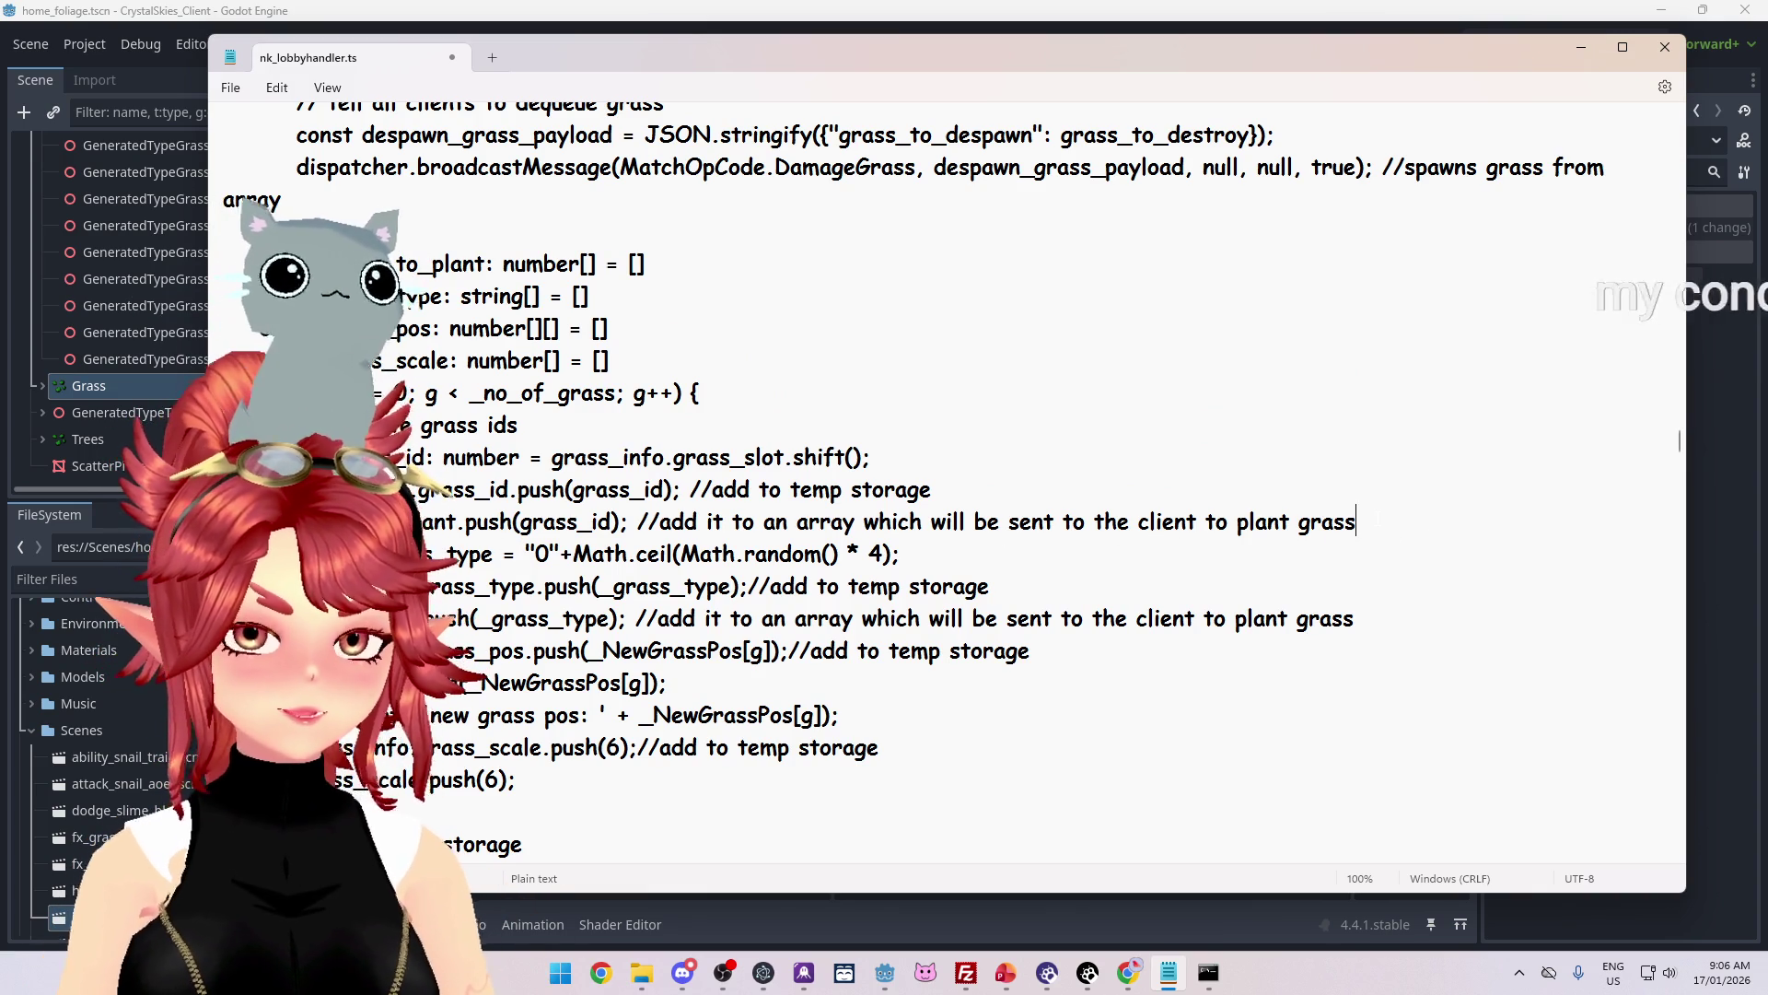
pyautogui.press('Return')
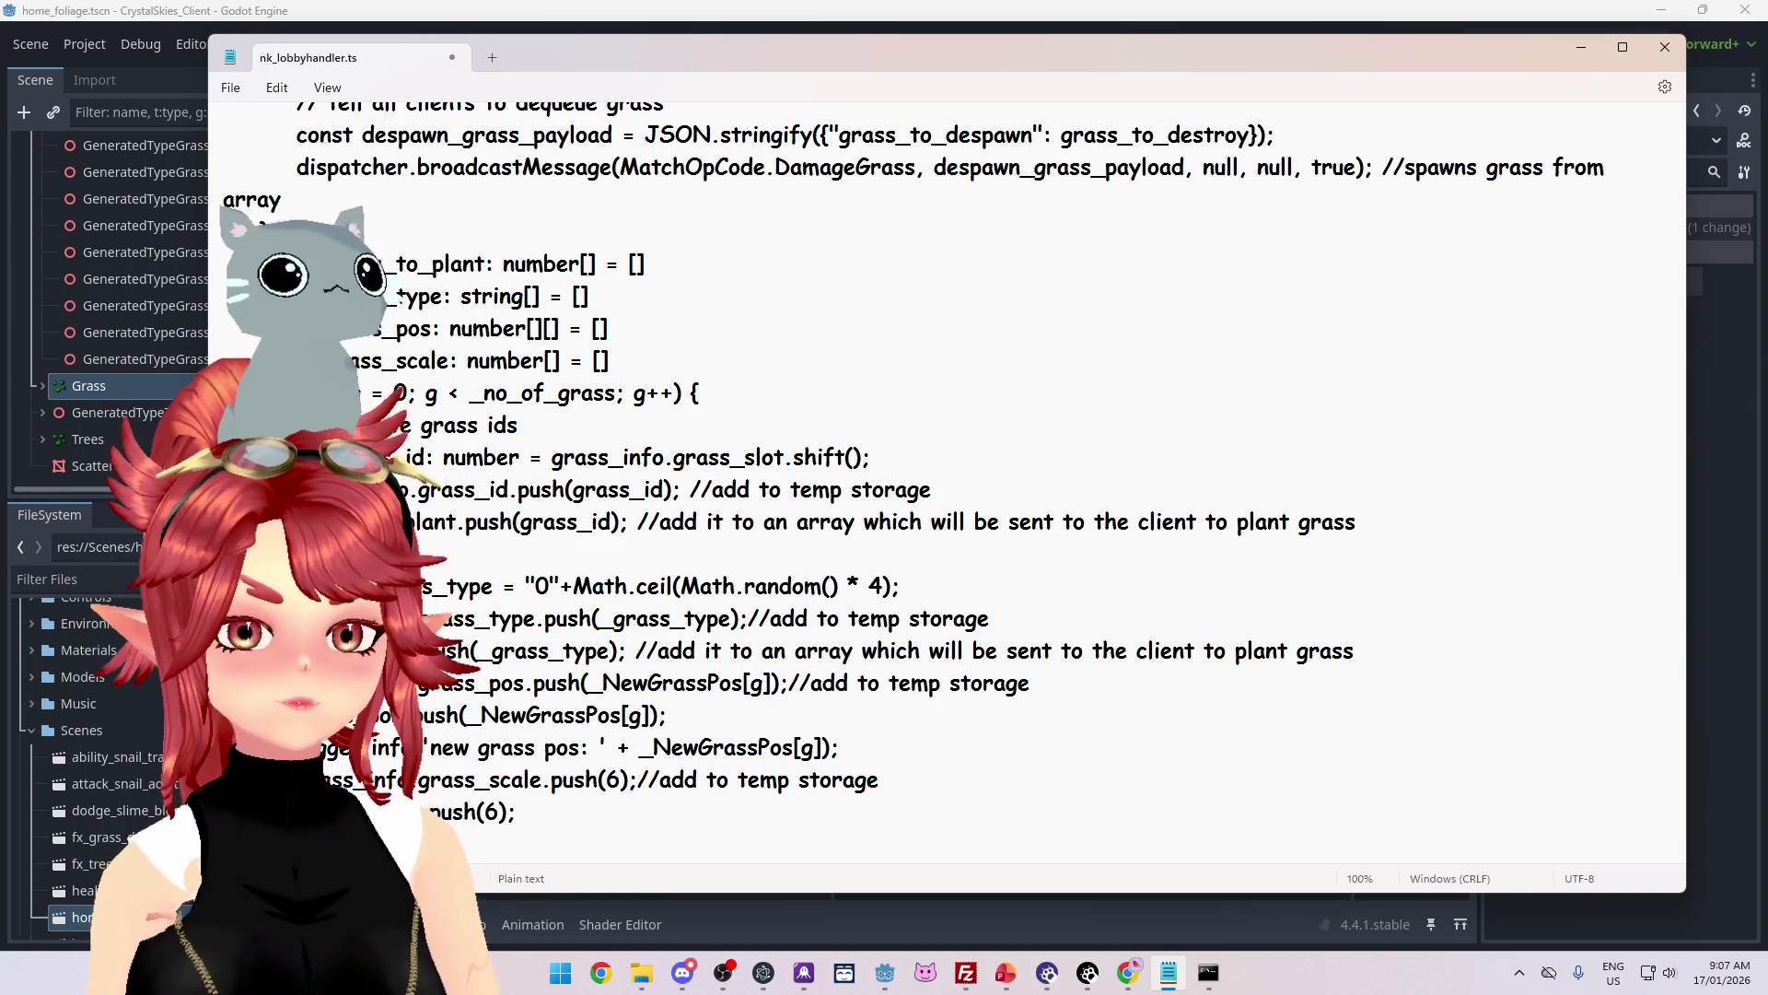
pyautogui.press('BackSpace')
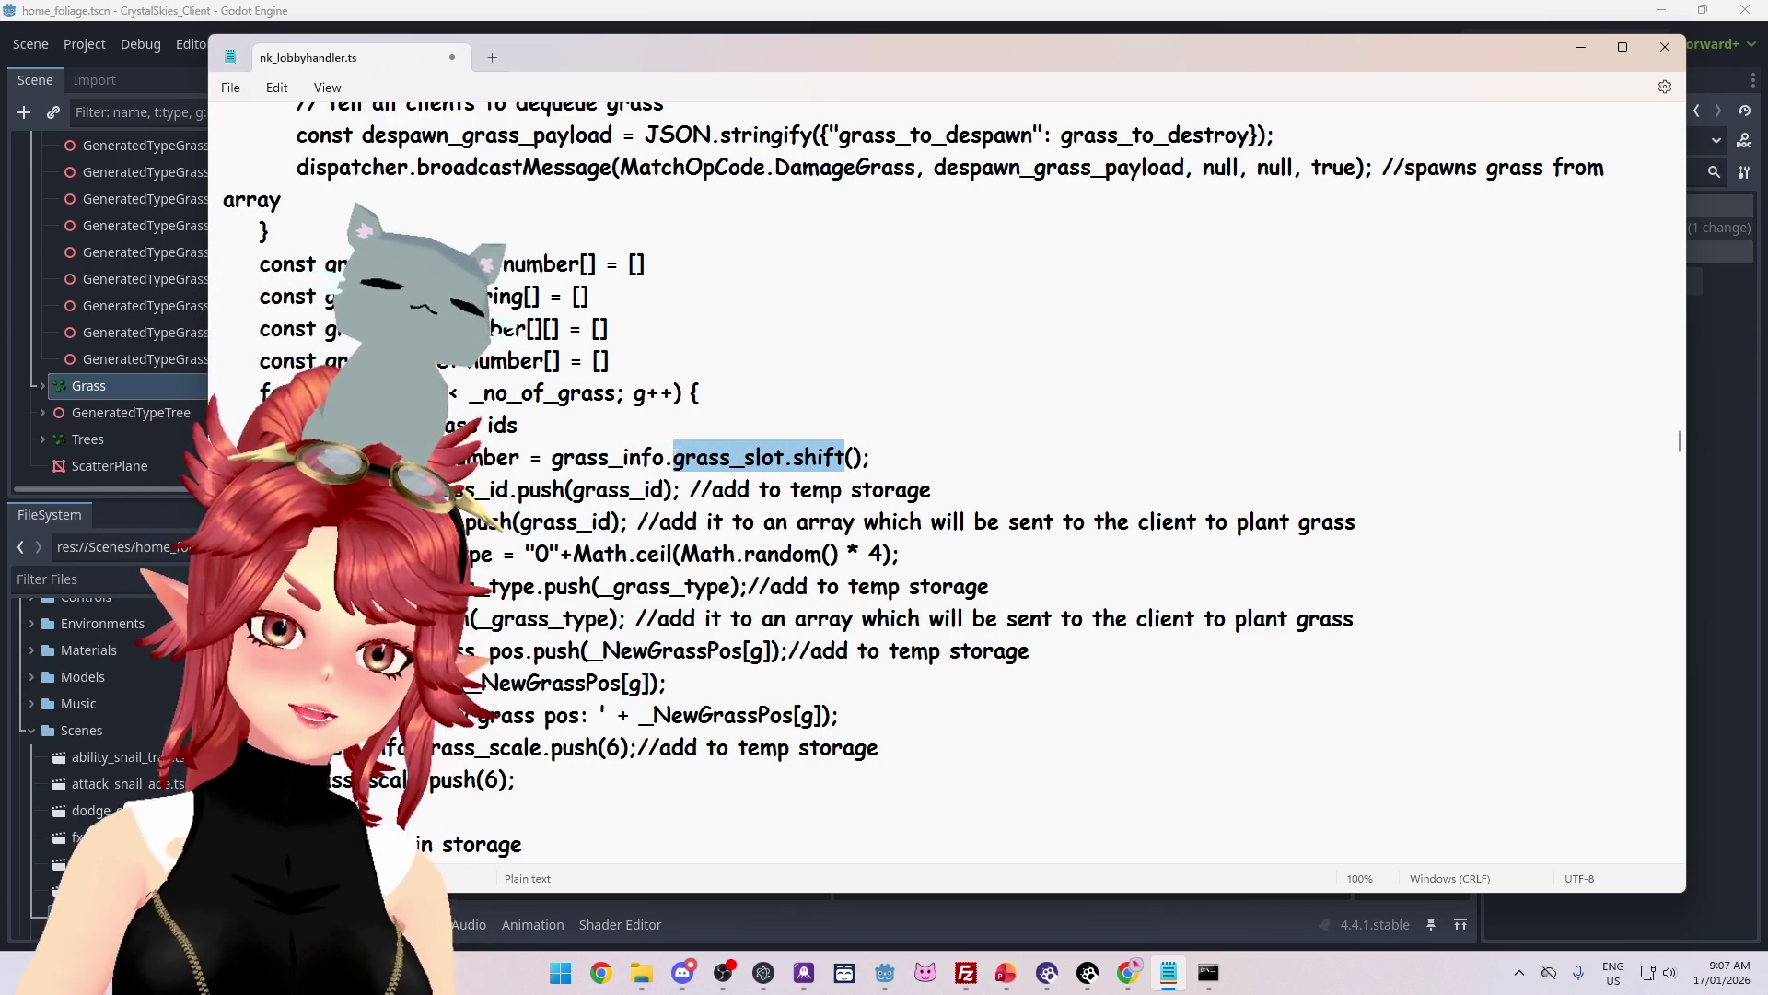
pyautogui.moveTo(1122, 980)
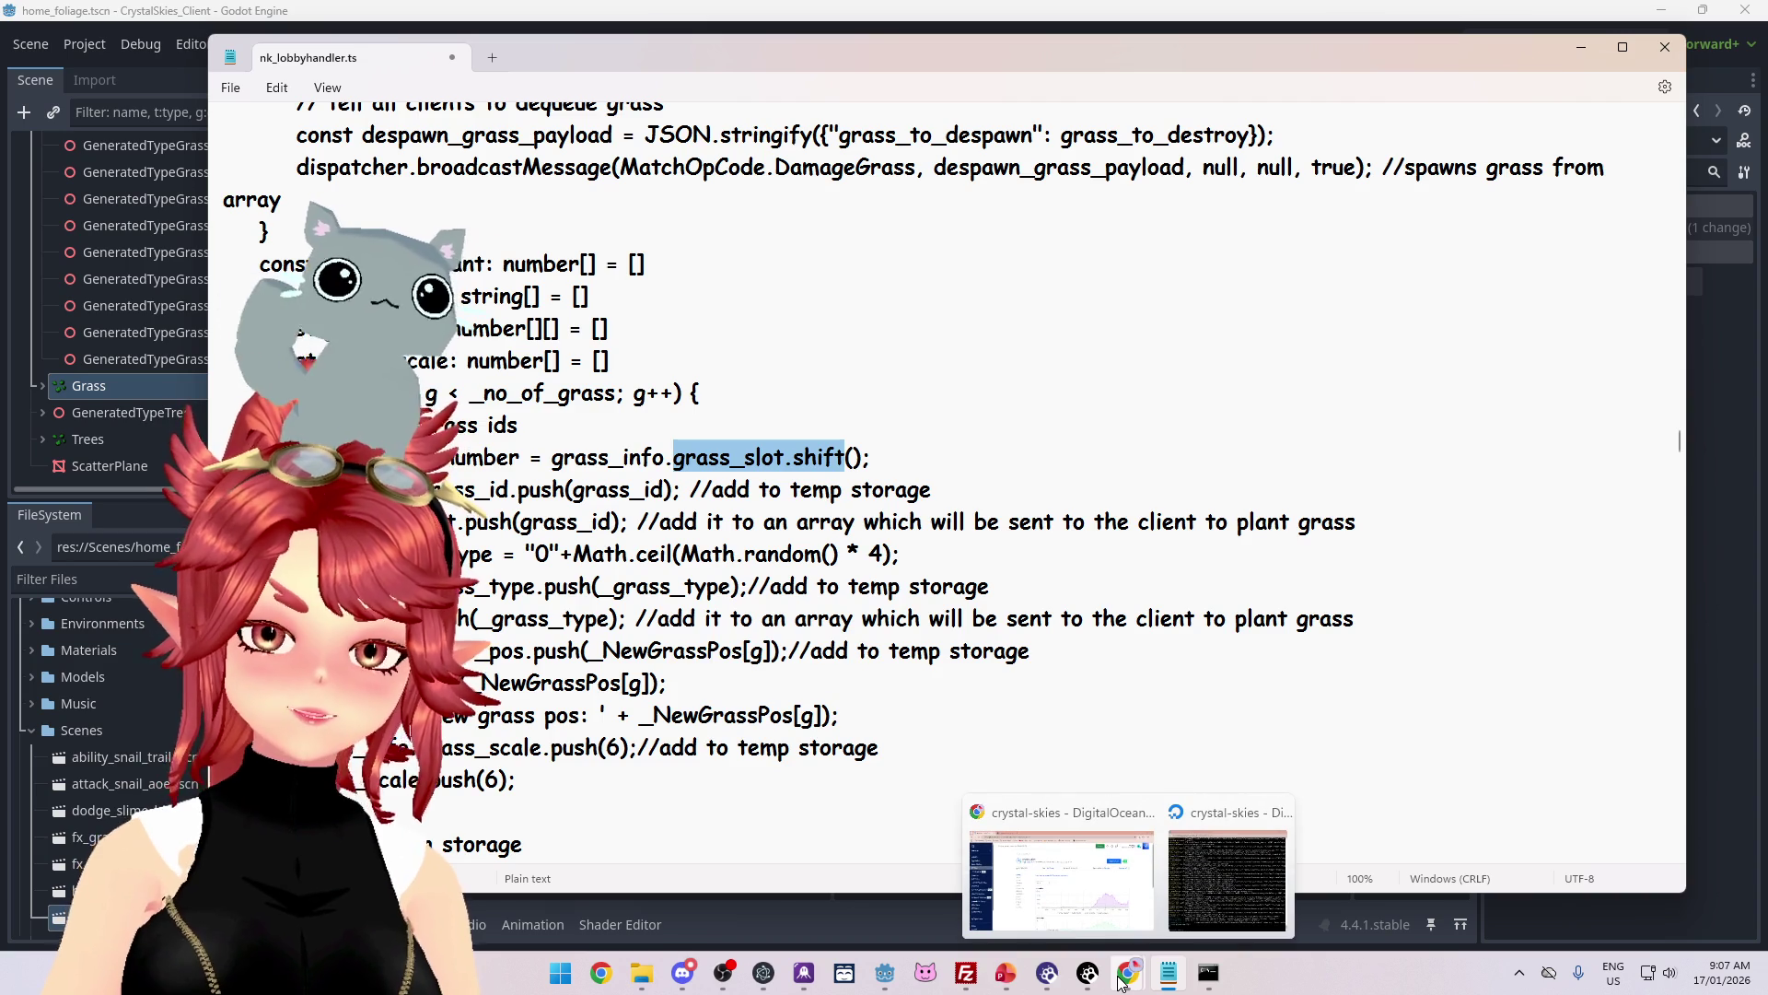
pyautogui.click(888, 980)
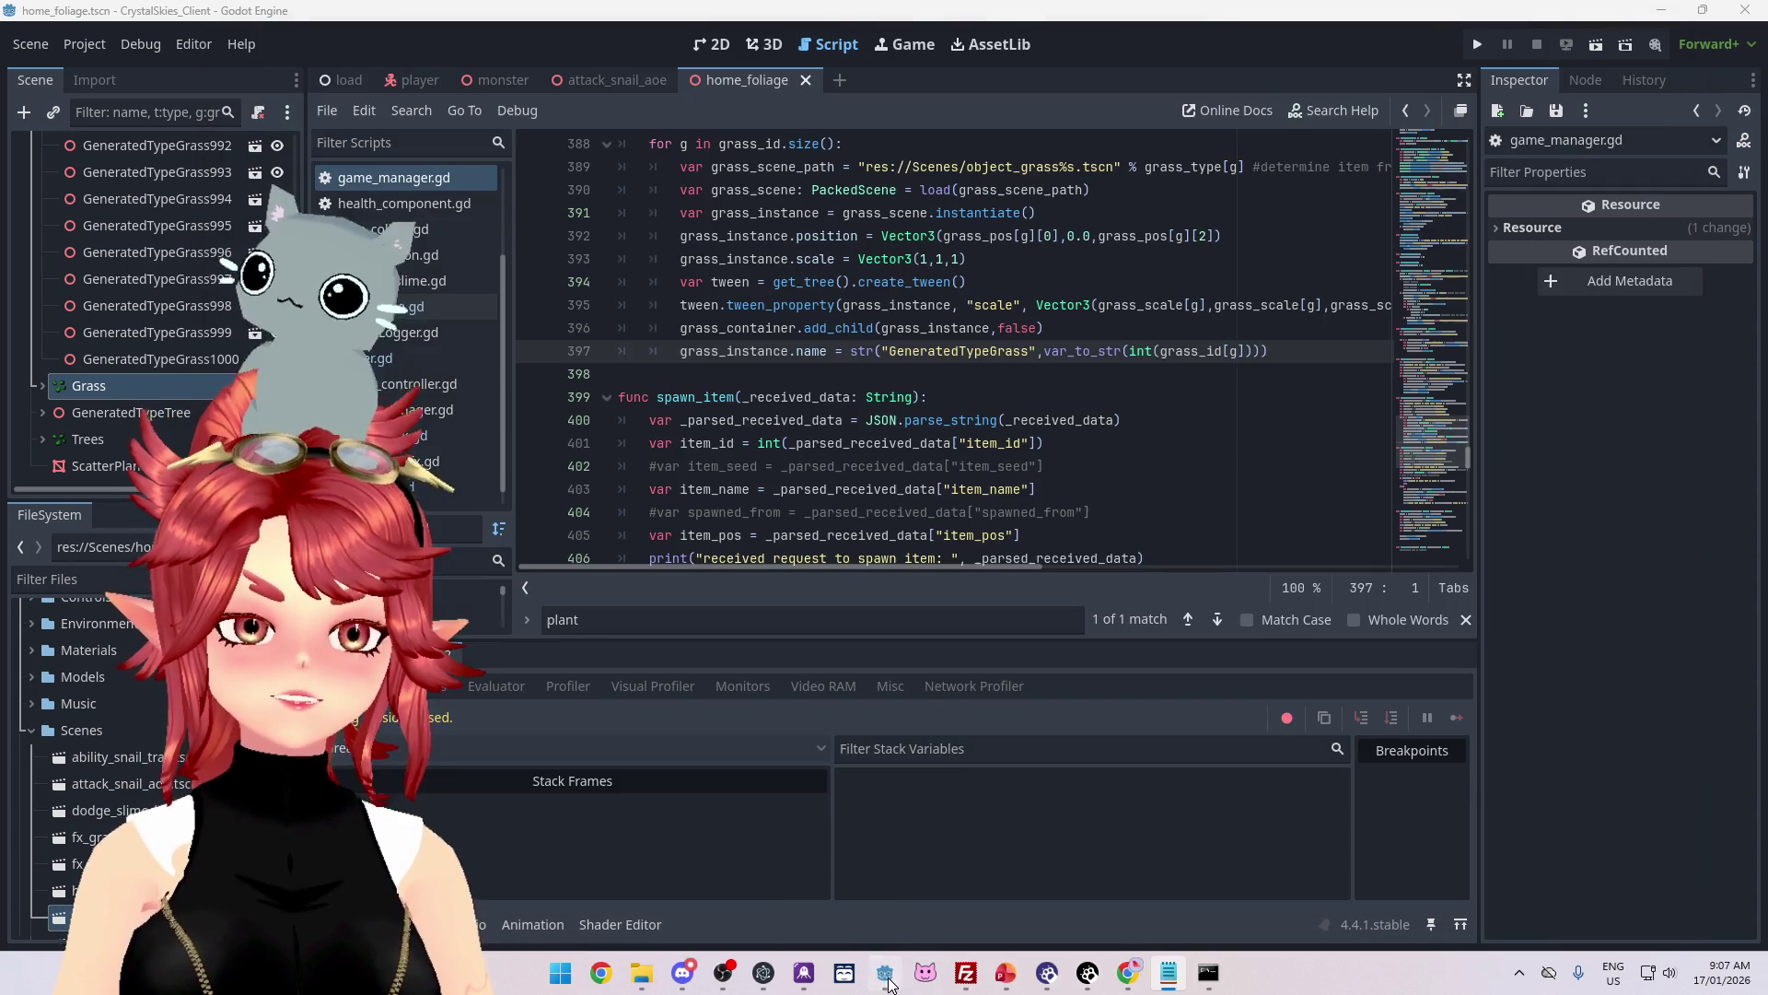
# Step: Run the game and create a new lobby named 'asd' with display name 'e'
pyautogui.press('F5')
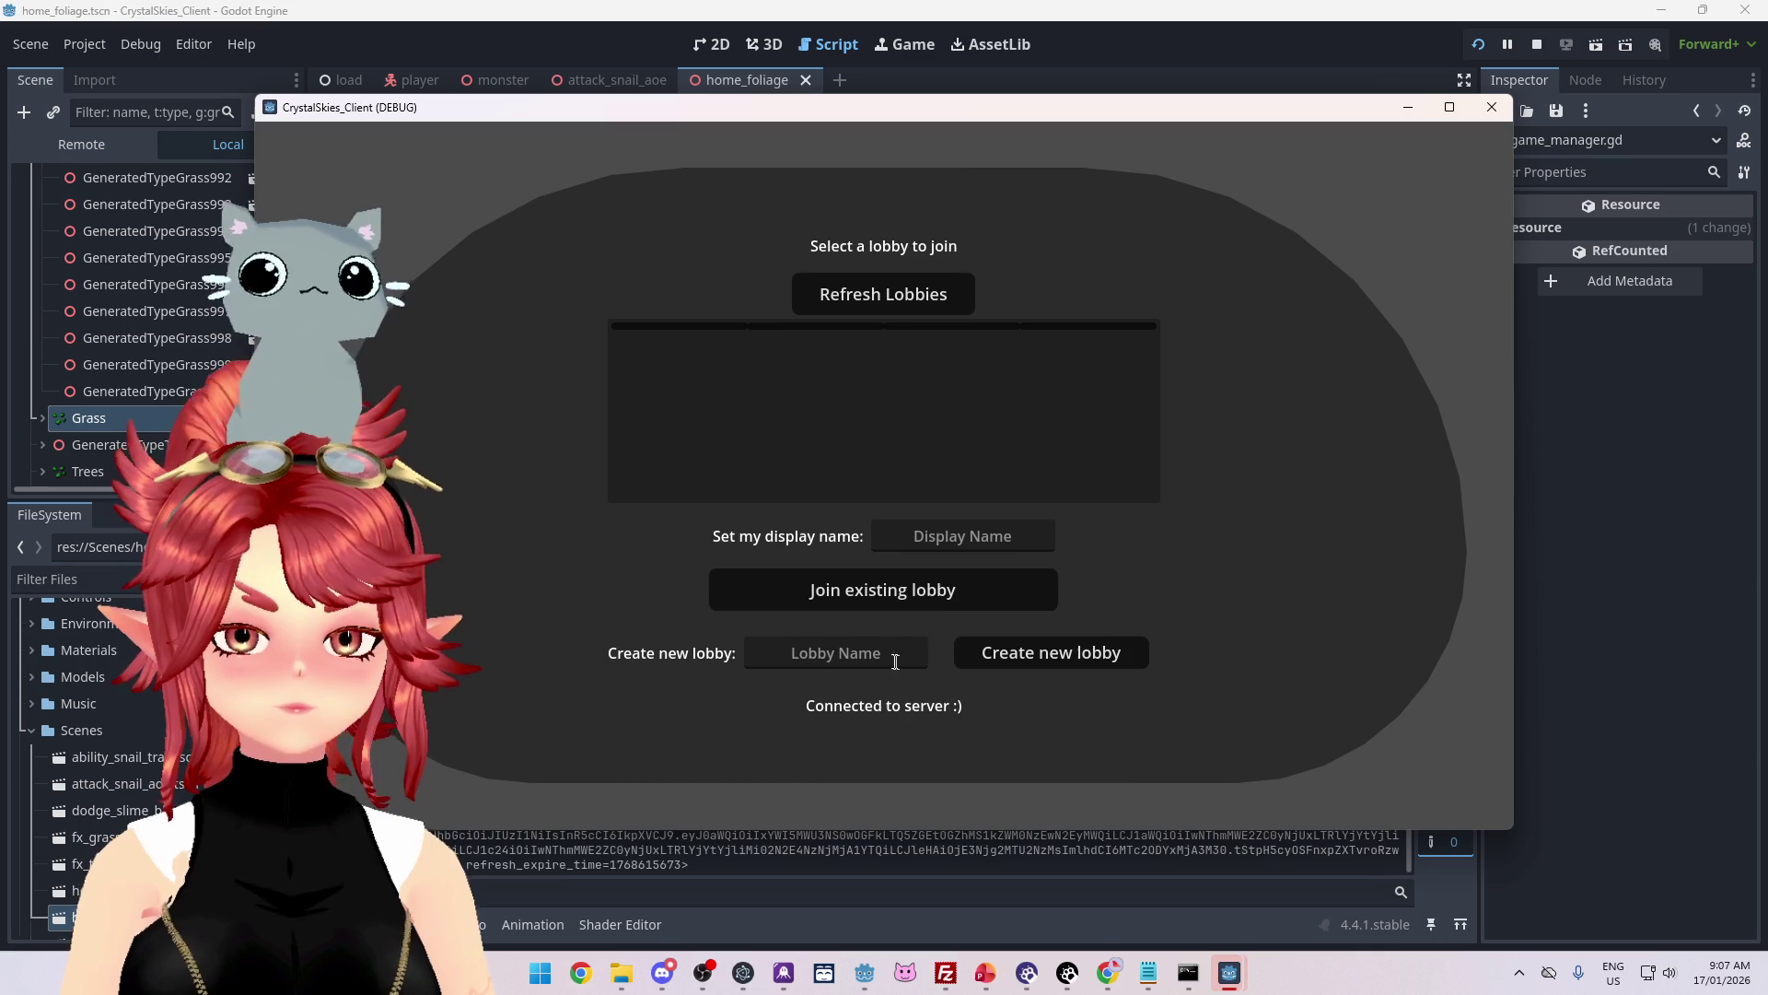
pyautogui.click(934, 538)
pyautogui.write('e')
pyautogui.press('Tab')
pyautogui.press('Tab')
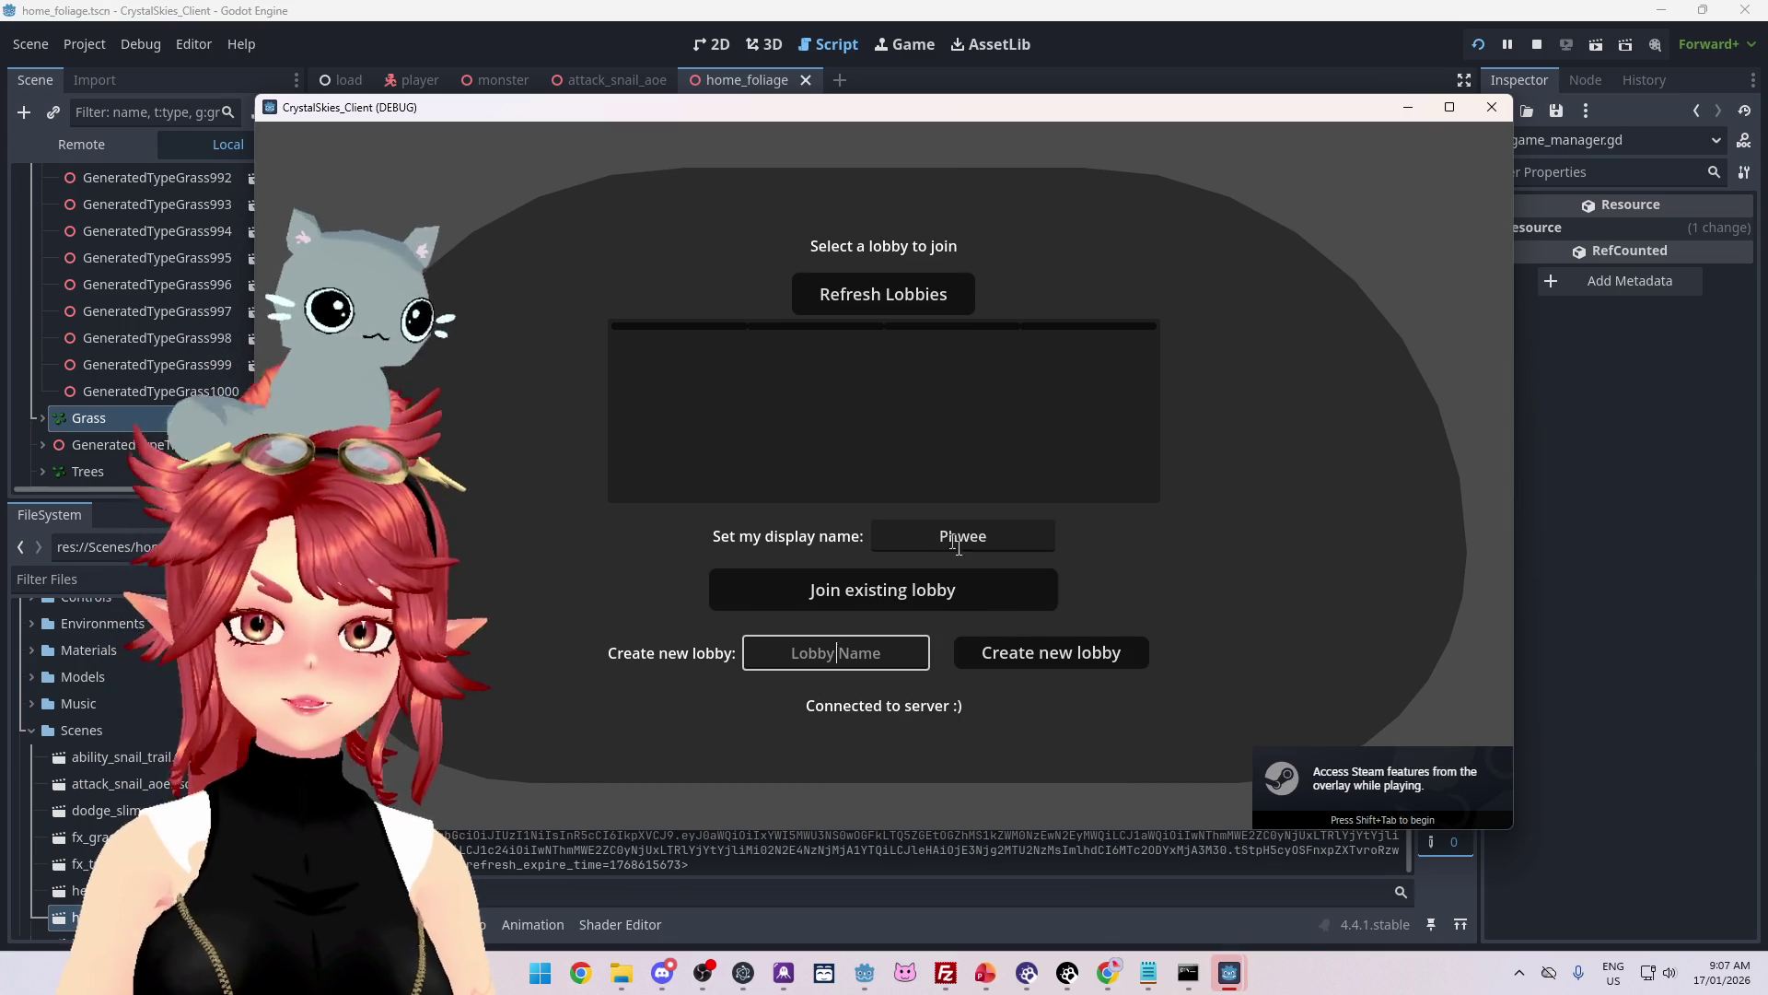
pyautogui.write('asd')
pyautogui.click(1047, 652)
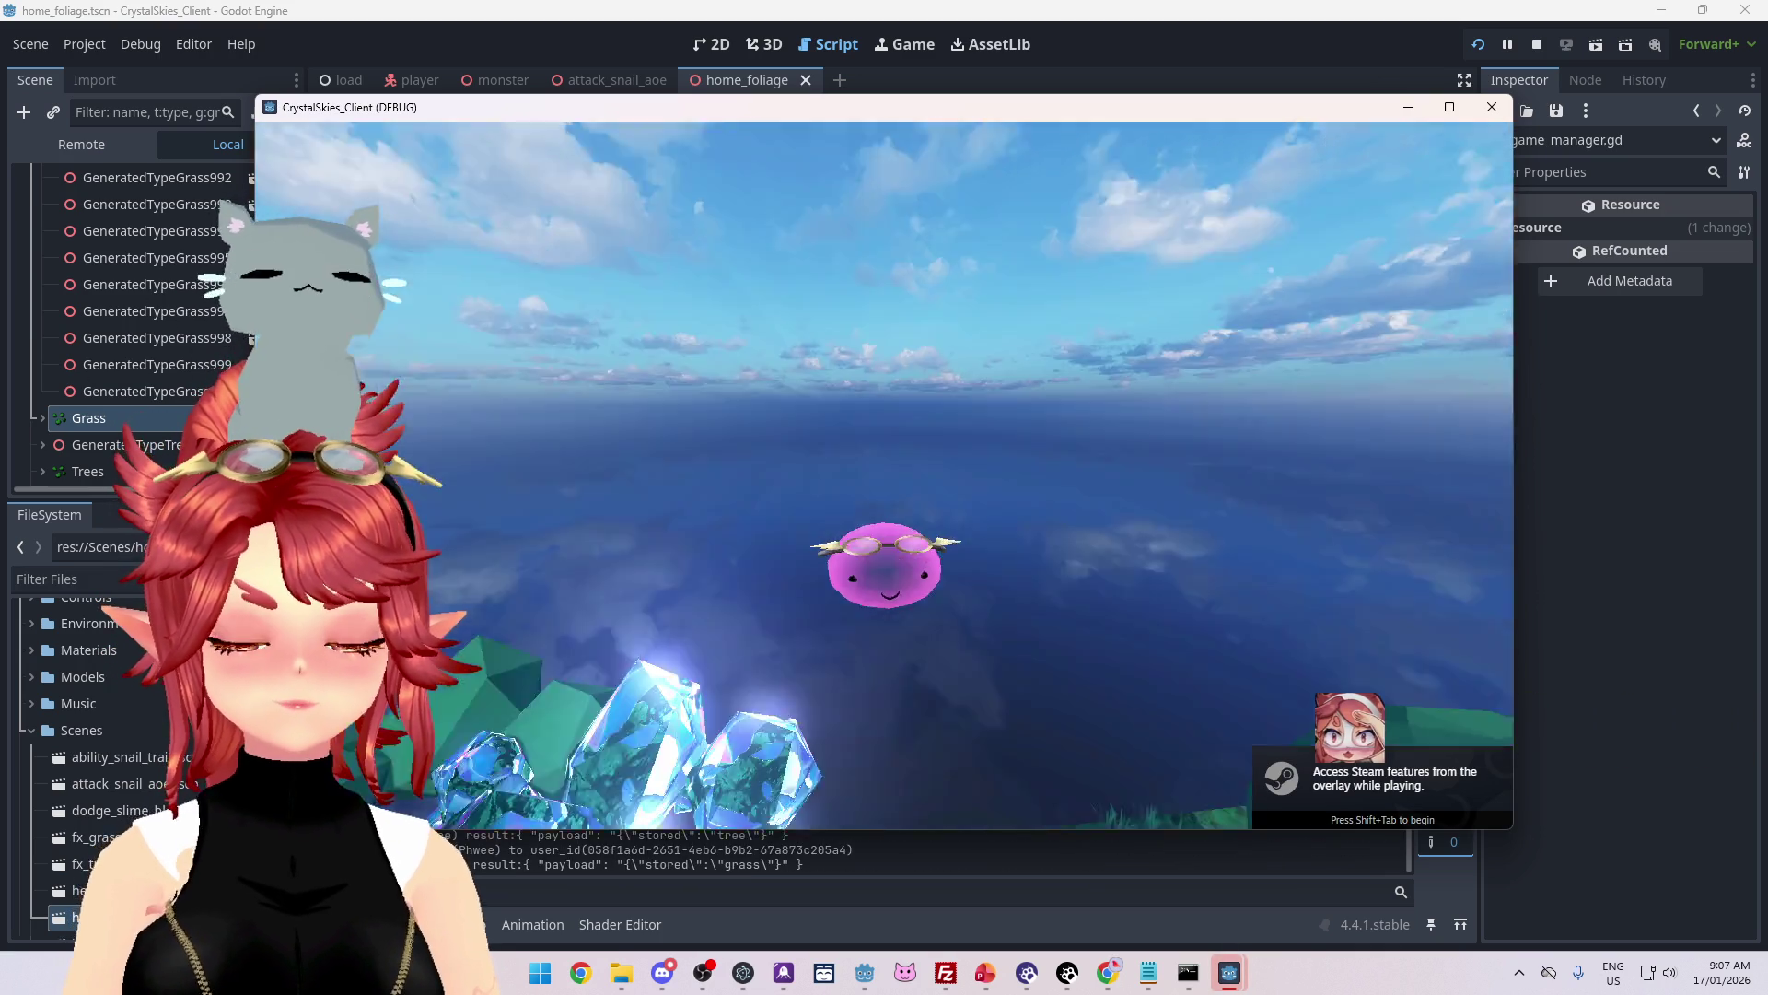
# Step: Switch to the snail form, open host settings, then bring the Nakama console browser forward
pyautogui.press('w')
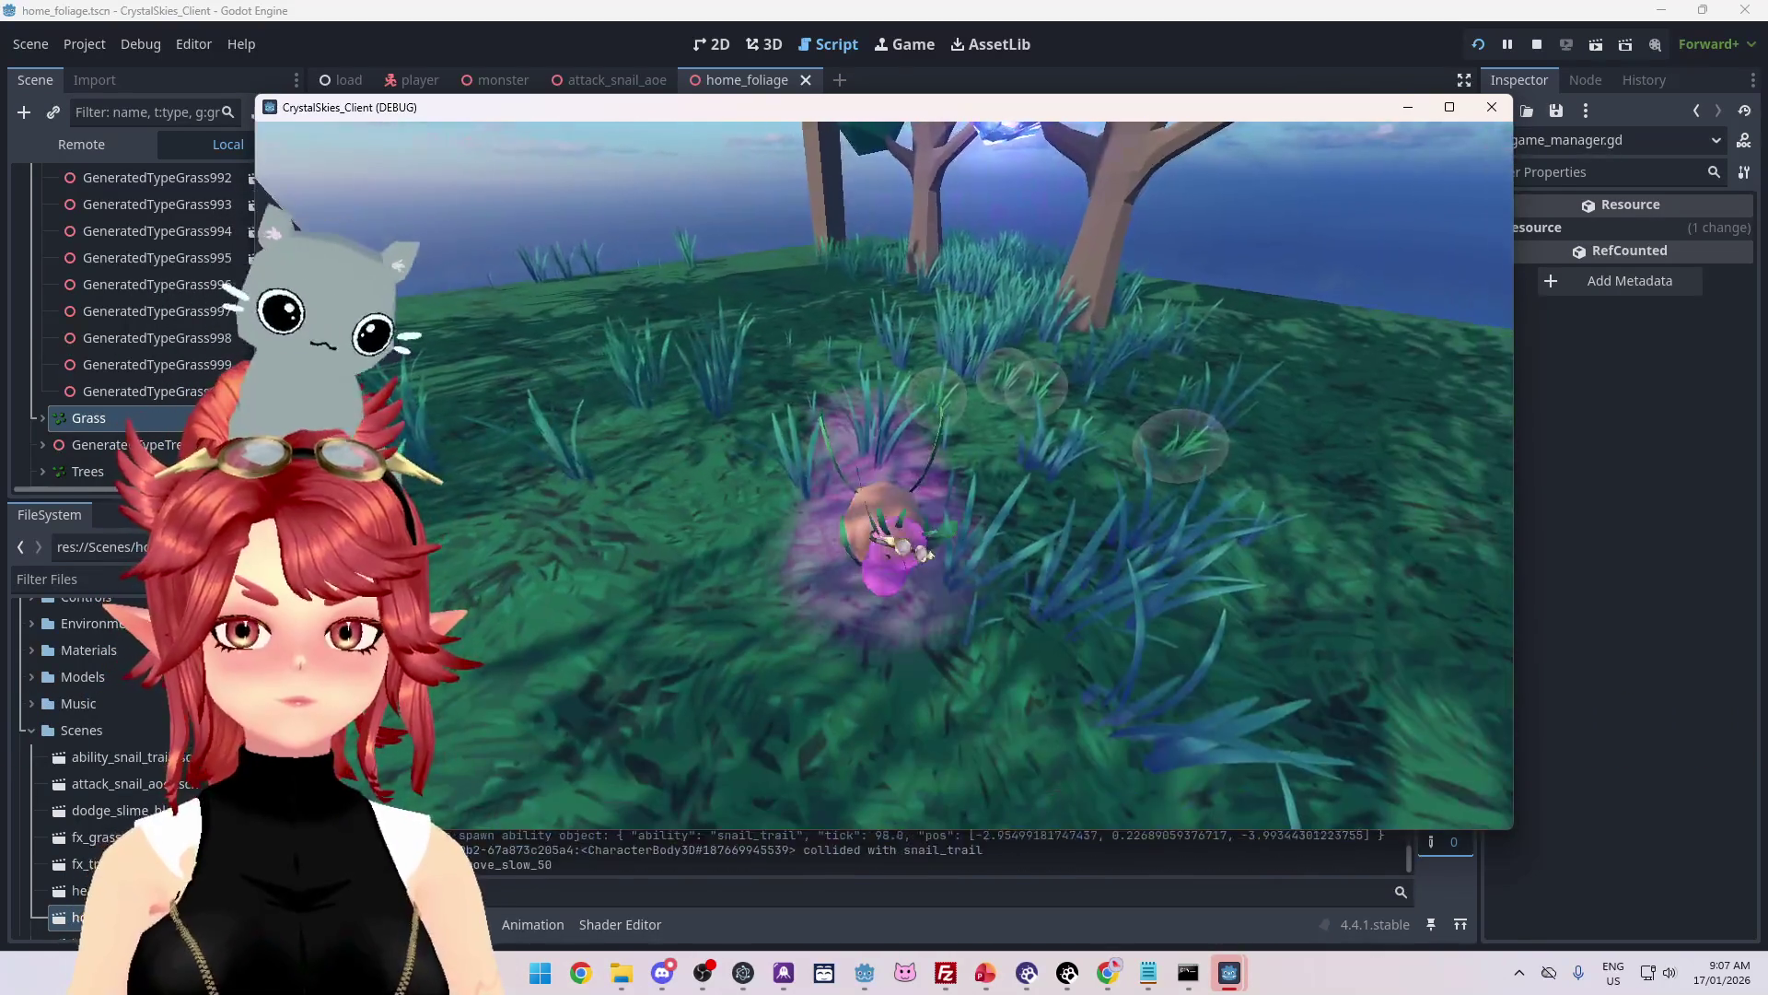
pyautogui.press('Escape')
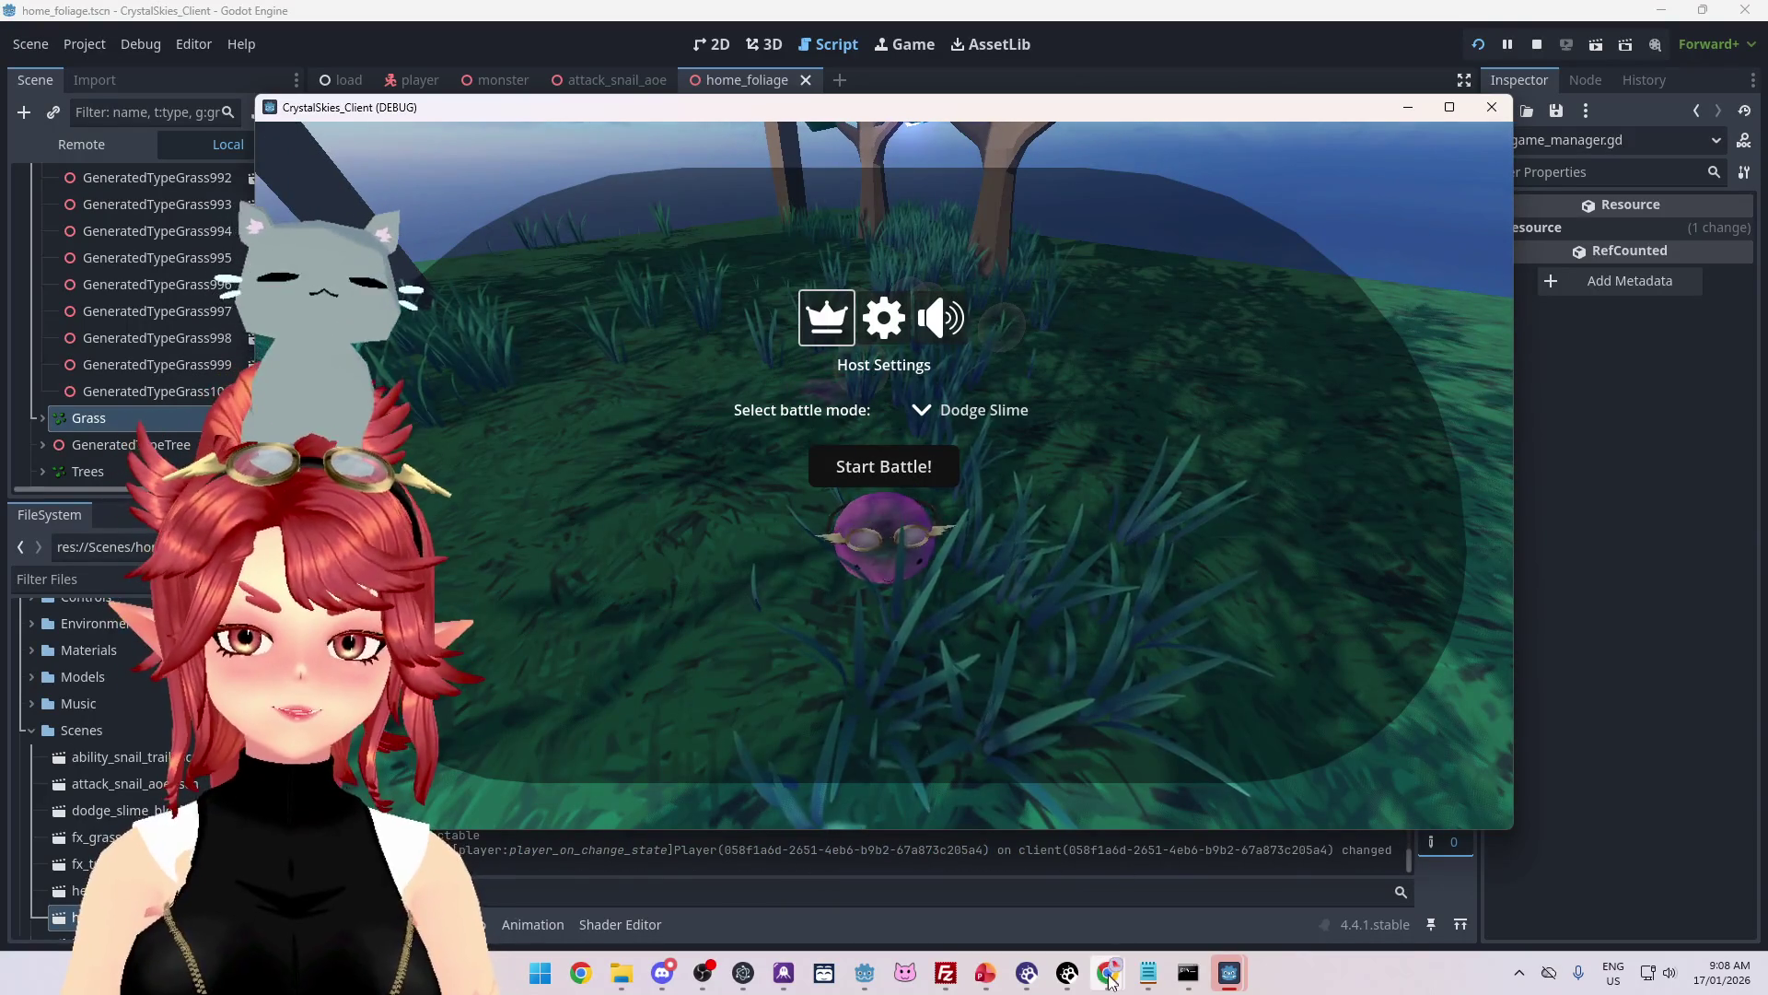
pyautogui.click(1034, 865)
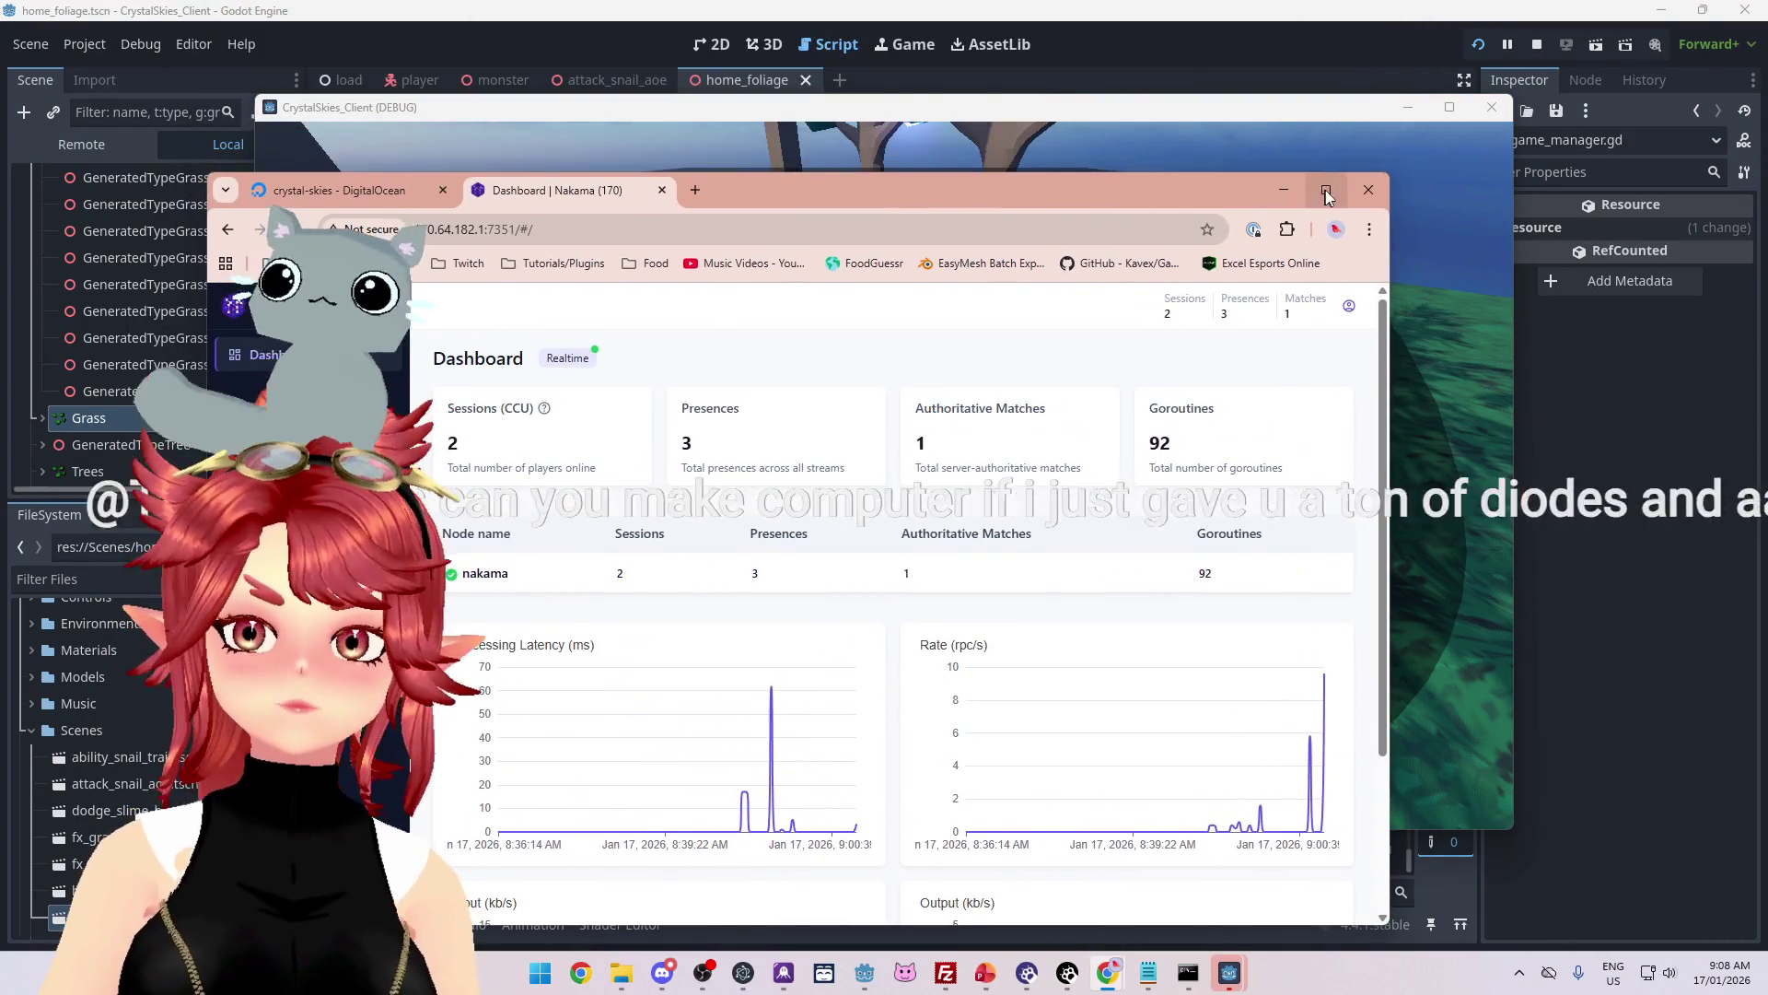
pyautogui.click(1326, 192)
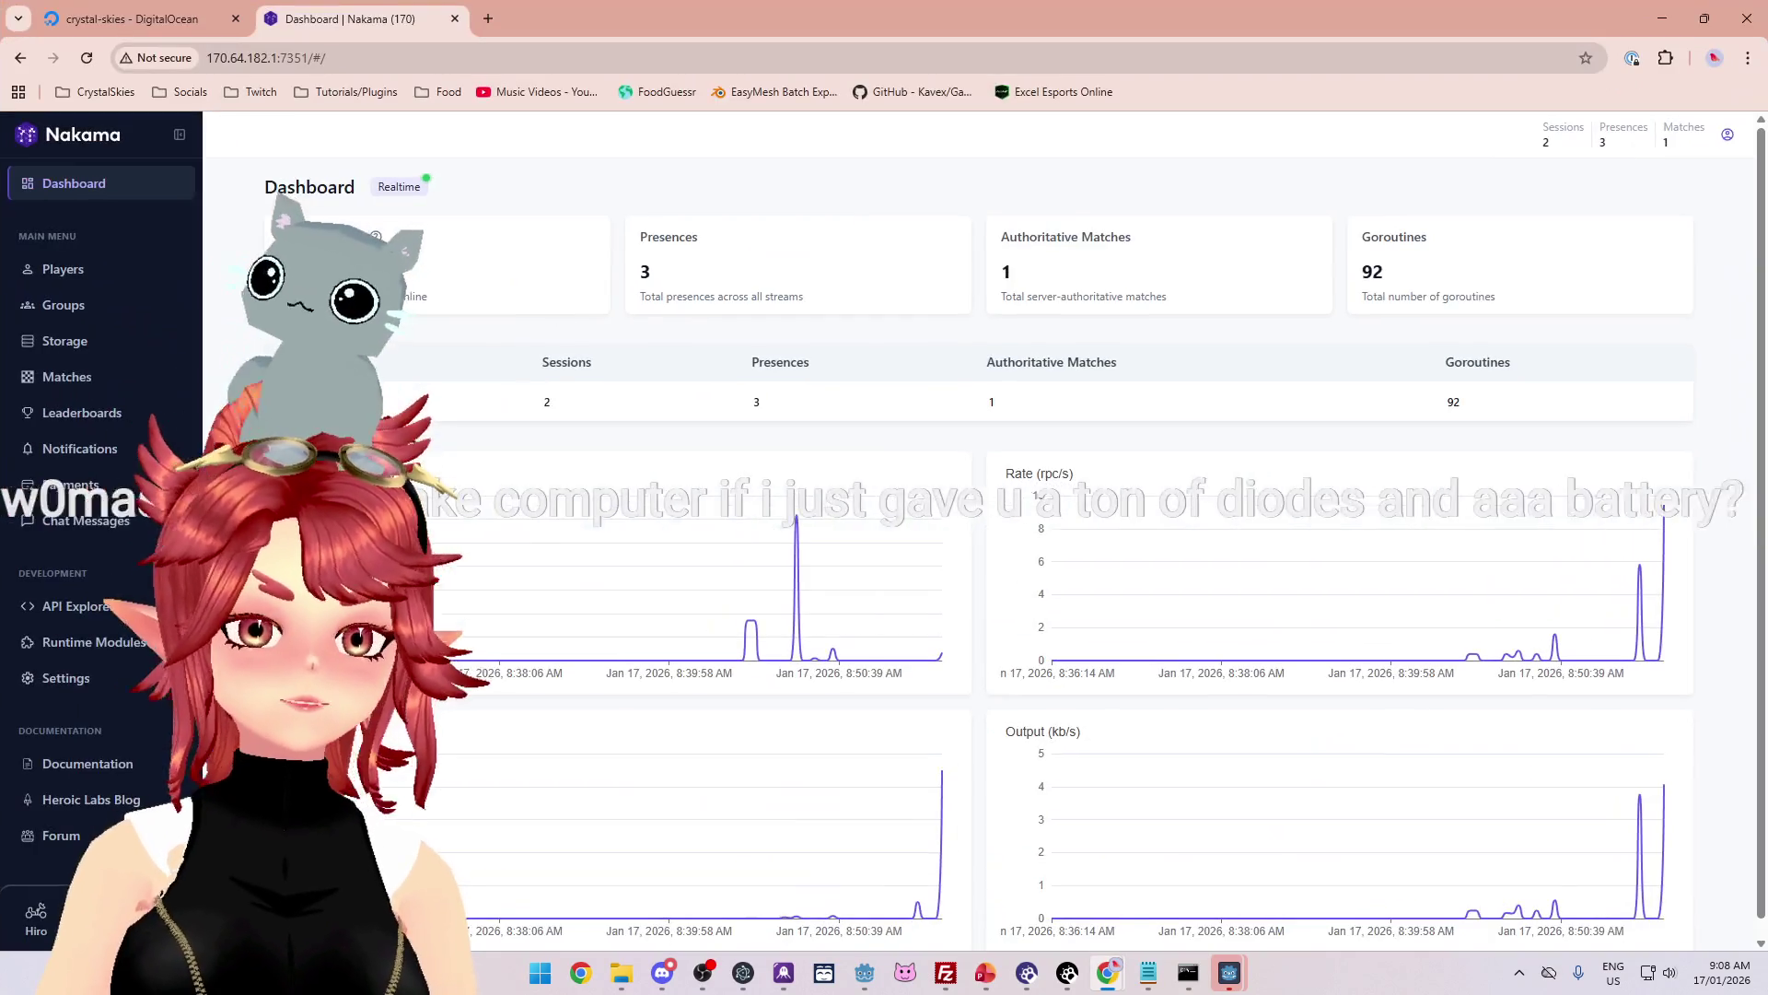
# Step: Open the first stored grass object in Nakama Storage and scroll through its JSON value
pyautogui.click(64, 341)
pyautogui.click(408, 342)
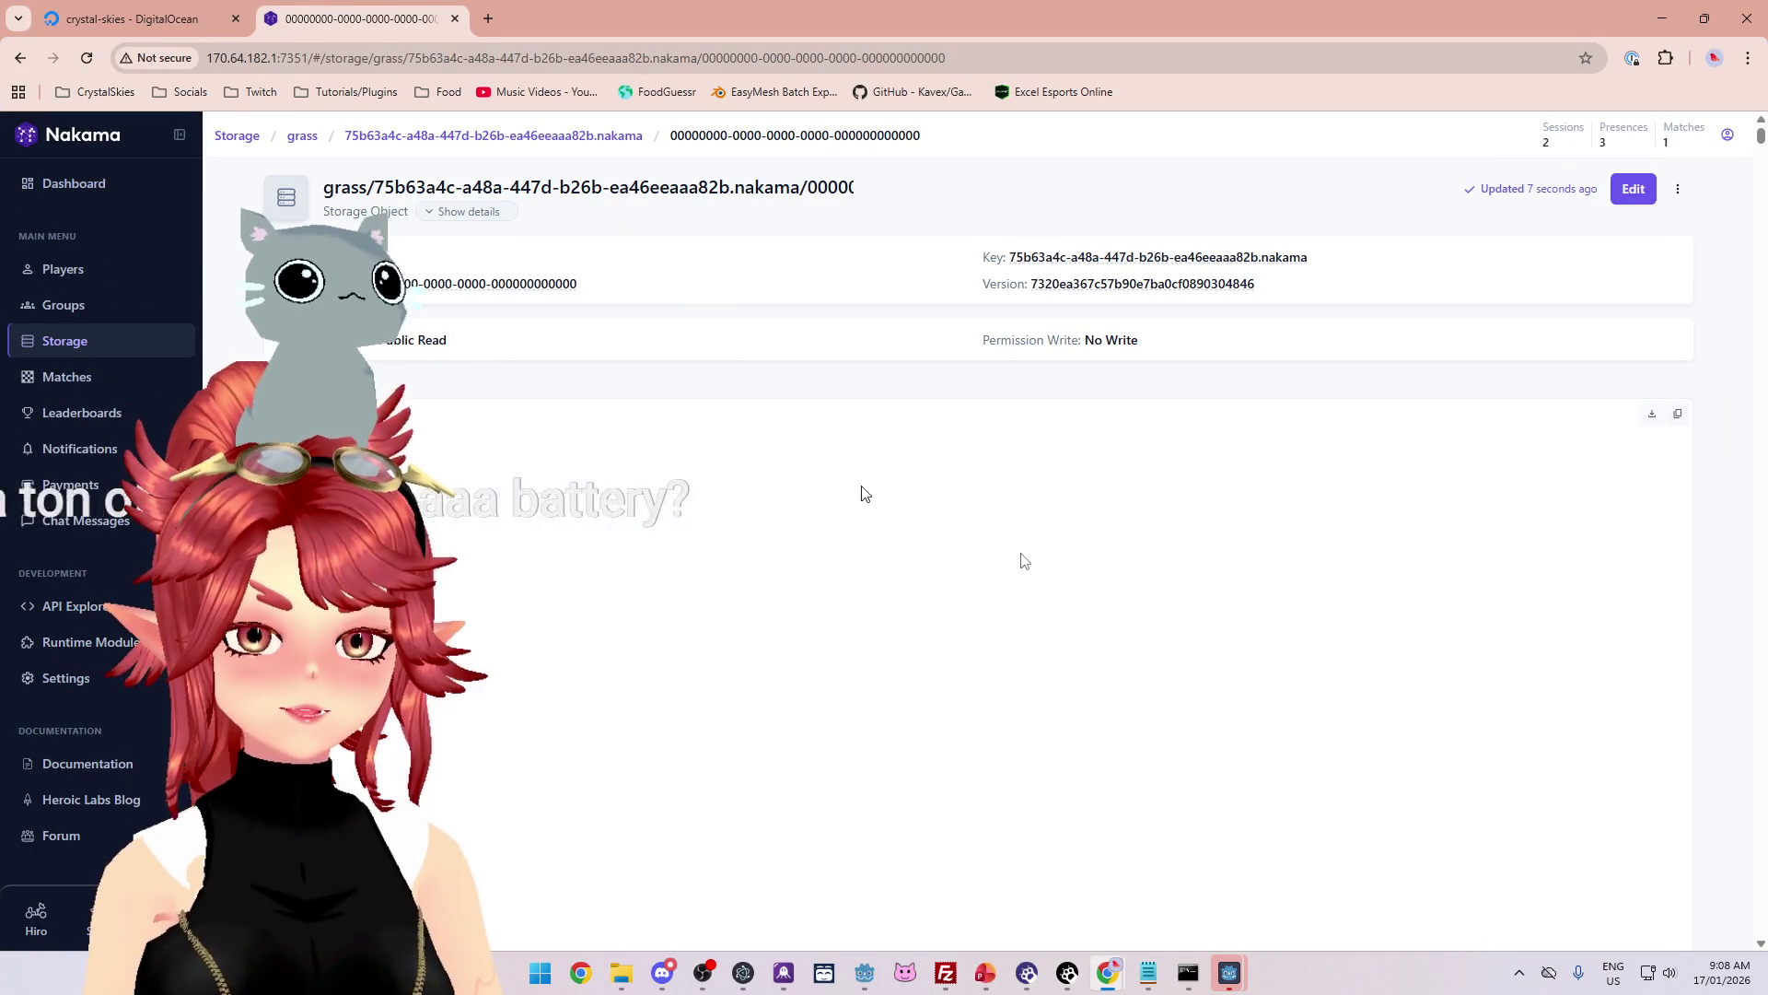
pyautogui.moveTo(1760, 140)
pyautogui.mouseDown()
pyautogui.moveTo(1760, 363)
pyautogui.moveTo(1720, 578)
pyautogui.moveTo(1760, 694)
pyautogui.moveTo(1698, 746)
pyautogui.moveTo(592, 584)
pyautogui.moveTo(1704, 700)
pyautogui.moveTo(1713, 728)
pyautogui.mouseUp()
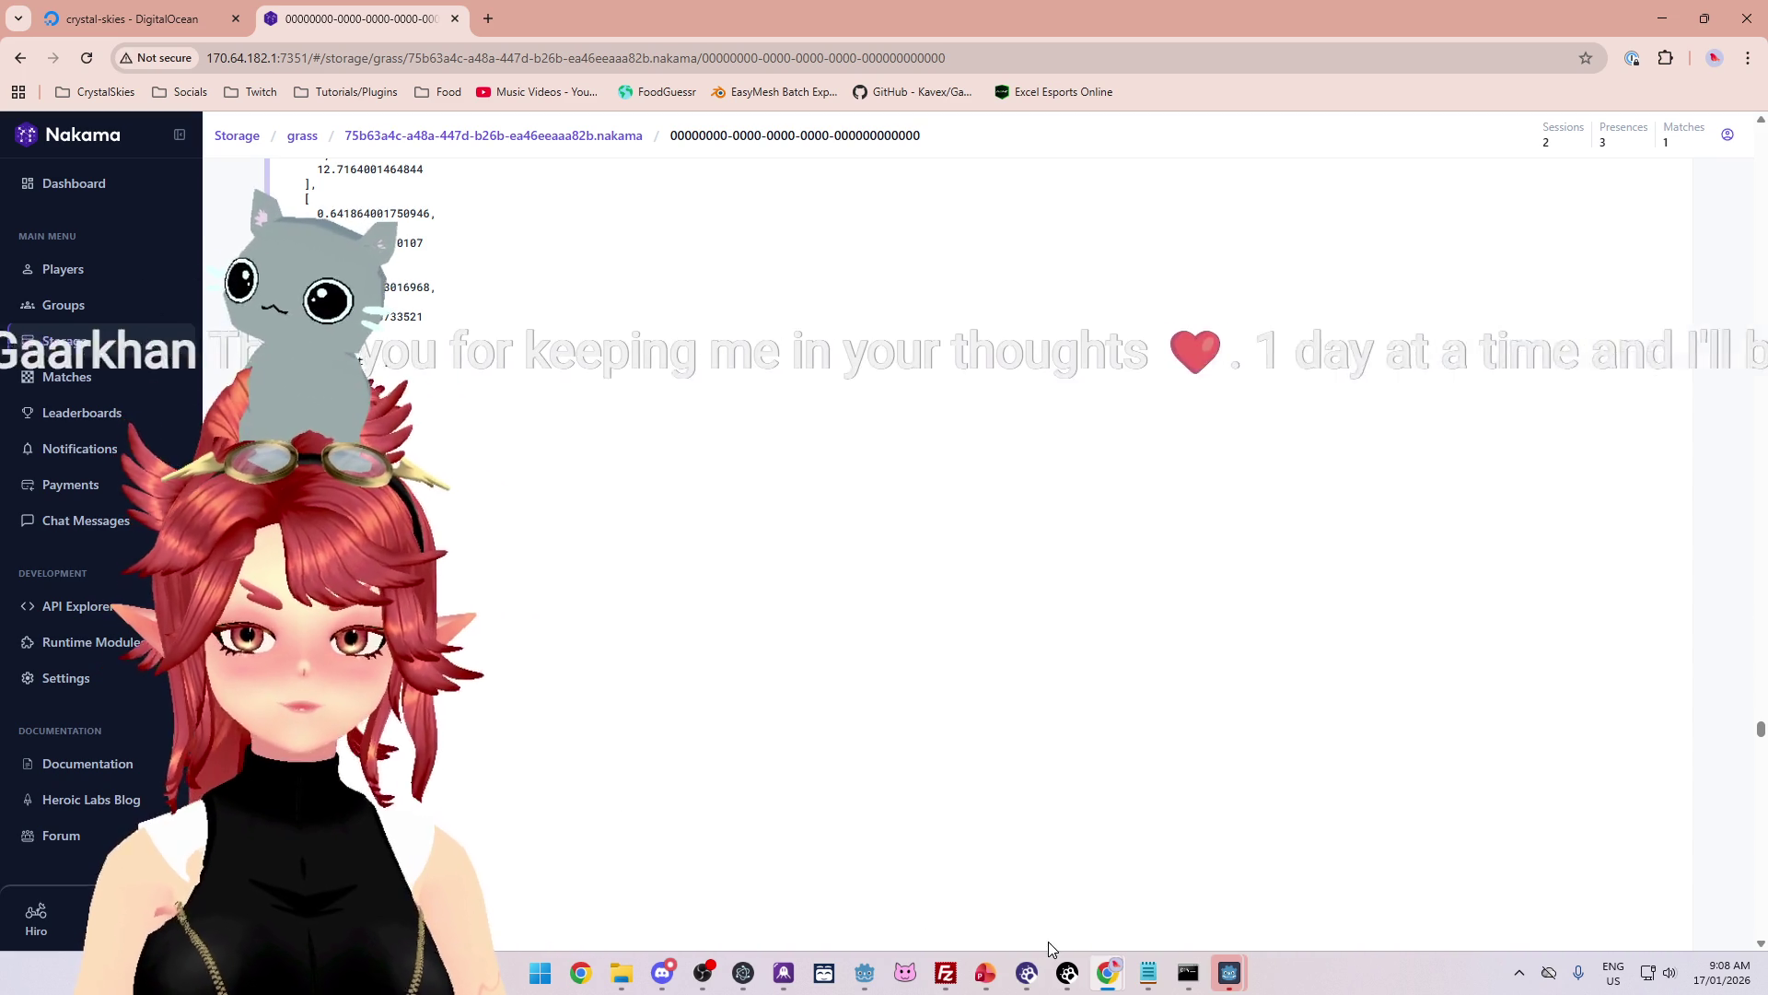
# Step: Bring the CrystalSkies game window back and move it right and down
pyautogui.moveTo(1229, 972)
pyautogui.click(1136, 875)
pyautogui.moveTo(910, 98); pyautogui.dragTo(1061, 125)
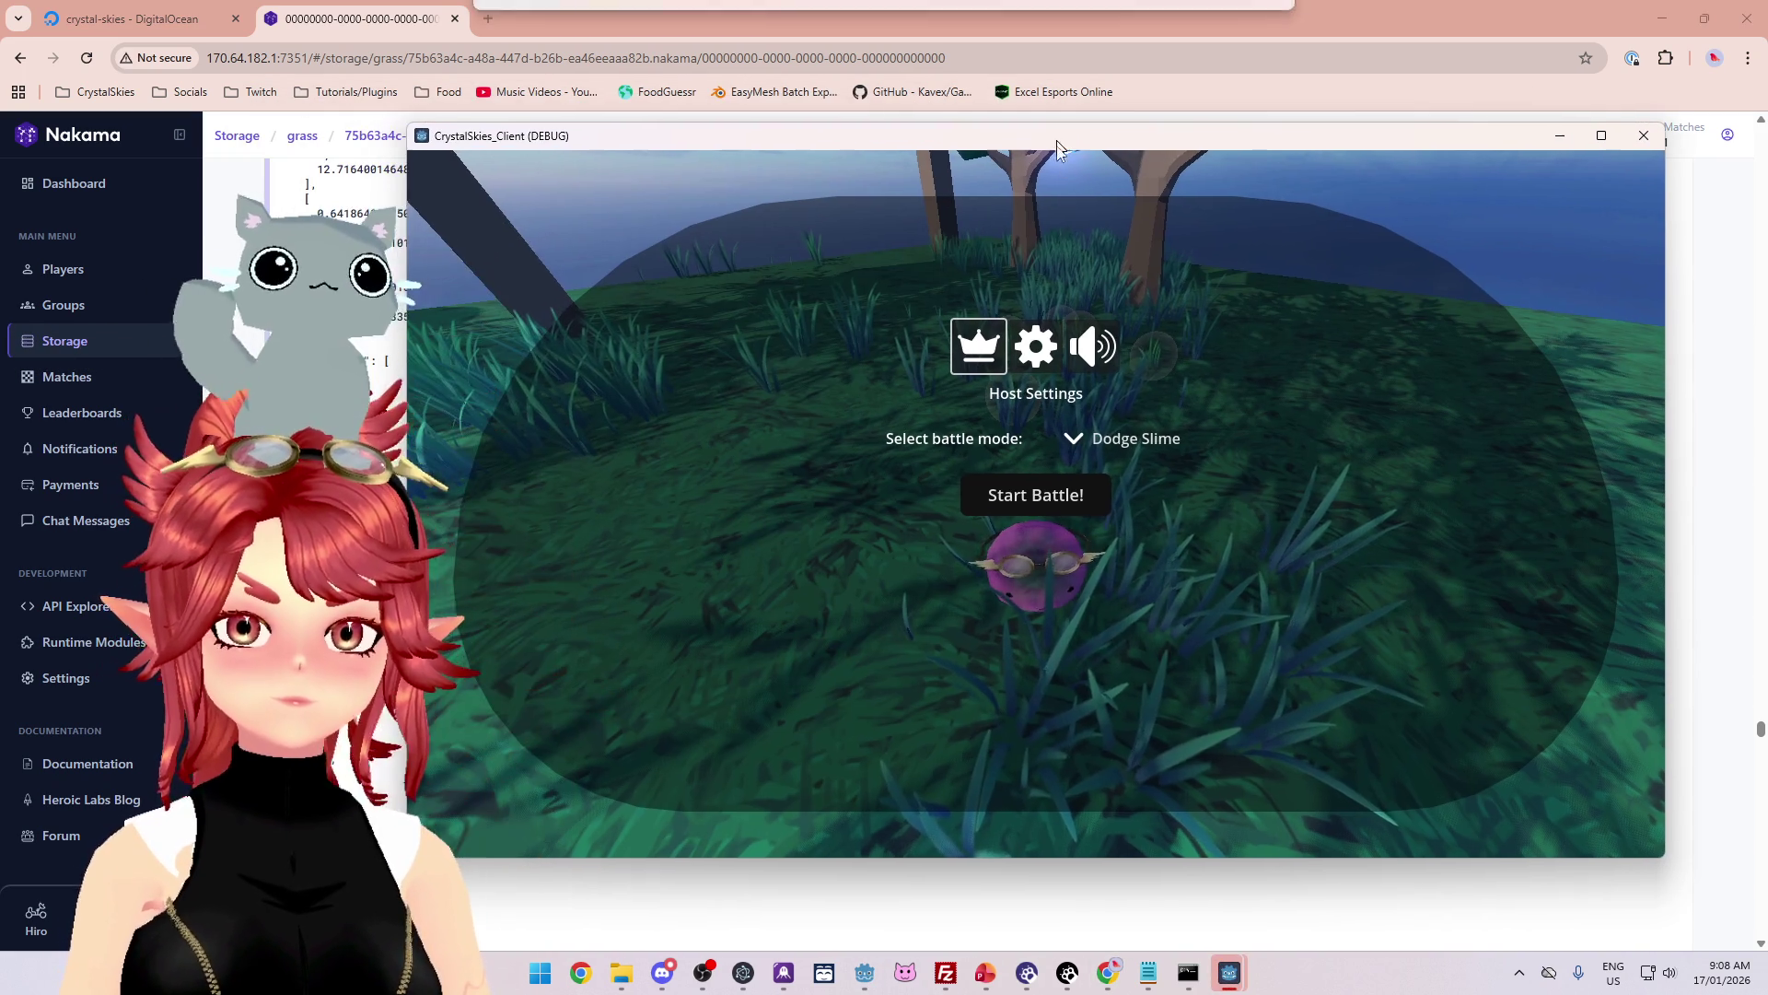
# Step: Walk the character through the grass toward the trees, reopen host settings, then quit with Alt+F4
pyautogui.press('Escape')
pyautogui.press('w')
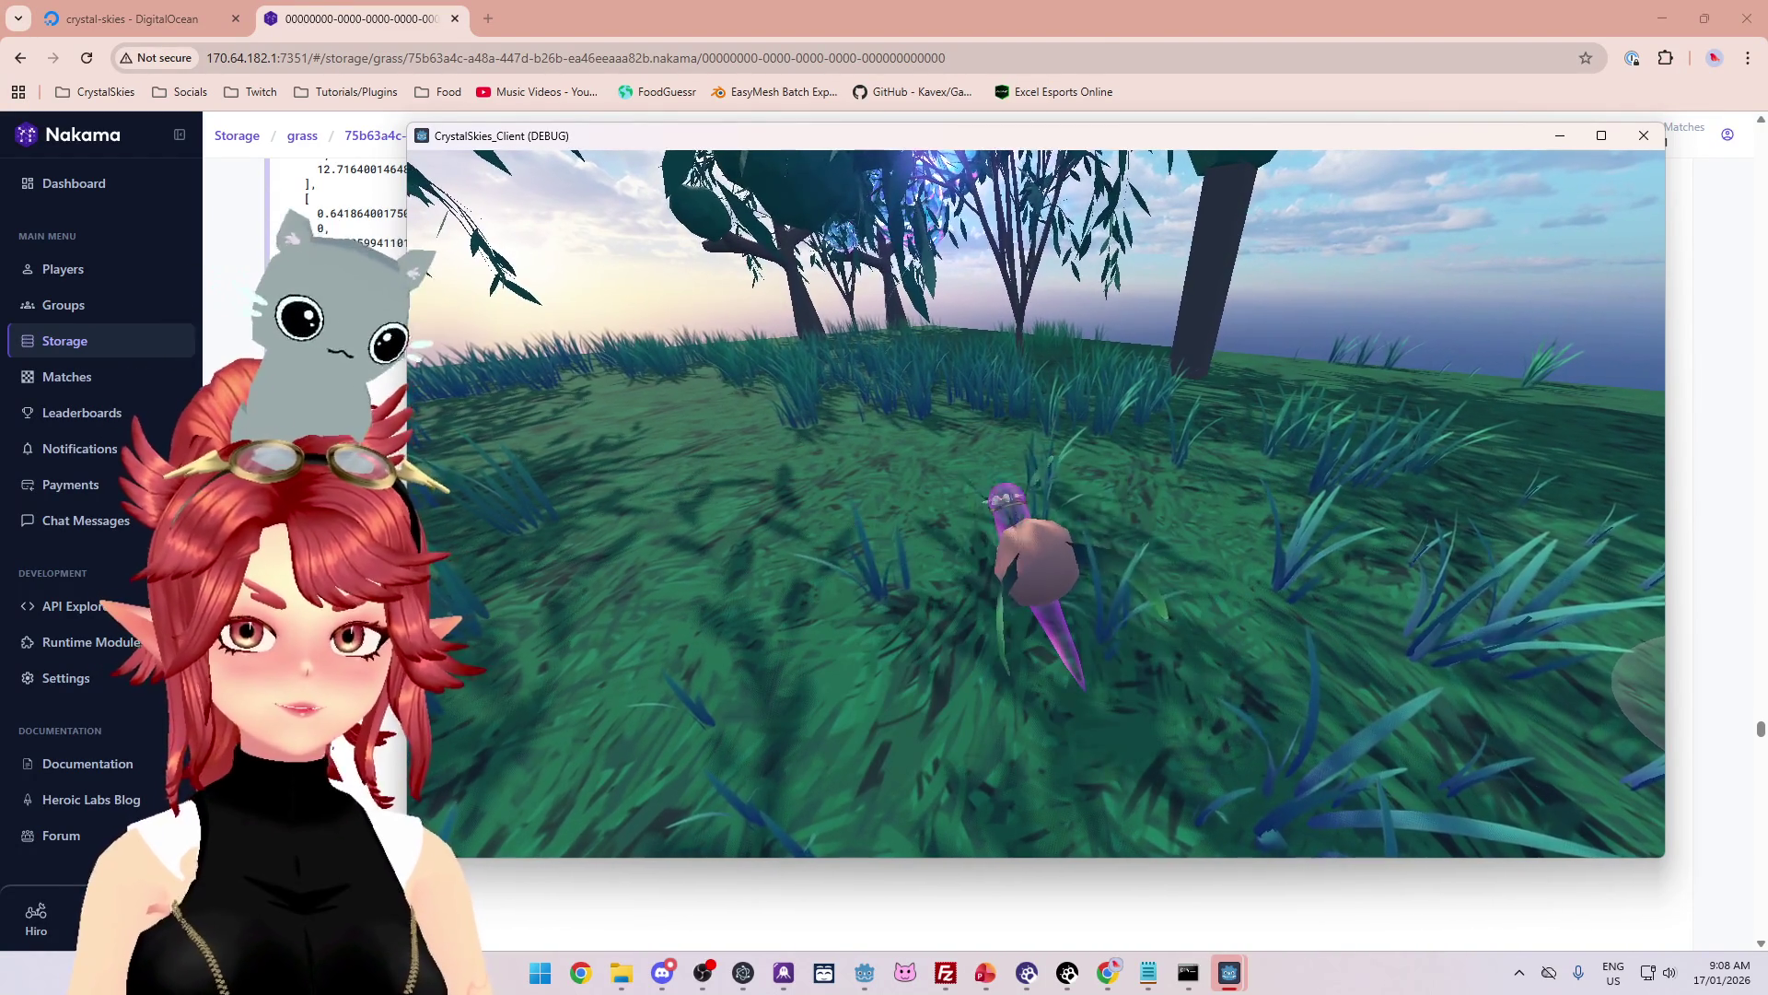
pyautogui.press('a')
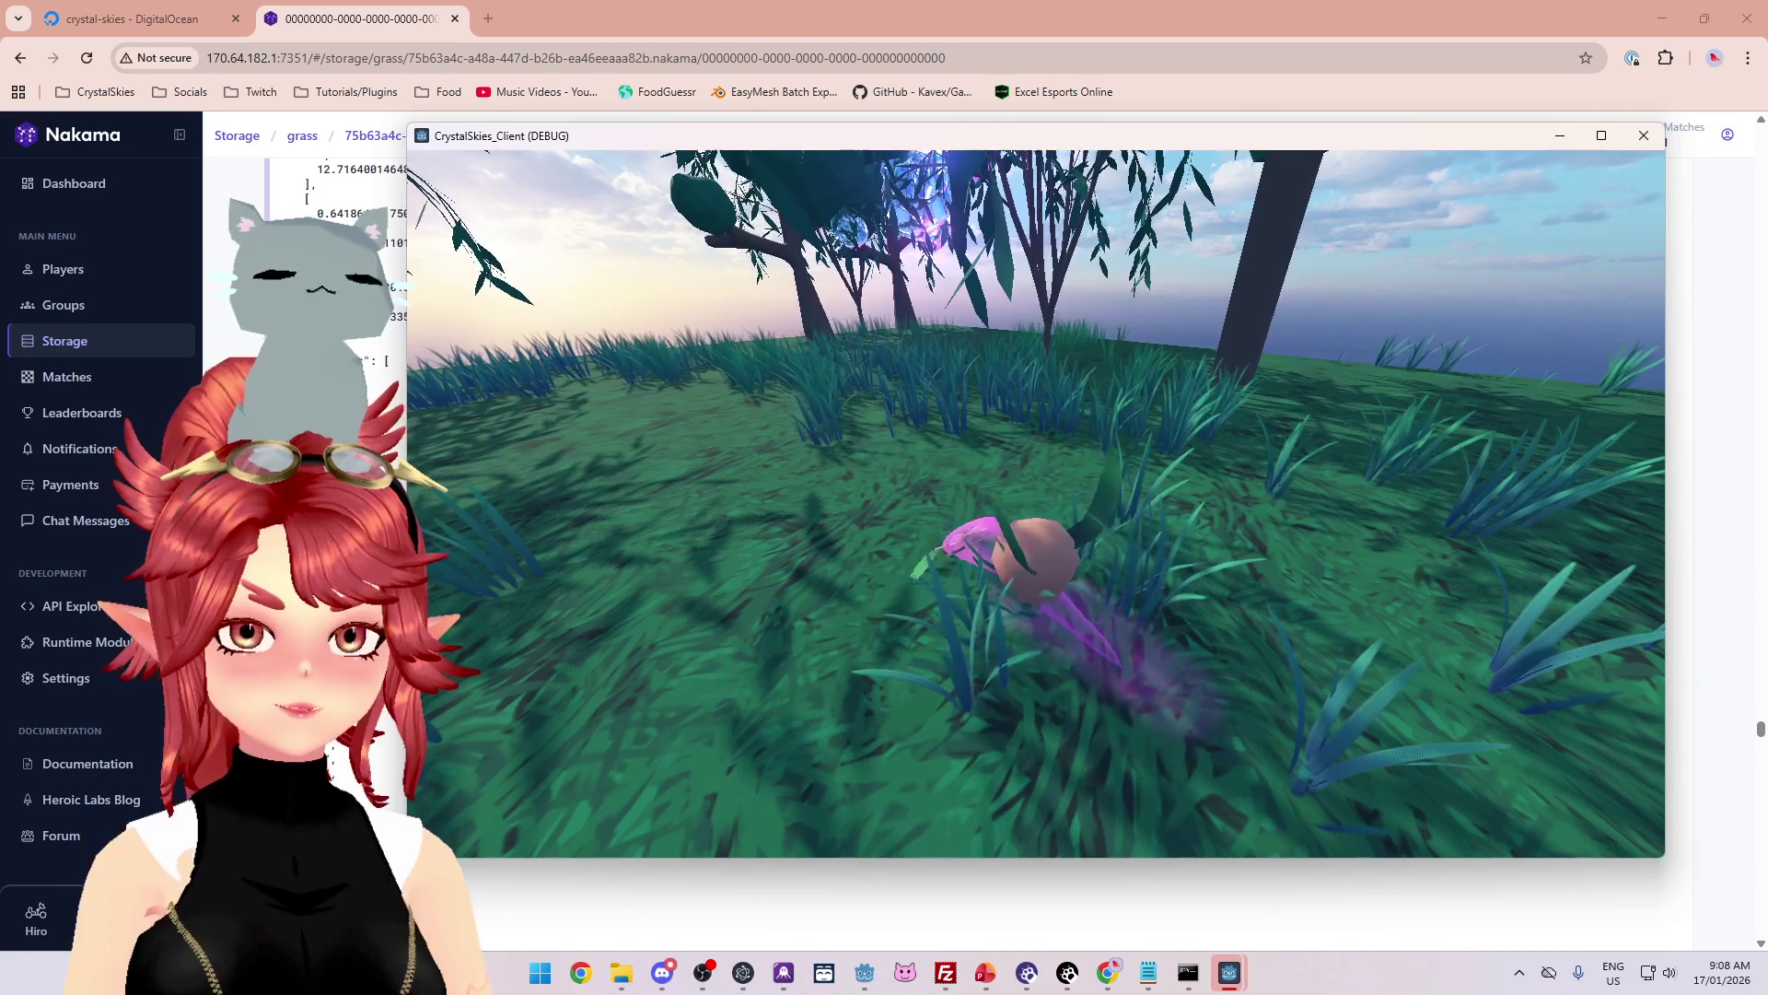
pyautogui.press('w')
pyautogui.press('w')
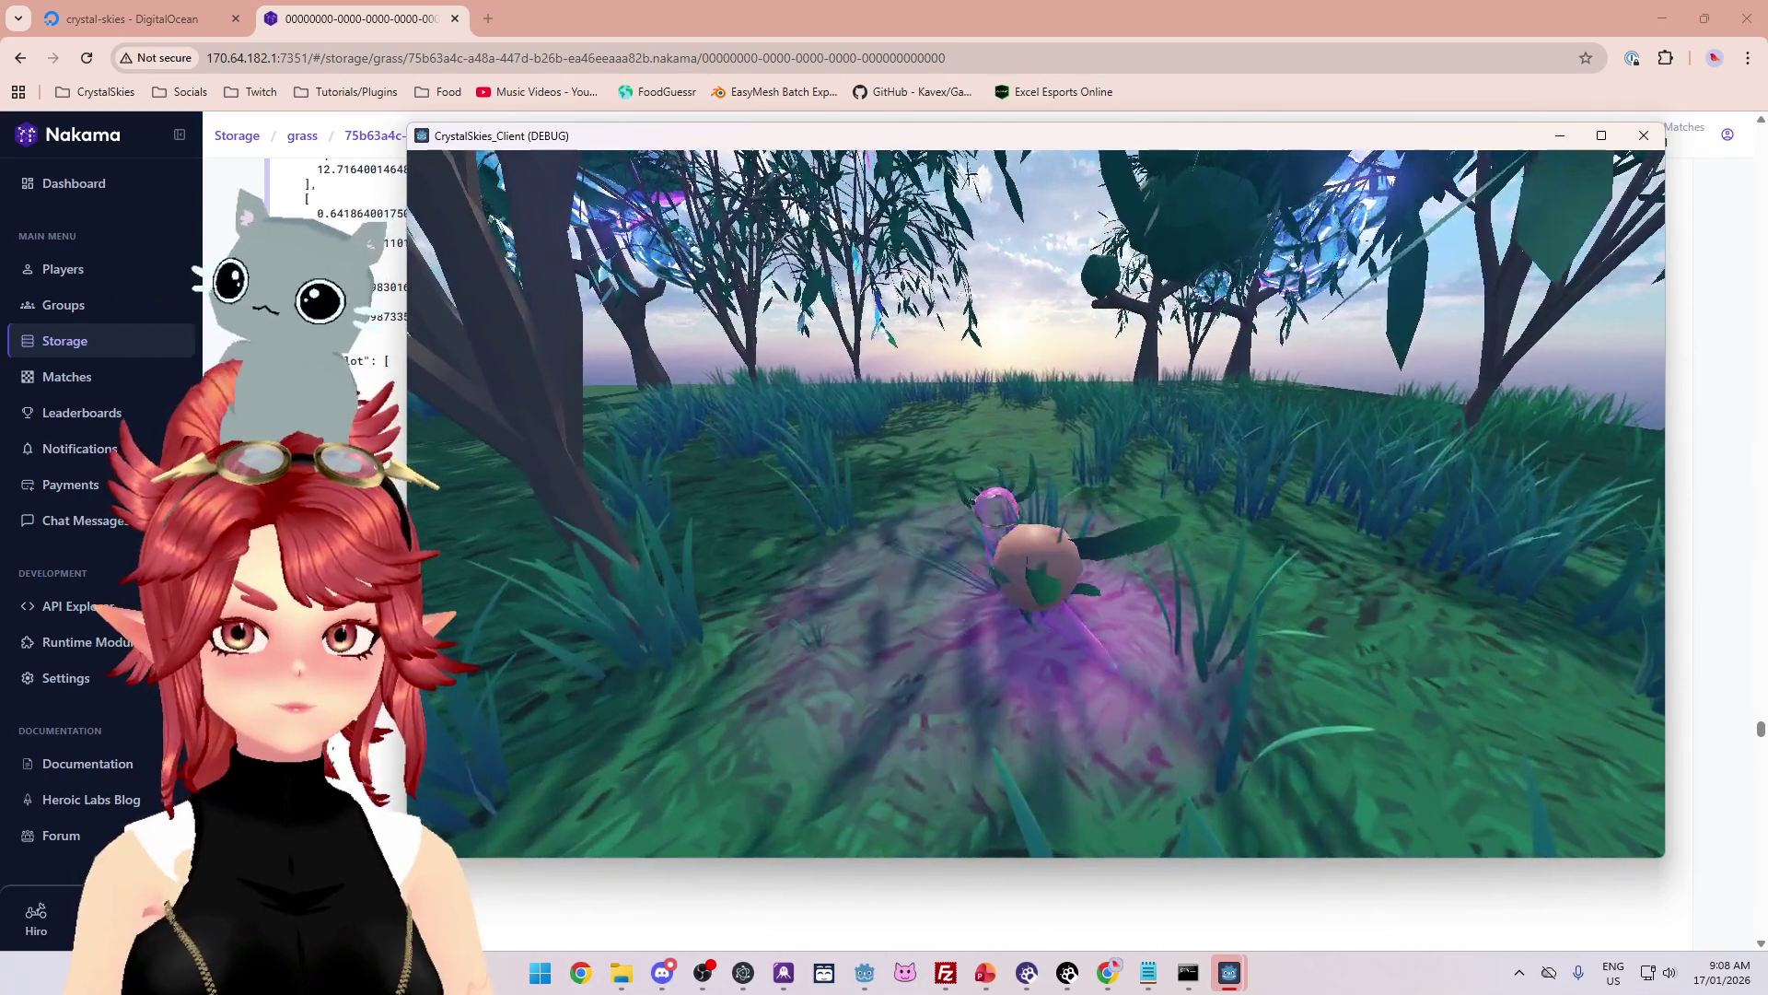
pyautogui.press('w')
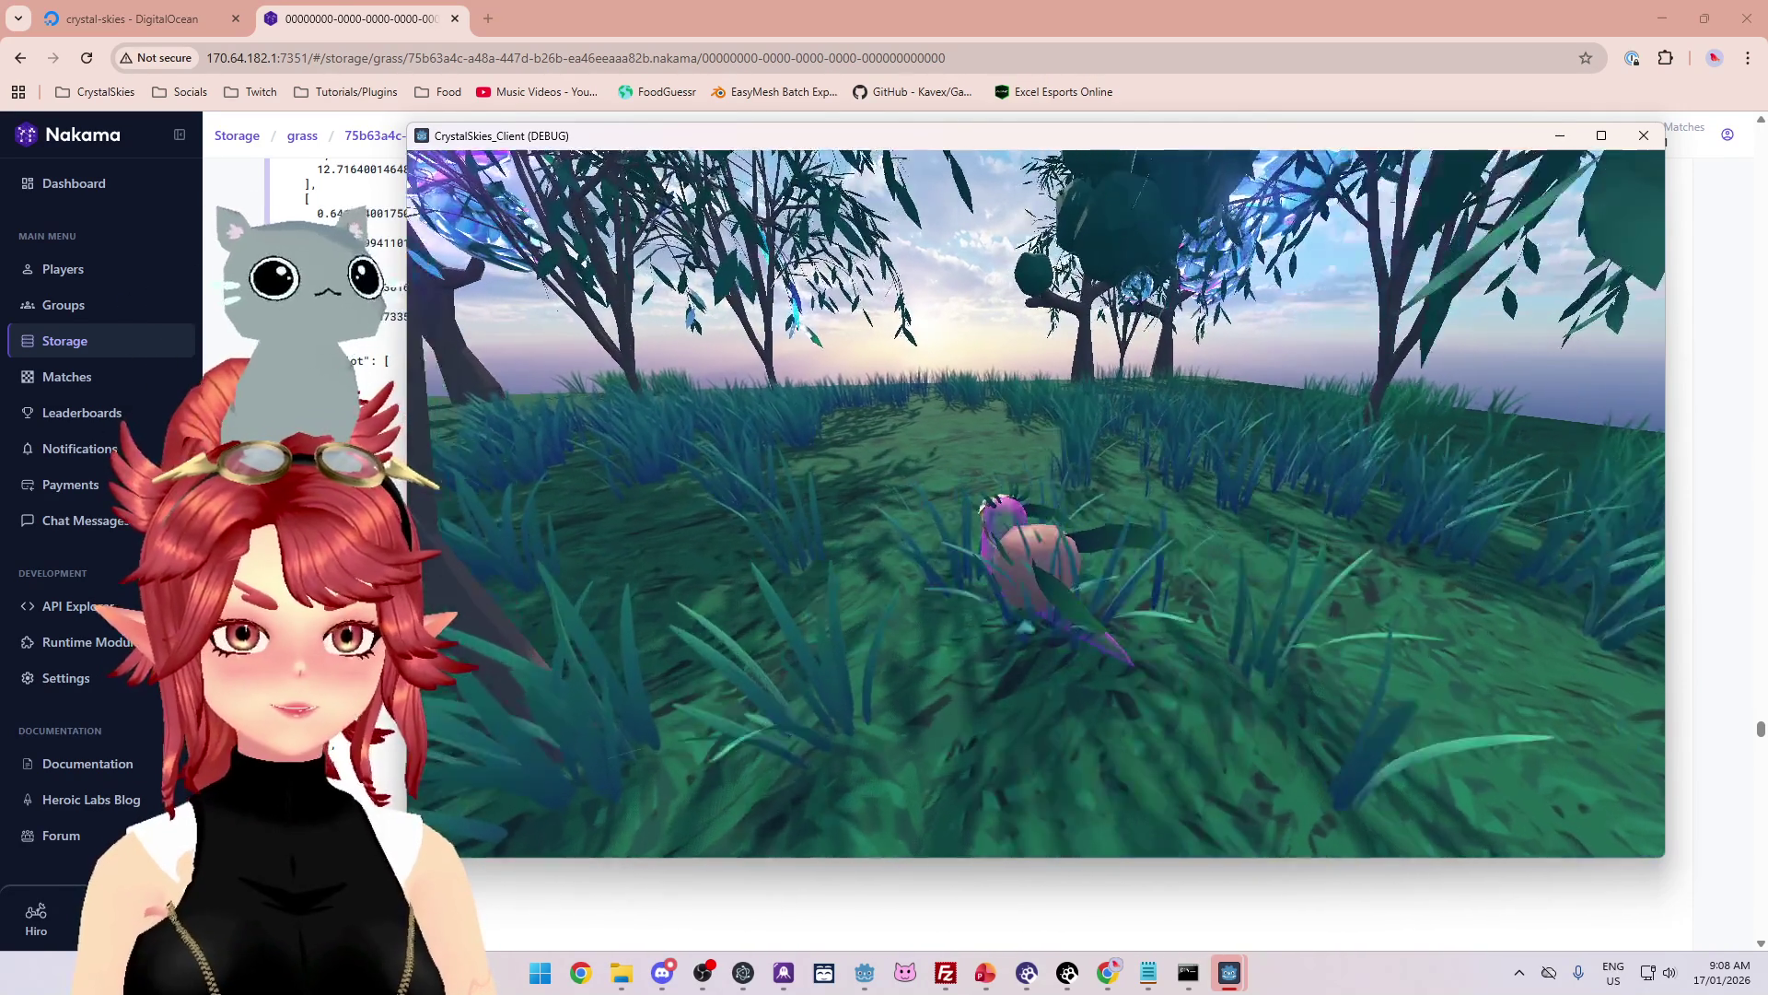
pyautogui.press('Escape')
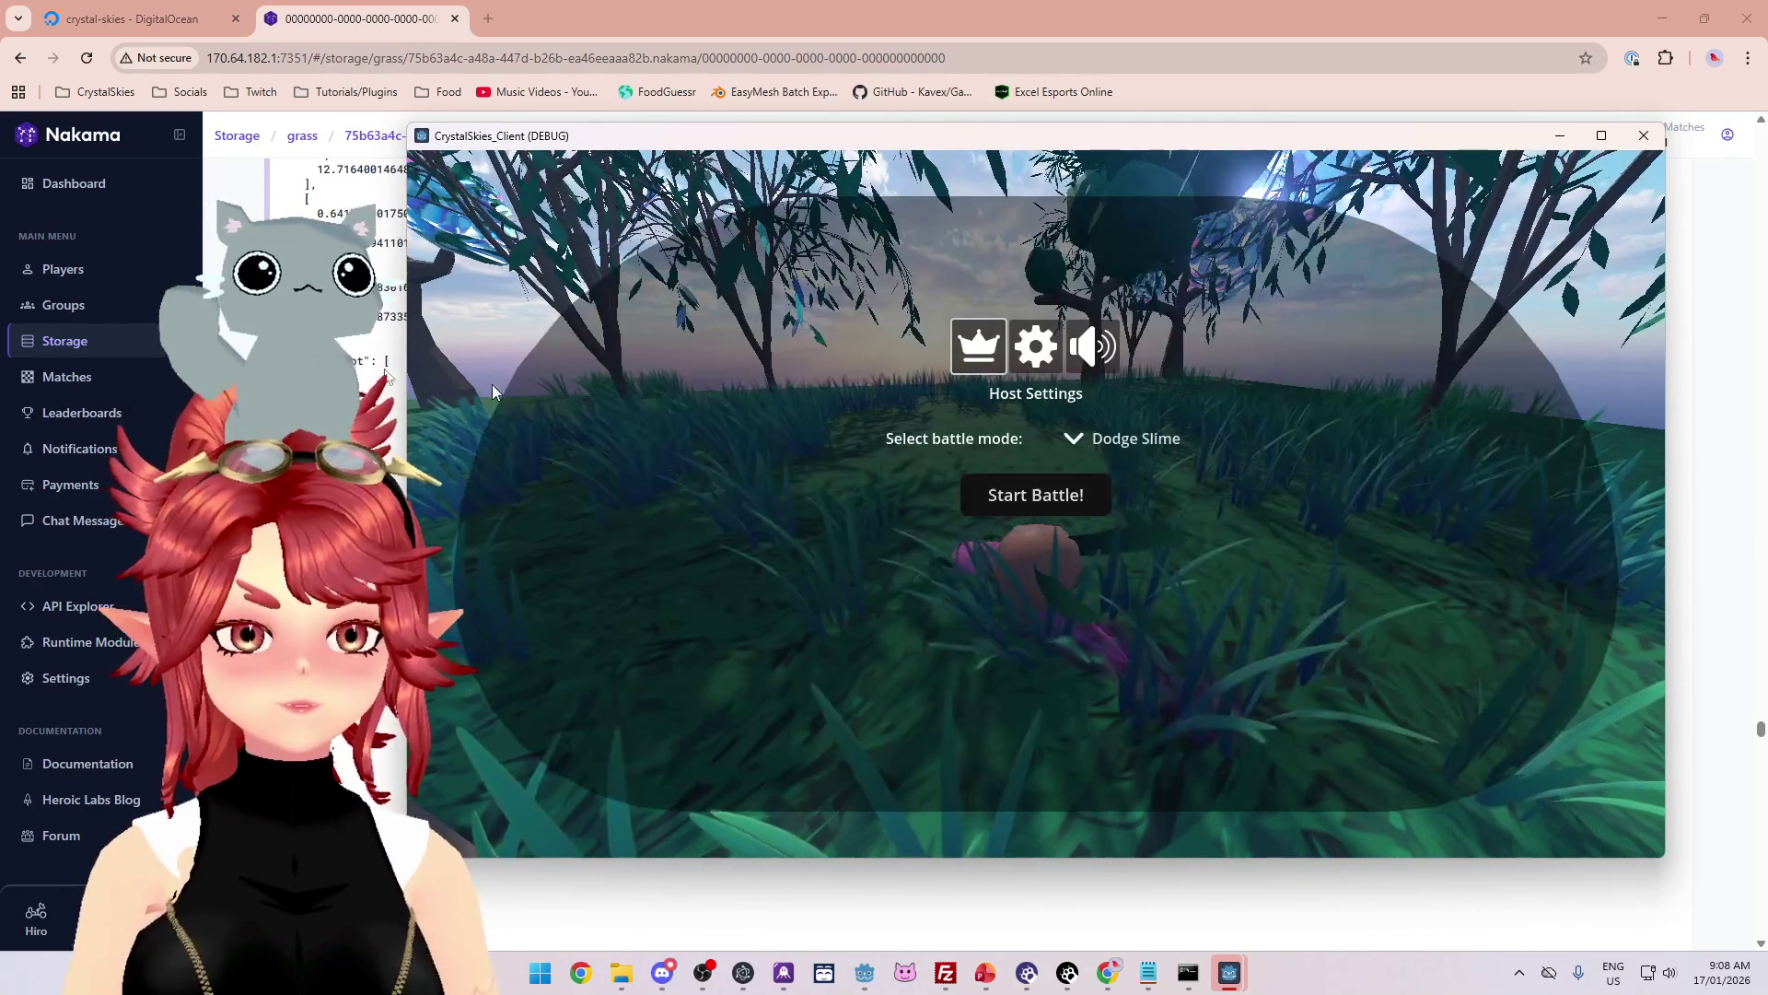
pyautogui.hotkey('alt', 'F4')
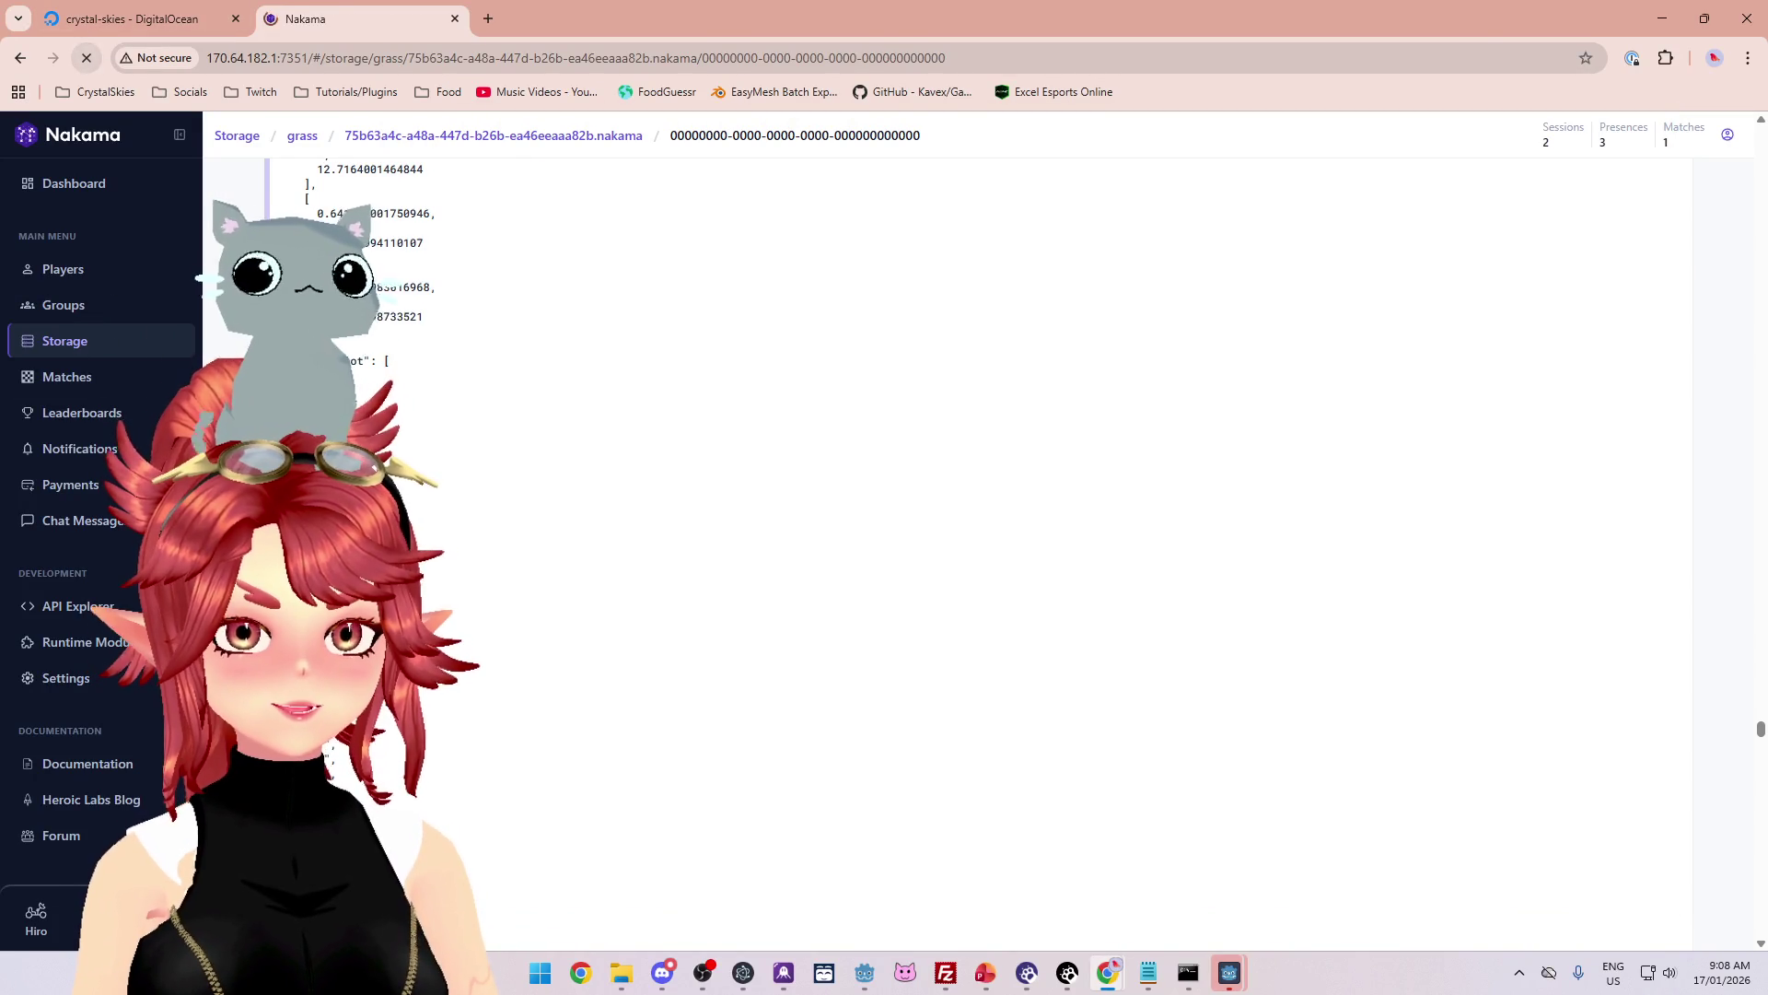
# Step: Scroll further down the grass storage JSON, then bring nk_lobbyhandler.ts in Notepad forward
pyautogui.moveTo(1761, 140); pyautogui.dragTo(1765, 350)
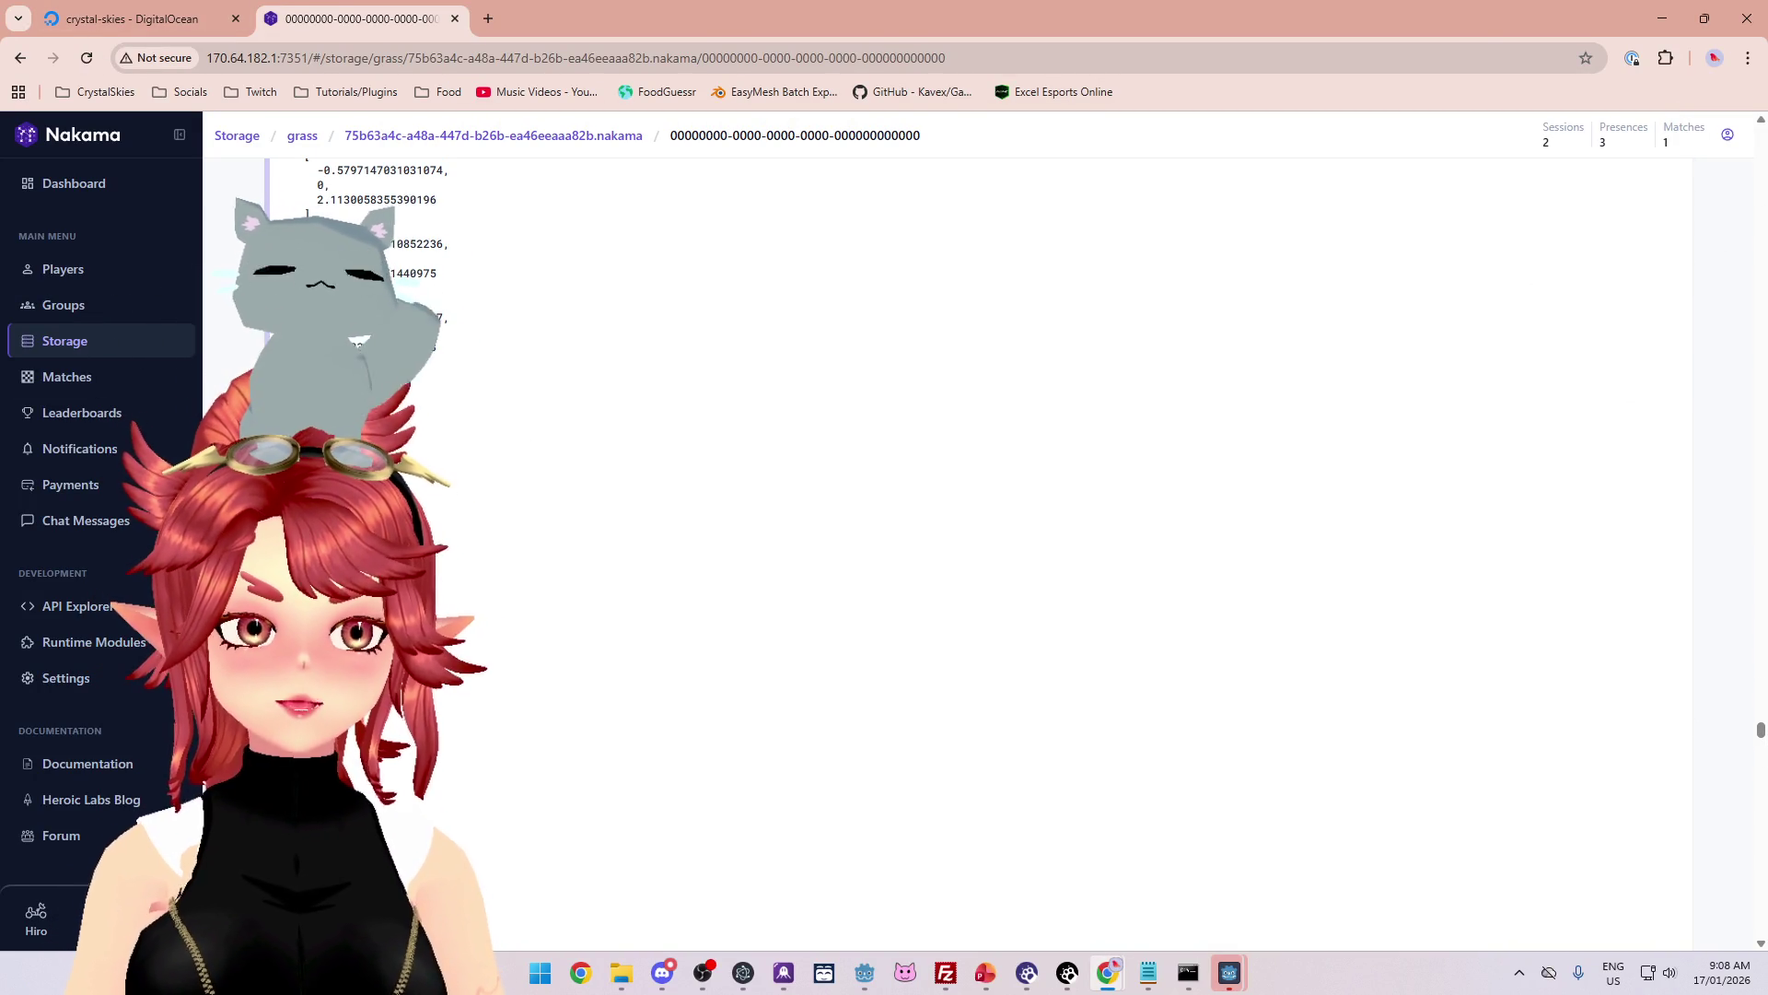
pyautogui.click(1157, 982)
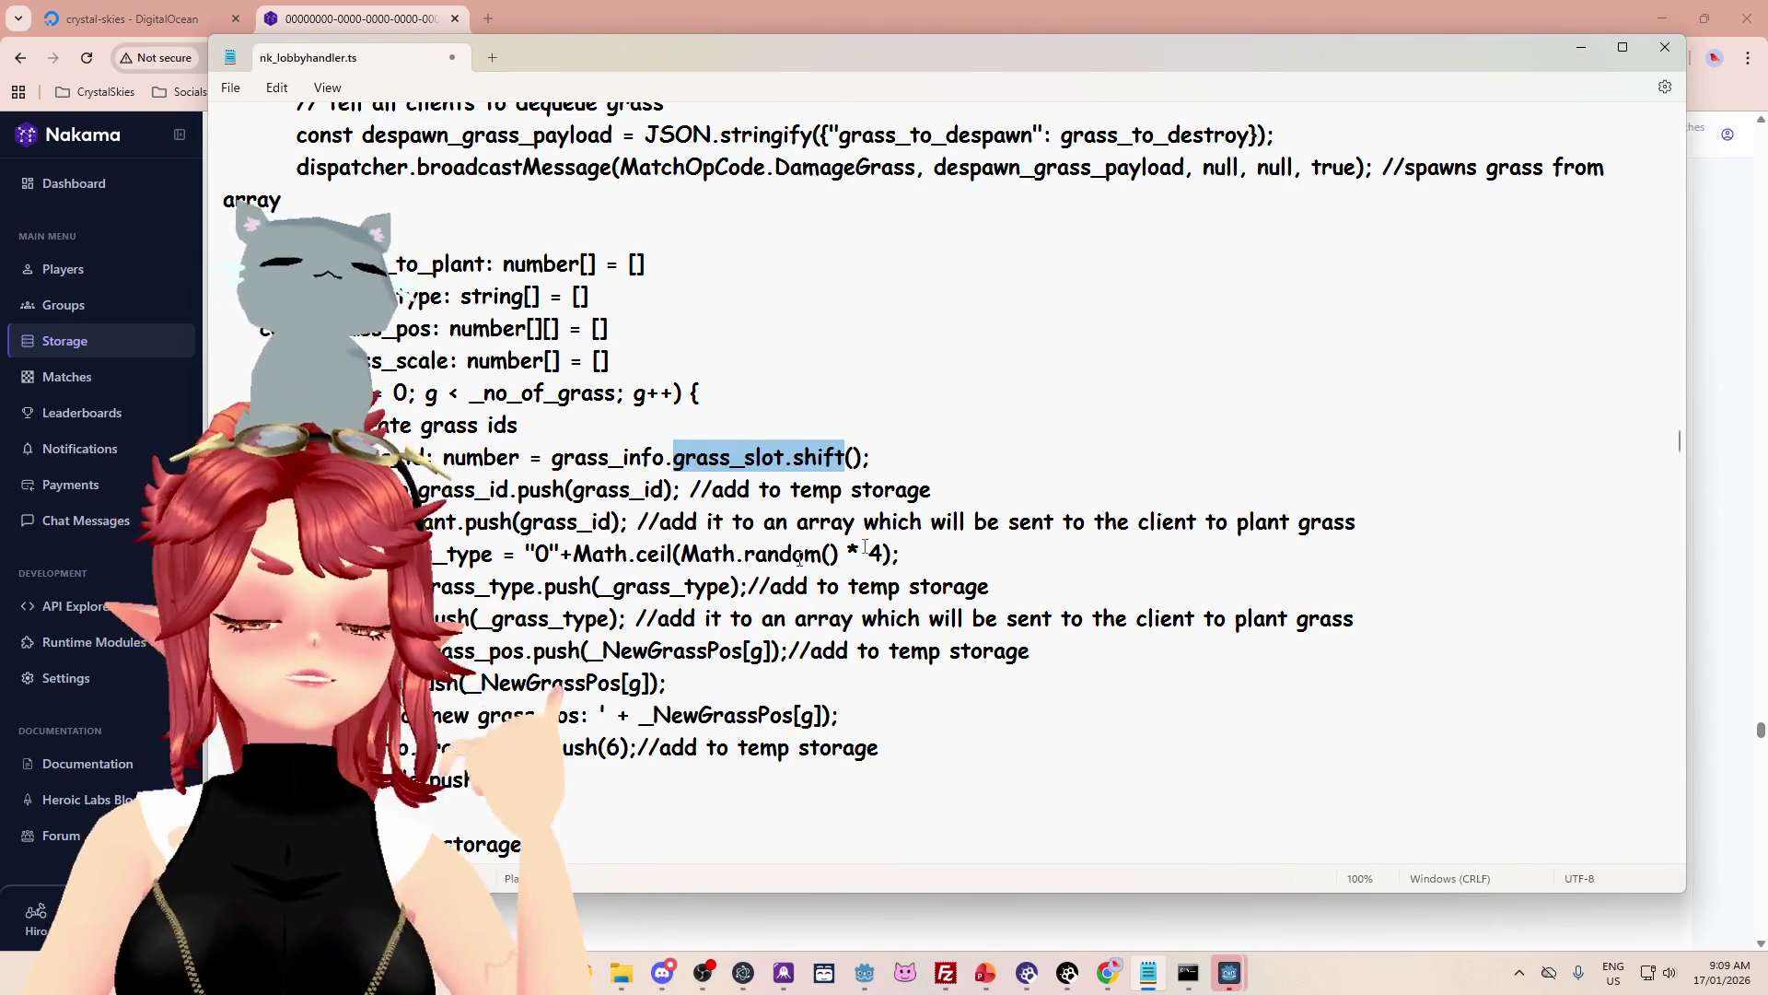
# Step: Scroll nk_lobbyhandler.ts to AddGrassToStorage and shift Notepad right to uncover the browser
pyautogui.scroll(-2, 645, 573)
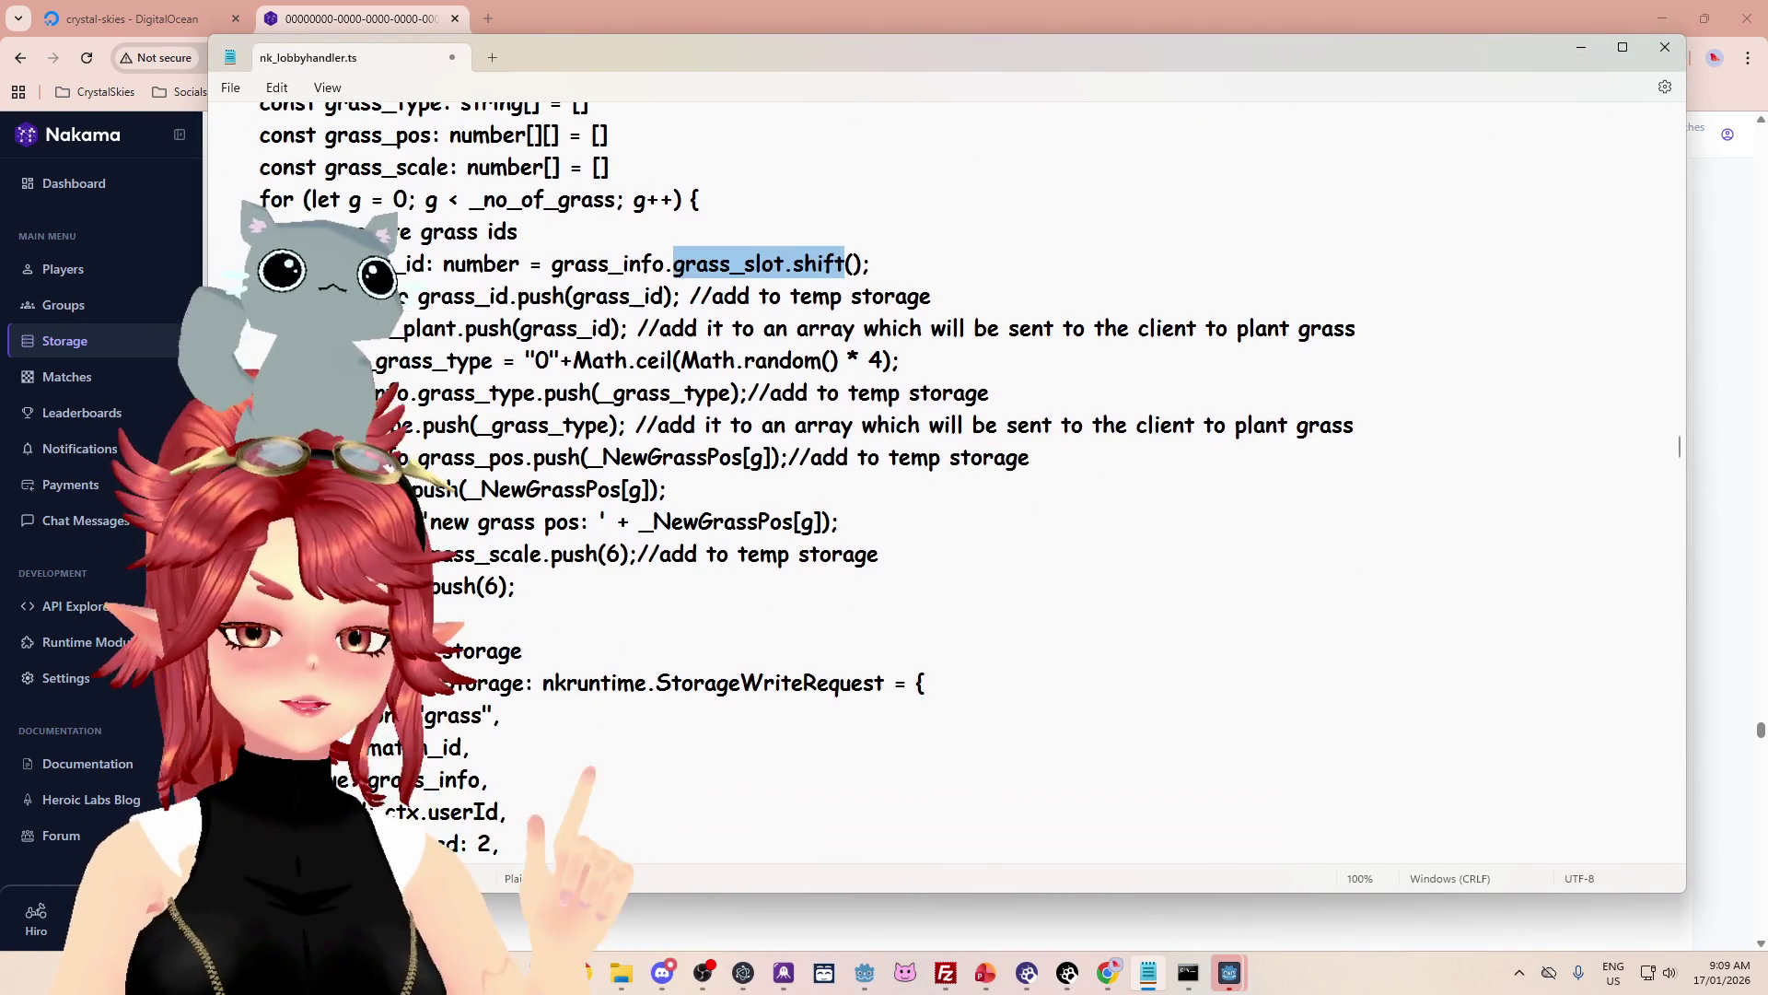
pyautogui.scroll(1, 606, 500)
pyautogui.scroll(8, 606, 500)
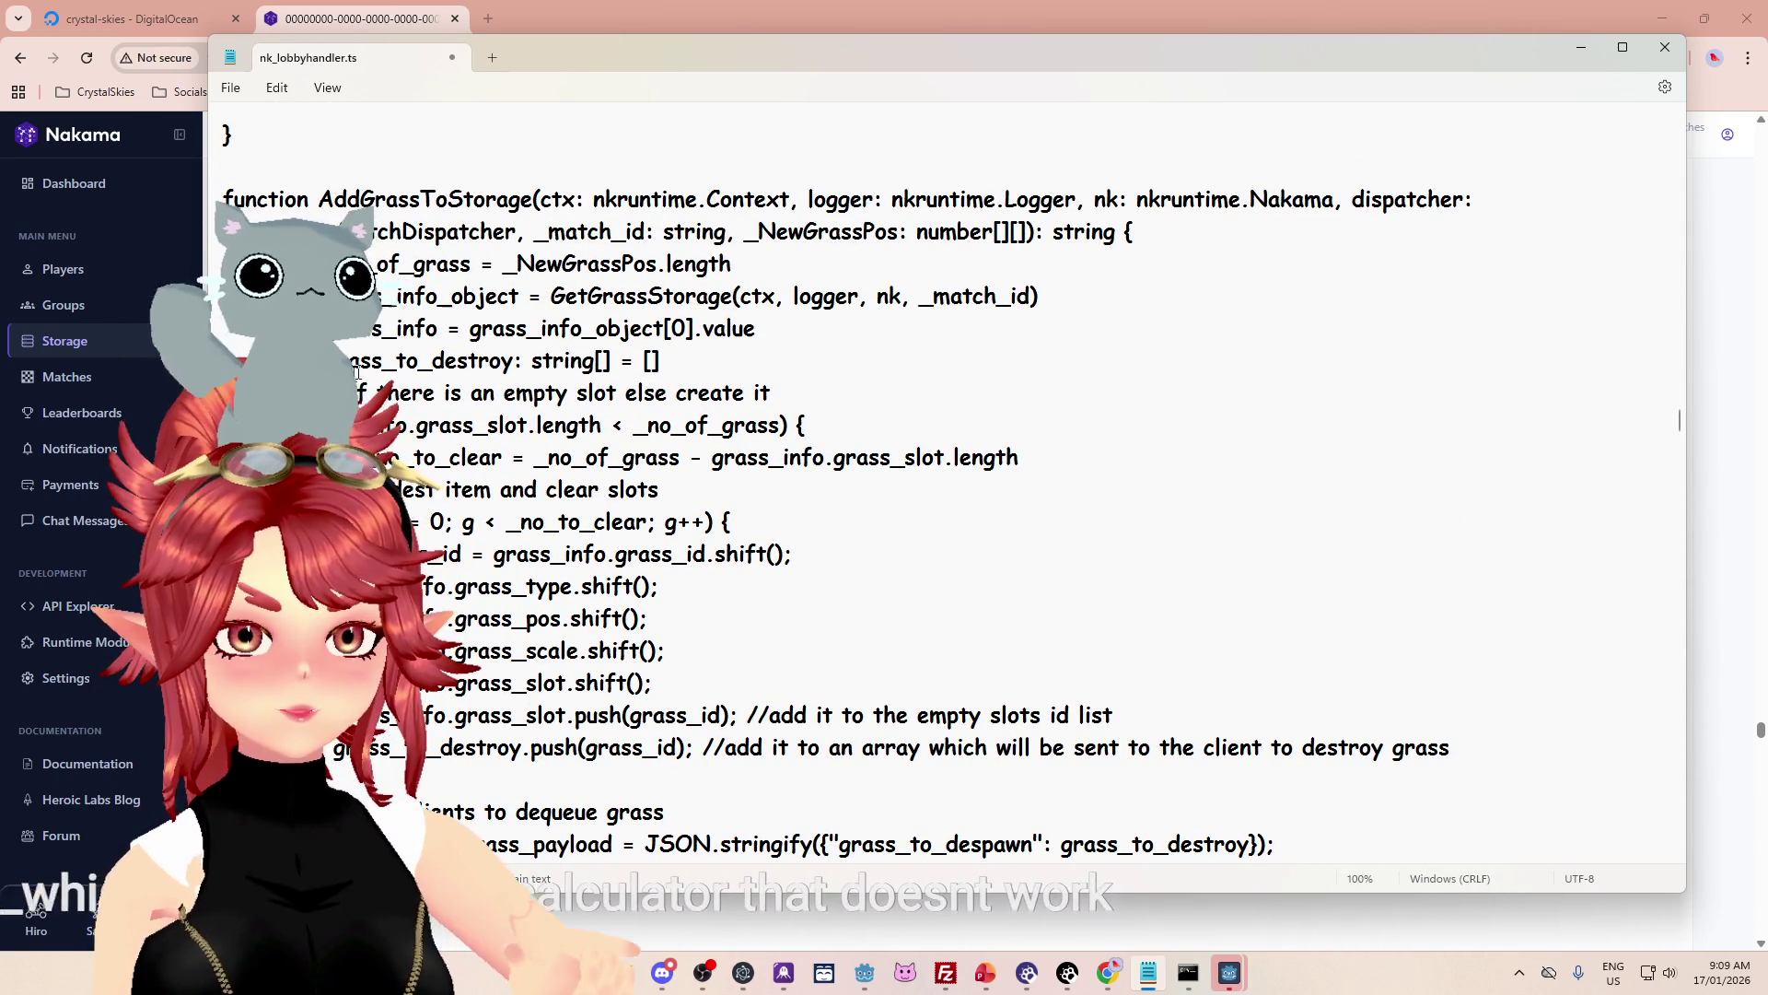
pyautogui.moveTo(772, 90)
pyautogui.mouseDown()
pyautogui.moveTo(931, 59)
pyautogui.moveTo(1006, 106)
pyautogui.mouseUp()
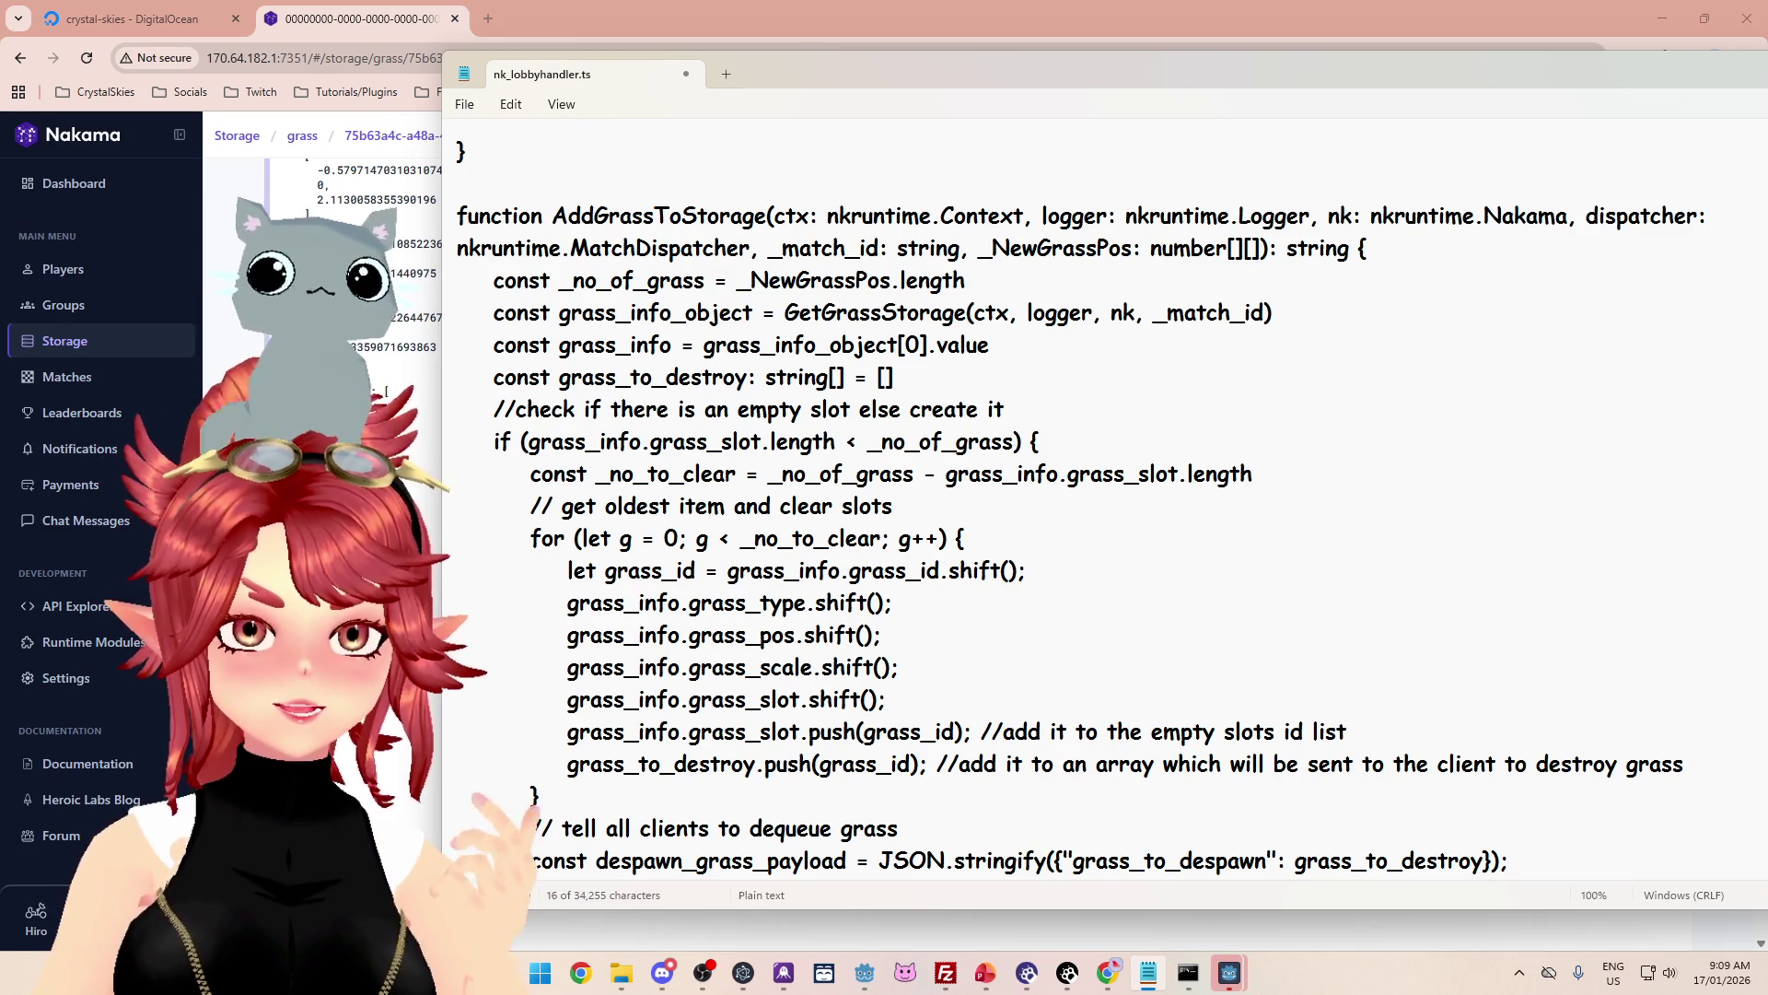
pyautogui.scroll(-1, 1105, 498)
# Step: Insert logger.info('clear slots:' + _no_to_clear) on a new line after the _no_to_clear declaration
pyautogui.click(1253, 377)
pyautogui.press('Return')
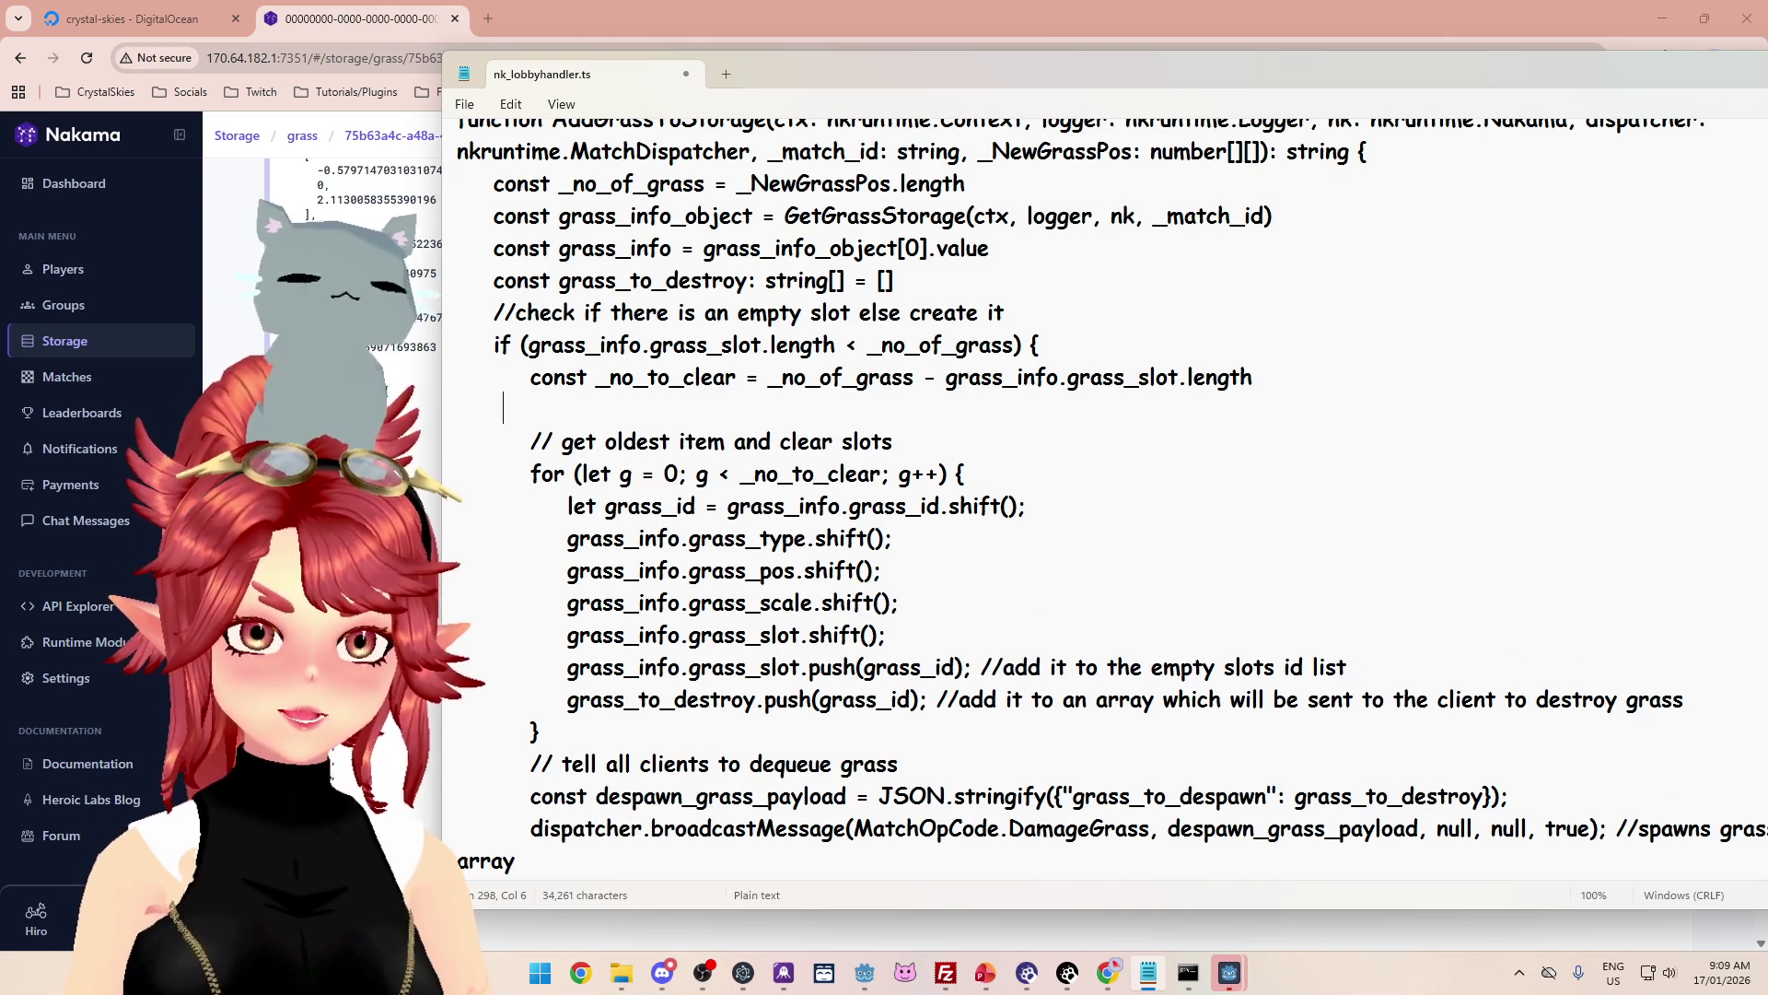
pyautogui.write('logger')
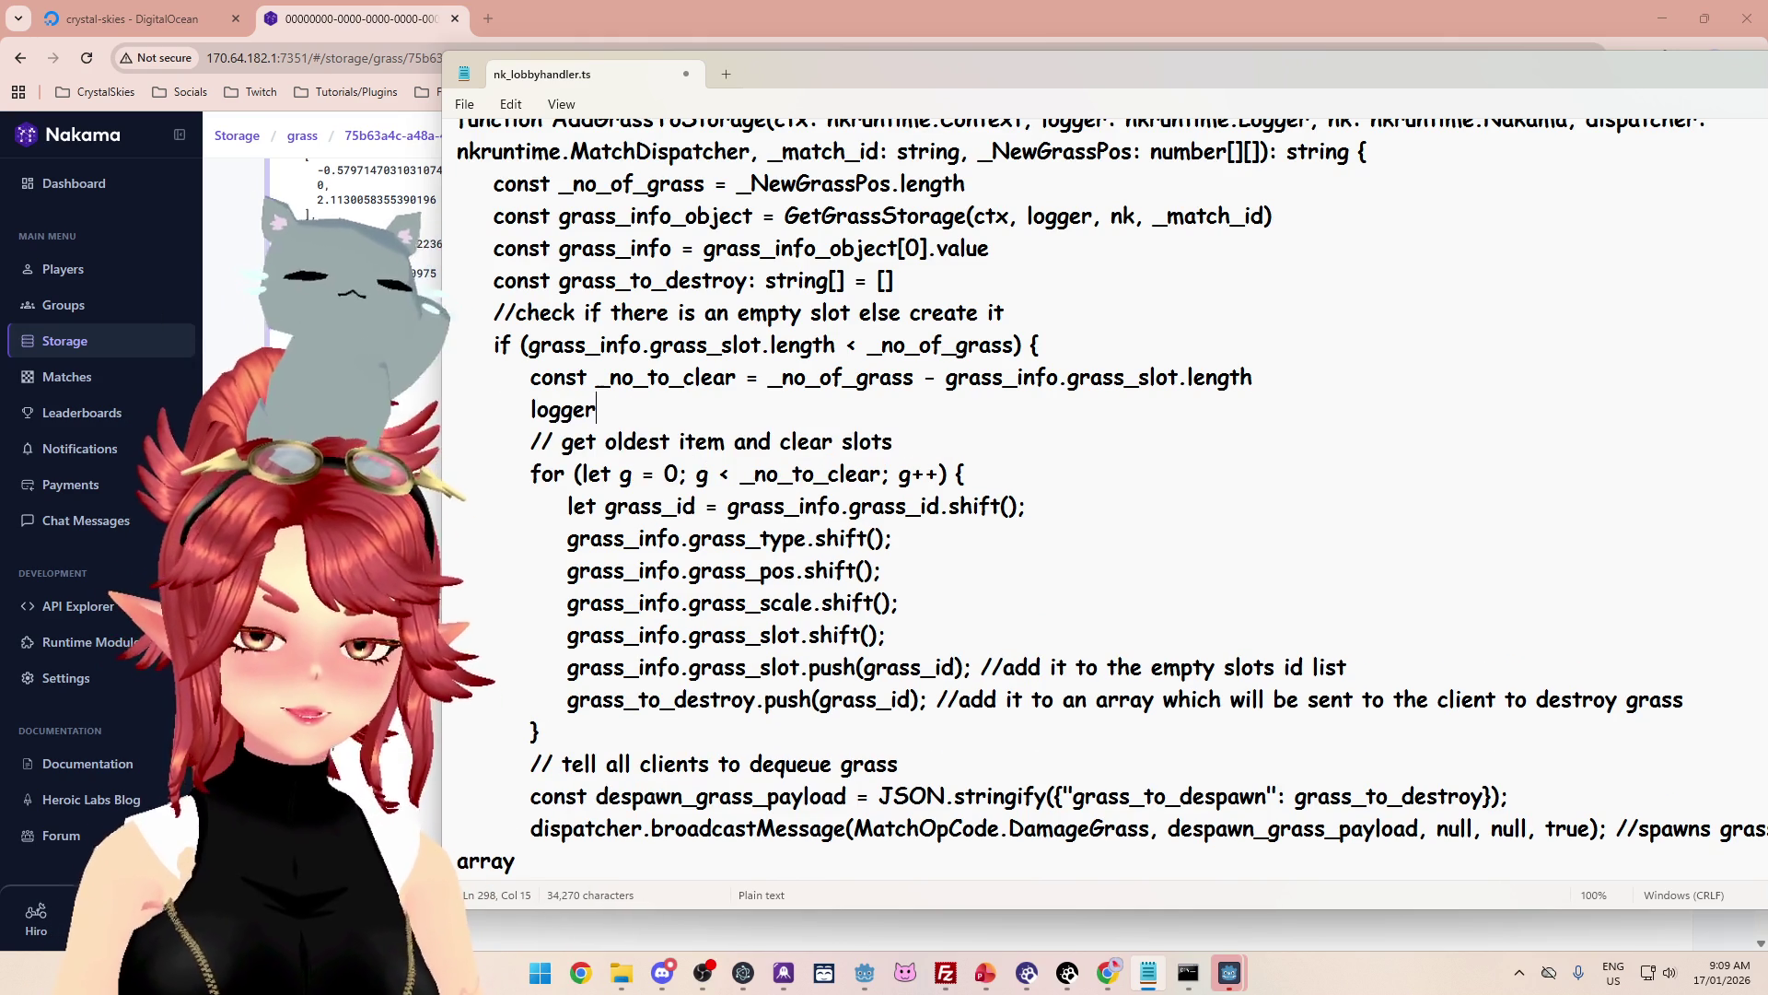
pyautogui.write('..info')
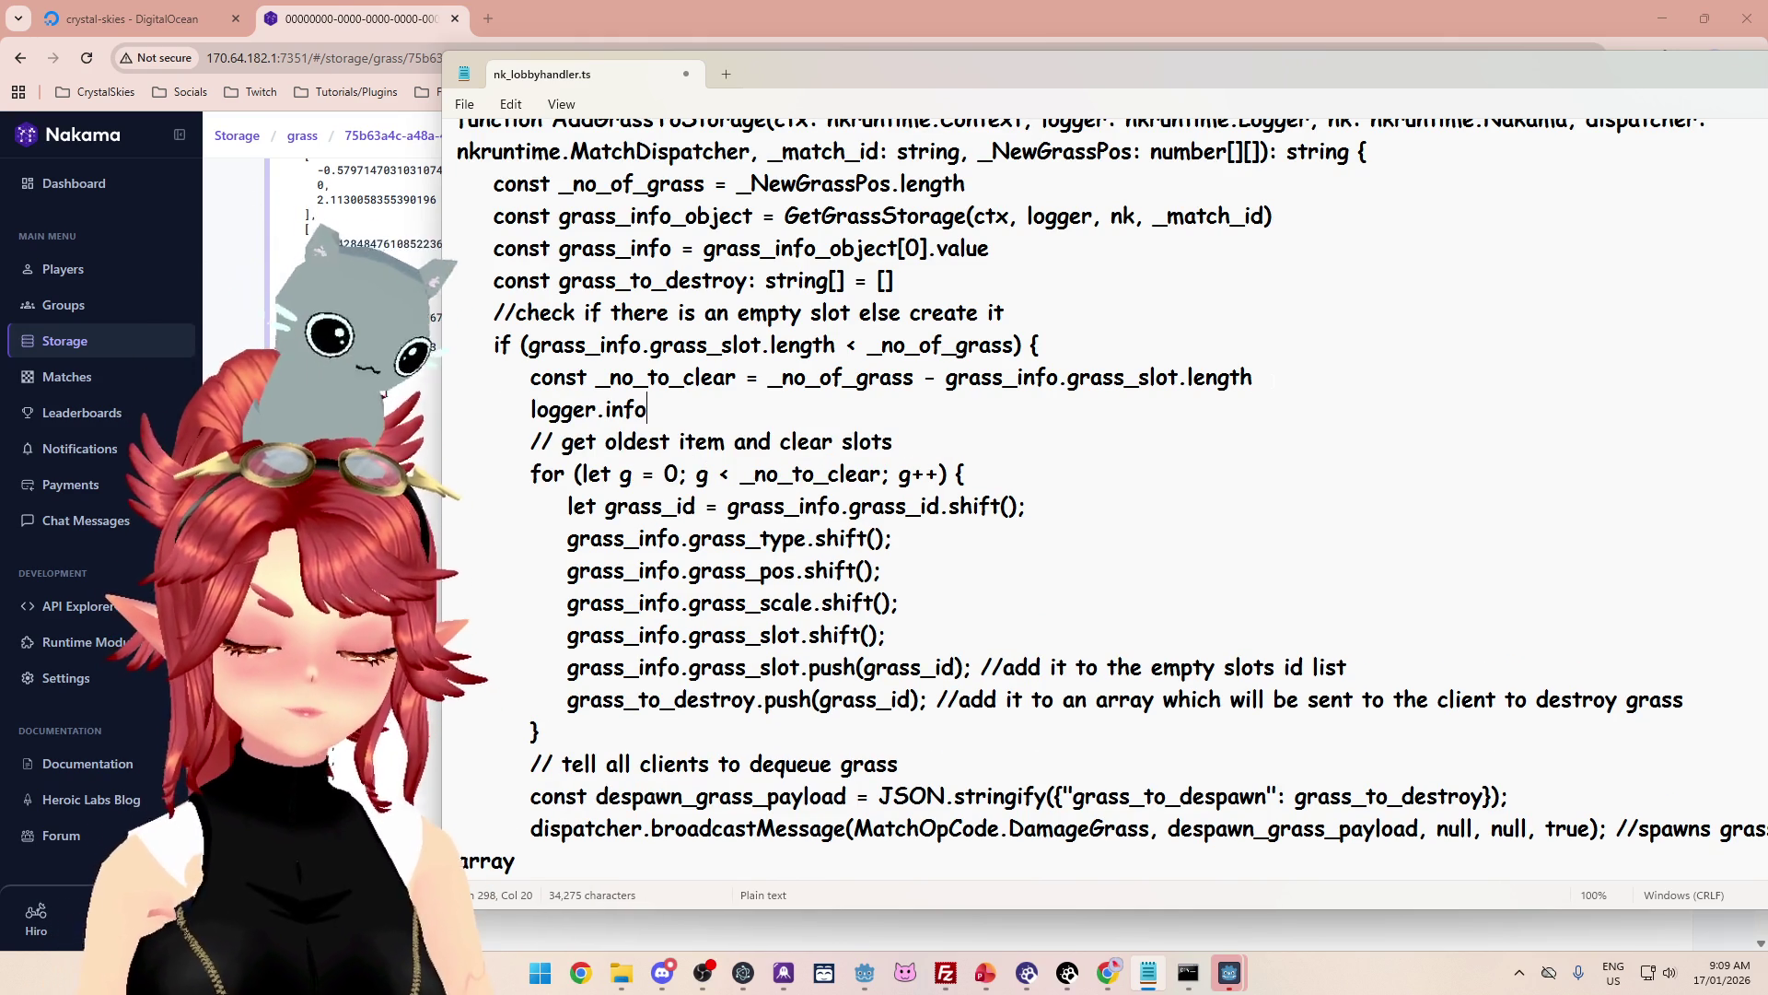
pyautogui.write("(')")
pyautogui.press('Left')
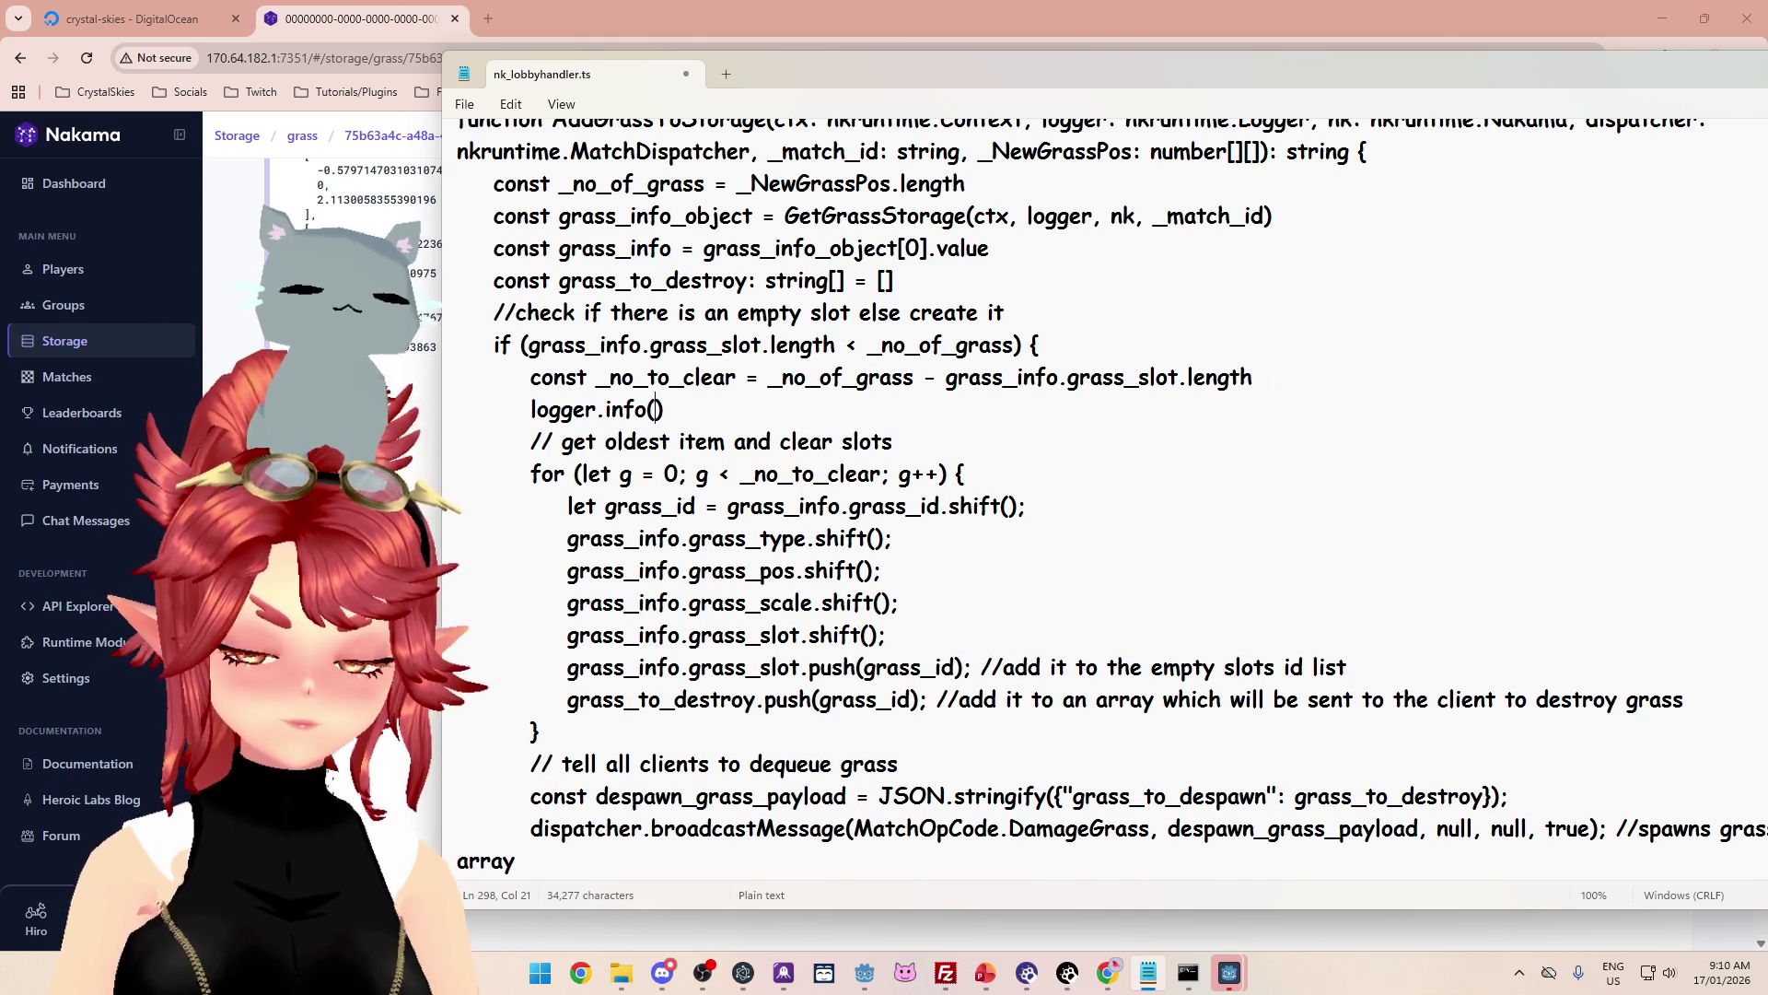
pyautogui.write('clear')
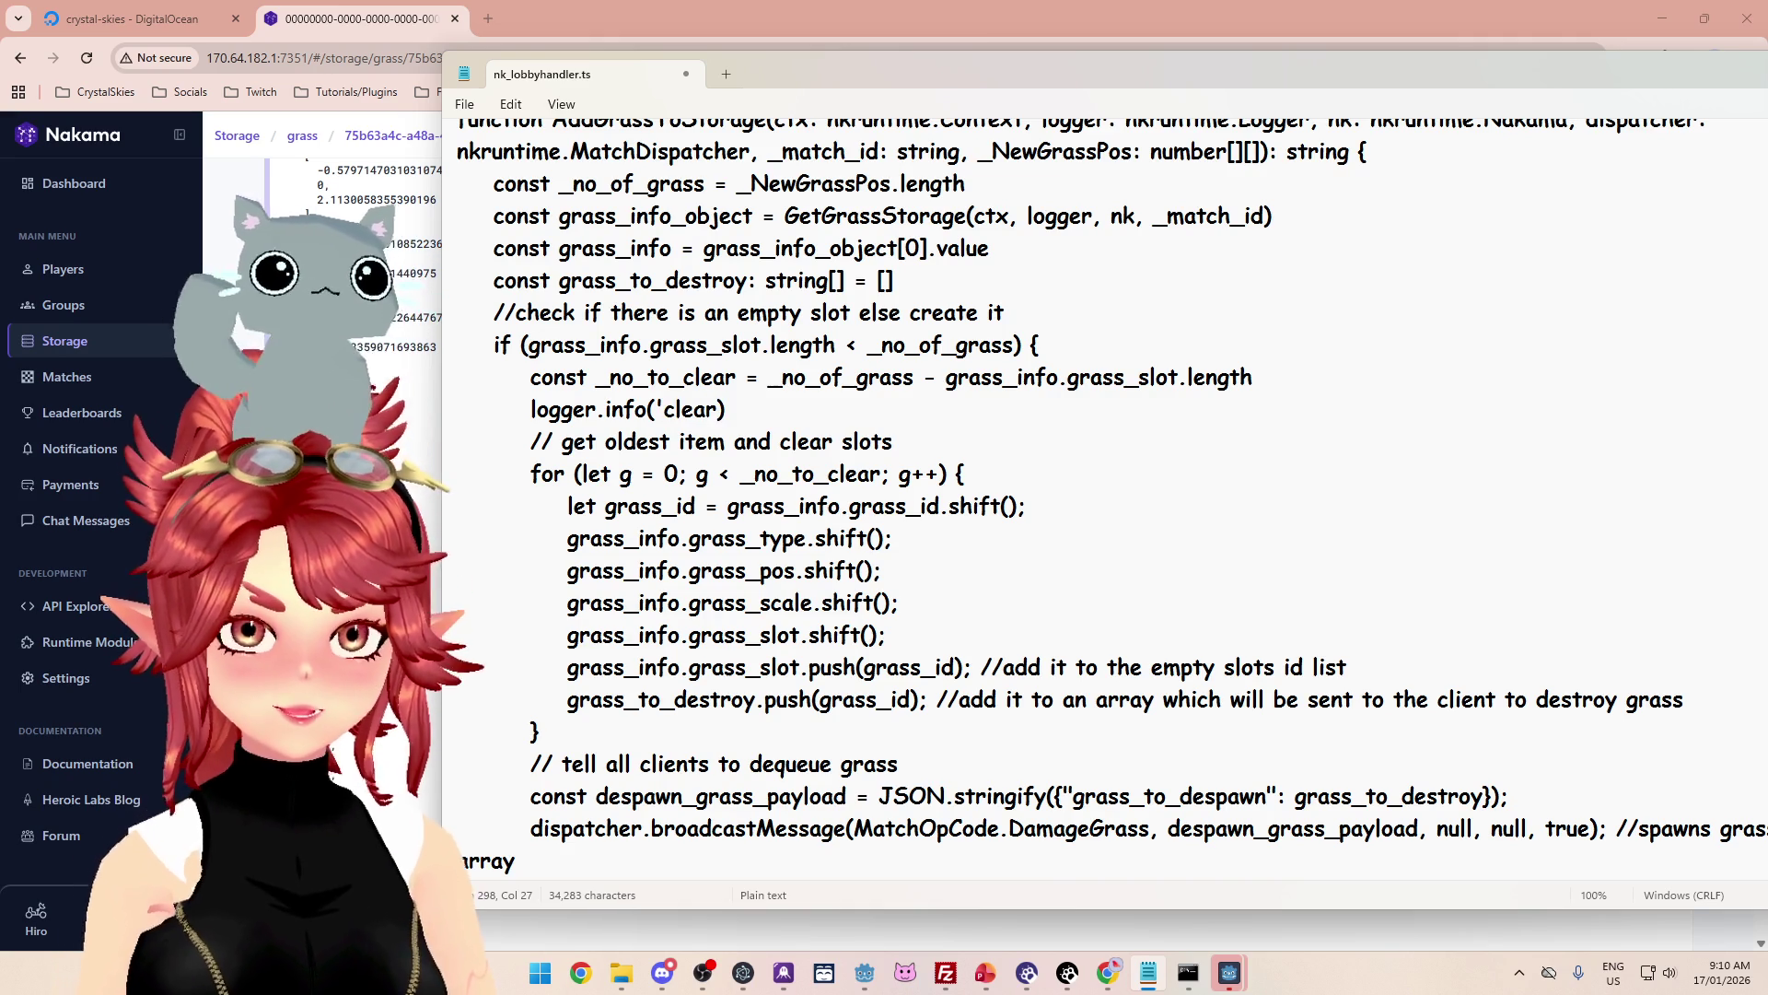
pyautogui.write(' slot')
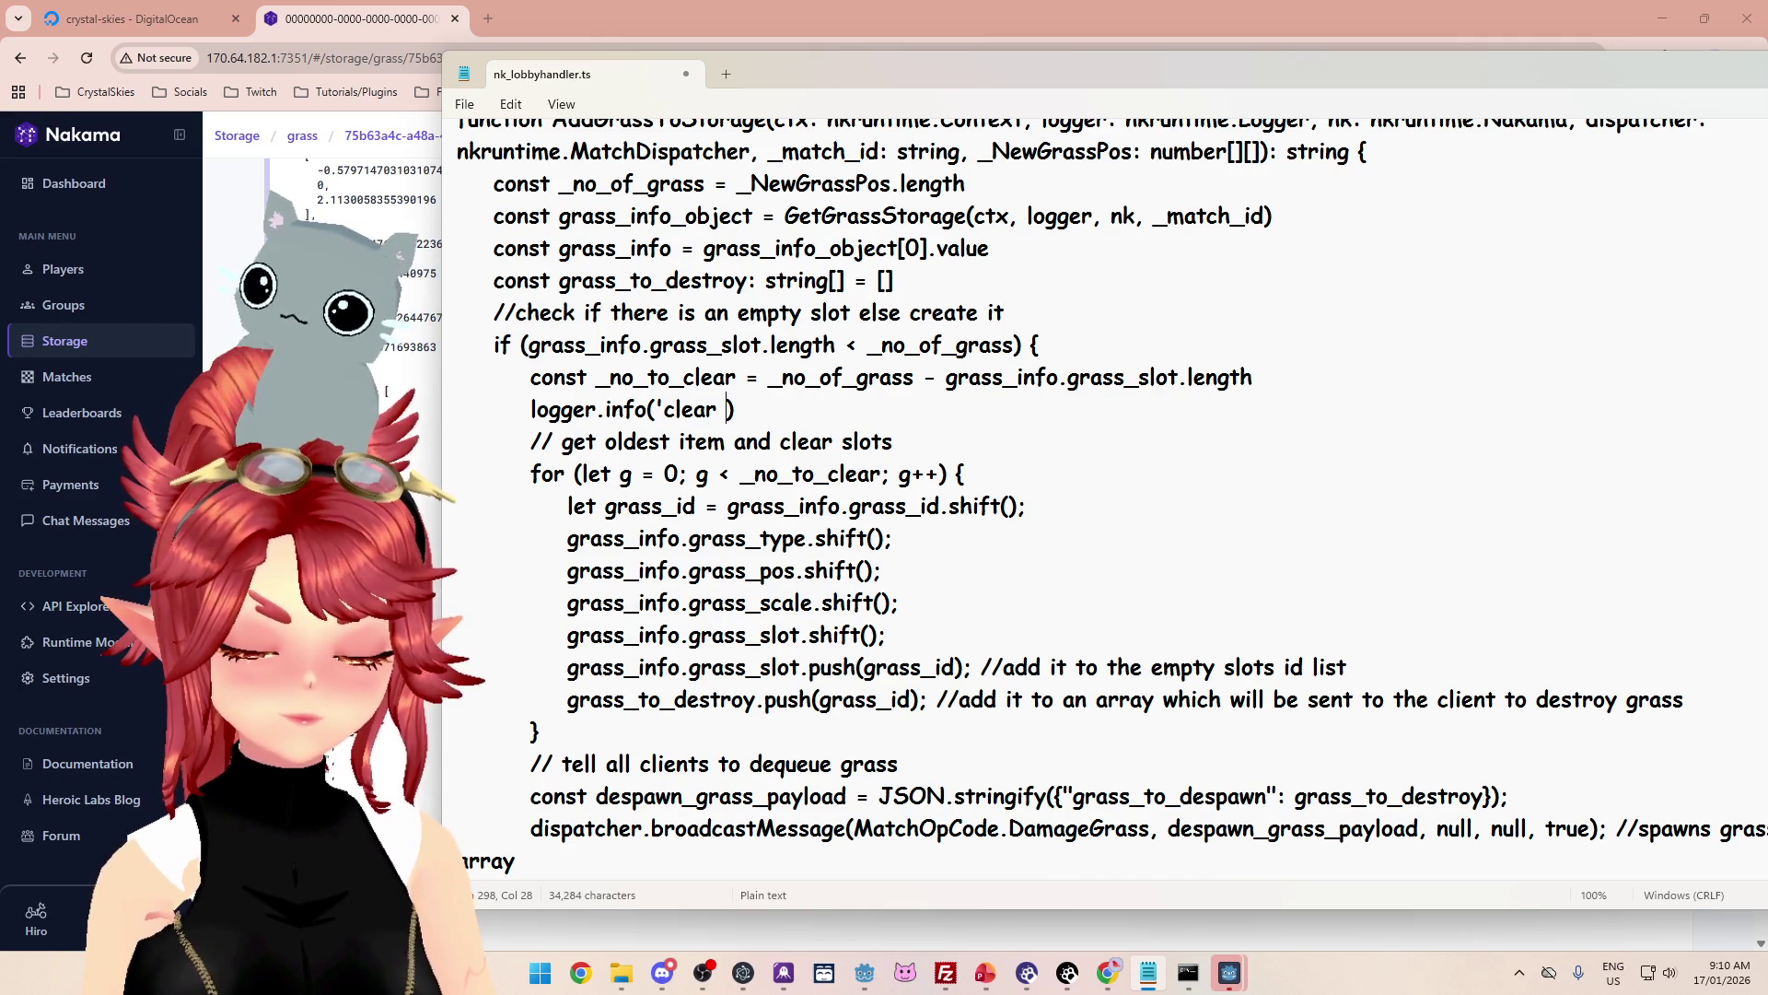
pyautogui.write('s: ')
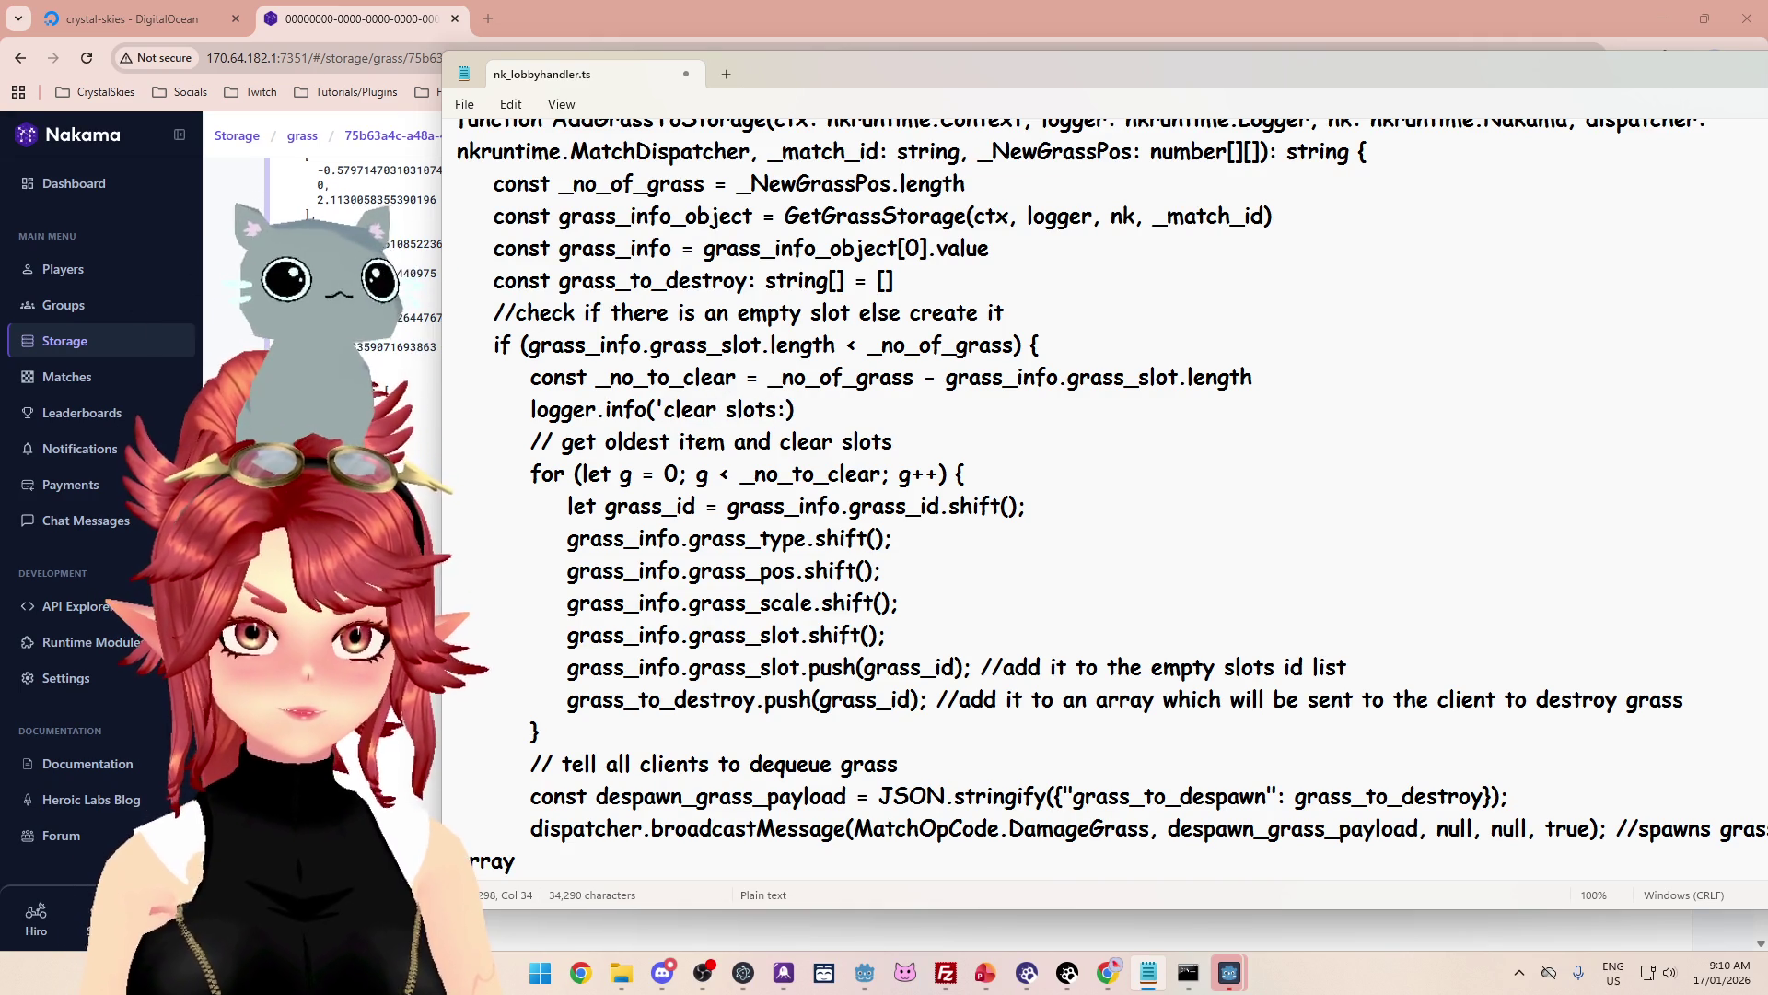
pyautogui.write("'")
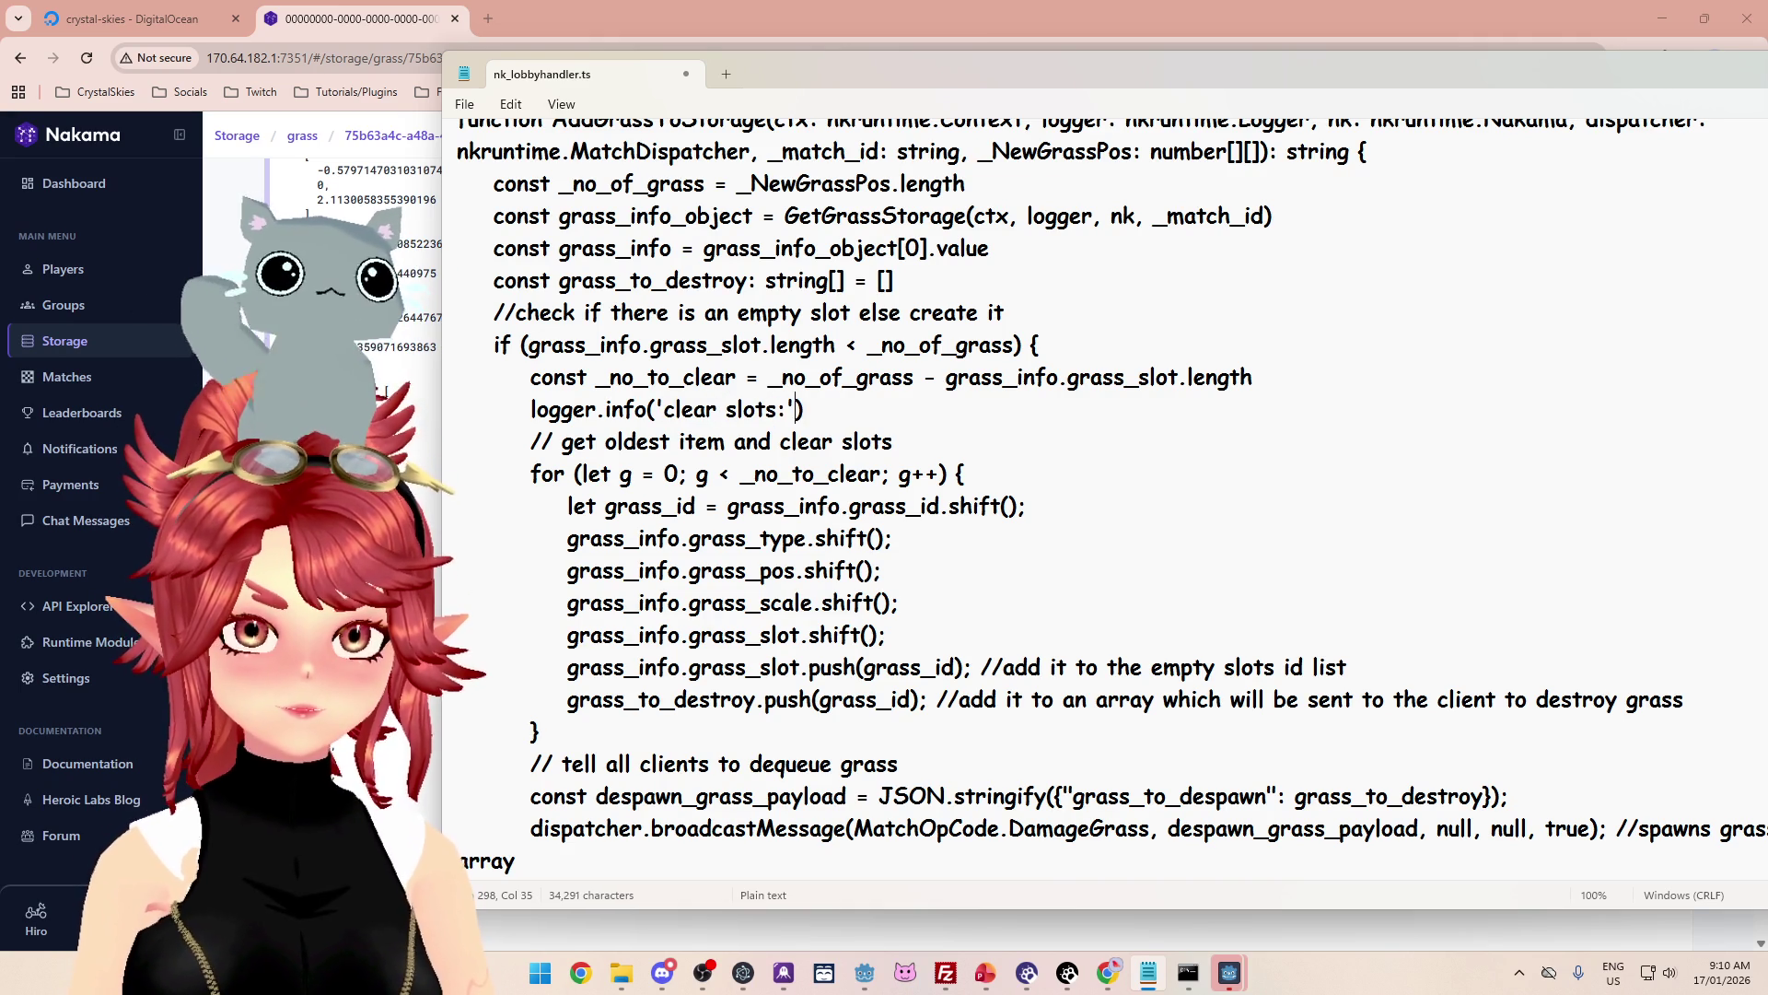
pyautogui.write(' +')
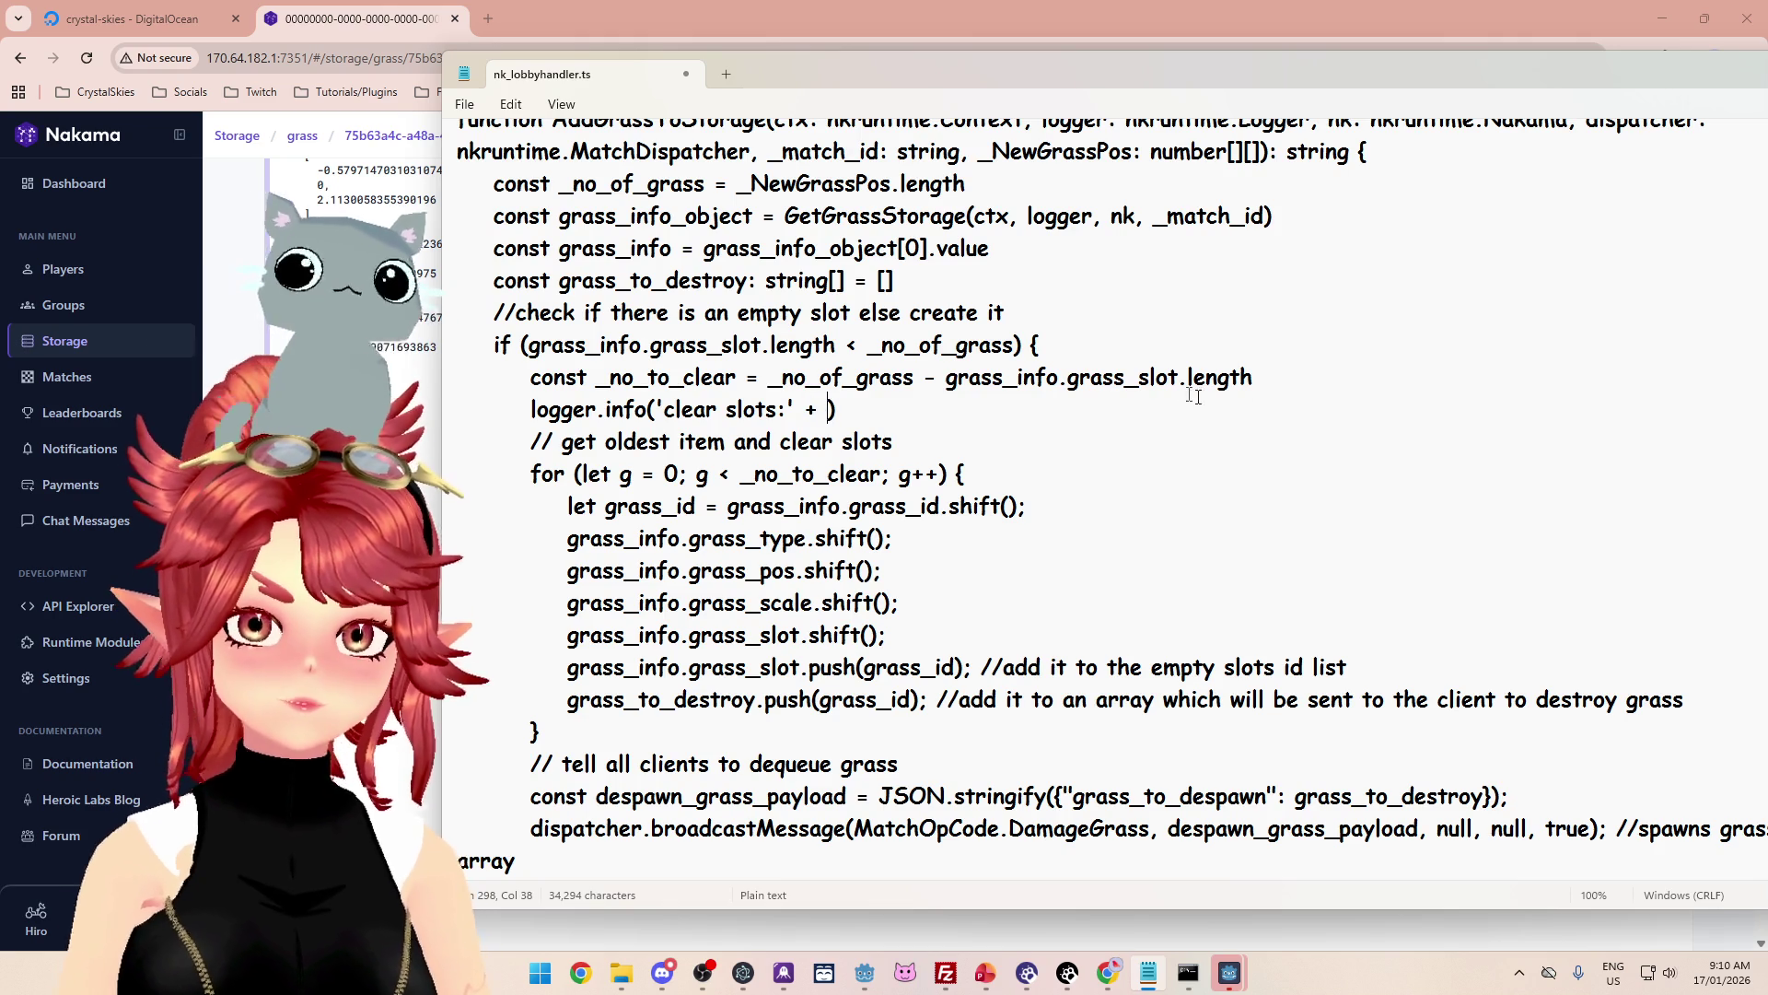
pyautogui.doubleClick(665, 378)
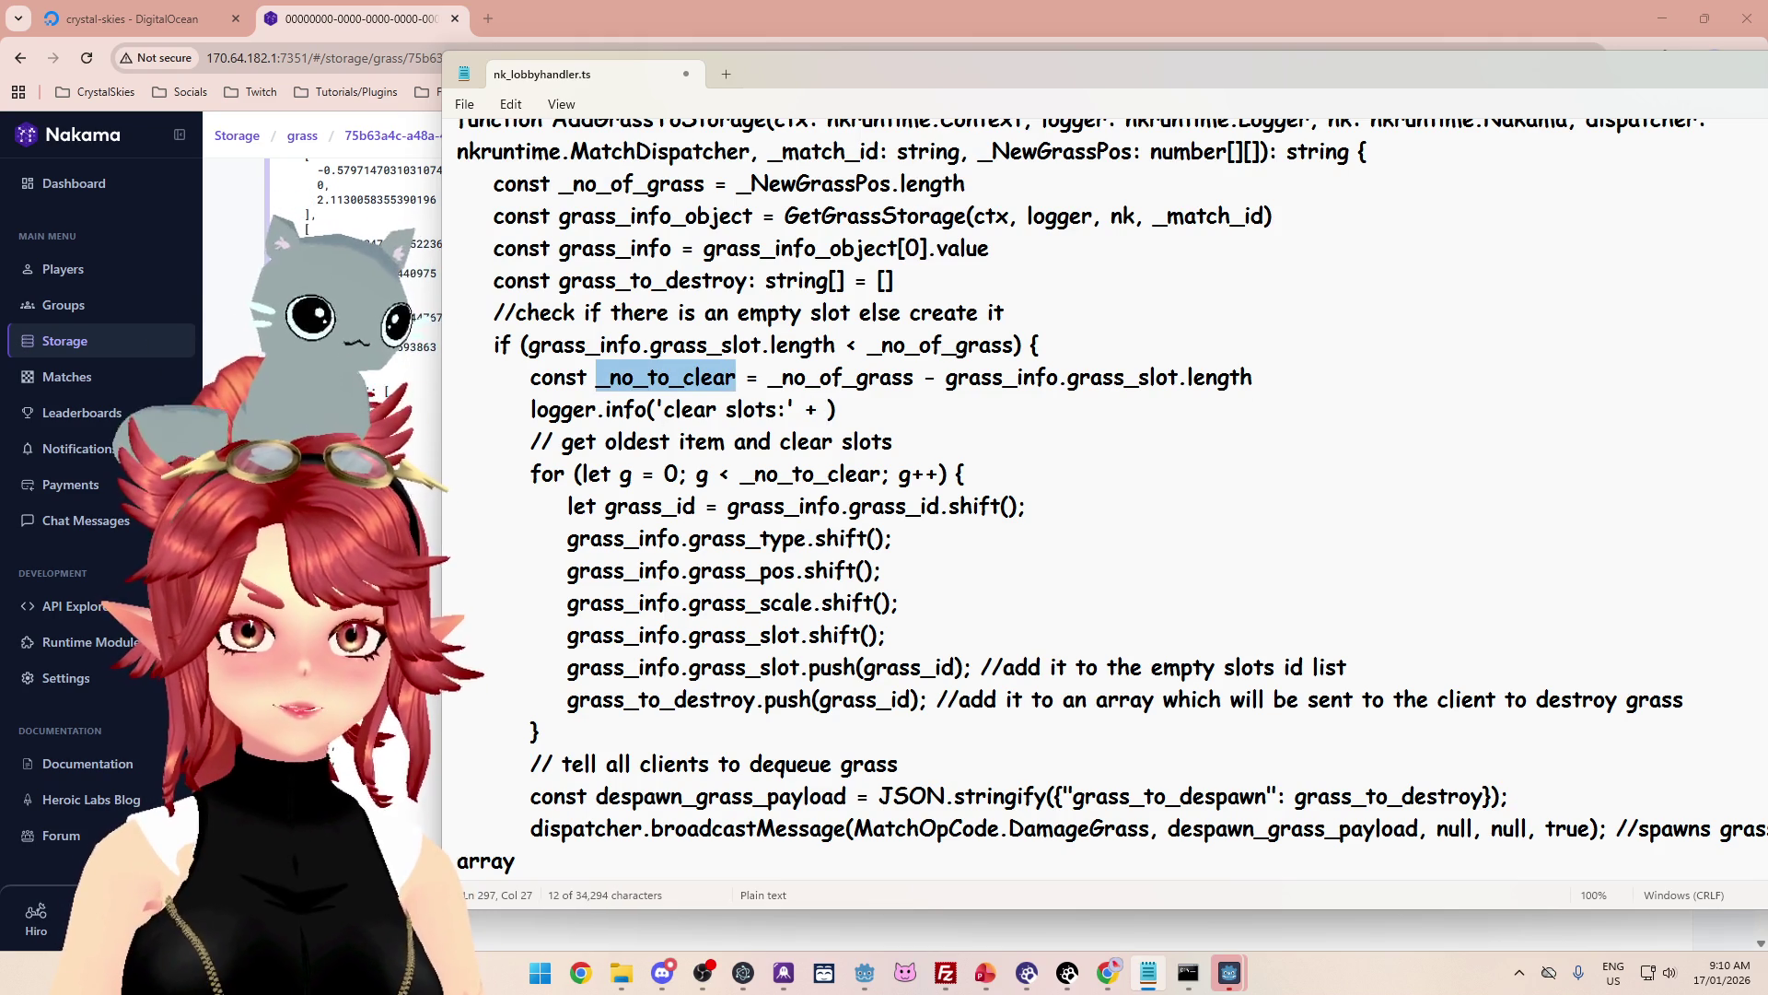
pyautogui.hotkey('ctrl', 'c')
pyautogui.click(828, 411)
pyautogui.hotkey('ctrl', 'v')
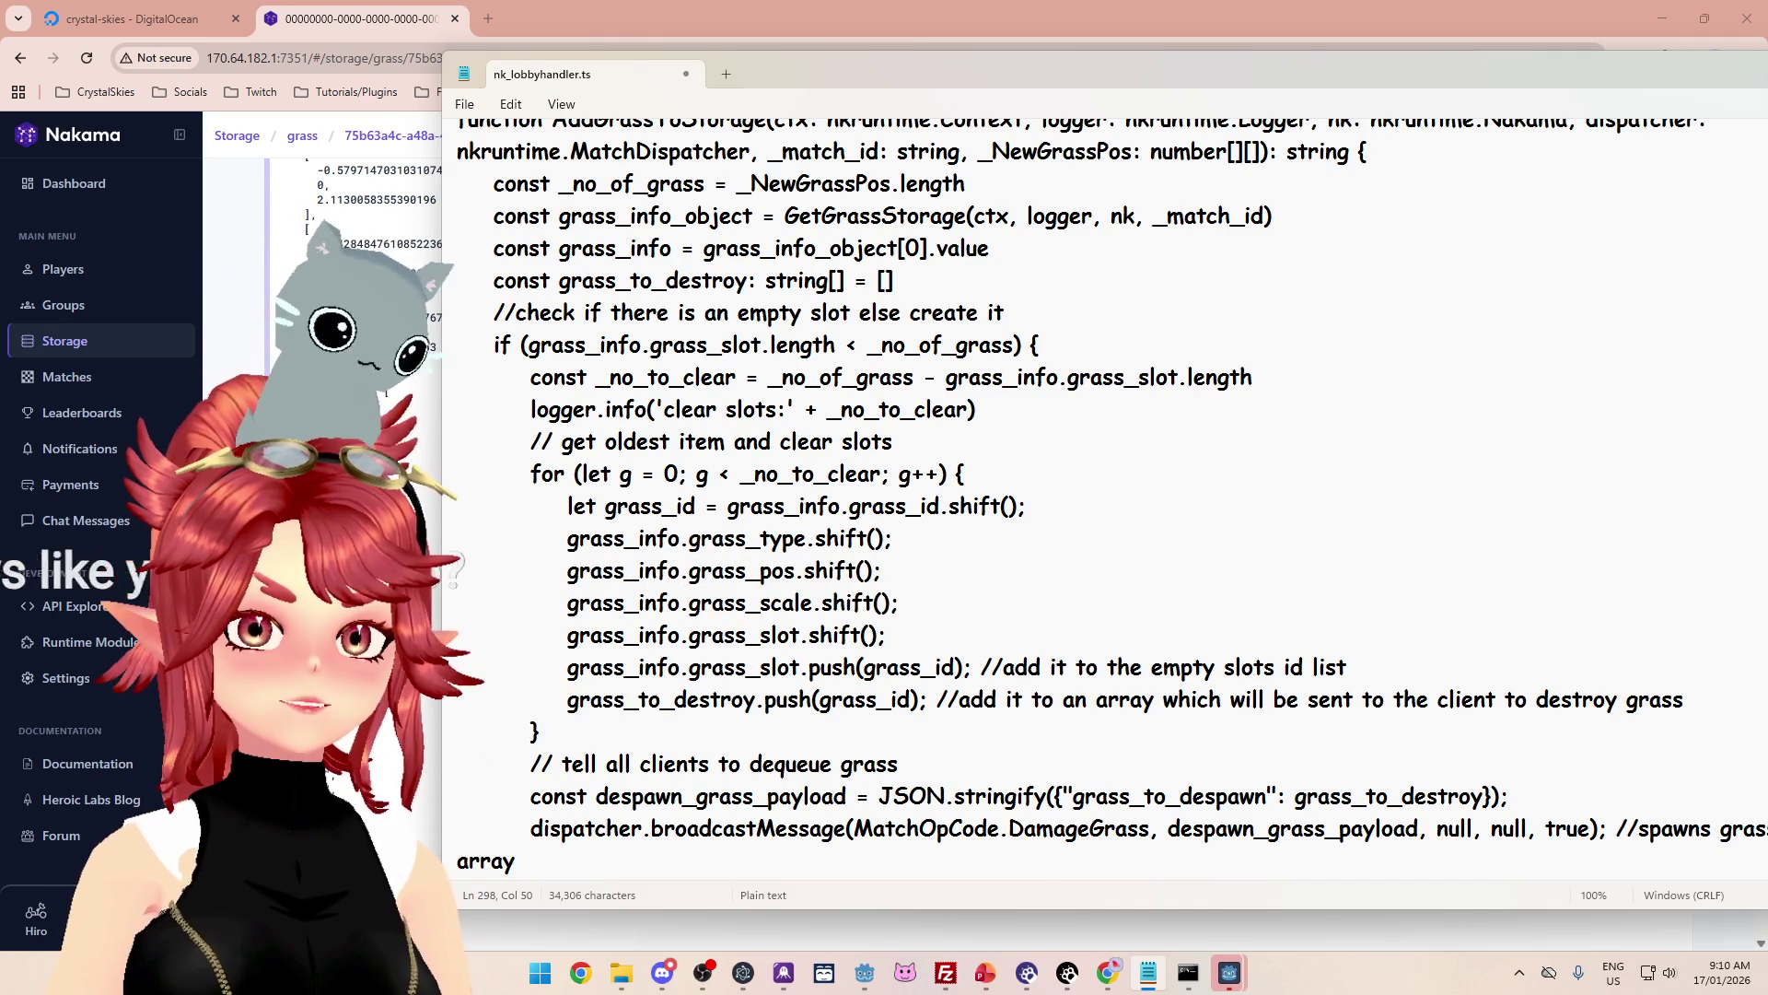
pyautogui.press('End')
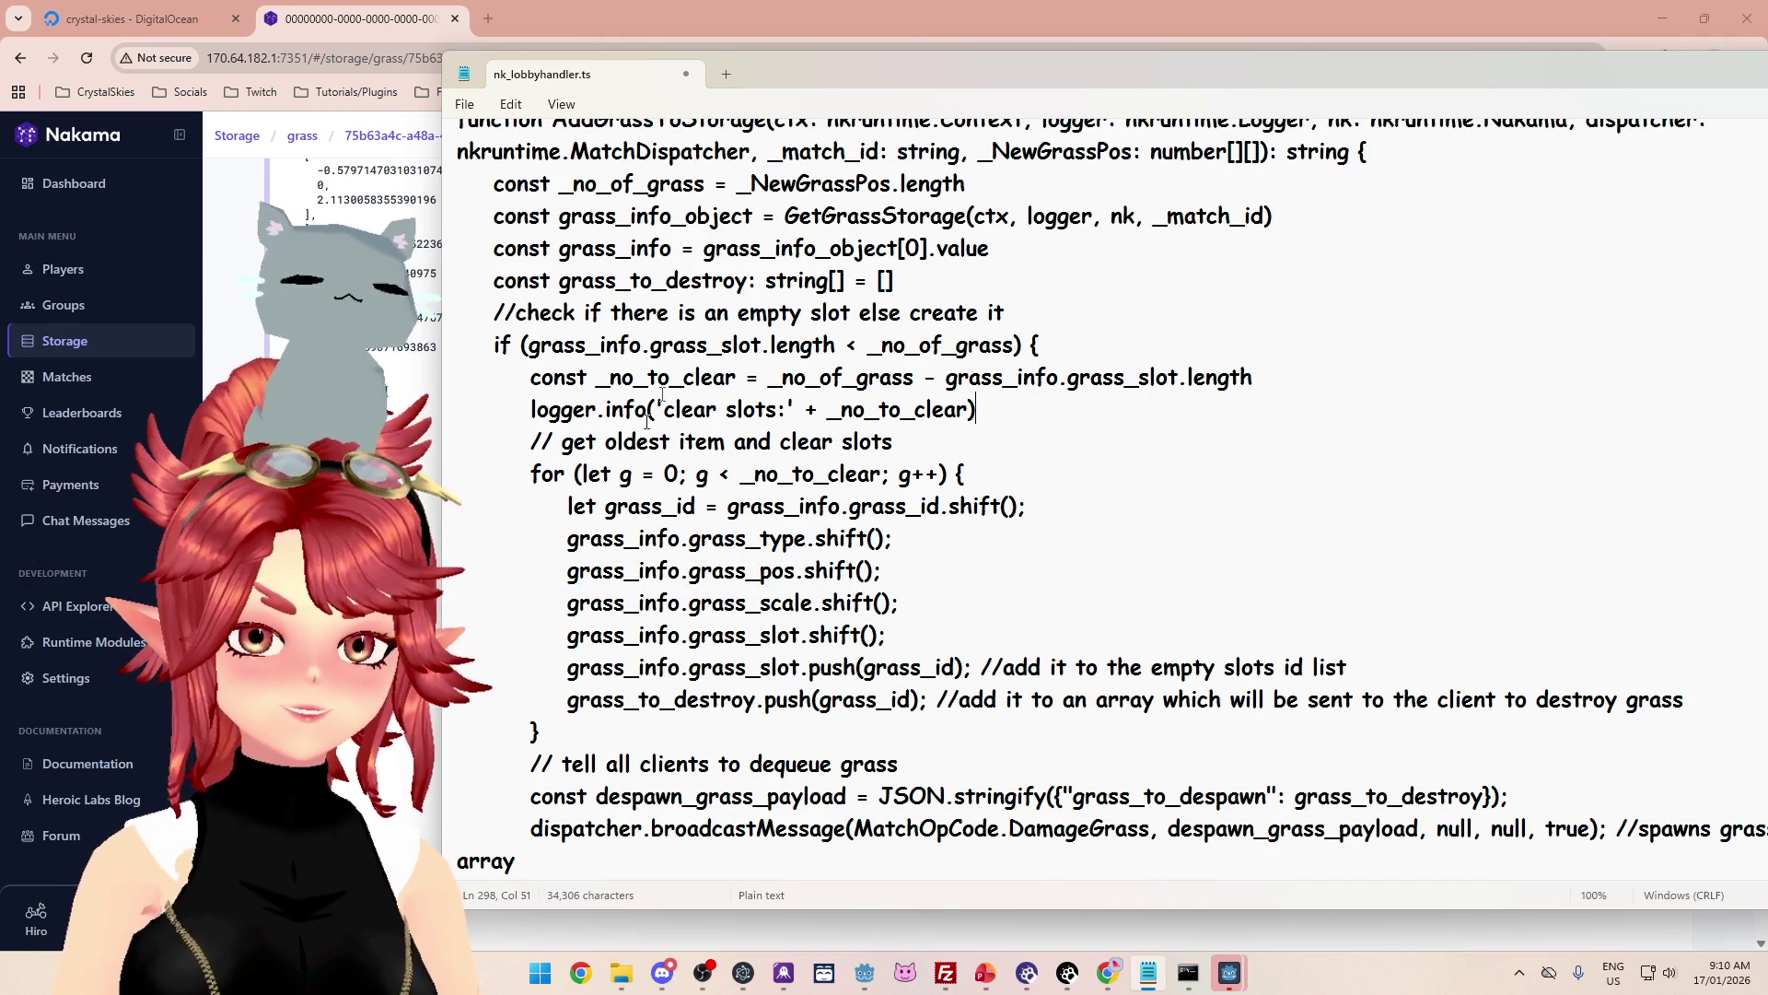
pyautogui.moveTo(829, 76); pyautogui.dragTo(922, 64)
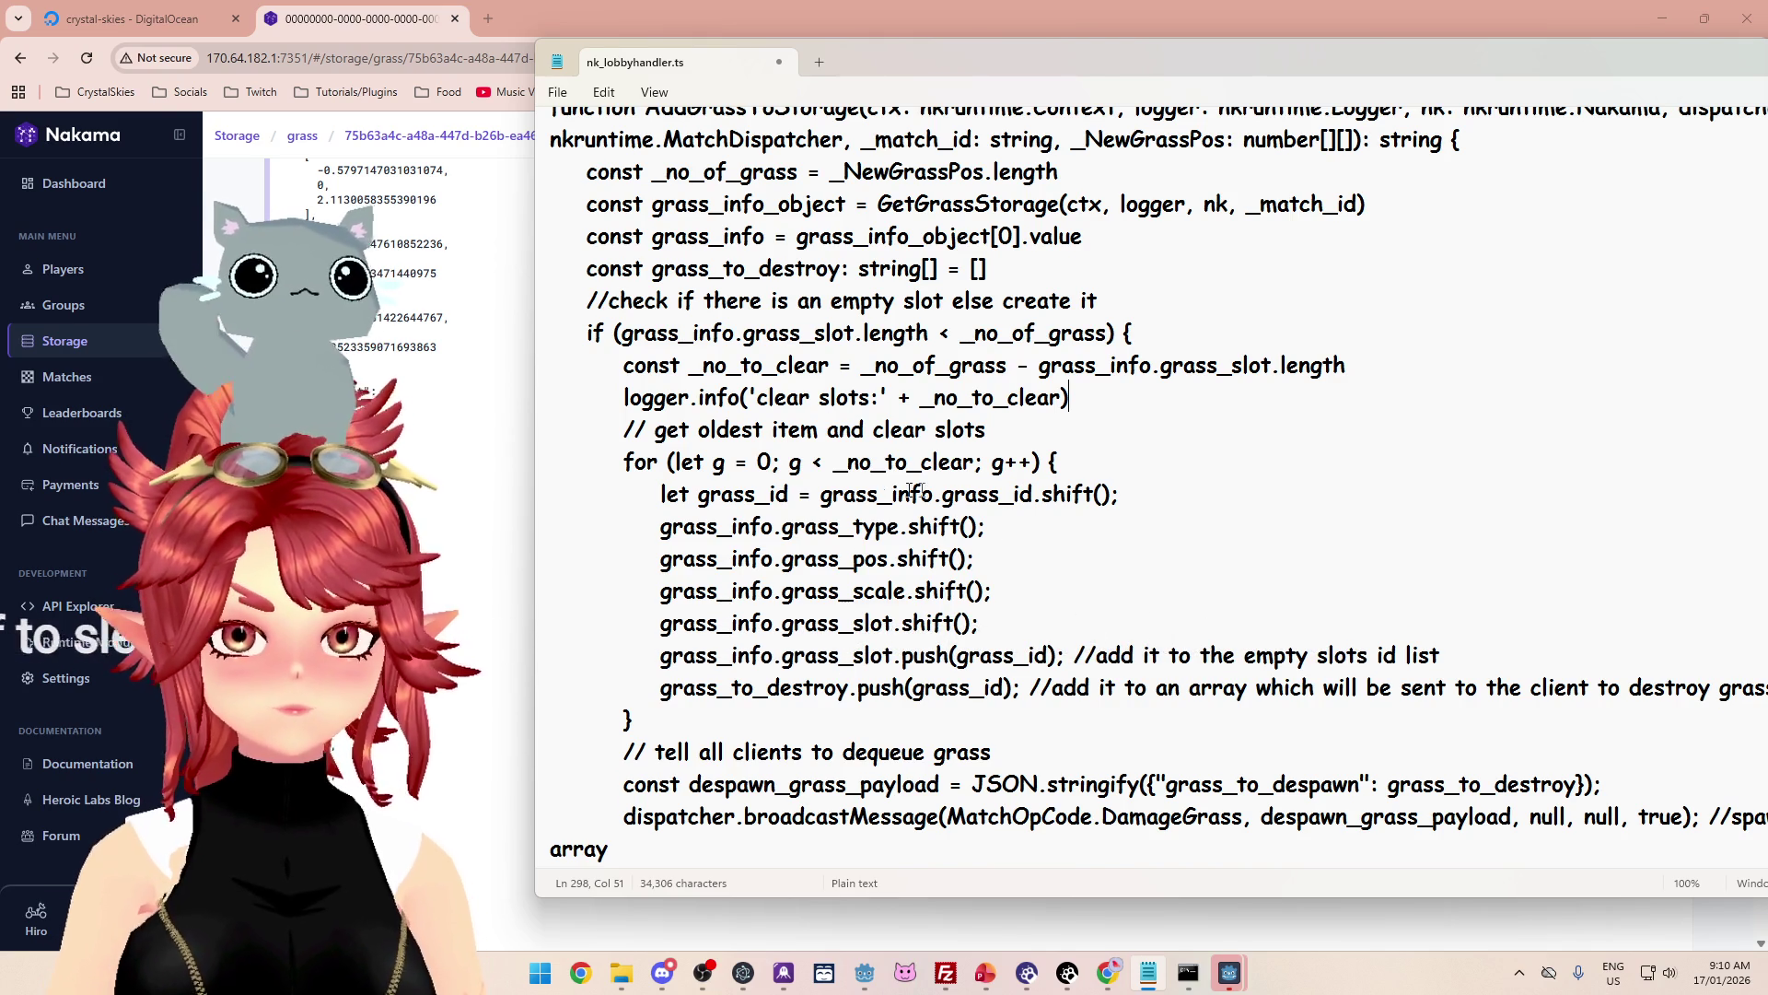
pyautogui.scroll(-1, 994, 519)
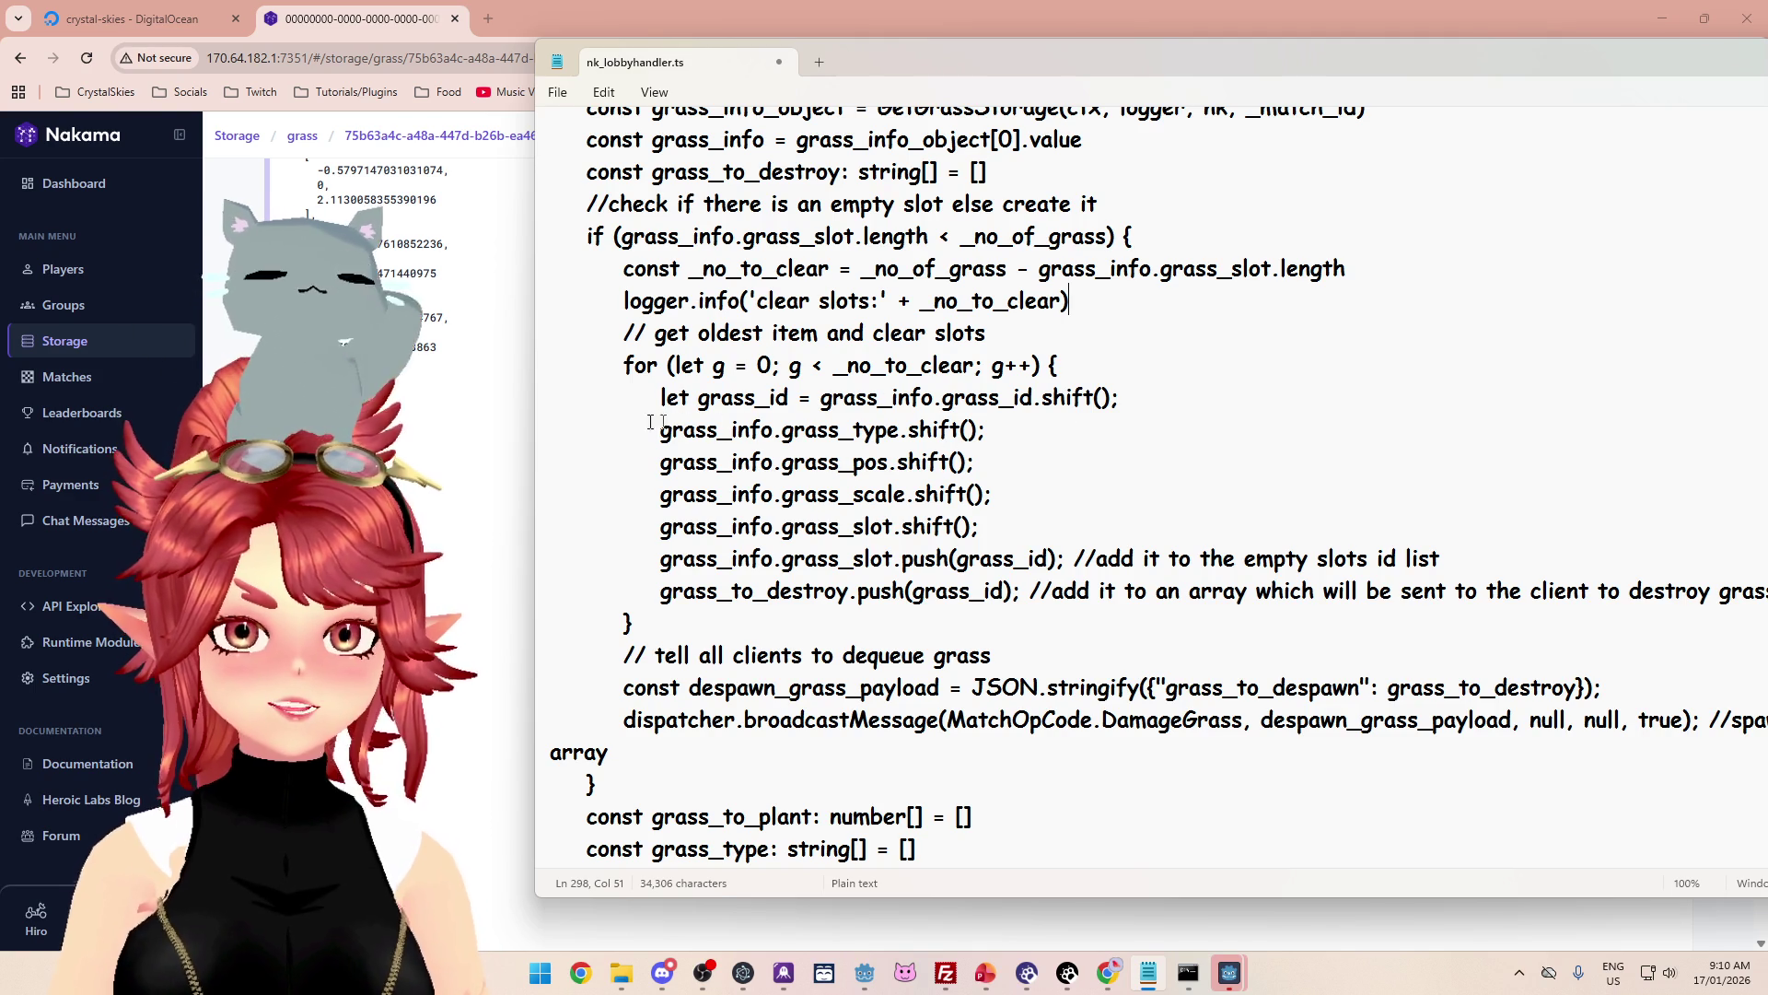
pyautogui.scroll(-4, 1159, 489)
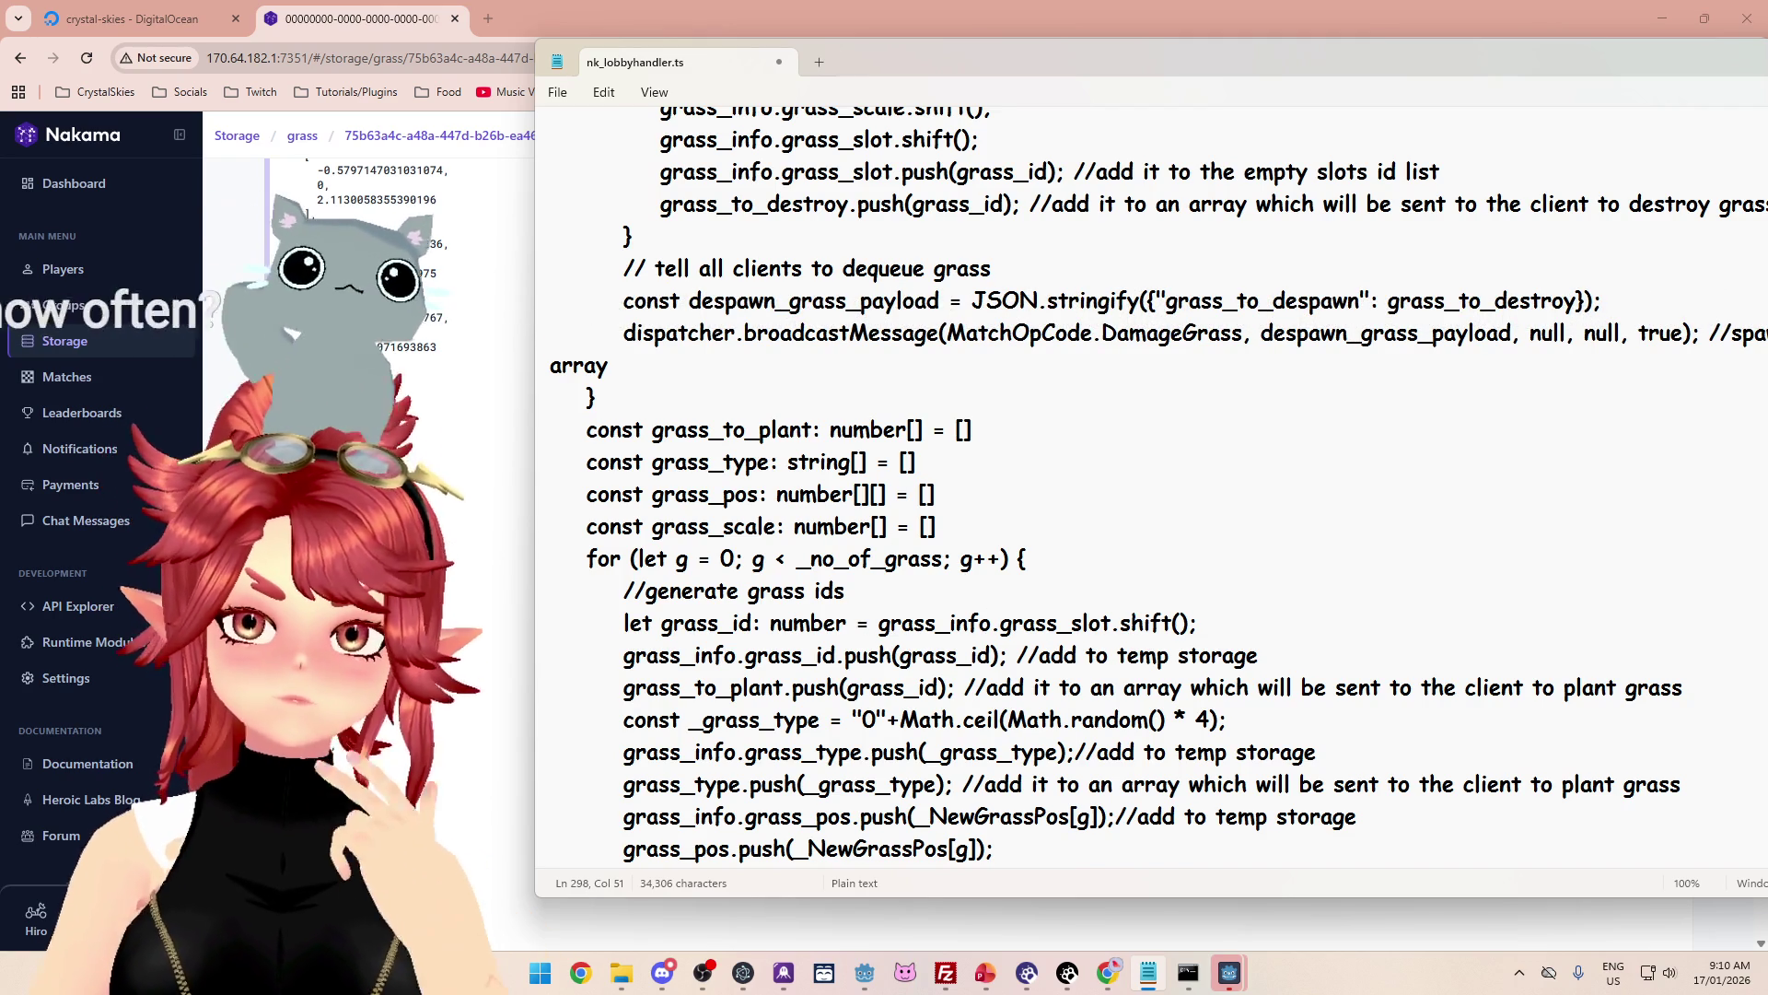
pyautogui.scroll(-1, 1002, 636)
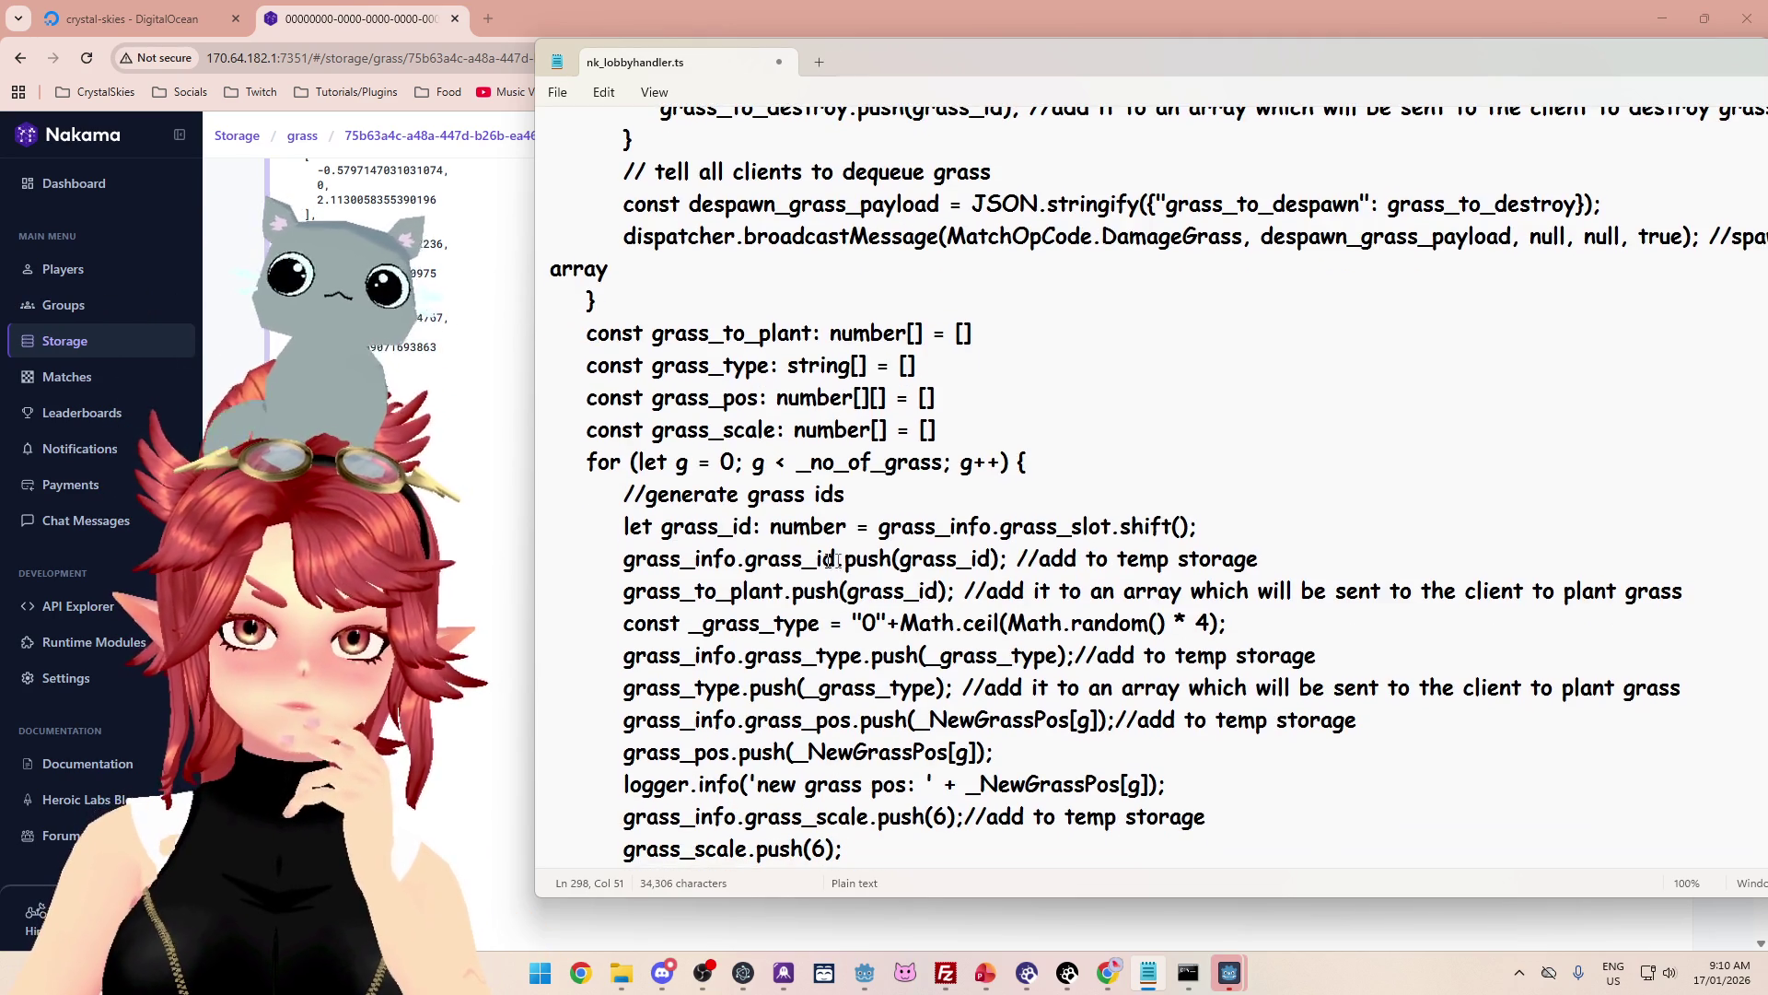
pyautogui.scroll(3, 1151, 488)
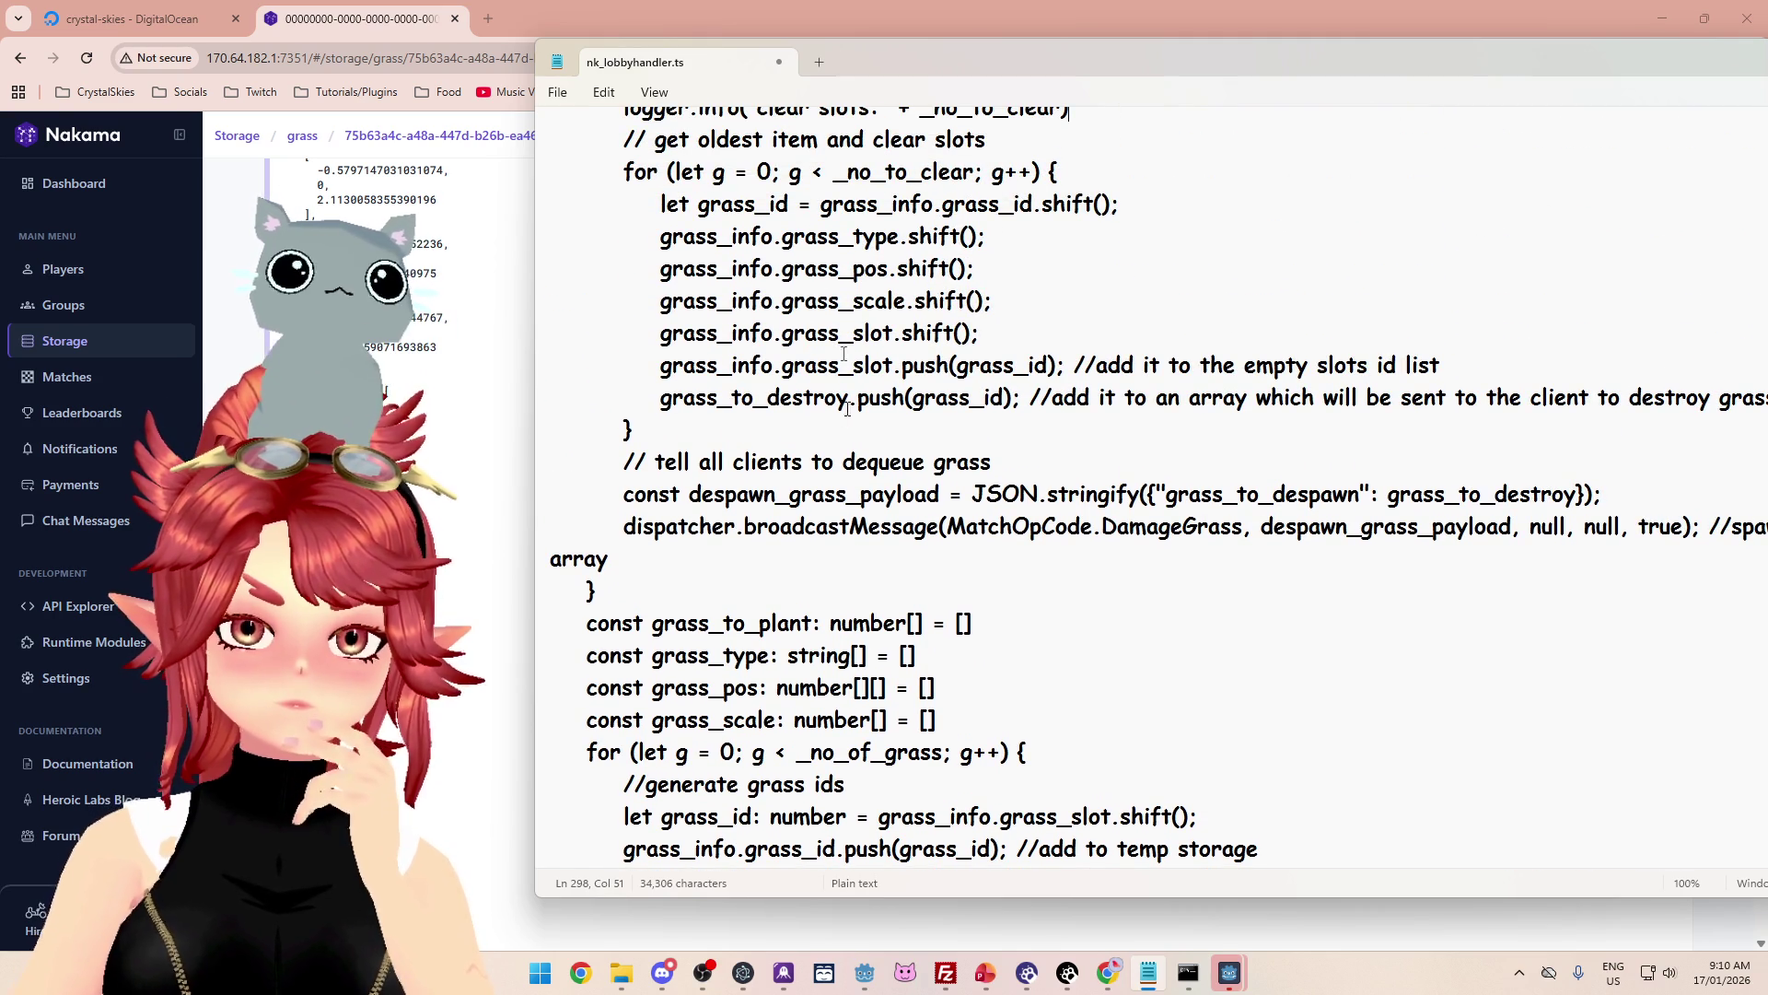
pyautogui.scroll(1, 1151, 488)
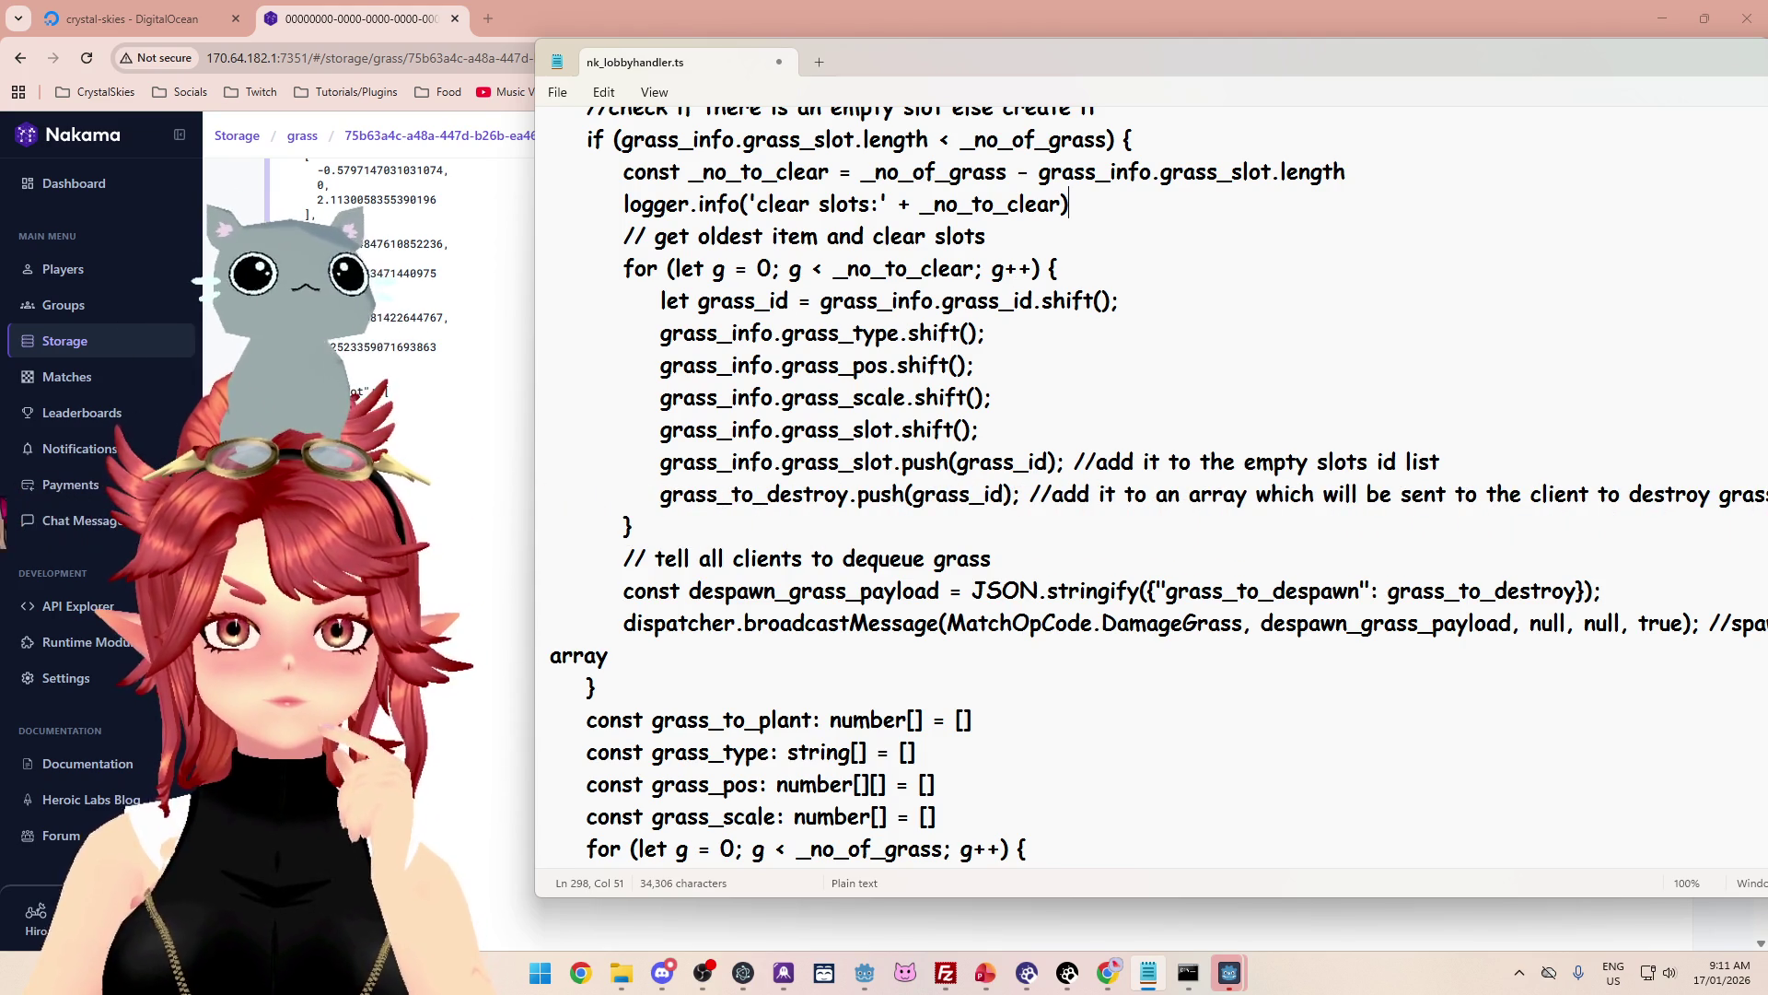
pyautogui.moveTo(978, 430); pyautogui.dragTo(751, 429)
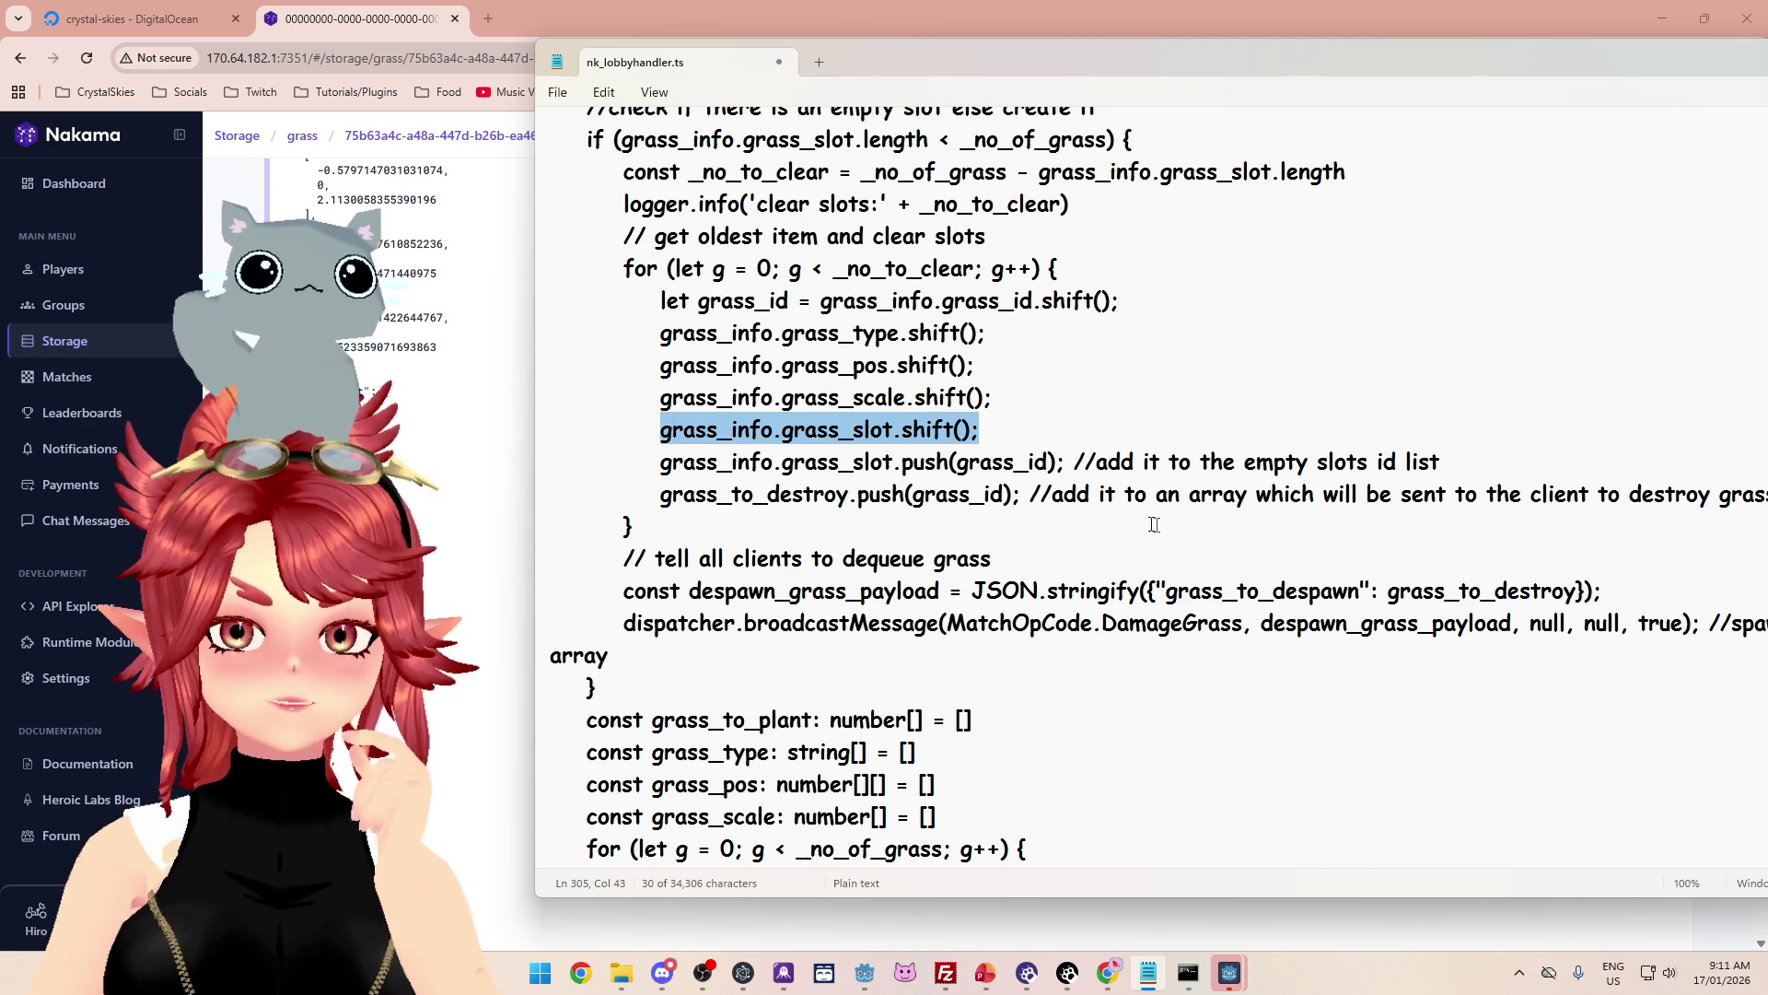
# Step: Delete the grass_info.grass_slot.shift() line from the slot-clearing code
pyautogui.scroll(1, 1097, 513)
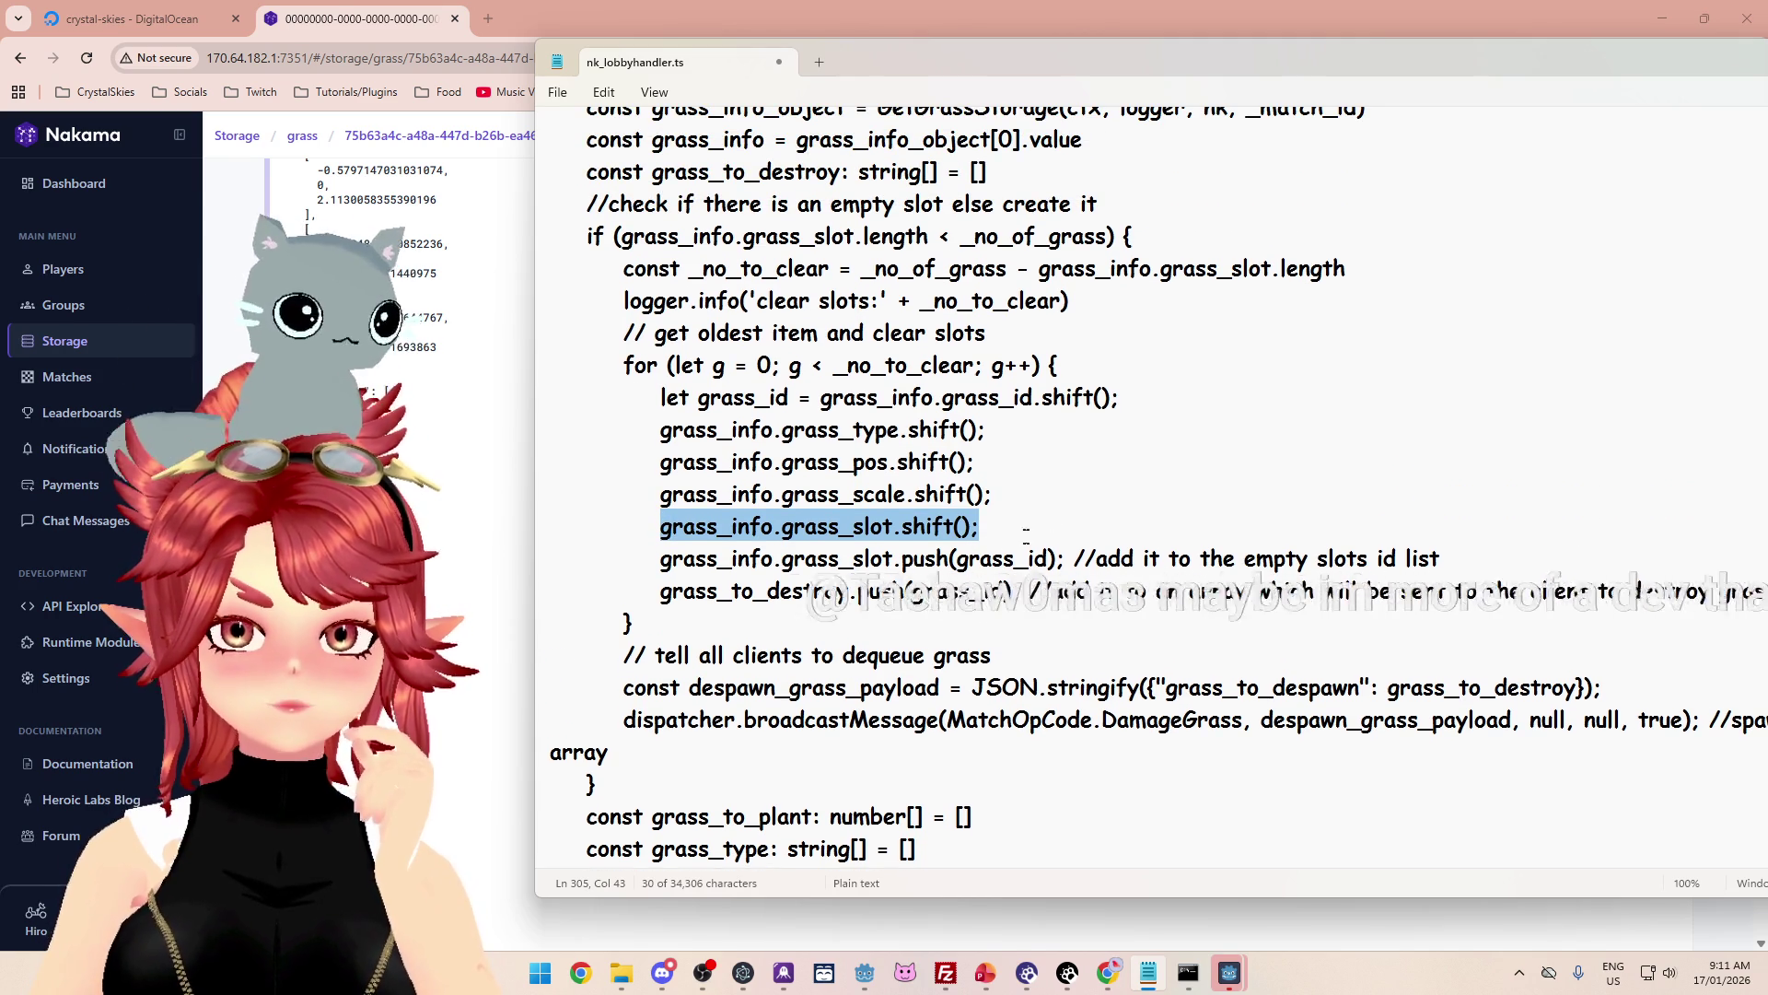
pyautogui.press('Right')
pyautogui.hotkey('shift', 'Home')
pyautogui.press('BackSpace')
pyautogui.hotkey('ctrl', 'BackSpace')
pyautogui.press('BackSpace')
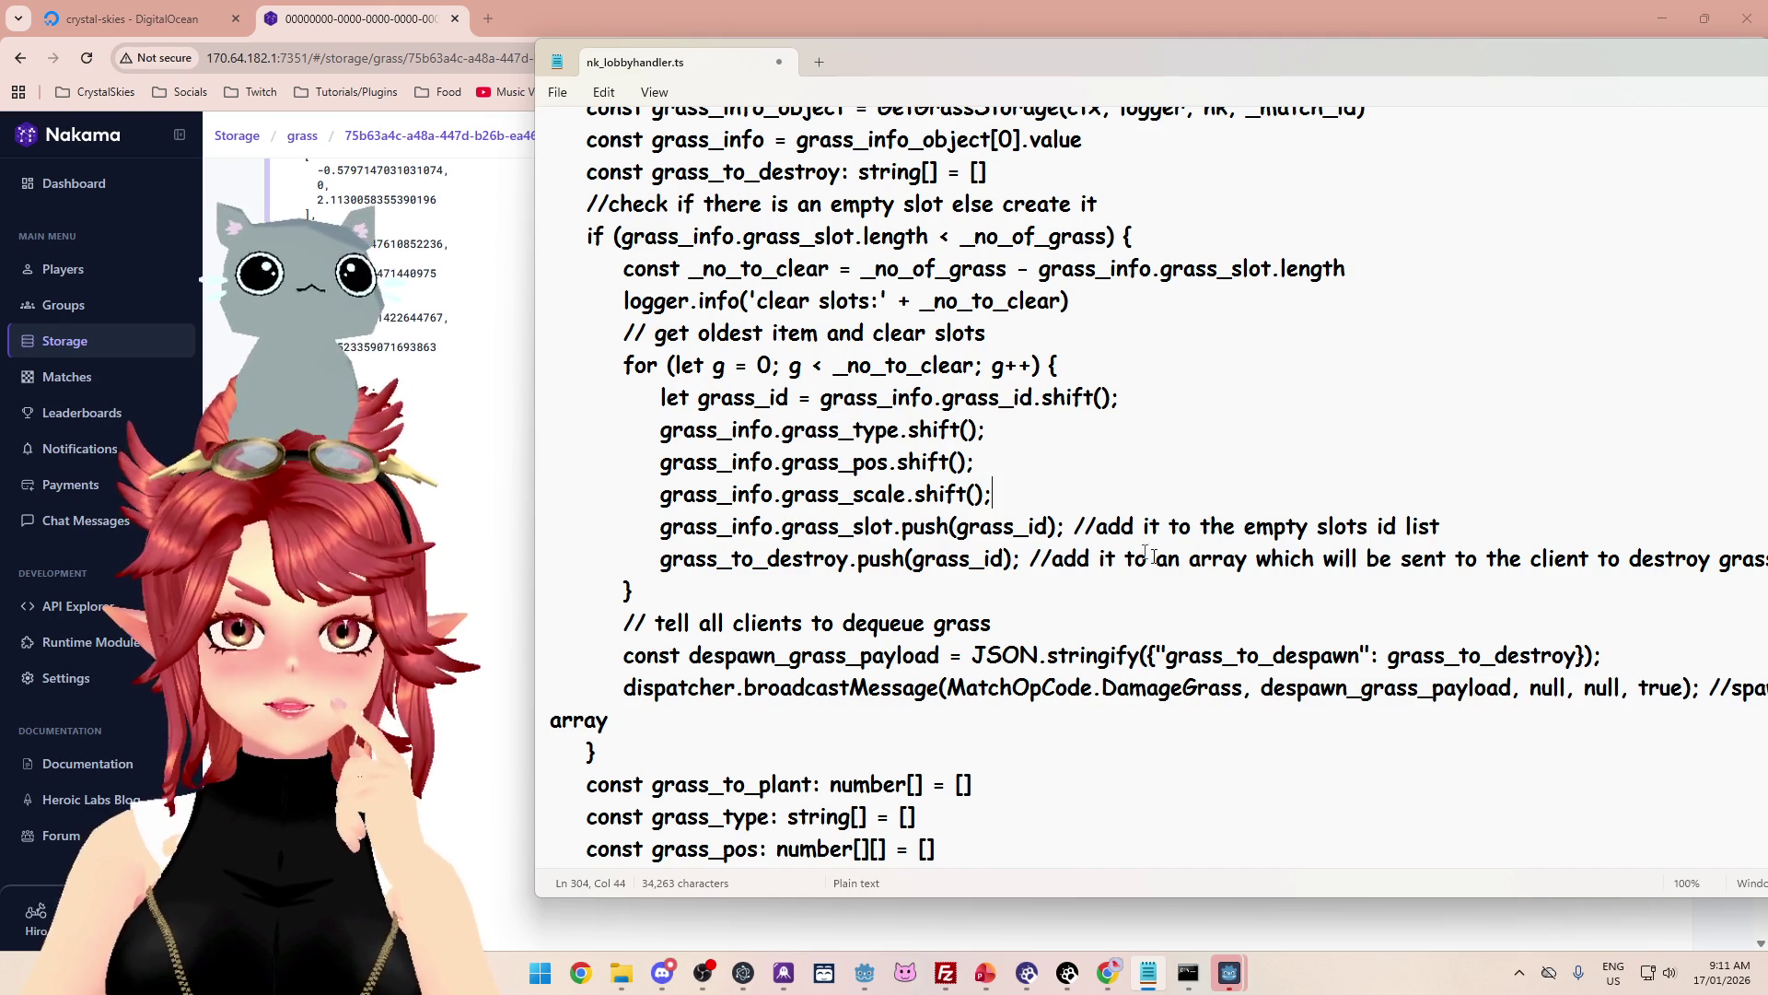
# Step: Delete the logger.info 'clear slots:' line after the _no_to_clear declaration
pyautogui.scroll(1, 918, 460)
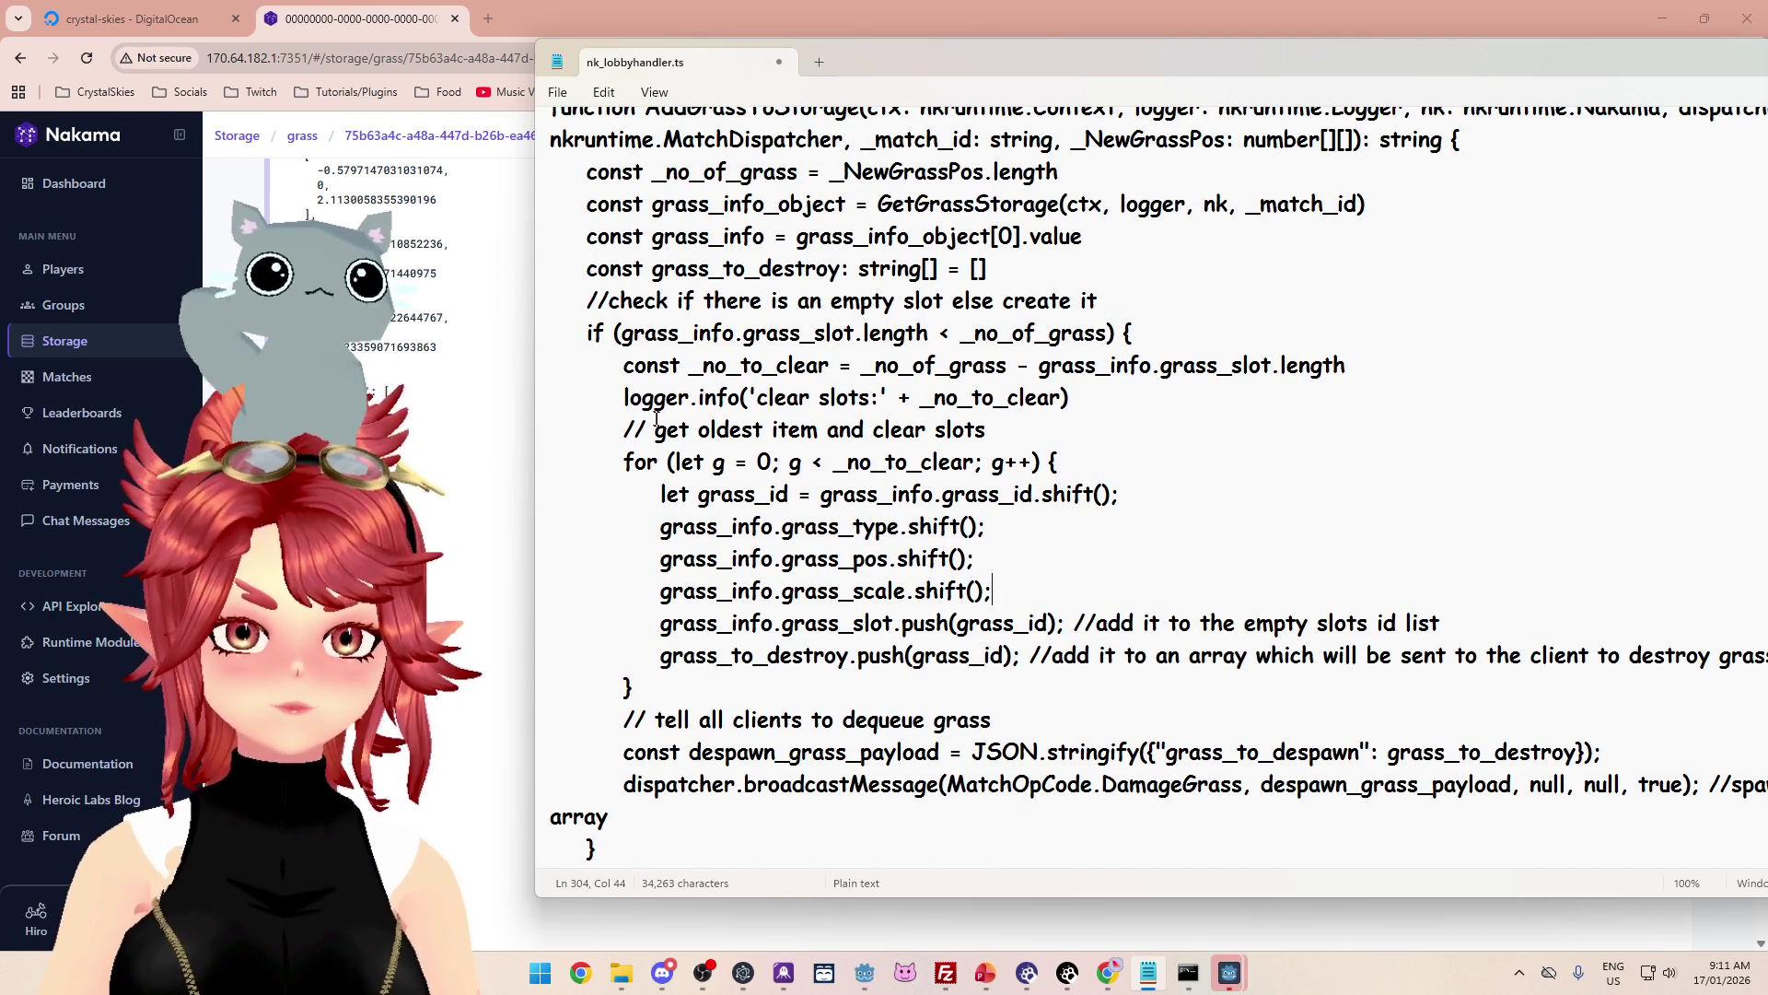
pyautogui.tripleClick(1094, 405)
pyautogui.press('BackSpace')
pyautogui.press('BackSpace')
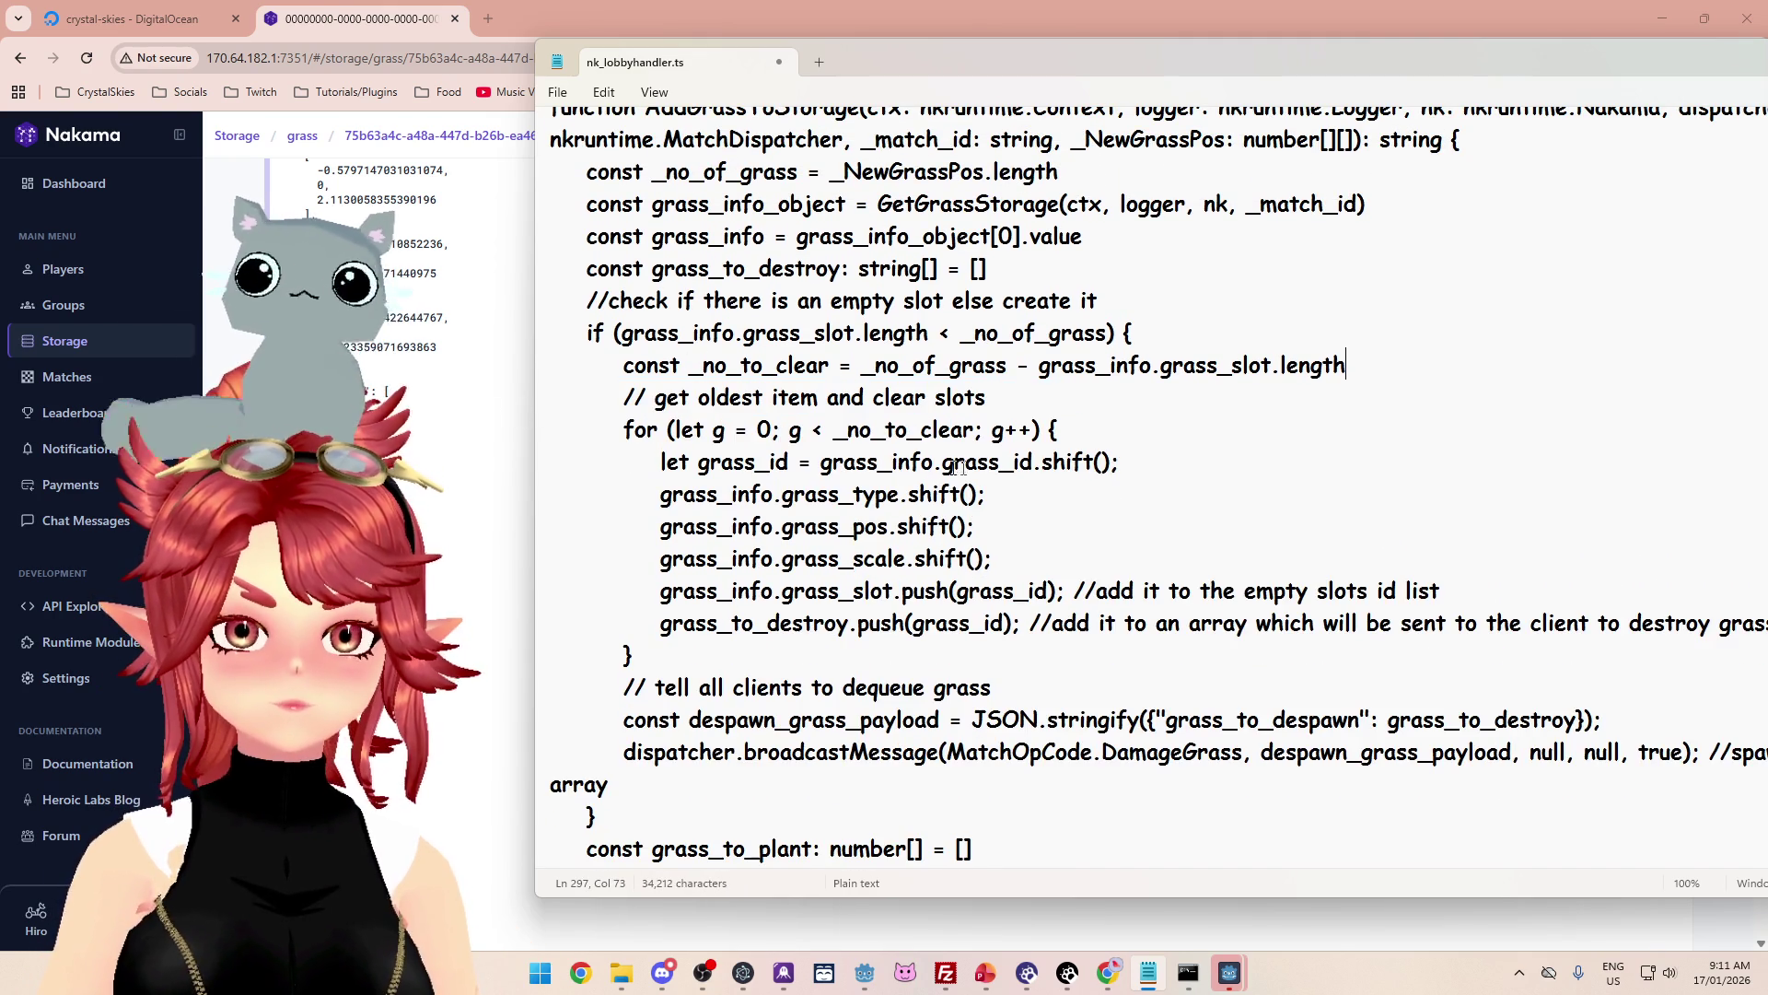
# Step: Check the DigitalOcean Droplet Web Console logs, then bring Command Prompt forward and reposition it
pyautogui.click(861, 962)
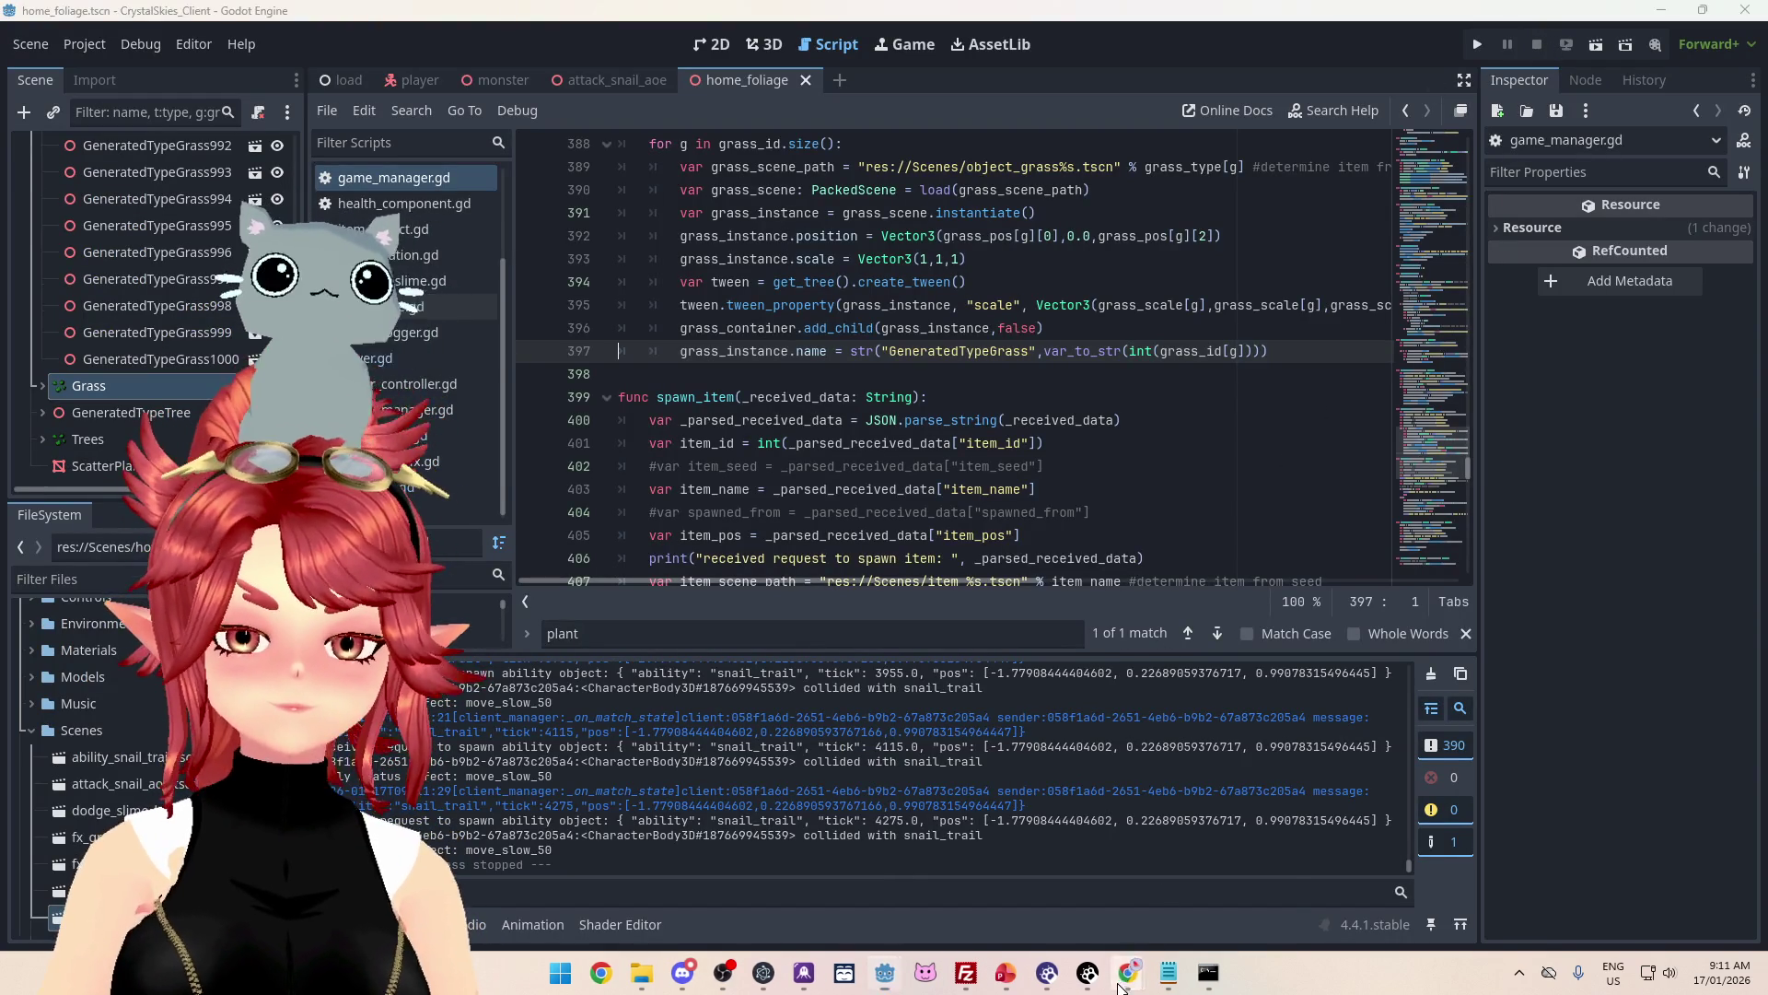
pyautogui.moveTo(1120, 988)
pyautogui.click(1009, 873)
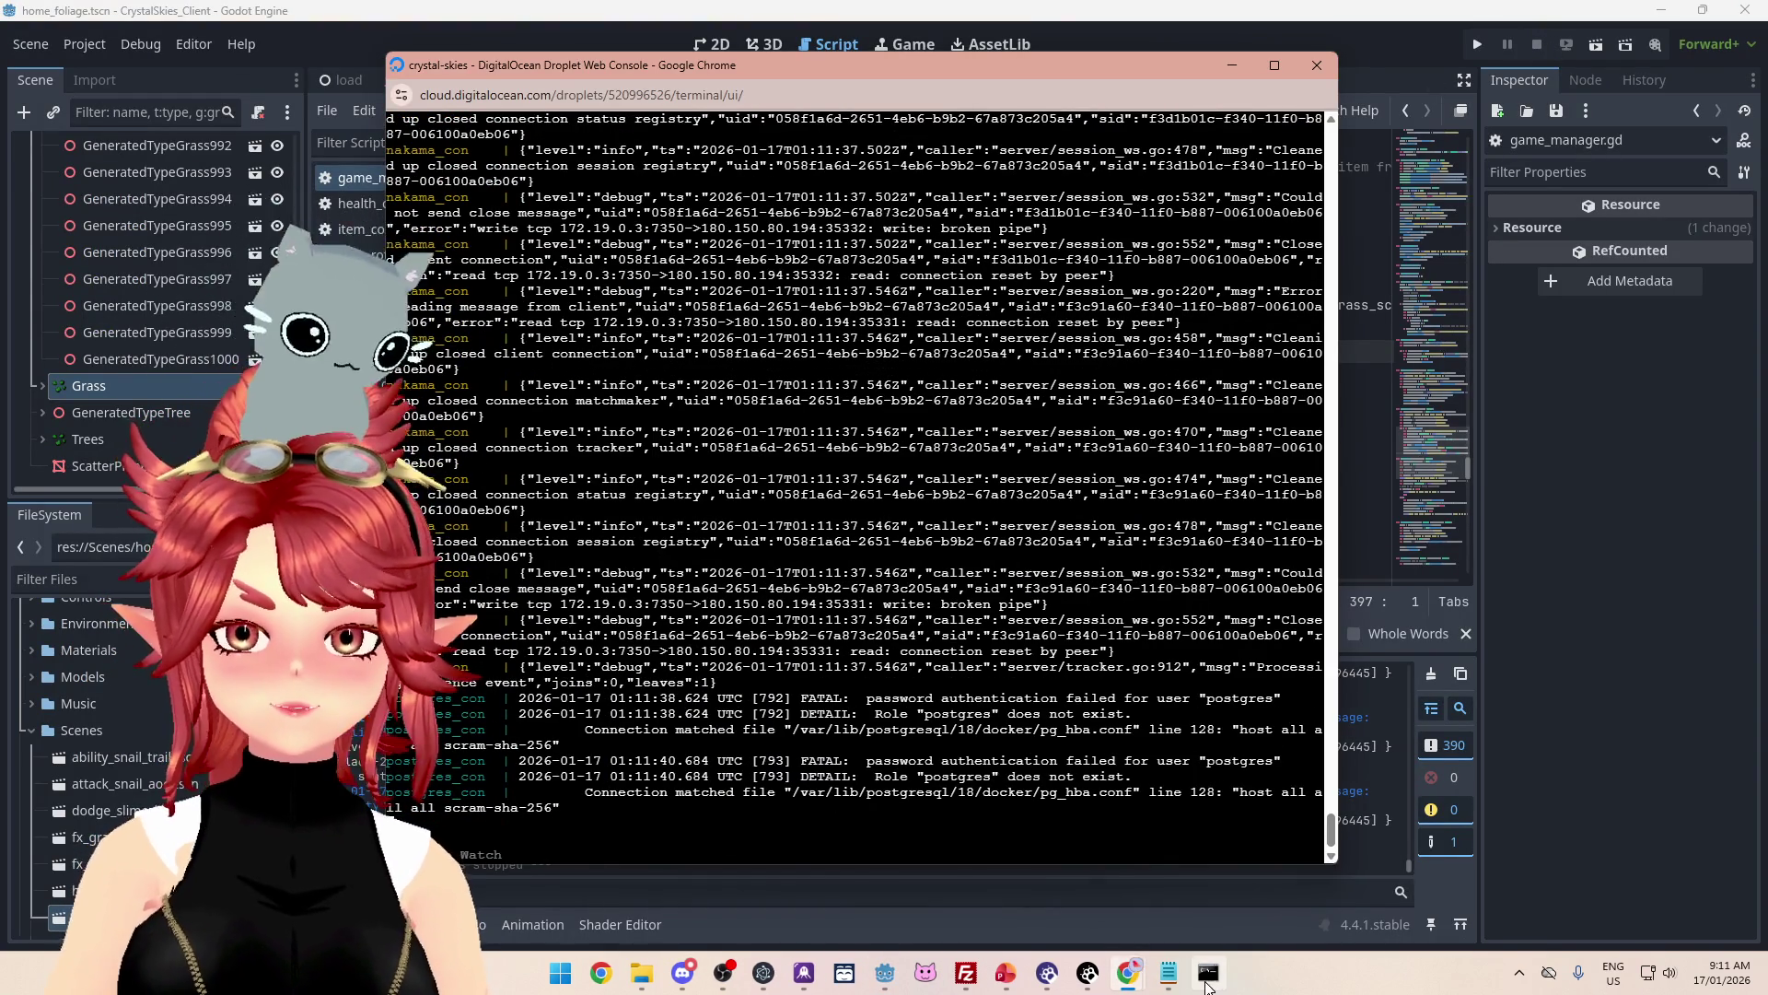
pyautogui.click(1207, 983)
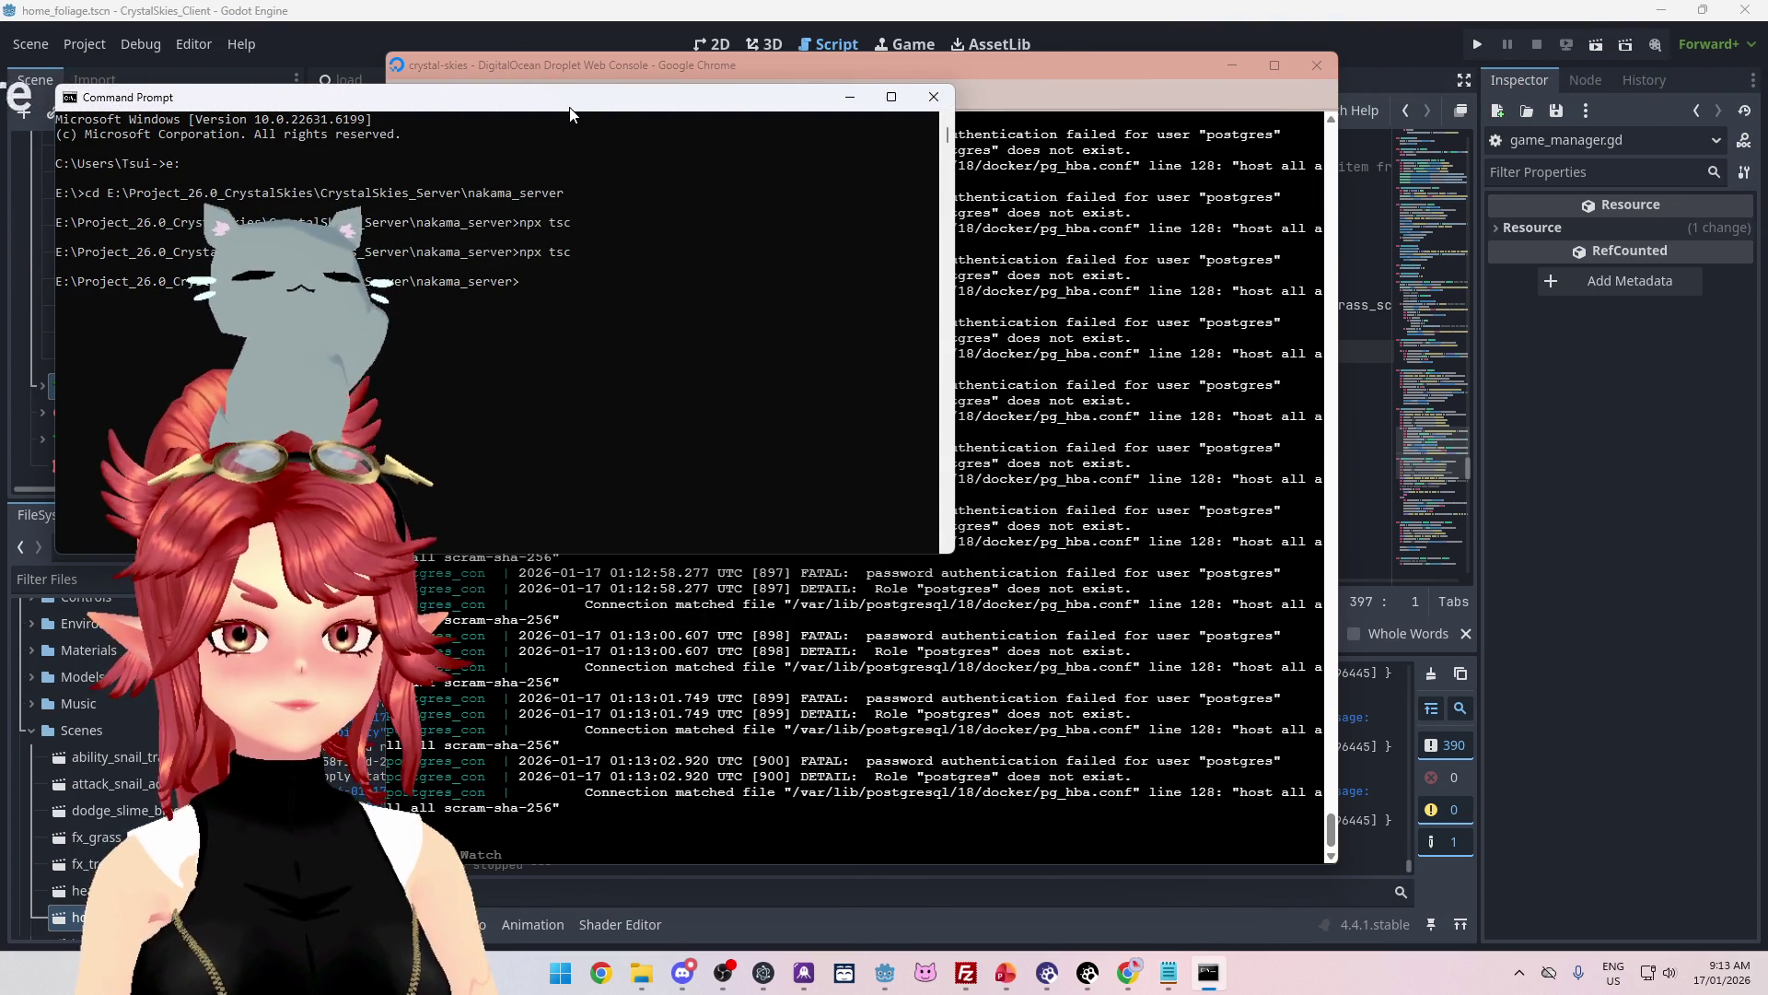
pyautogui.moveTo(570, 113)
pyautogui.mouseDown()
pyautogui.moveTo(626, 155)
pyautogui.moveTo(643, 201)
pyautogui.moveTo(633, 160)
pyautogui.mouseUp()
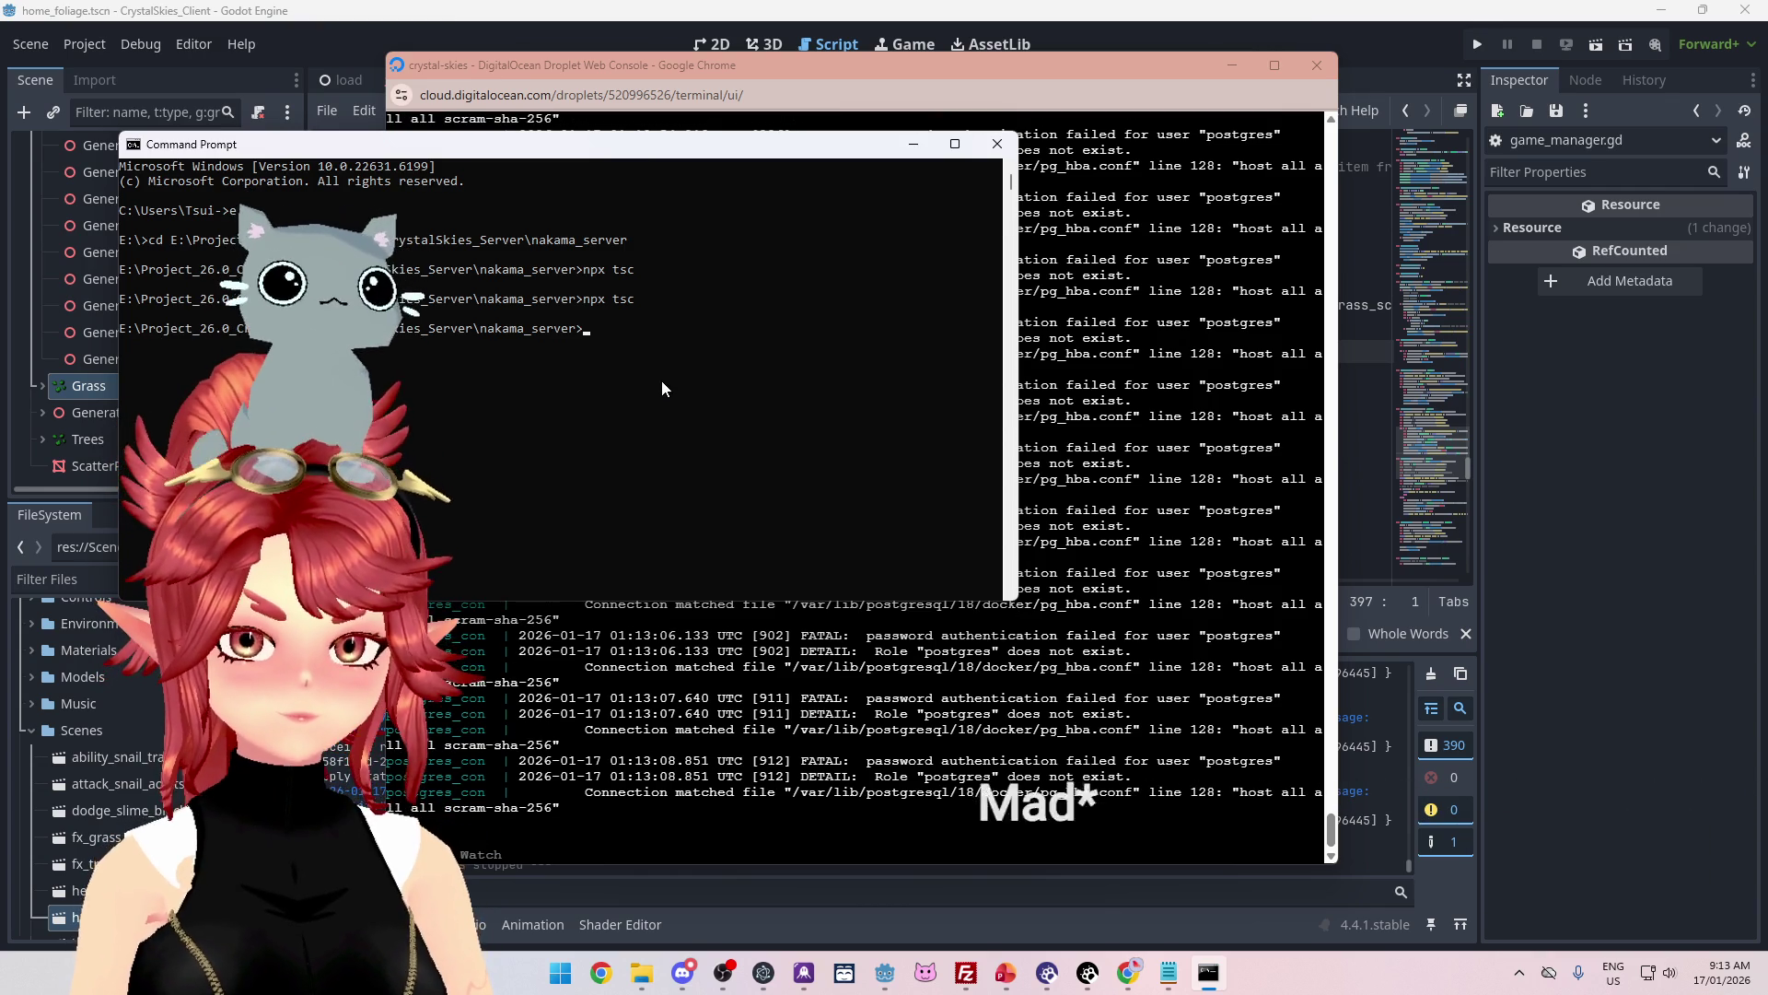
# Step: Rerun npx tsc to recompile the Nakama server TypeScript, then switch to FileZilla
pyautogui.press('Up')
pyautogui.press('Return')
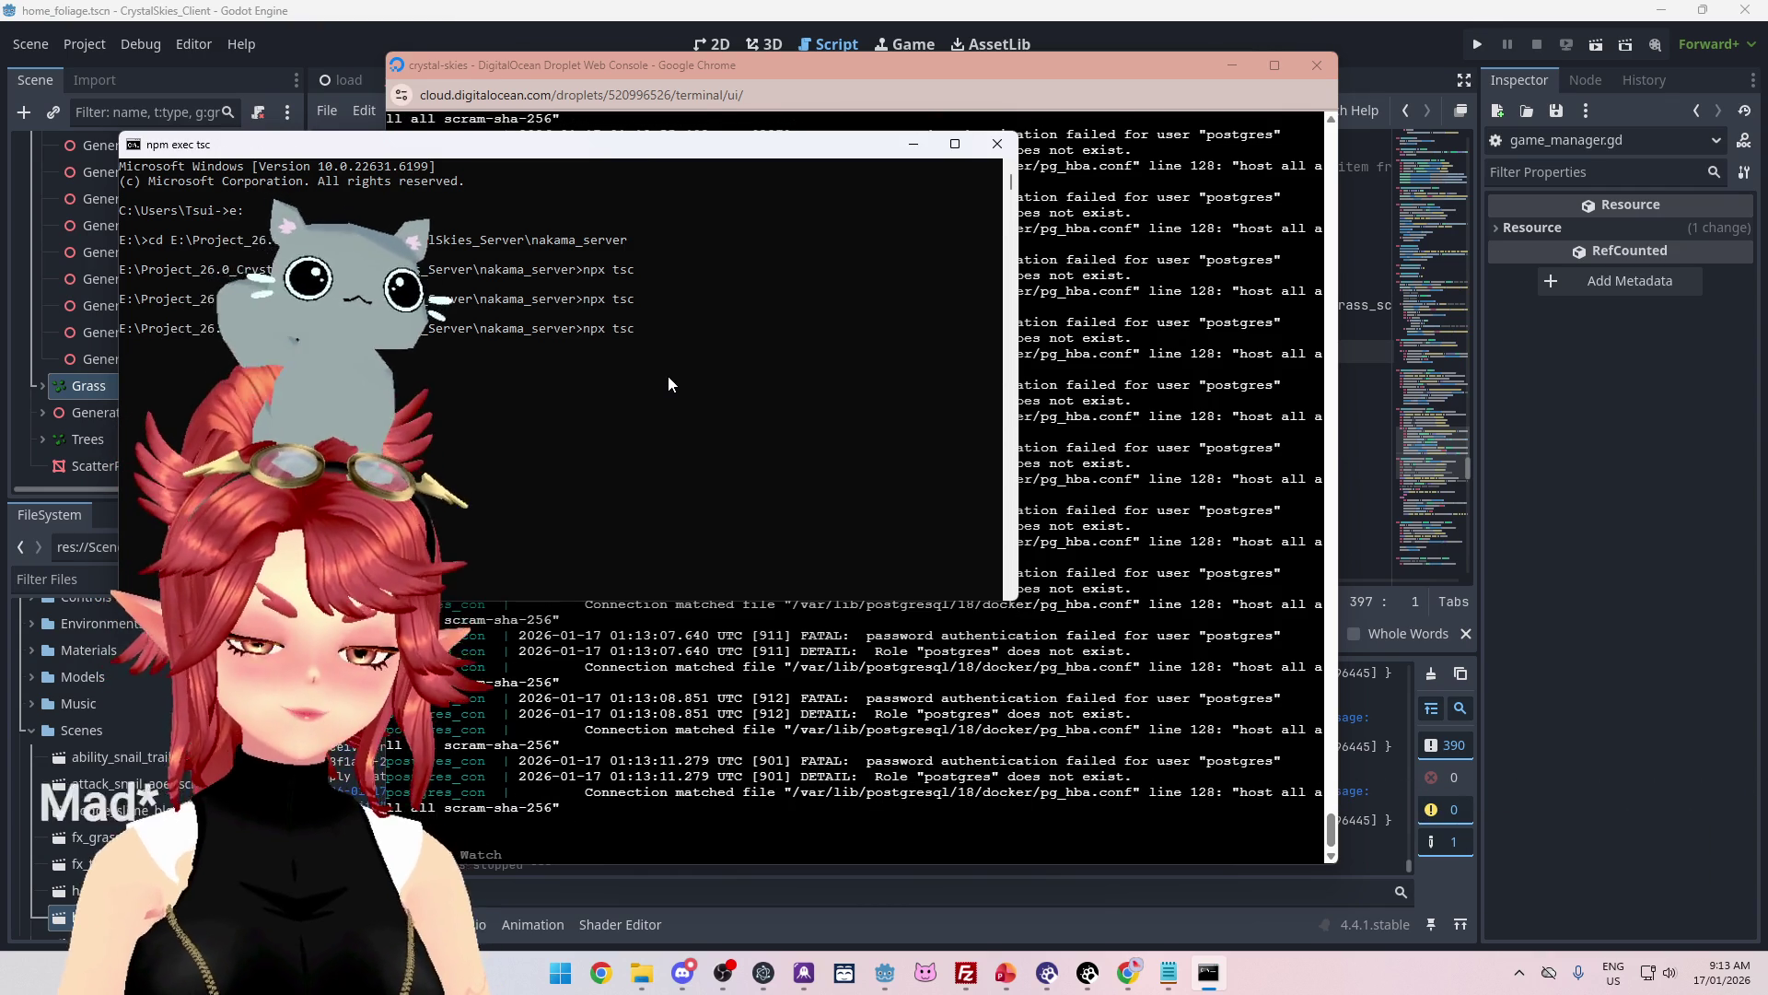
pyautogui.click(966, 974)
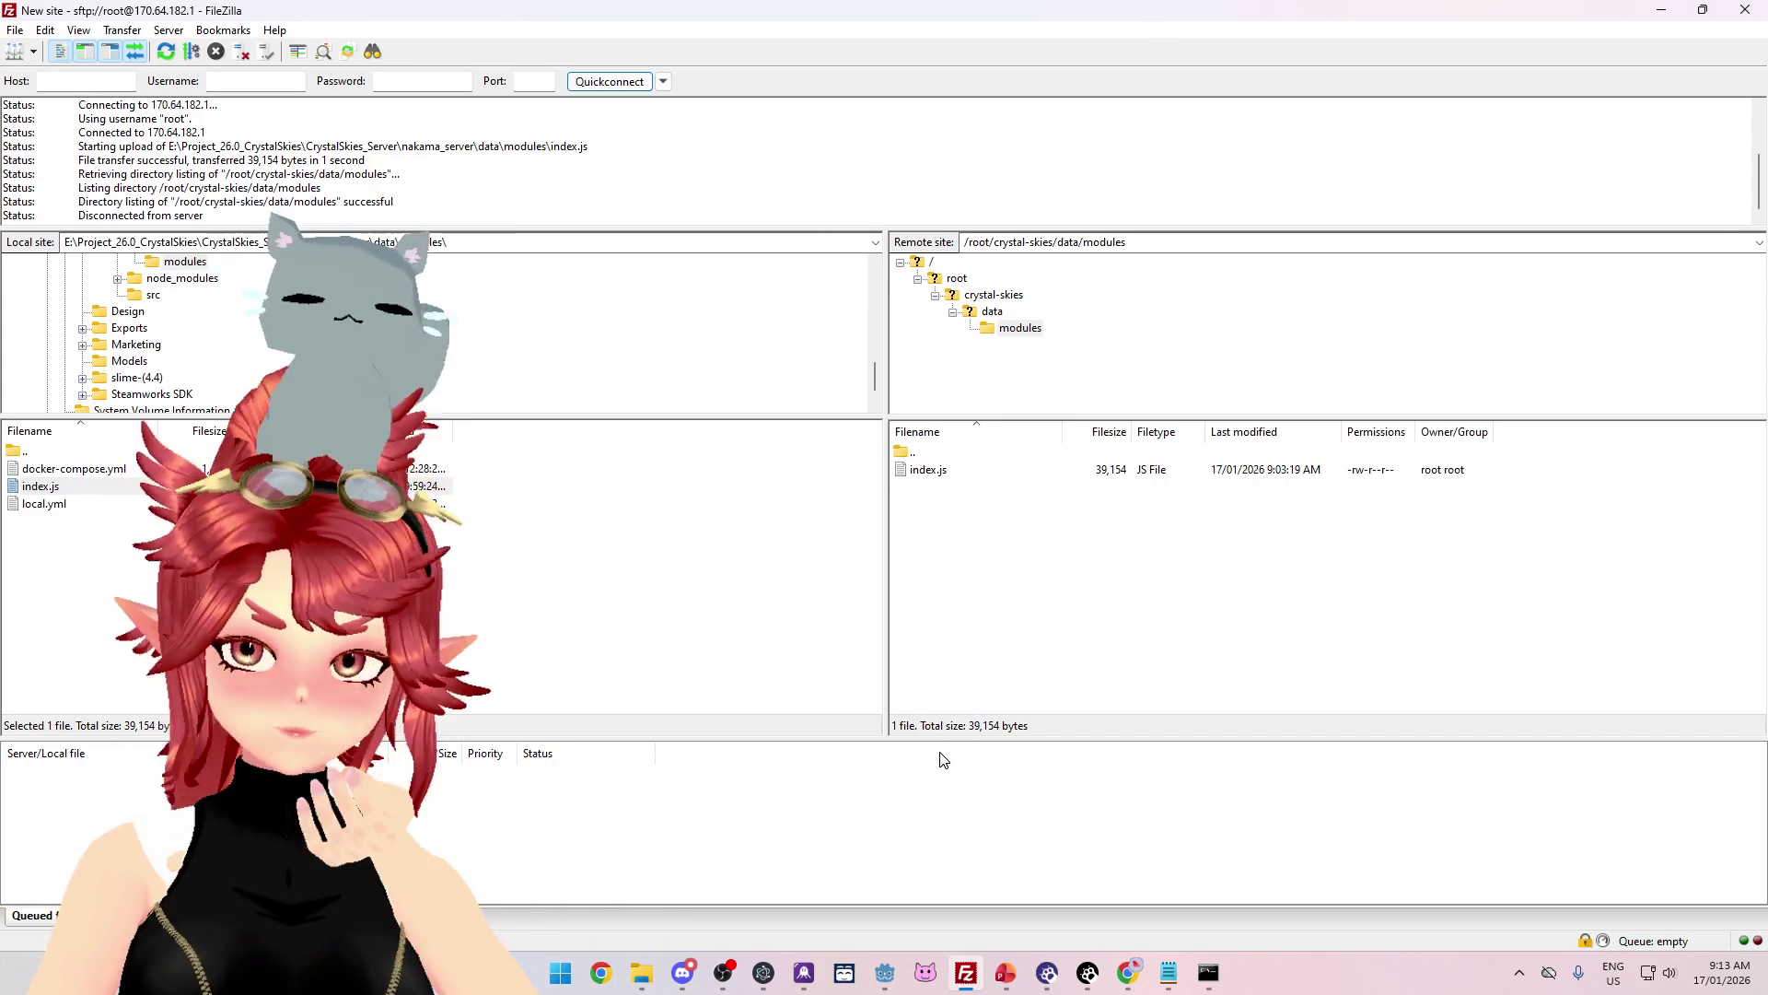
# Step: Delete the server's index.js in /root/crystal-skies/data/modules and upload the rebuilt 39,111-byte local copy
pyautogui.click(931, 470)
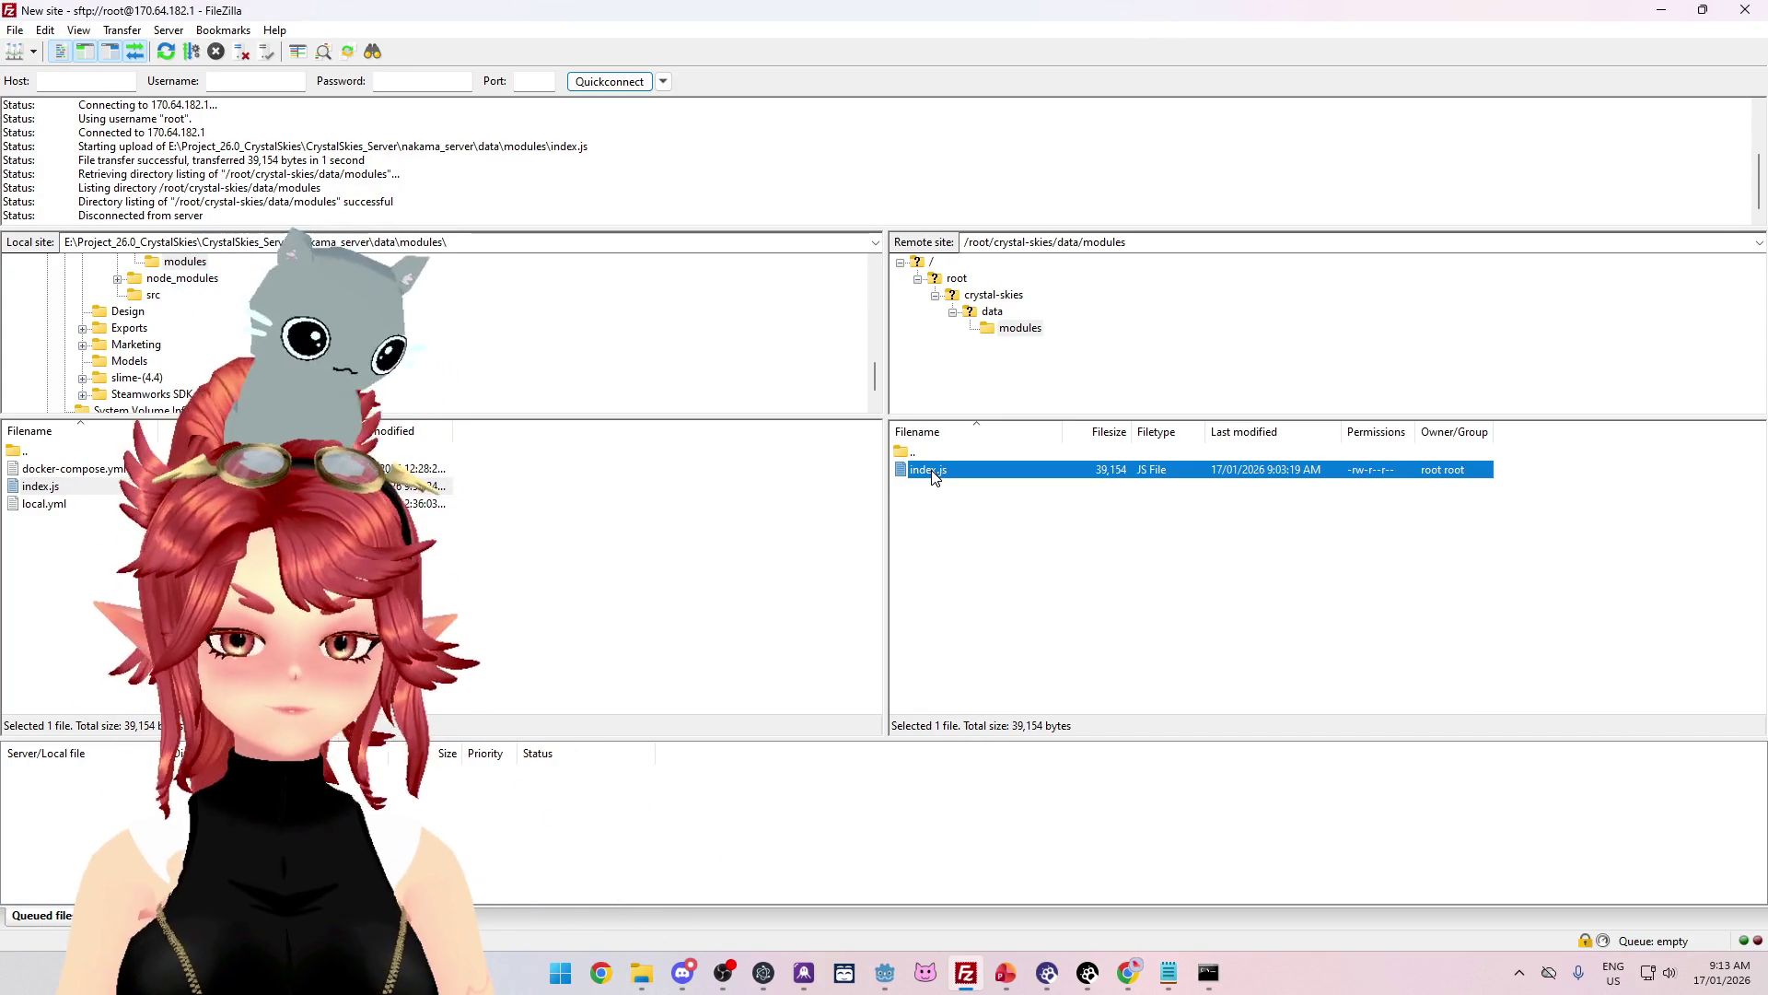
pyautogui.press('Delete')
pyautogui.press('Return')
pyautogui.moveTo(41, 485); pyautogui.dragTo(1113, 592)
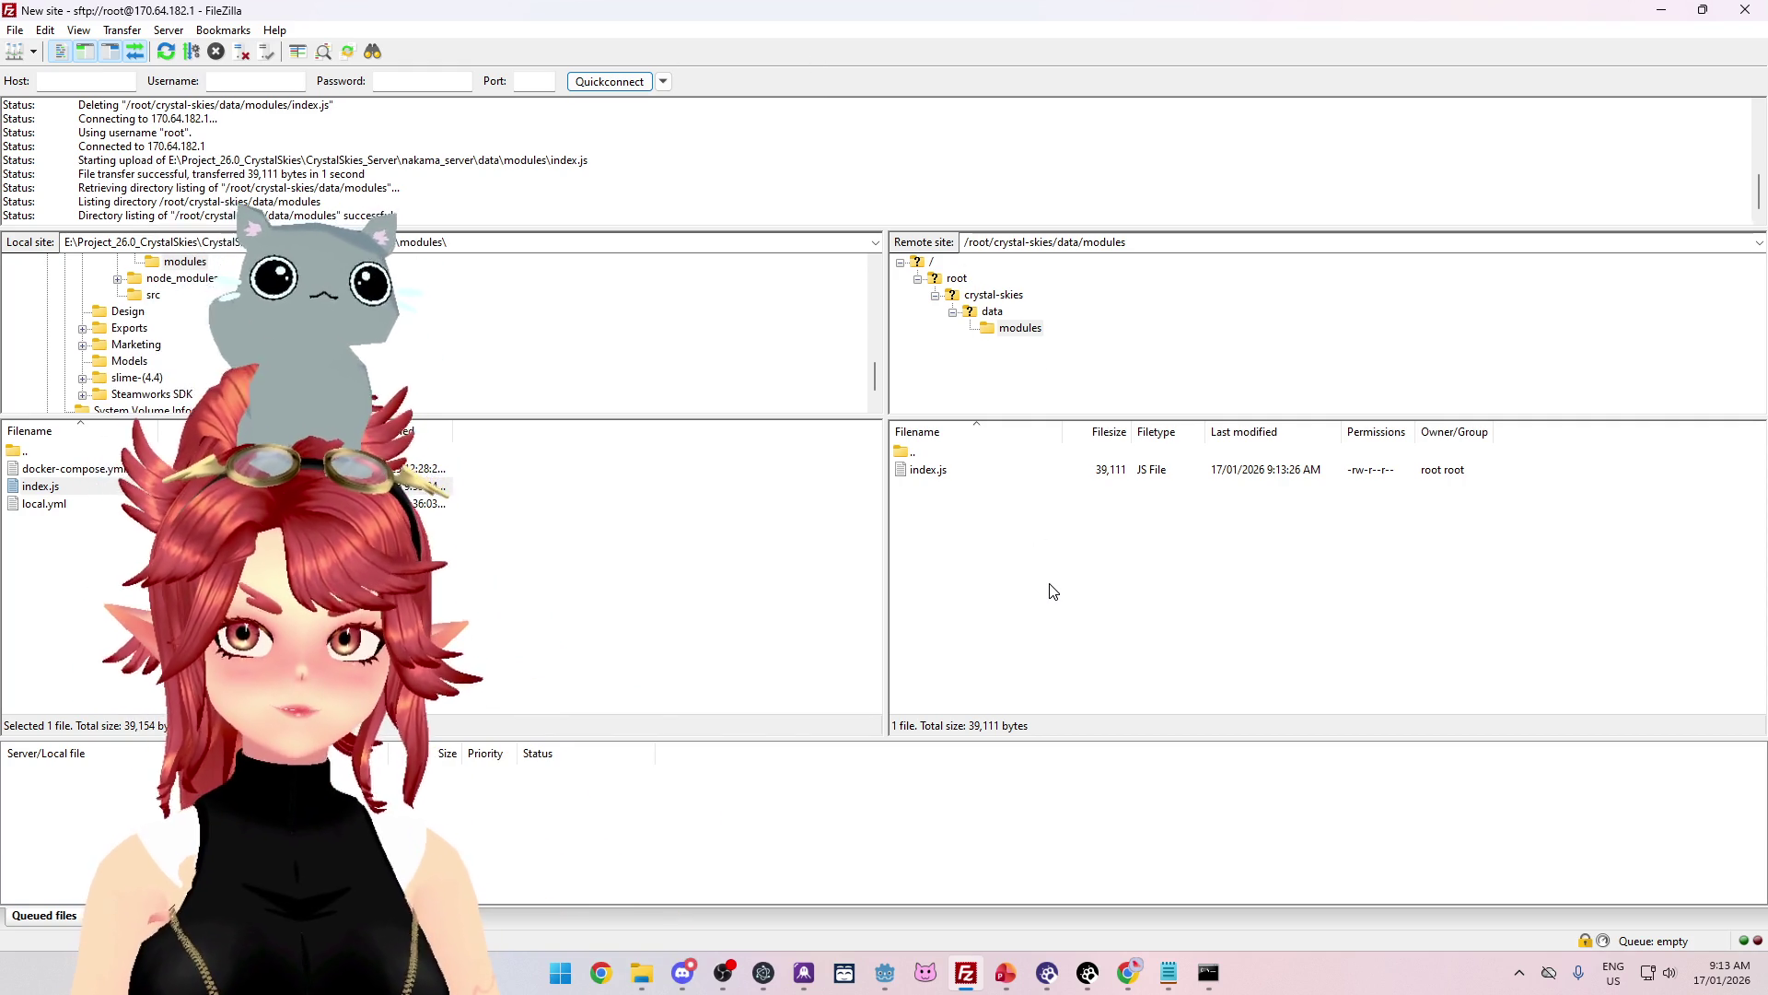
pyautogui.moveTo(1129, 958)
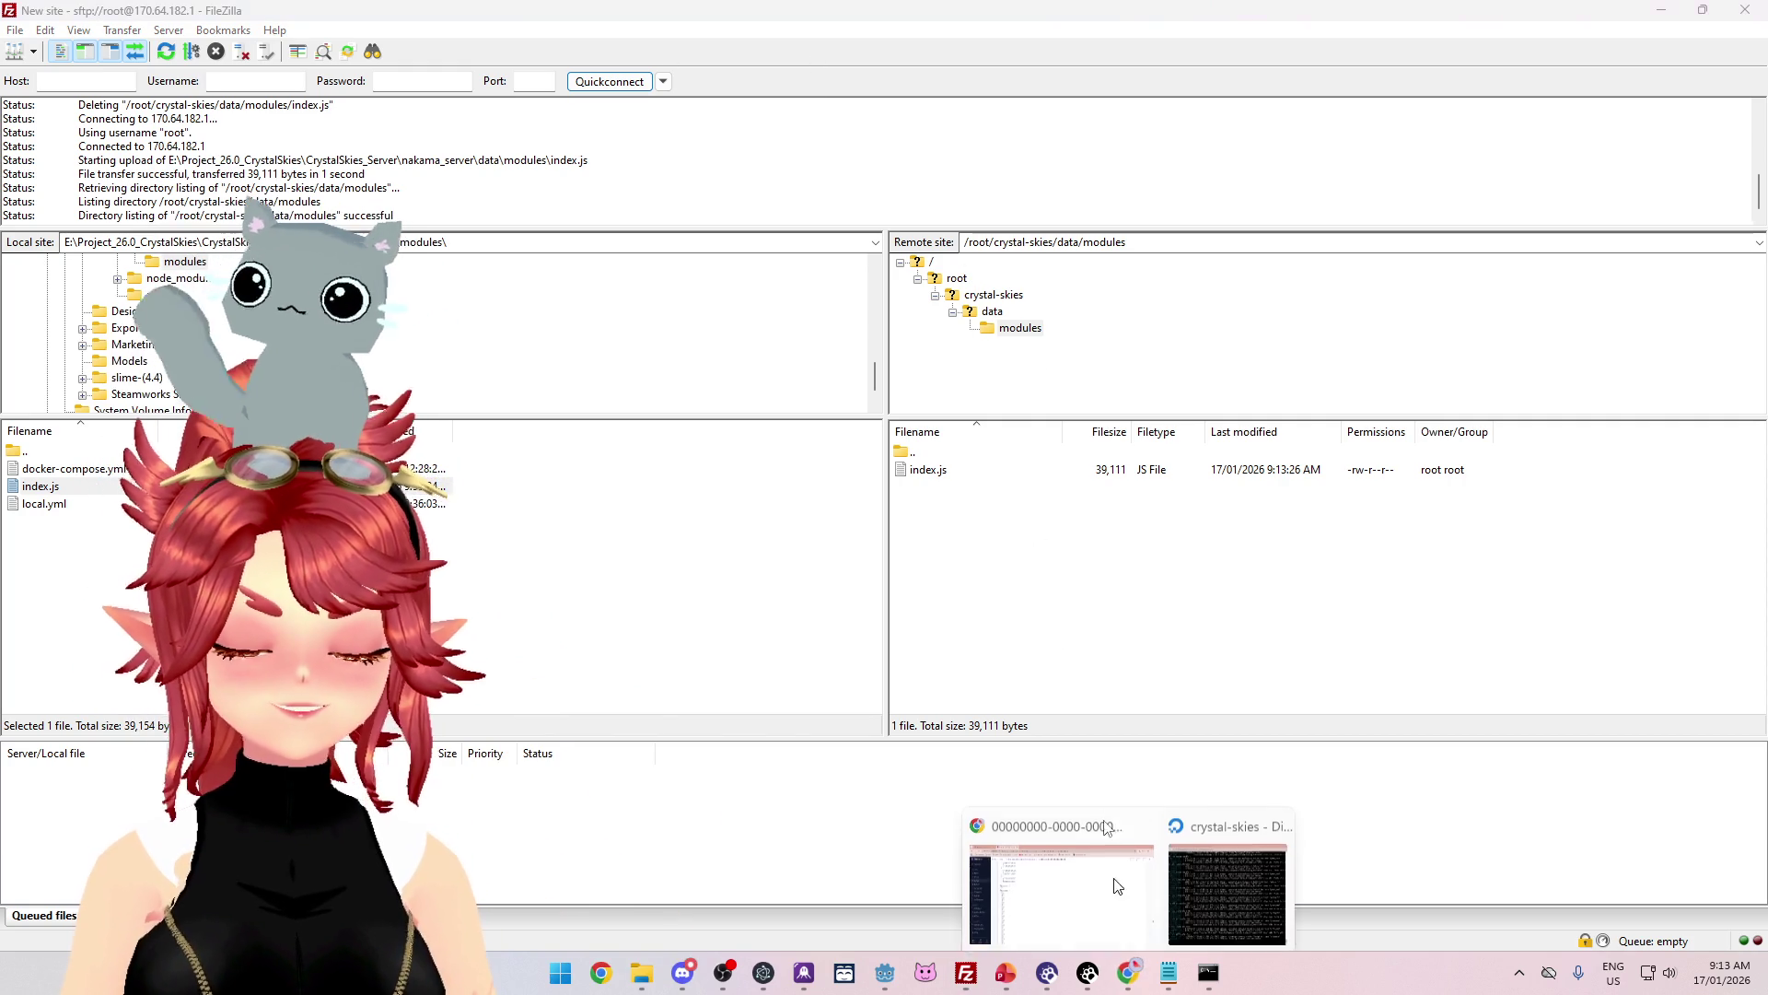
pyautogui.click(1206, 833)
# Step: Stop the Nakama and Postgres containers and review the logs, marking the postgres authentication errors
pyautogui.hotkey('ctrl', 'c')
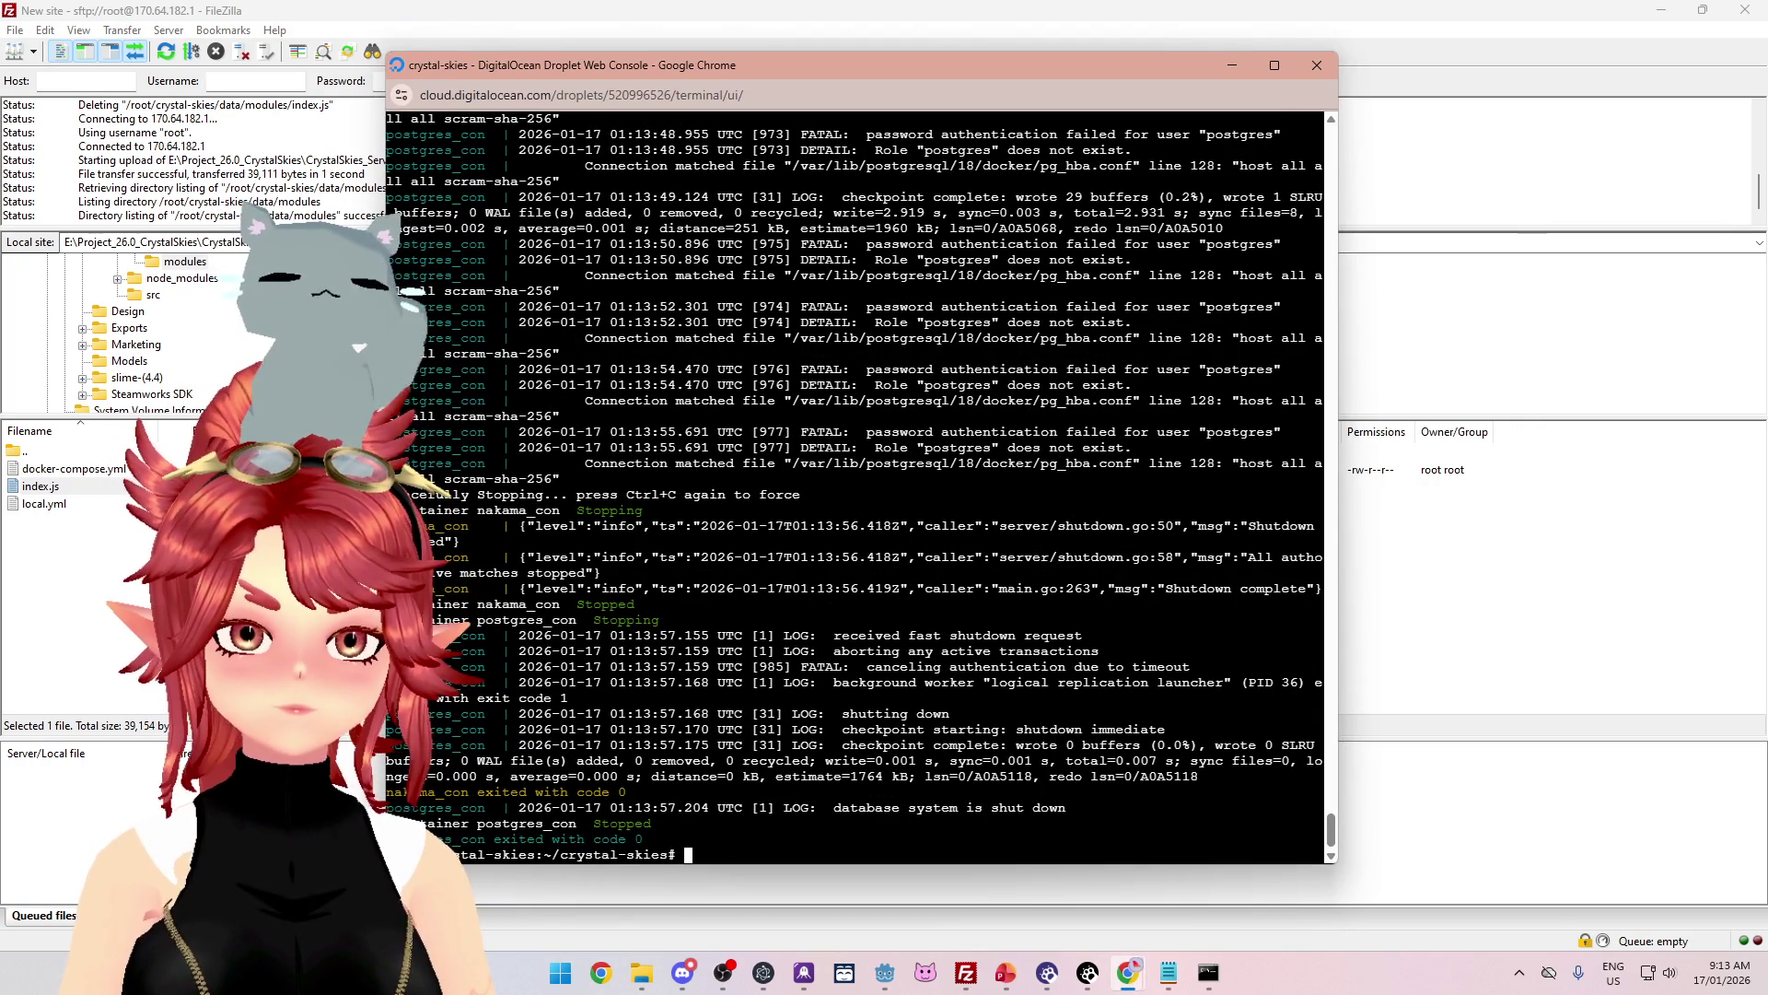
pyautogui.scroll(2, 861, 488)
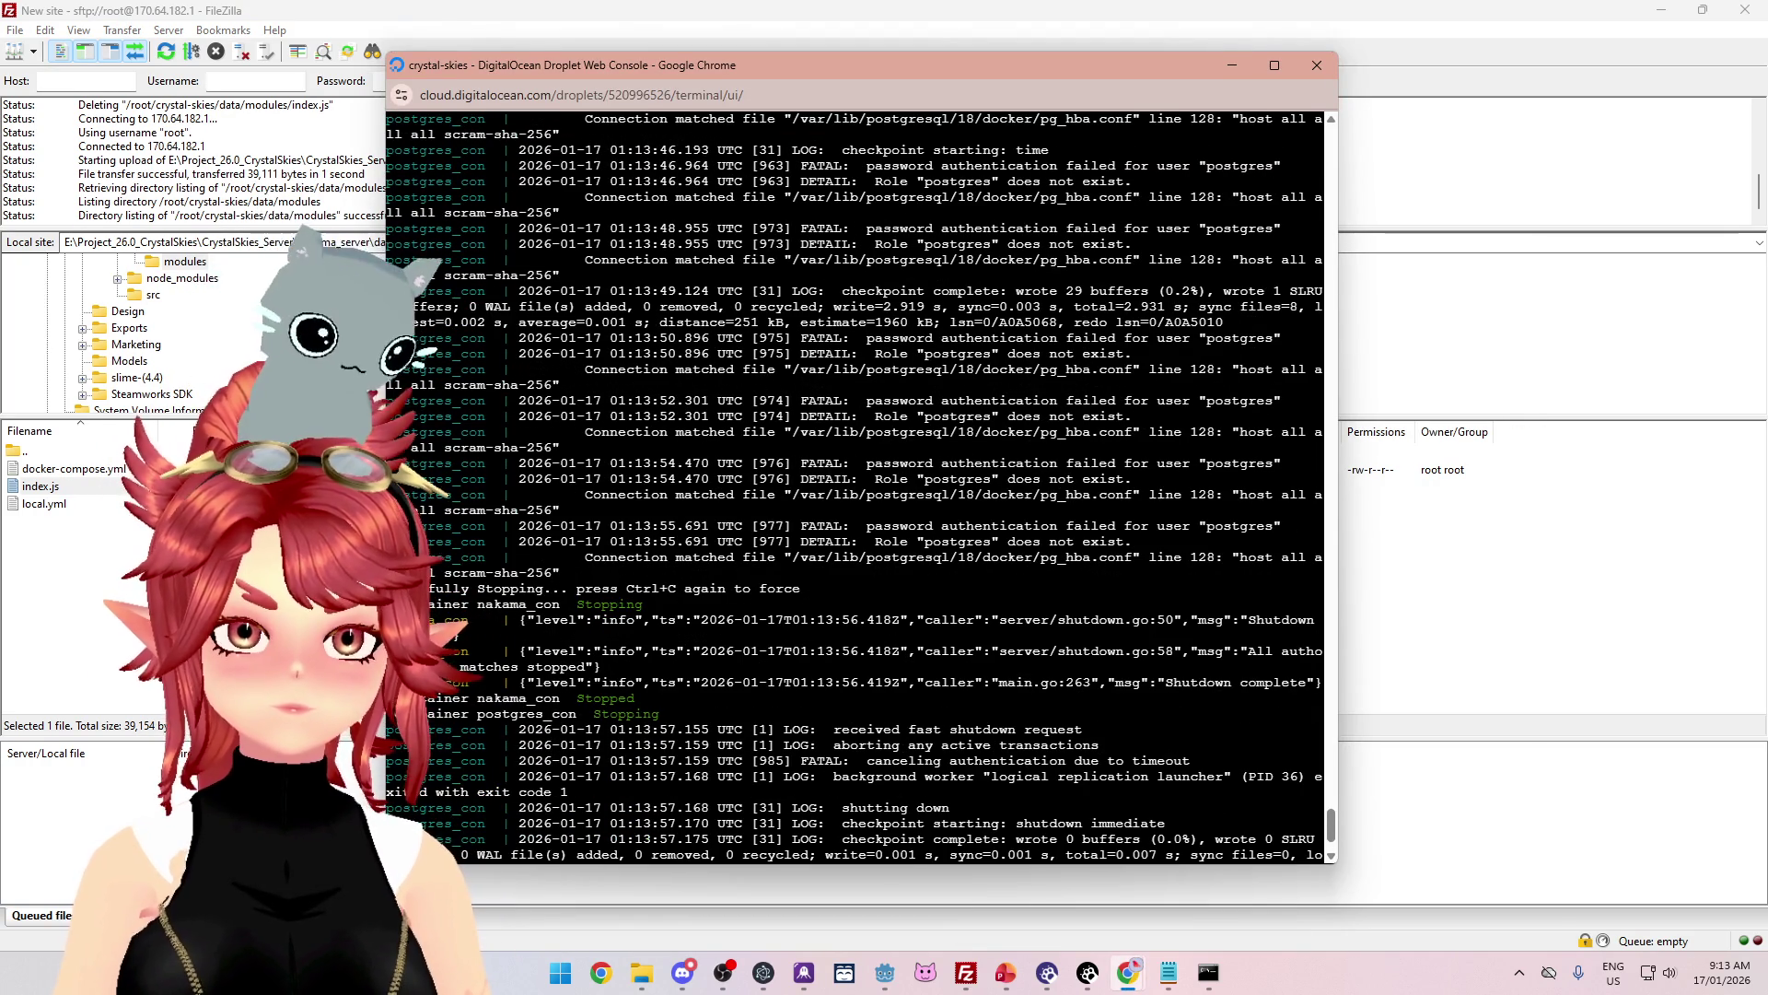
pyautogui.scroll(10, 861, 488)
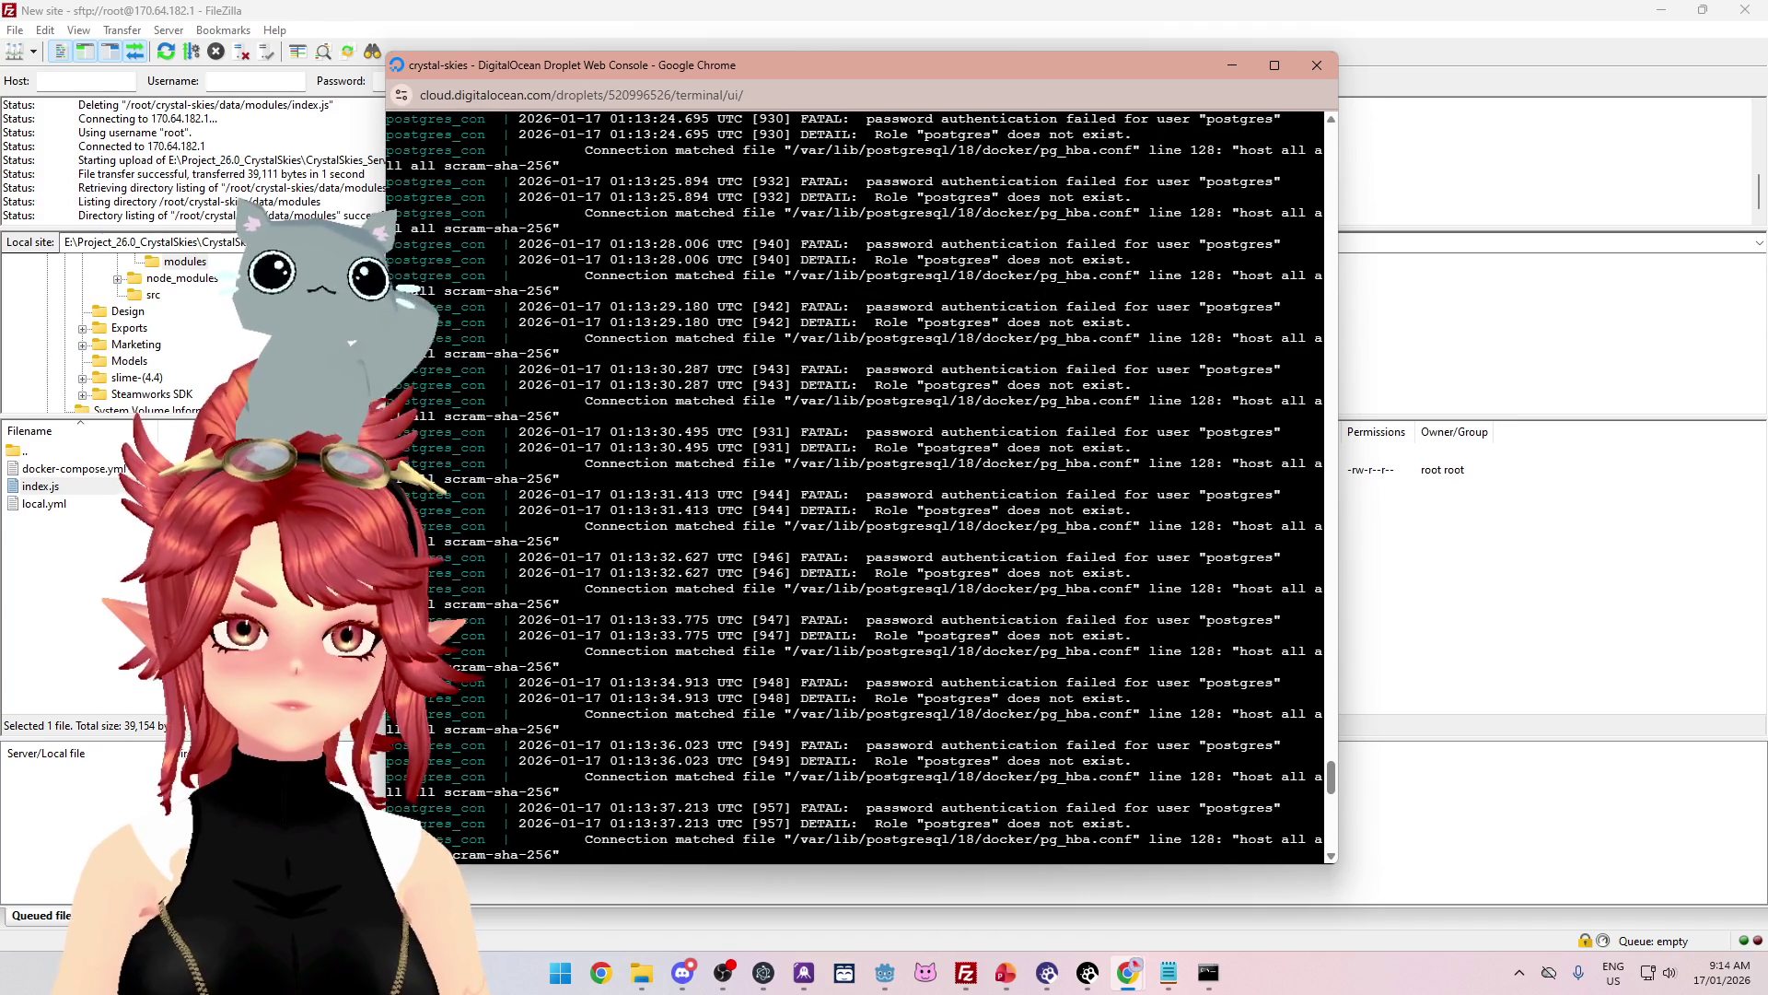
pyautogui.scroll(12, 1338, 682)
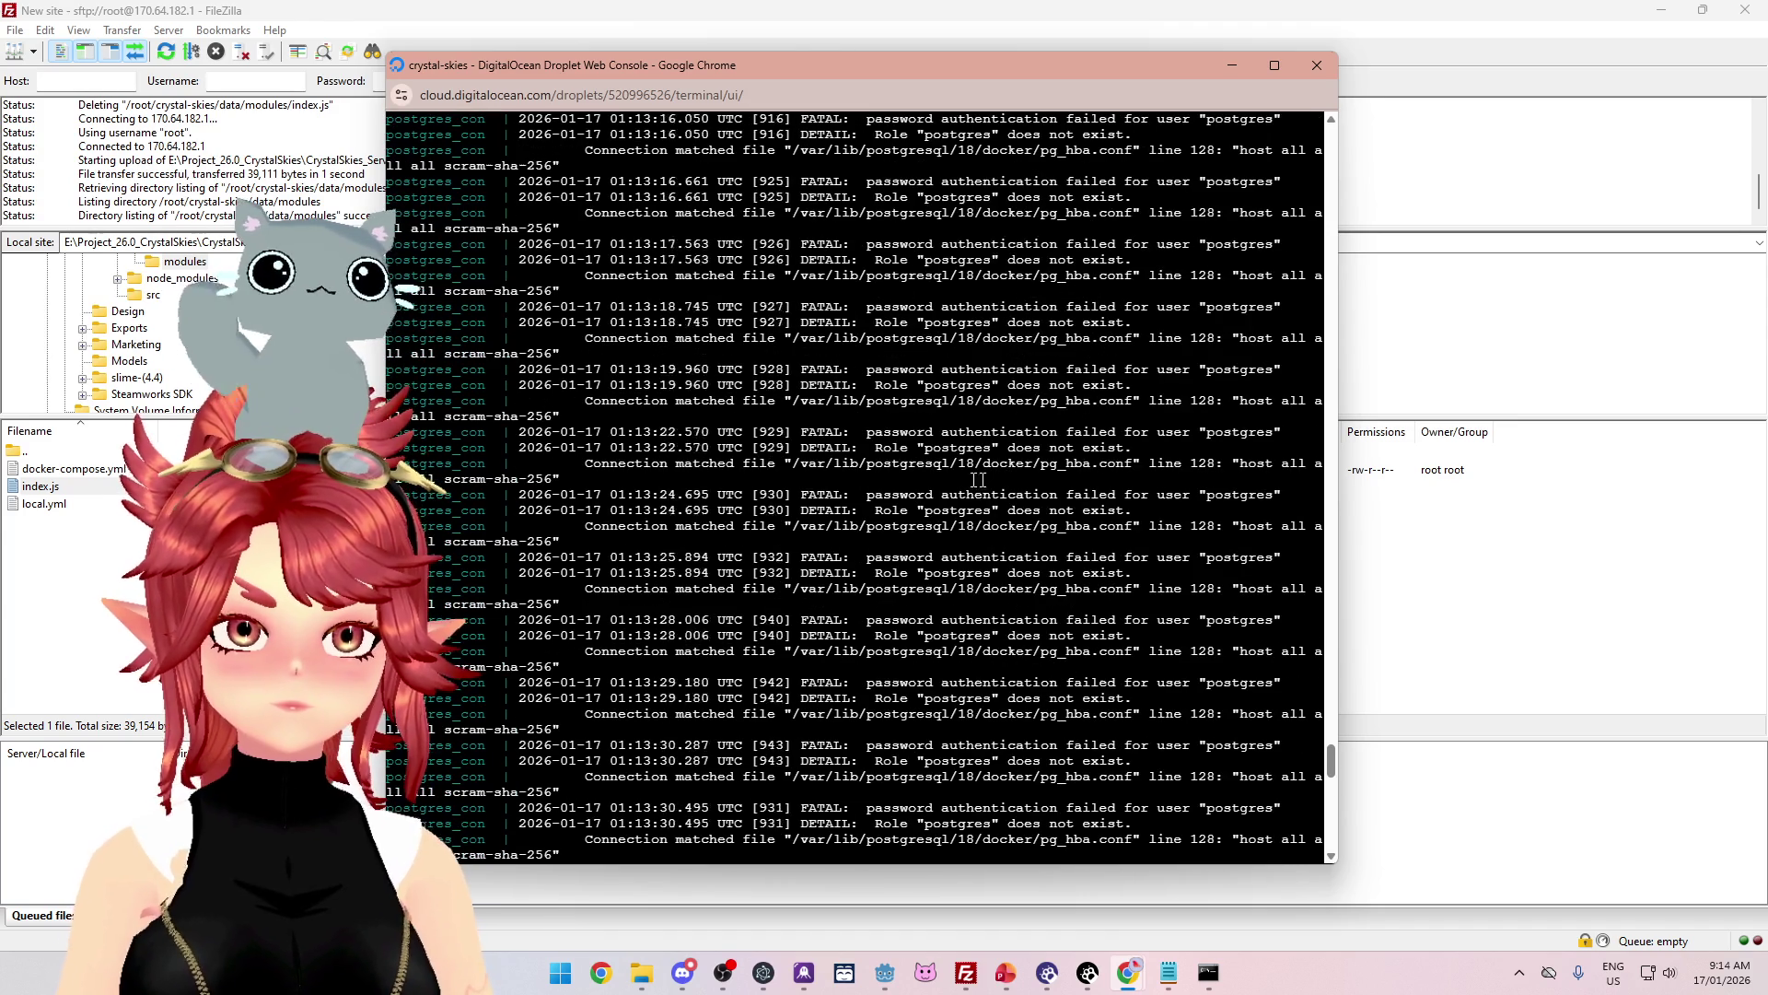
pyautogui.moveTo(1331, 755)
pyautogui.mouseDown()
pyautogui.moveTo(1328, 580)
pyautogui.moveTo(1327, 615)
pyautogui.mouseUp()
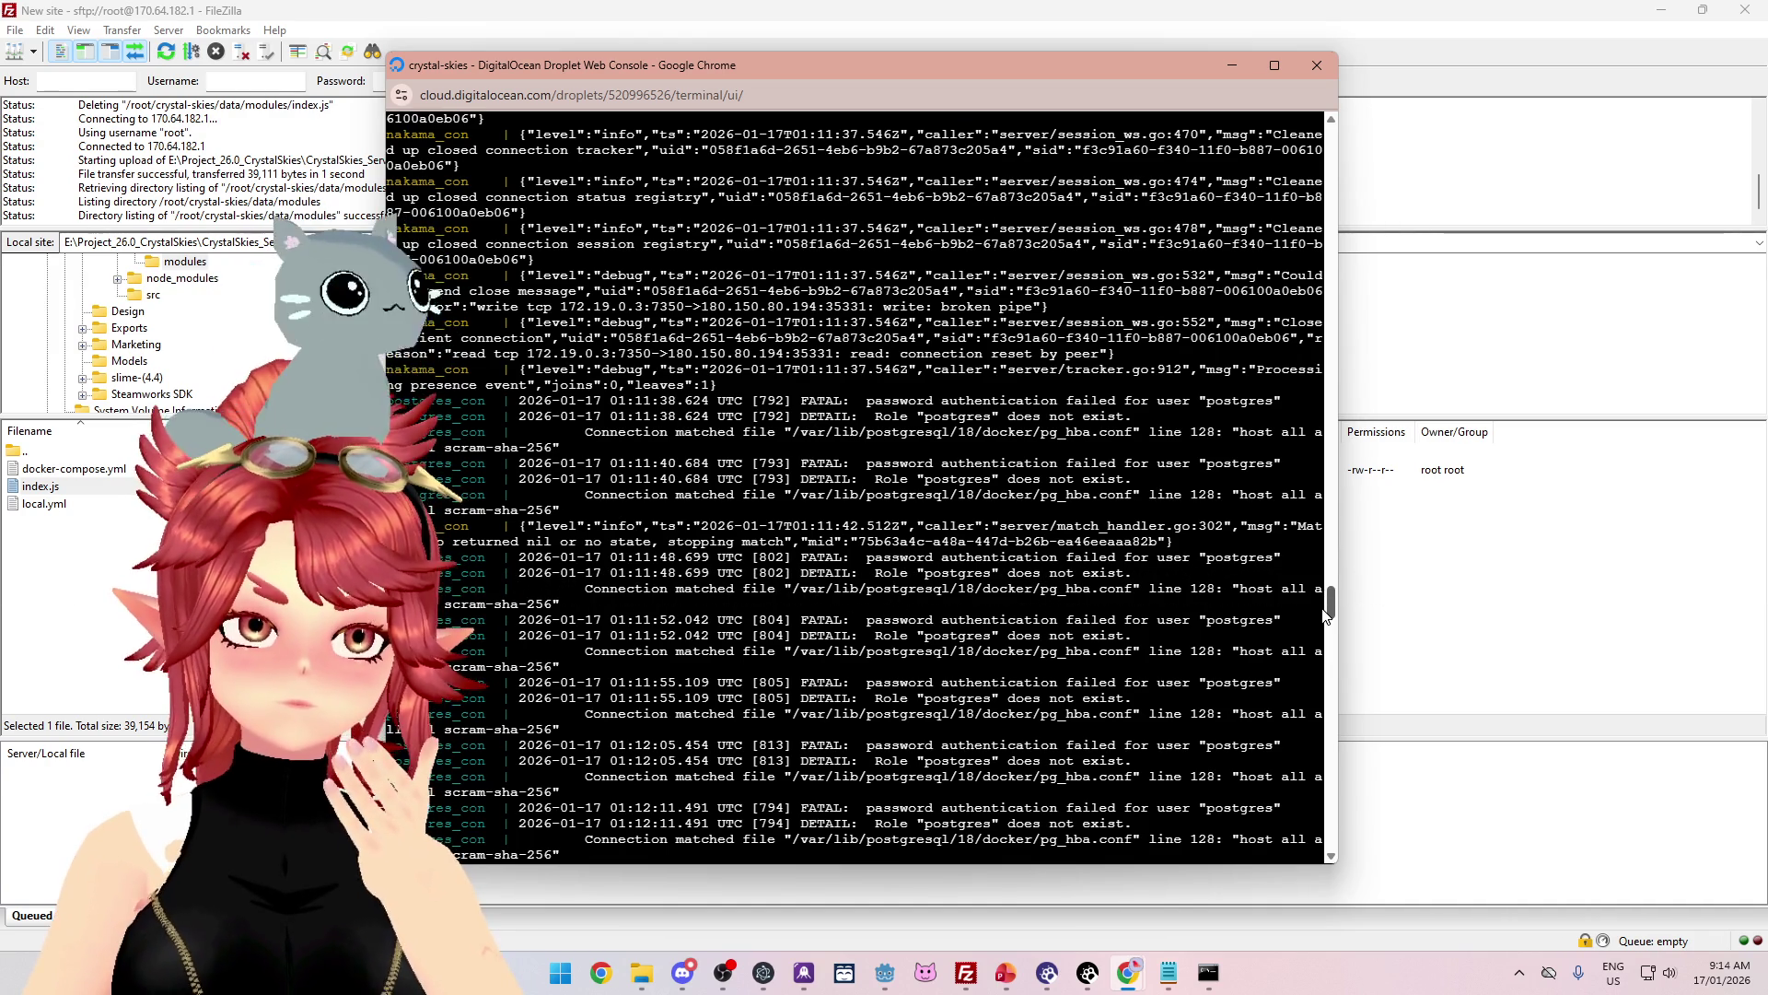
pyautogui.moveTo(1327, 616); pyautogui.dragTo(1317, 817)
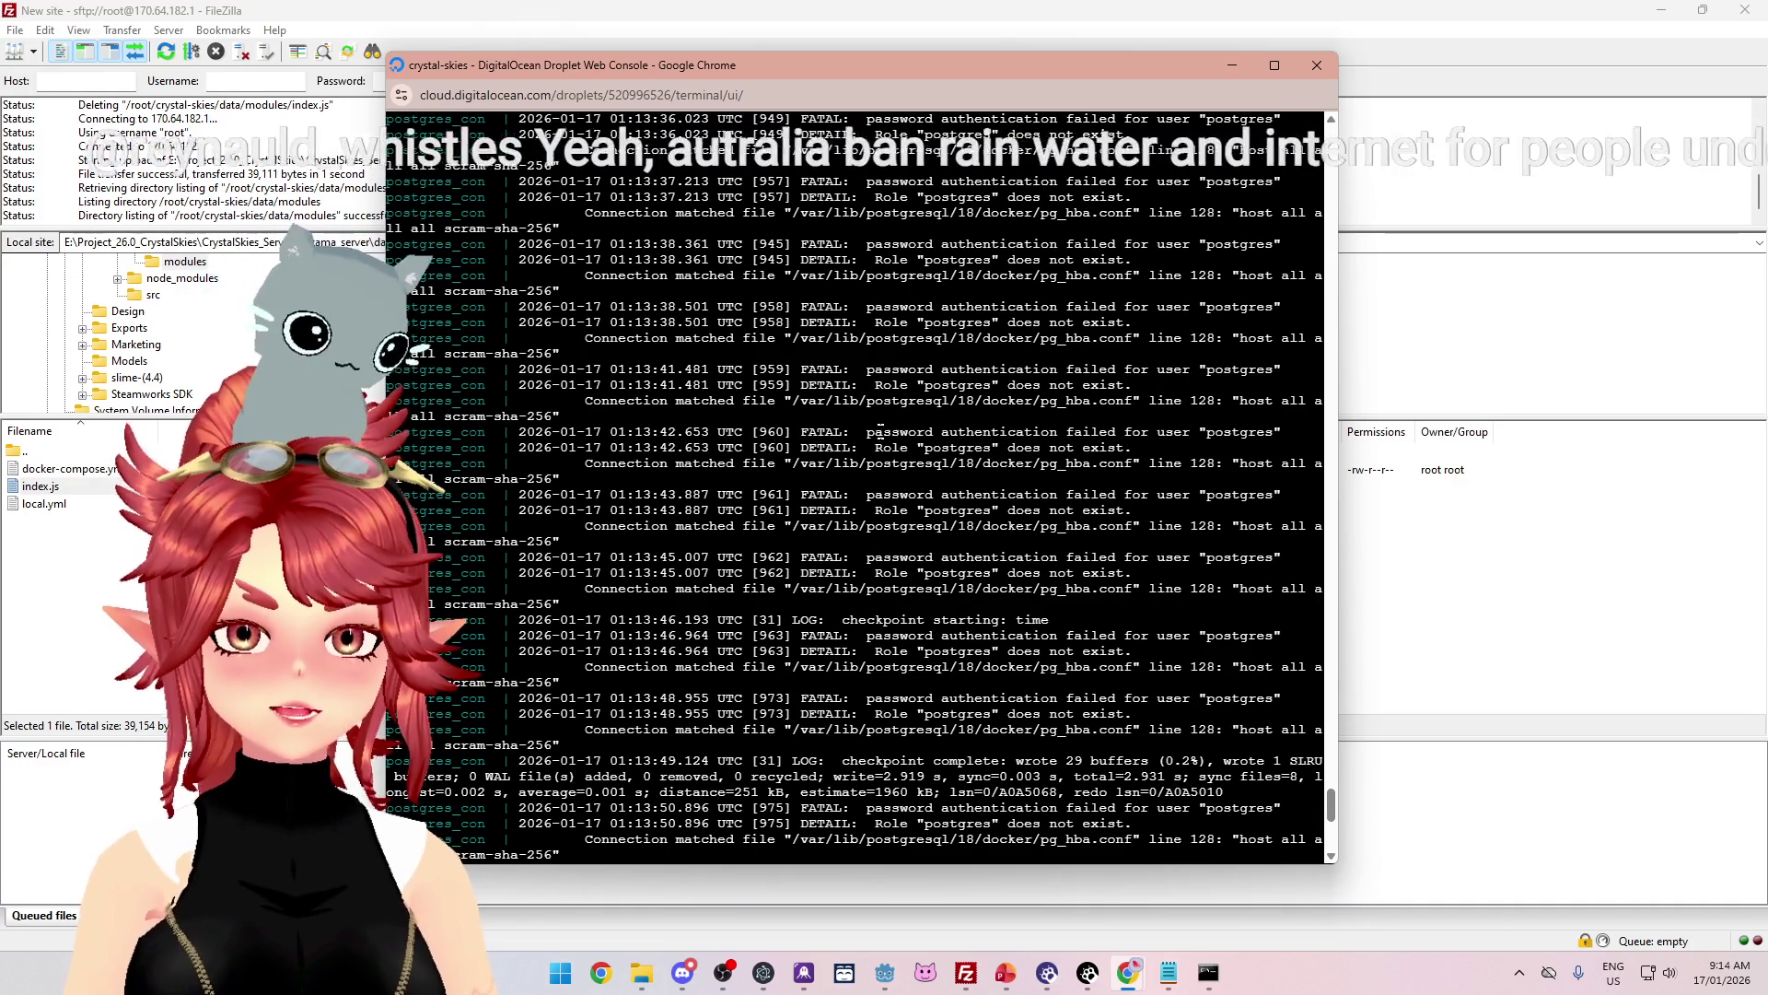
pyautogui.moveTo(867, 432); pyautogui.dragTo(1140, 448)
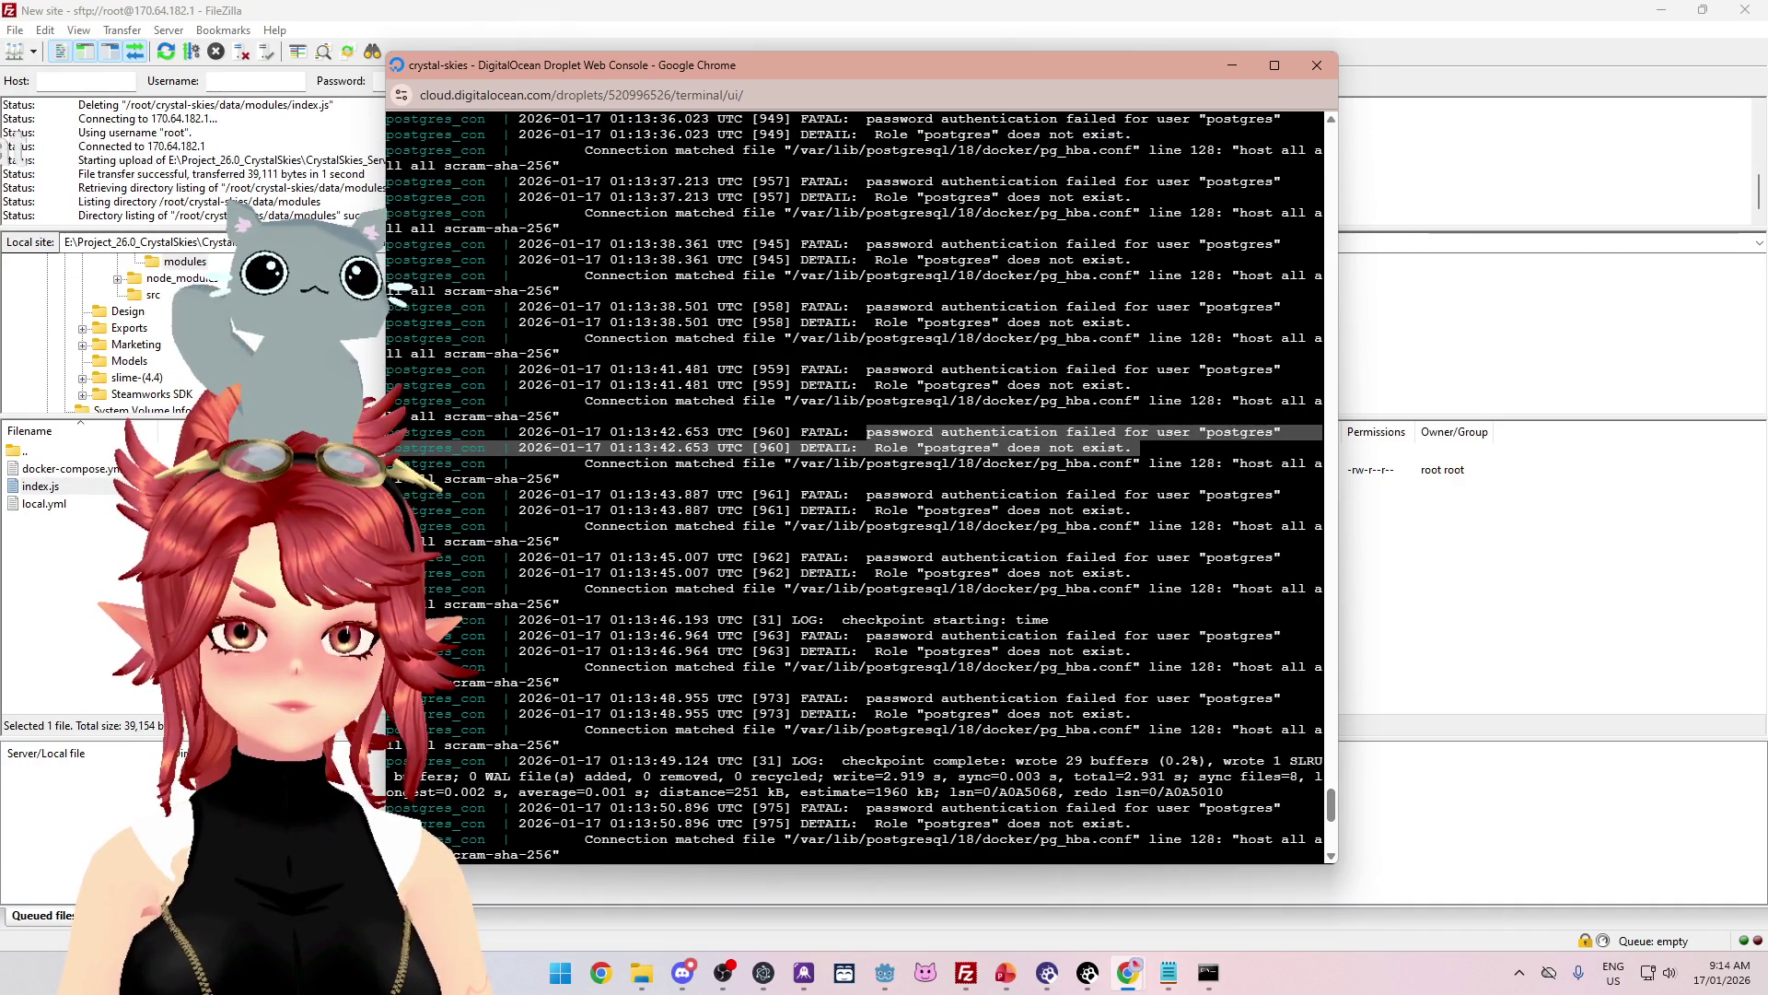
# Step: Restart the containers with docker compose up so Nakama reloads index.js
pyautogui.hotkey('ctrl', 'c')
pyautogui.write('docker compose up')
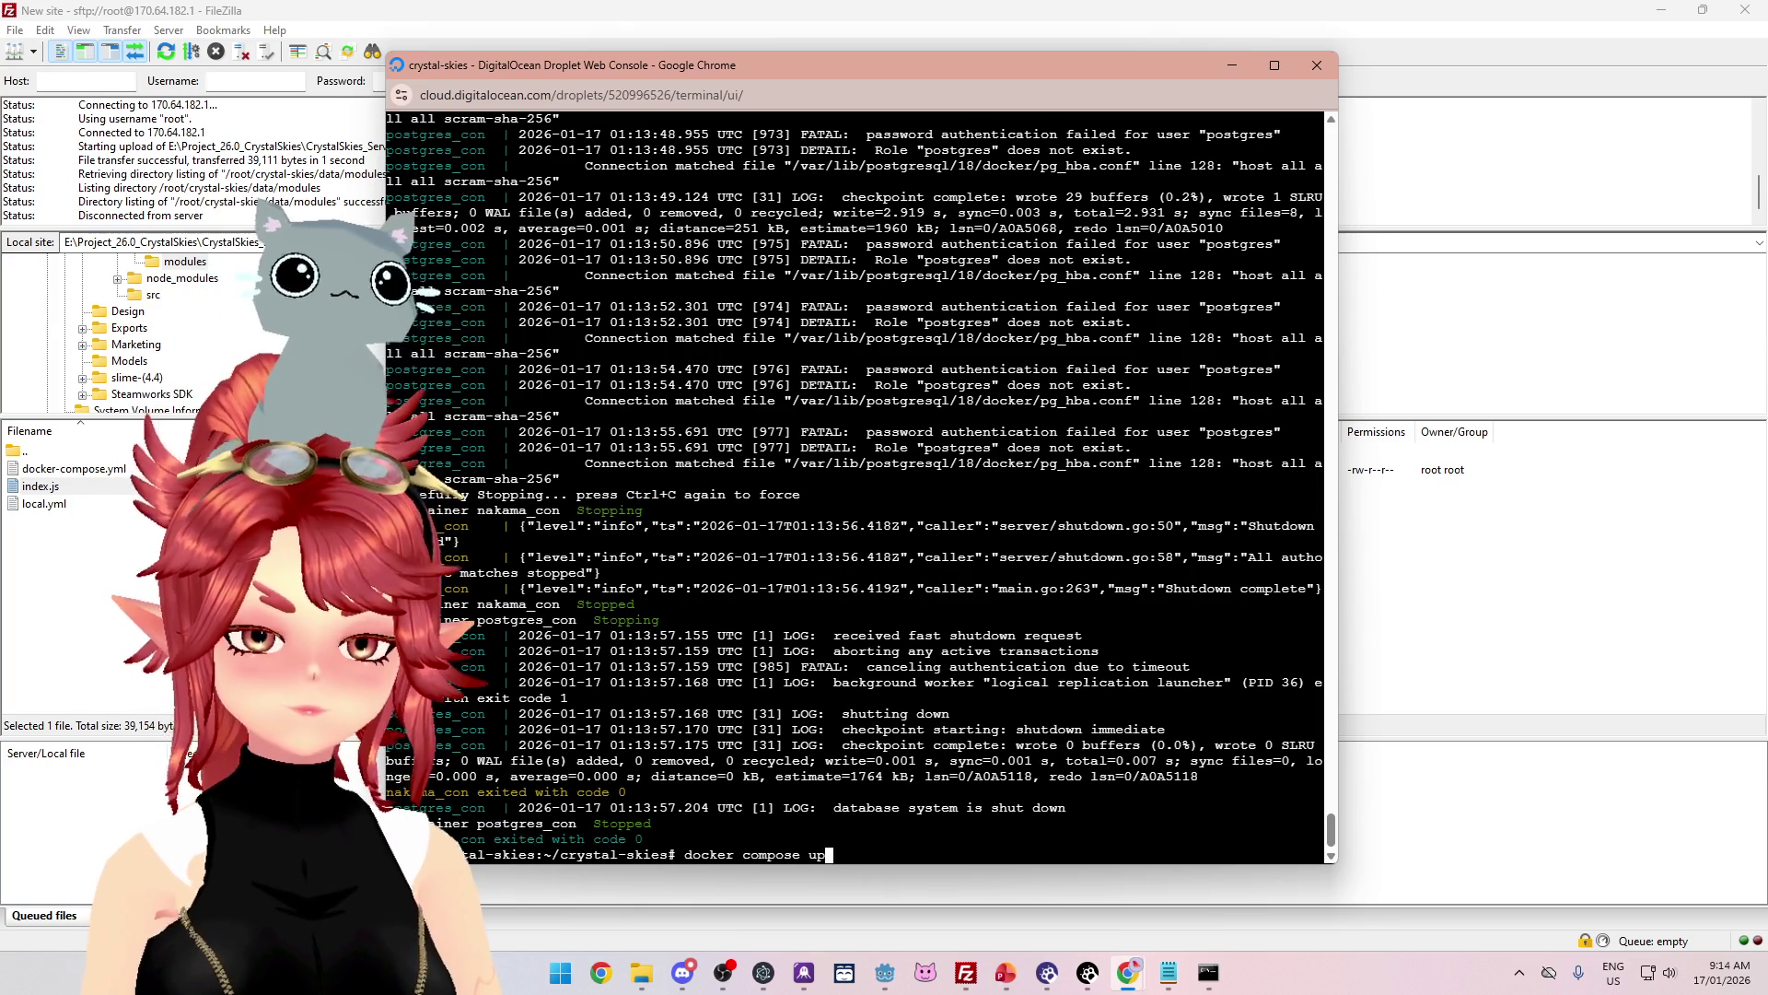
pyautogui.press('Return')
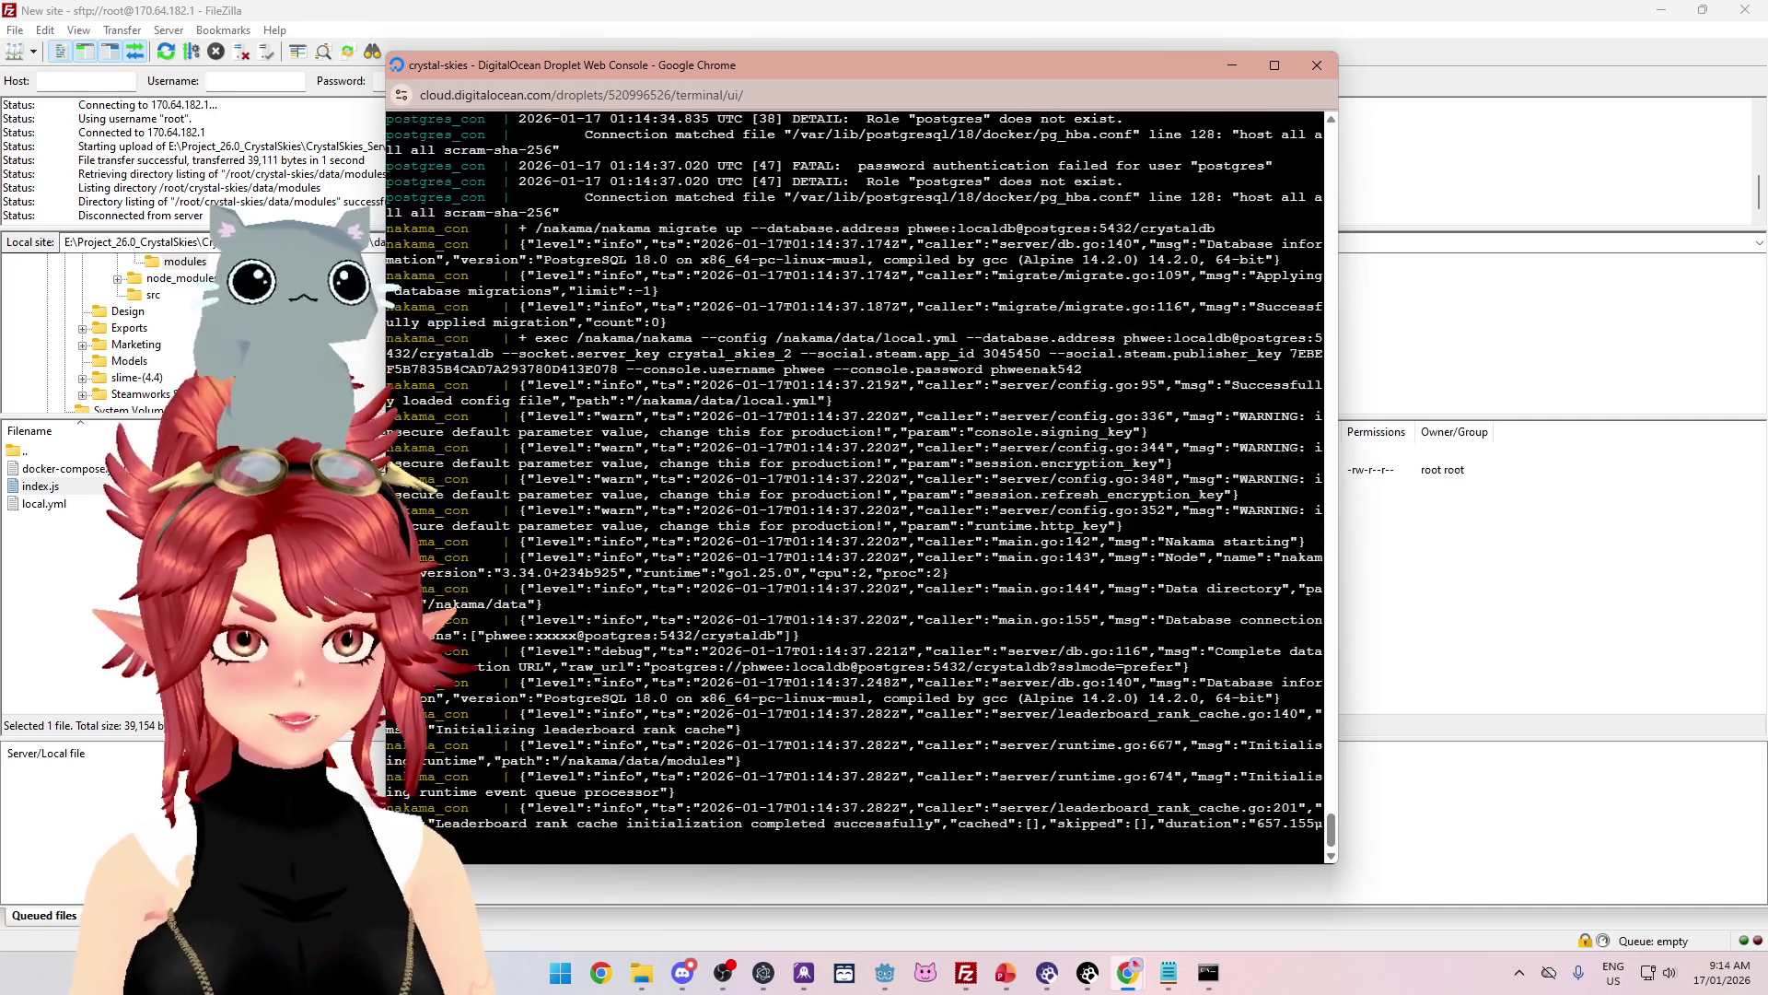
pyautogui.scroll(10, 916, 636)
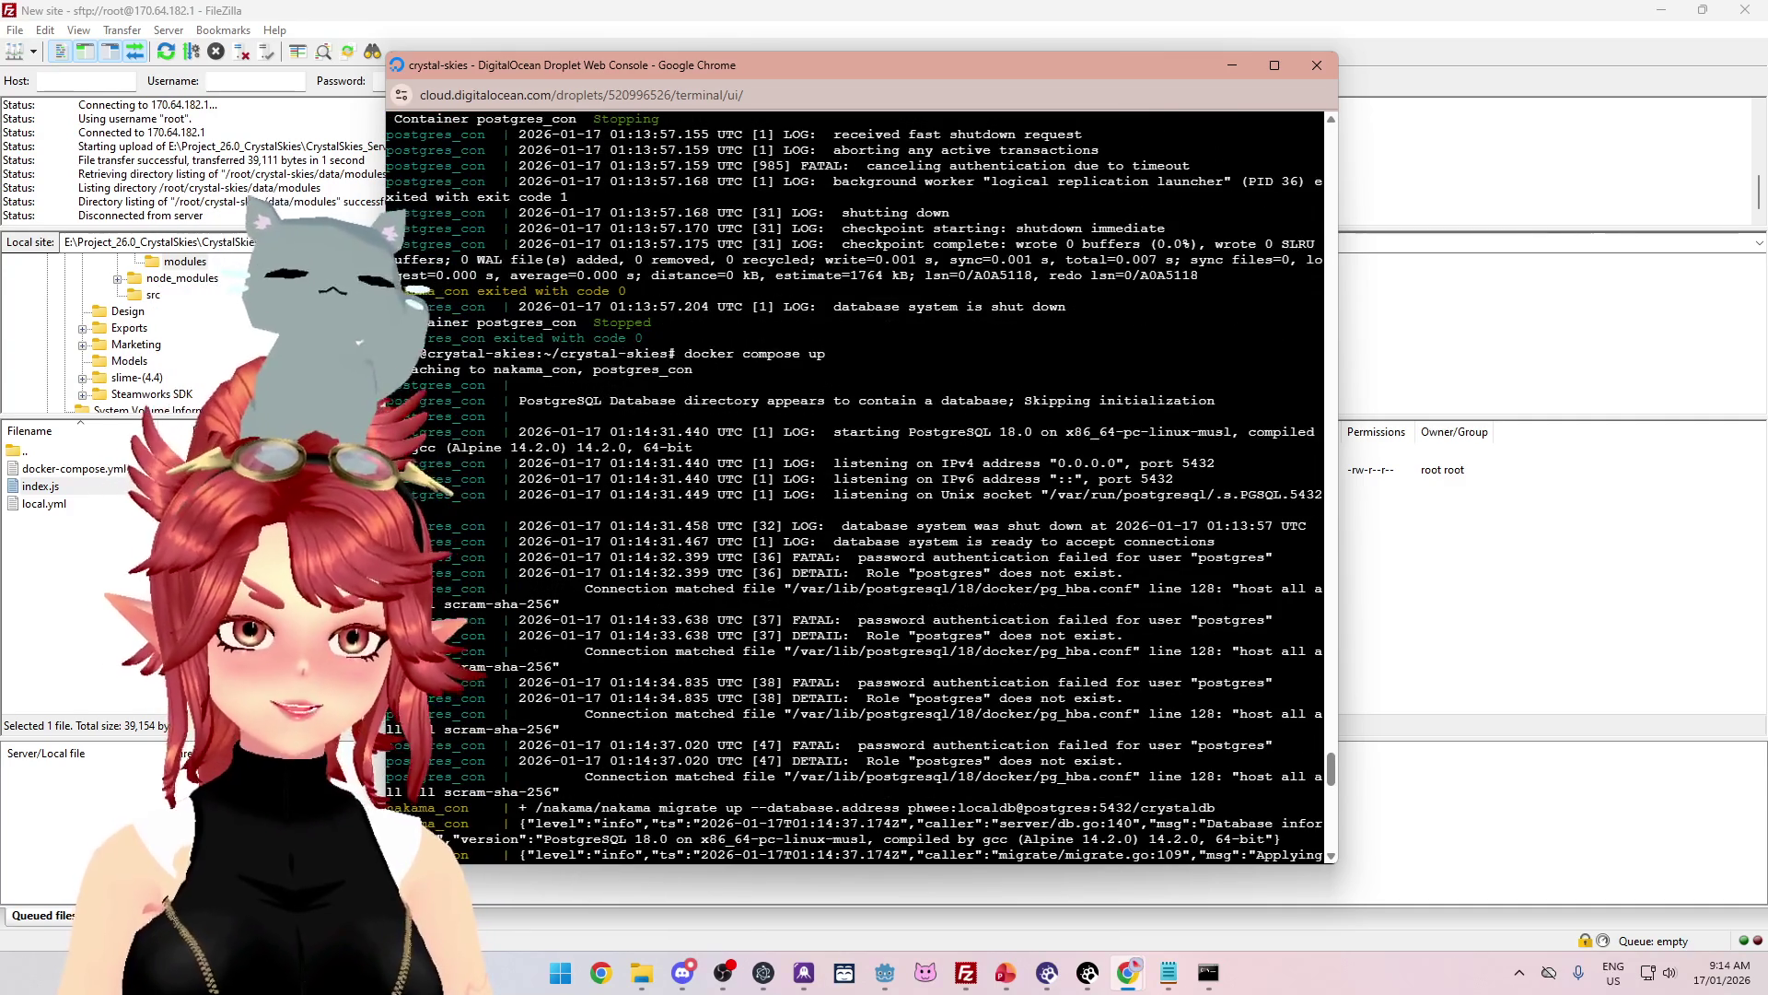
pyautogui.scroll(-10, 856, 488)
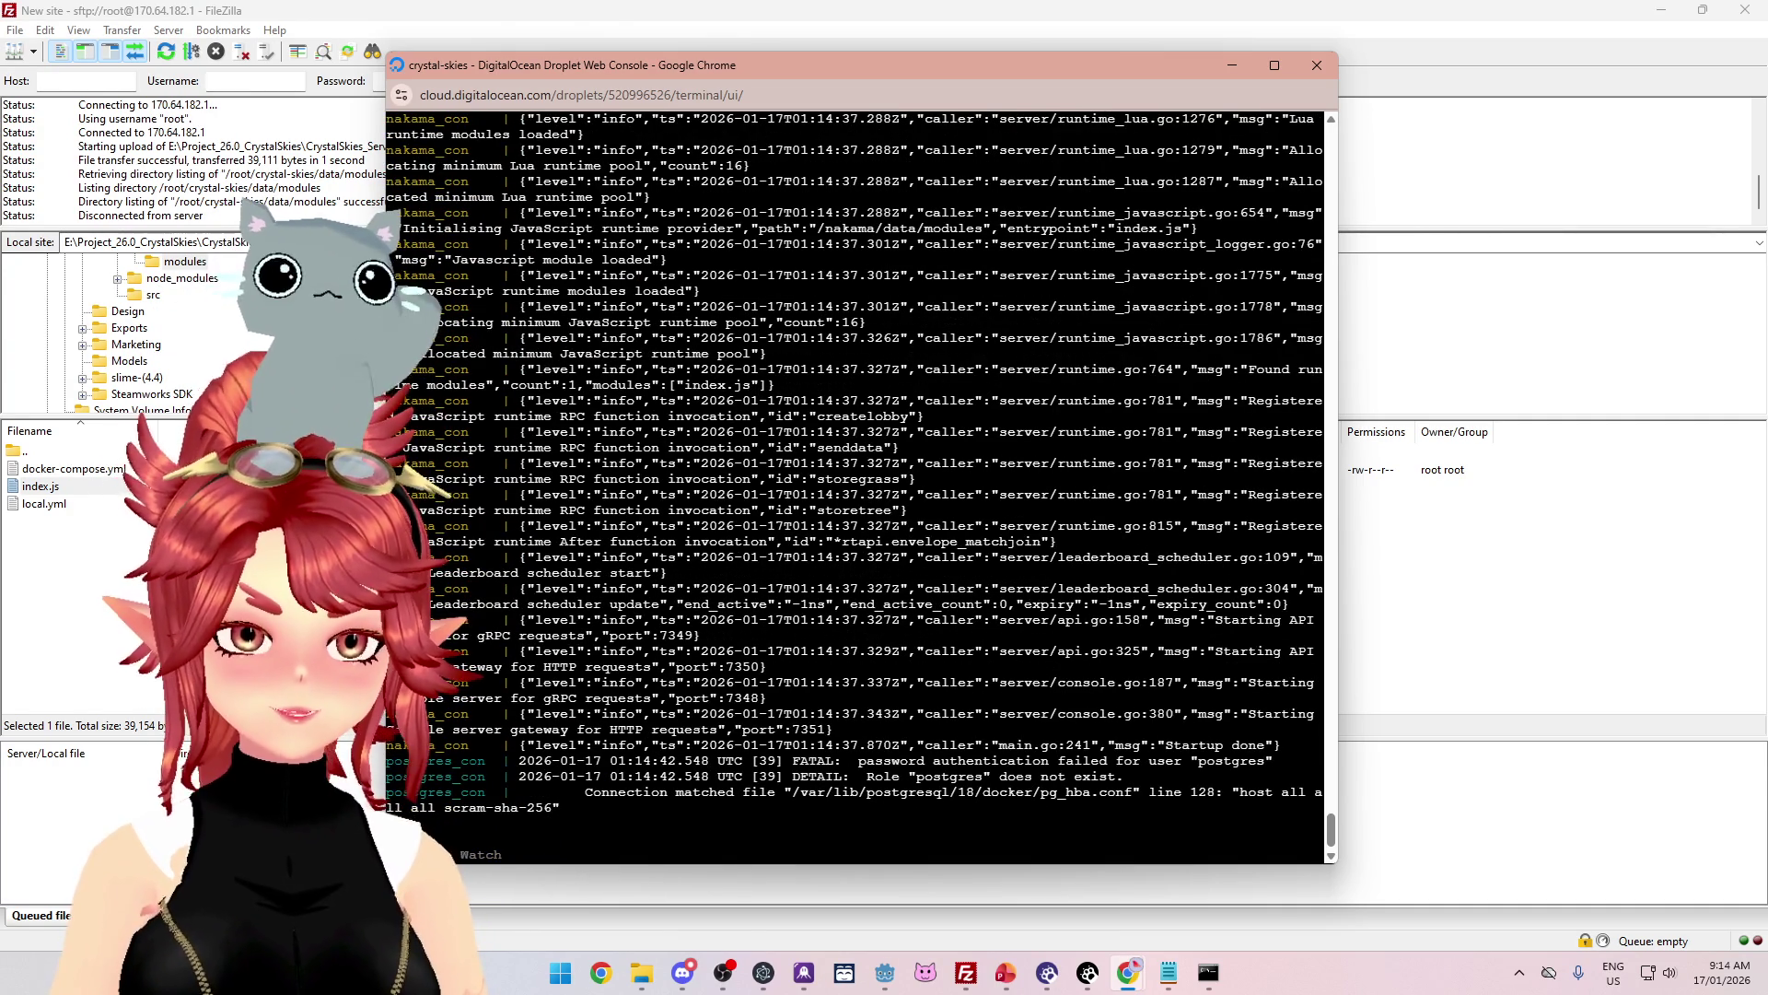
pyautogui.click(887, 976)
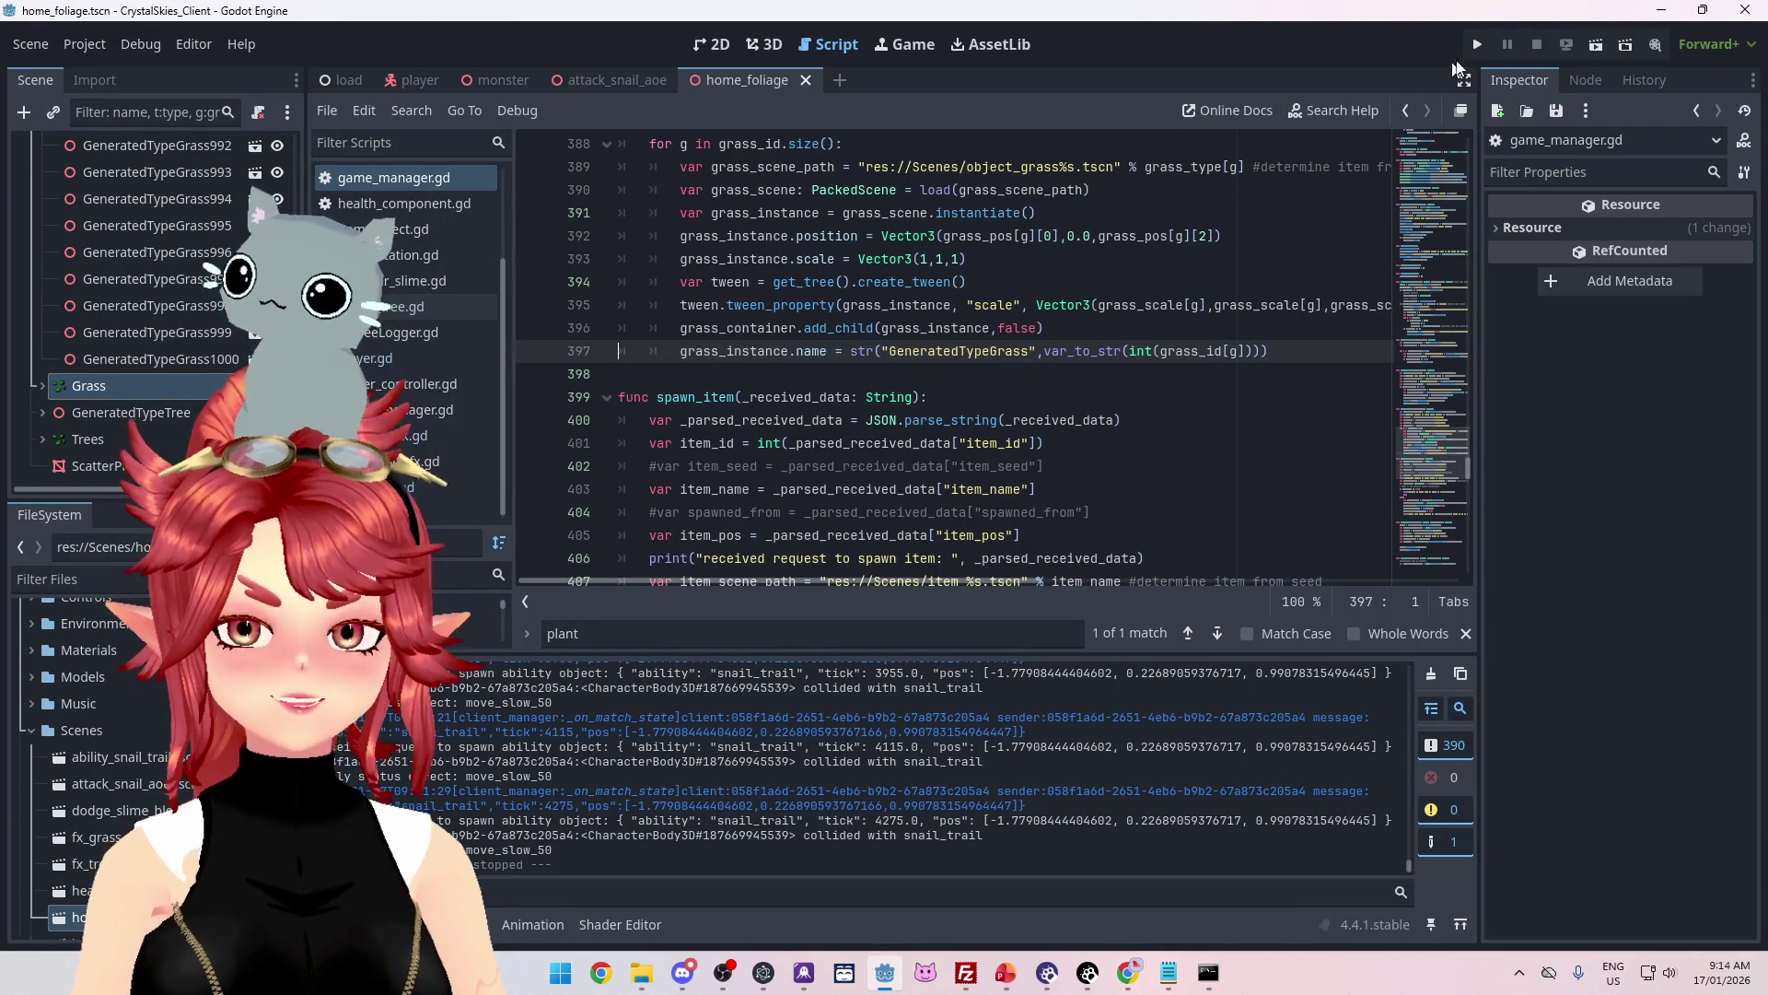
# Step: Run the CrystalSkies project with F5 to reach the lobby selection screen
pyautogui.press('F5')
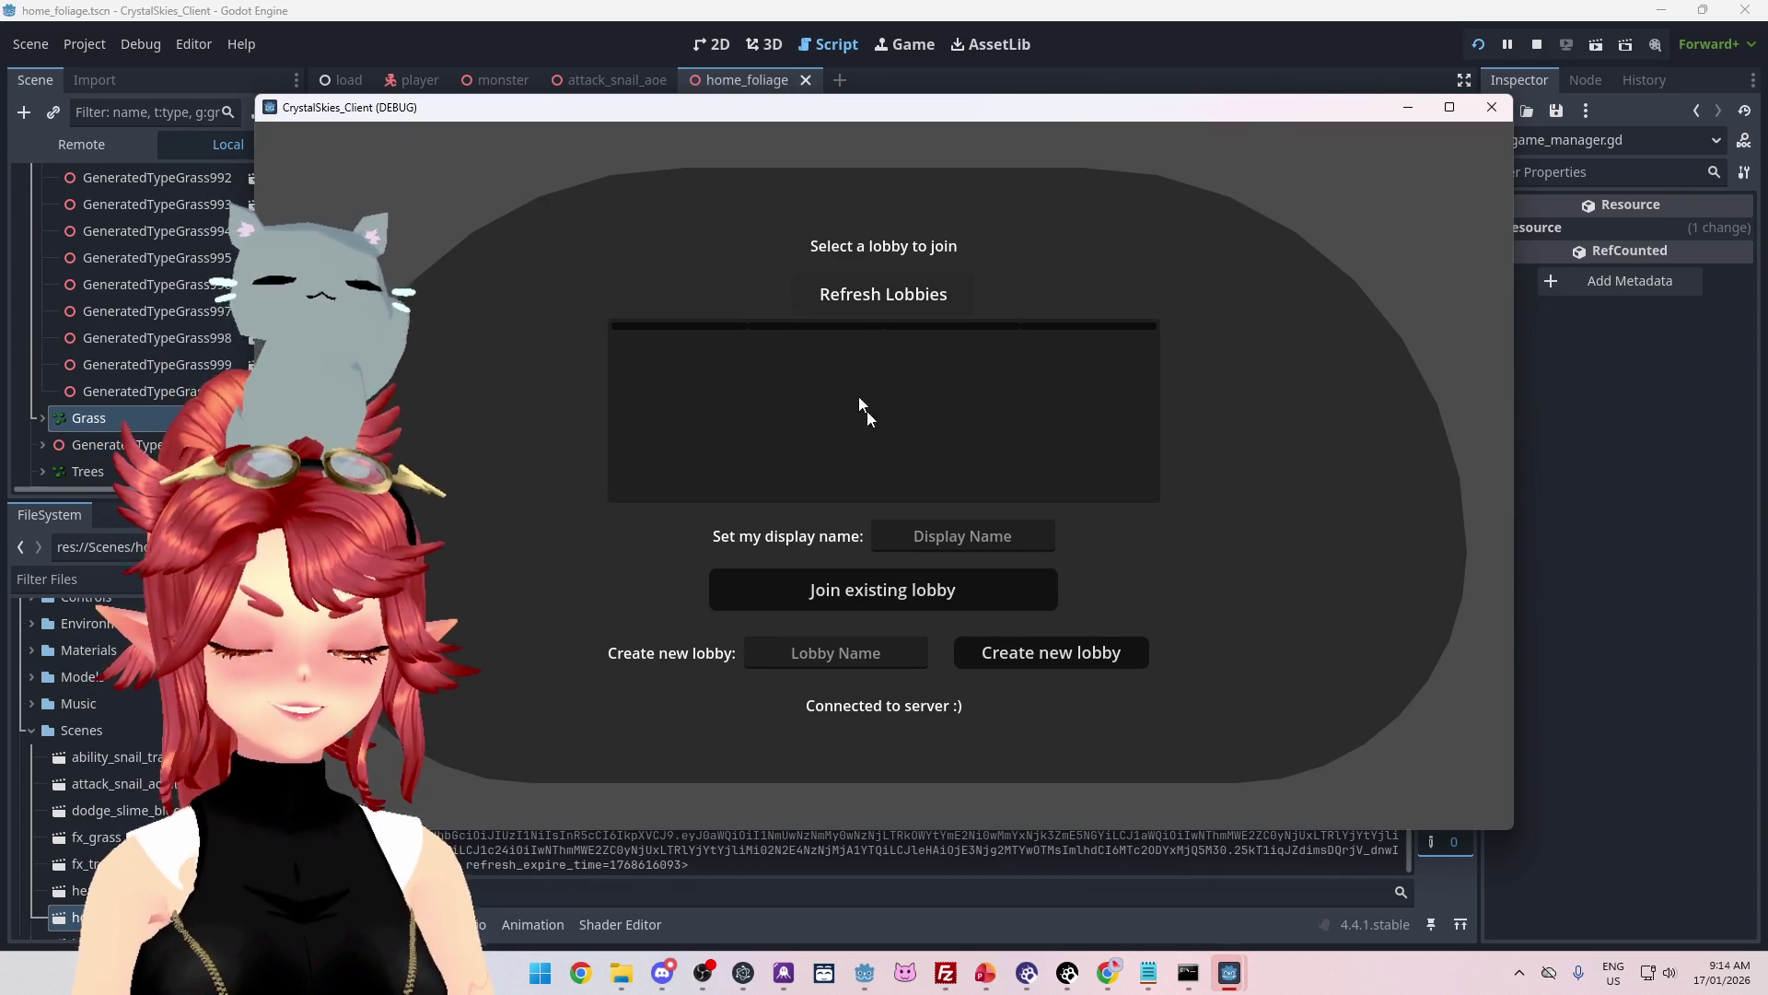
# Step: Enter a display name and the lobby name 'asddd', then create the lobby
pyautogui.write('Phwee')
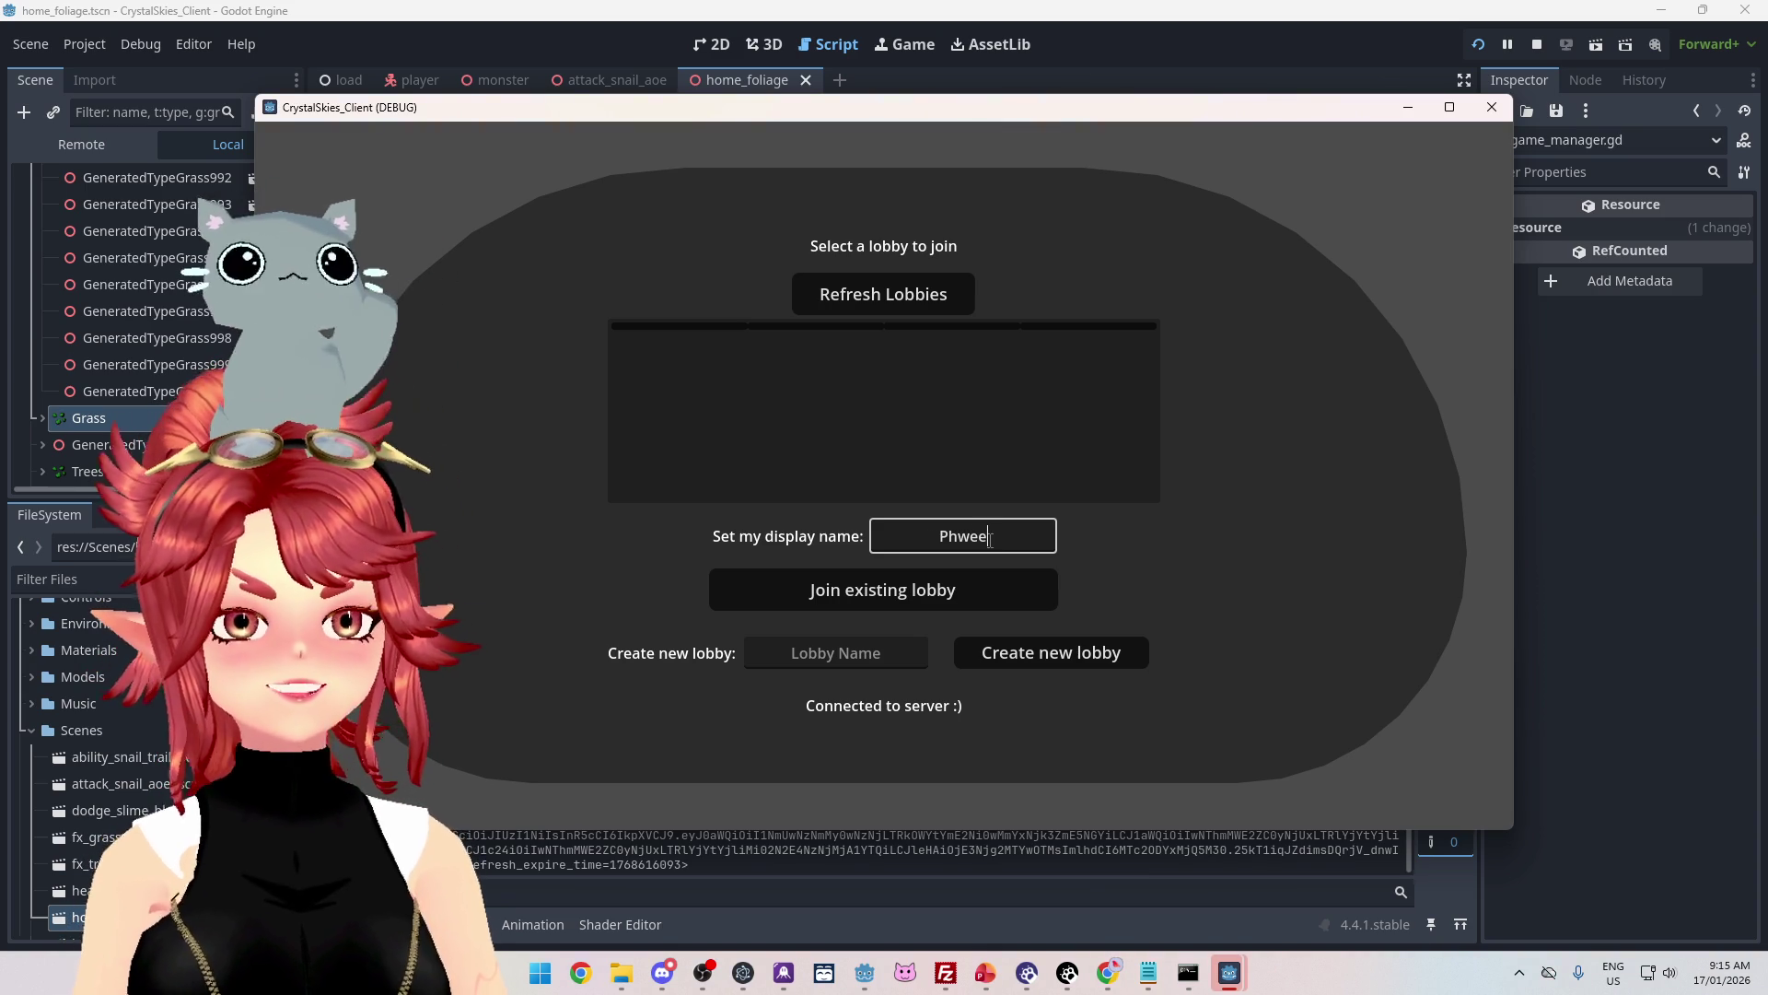
pyautogui.press('Tab')
pyautogui.press('Tab')
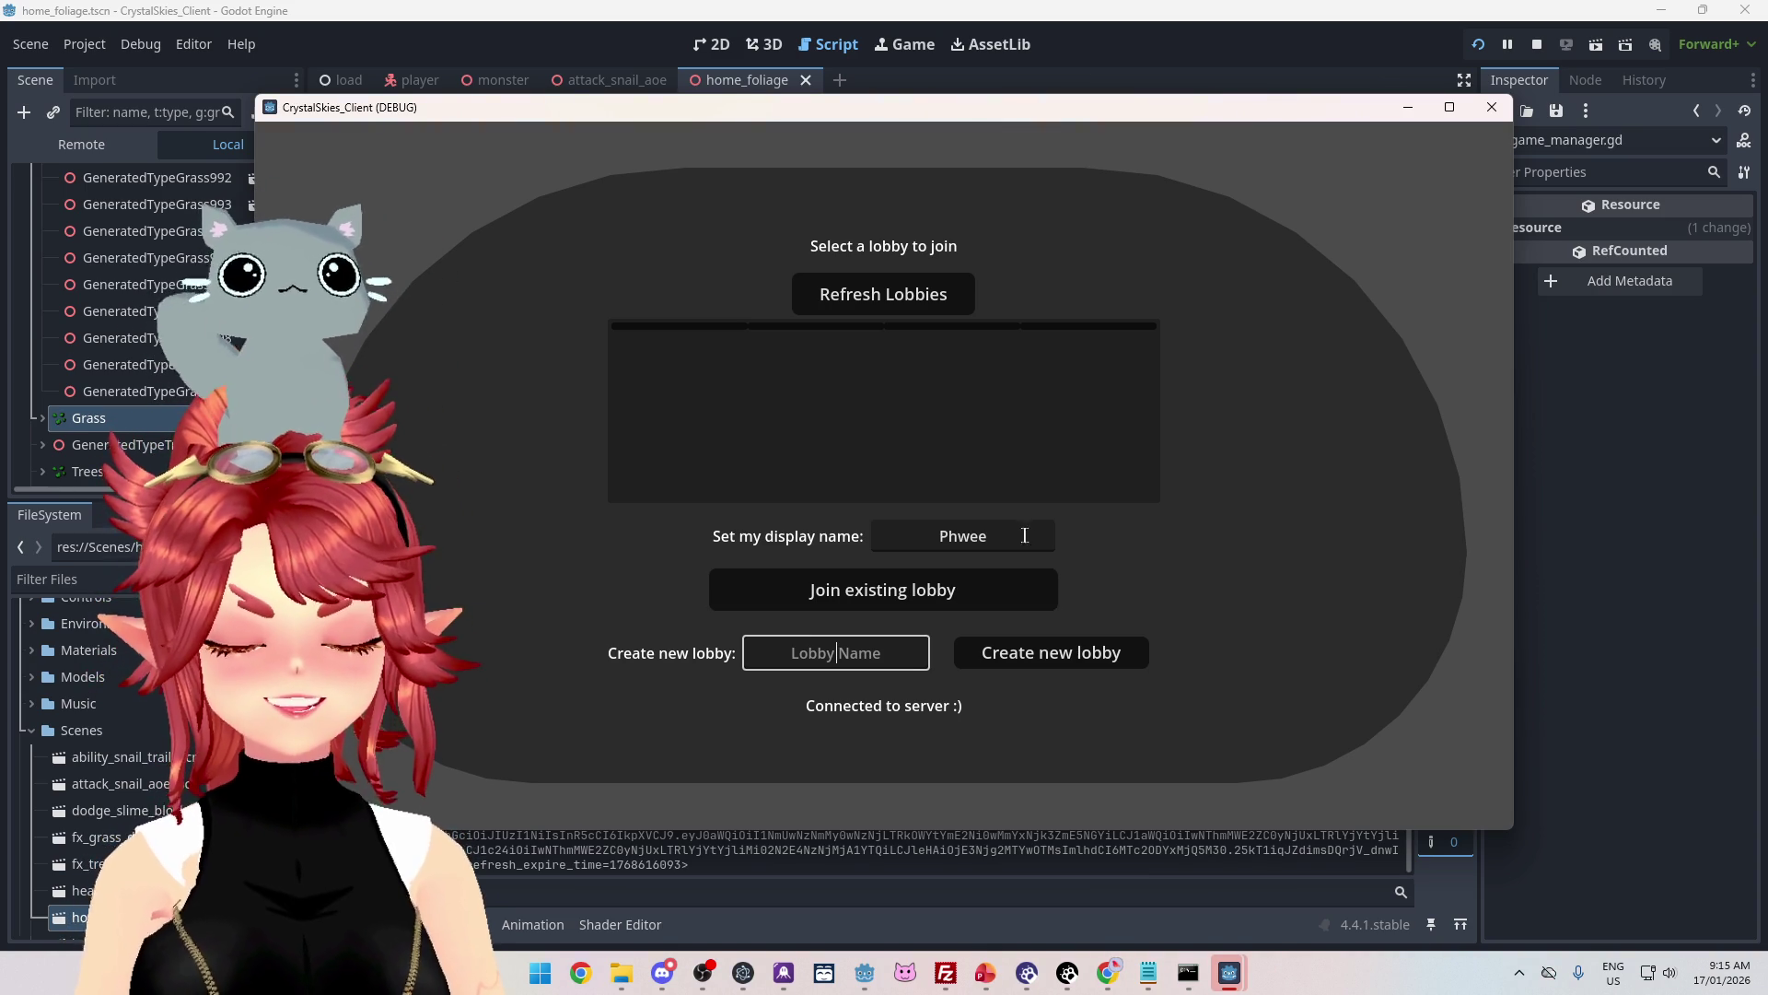
pyautogui.write('asddd')
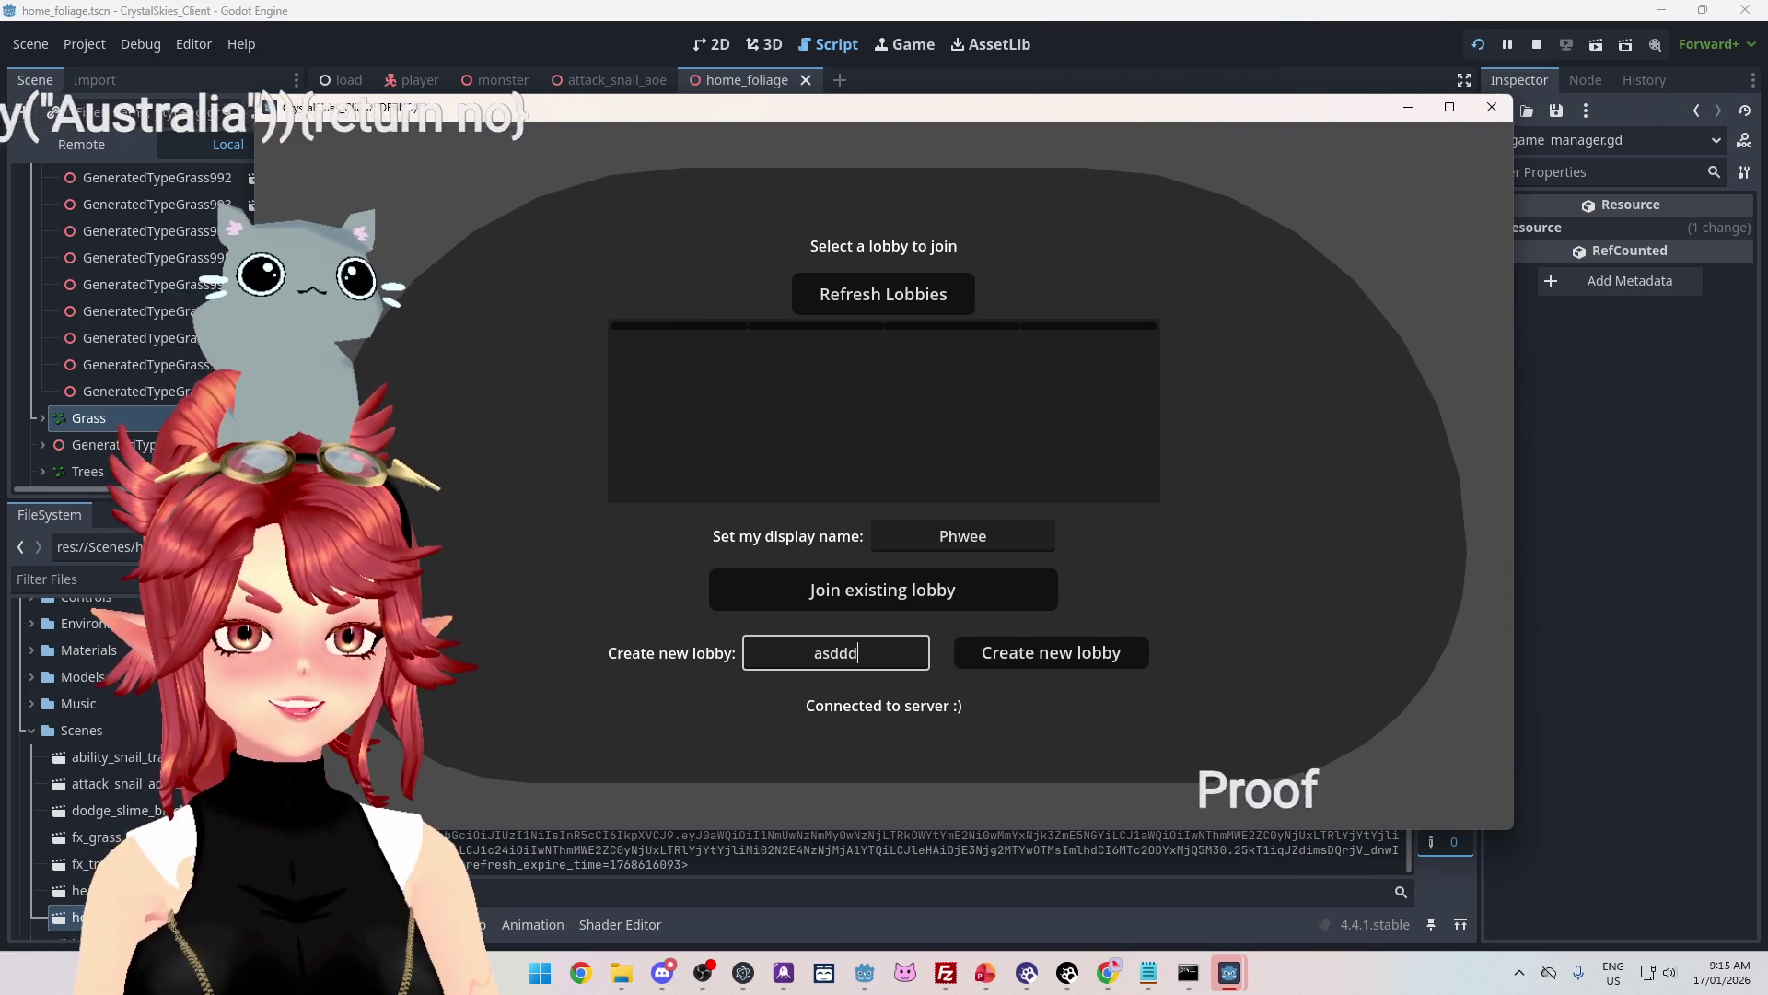
pyautogui.click(1059, 654)
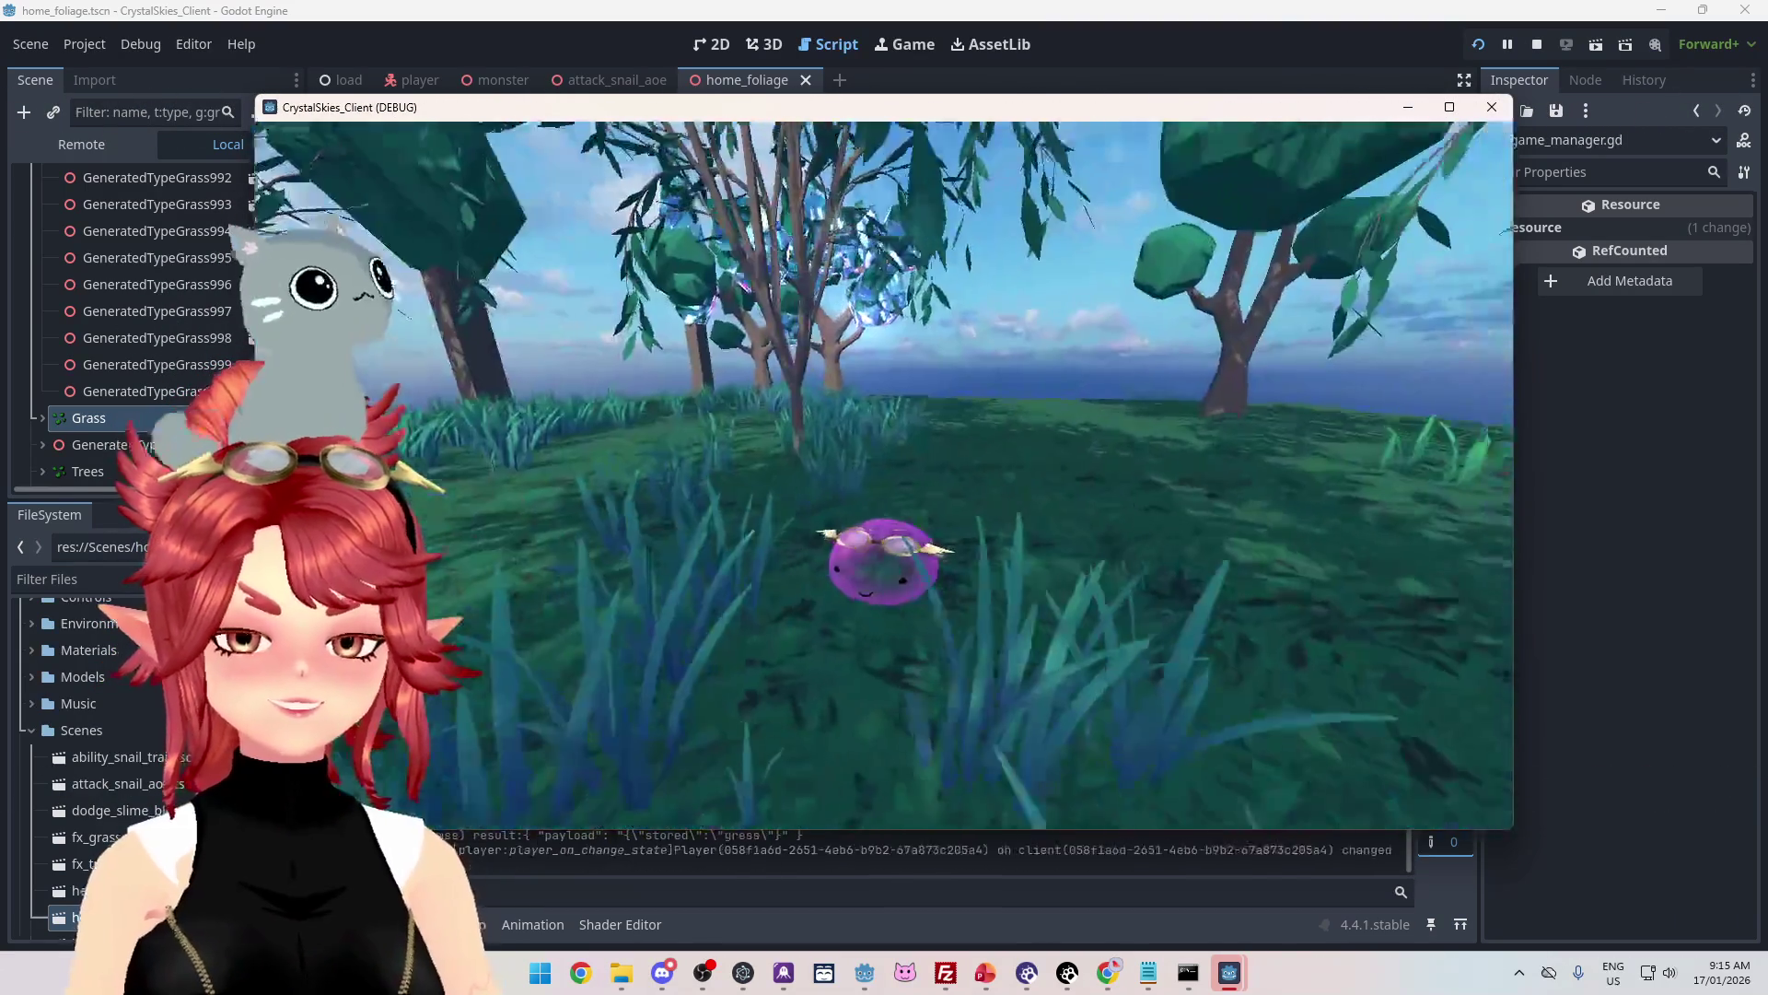
# Step: Walk the slime through the grass, trigger the snail_trail attack, then bring up Host Settings
pyautogui.press('w')
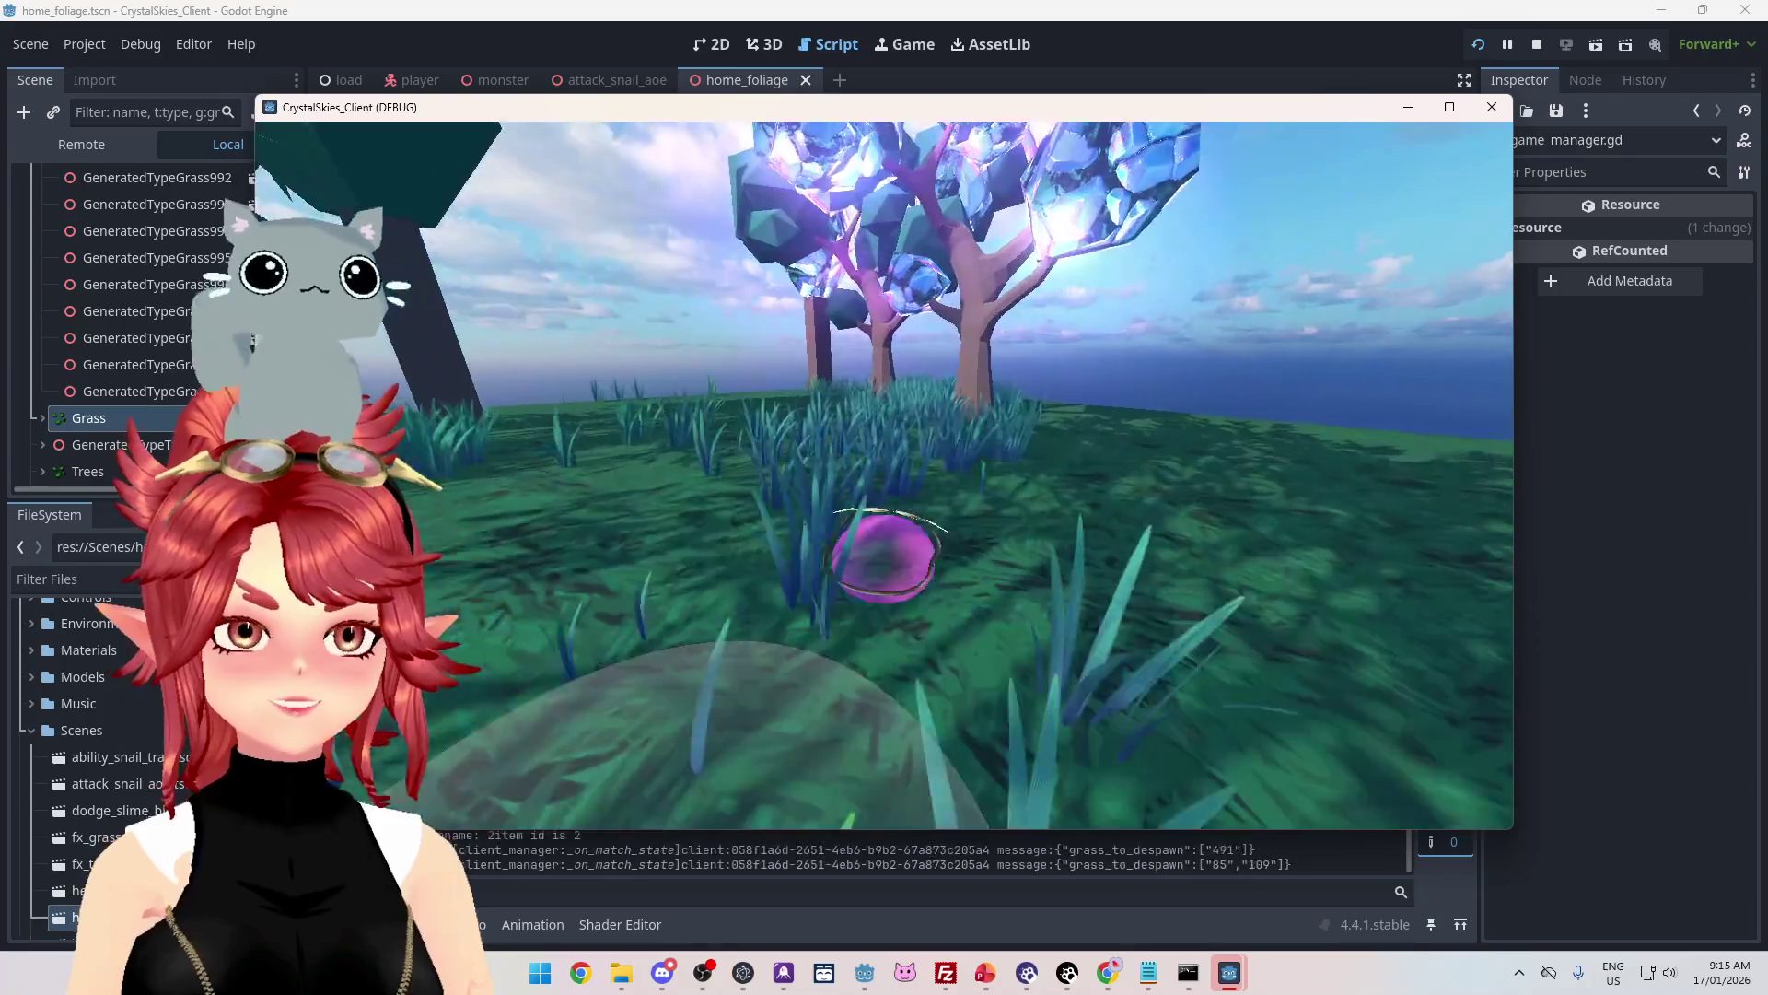
pyautogui.press('w')
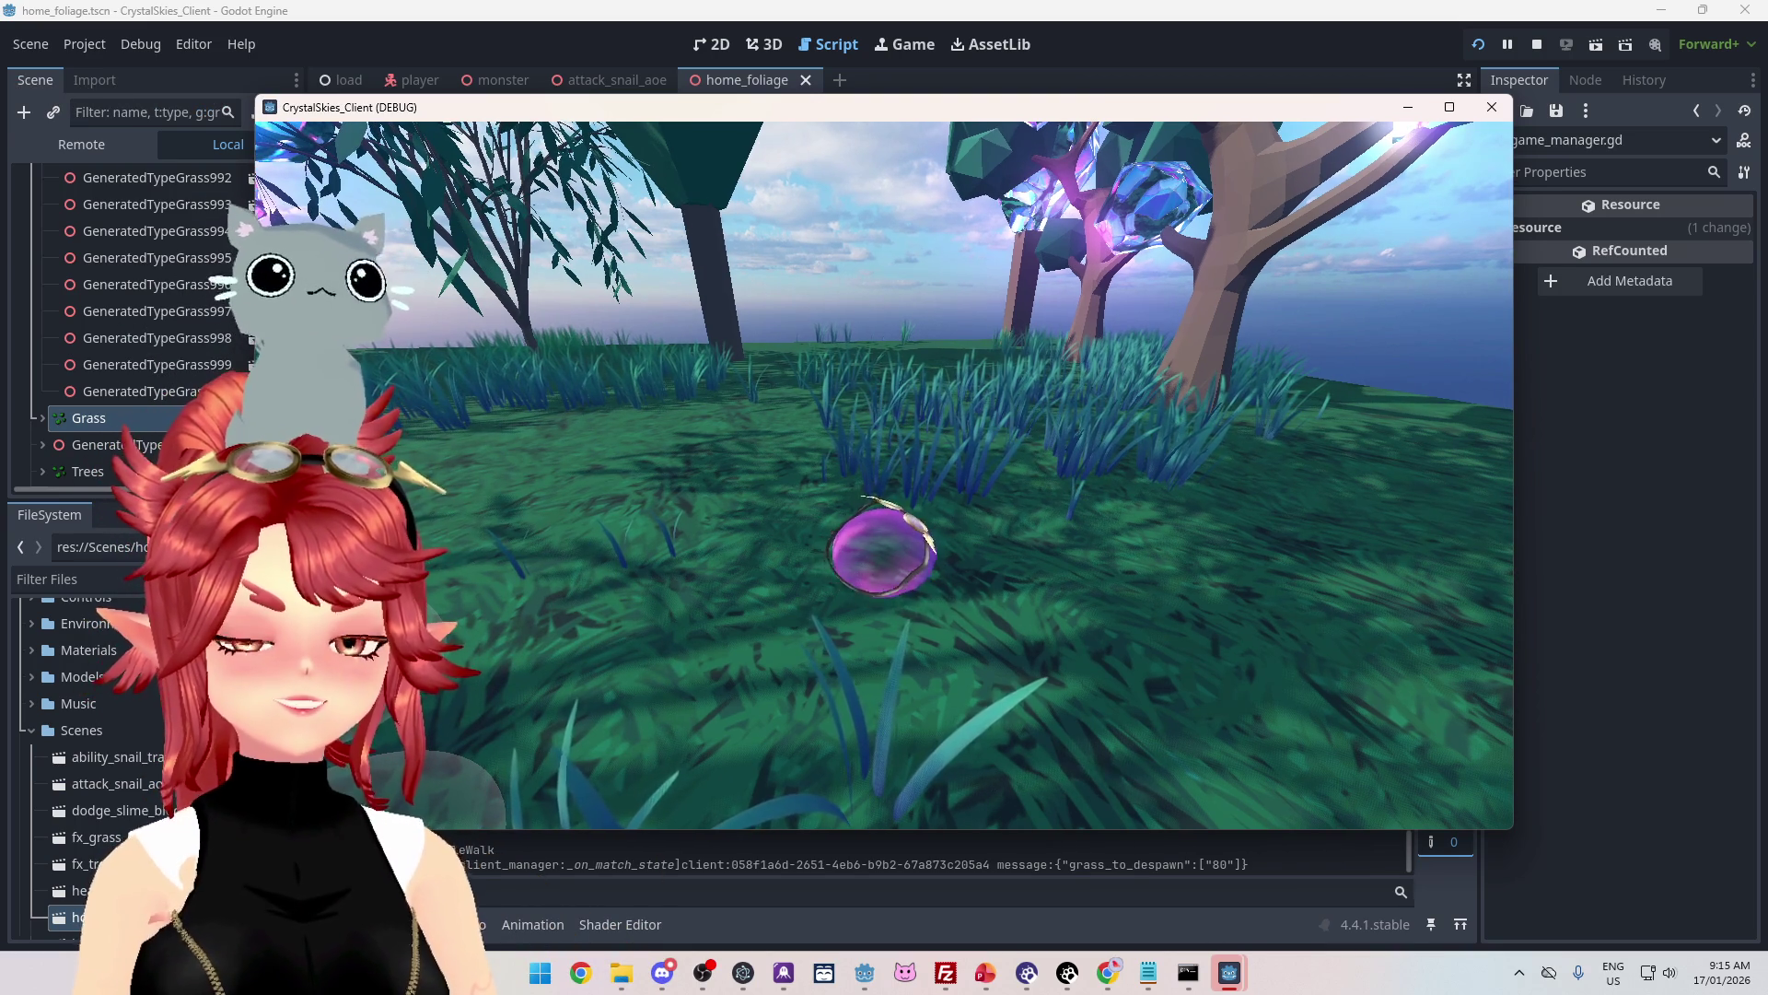
pyautogui.press('w')
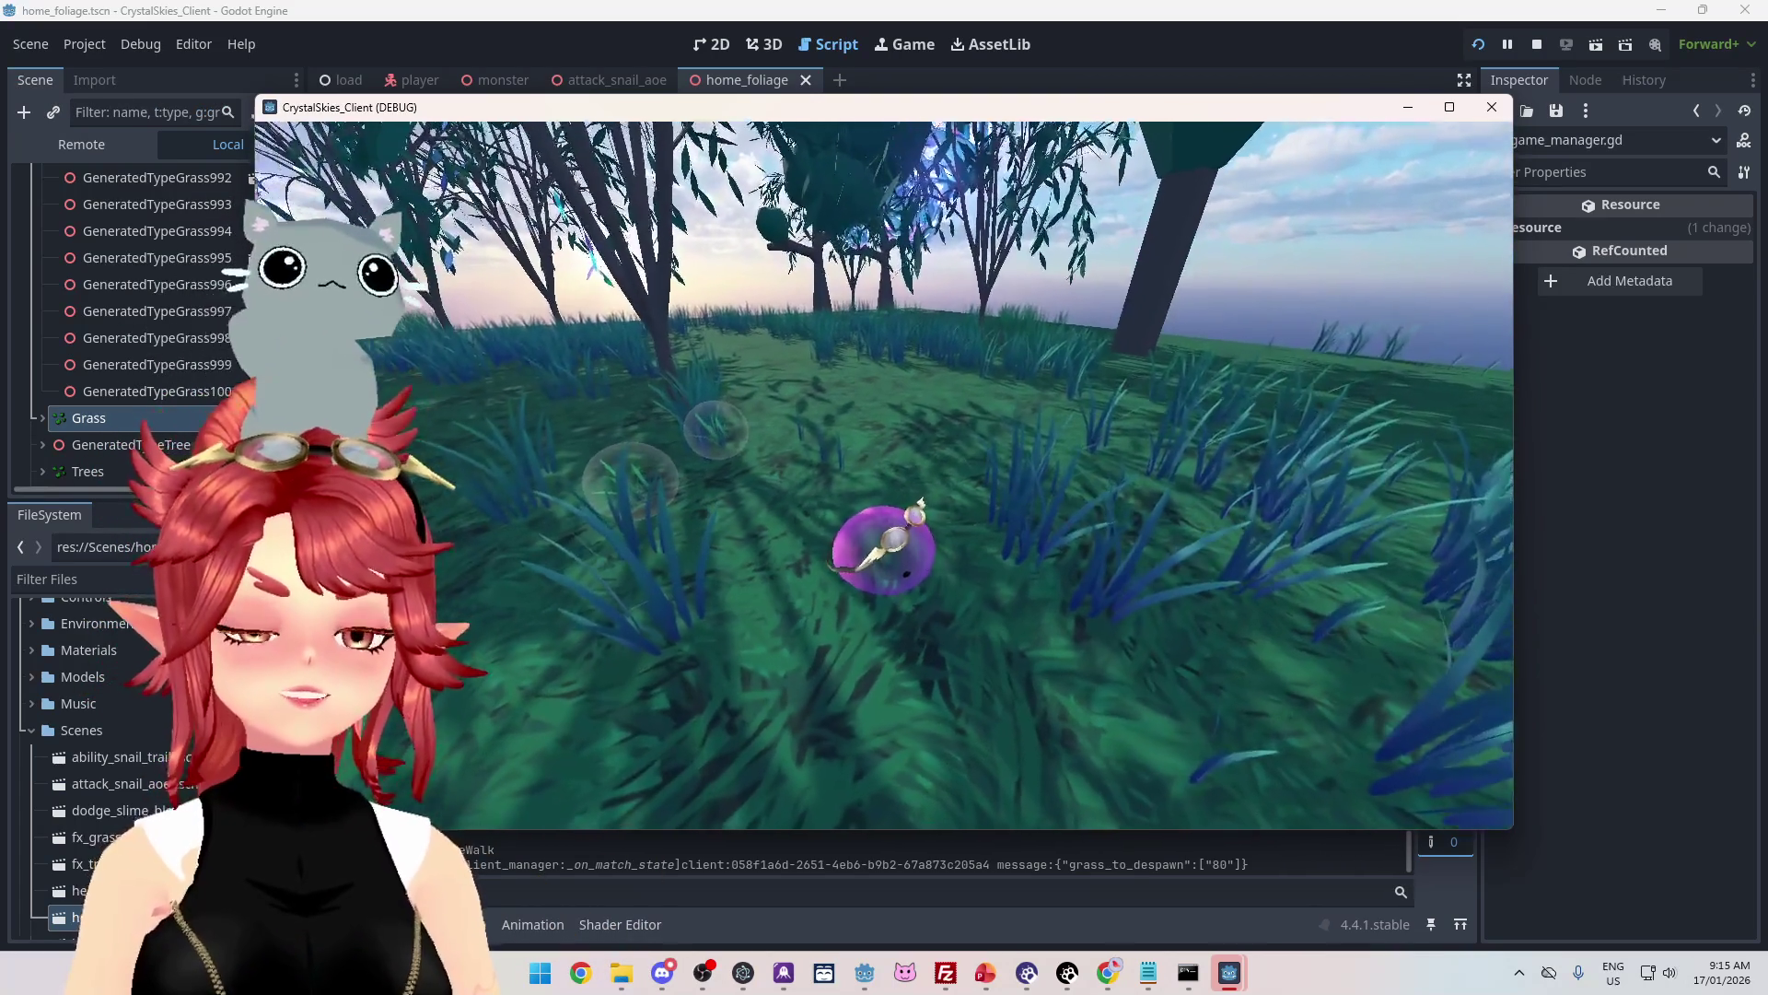
pyautogui.press('w')
pyautogui.press('w')
pyautogui.press('w')
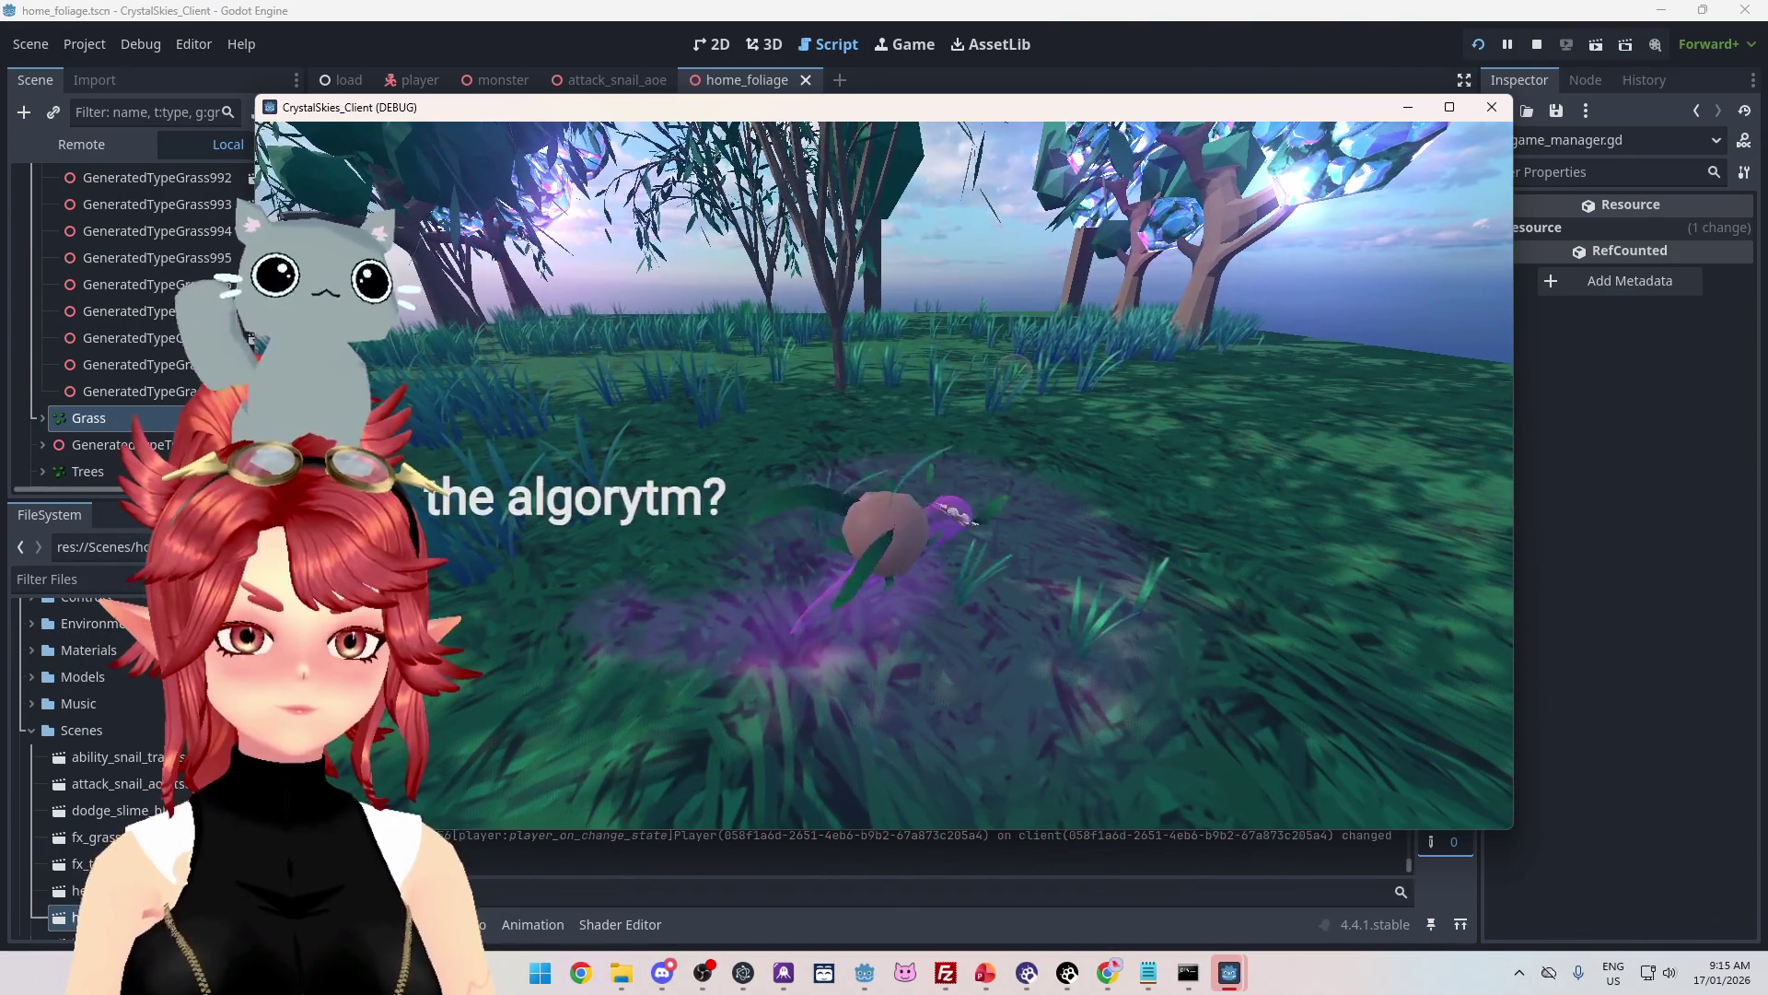
pyautogui.press('Escape')
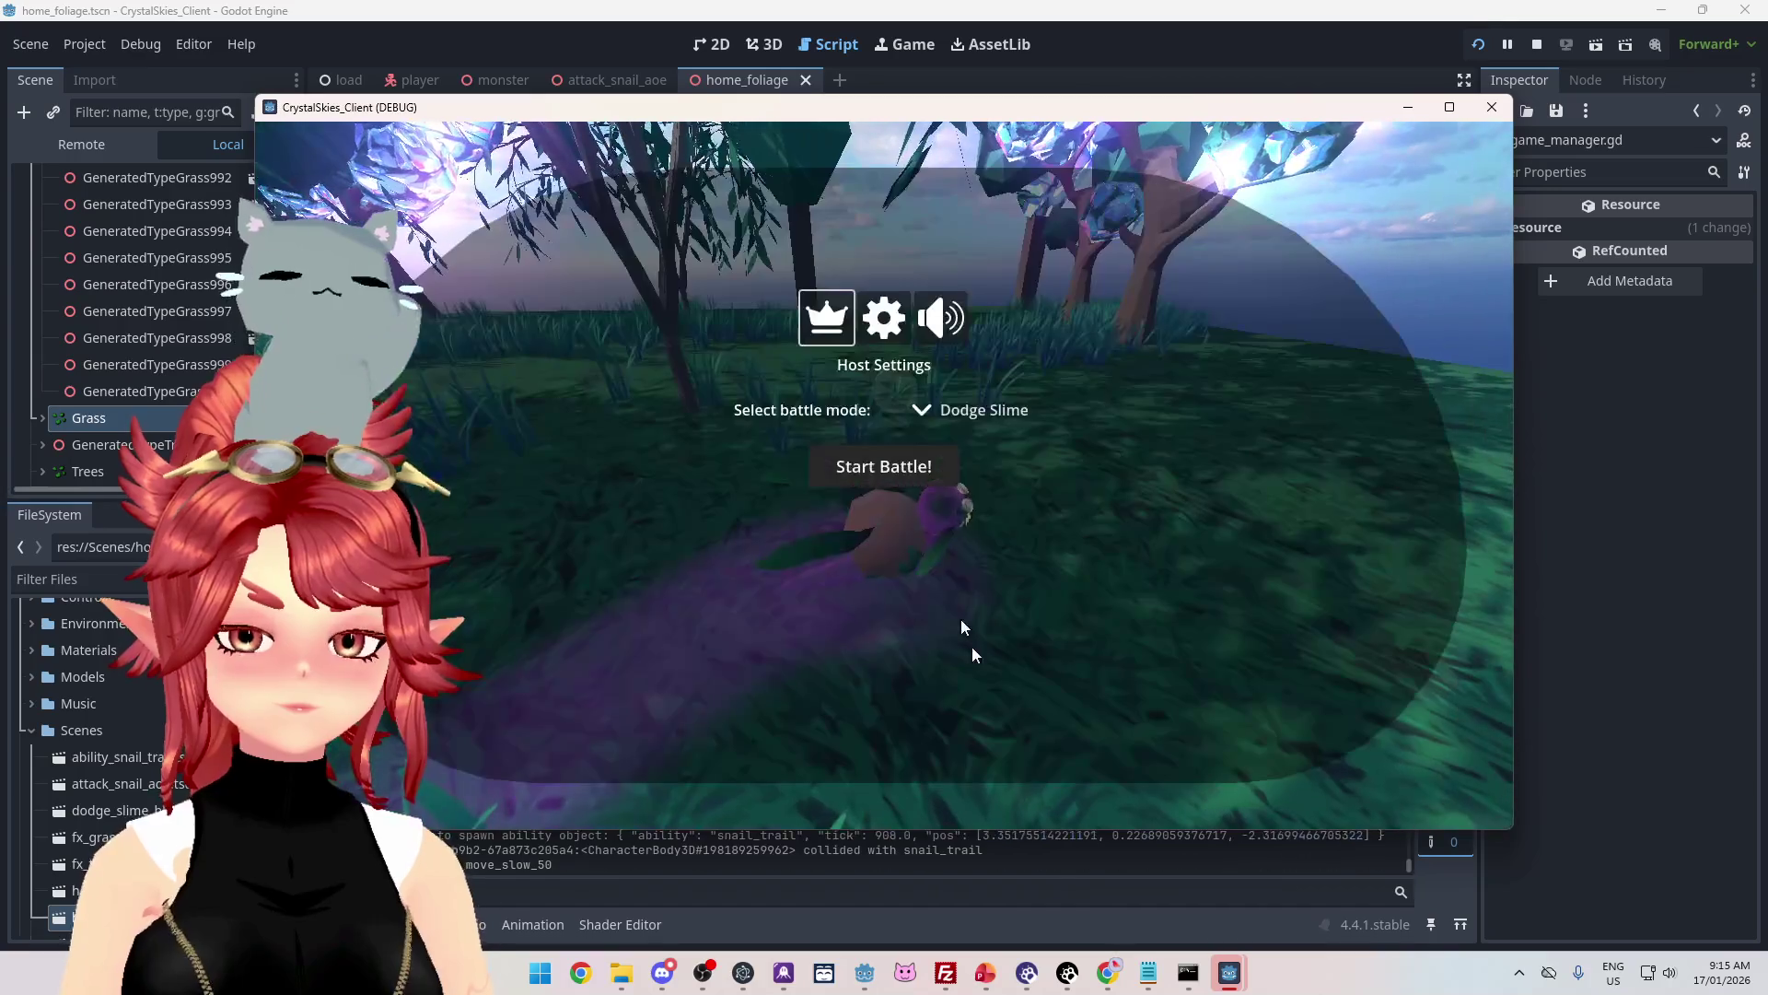
# Step: In Nakama Console Storage, open the top grass object and scroll through its JSON position values
pyautogui.moveTo(1108, 972)
pyautogui.click(1025, 811)
pyautogui.click(66, 376)
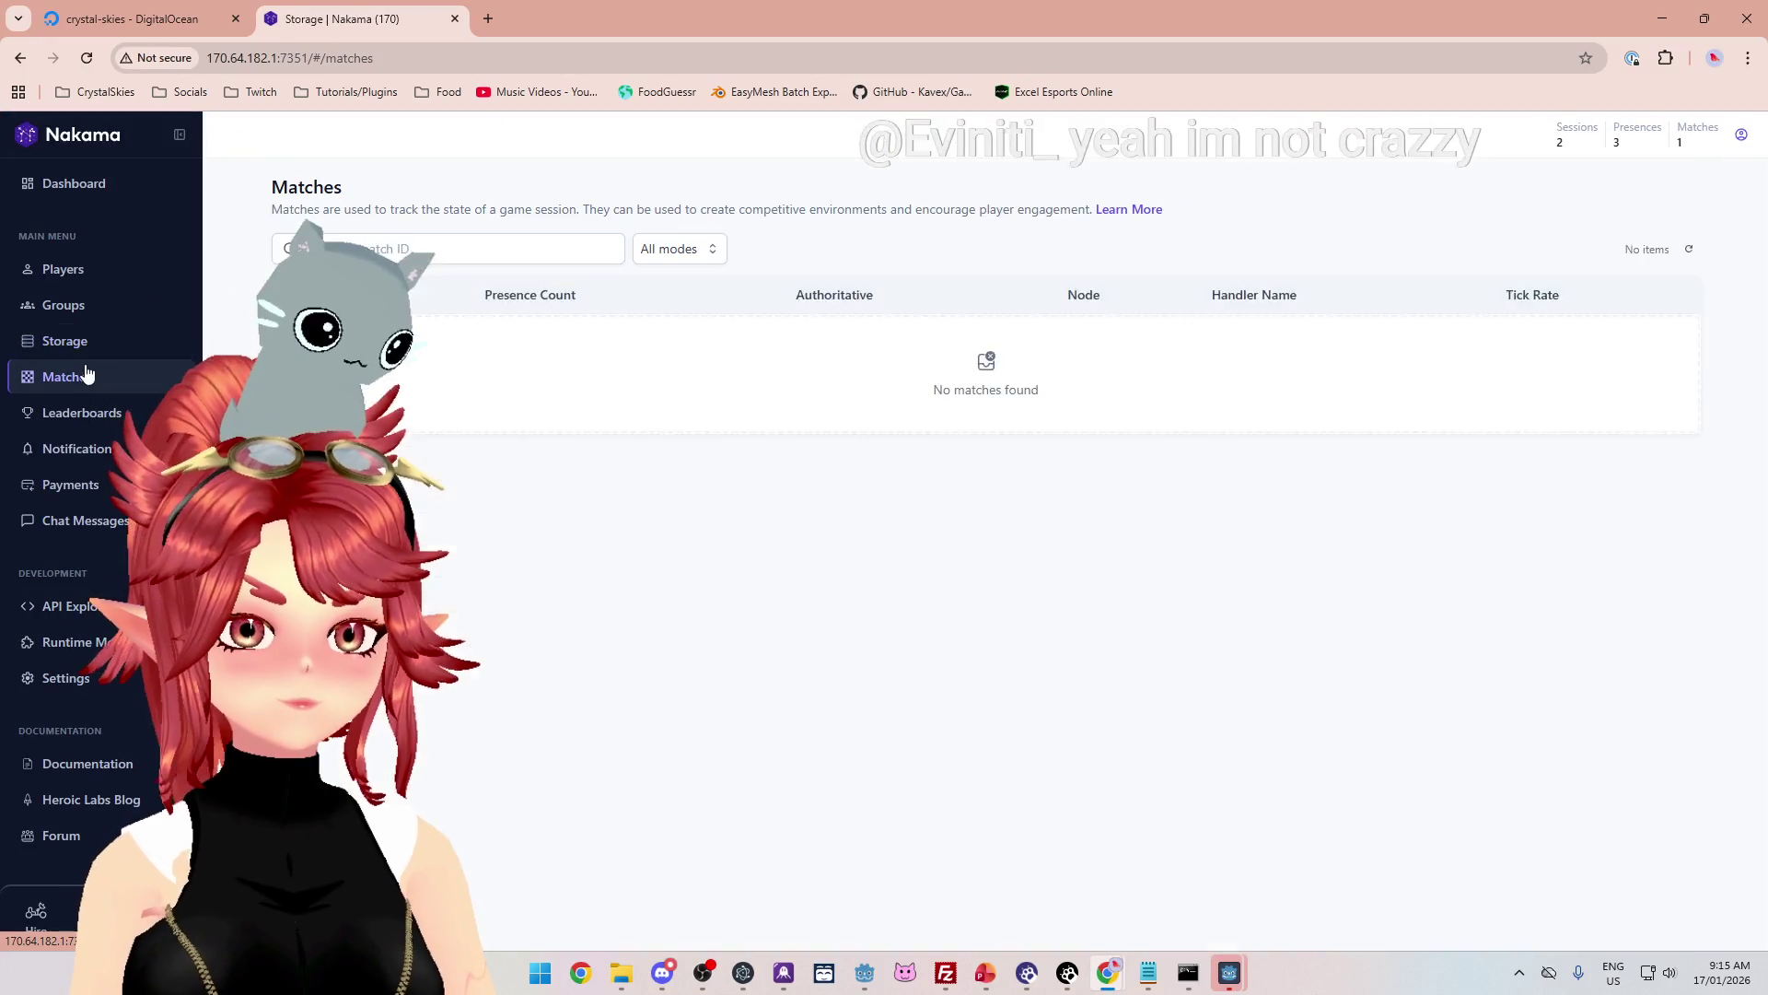
pyautogui.click(64, 341)
pyautogui.click(434, 337)
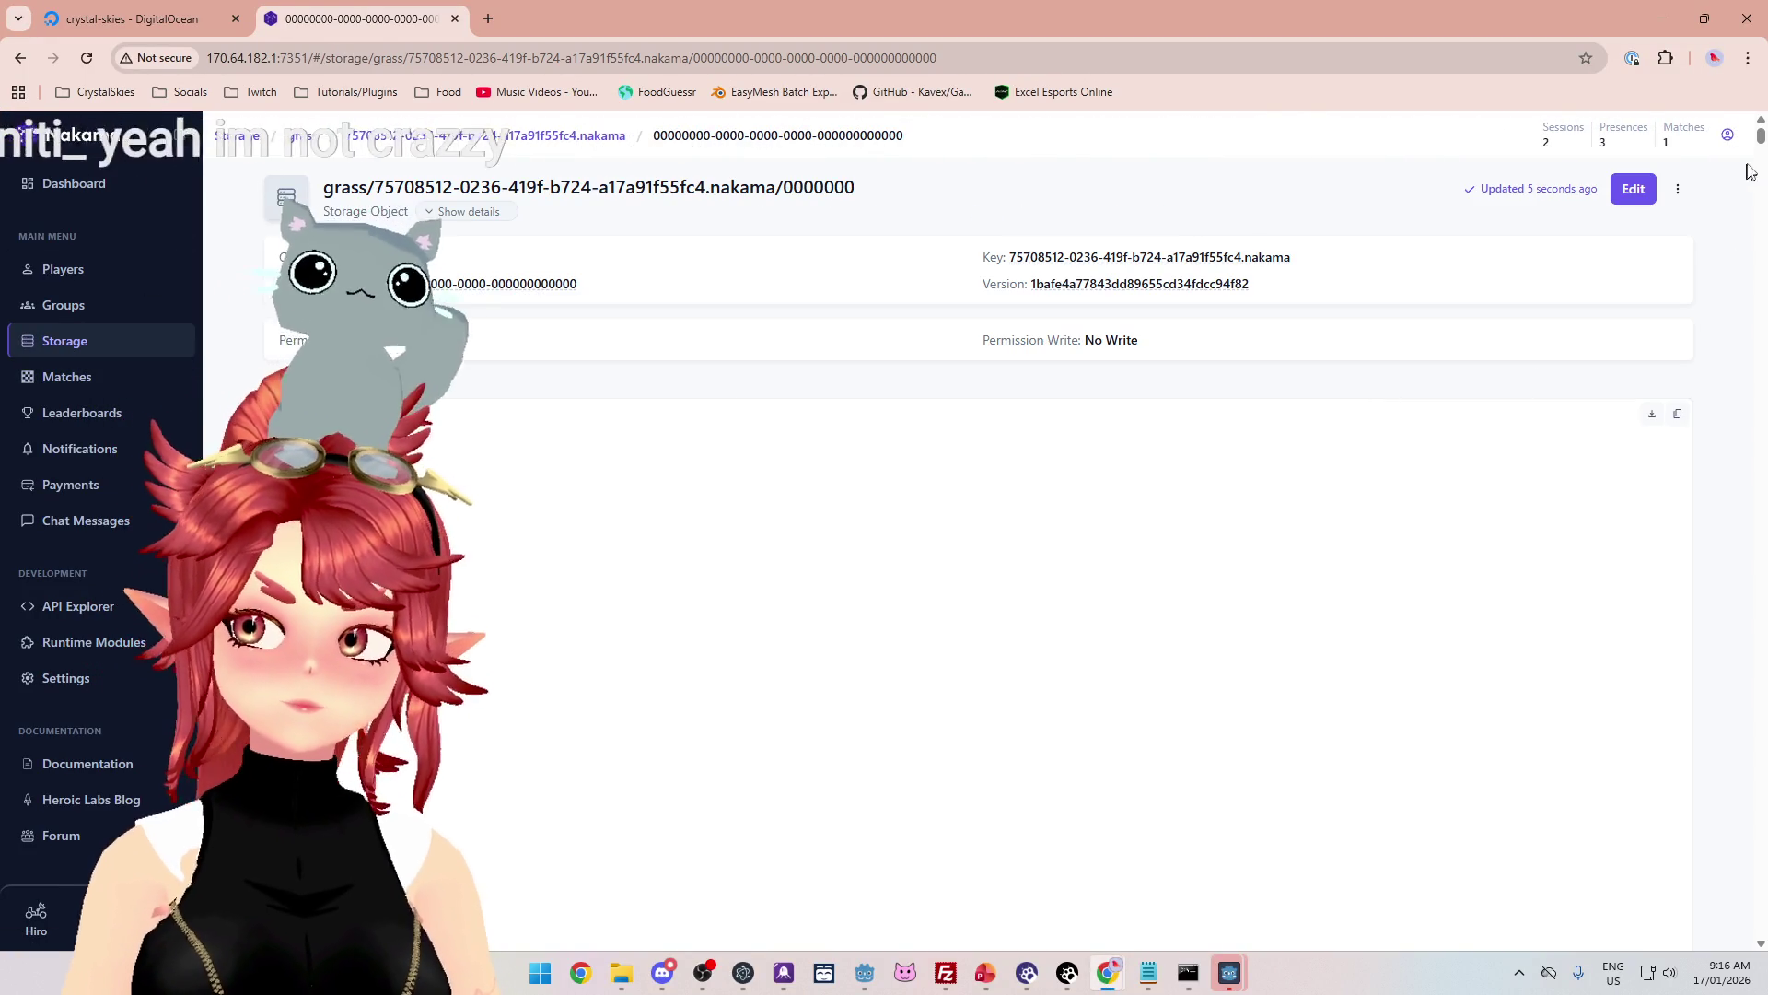
pyautogui.moveTo(1758, 177); pyautogui.dragTo(1762, 236)
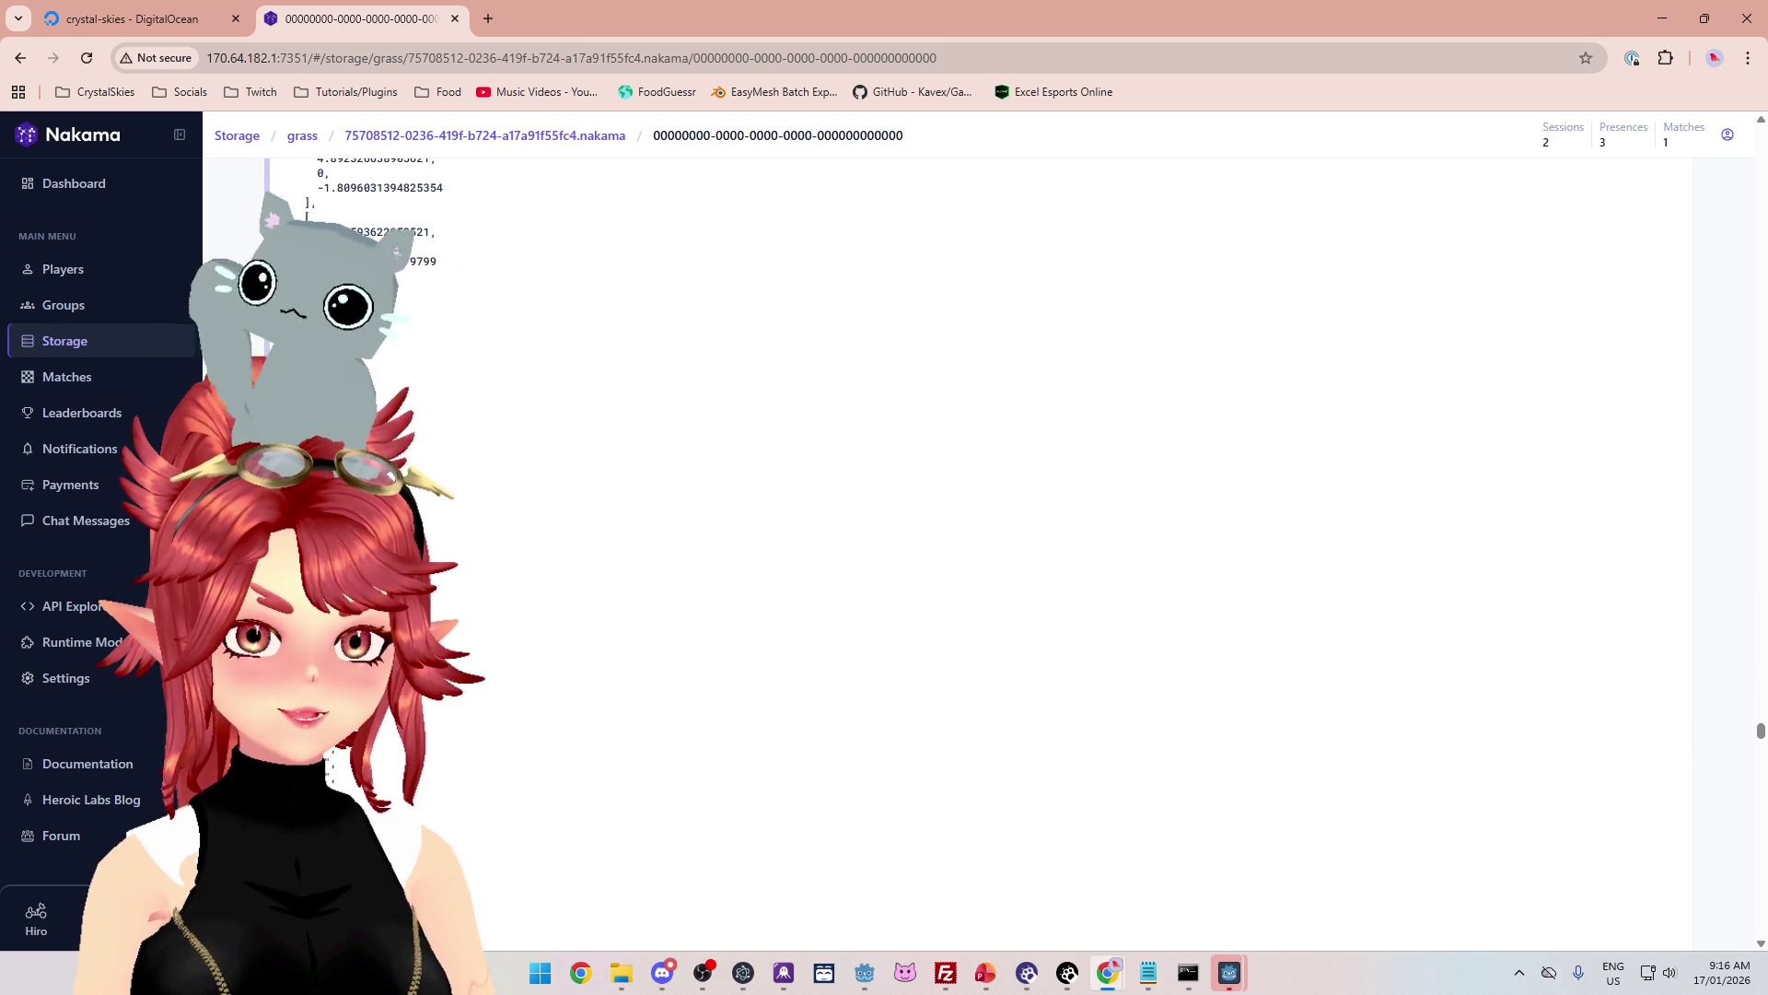
pyautogui.click(862, 974)
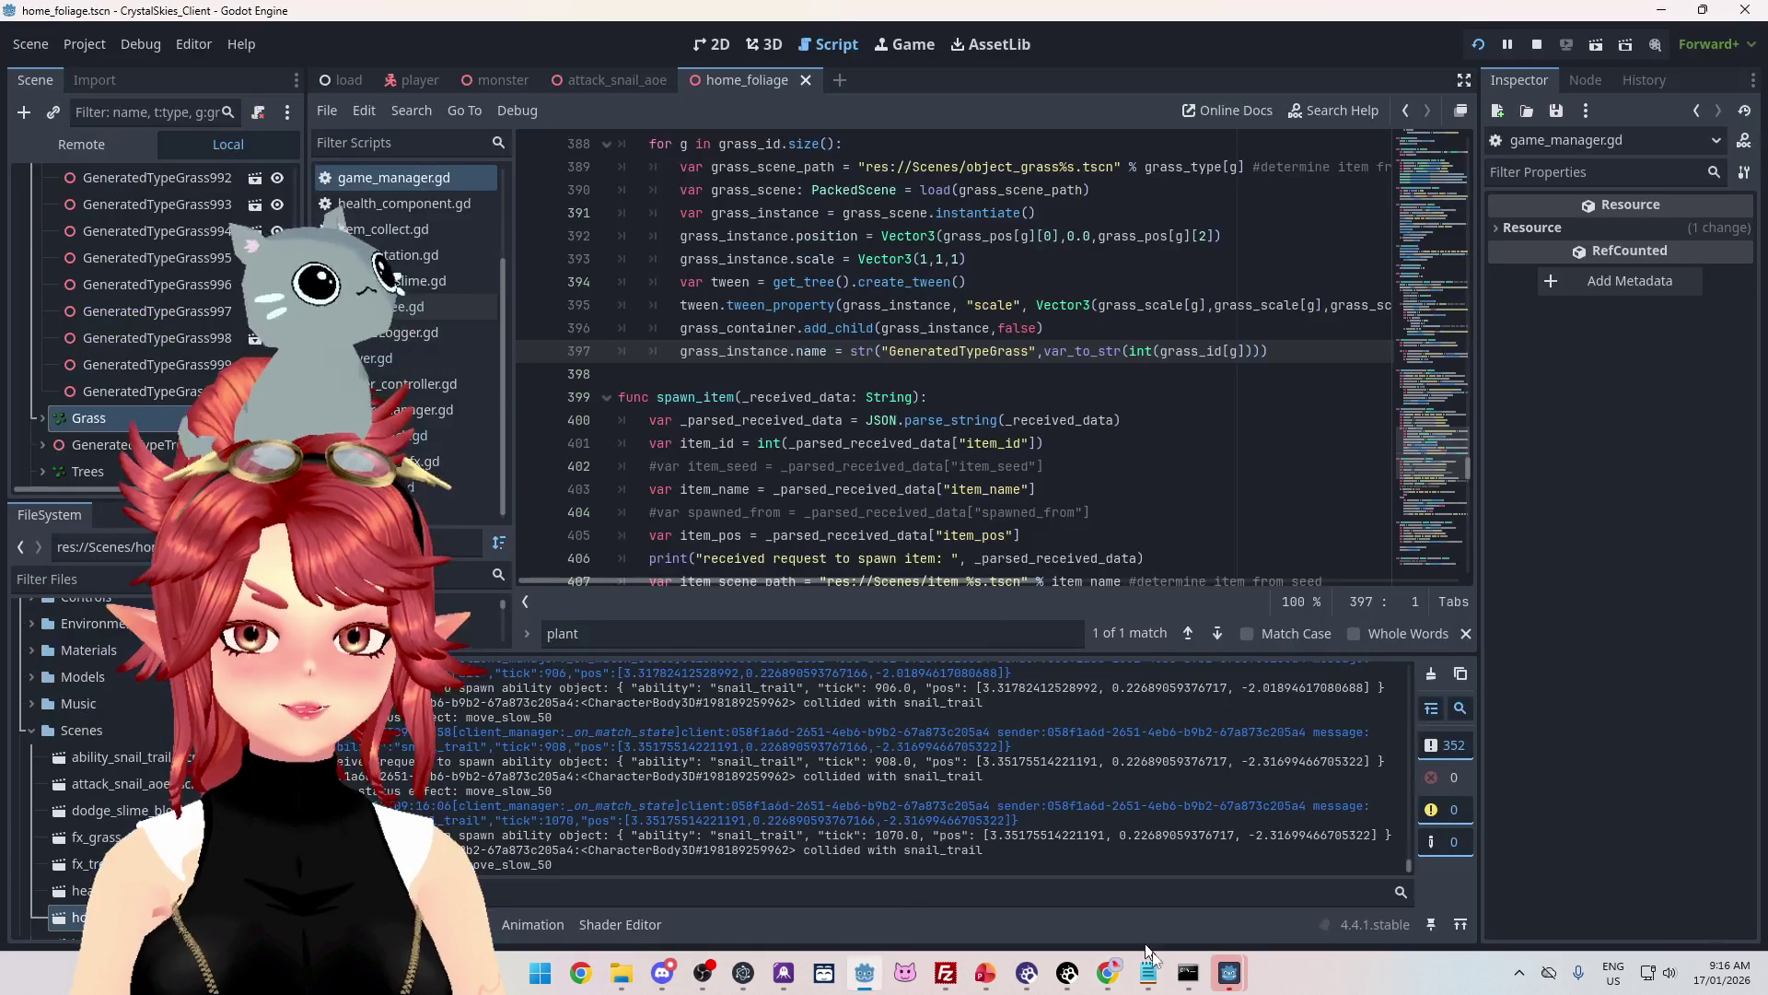
# Step: Resume the game, move the snail across the grass, and reopen Host Settings
pyautogui.moveTo(1230, 972)
pyautogui.click(1323, 884)
pyautogui.click(1201, 741)
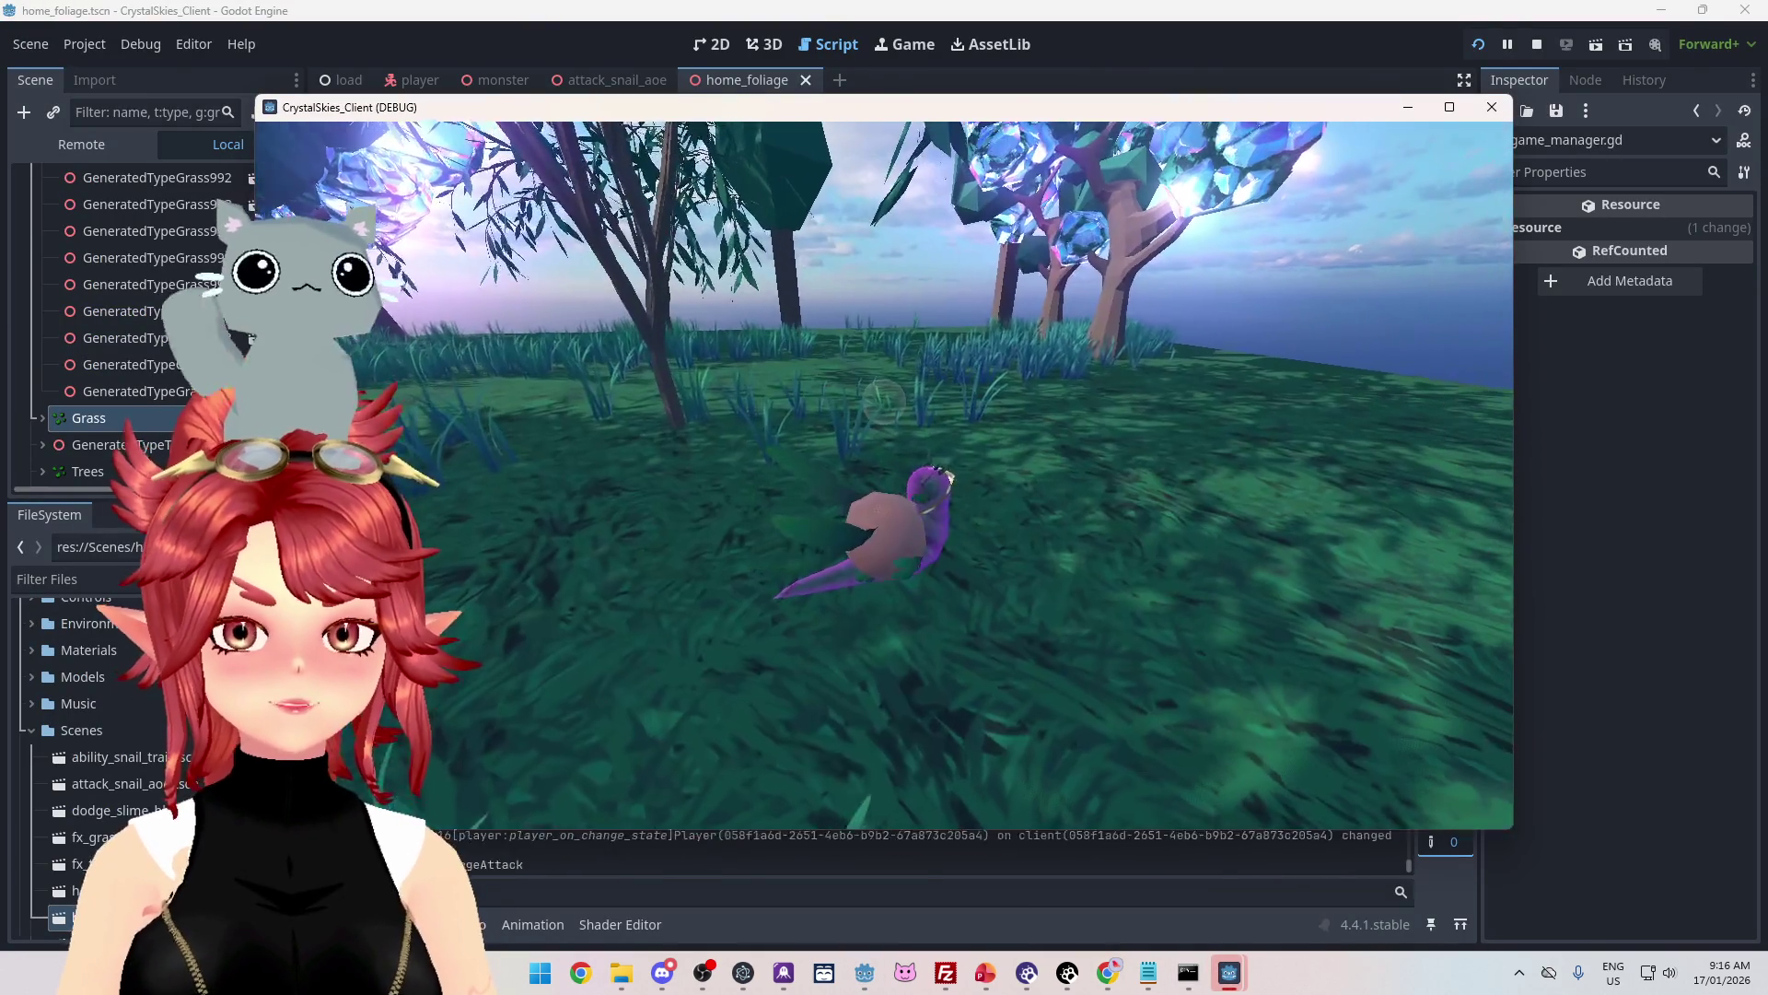
pyautogui.press('w')
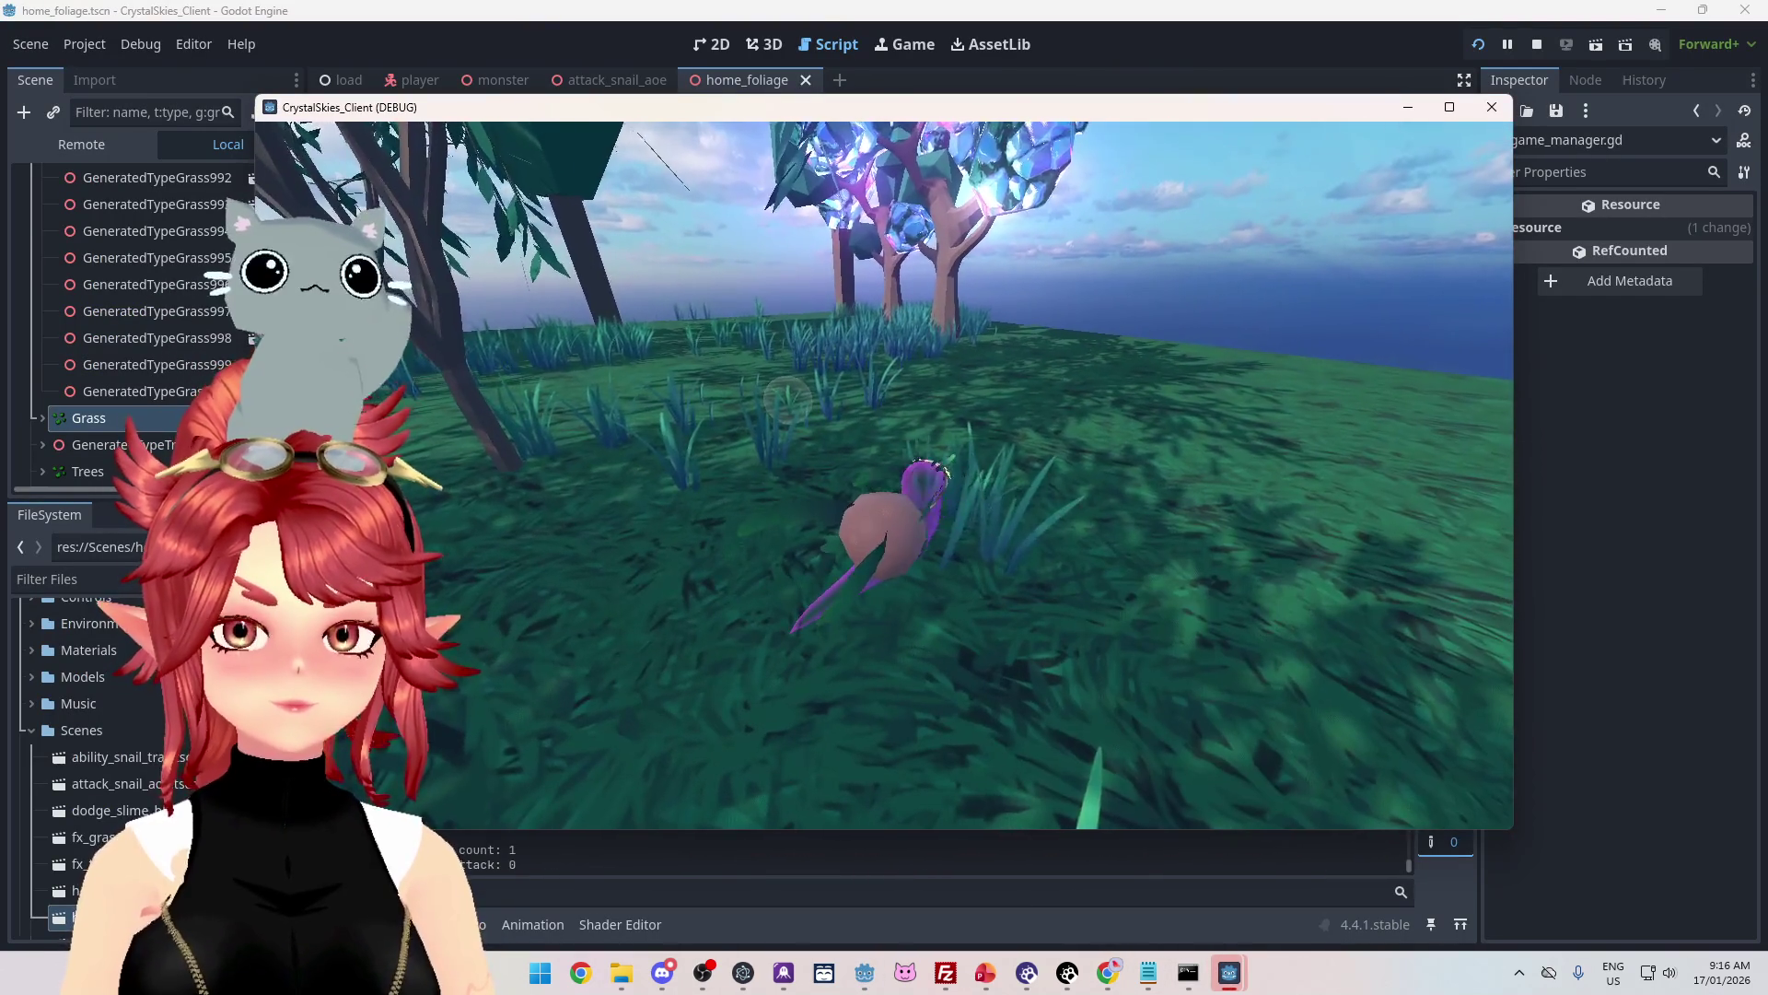
pyautogui.press('Escape')
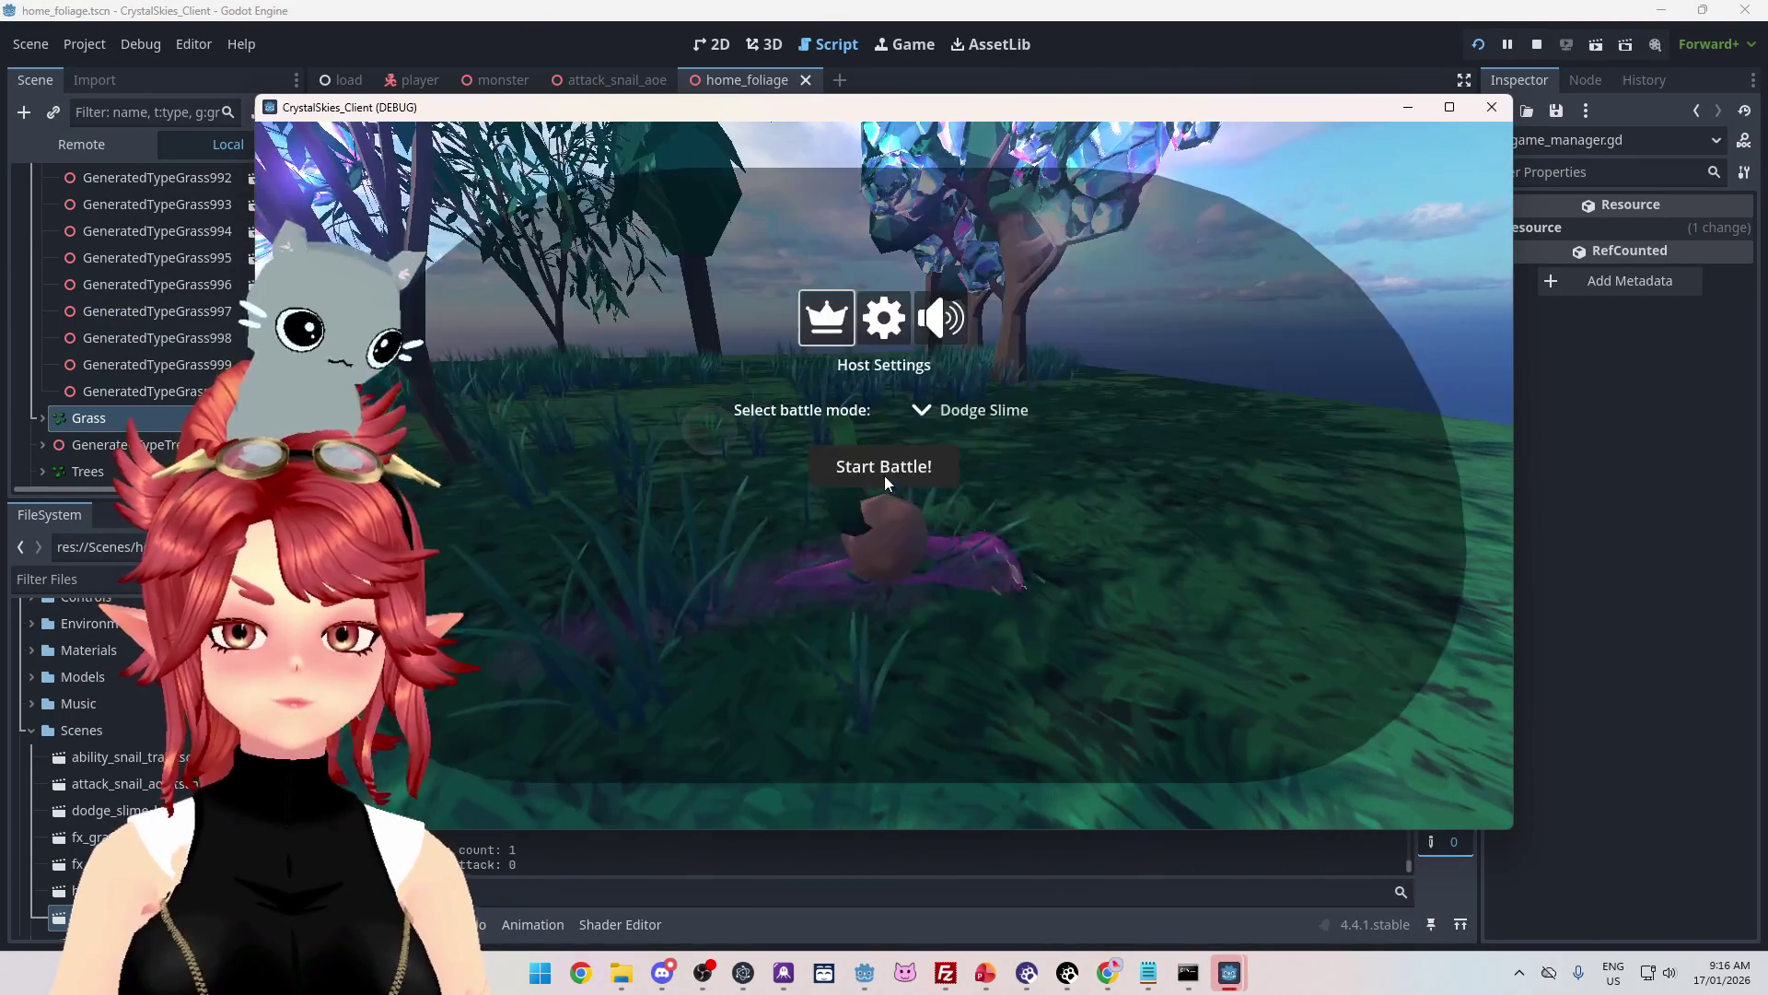
pyautogui.moveTo(1108, 972)
pyautogui.click(1030, 907)
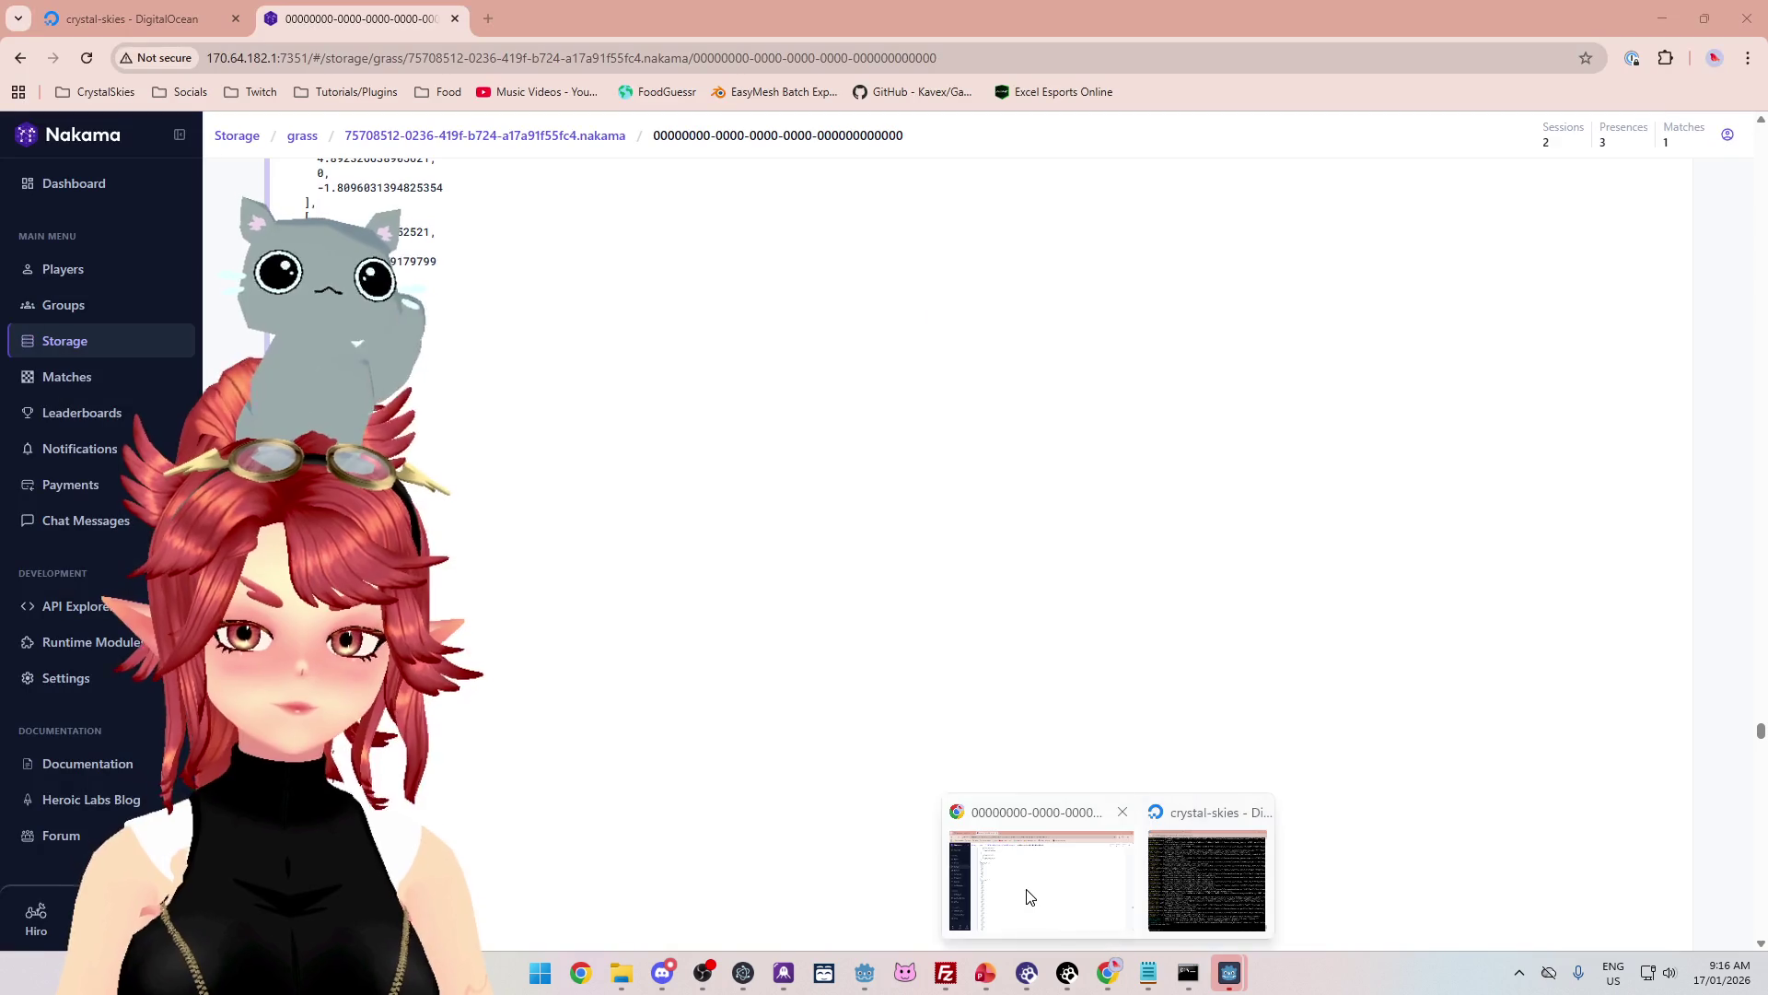
# Step: Open the most recently updated grass object in Storage and scroll down its JSON values
pyautogui.click(41, 411)
pyautogui.click(55, 340)
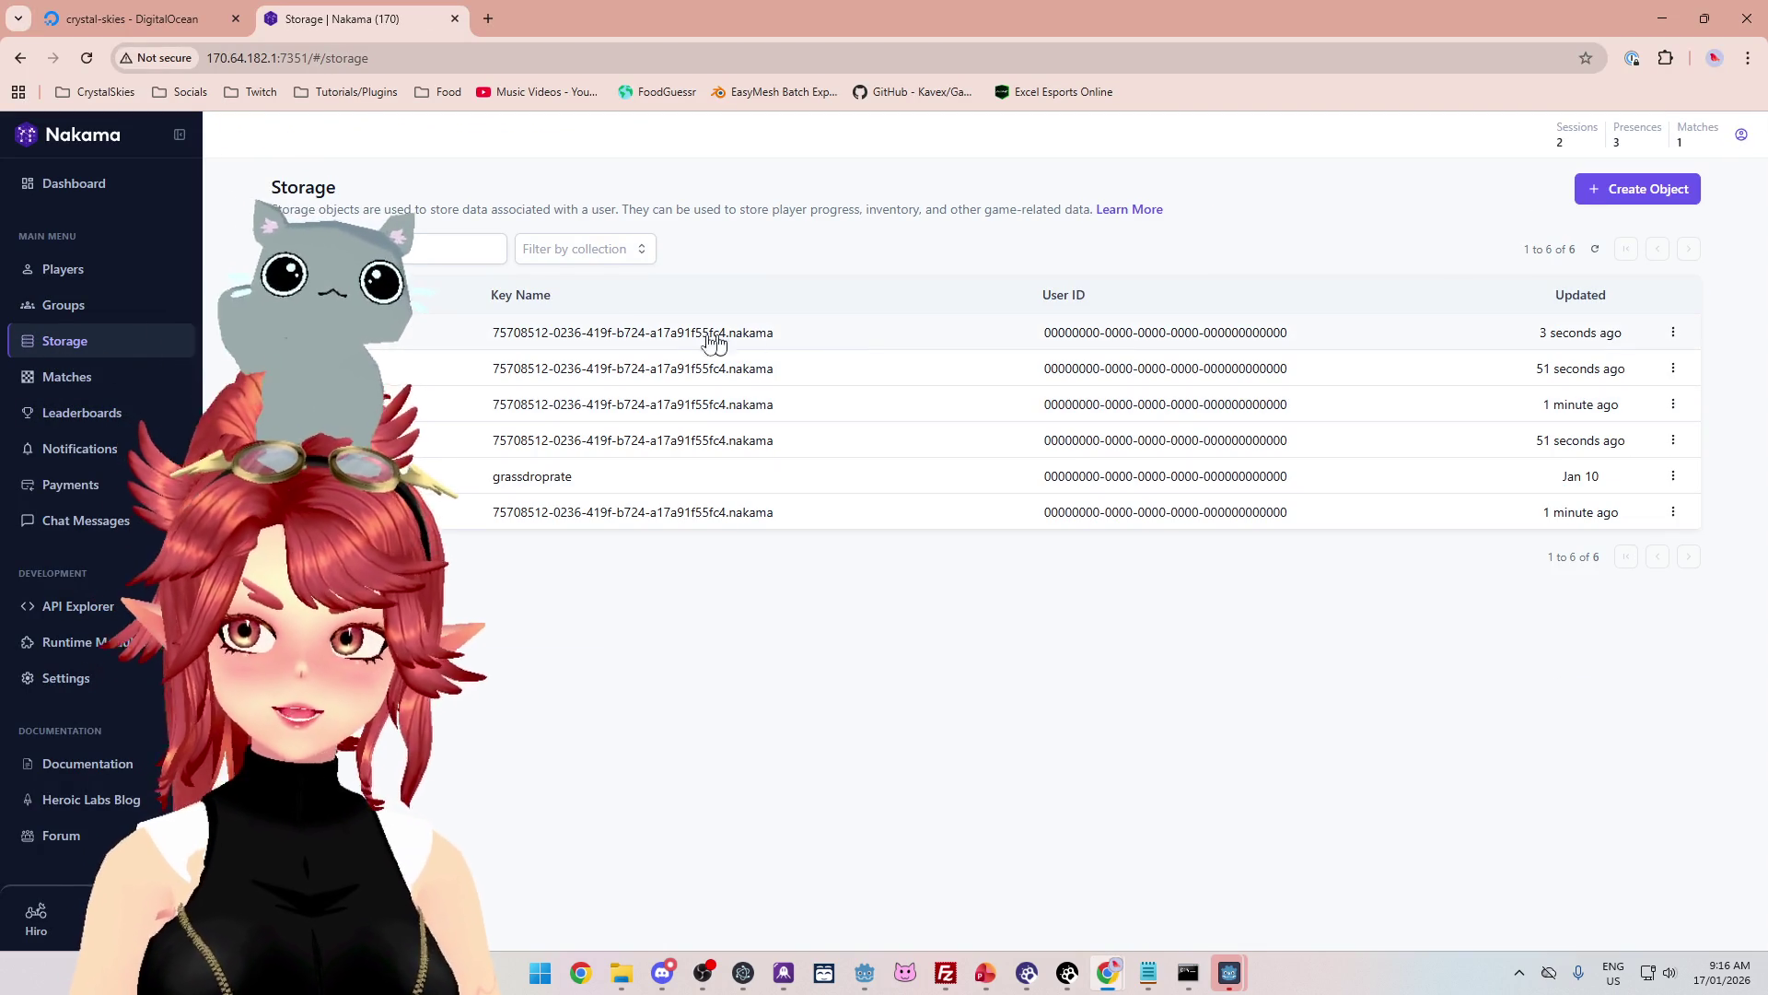
pyautogui.click(748, 341)
pyautogui.moveTo(1759, 147)
pyautogui.mouseDown()
pyautogui.moveTo(1753, 710)
pyautogui.moveTo(1749, 750)
pyautogui.moveTo(1727, 757)
pyautogui.moveTo(1765, 738)
pyautogui.moveTo(1547, 710)
pyautogui.mouseUp()
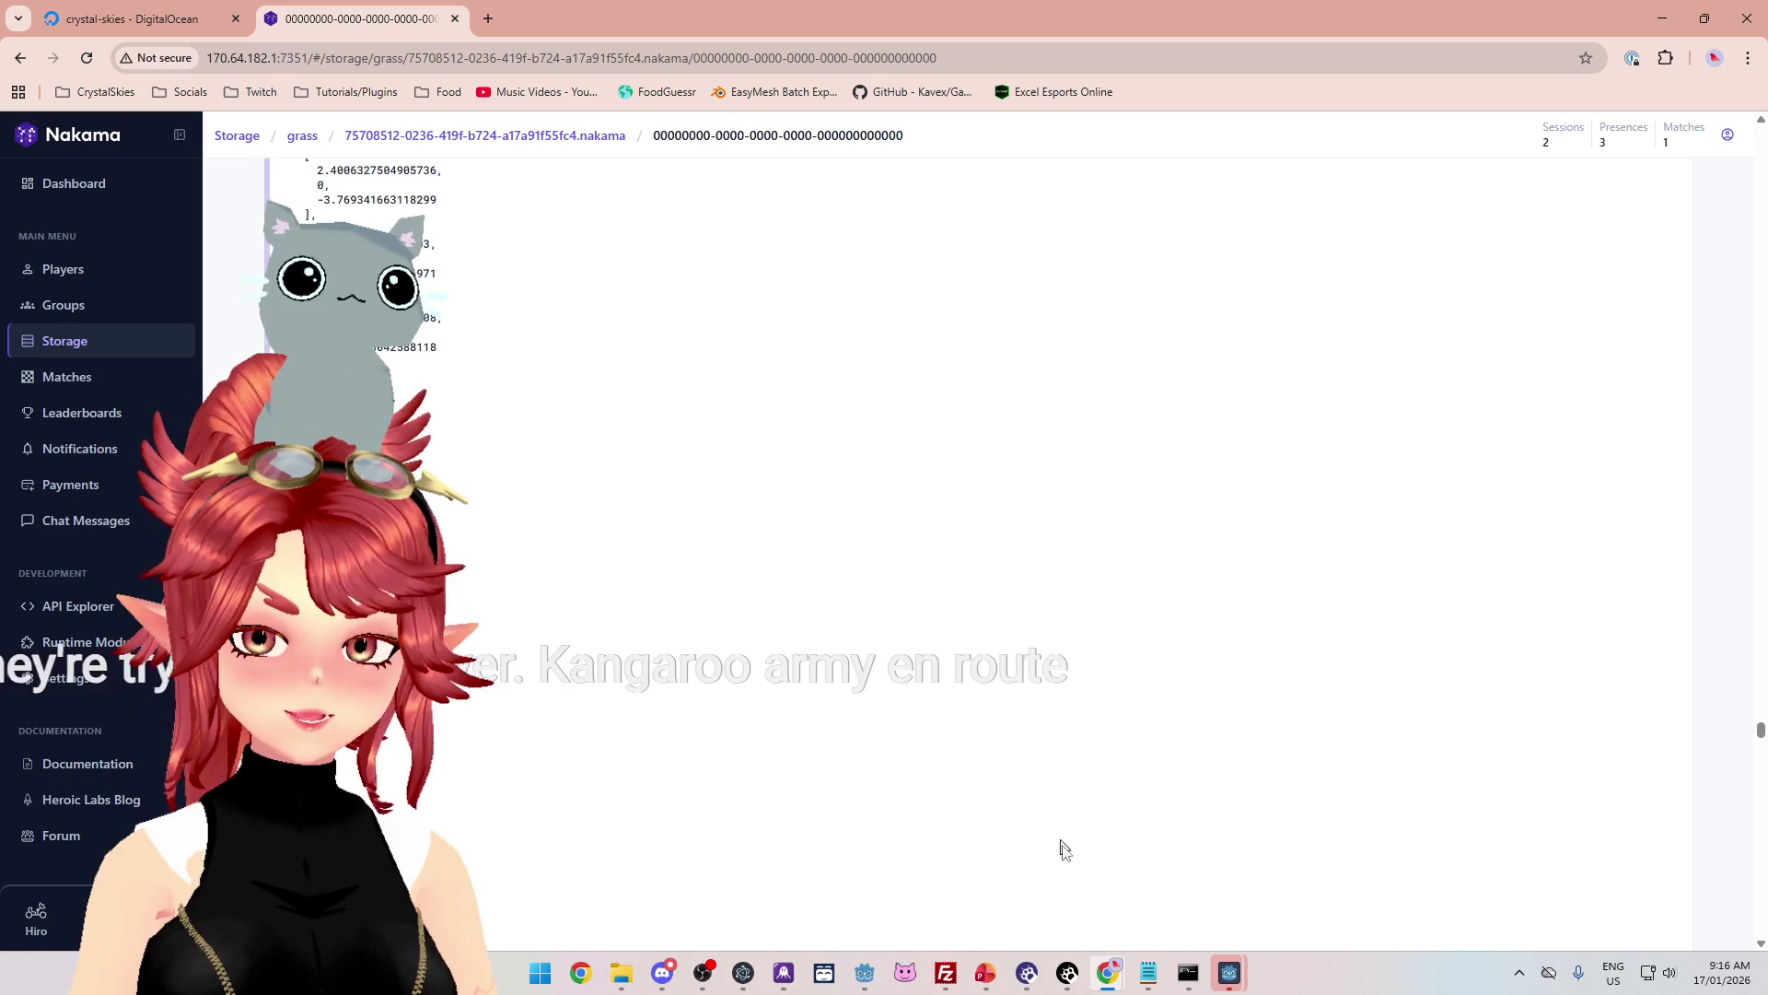
pyautogui.moveTo(1252, 980)
pyautogui.click(1308, 875)
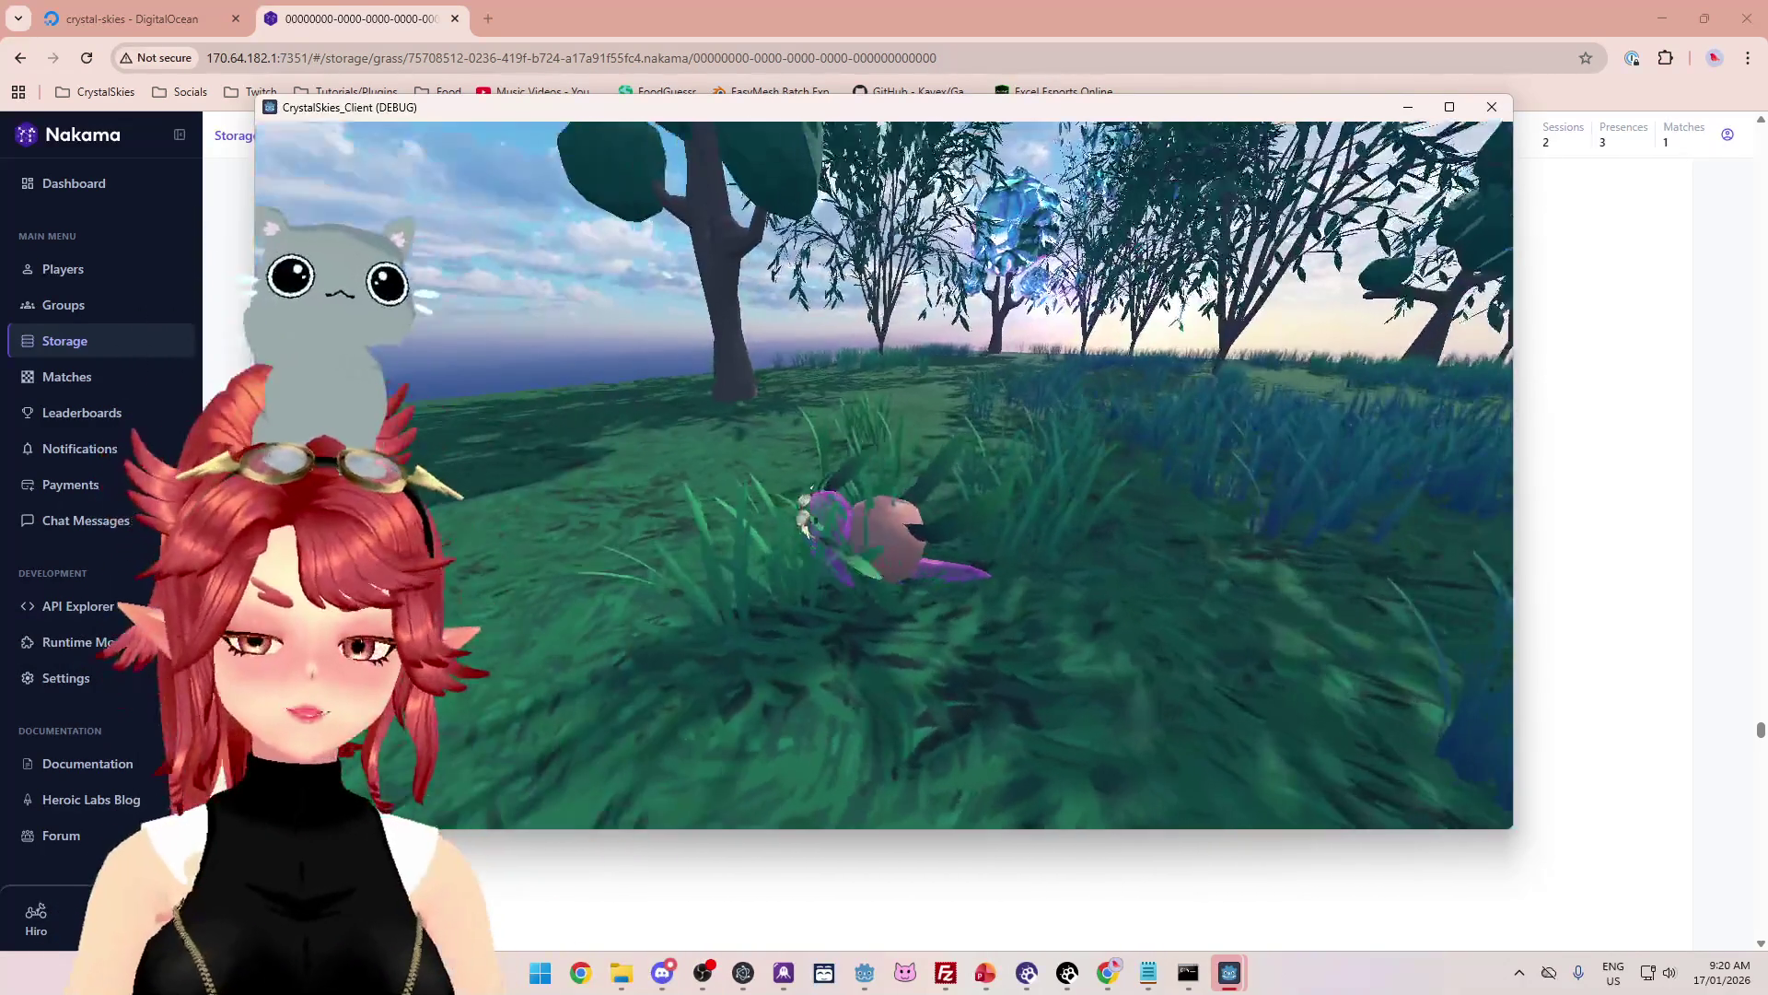
# Step: Open Host Settings, start the battle, then return to the Godot editor
pyautogui.press('Escape')
pyautogui.click(879, 470)
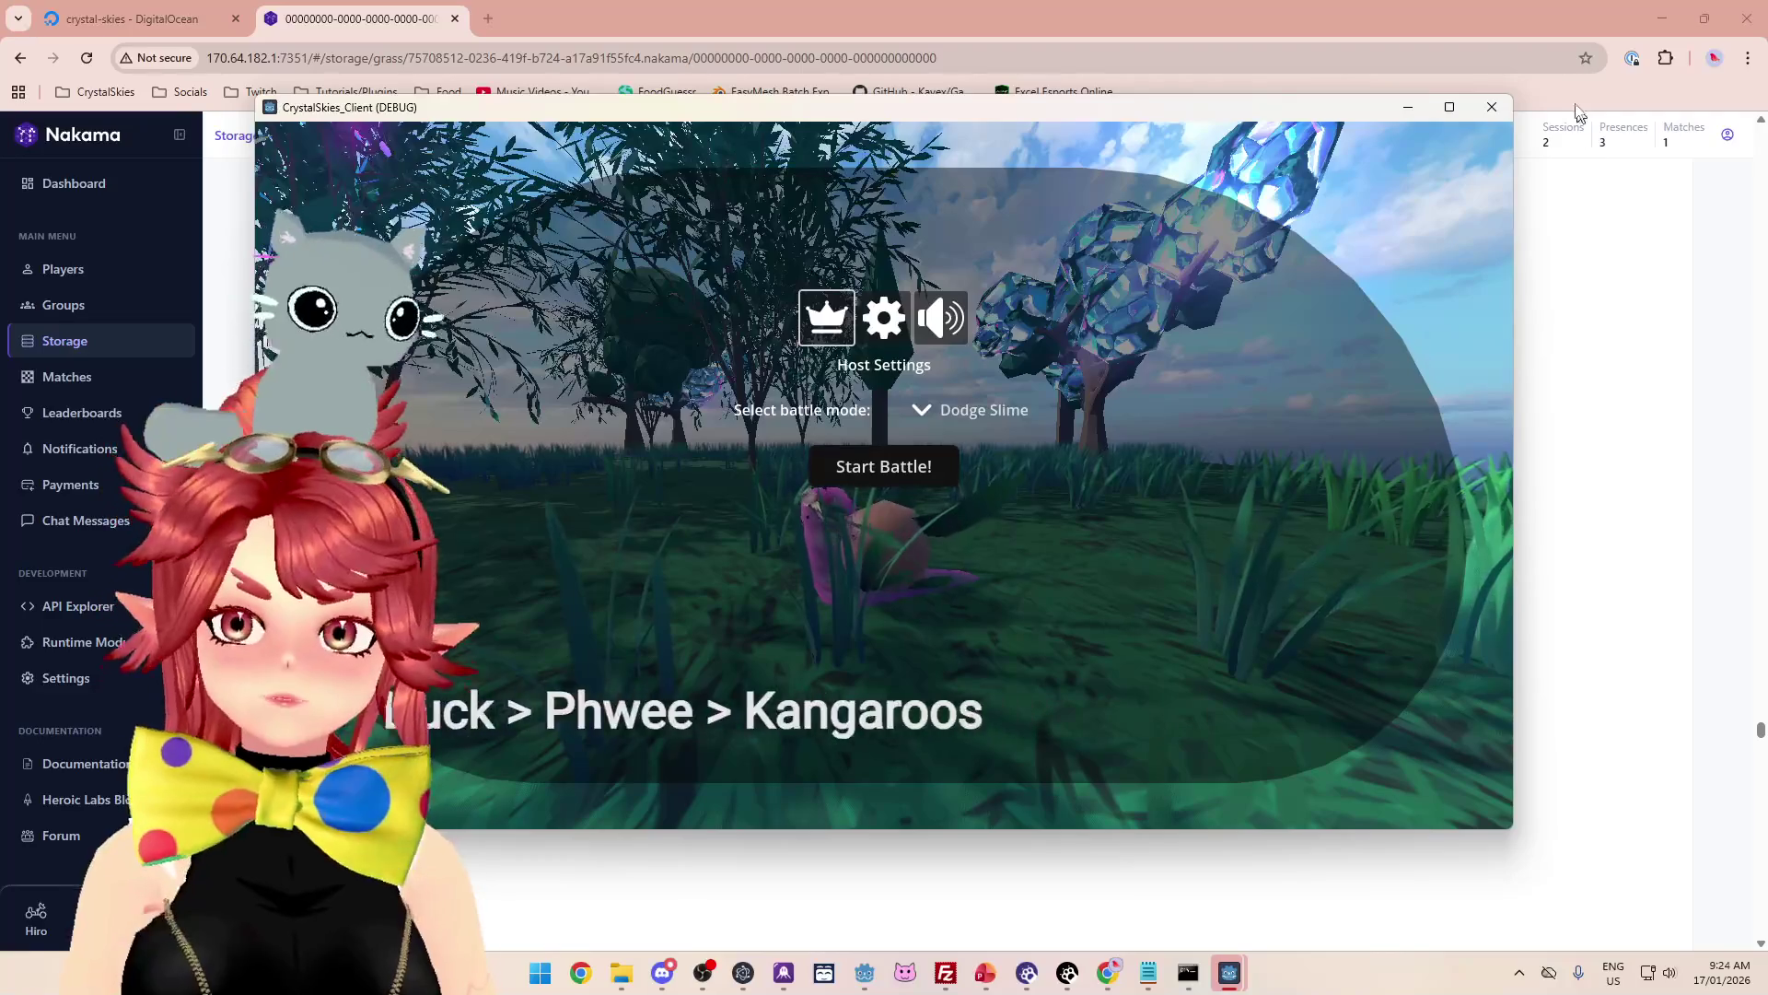
pyautogui.click(864, 973)
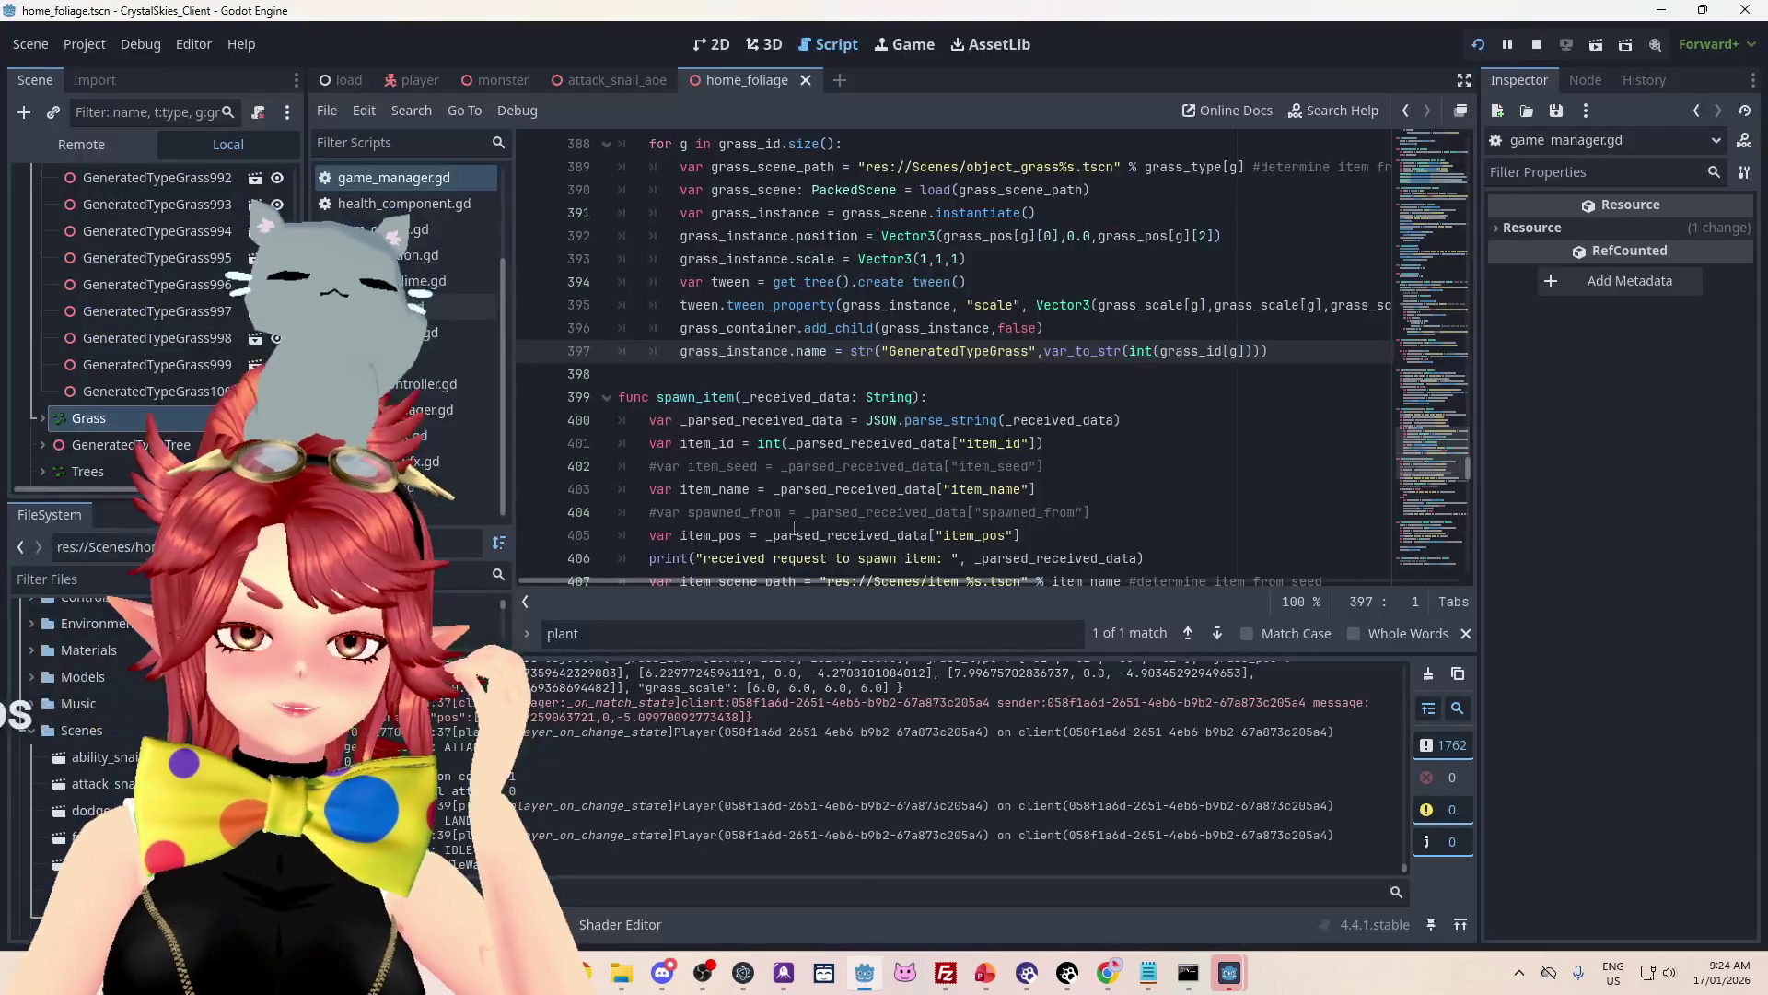
# Step: Add a new line after the create_tween call assigning a random randi() value
pyautogui.scroll(2, 794, 527)
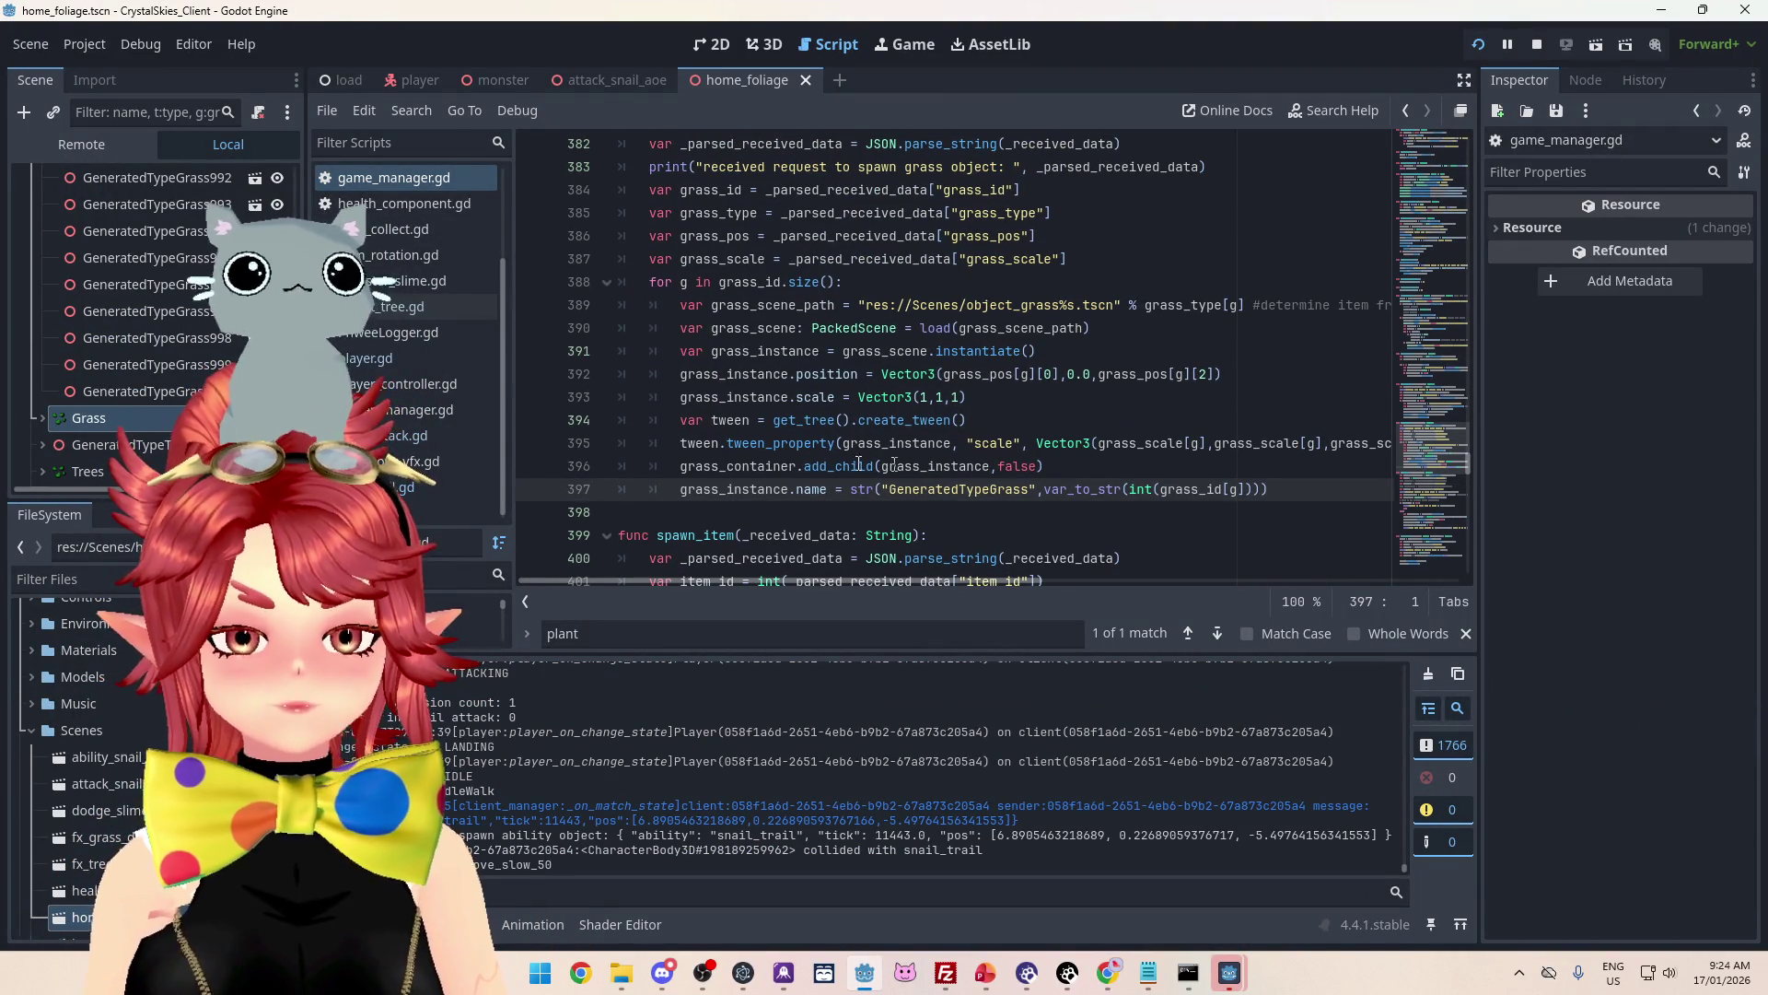
pyautogui.moveTo(739, 582)
pyautogui.mouseDown()
pyautogui.moveTo(986, 591)
pyautogui.moveTo(781, 549)
pyautogui.mouseUp()
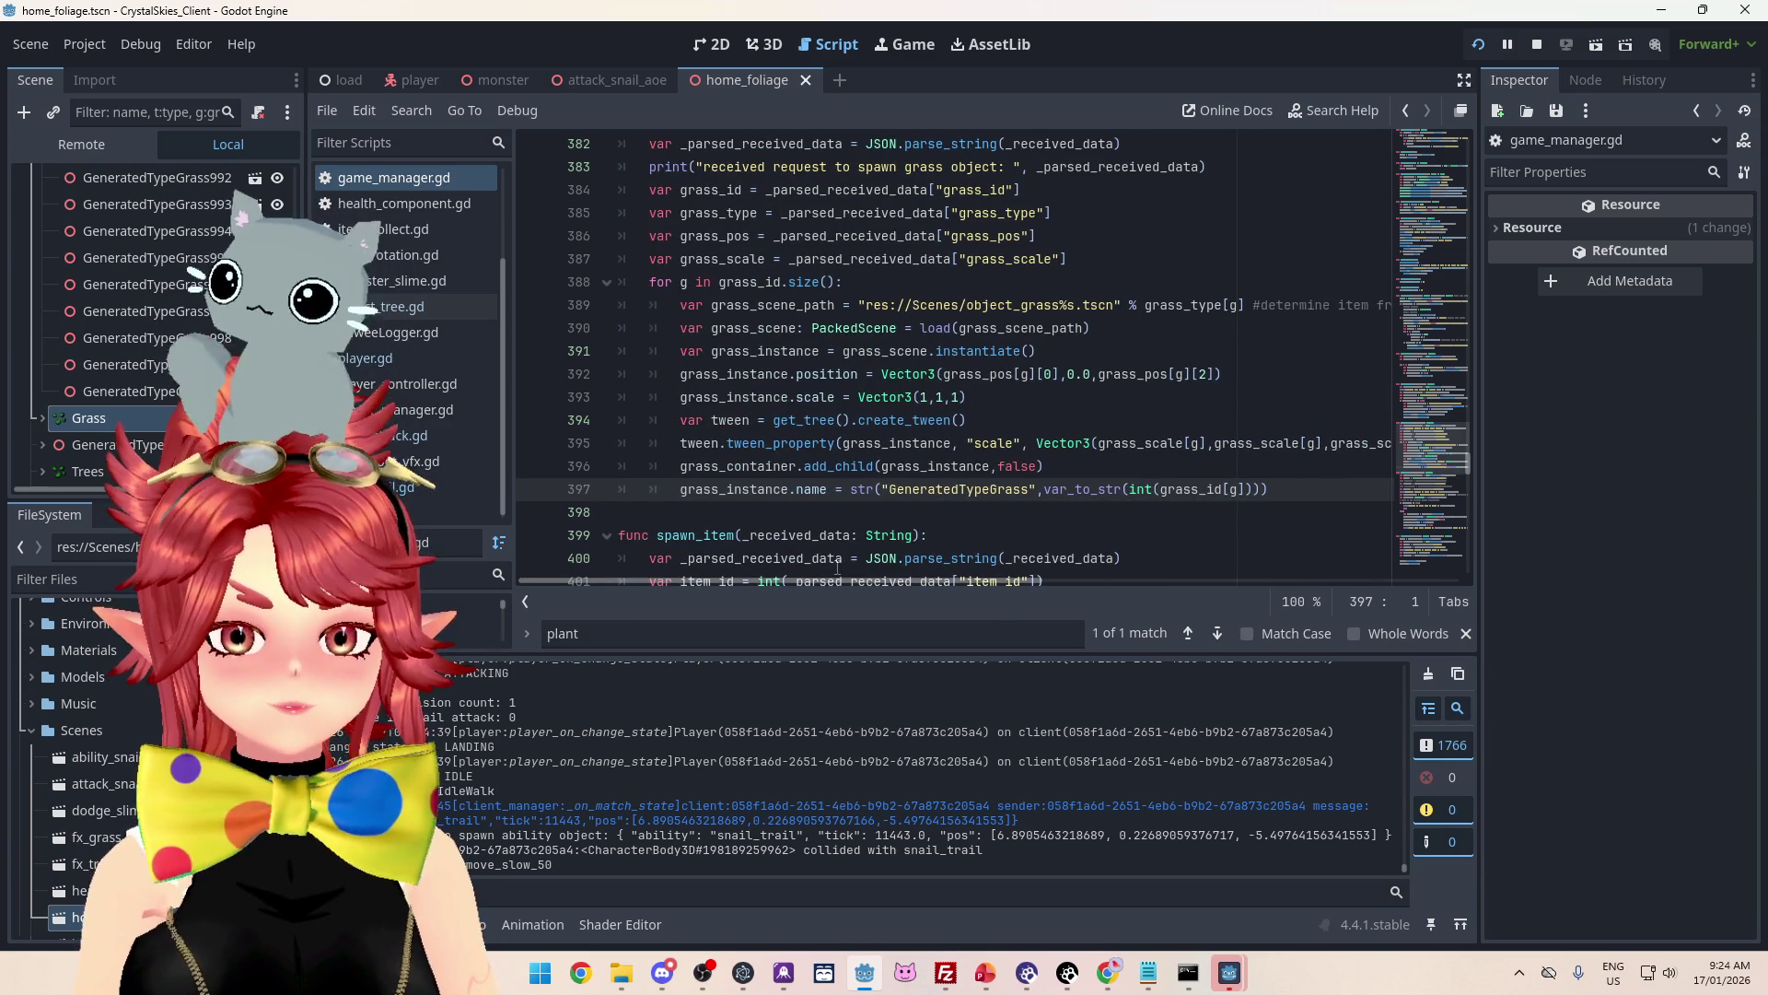
pyautogui.click(1002, 422)
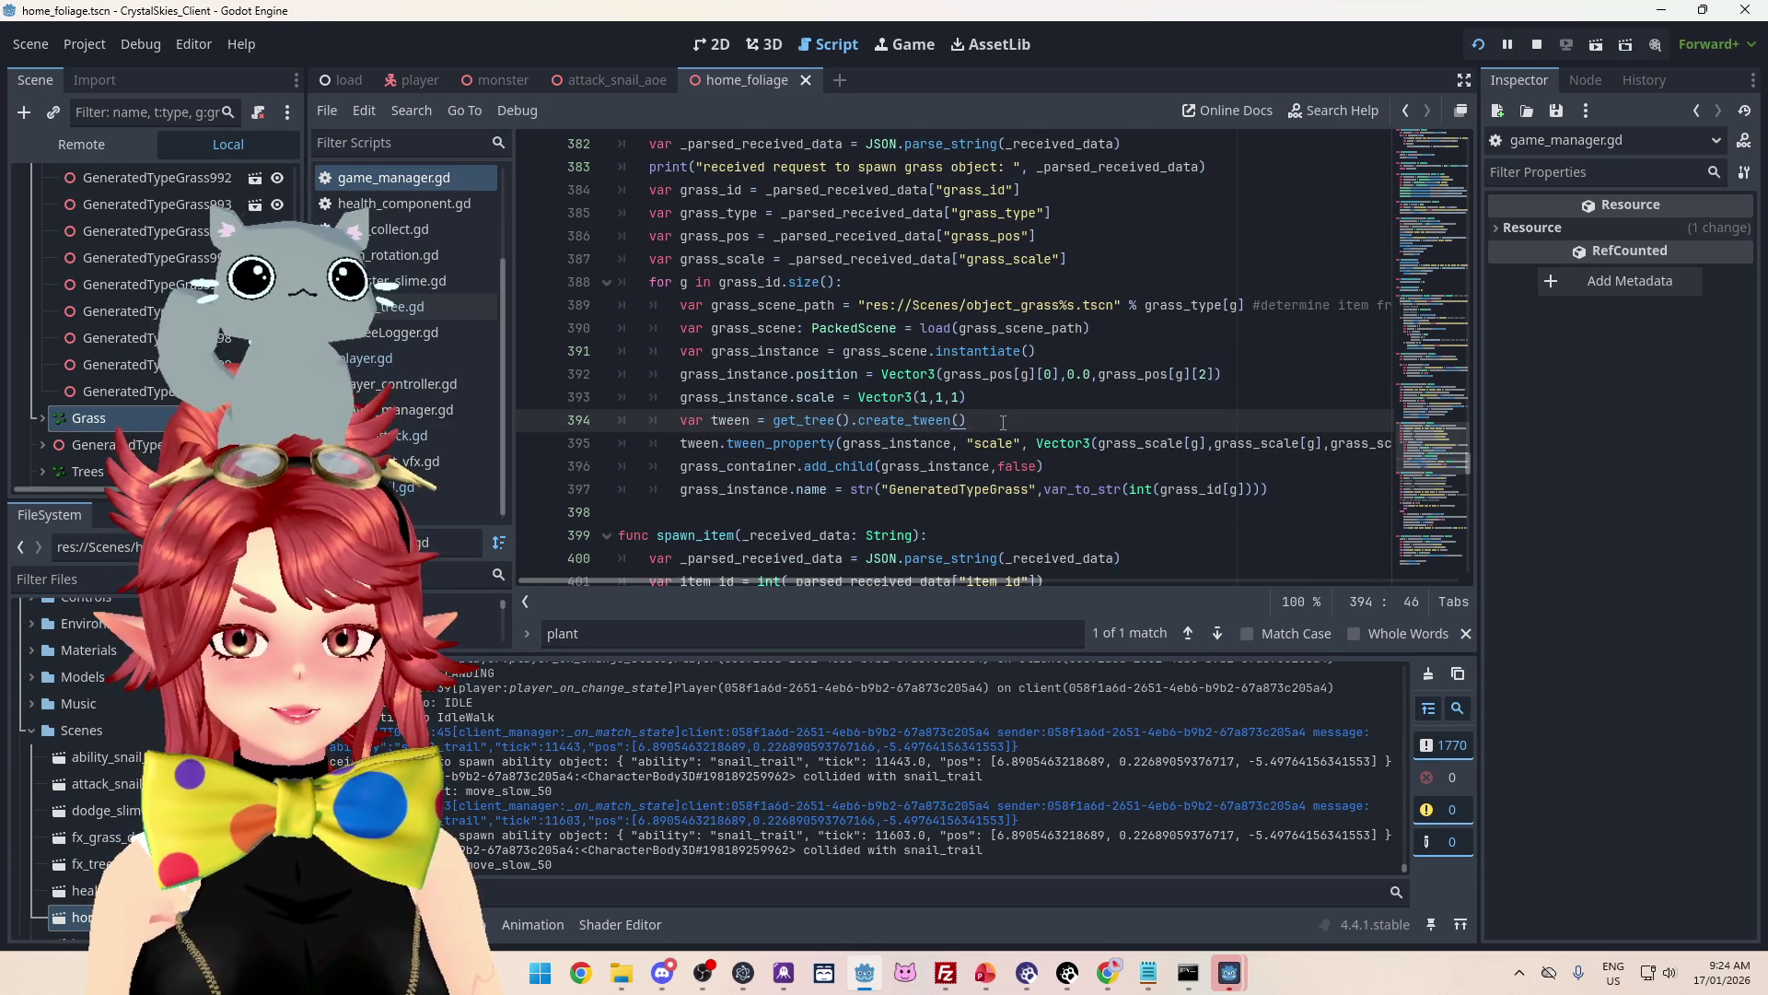
pyautogui.press('Return')
pyautogui.write('var ran_g')
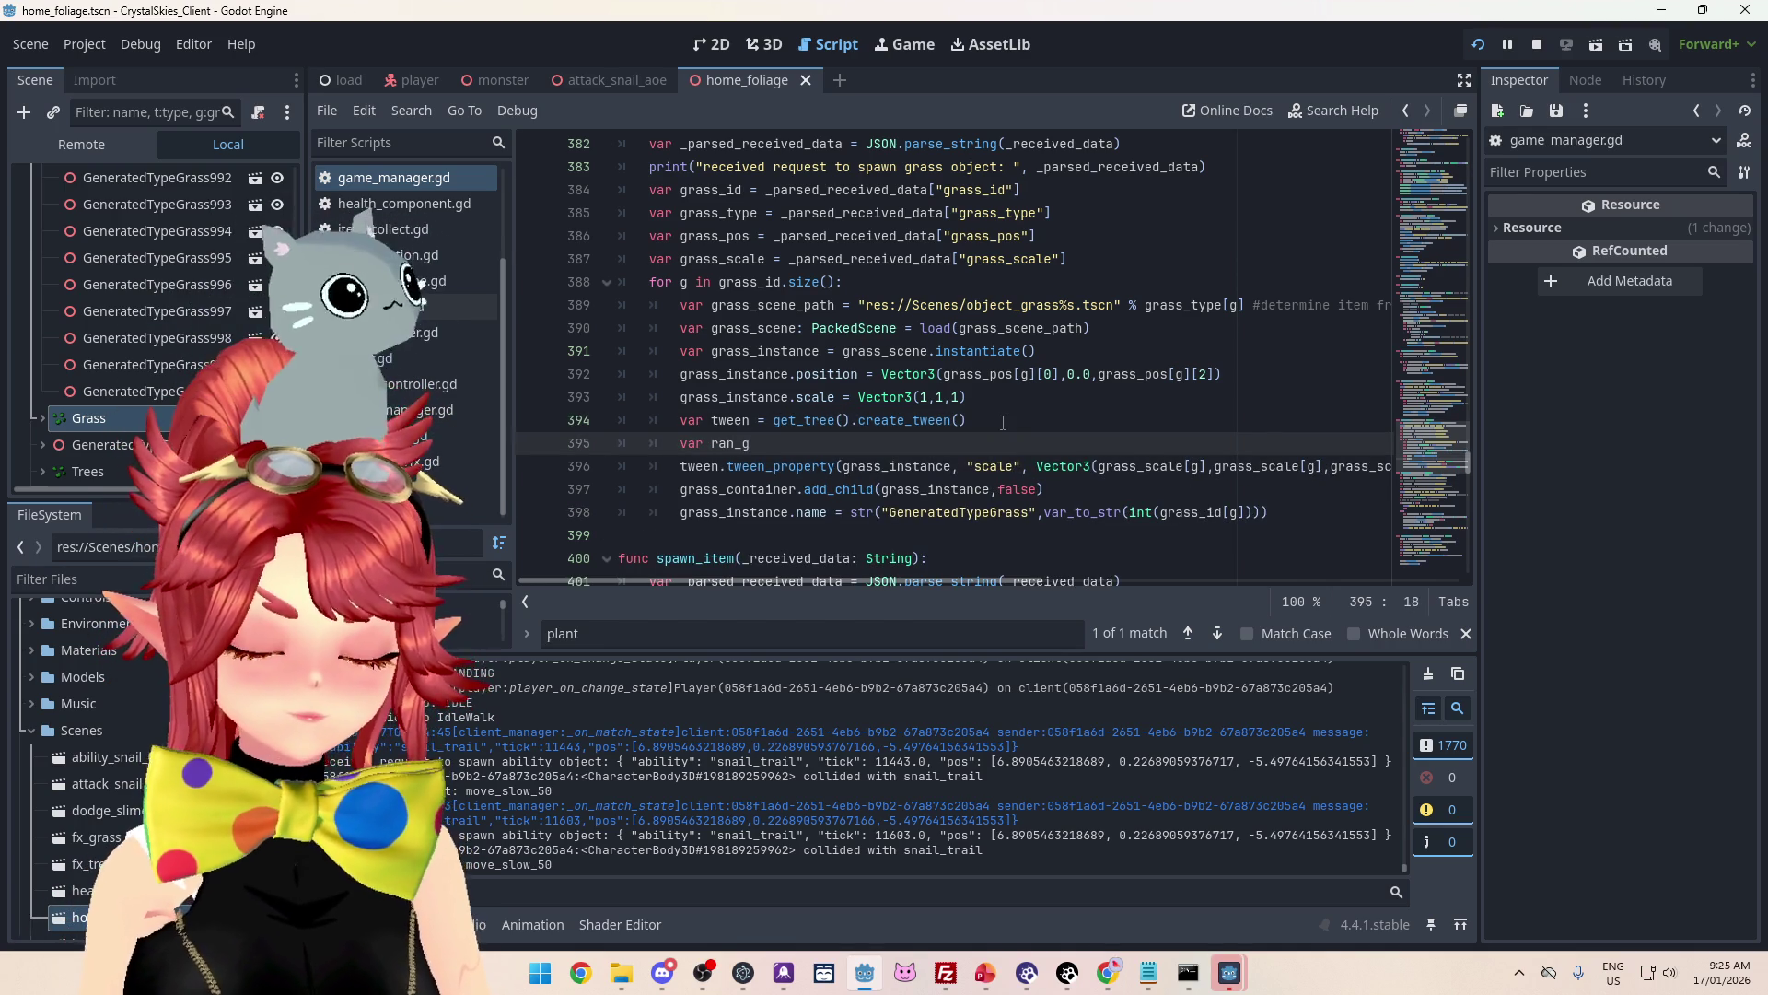
pyautogui.write('row = ')
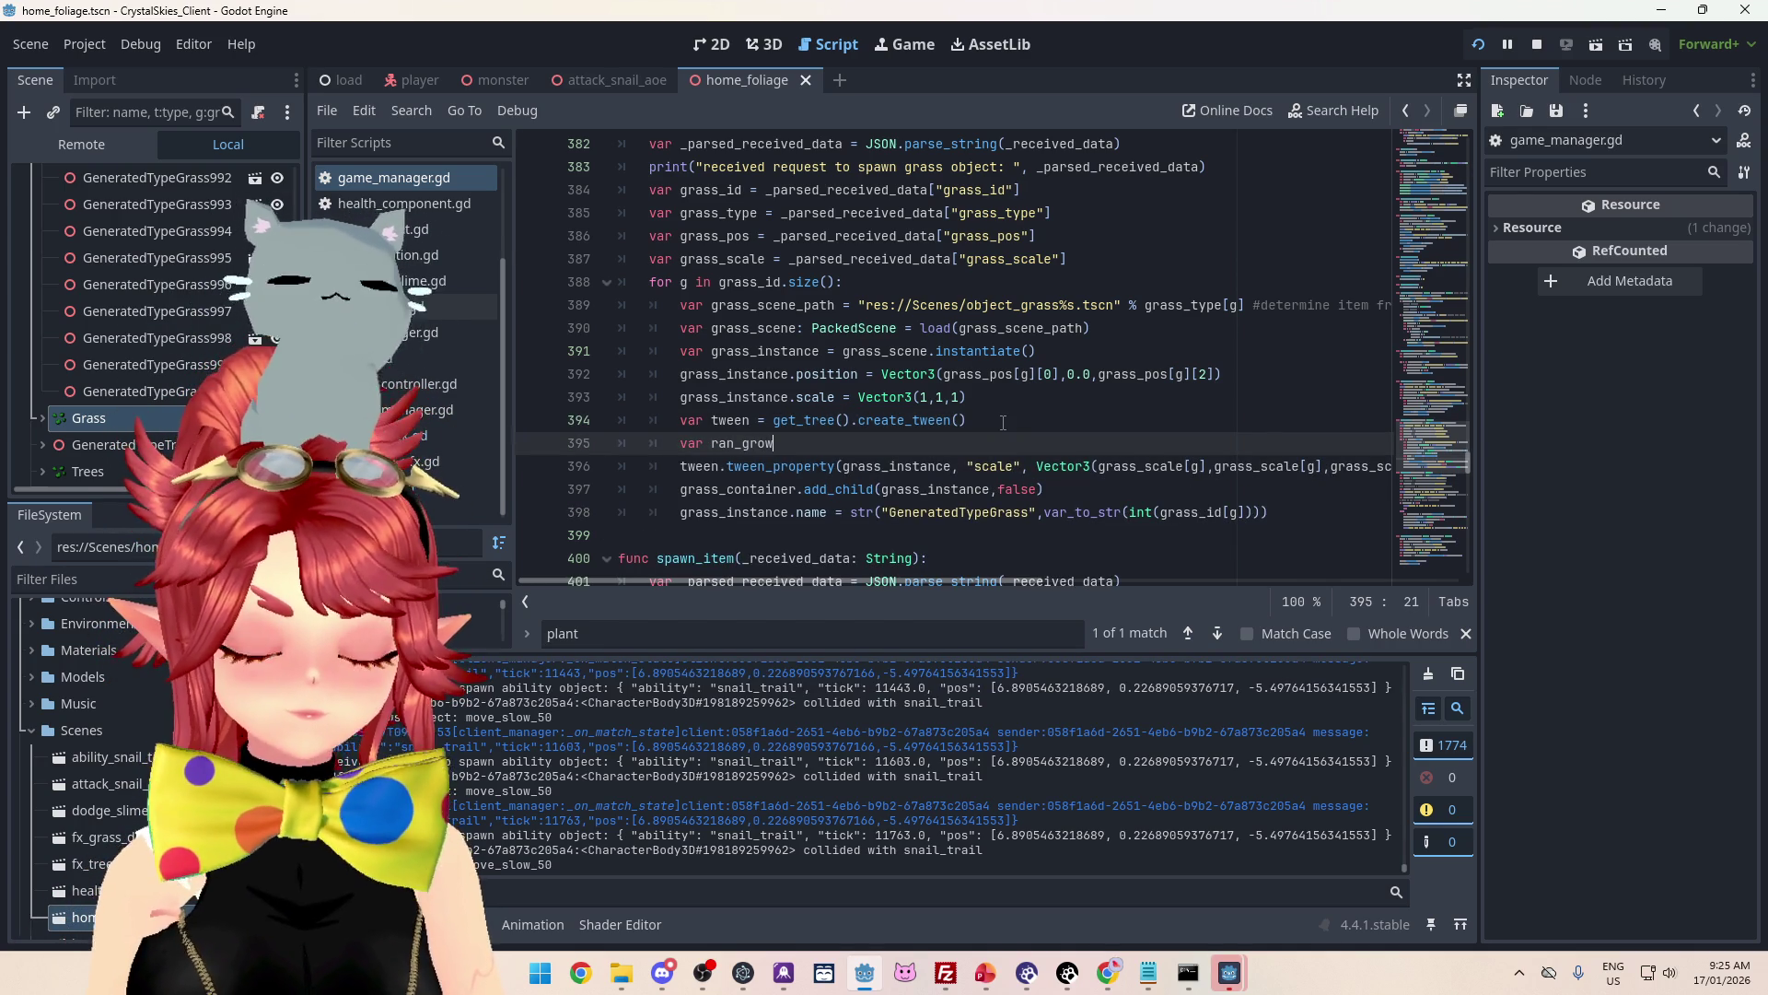
pyautogui.write('rand')
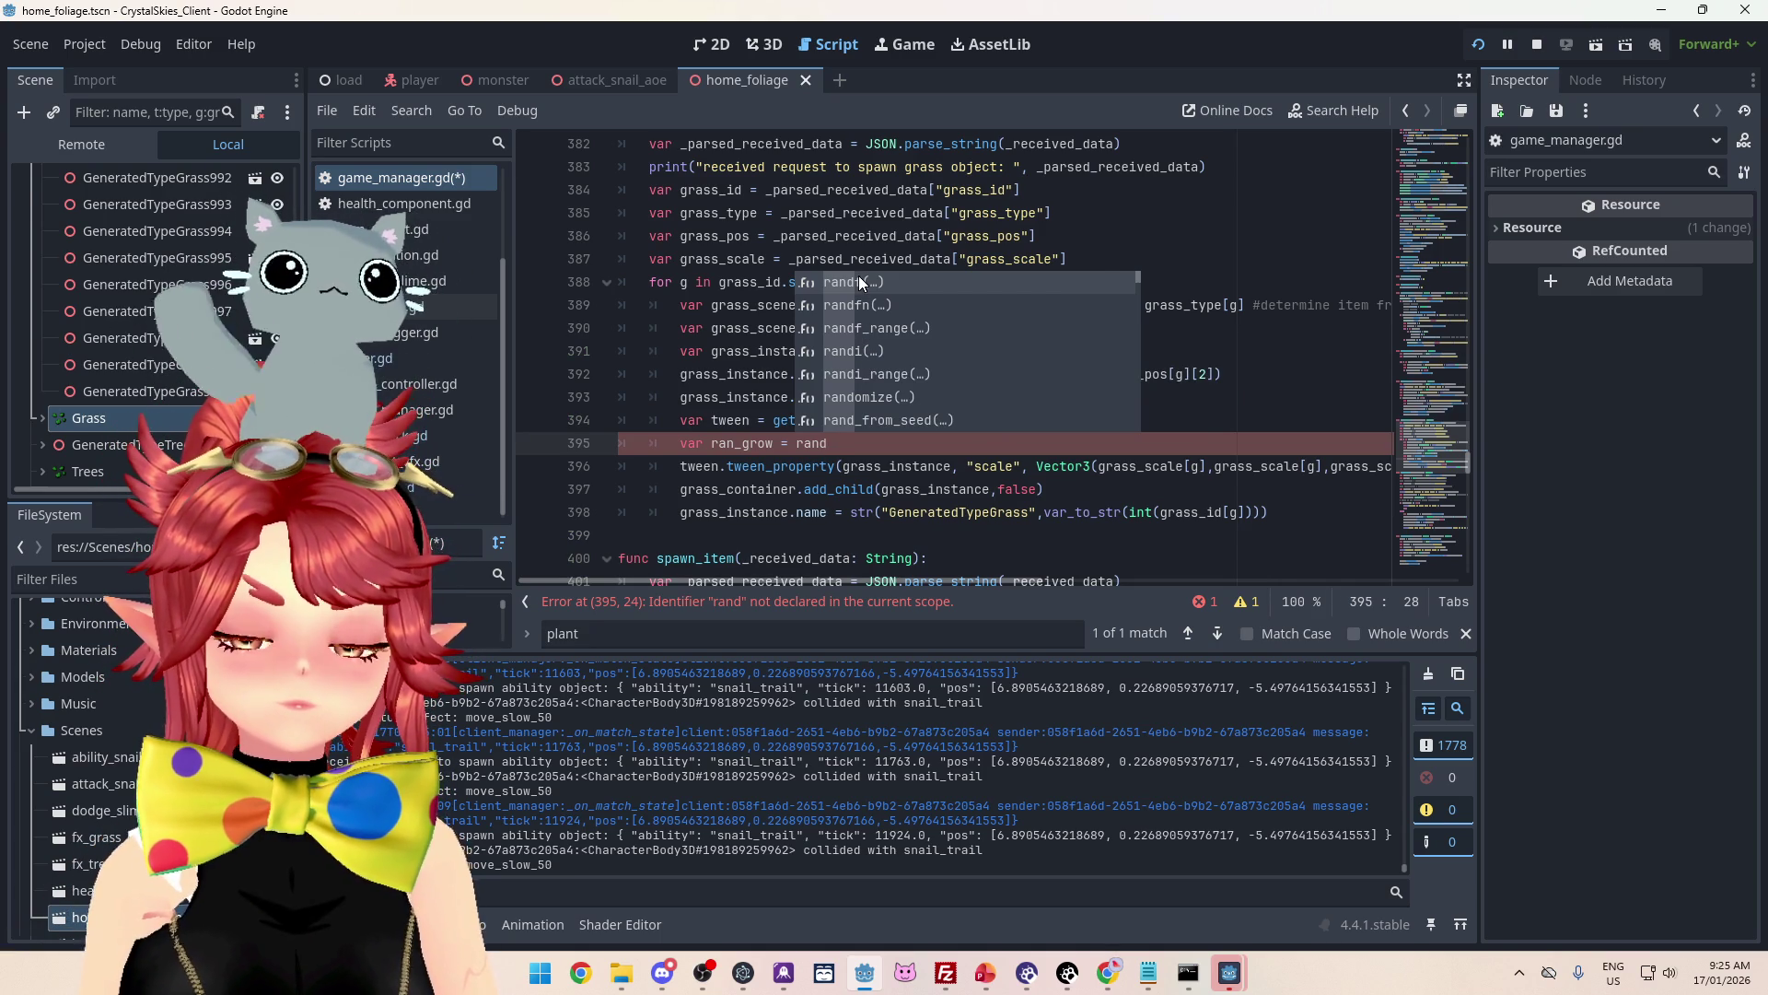
pyautogui.press('Down')
pyautogui.press('Down')
pyautogui.press('Down')
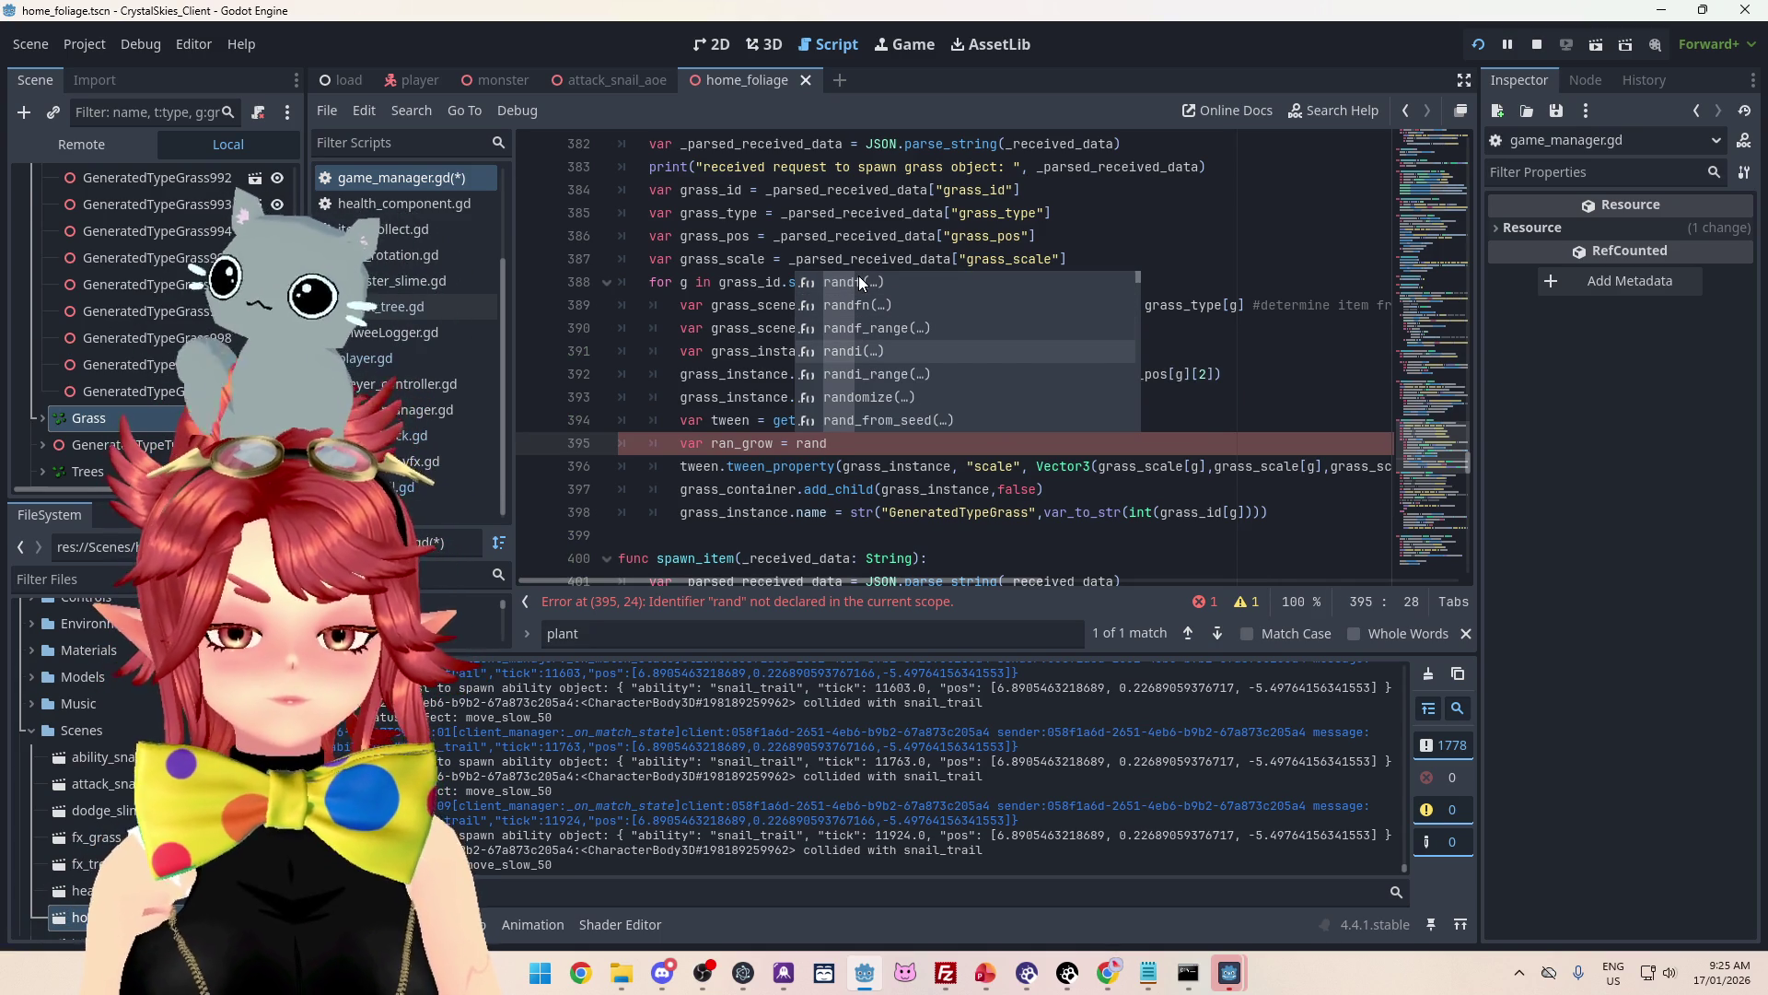
pyautogui.press('Return')
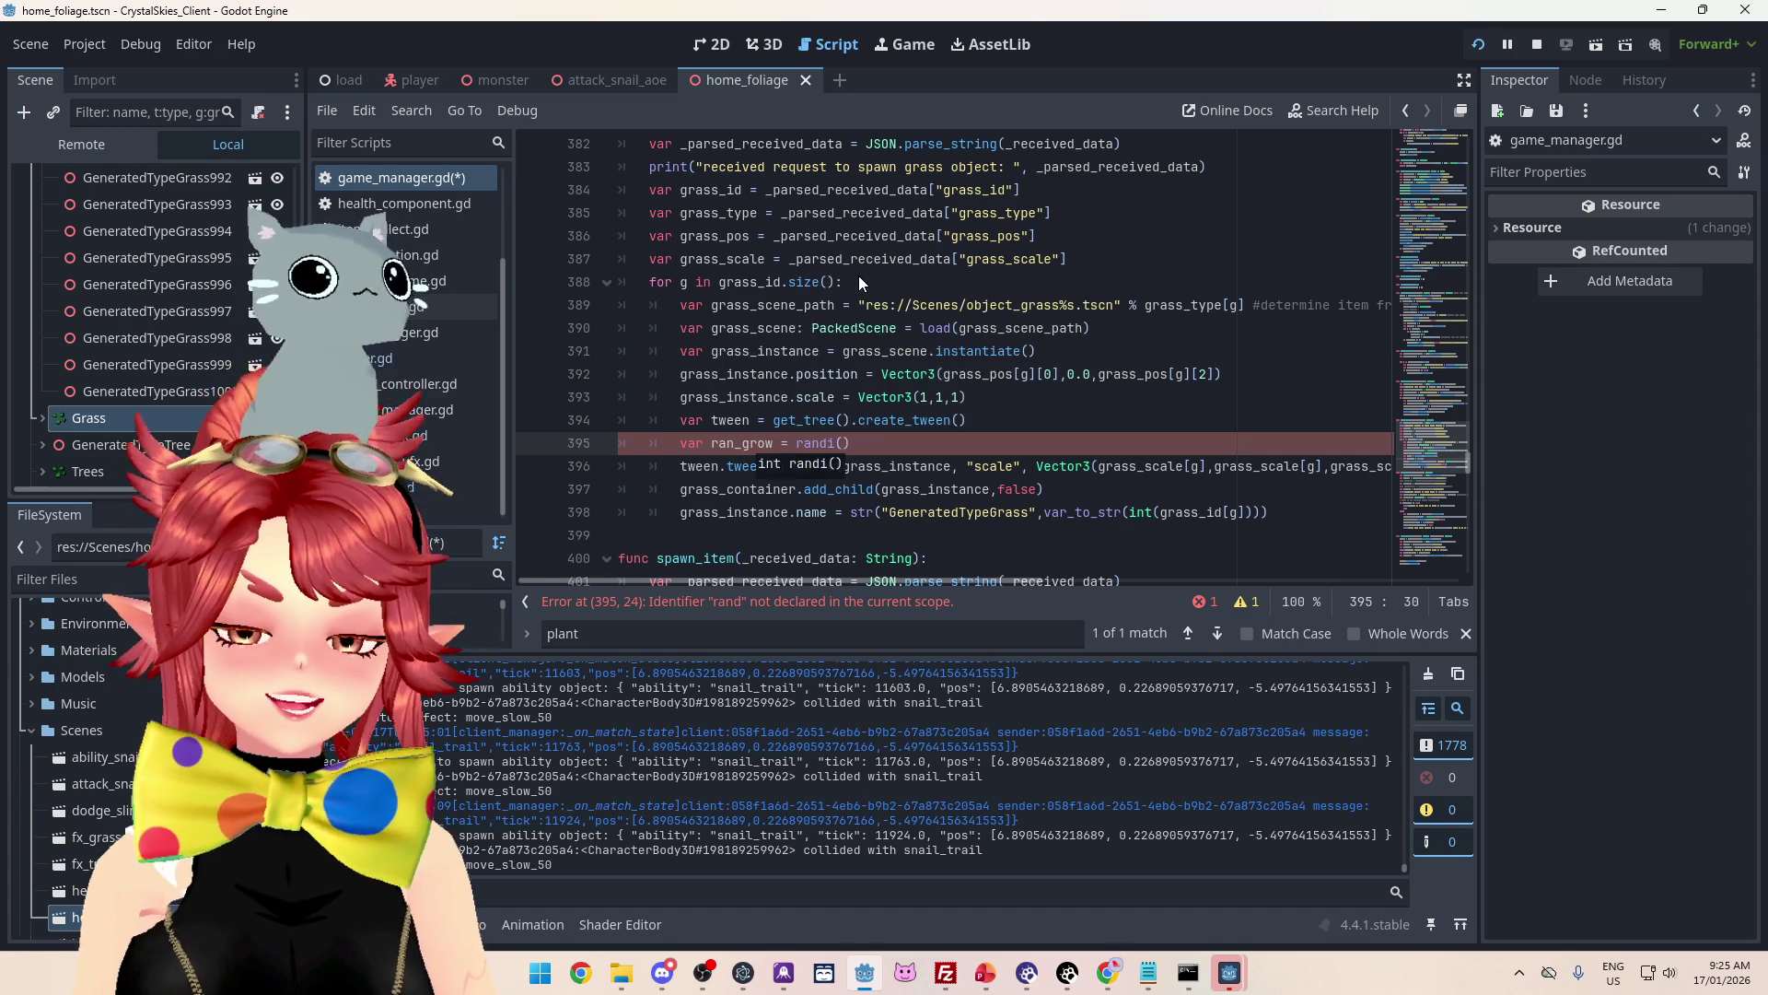
# Step: Replace the ran_grow declaration on line 395 with 'match g:'
pyautogui.moveTo(822, 445)
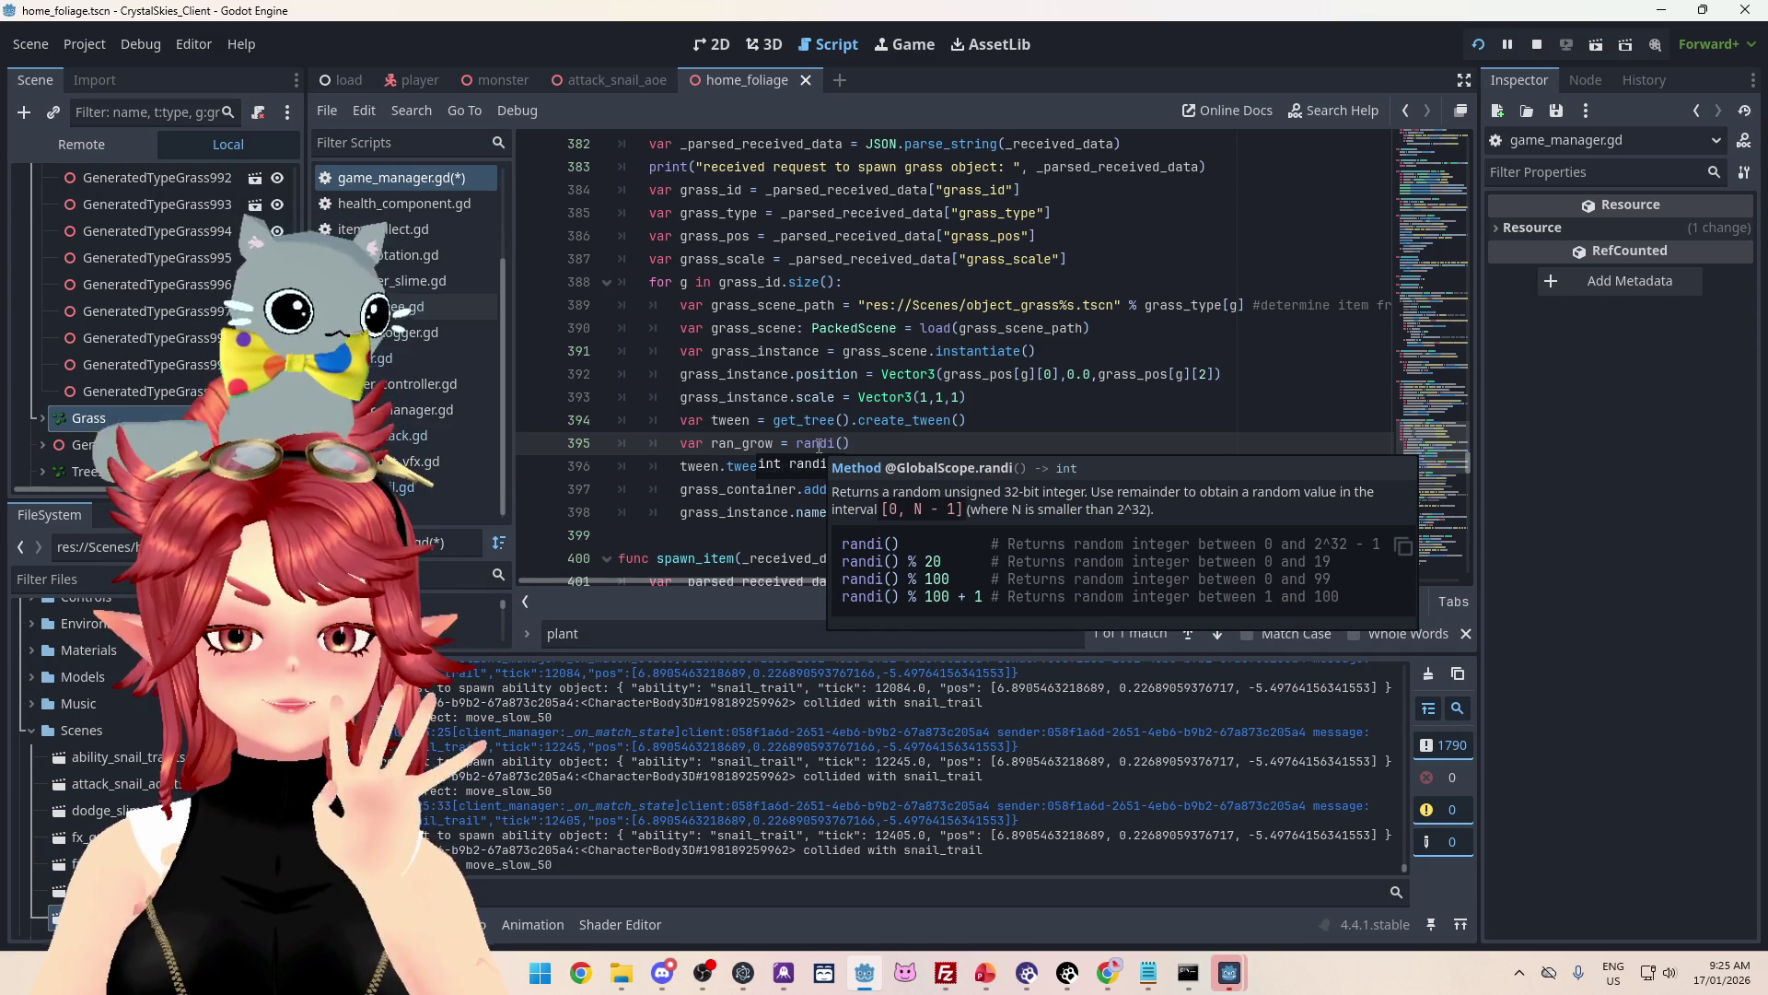
pyautogui.moveTo(849, 443); pyautogui.dragTo(698, 444)
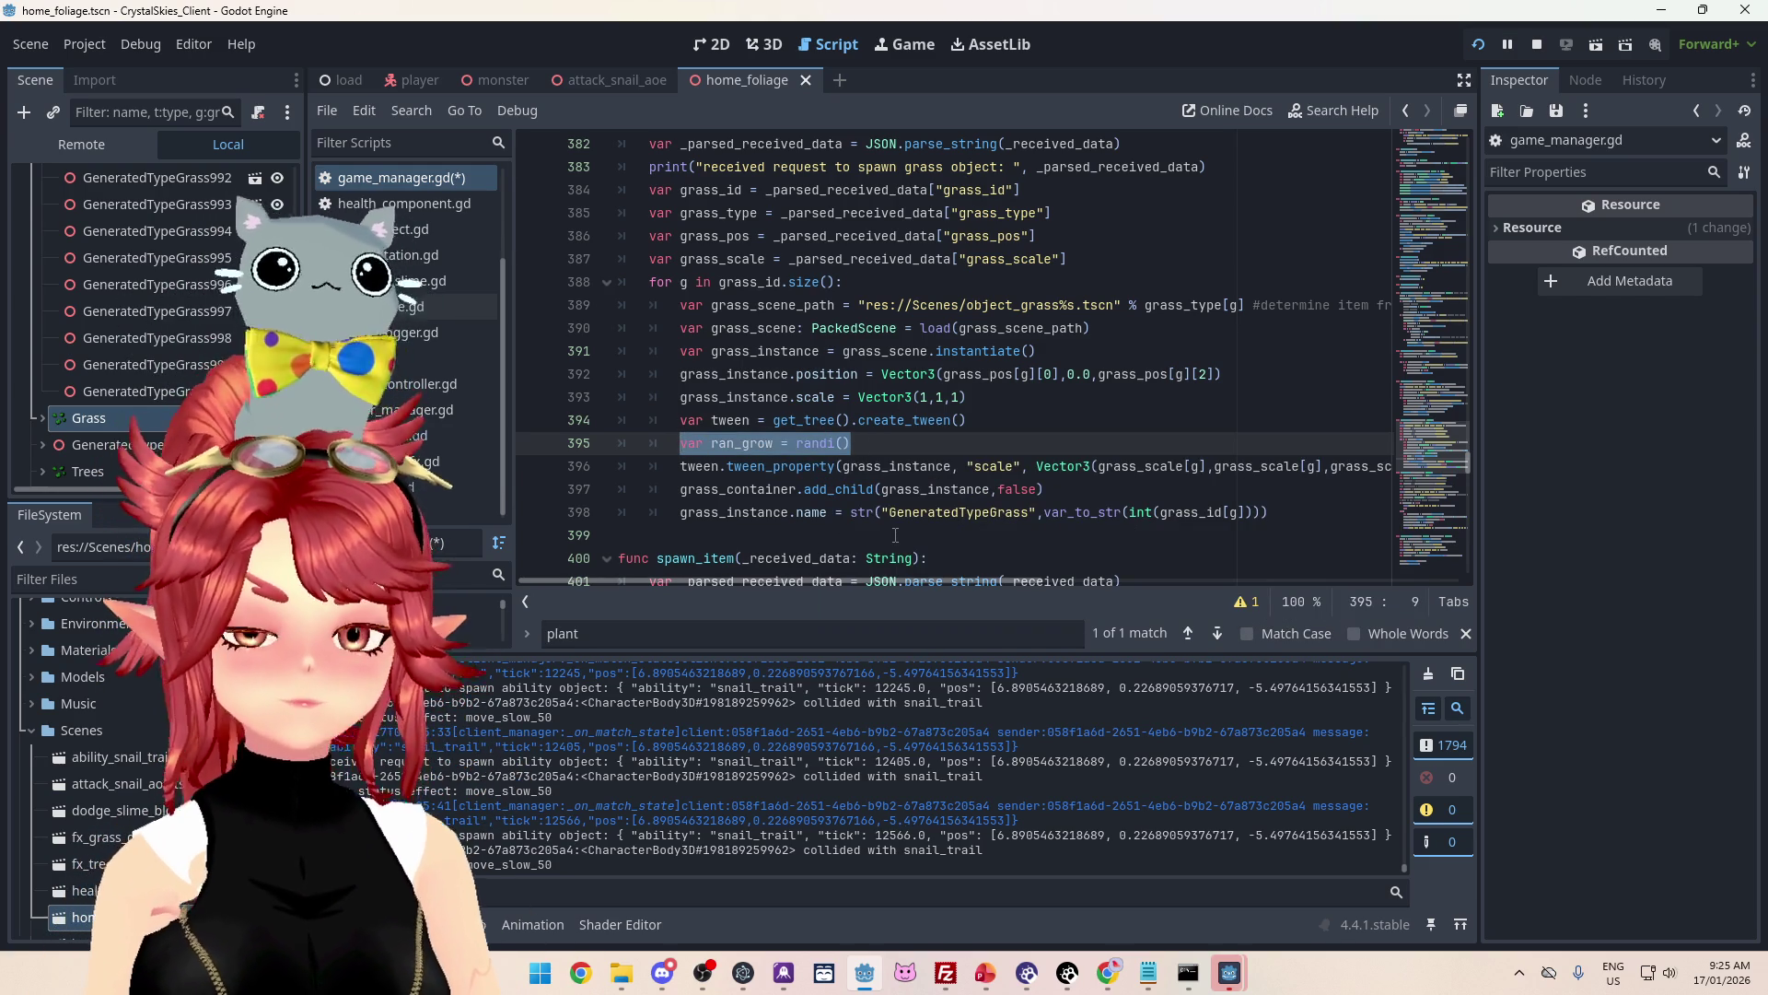
pyautogui.write('match g')
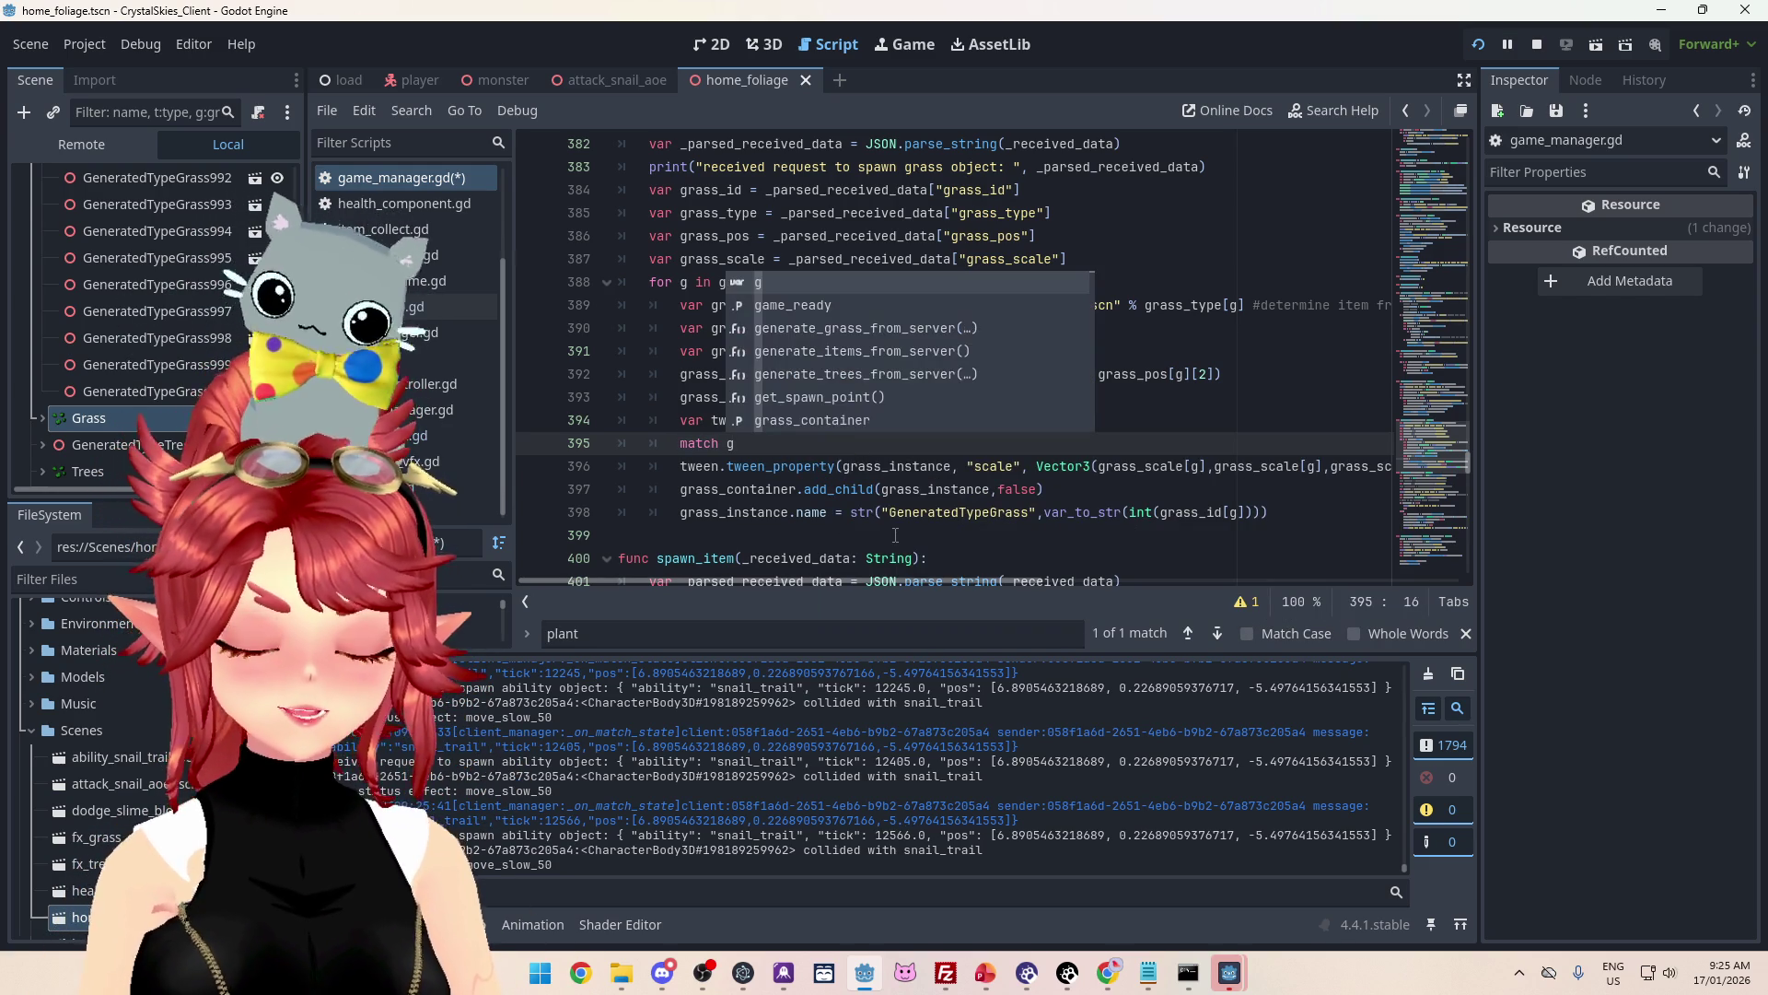
pyautogui.write(':')
# Step: Wrap the grass scale tween call in trial 1: and 2: cases under match g
pyautogui.press('Return')
pyautogui.write('1:')
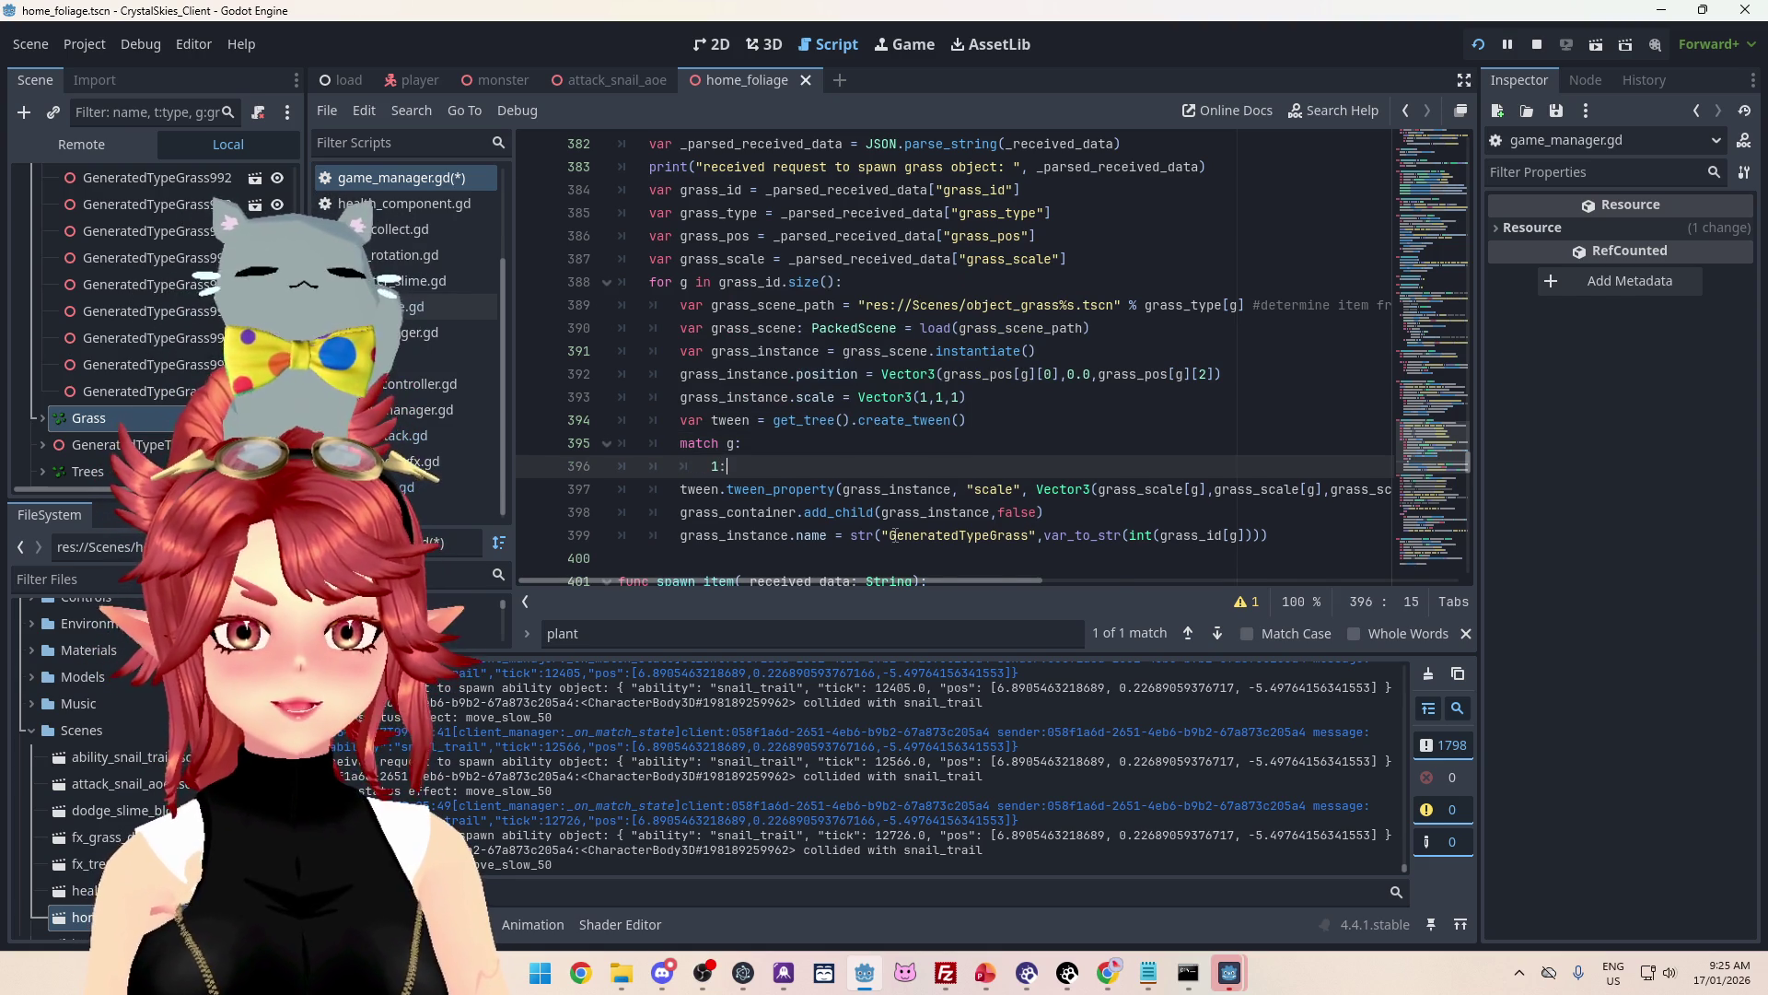
pyautogui.press('Delete')
pyautogui.press('Delete')
pyautogui.press('Delete')
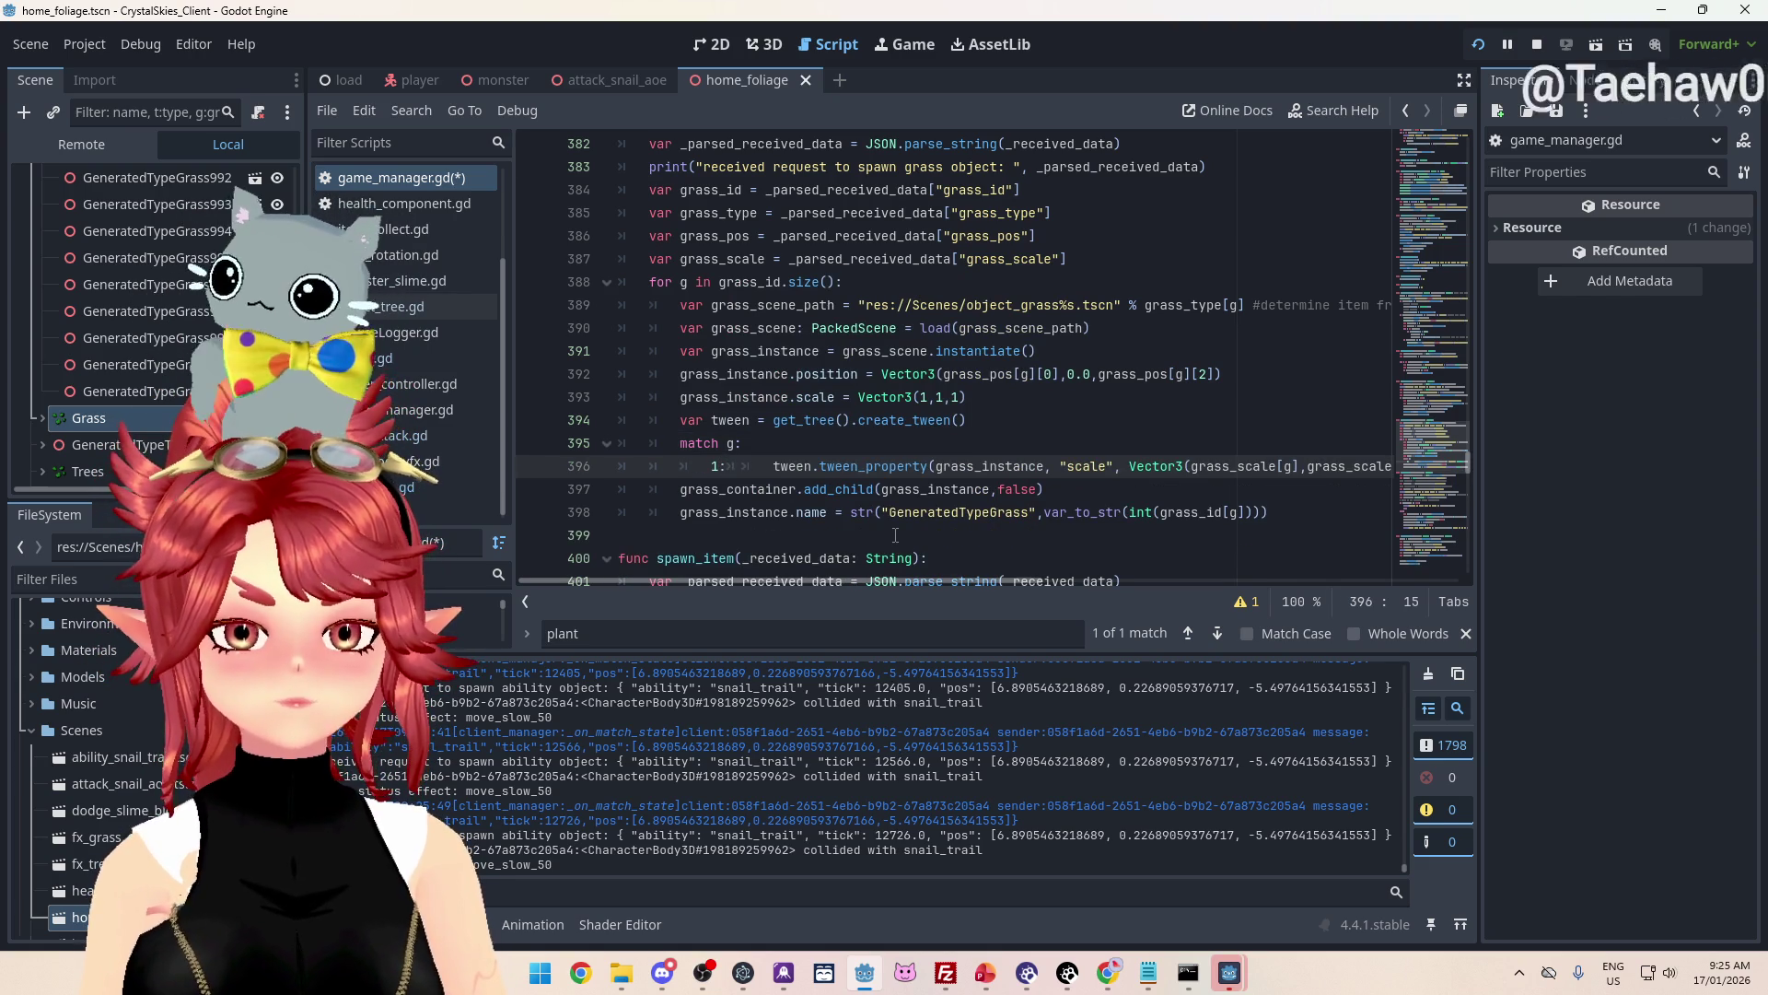
pyautogui.press('Tab')
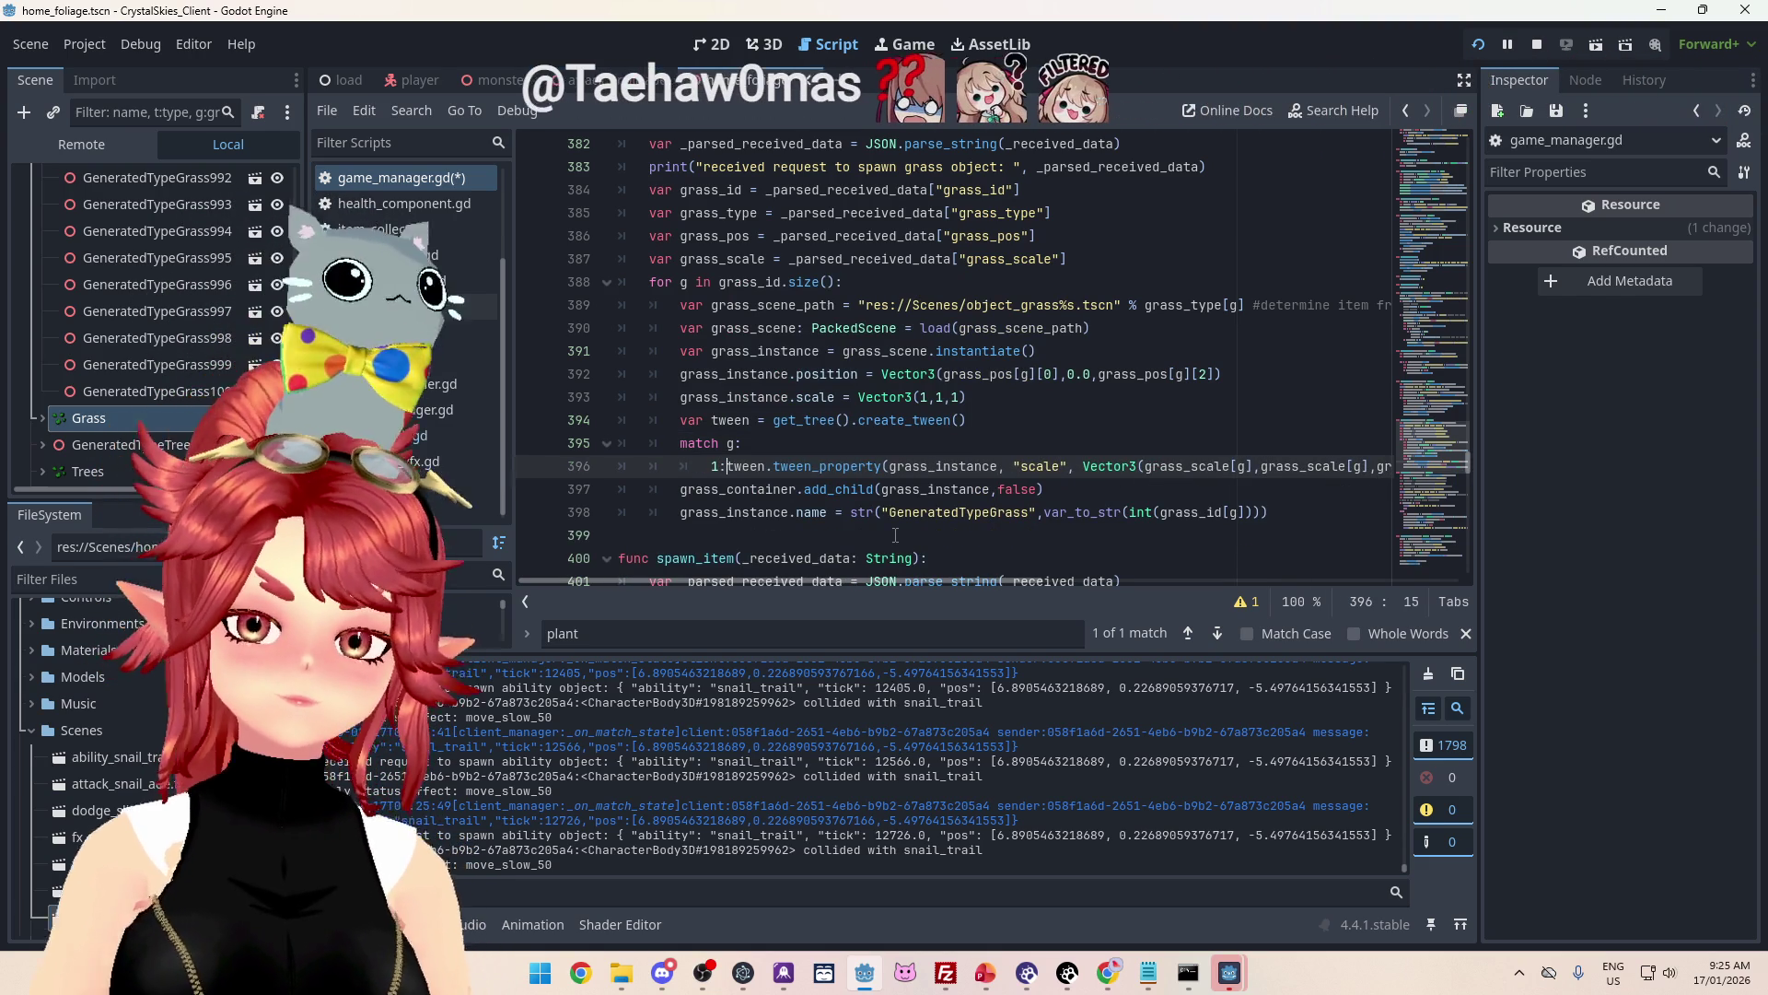
pyautogui.press('Return')
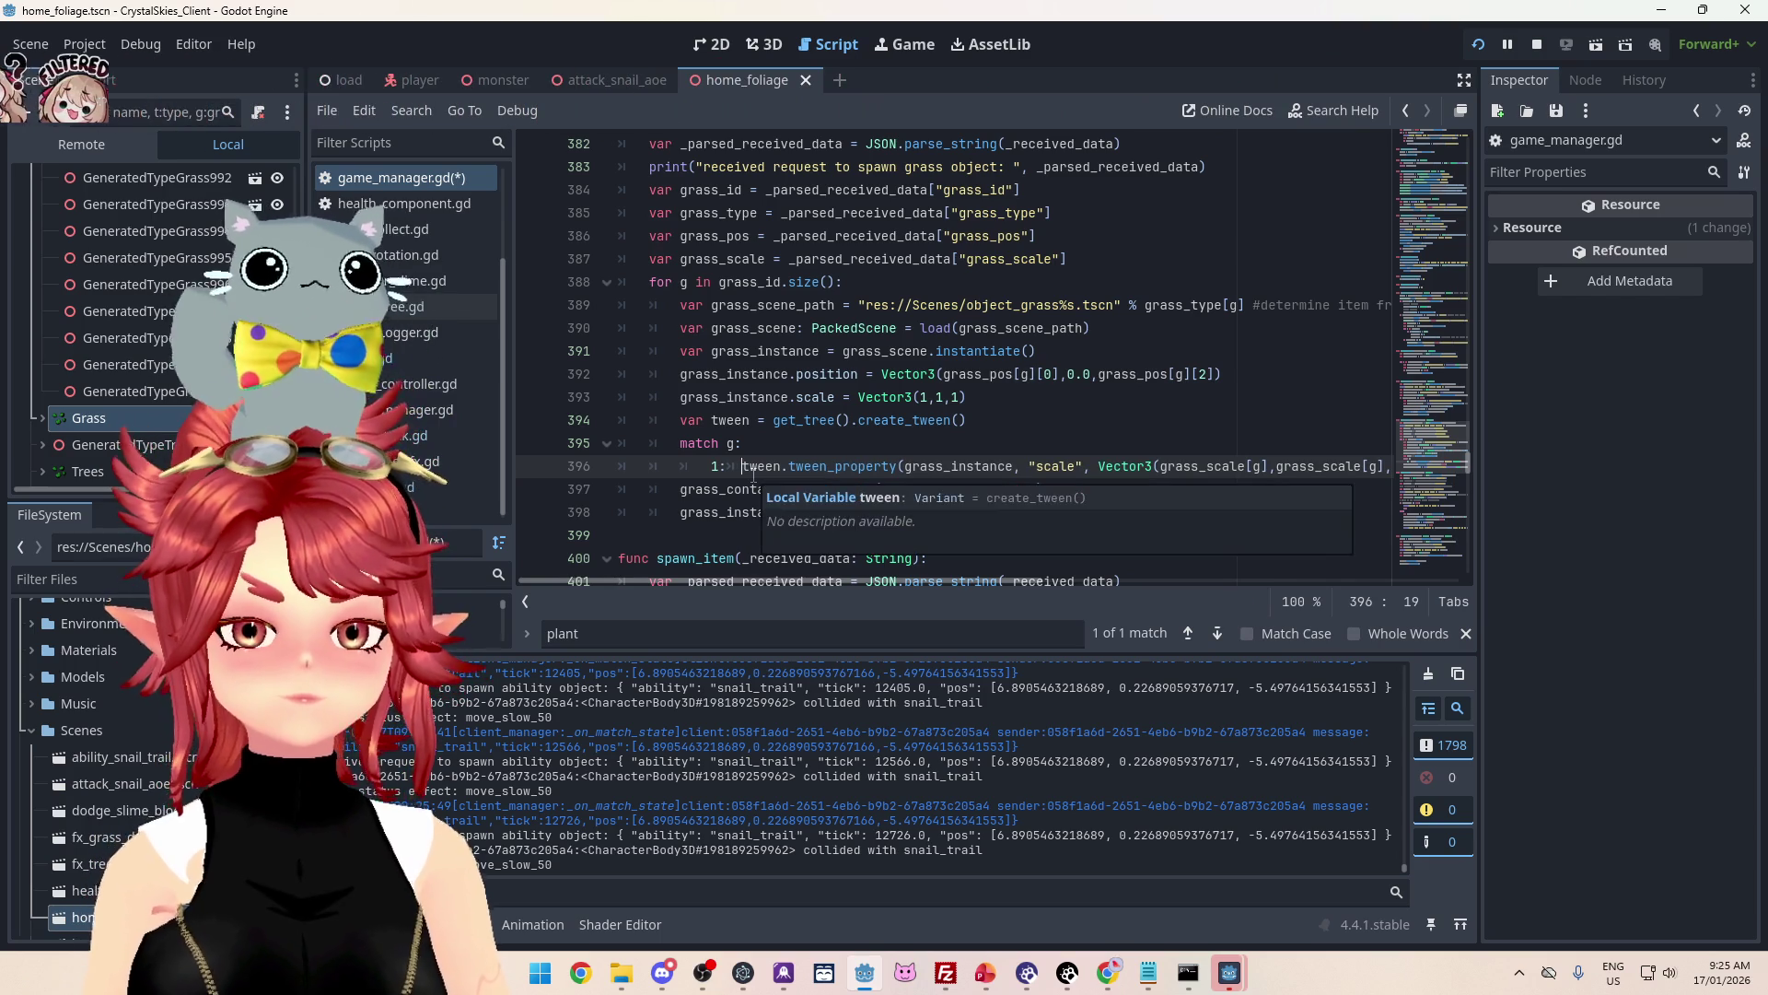
pyautogui.scroll(-1, 755, 485)
pyautogui.click(679, 443)
pyautogui.press('Return')
pyautogui.press('Return')
pyautogui.moveTo(712, 396); pyautogui.dragTo(760, 398)
pyautogui.hotkey('ctrl', 'c')
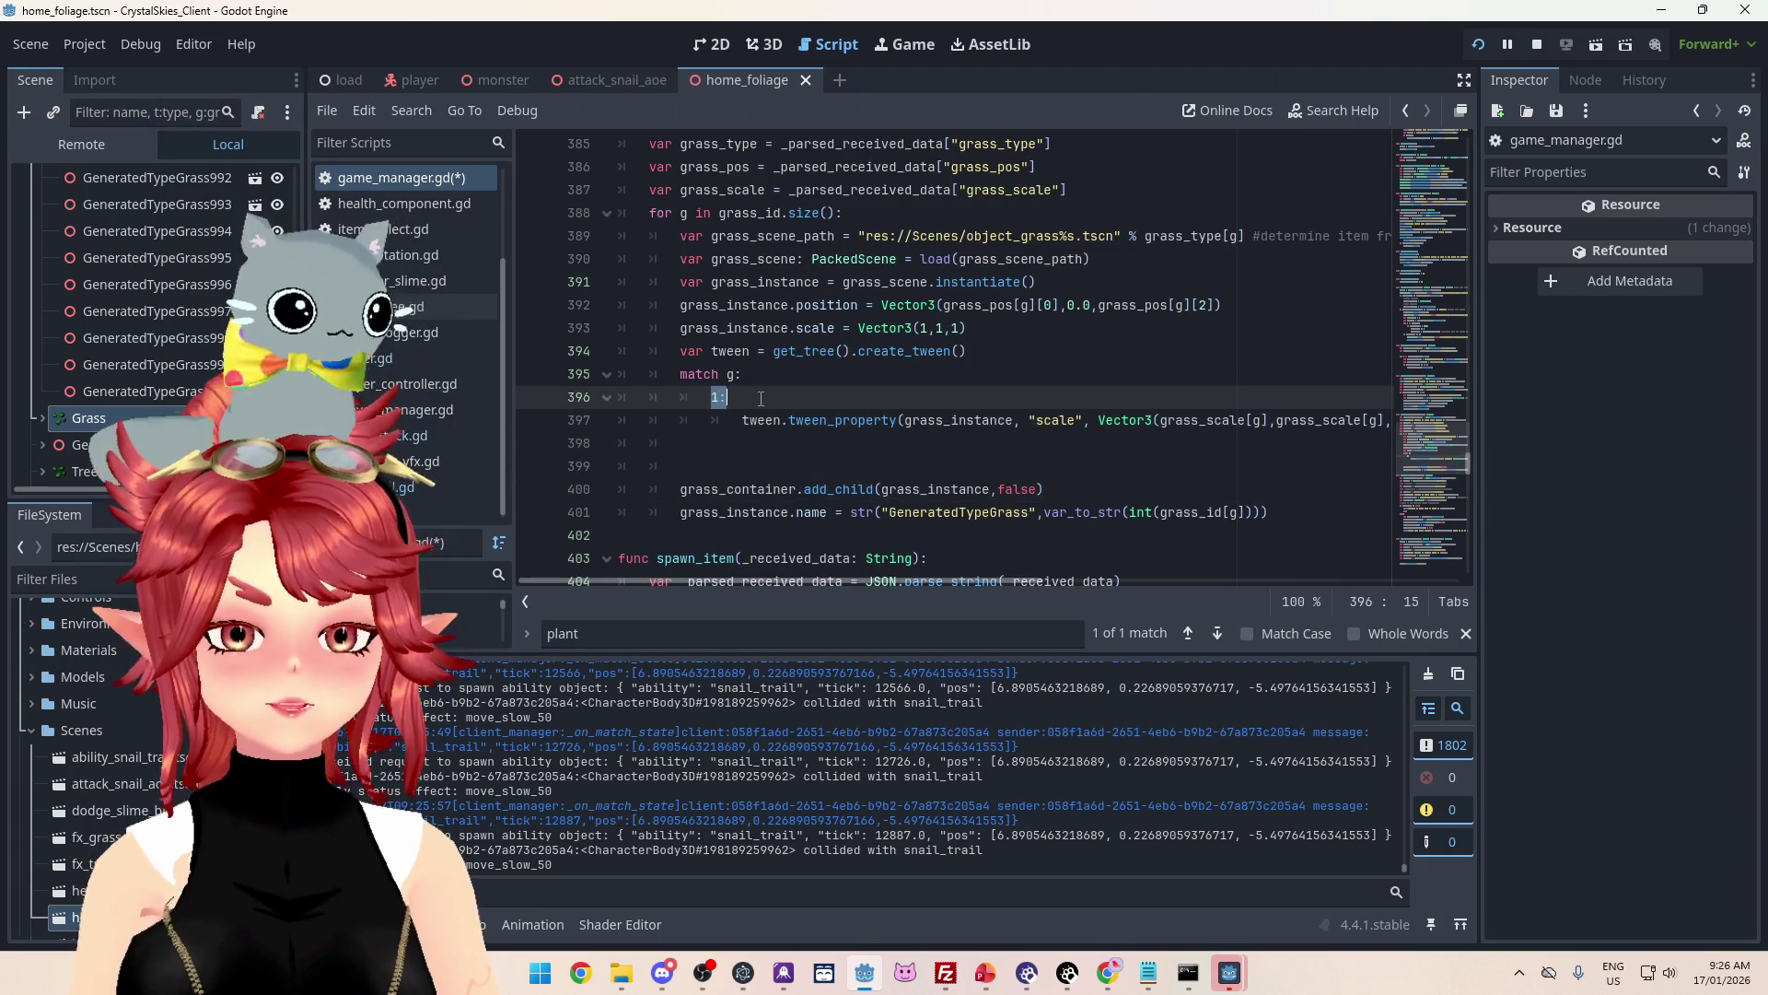
pyautogui.click(744, 437)
pyautogui.hotkey('ctrl', 'v')
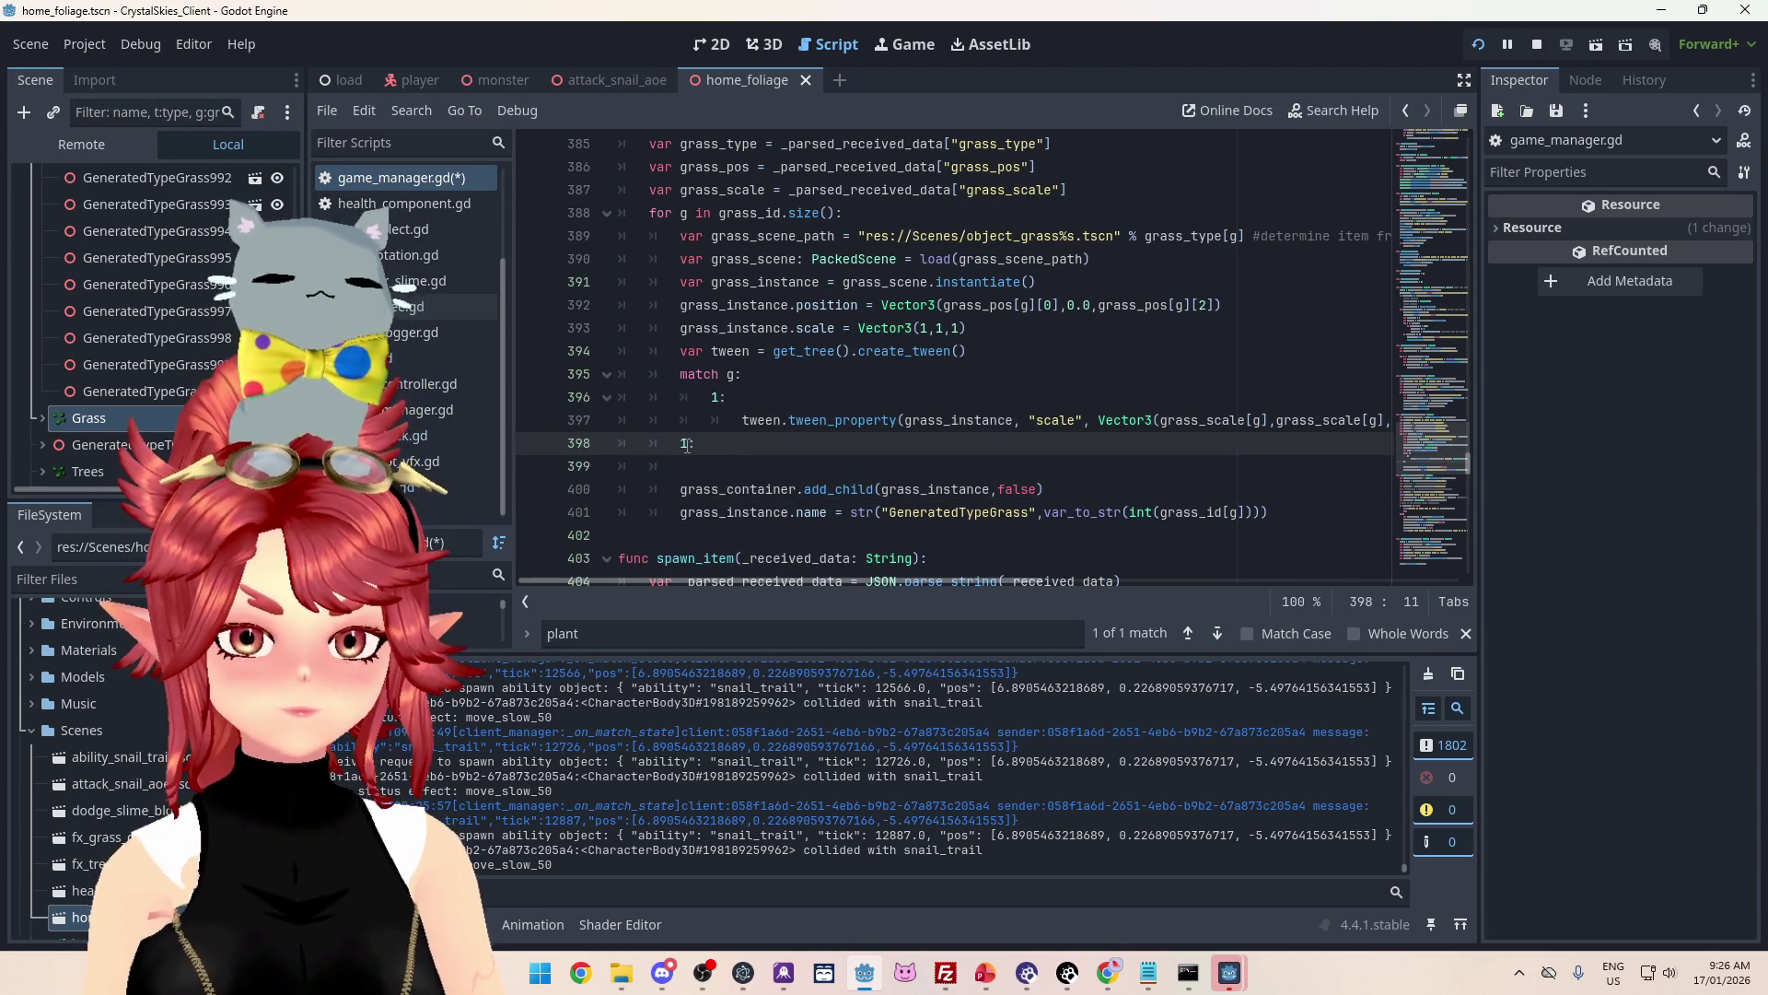
pyautogui.press('Delete')
pyautogui.moveTo(898, 584); pyautogui.dragTo(1179, 584)
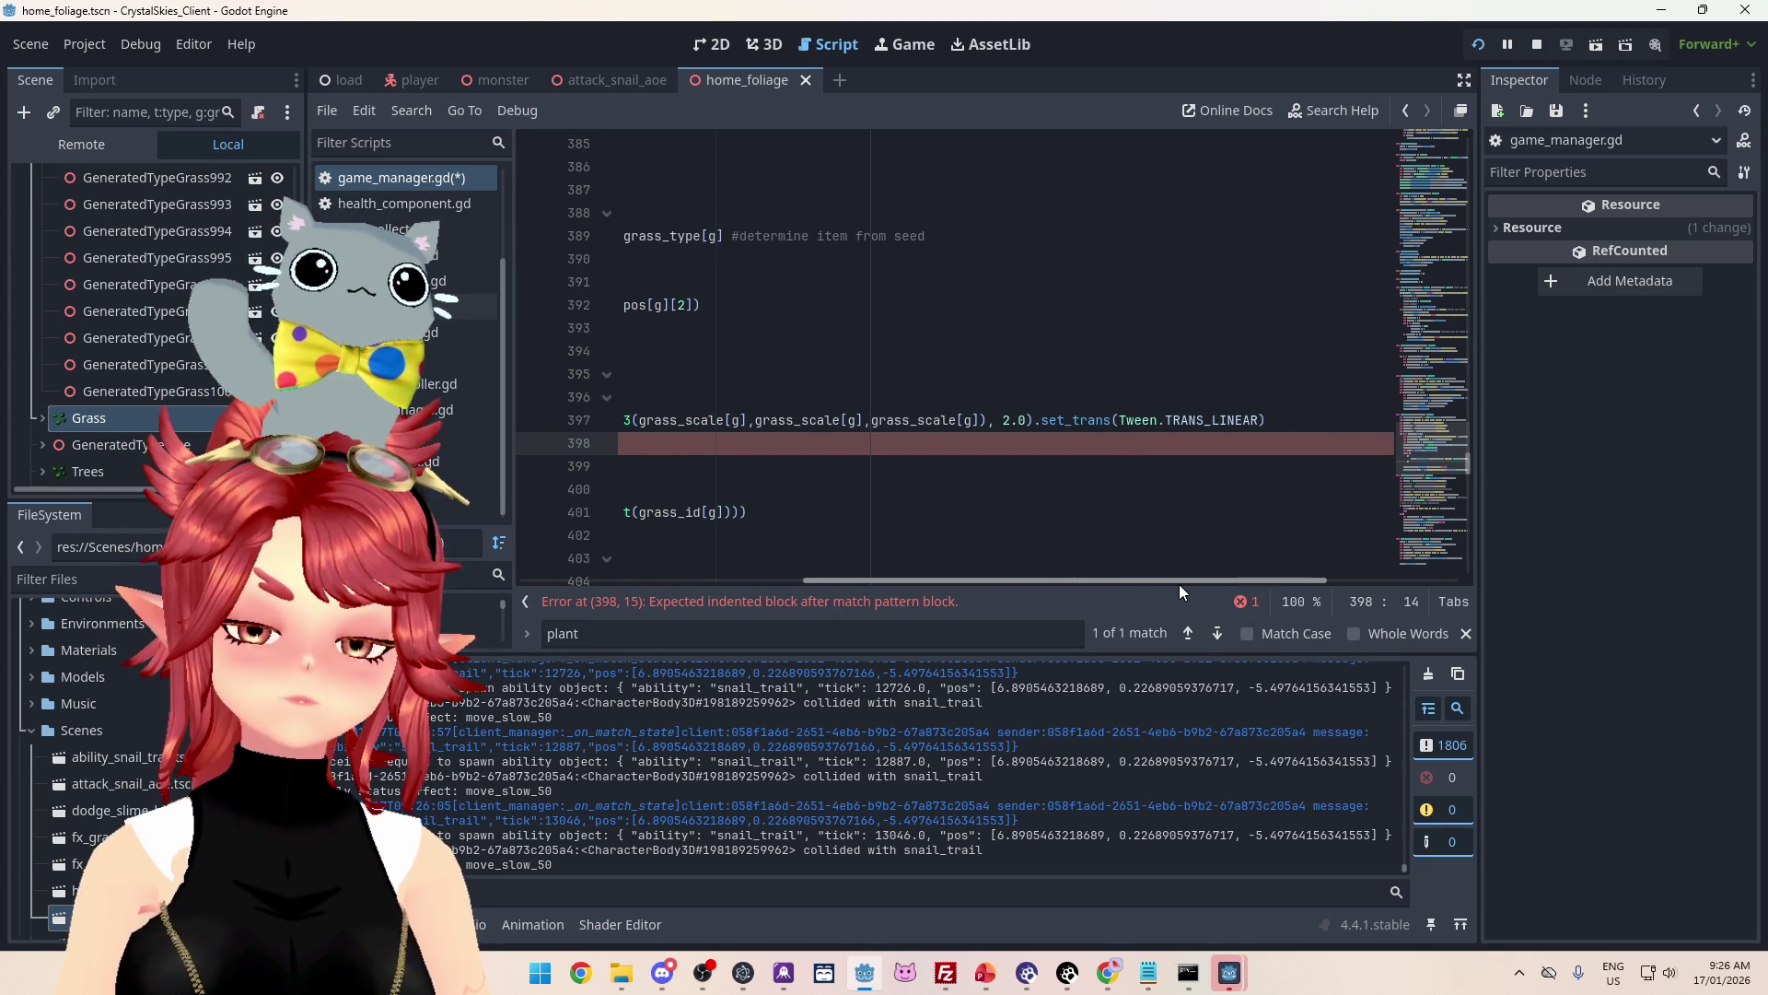
pyautogui.moveTo(1179, 584); pyautogui.dragTo(892, 584)
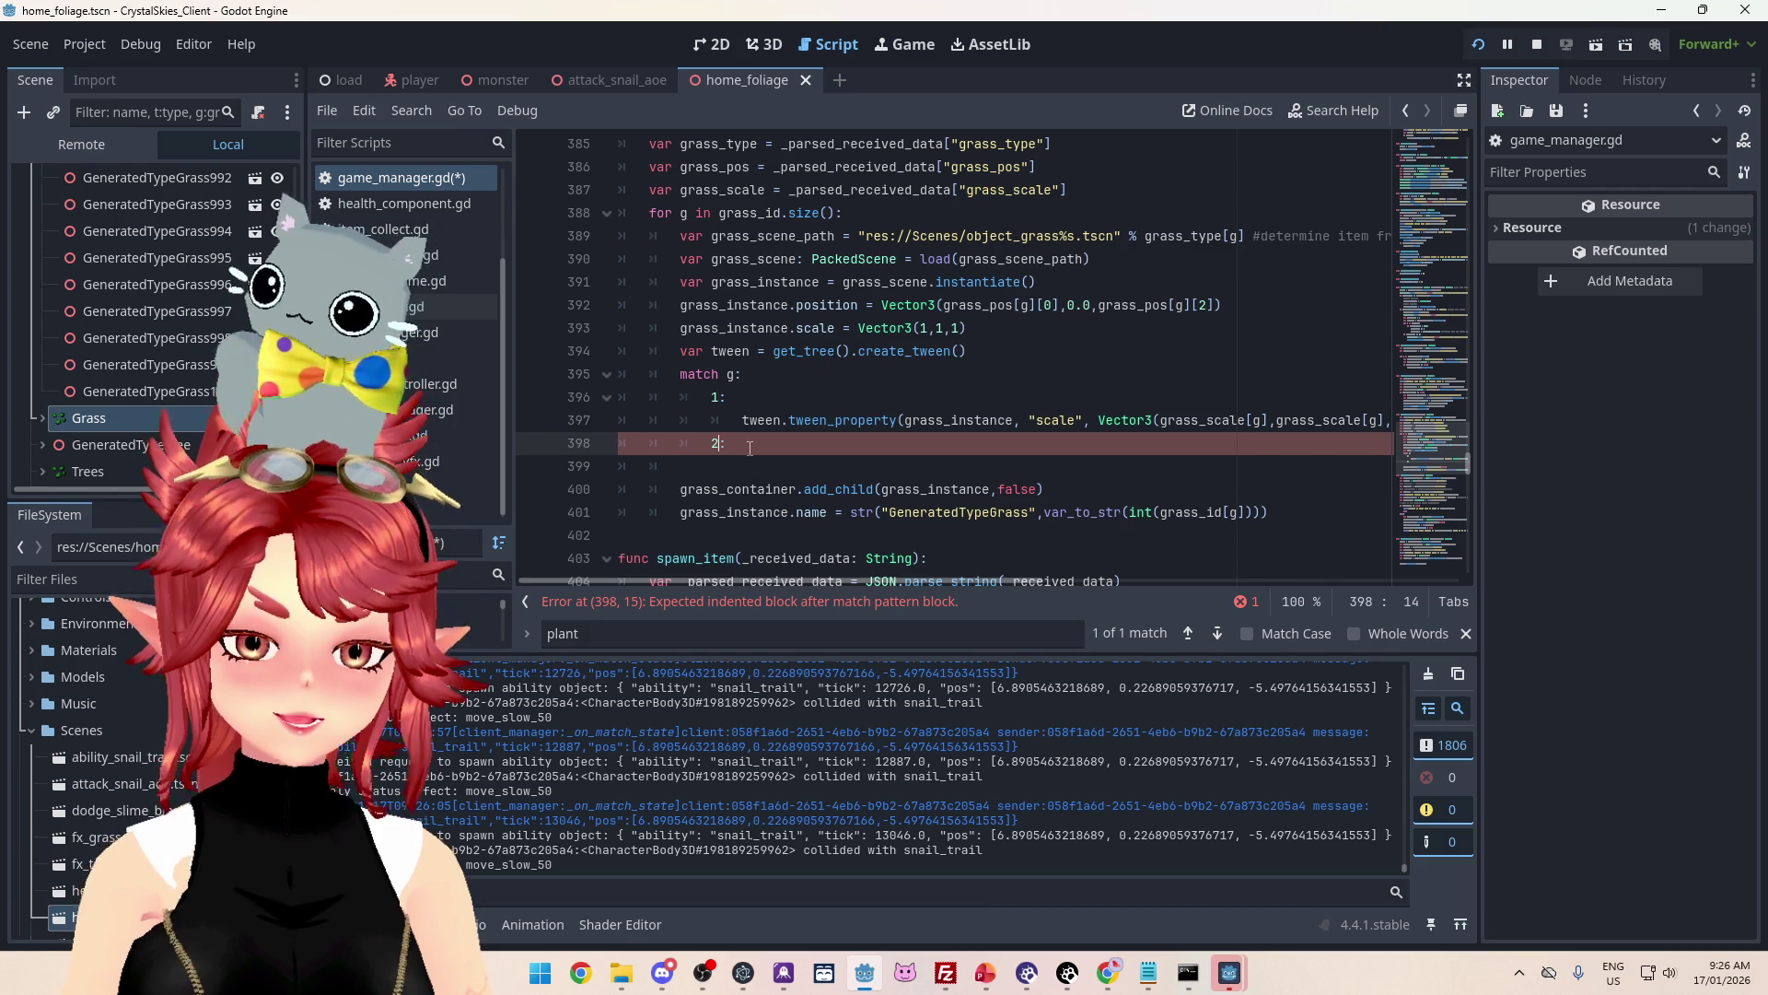
# Step: Delete the match g: and case lines so the tween follows create_tween, fixing its indentation
pyautogui.moveTo(750, 448); pyautogui.dragTo(594, 452)
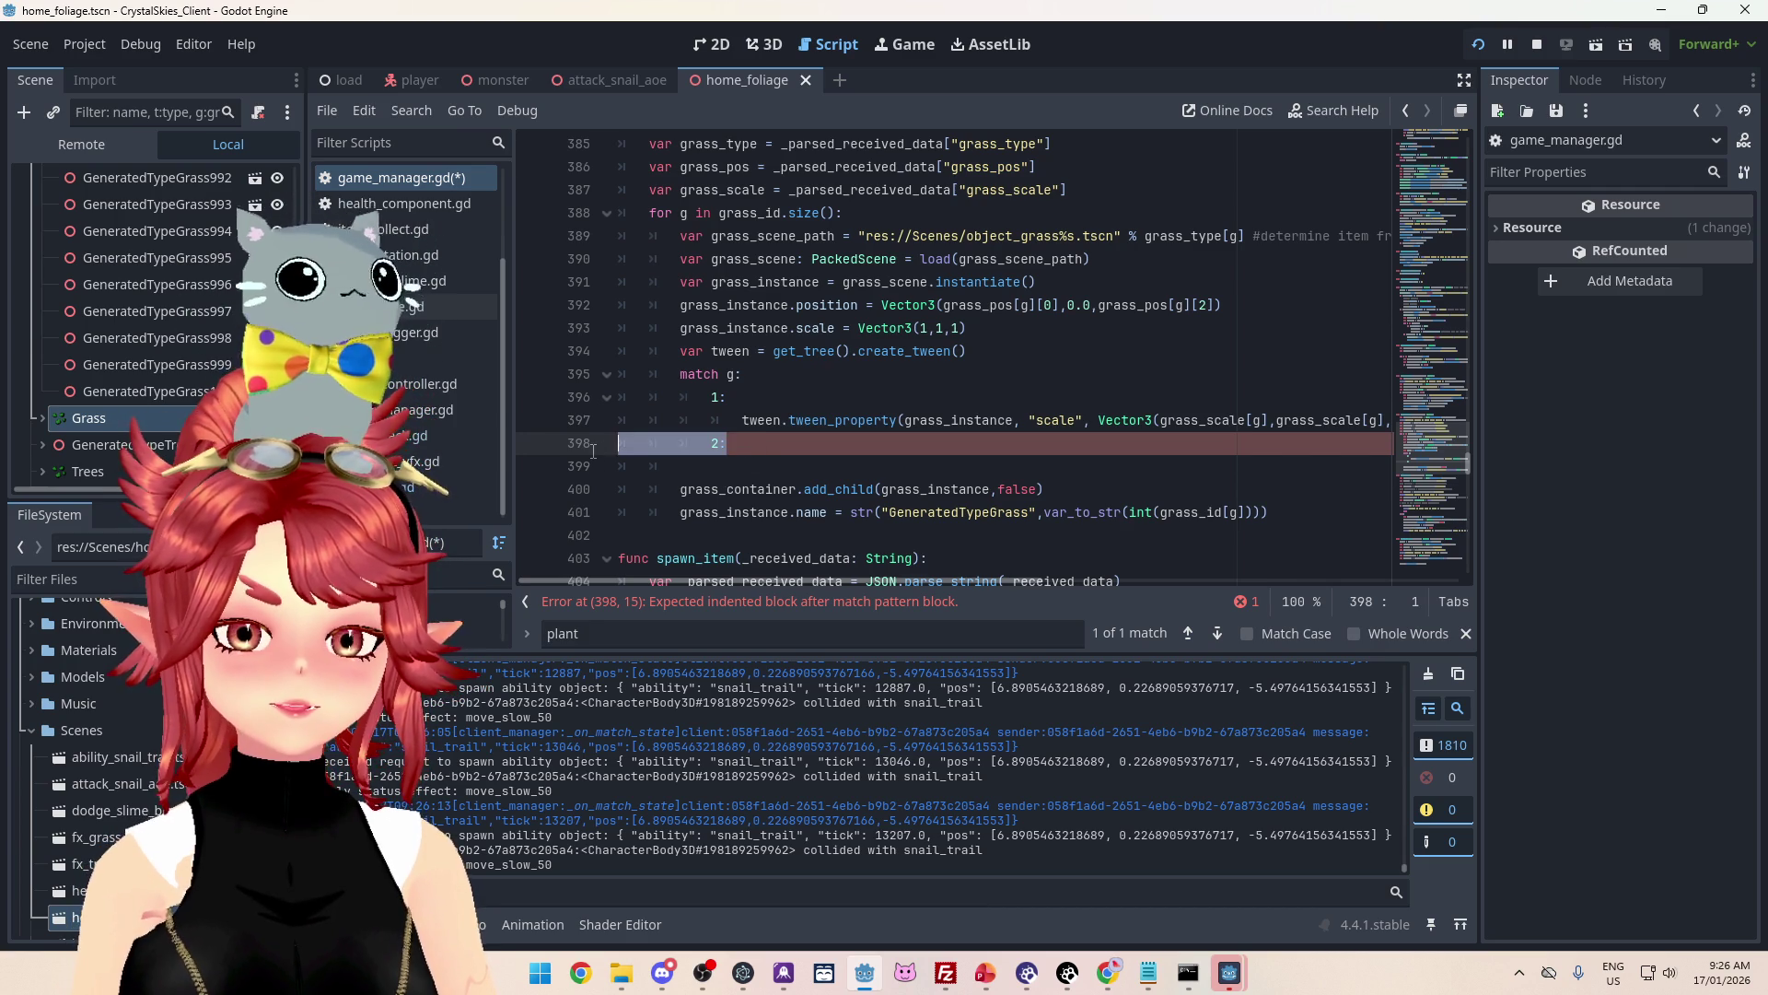
pyautogui.press('BackSpace')
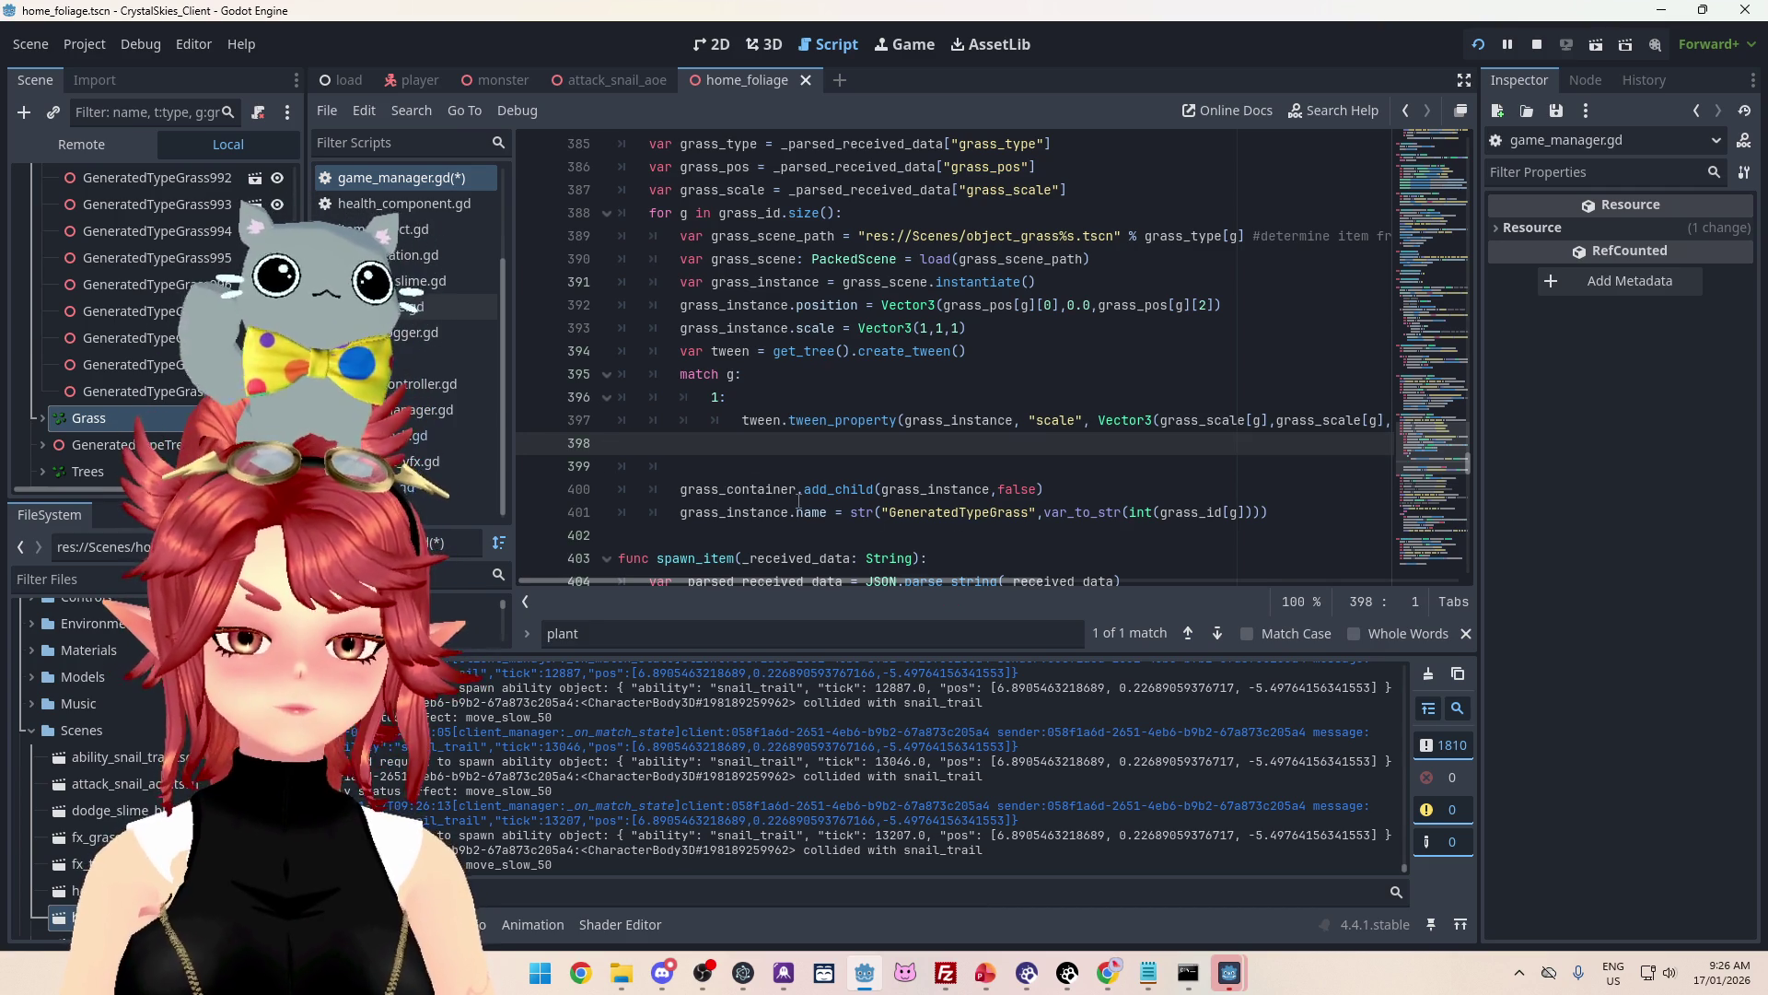
pyautogui.press('BackSpace')
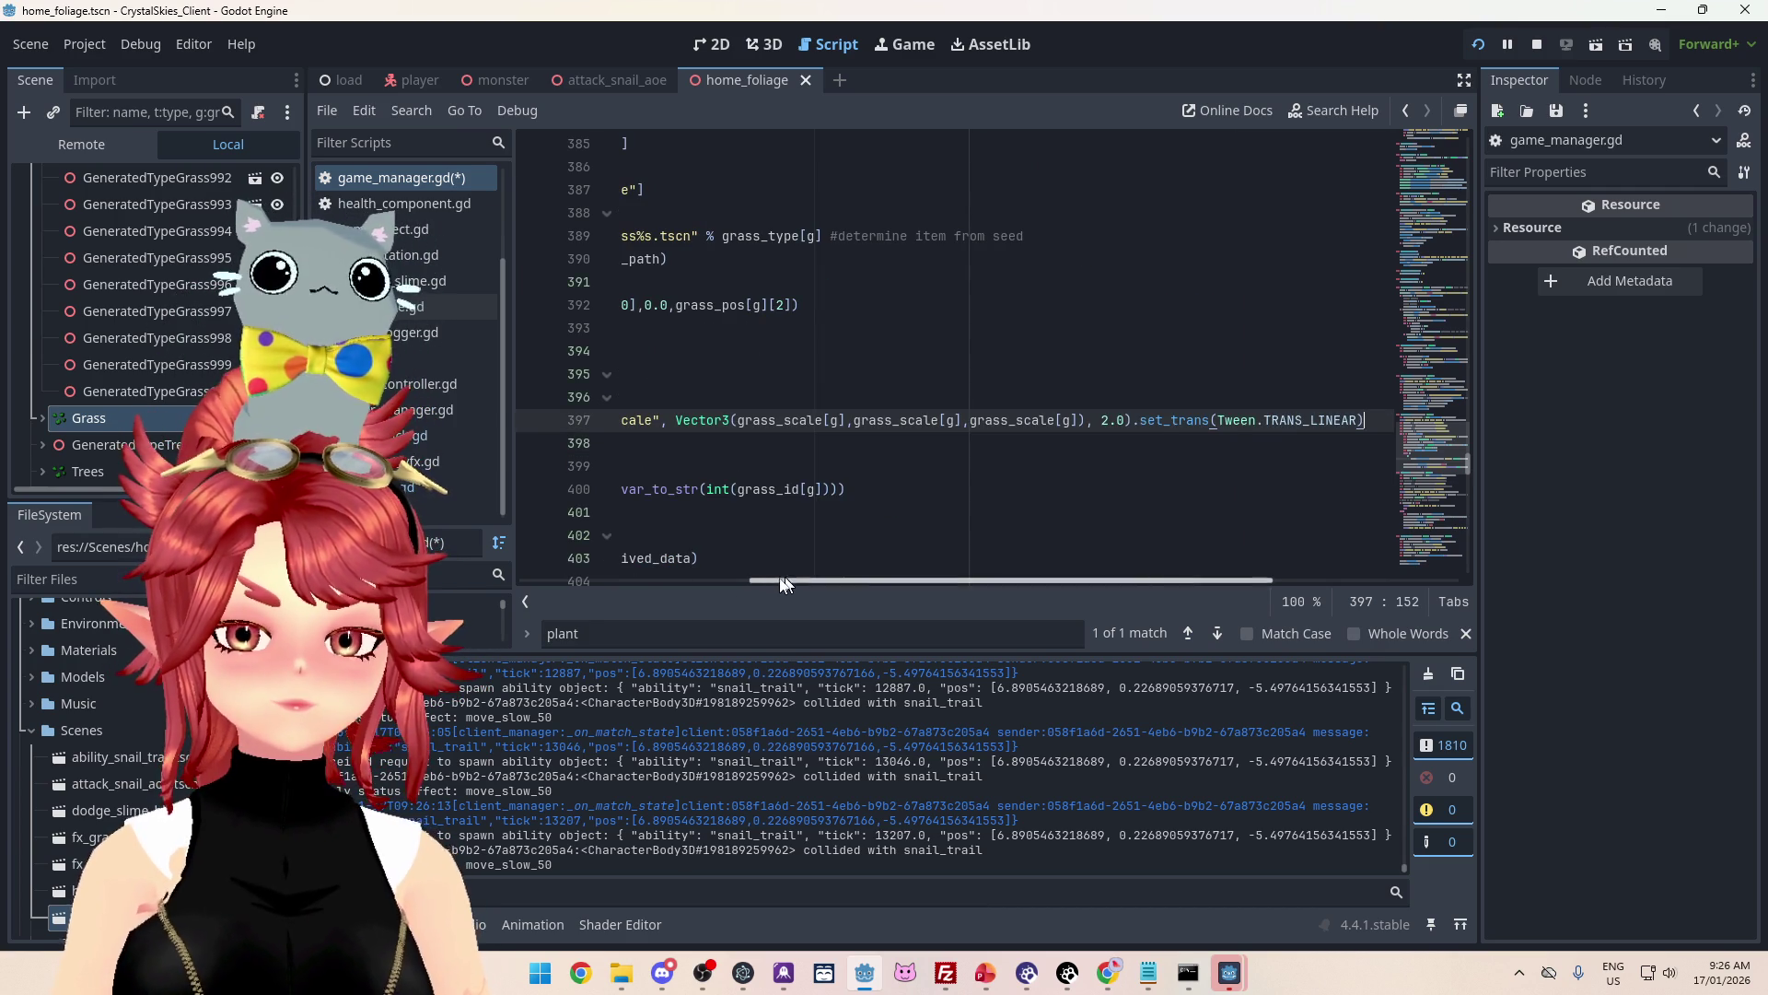
pyautogui.moveTo(787, 576); pyautogui.dragTo(556, 578)
pyautogui.moveTo(751, 397); pyautogui.dragTo(619, 374)
pyautogui.press('BackSpace')
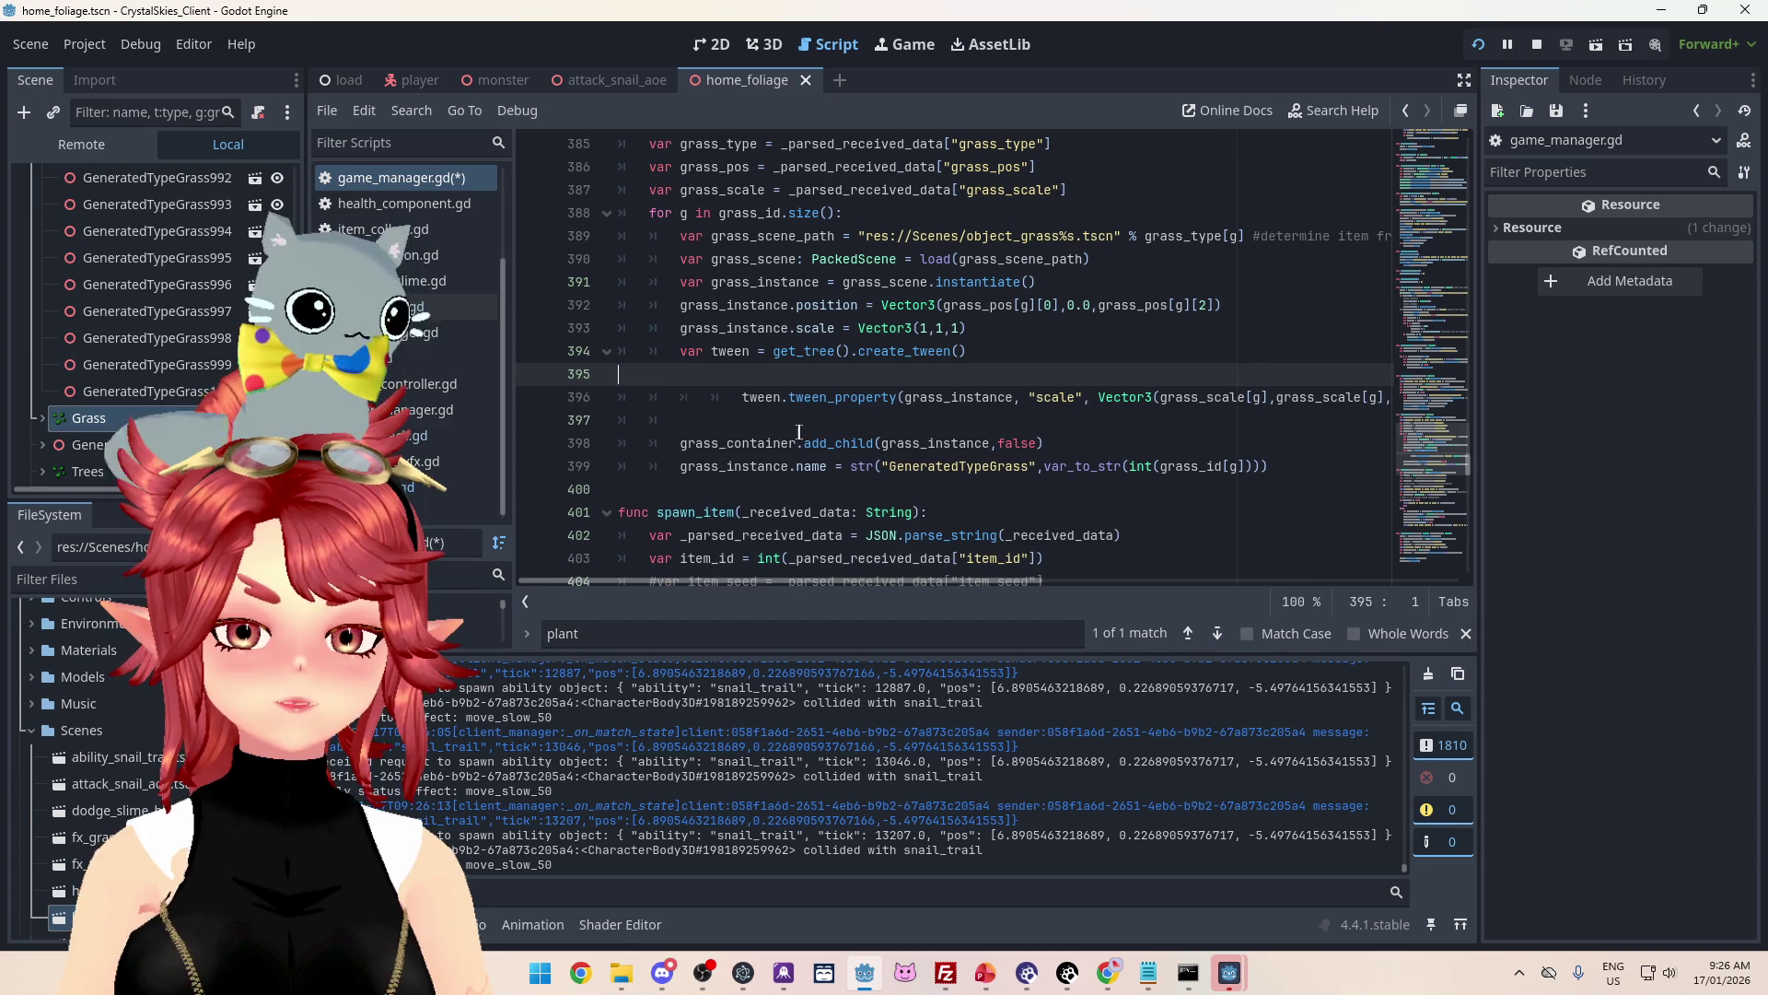
pyautogui.press('Delete')
pyautogui.moveTo(743, 374); pyautogui.dragTo(680, 374)
pyautogui.press('BackSpace')
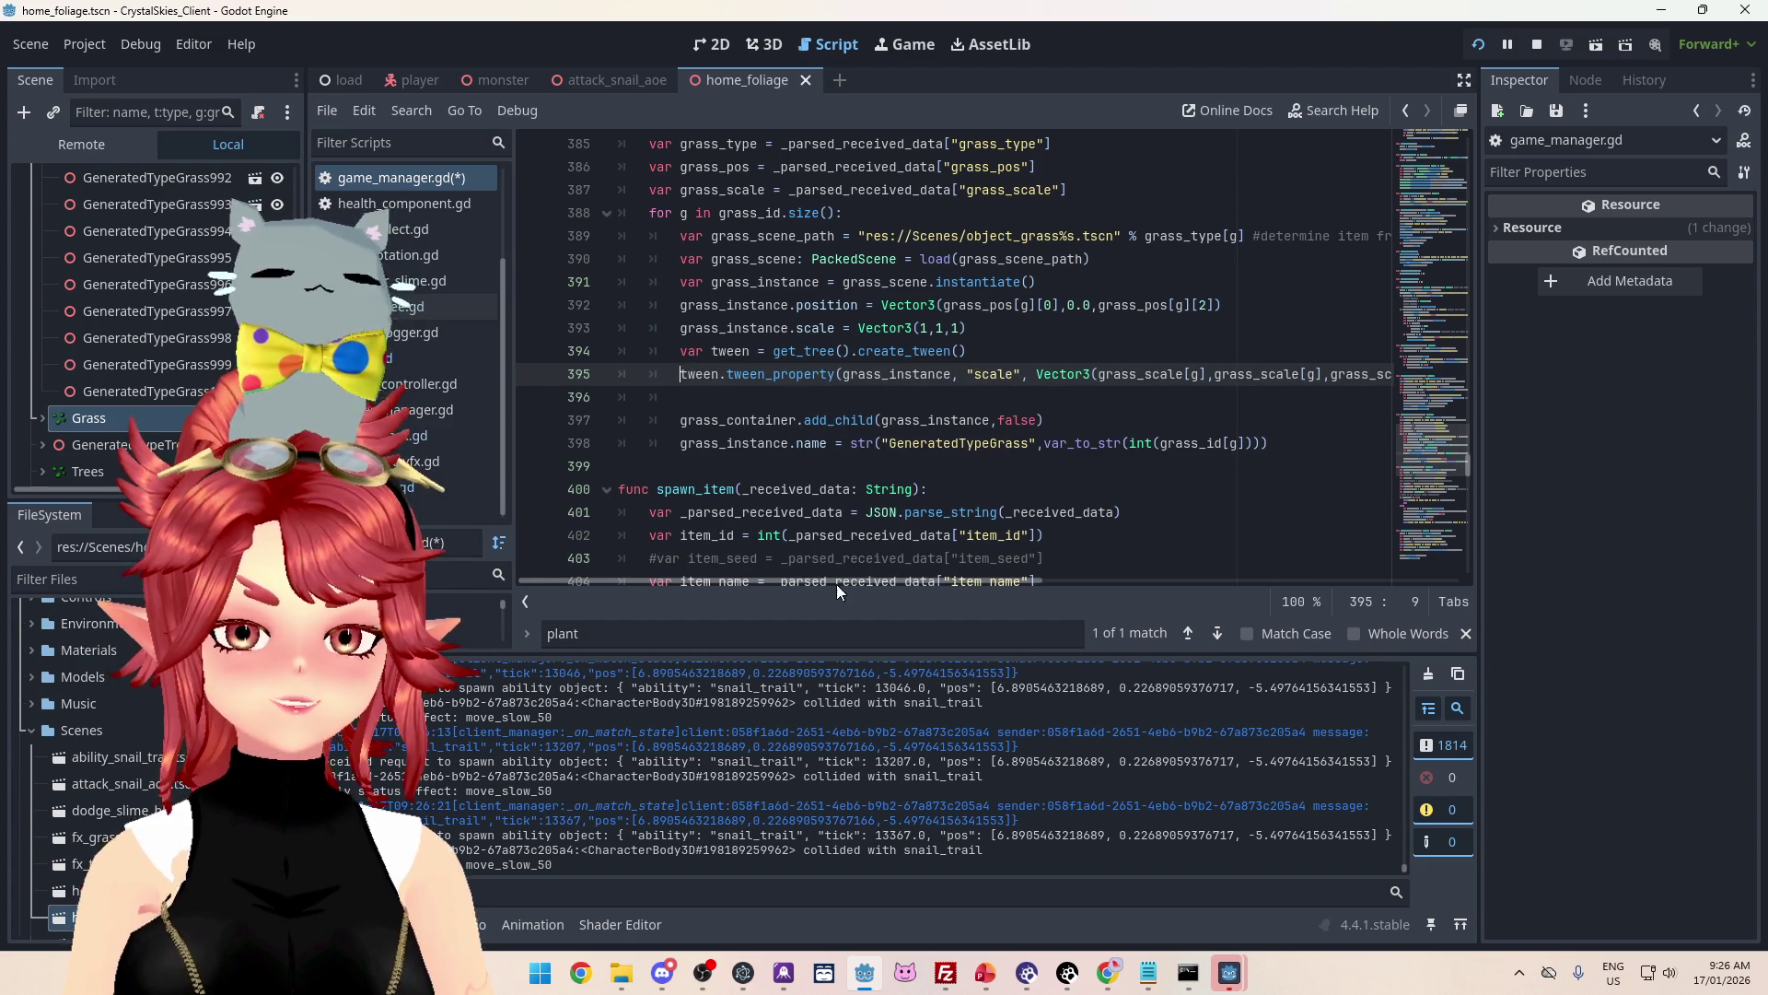
# Step: Select the tween's 2.0 duration value for editing
pyautogui.moveTo(859, 580); pyautogui.dragTo(1094, 580)
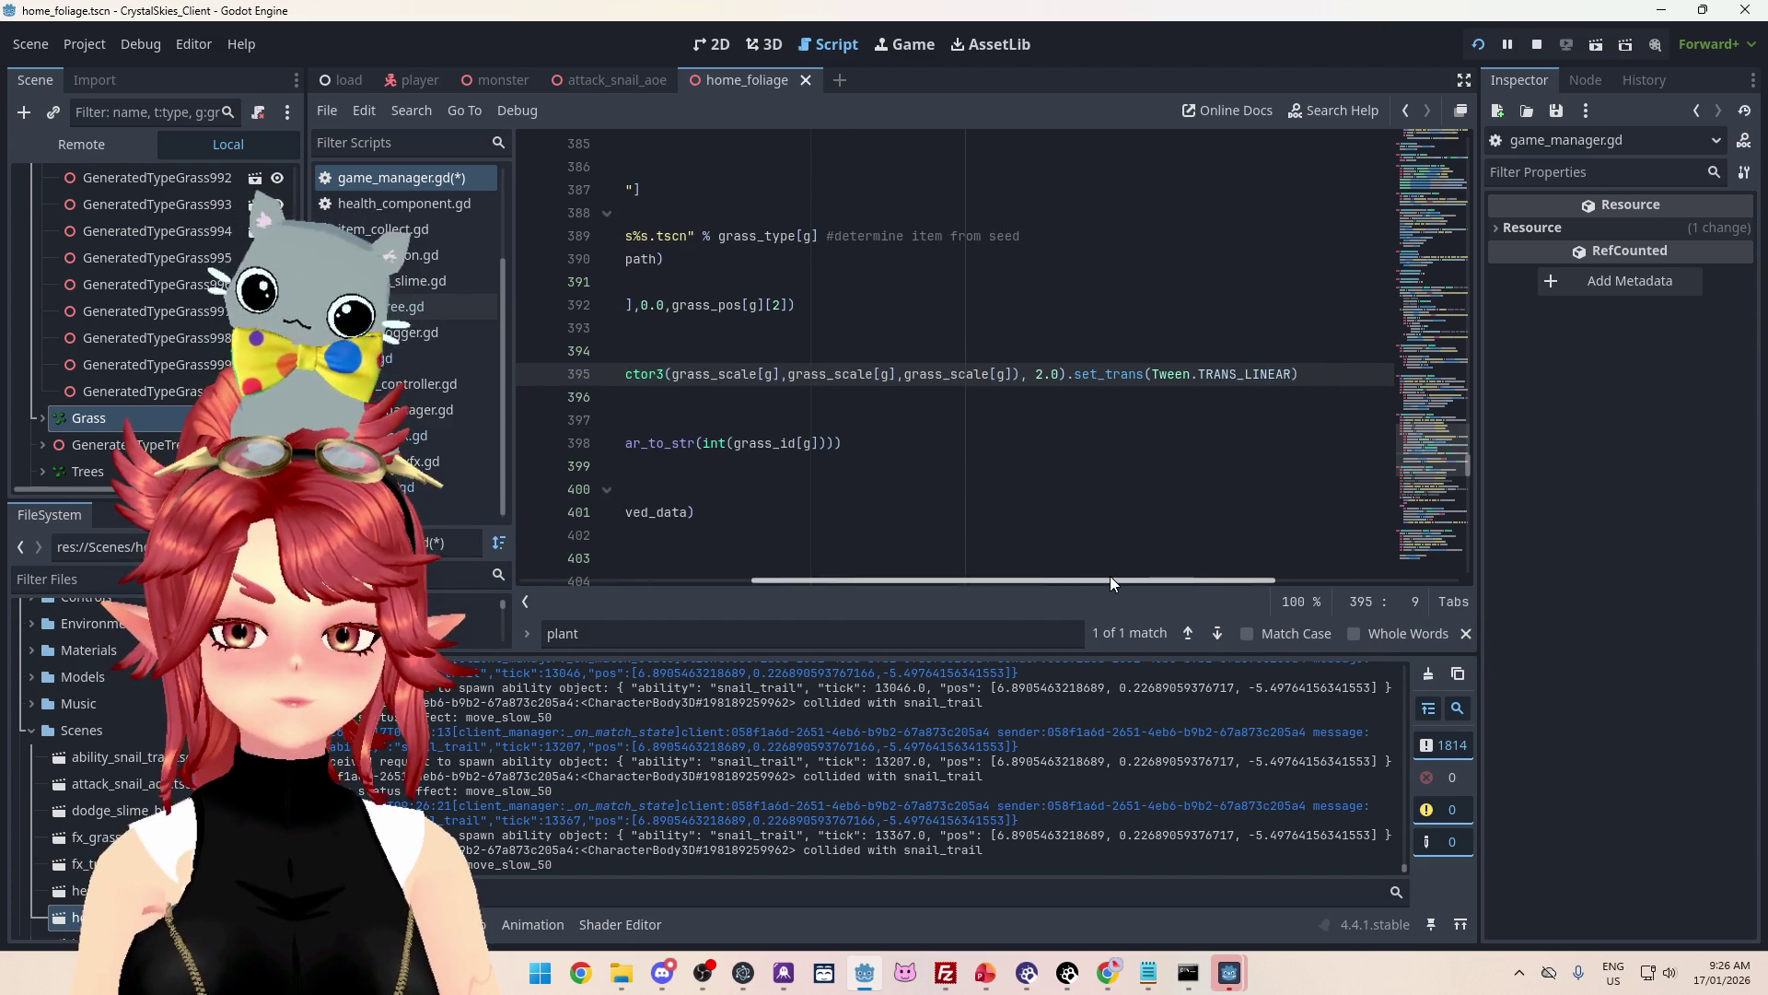
pyautogui.doubleClick(1115, 374)
pyautogui.hscroll(-4, 1111, 571)
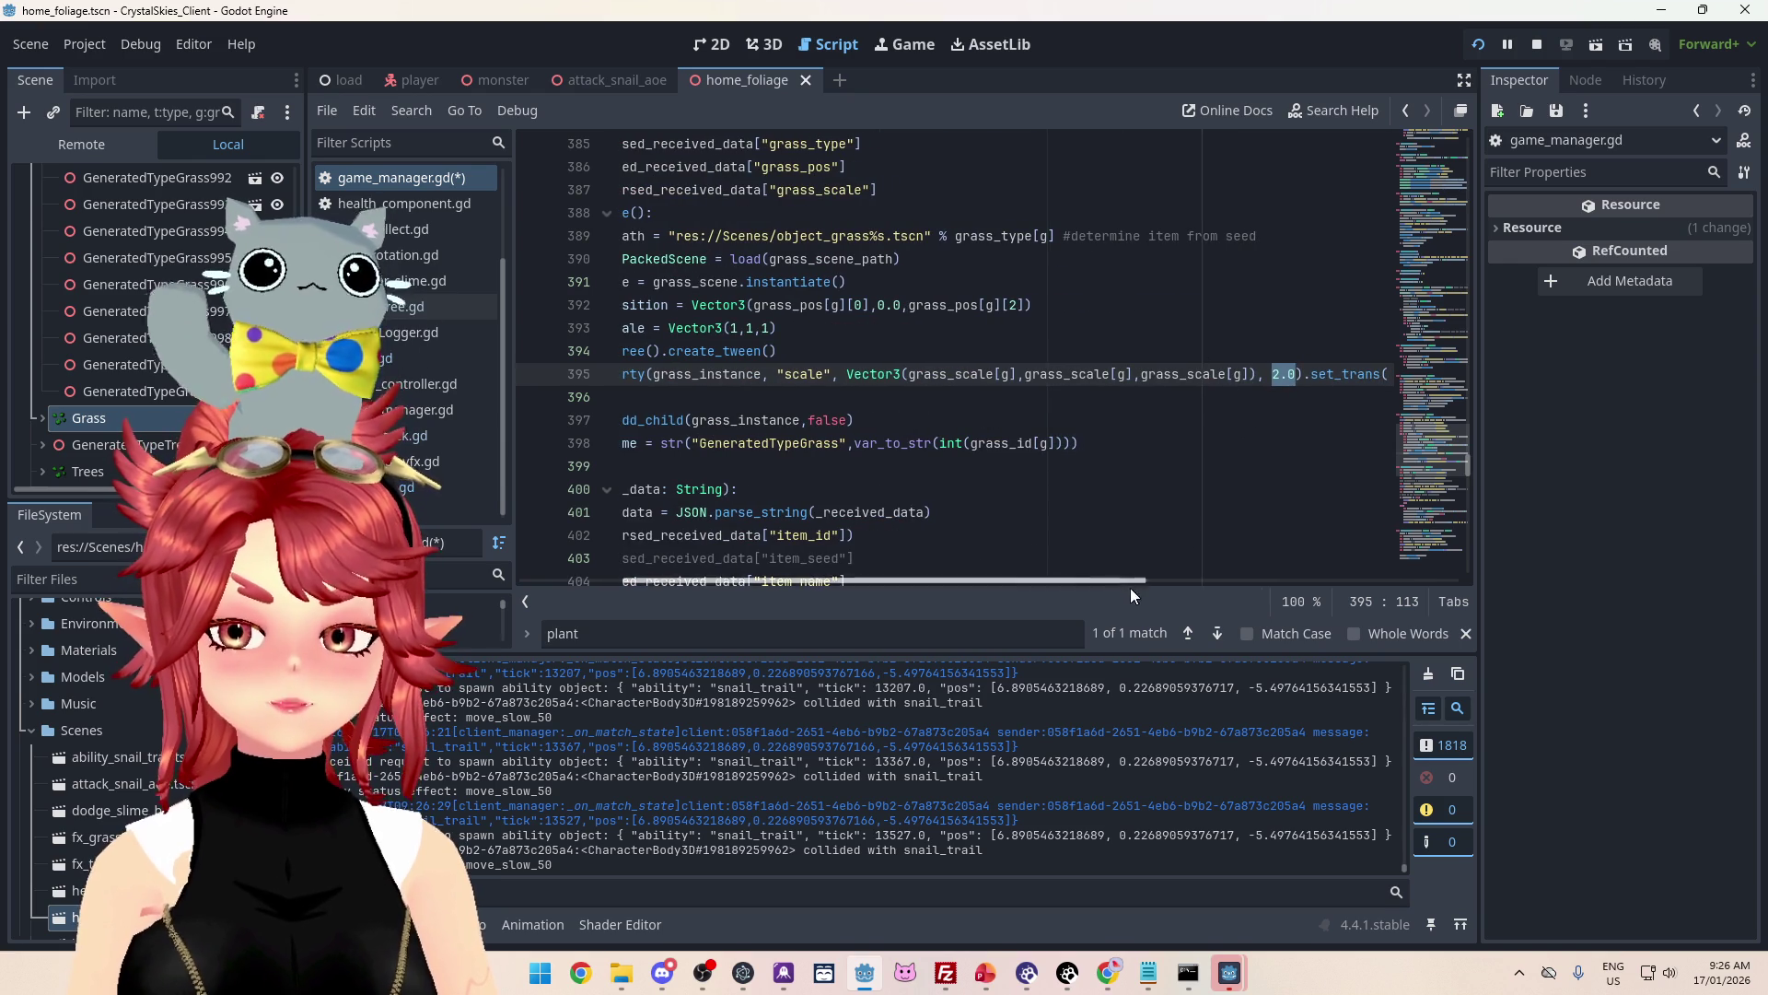
pyautogui.hscroll(-5, 1013, 566)
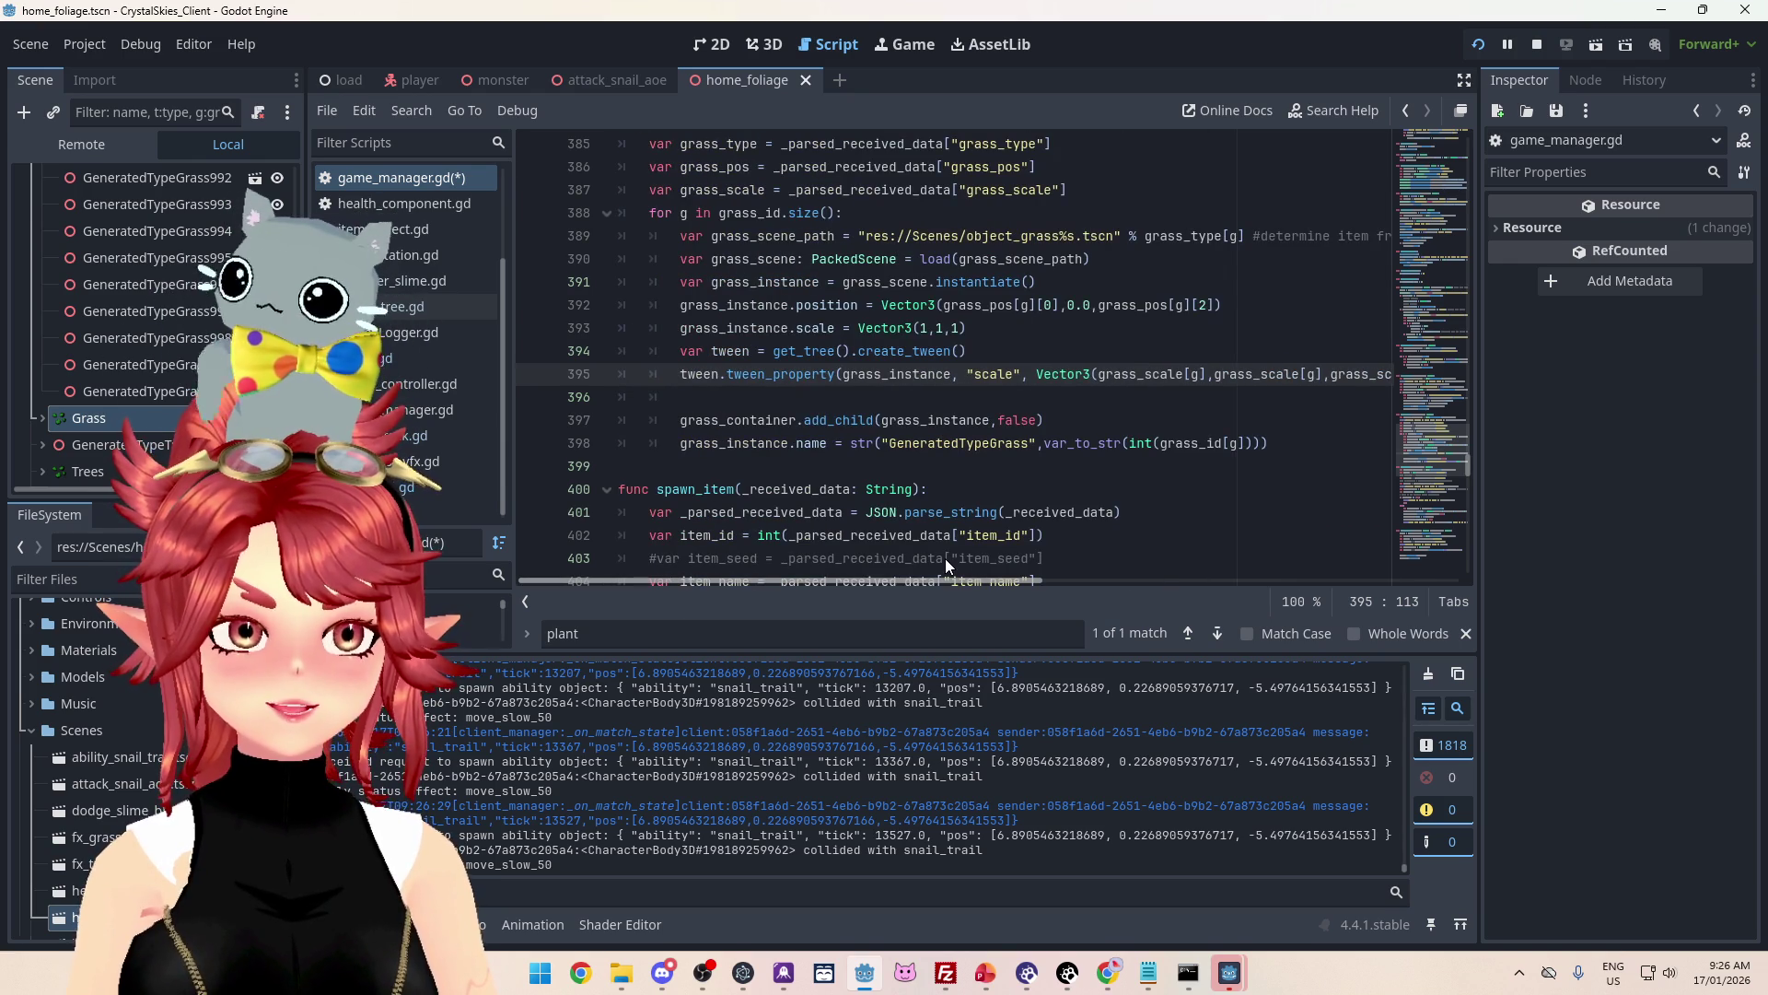
pyautogui.hscroll(10, 945, 558)
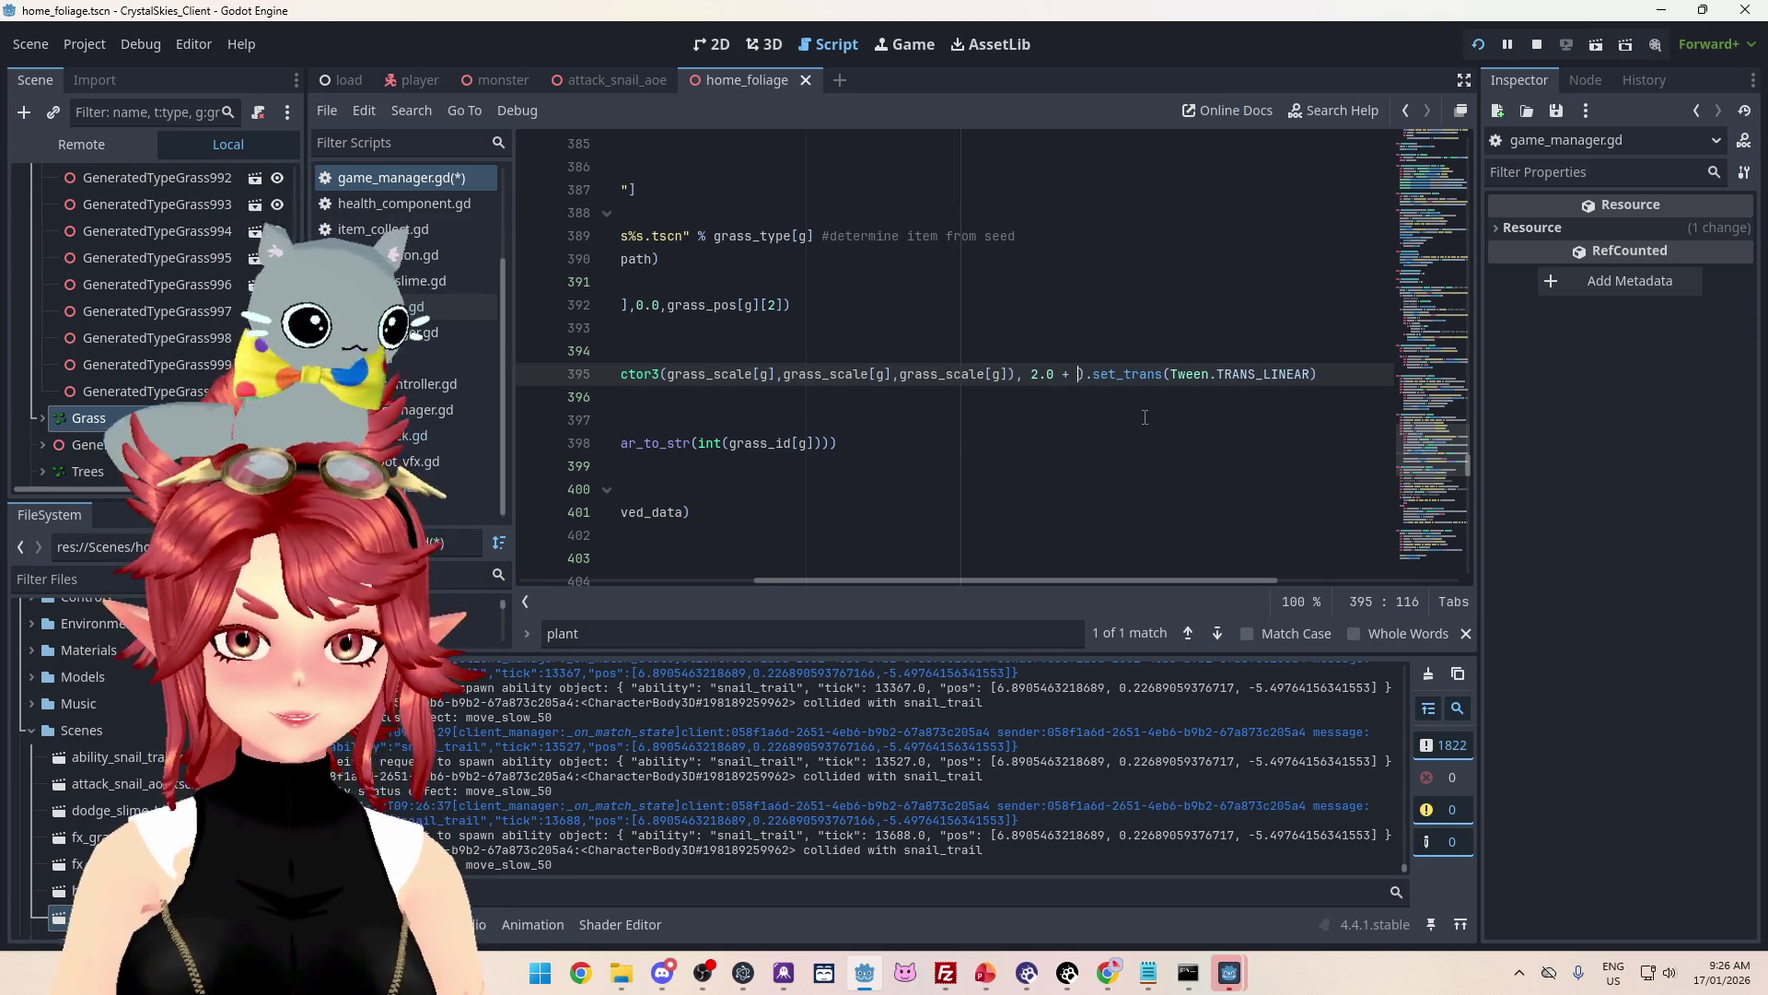
# Step: Make the grass tween duration scale with g*0.2 and save game_manager.gd
pyautogui.write('g*')
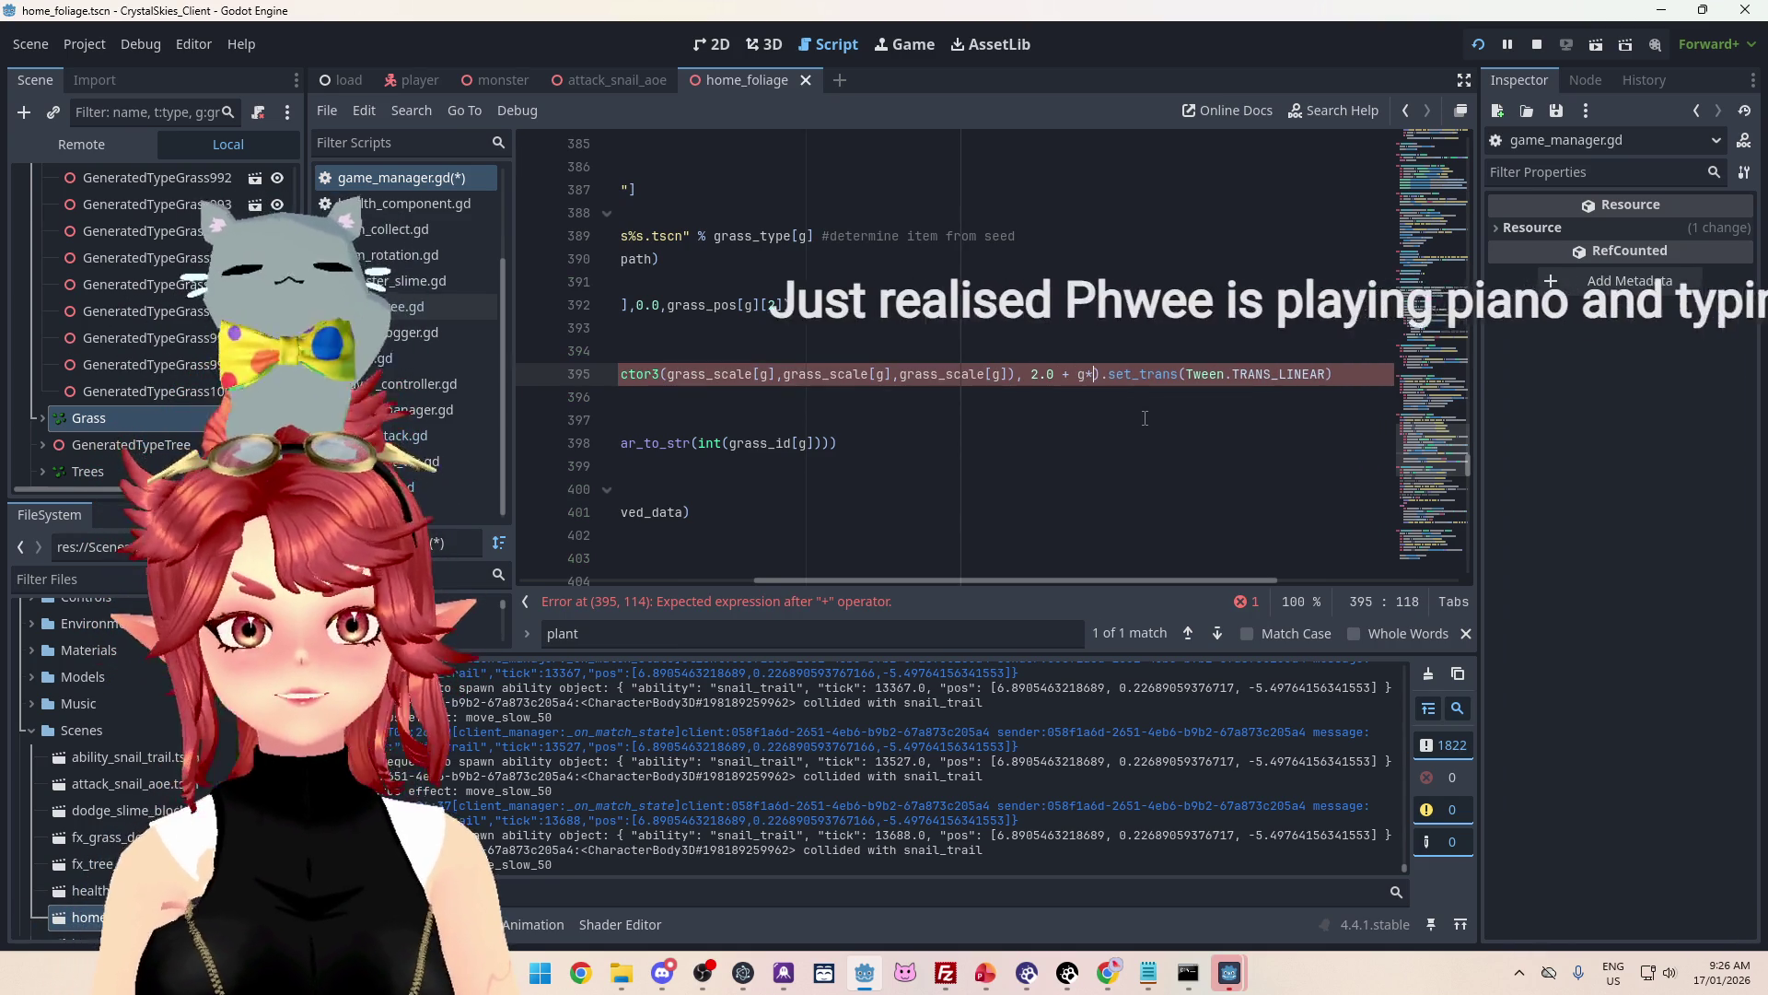
pyautogui.write('0.2')
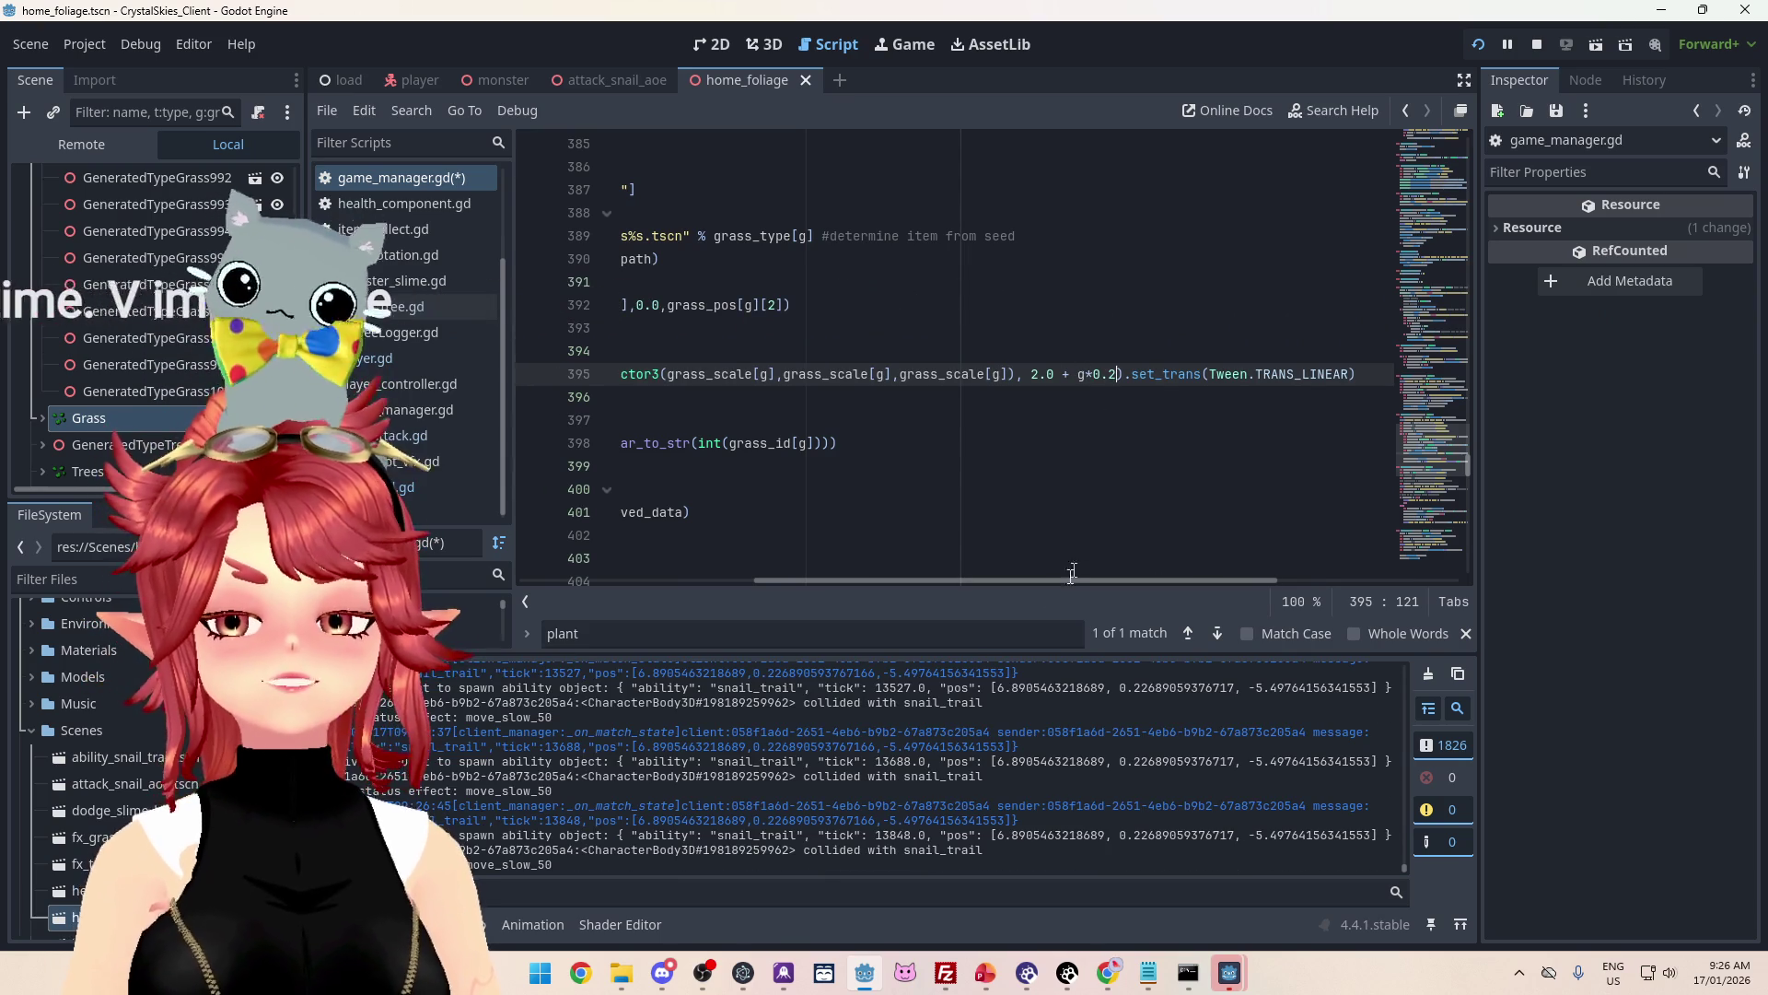
pyautogui.moveTo(1047, 582); pyautogui.dragTo(811, 571)
pyautogui.hotkey('ctrl', 's')
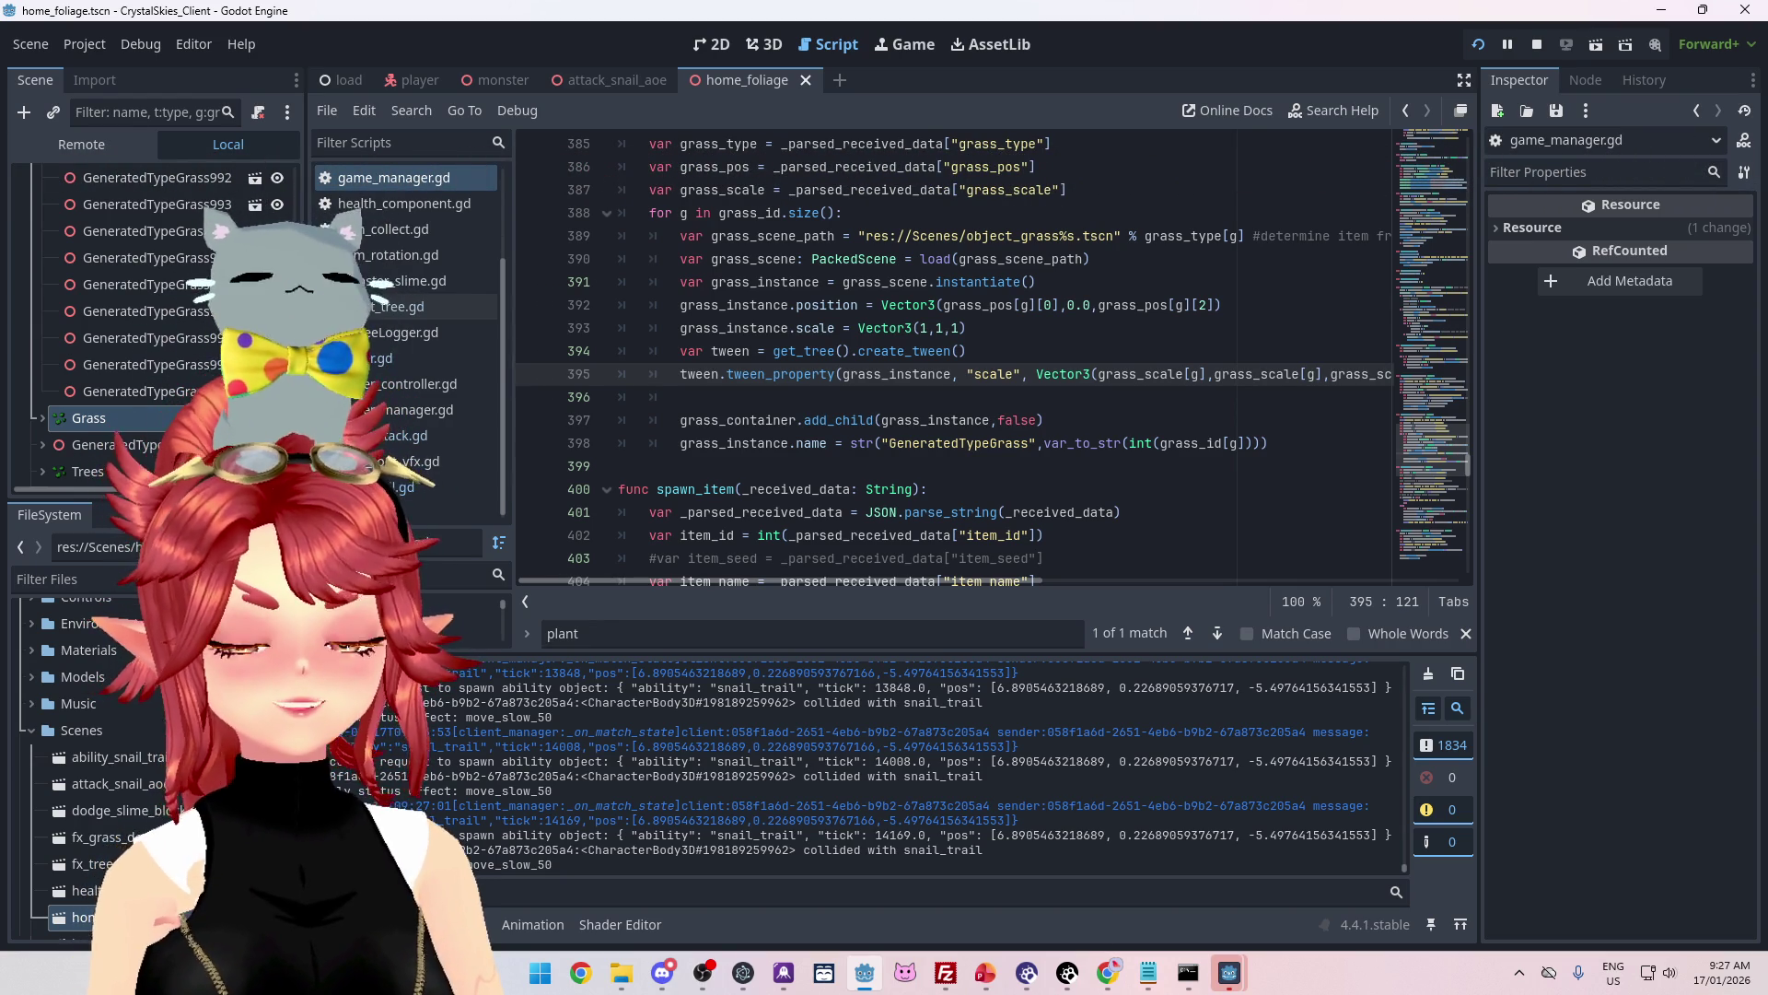
# Step: Bring up the CrystalSkies_Client debug game to check the grass, then close its window
pyautogui.moveTo(1230, 972)
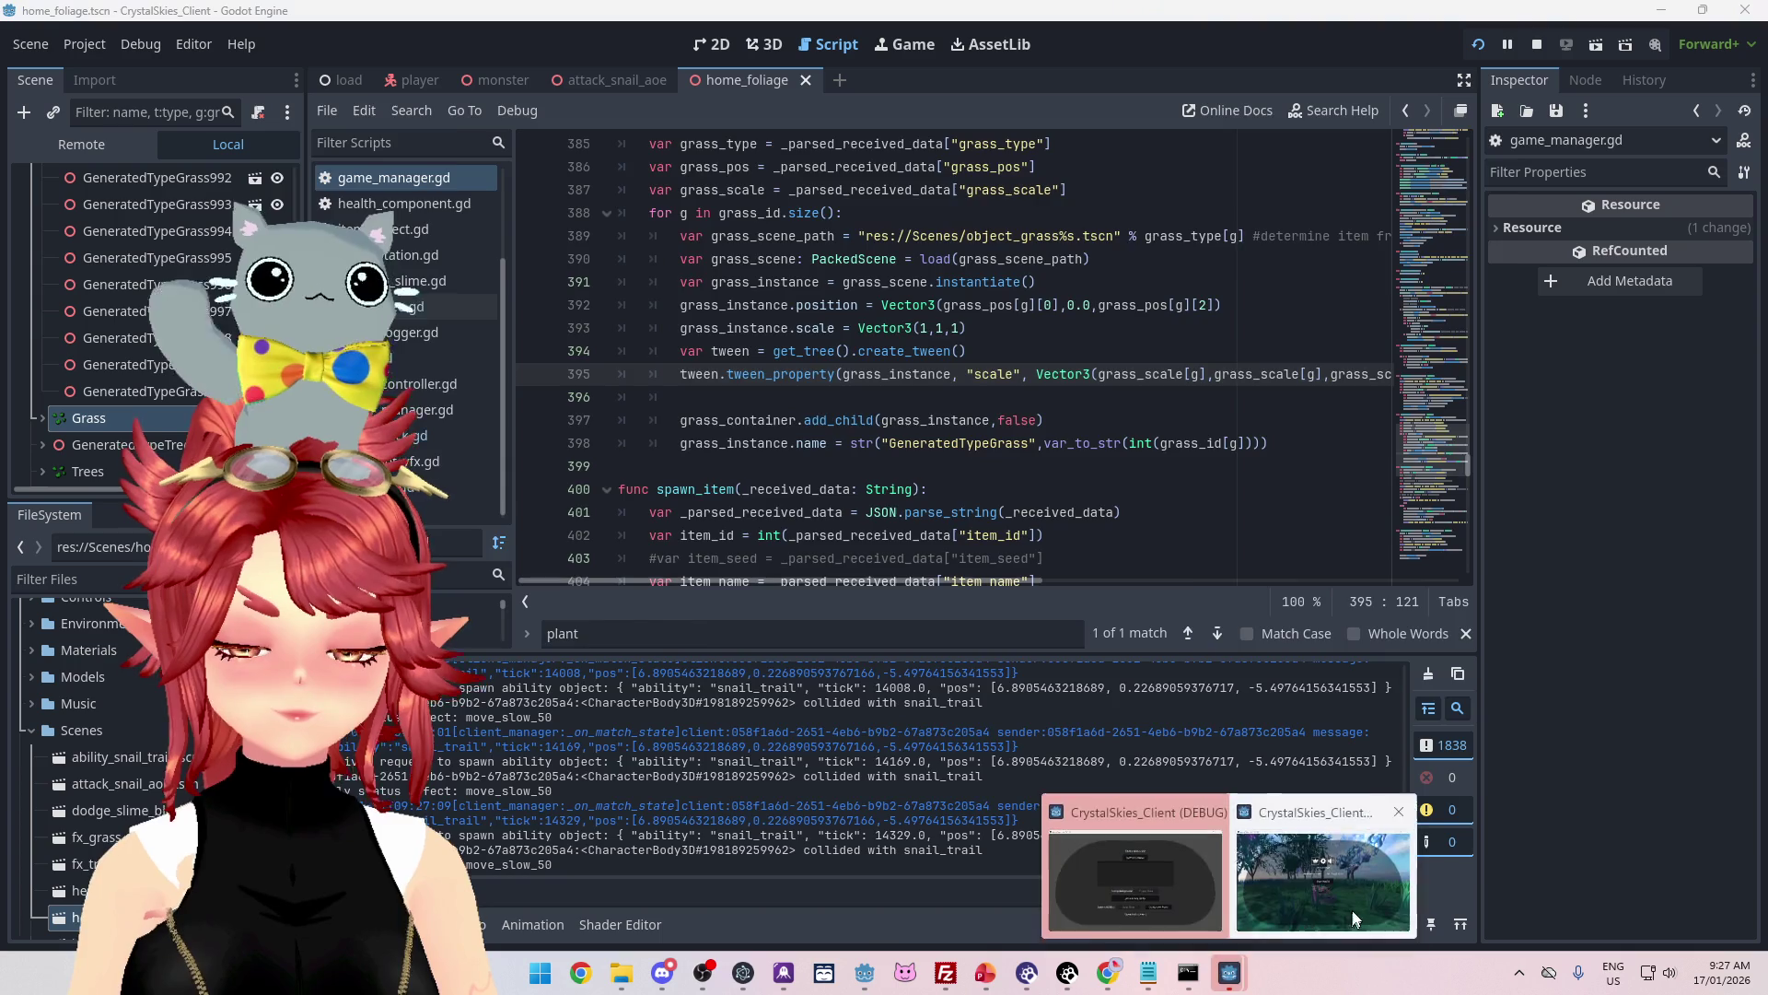
pyautogui.click(1326, 921)
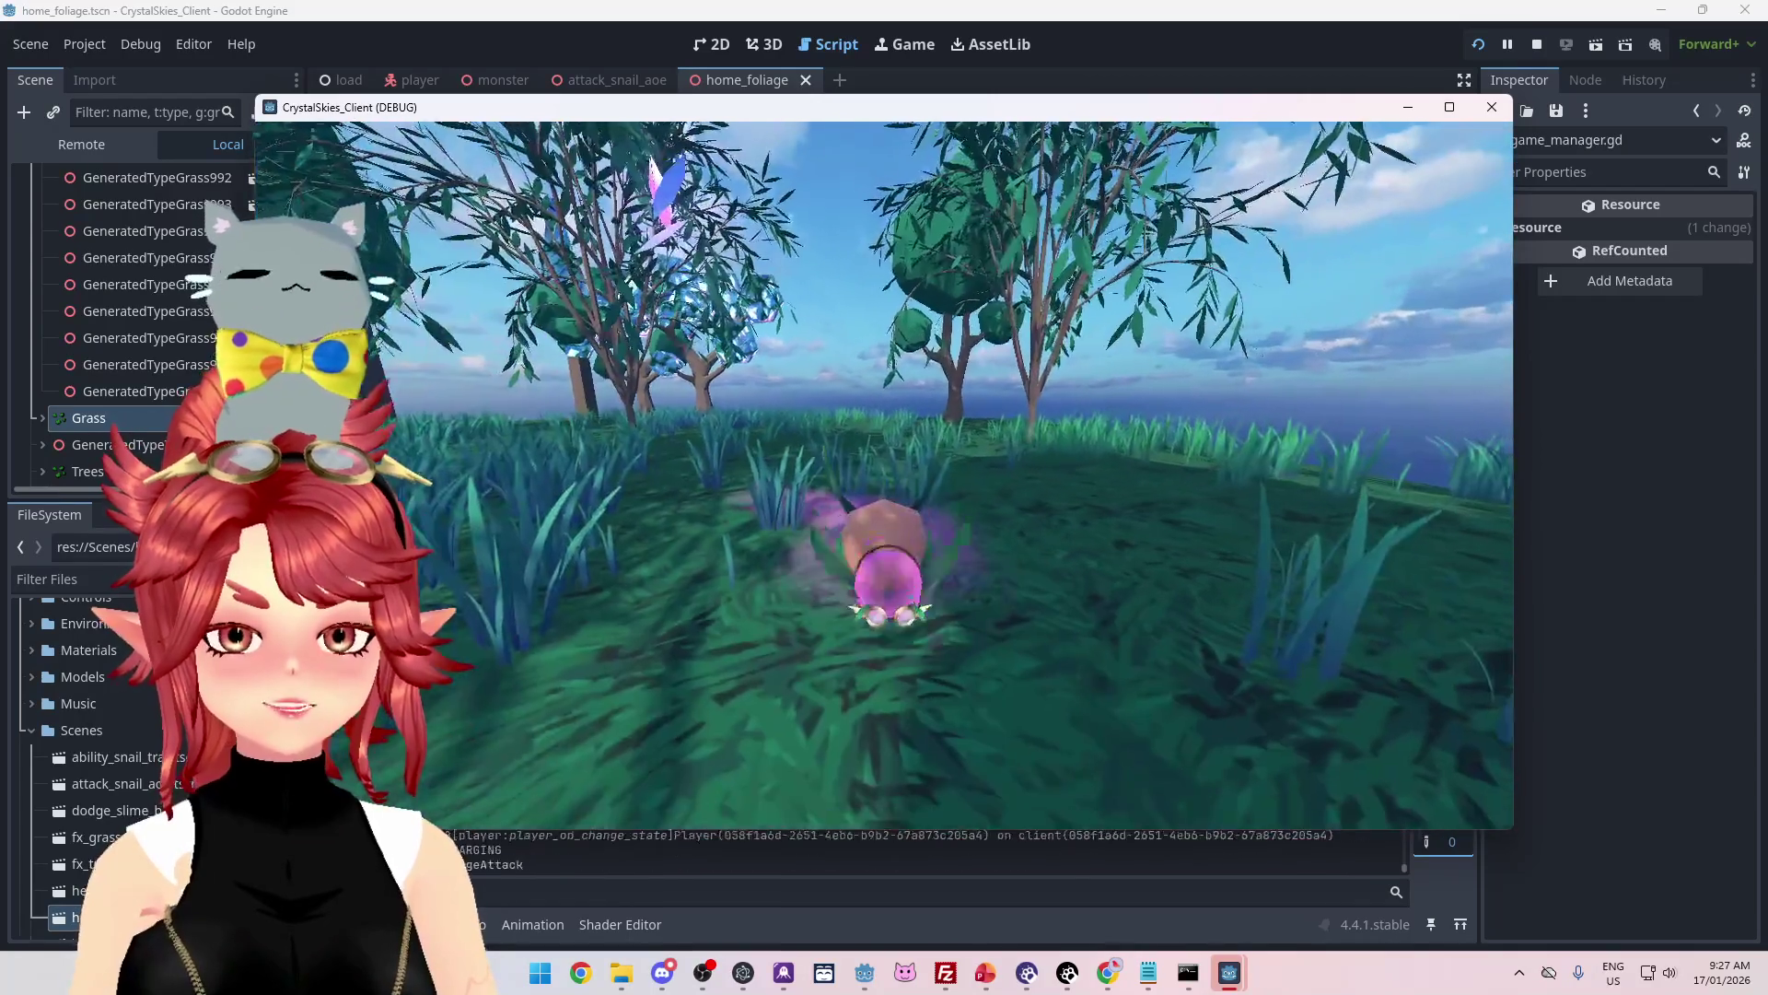
pyautogui.press('Escape')
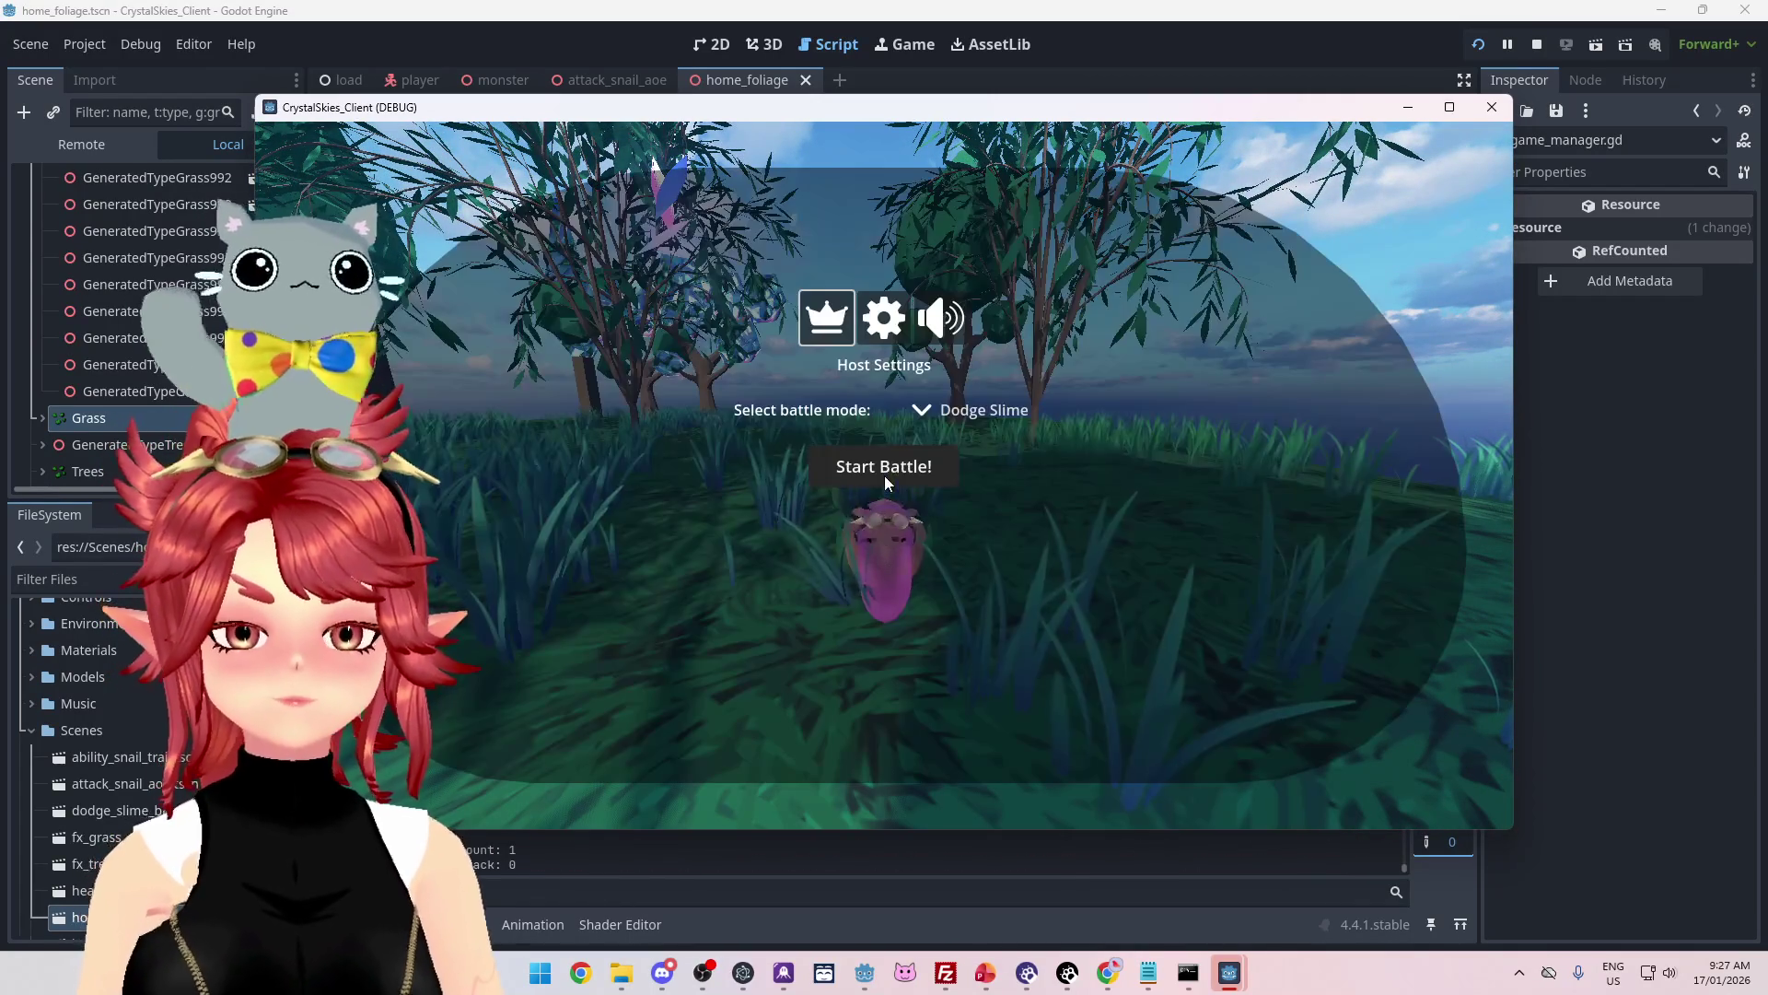
pyautogui.click(1492, 107)
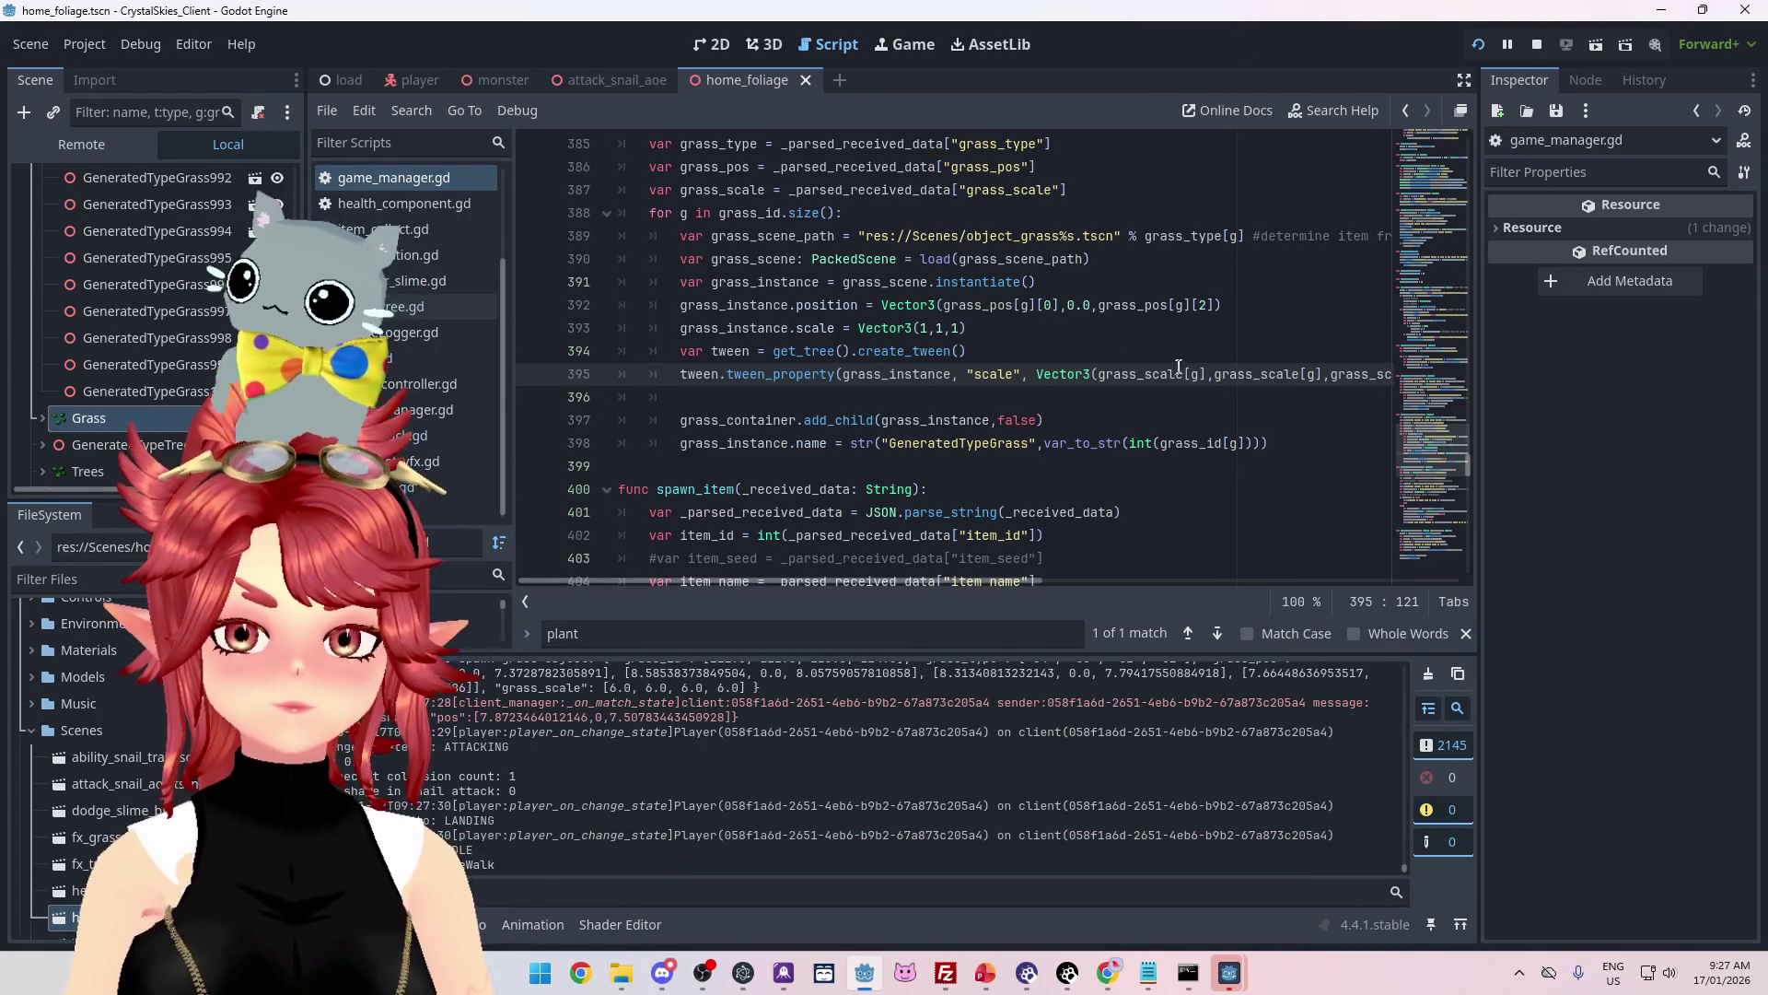
# Step: Change the grass tween duration to 1.5 + g*0.4 and relaunch the game with F5
pyautogui.moveTo(1027, 580); pyautogui.dragTo(1242, 389)
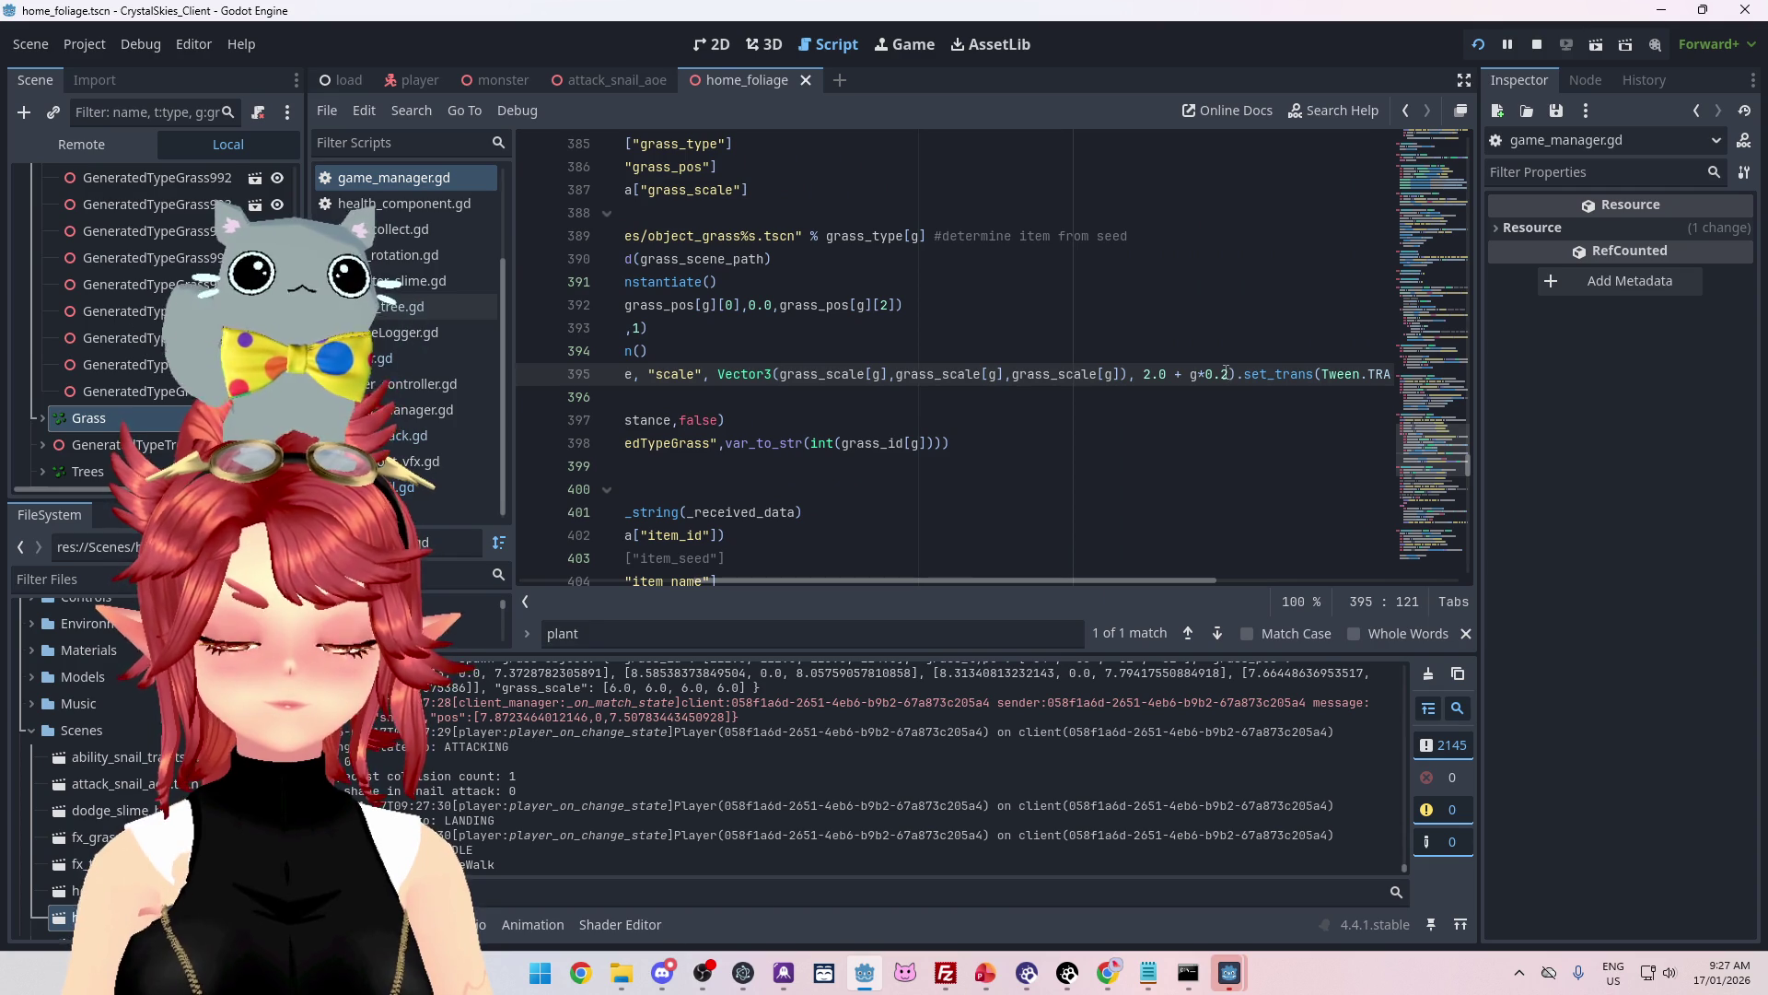
pyautogui.press('Left')
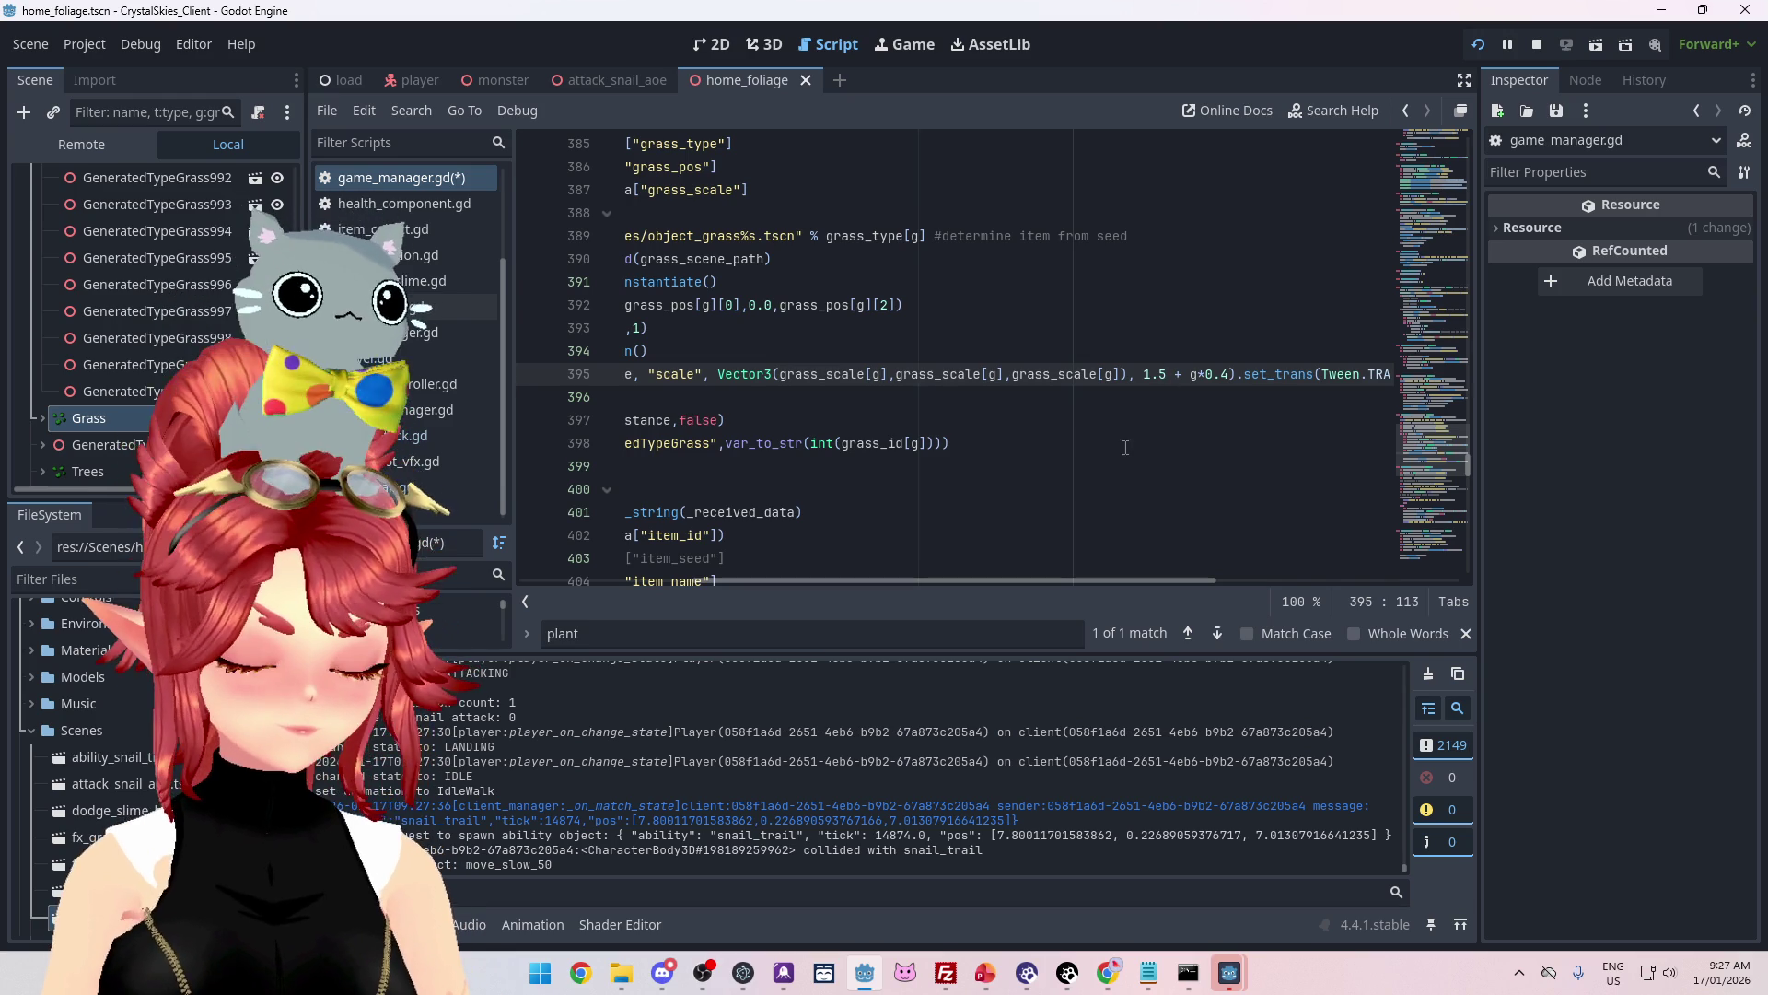
pyautogui.press('F5')
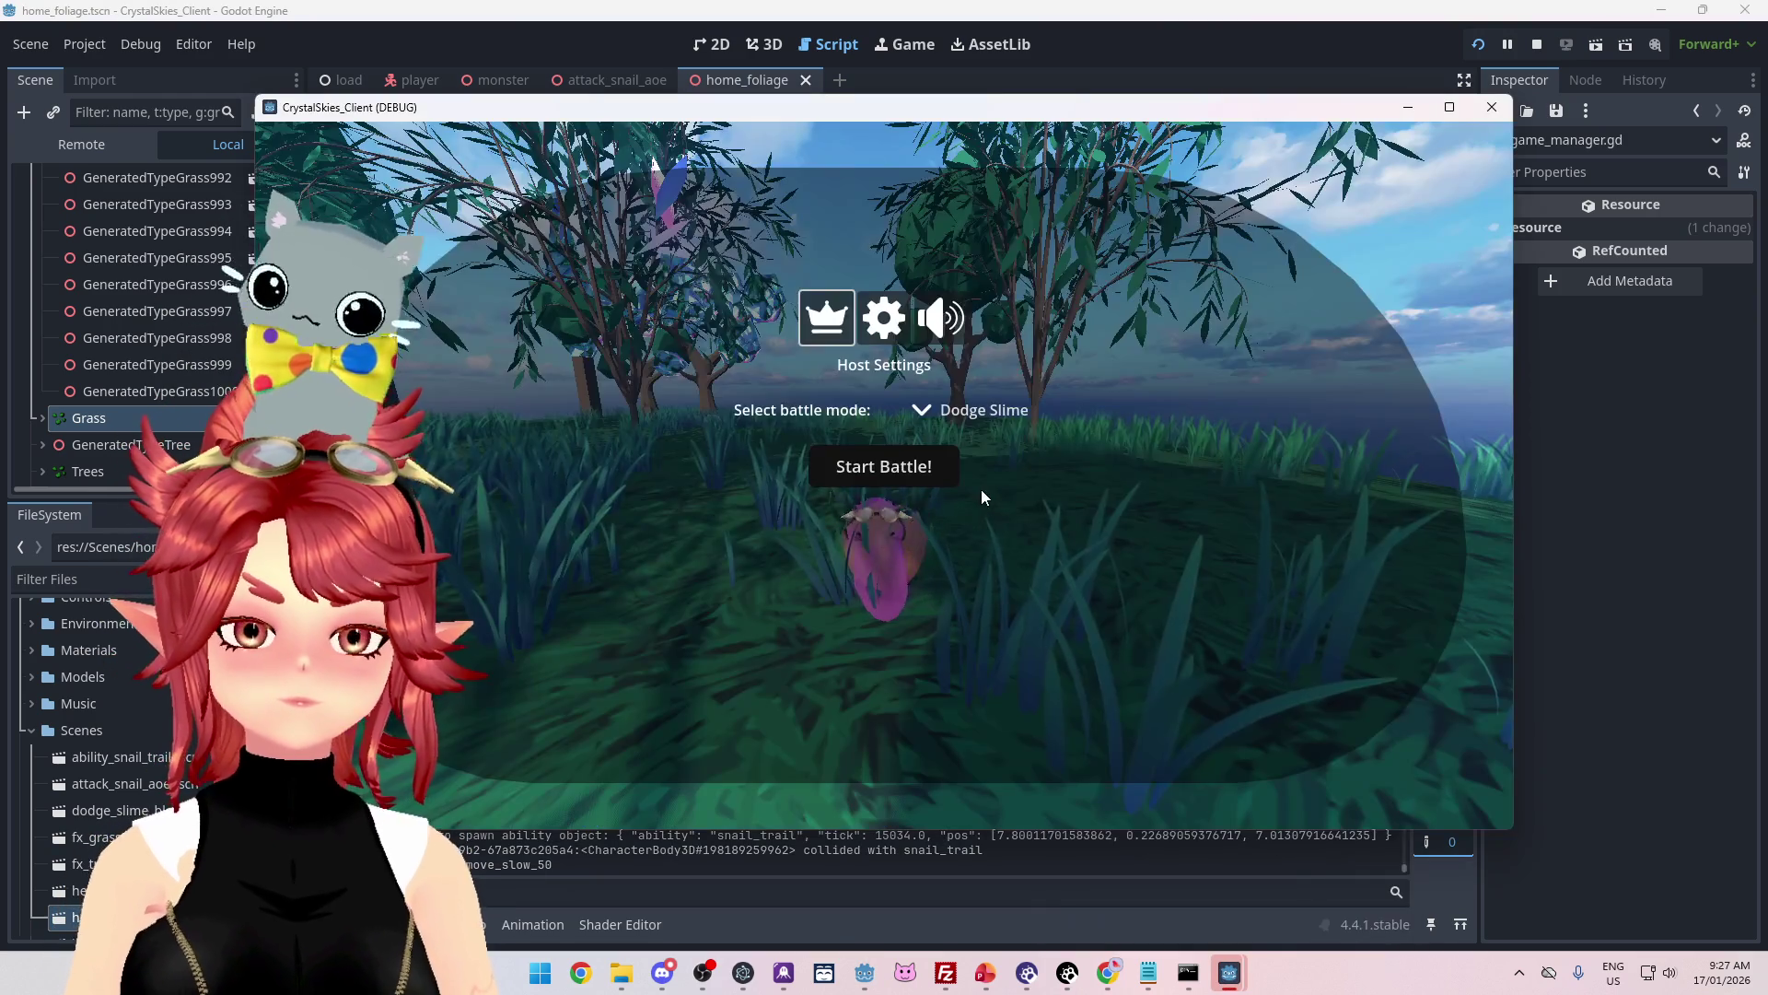
# Step: Start the Dodge Slime battle from Host Settings
pyautogui.click(884, 466)
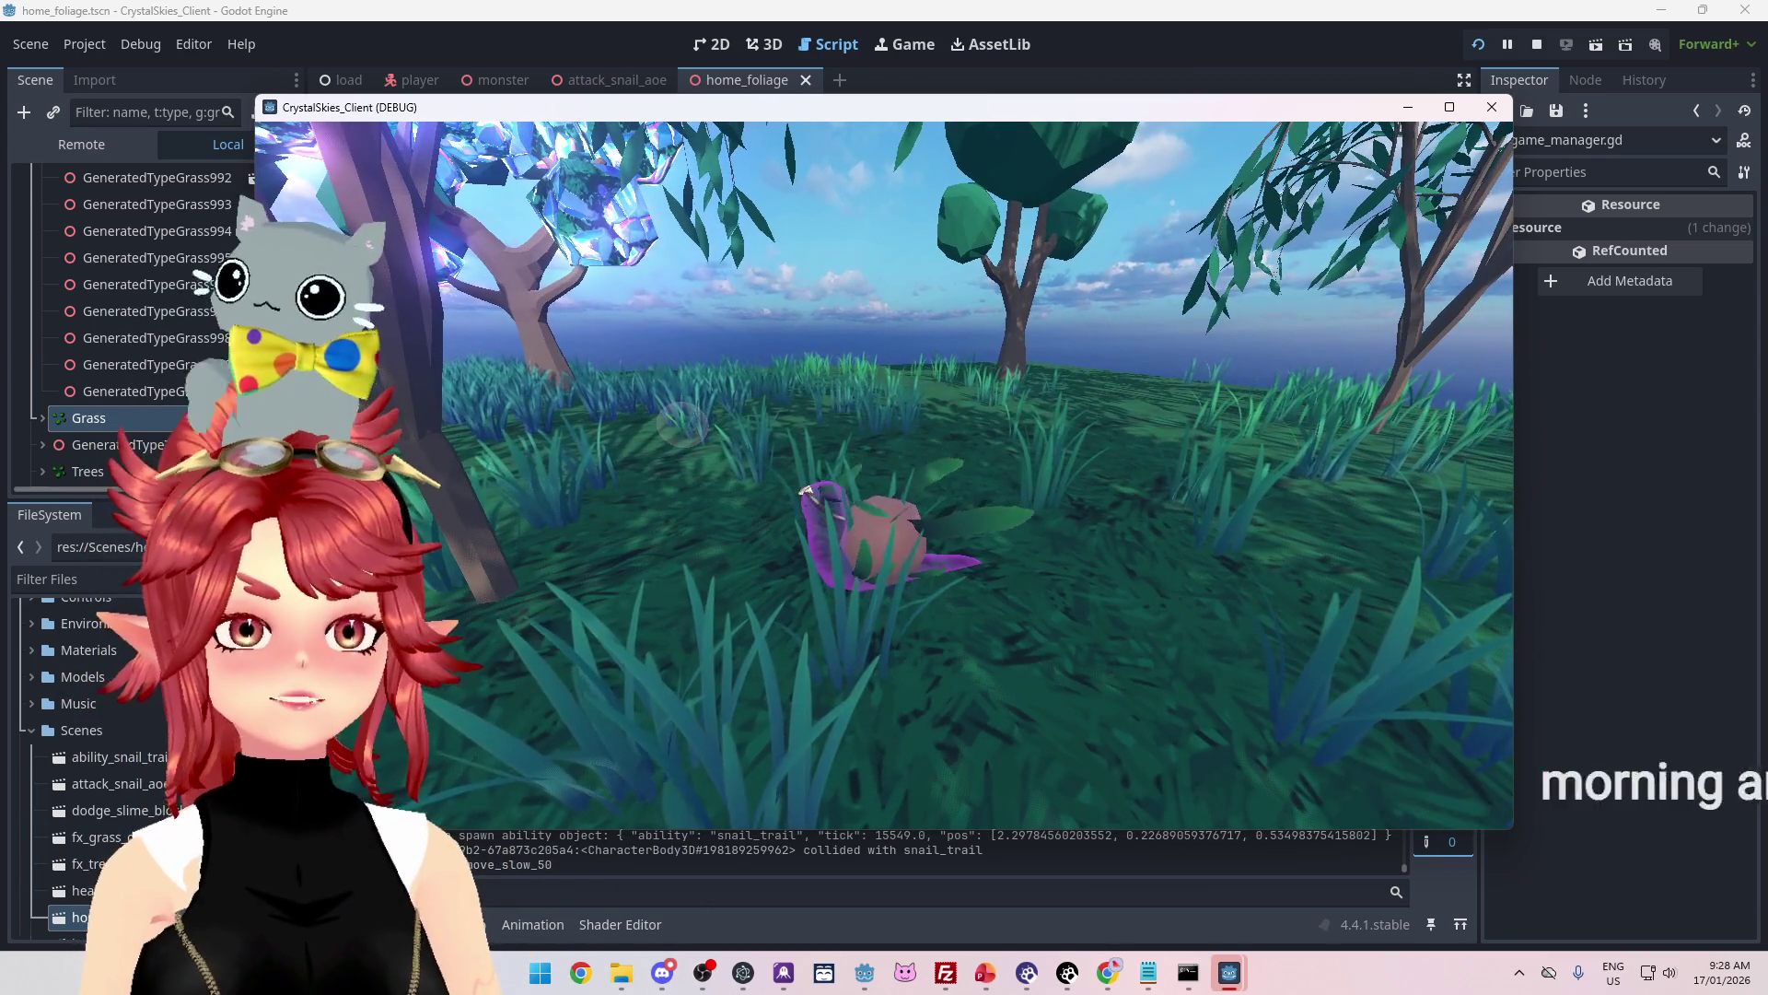
# Step: Switch line 395's grass tween from TRANS_LINEAR to Tween.TRANS_SPRING and save the script
pyautogui.press('Escape')
pyautogui.hotkey('alt', 'Tab')
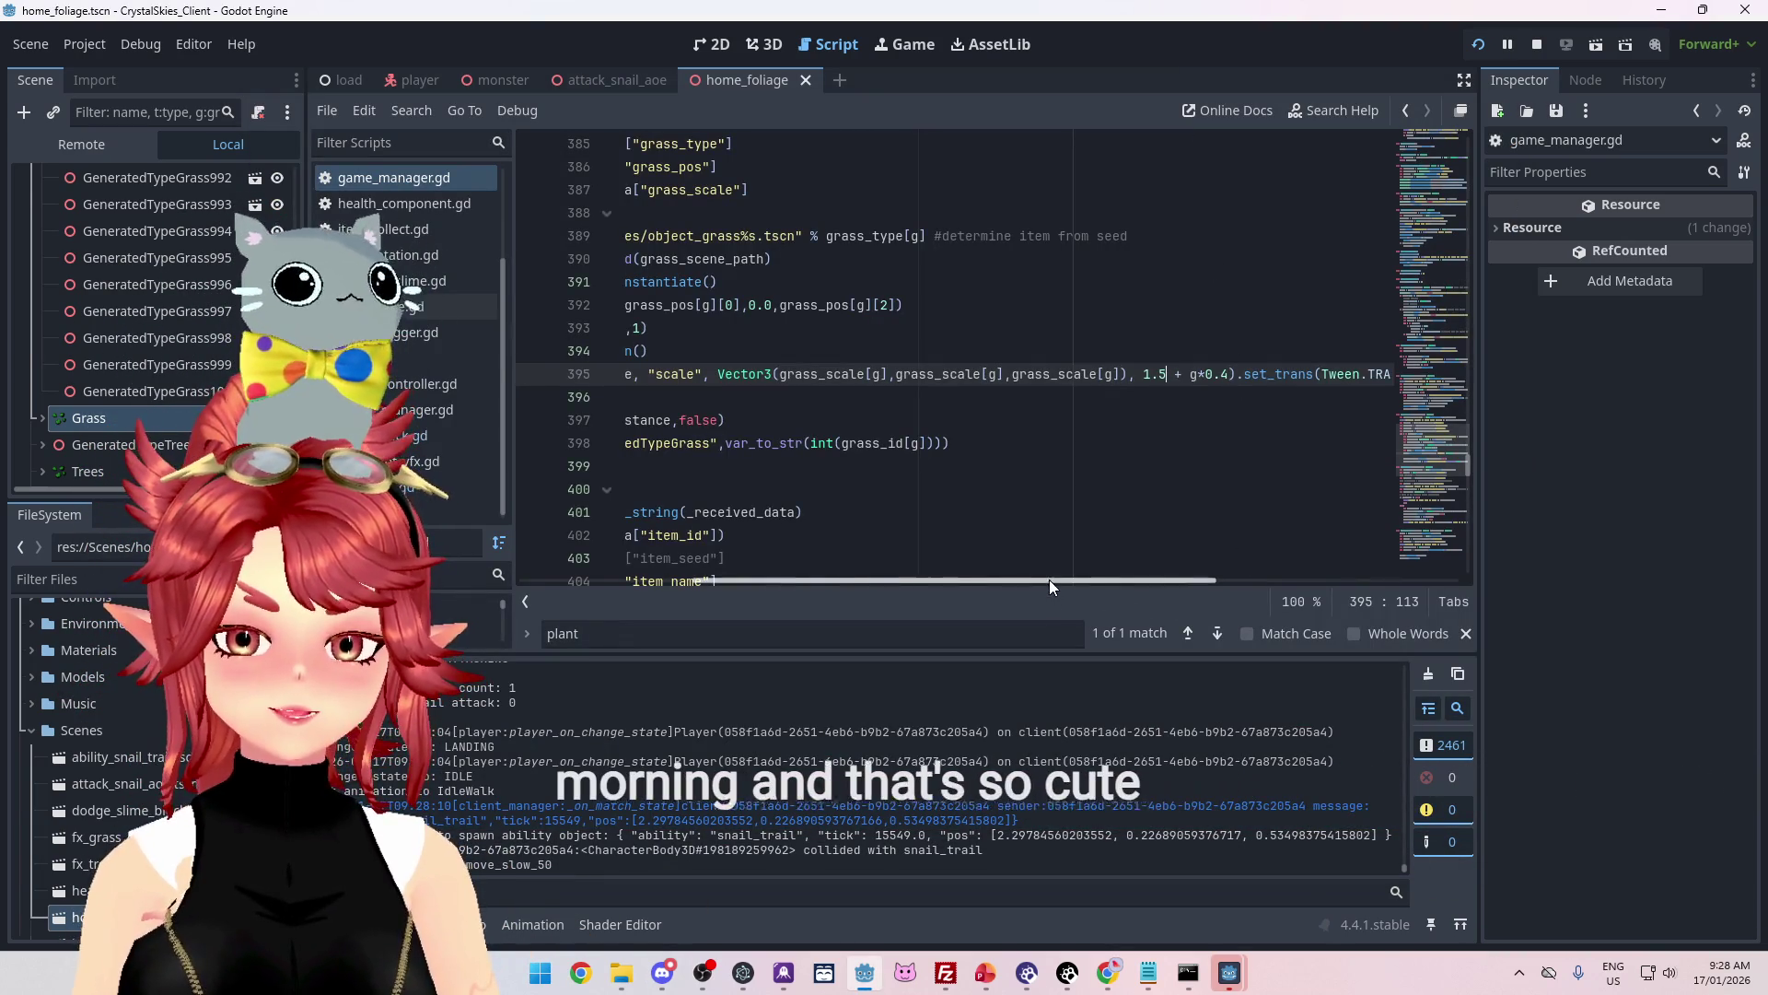
pyautogui.moveTo(1048, 580); pyautogui.dragTo(1283, 581)
pyautogui.moveTo(969, 373); pyautogui.dragTo(1018, 375)
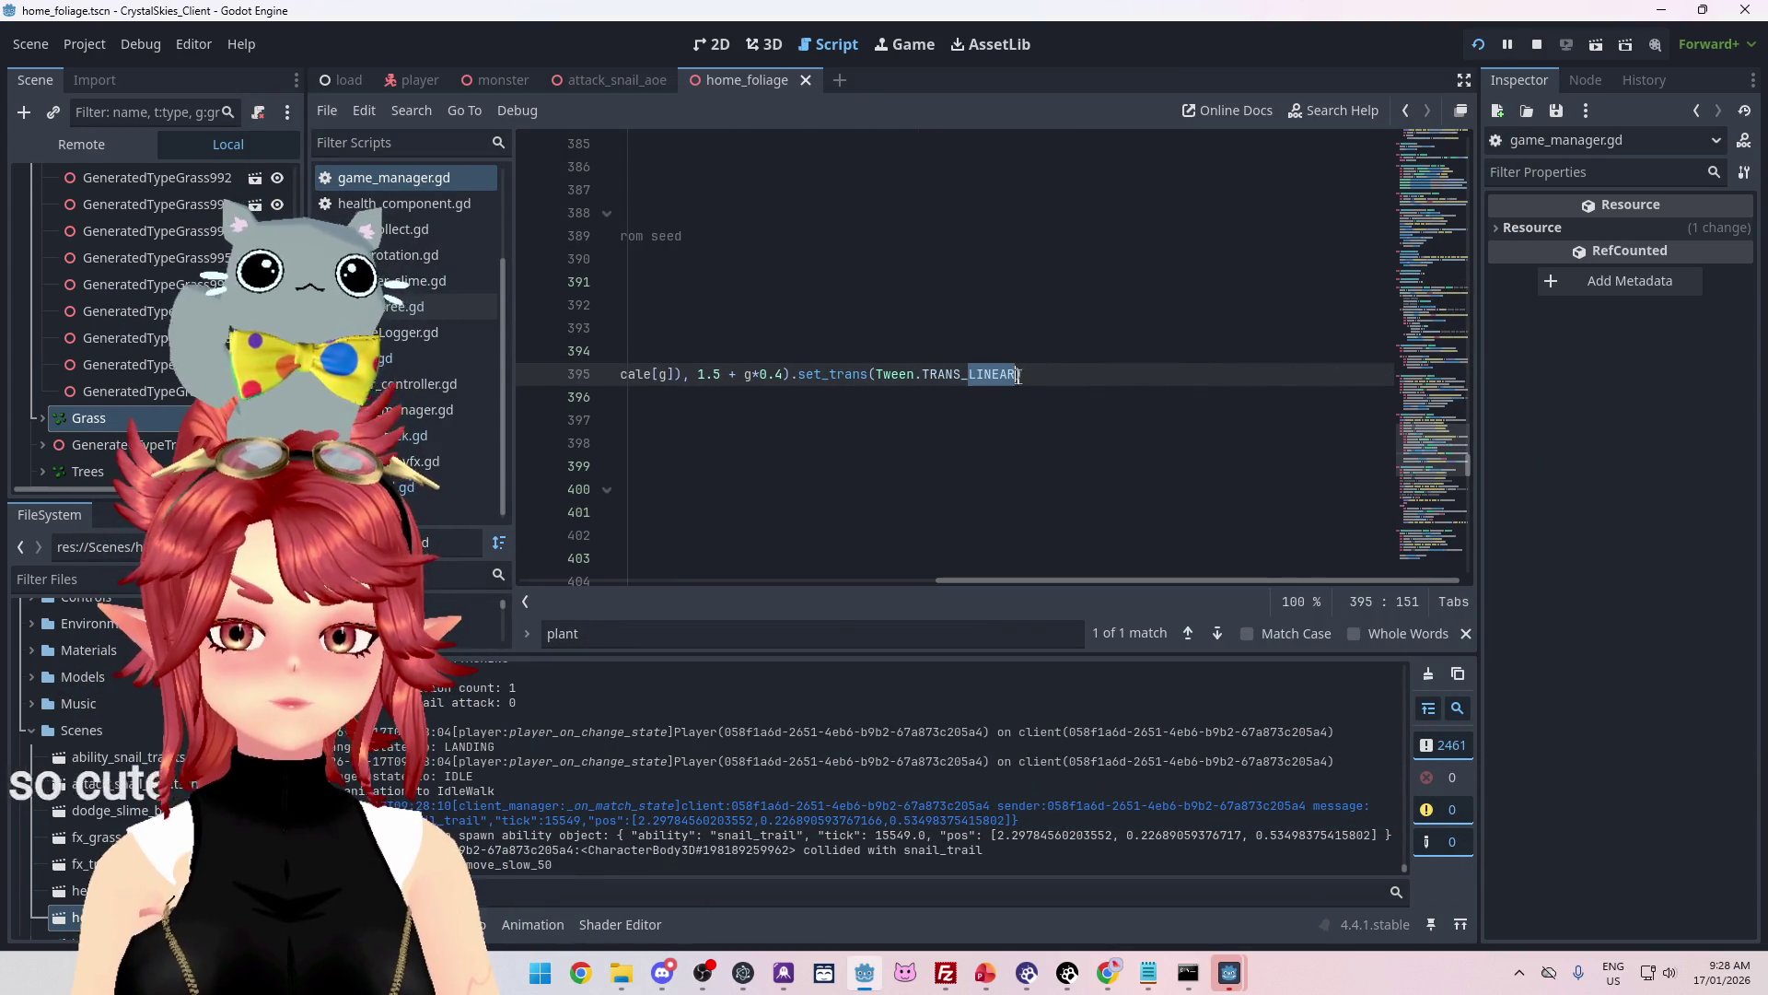
pyautogui.click(1017, 443)
pyautogui.hotkey('ctrl', 's')
# Step: Bring the CrystalSkies_Client (DEBUG) game window back to the front
pyautogui.moveTo(1234, 972)
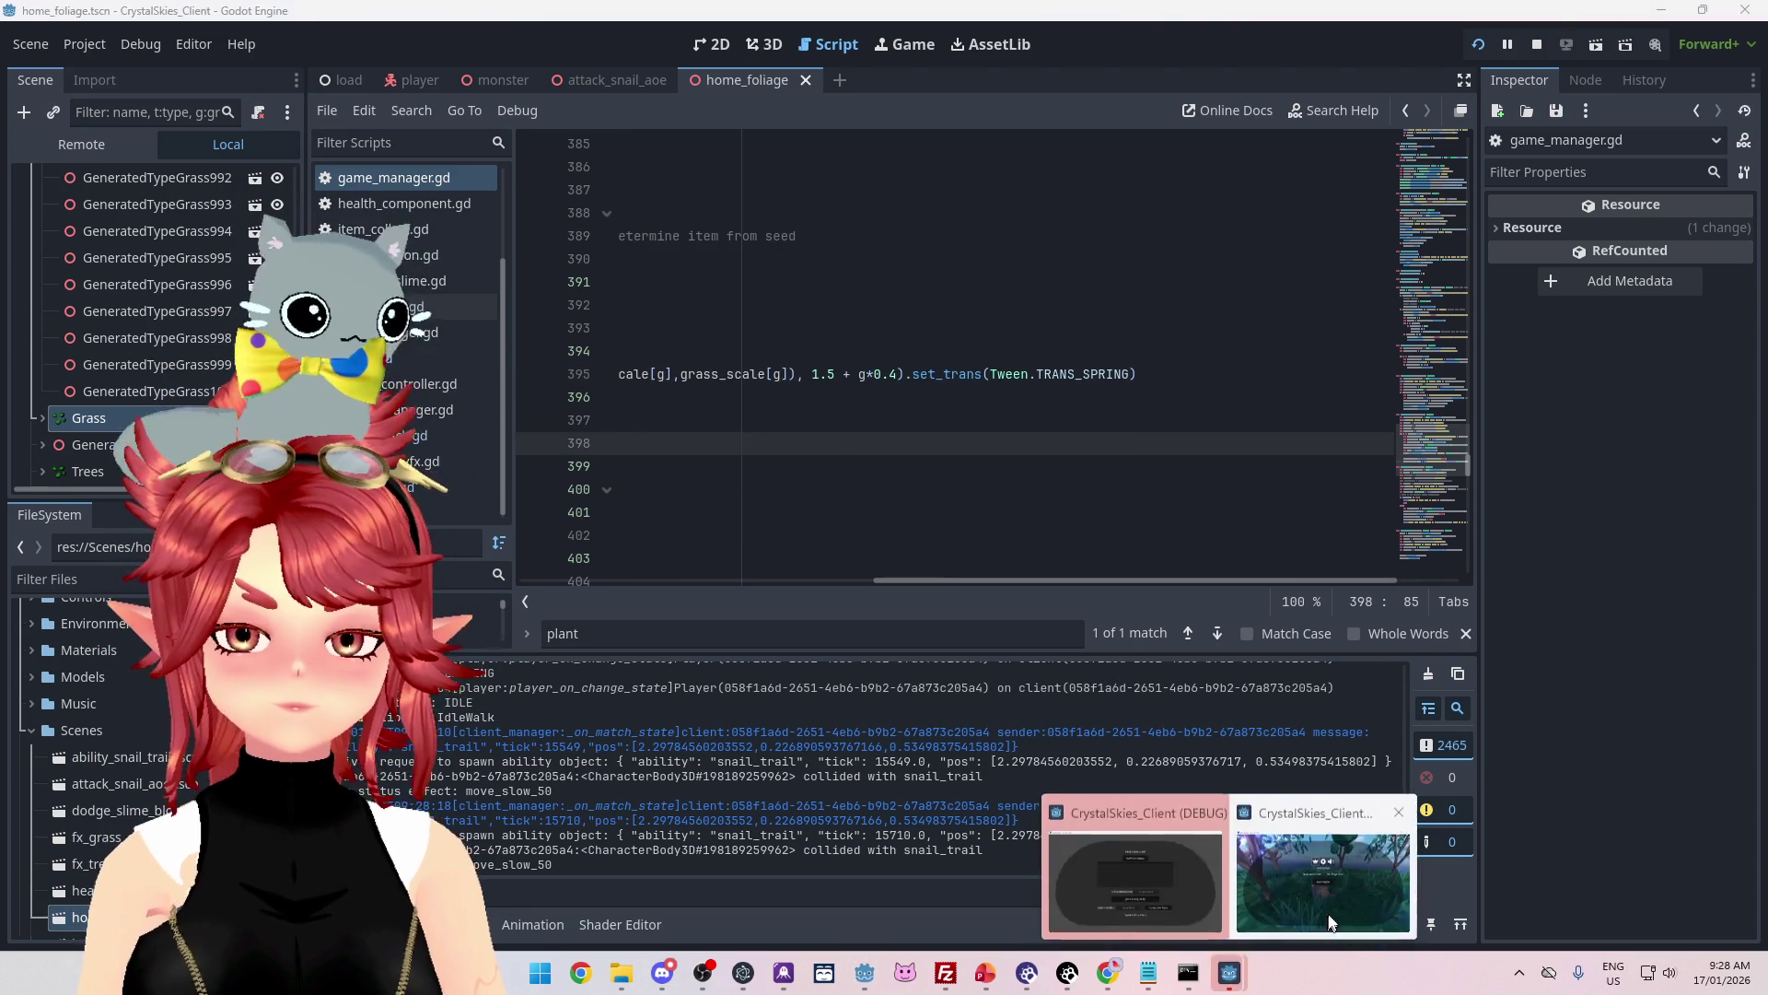
pyautogui.click(1345, 907)
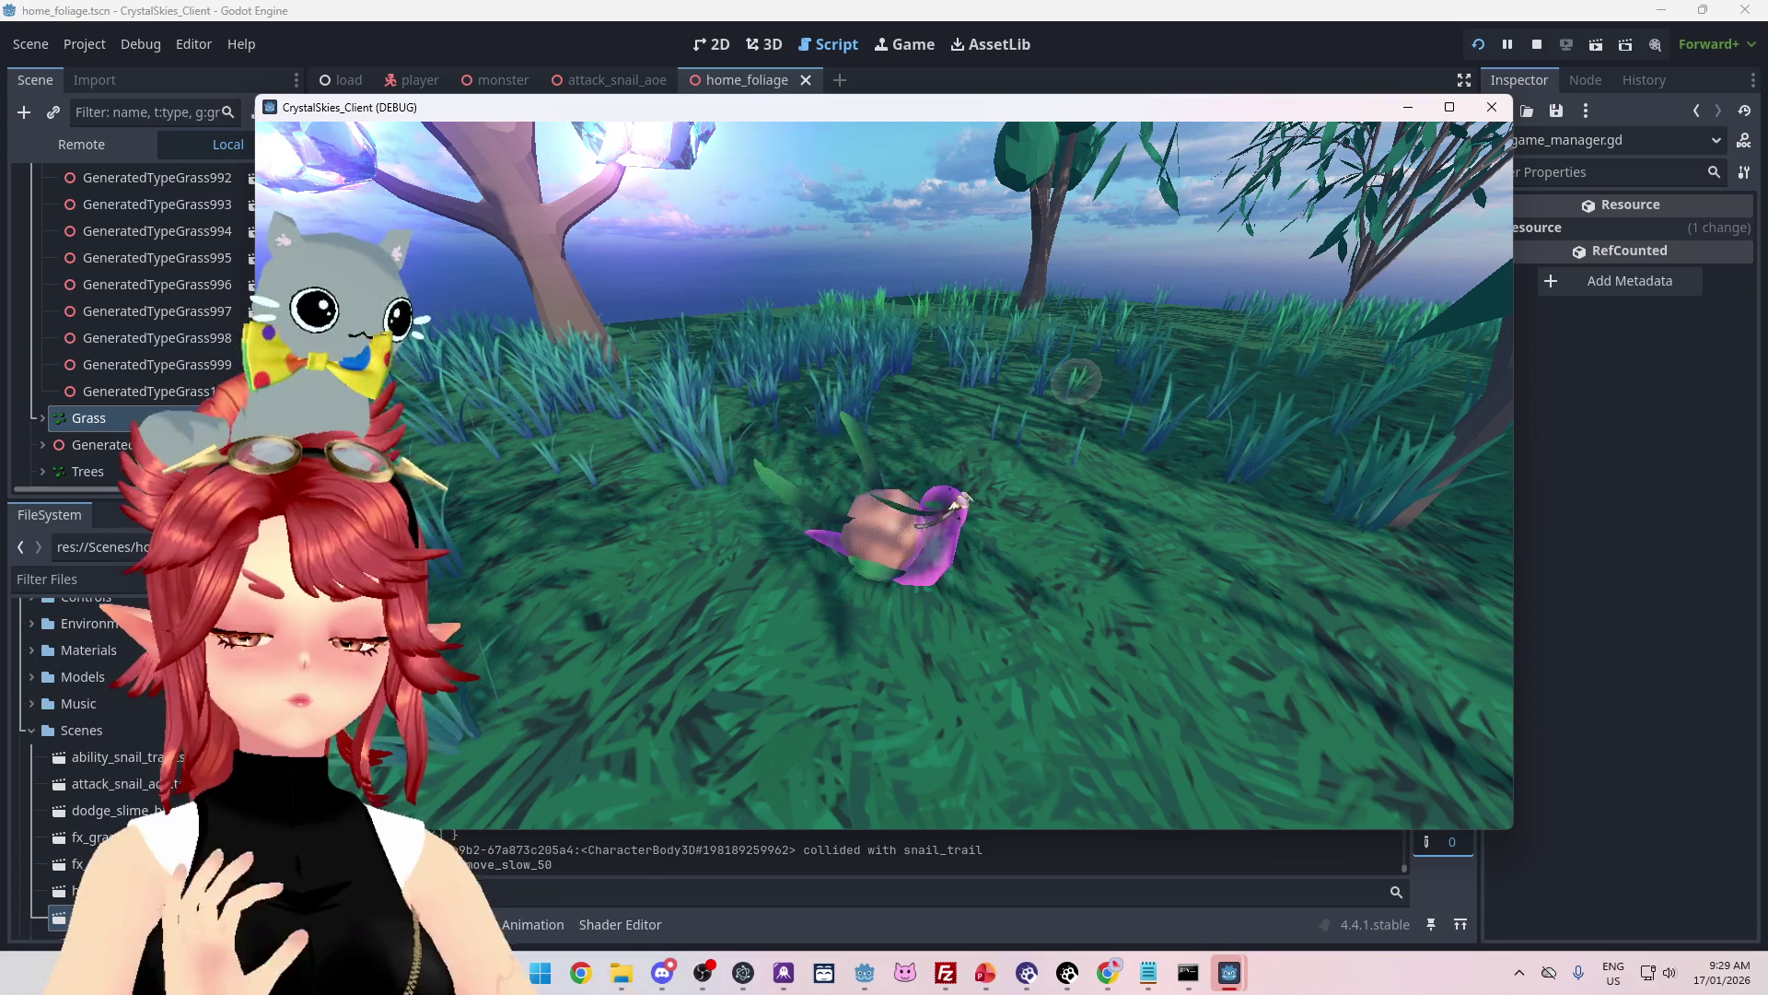
# Step: Drive the snail through the grass with W to test its trail
pyautogui.press('w')
pyautogui.press('w')
pyautogui.press('w')
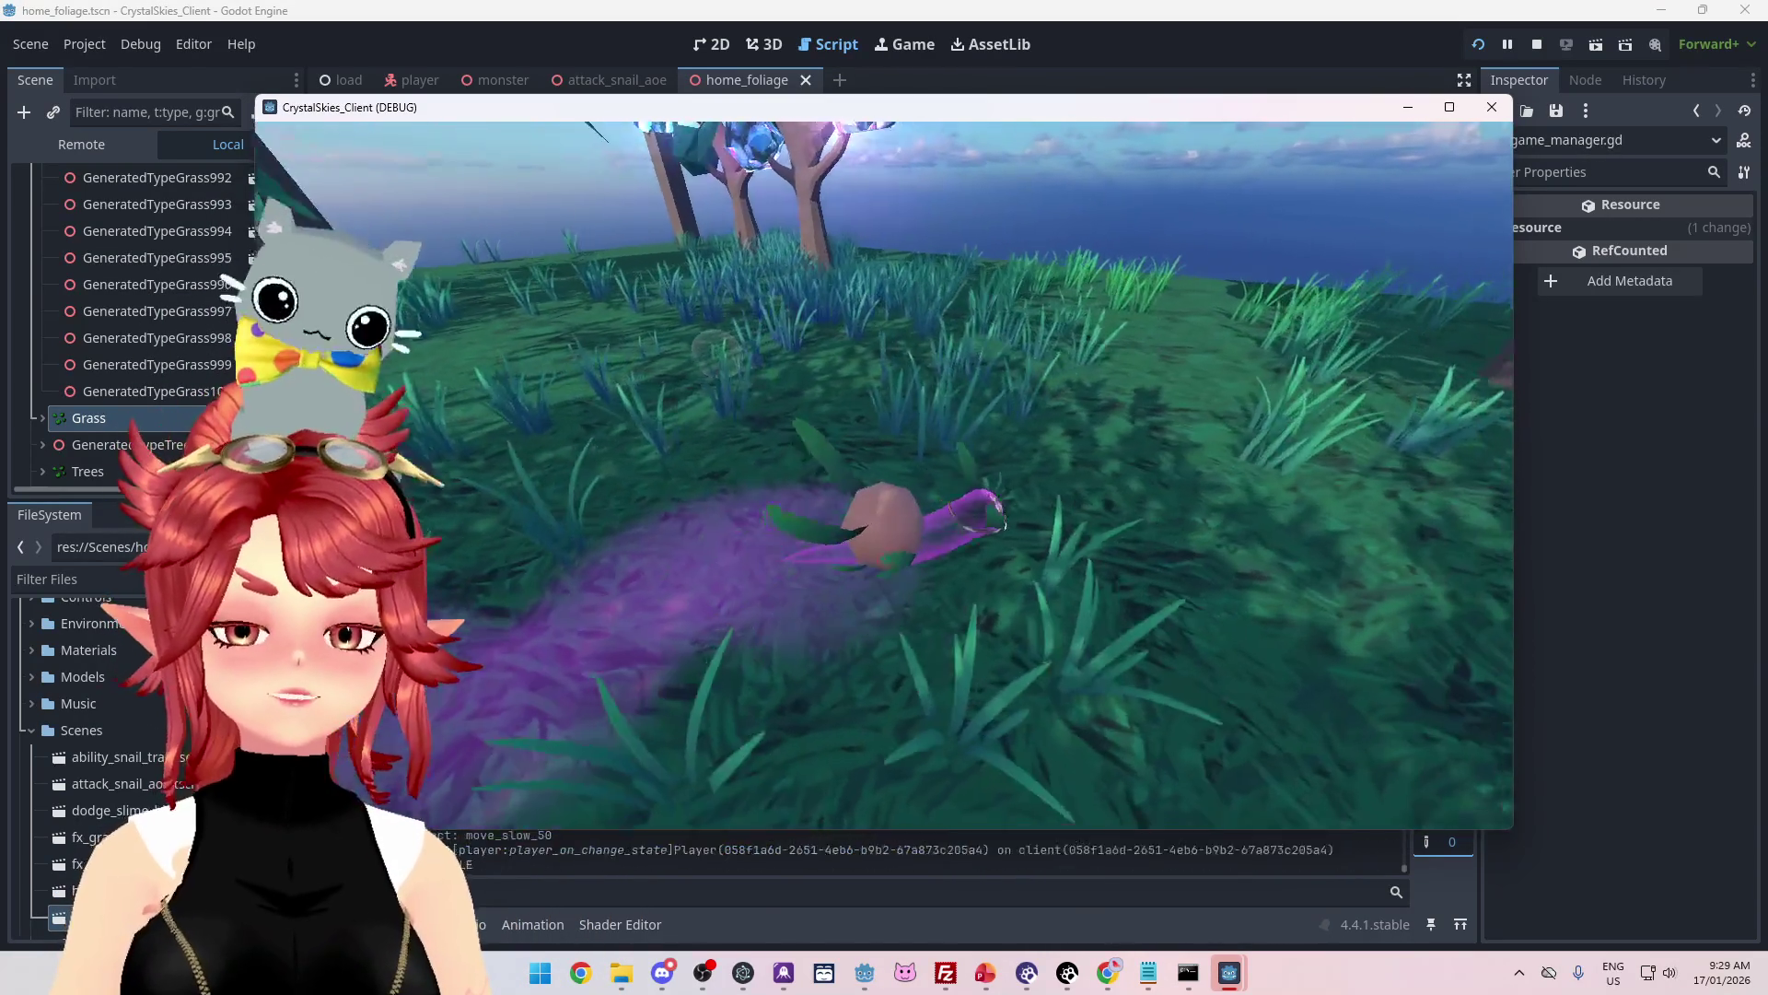
pyautogui.press('w')
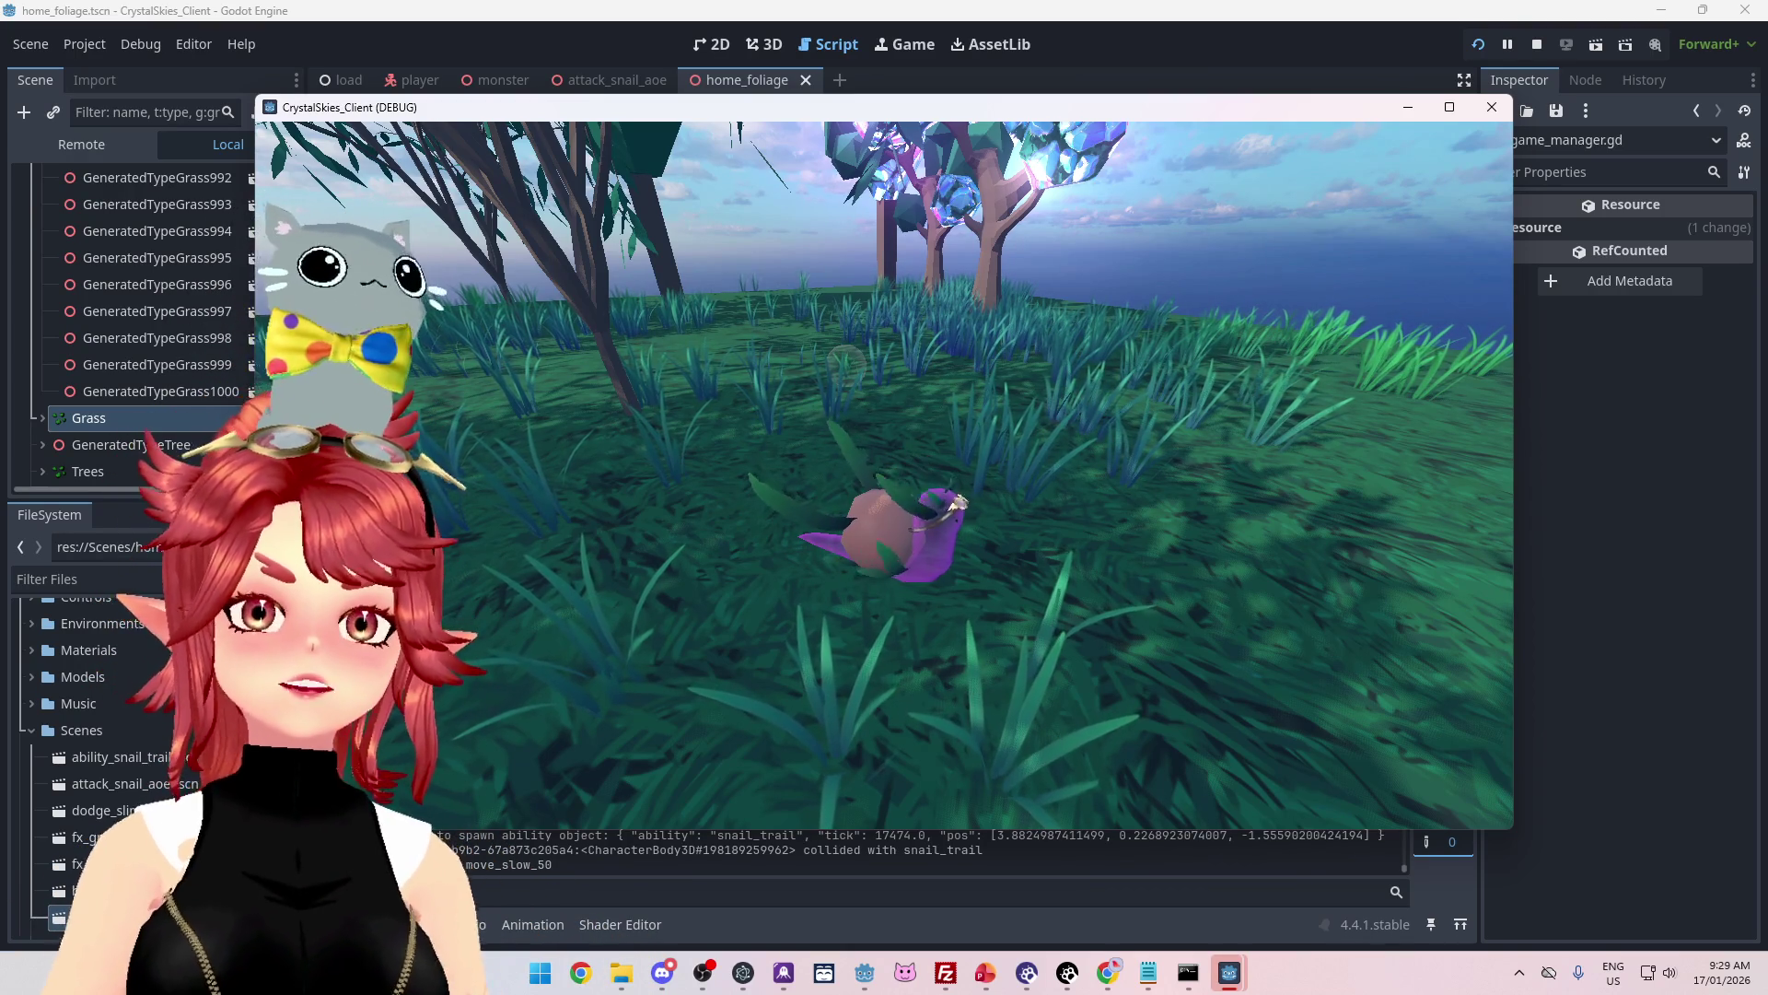
pyautogui.press('w')
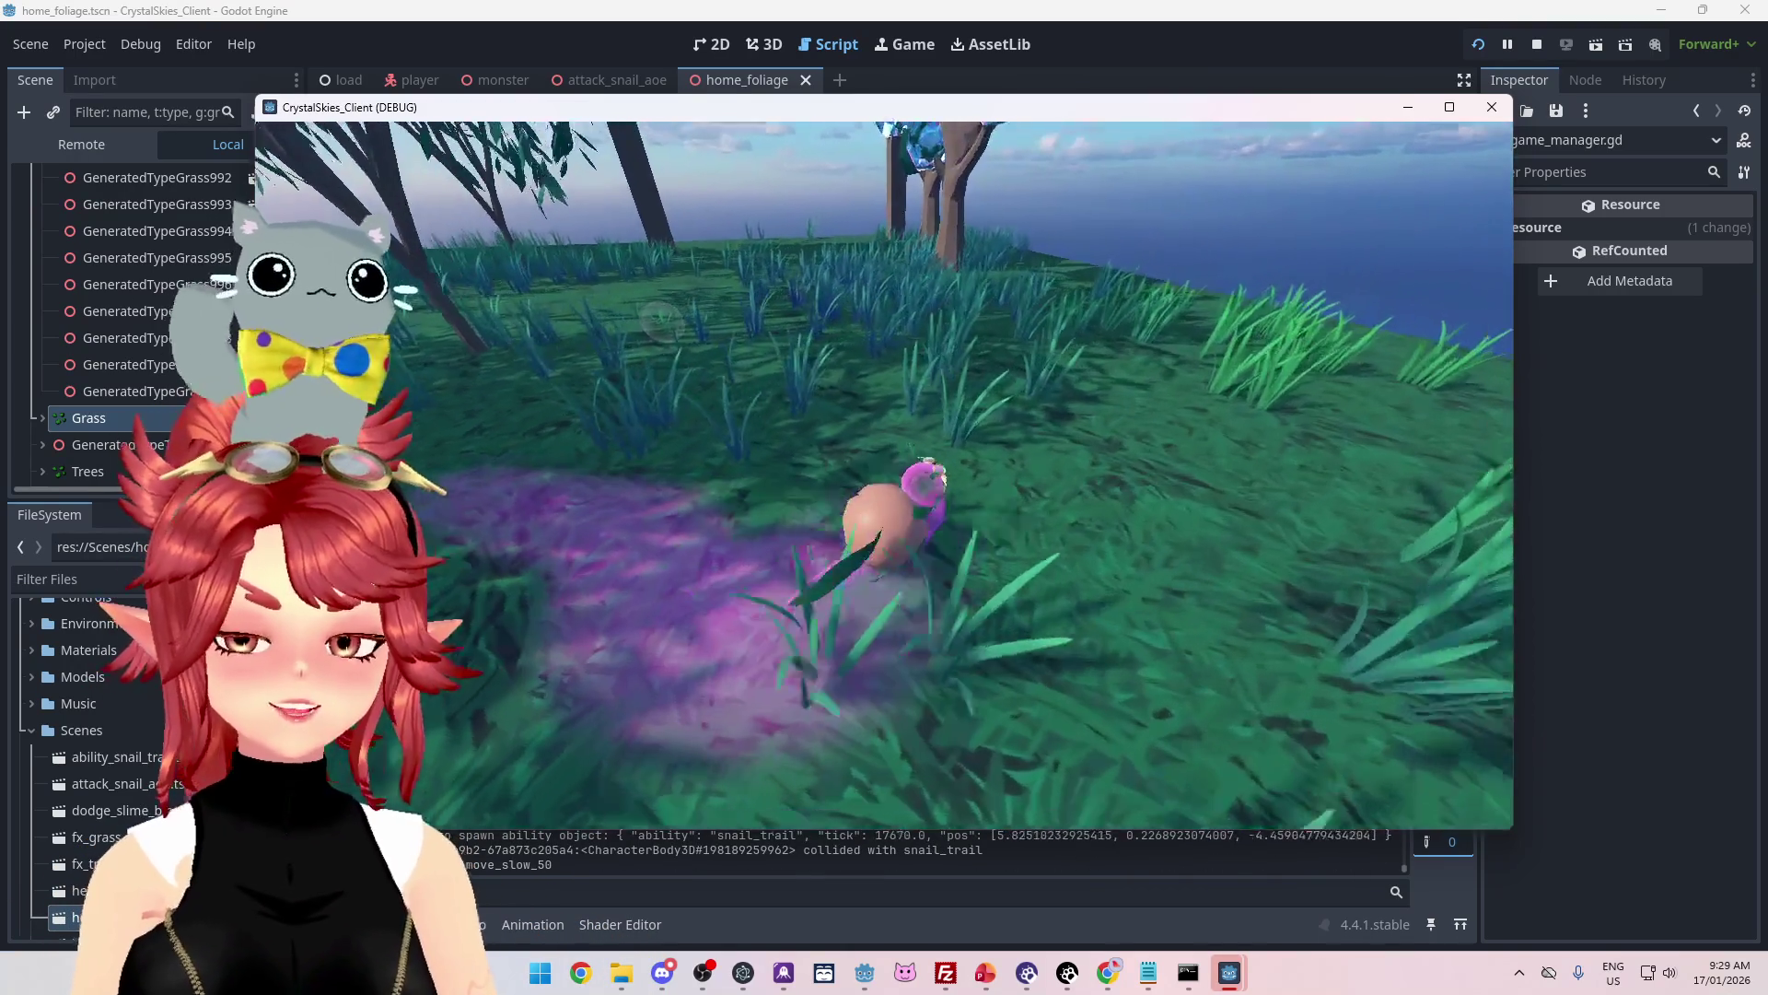
pyautogui.press('w')
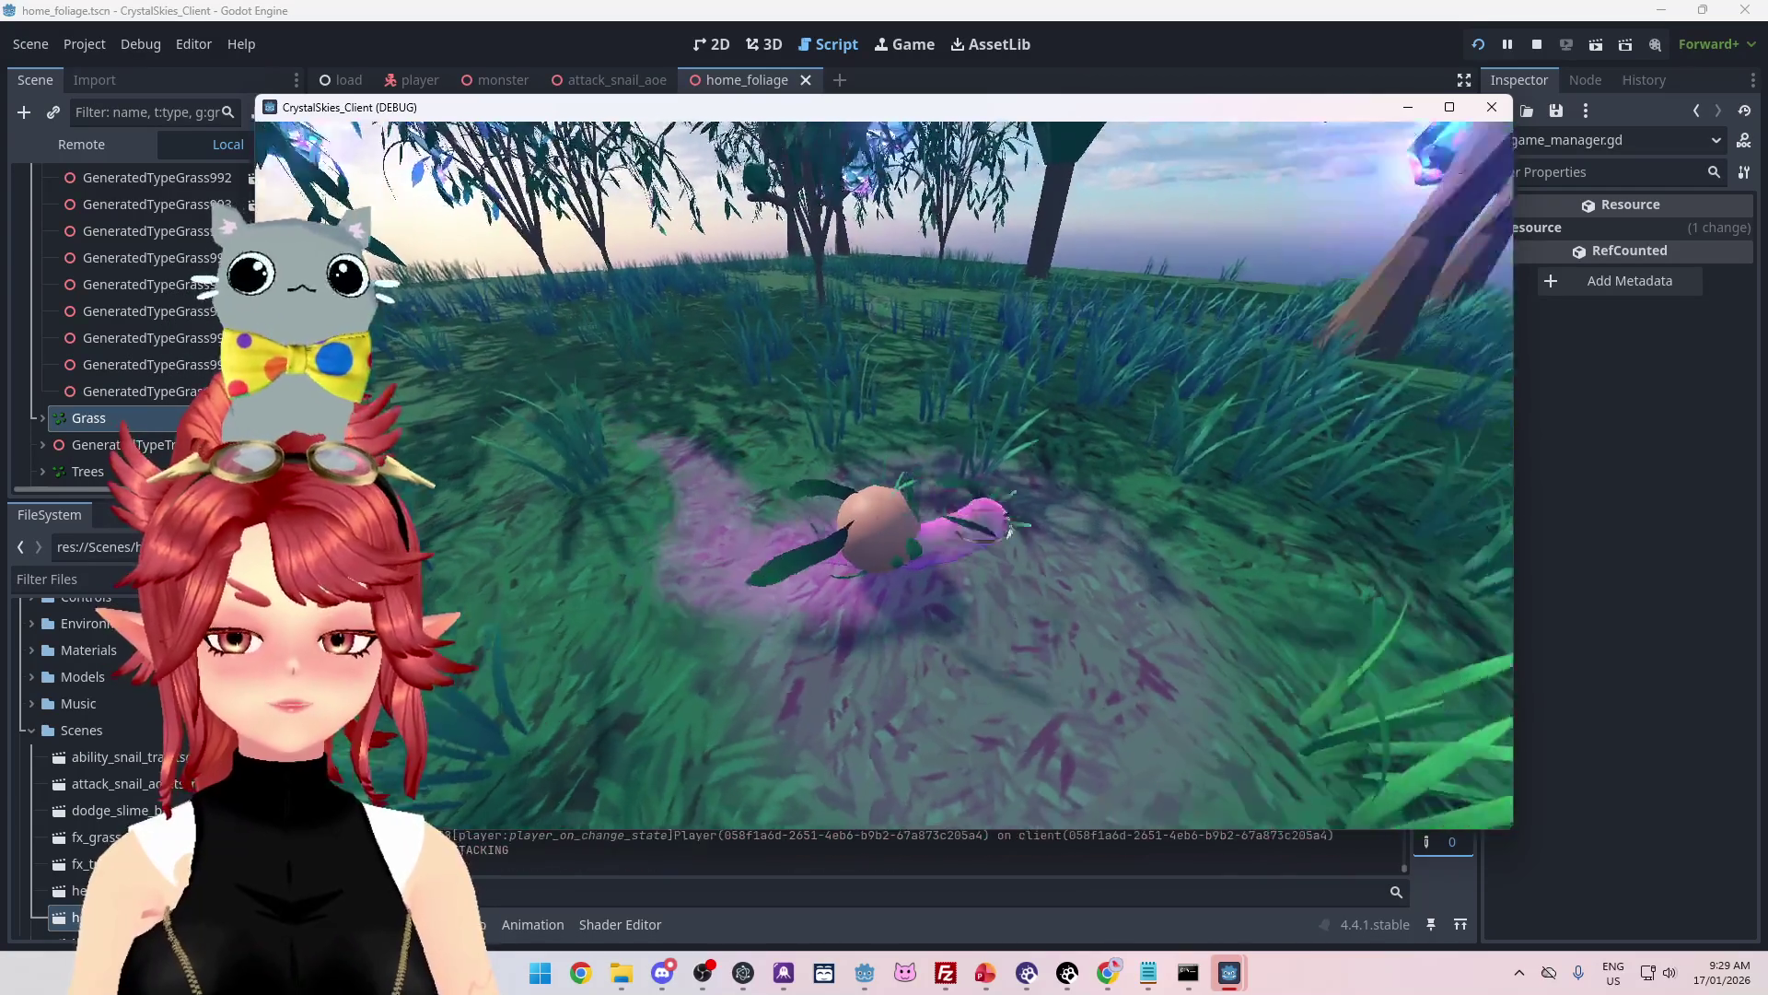
pyautogui.press('w')
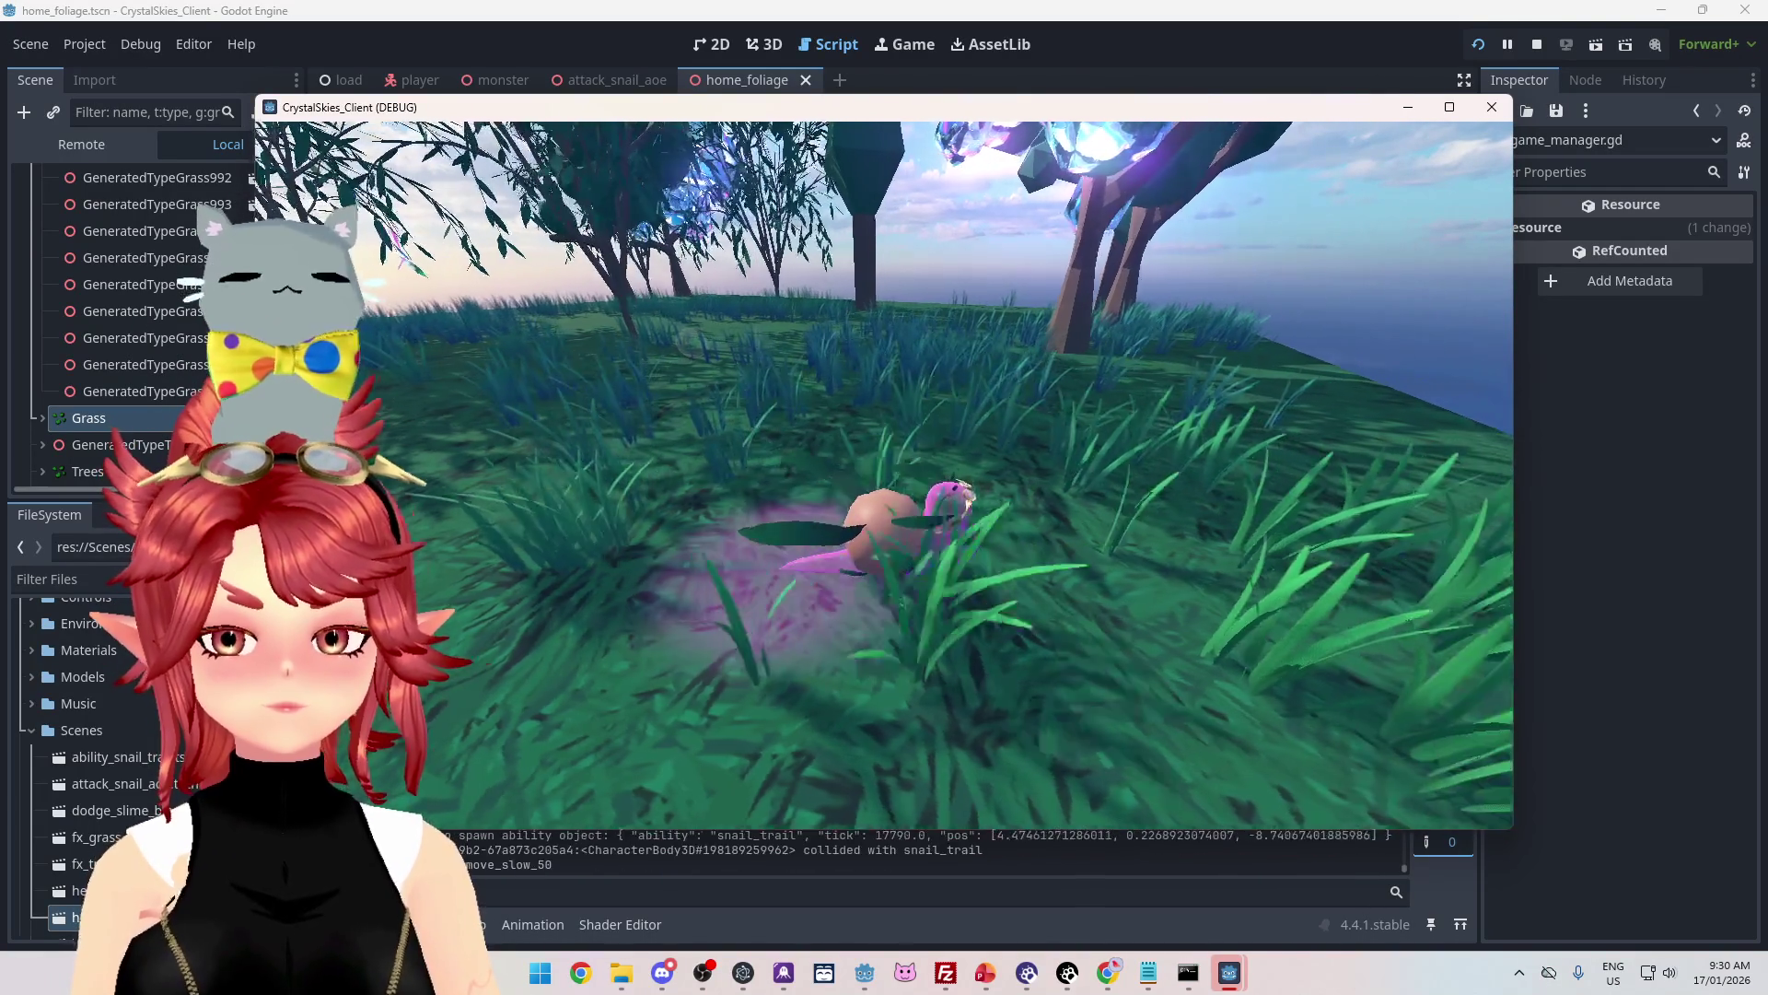
pyautogui.press('w')
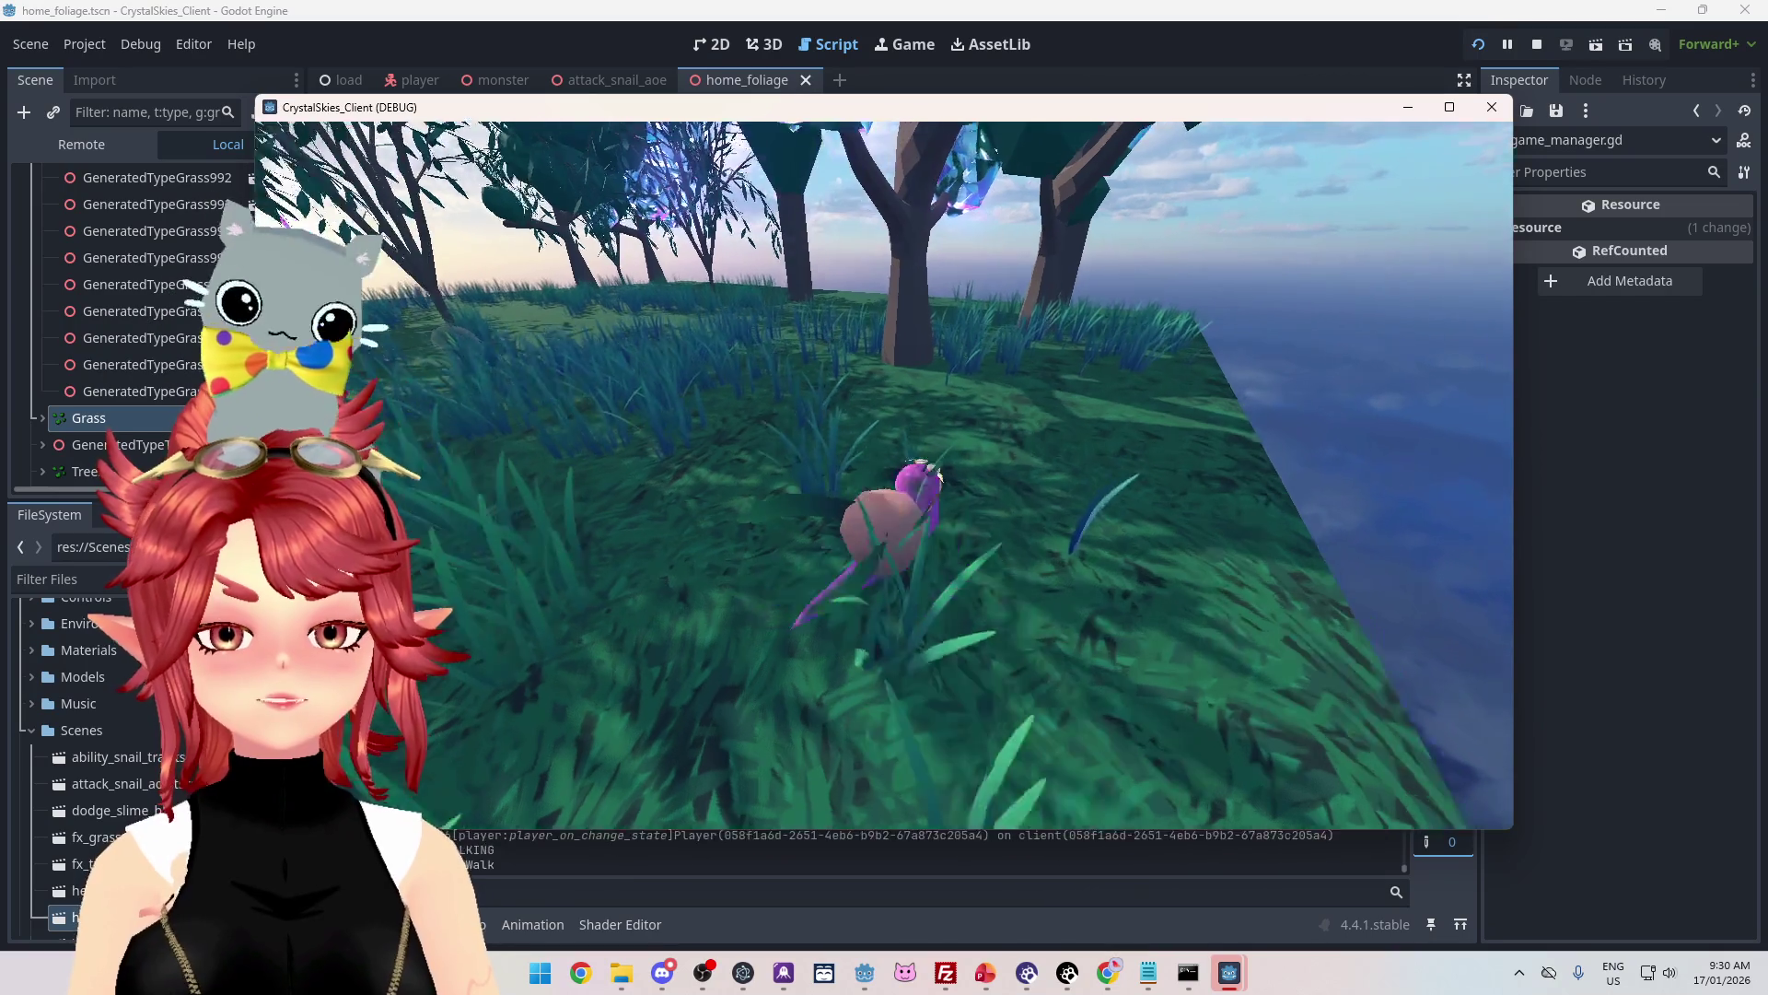
pyautogui.press('w')
pyautogui.press('w')
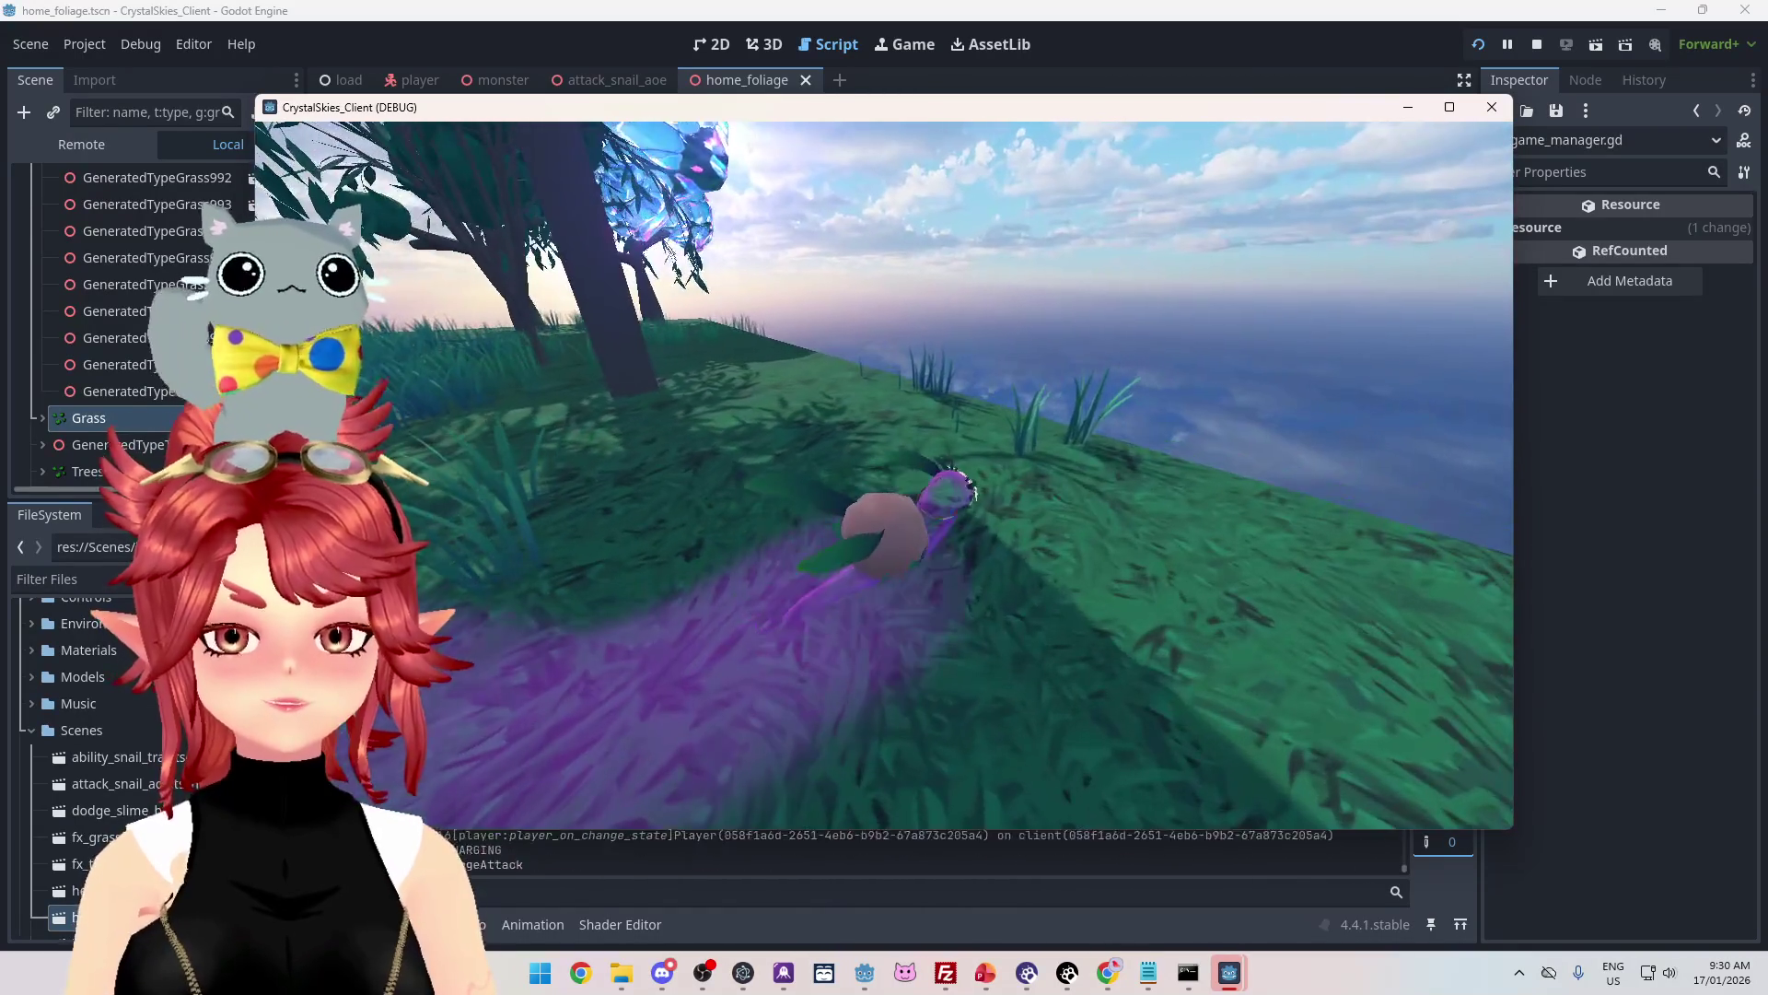
pyautogui.press('w')
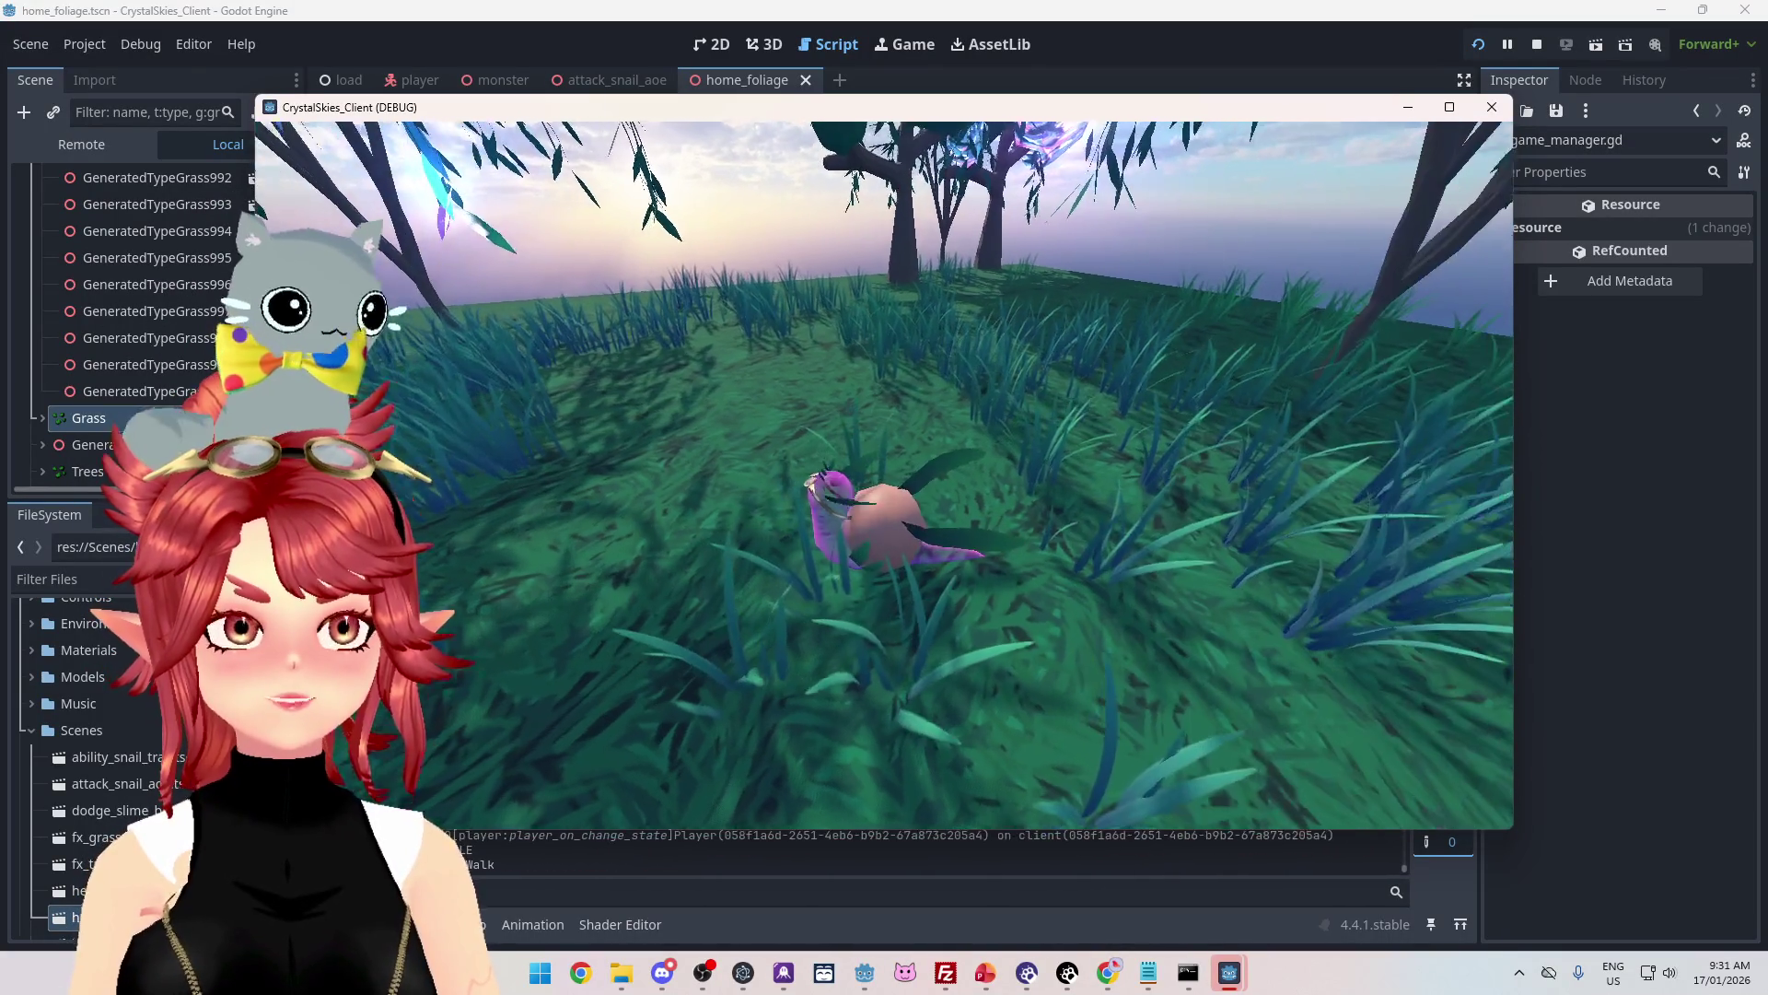
# Step: Maximize the PowerPoint to-do deck and show slide 5, 'Stuff to do later'
pyautogui.press('Escape')
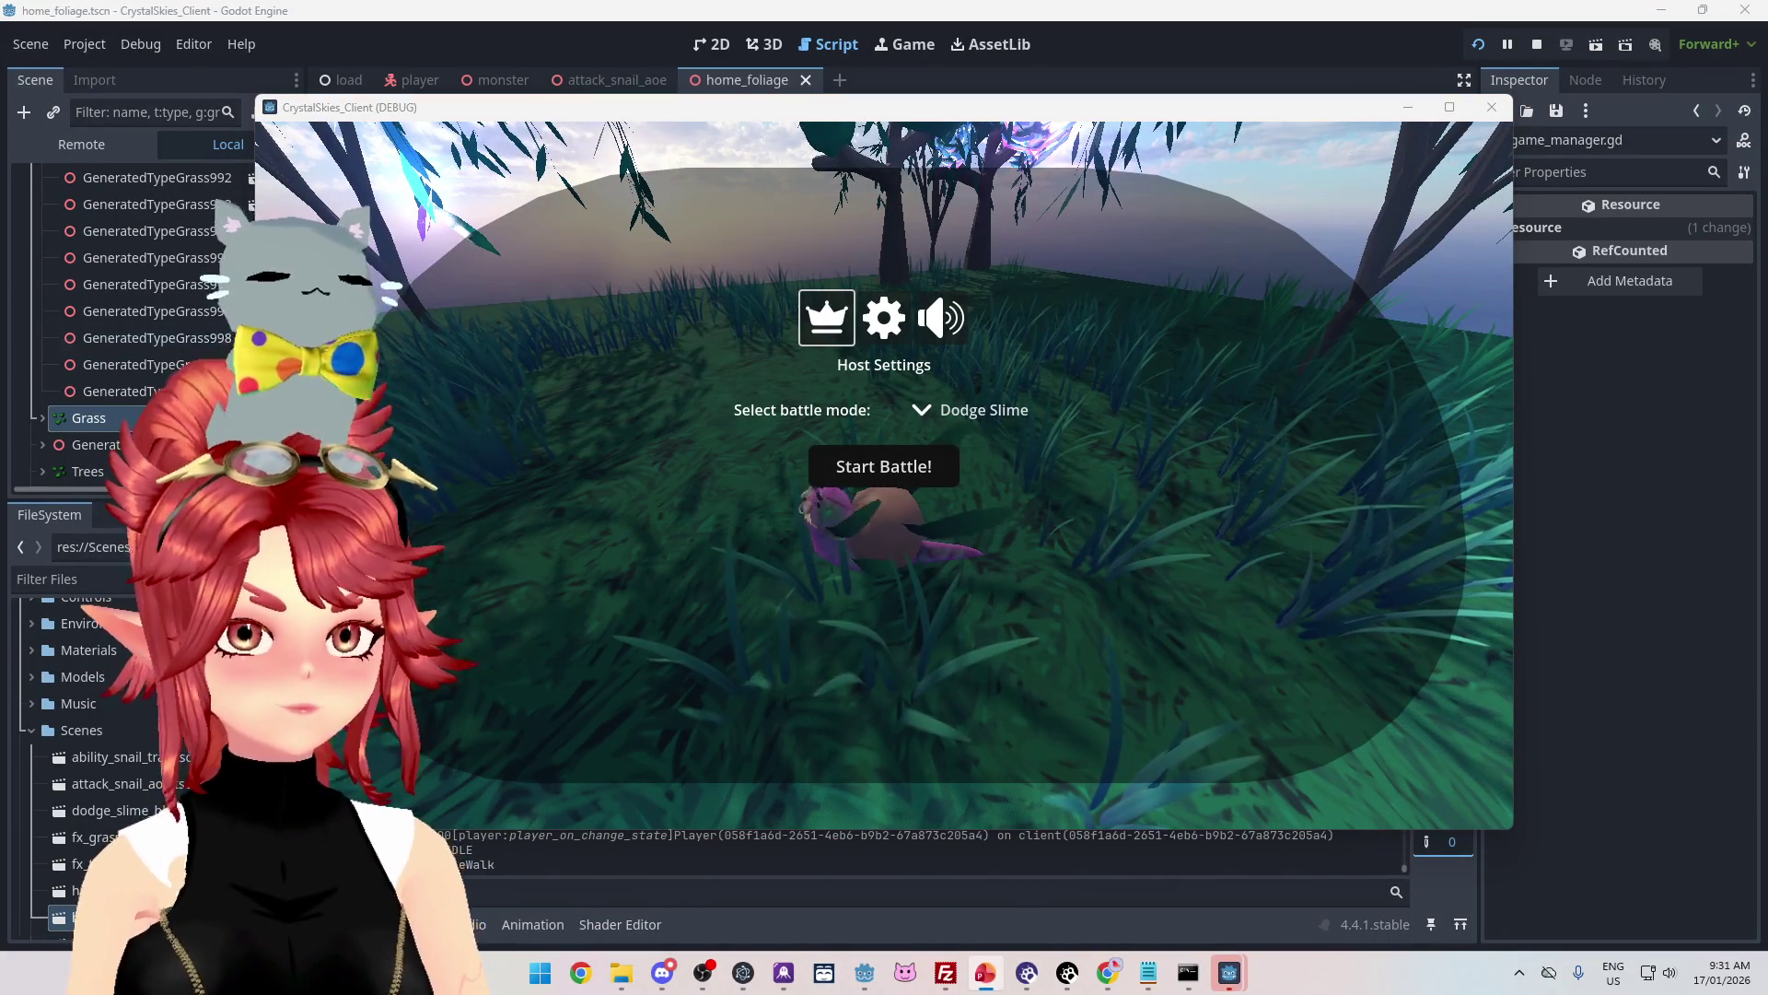
pyautogui.click(985, 973)
pyautogui.moveTo(1048, 41); pyautogui.dragTo(893, 221)
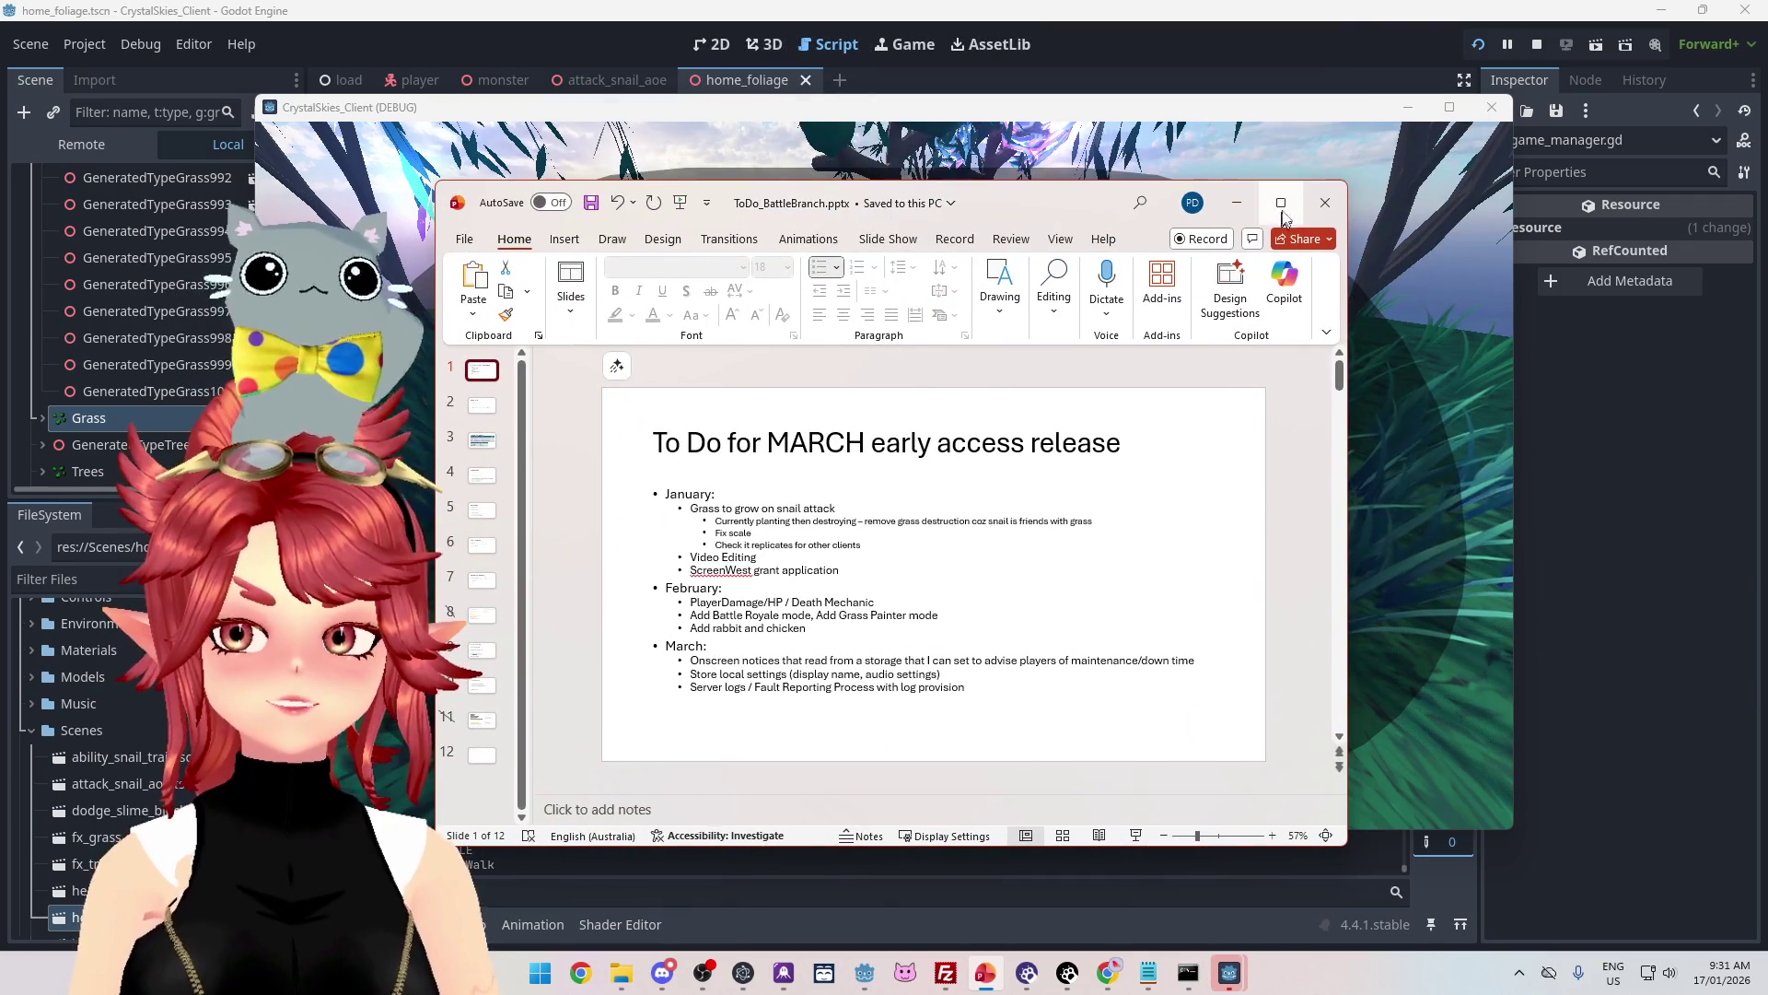
pyautogui.click(1280, 202)
pyautogui.scroll(-1, 92, 414)
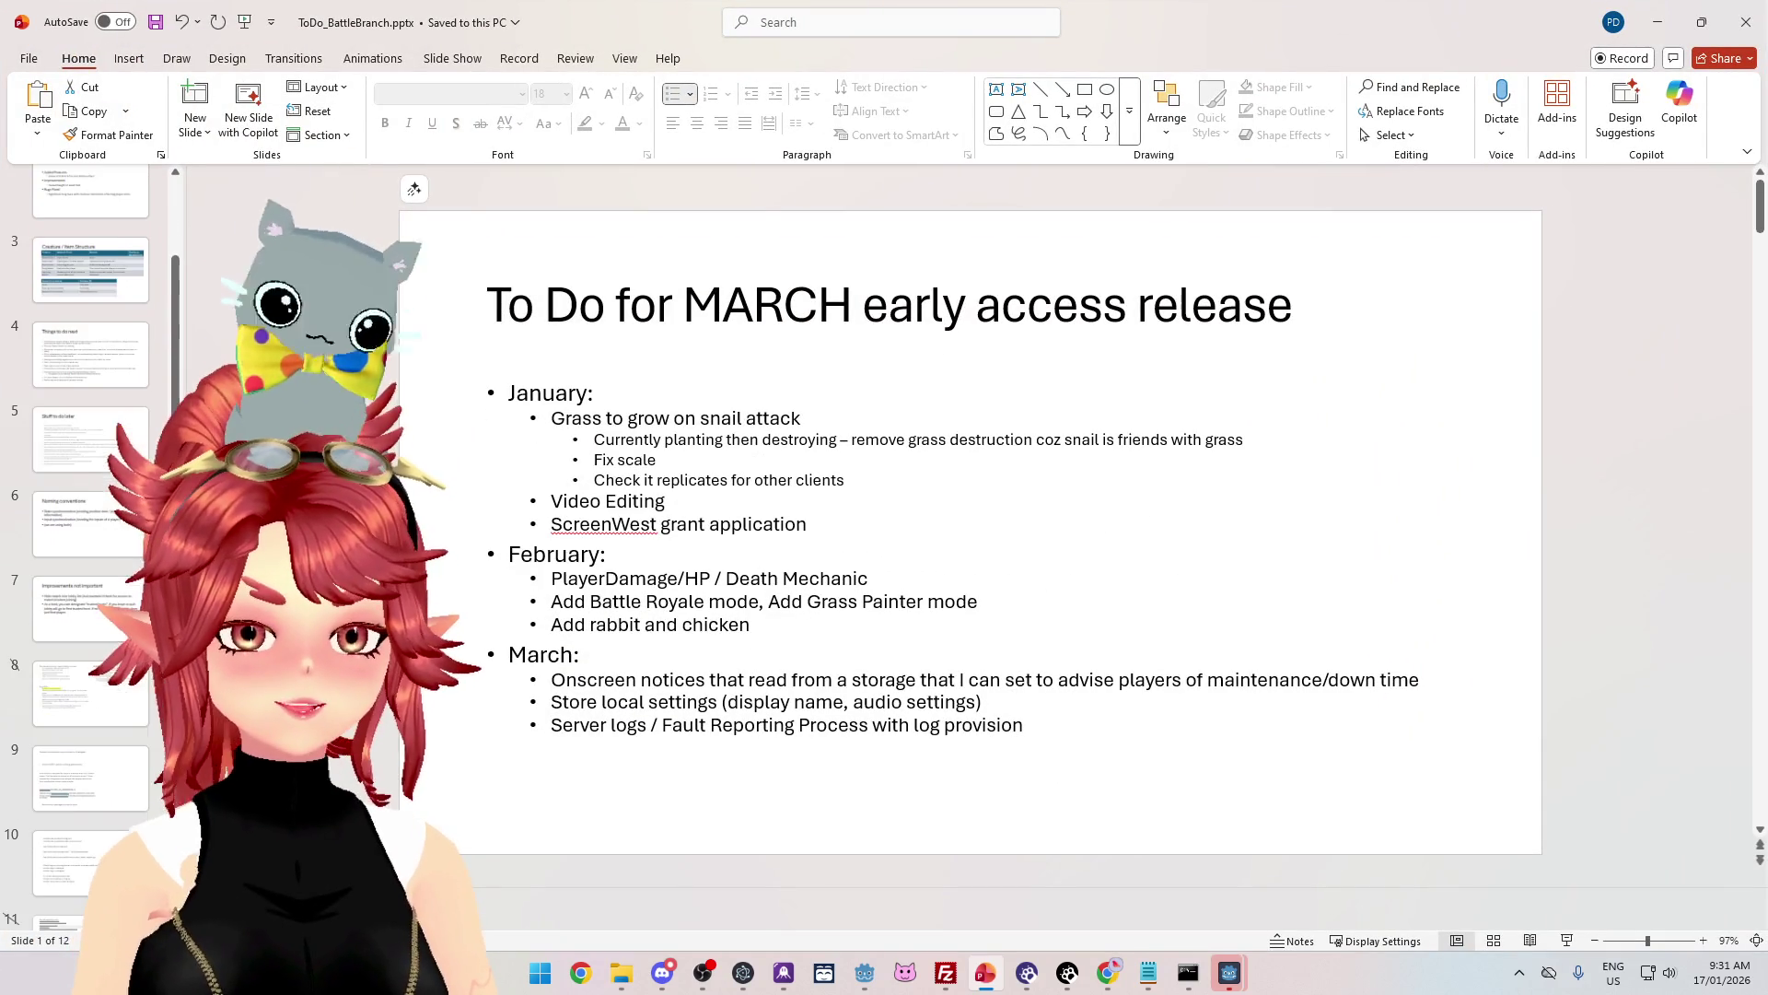
pyautogui.click(94, 429)
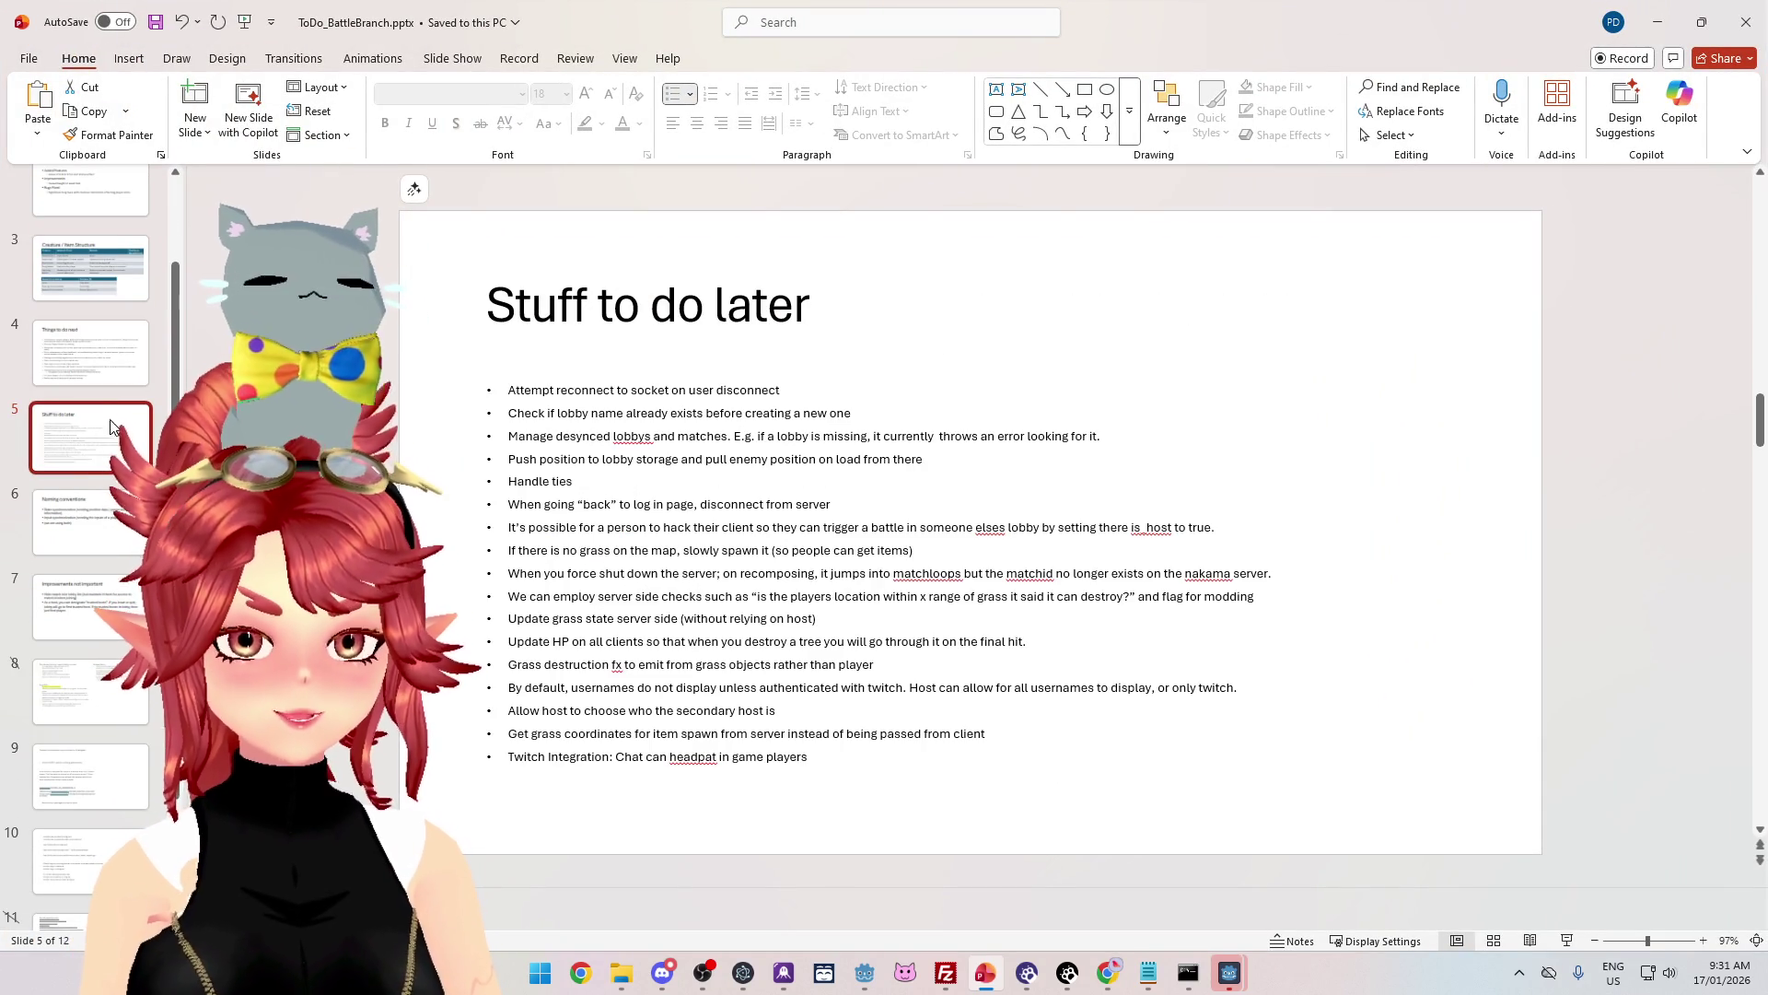
pyautogui.rightClick(86, 440)
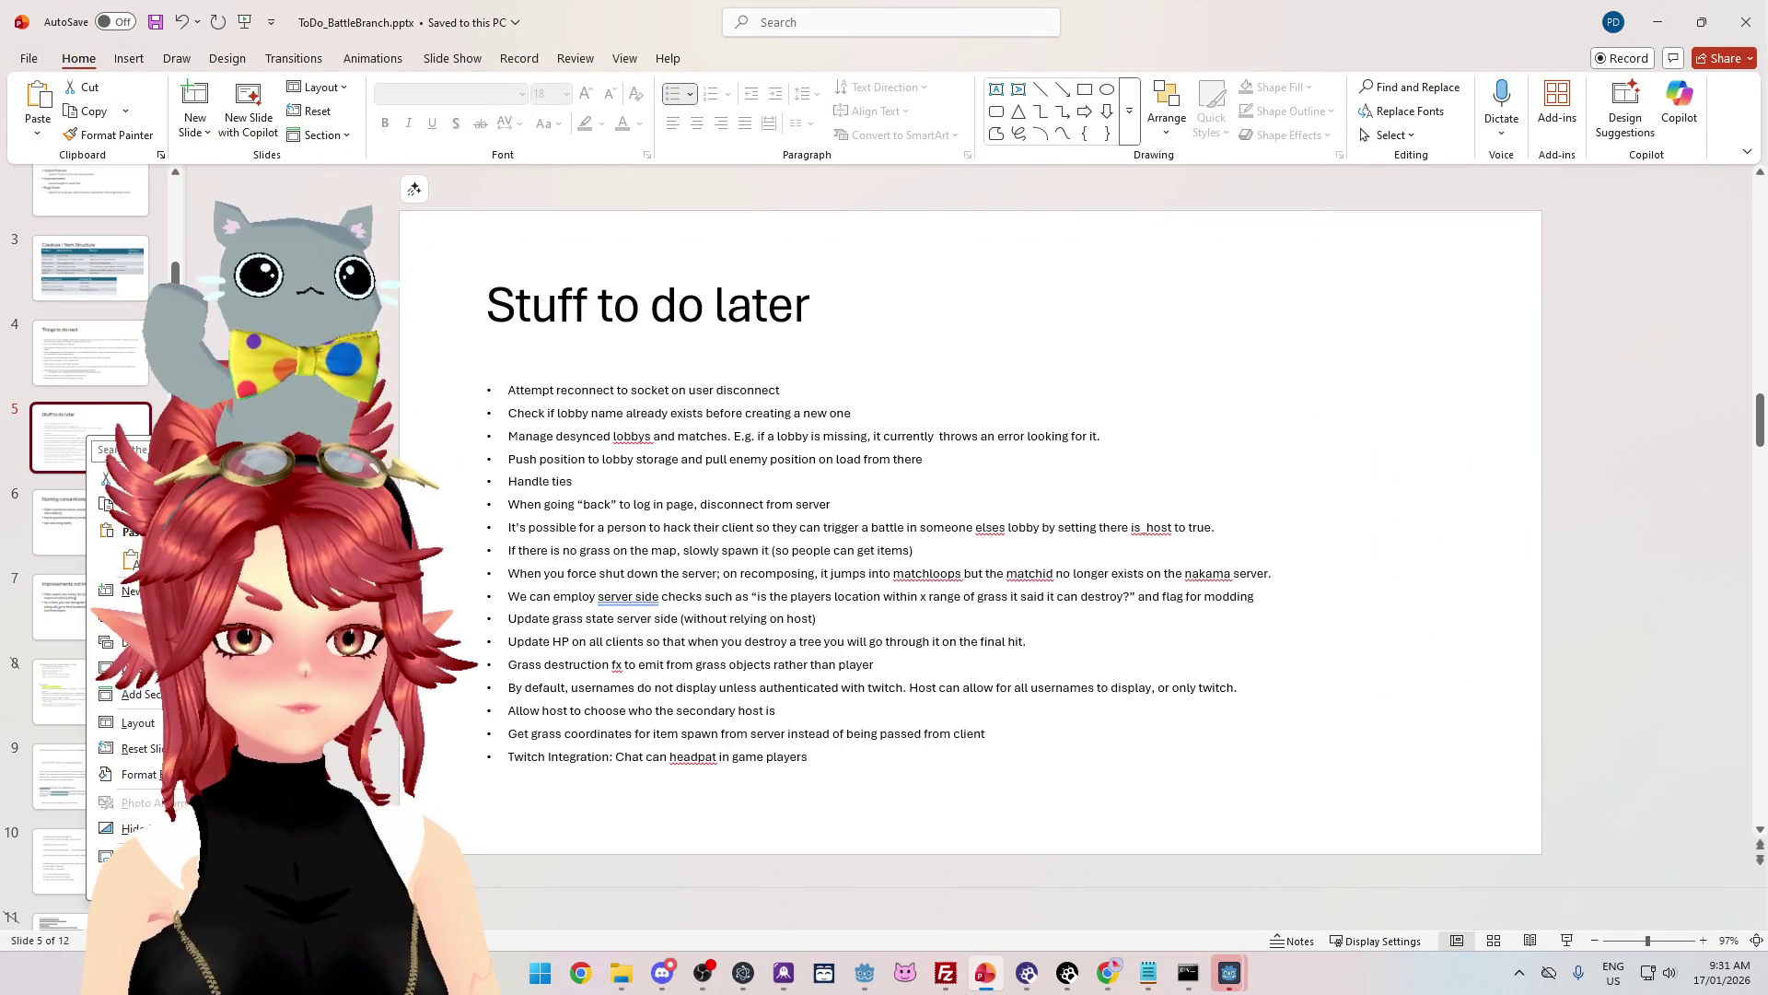
# Step: Add a new slide titled 'Things to pay freelancers to fix if I make money'
pyautogui.click(129, 590)
pyautogui.write('Thi')
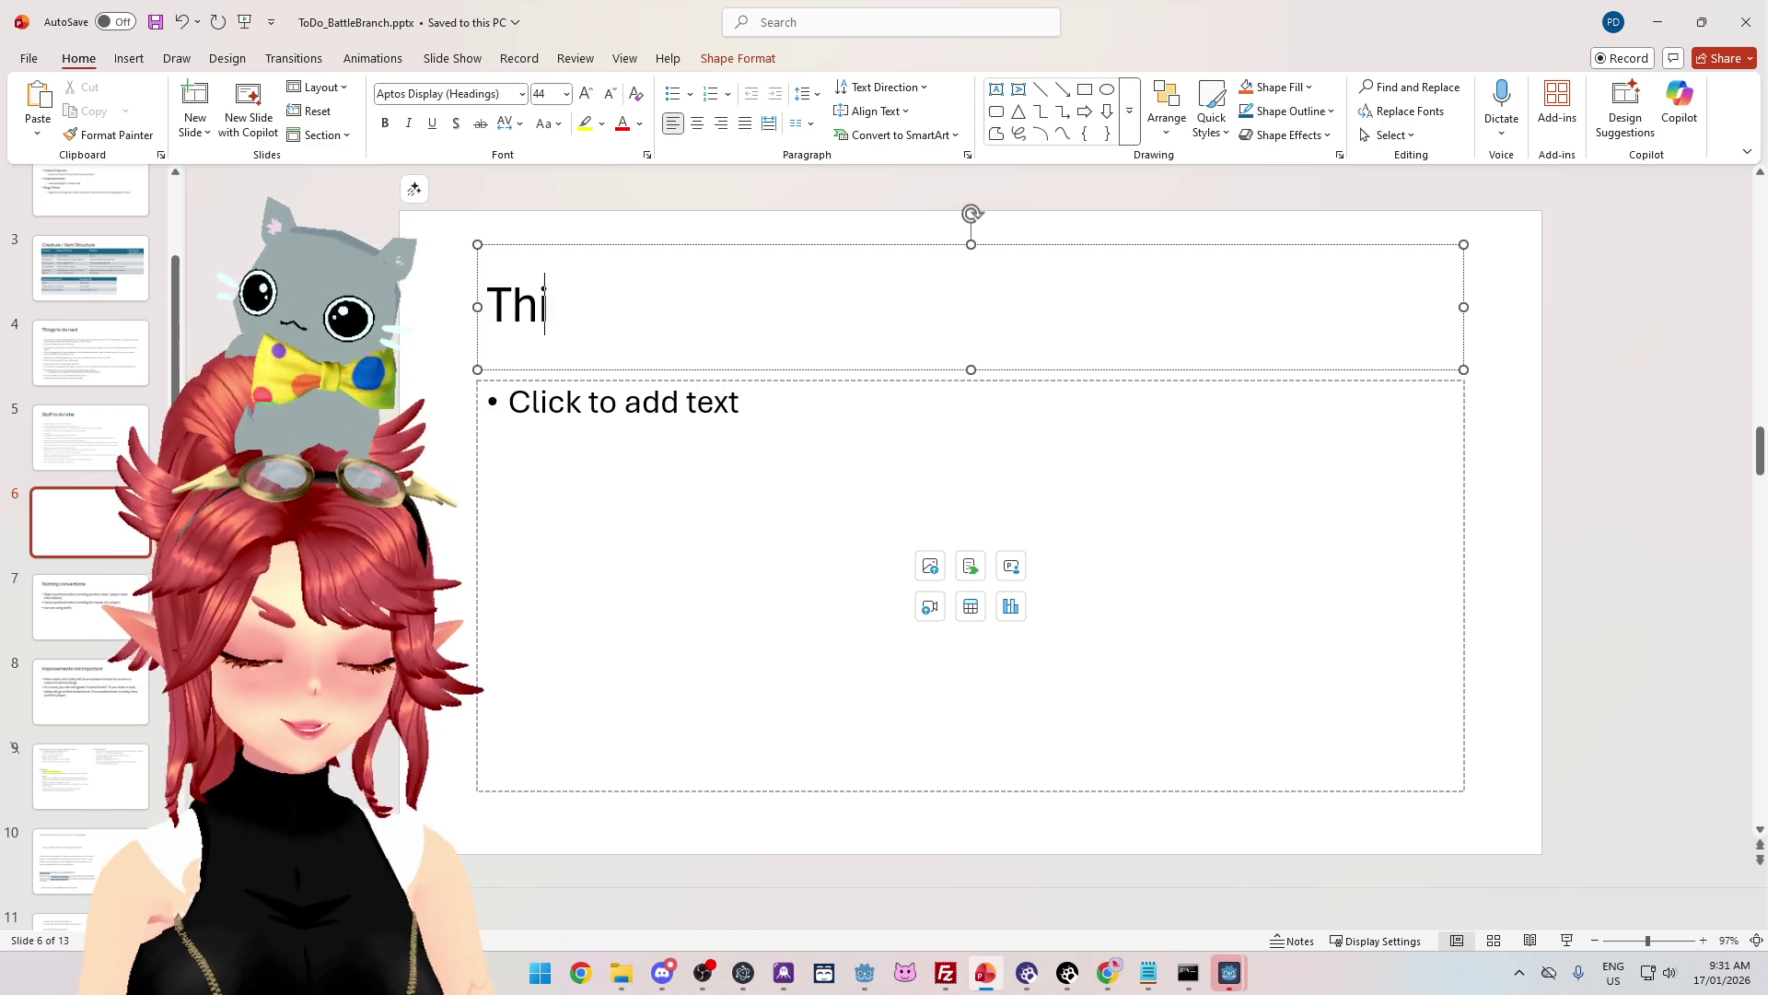
pyautogui.write('ngs to pay freelanc')
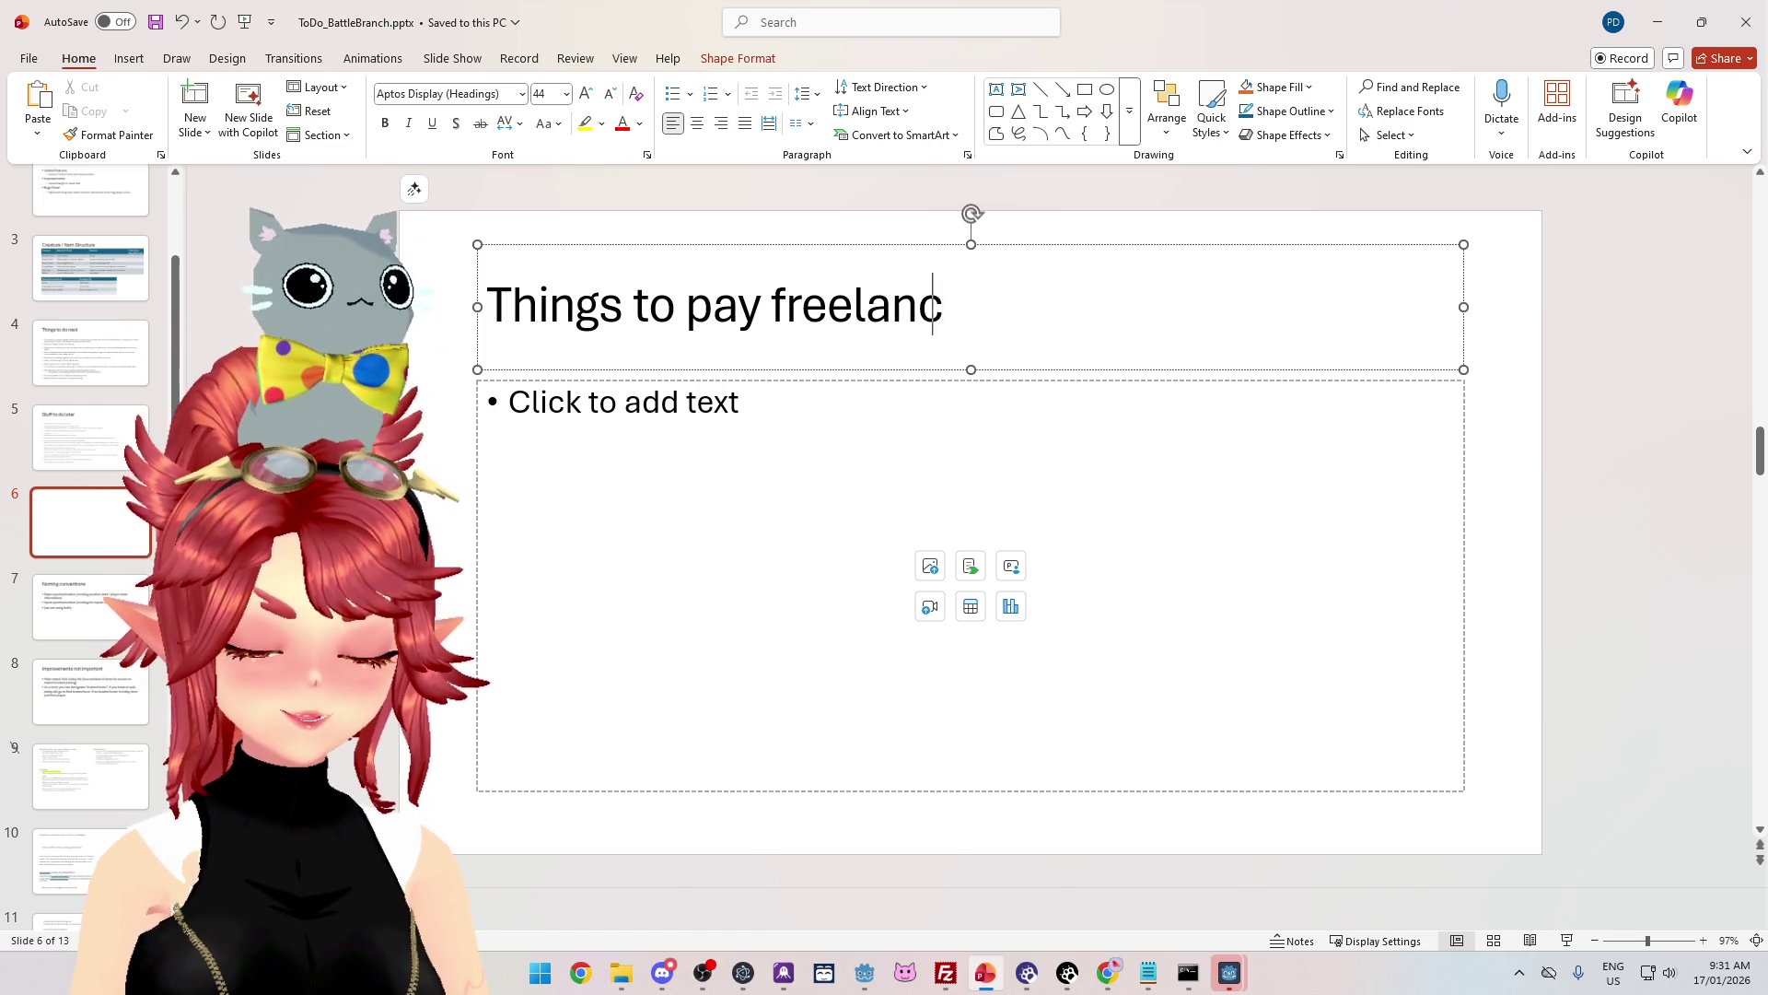
pyautogui.write('ers to fix if I make money')
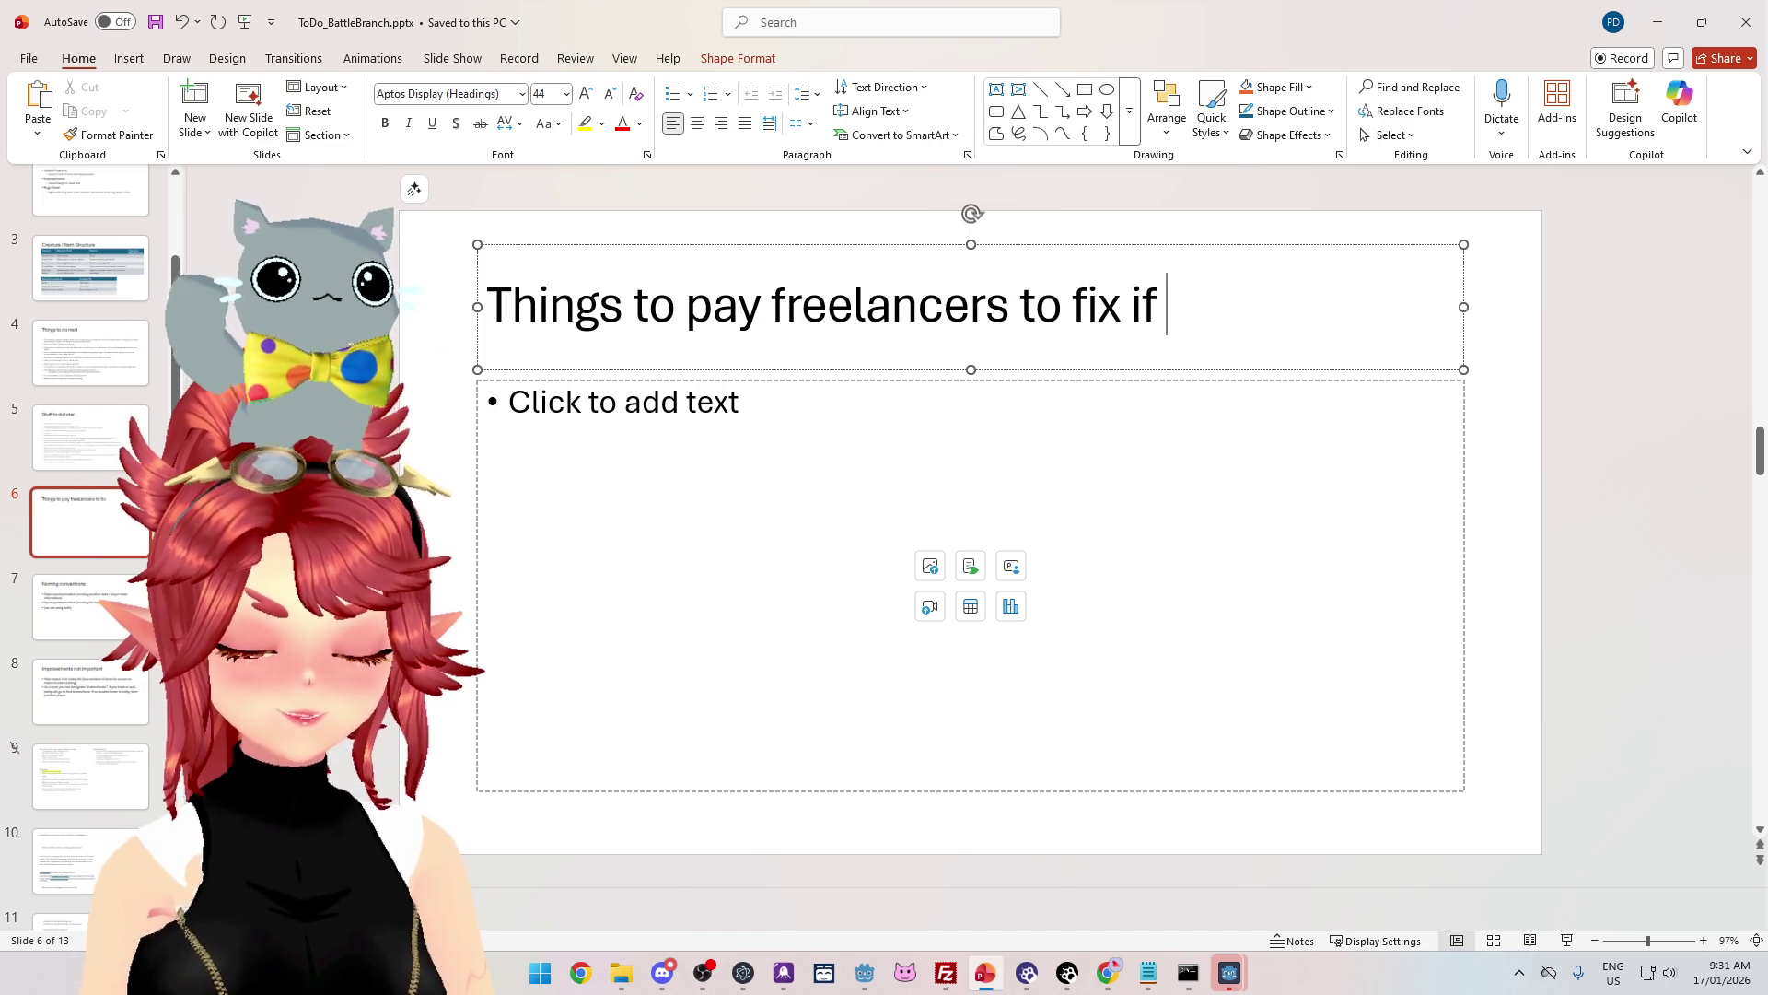
pyautogui.press('BackSpace')
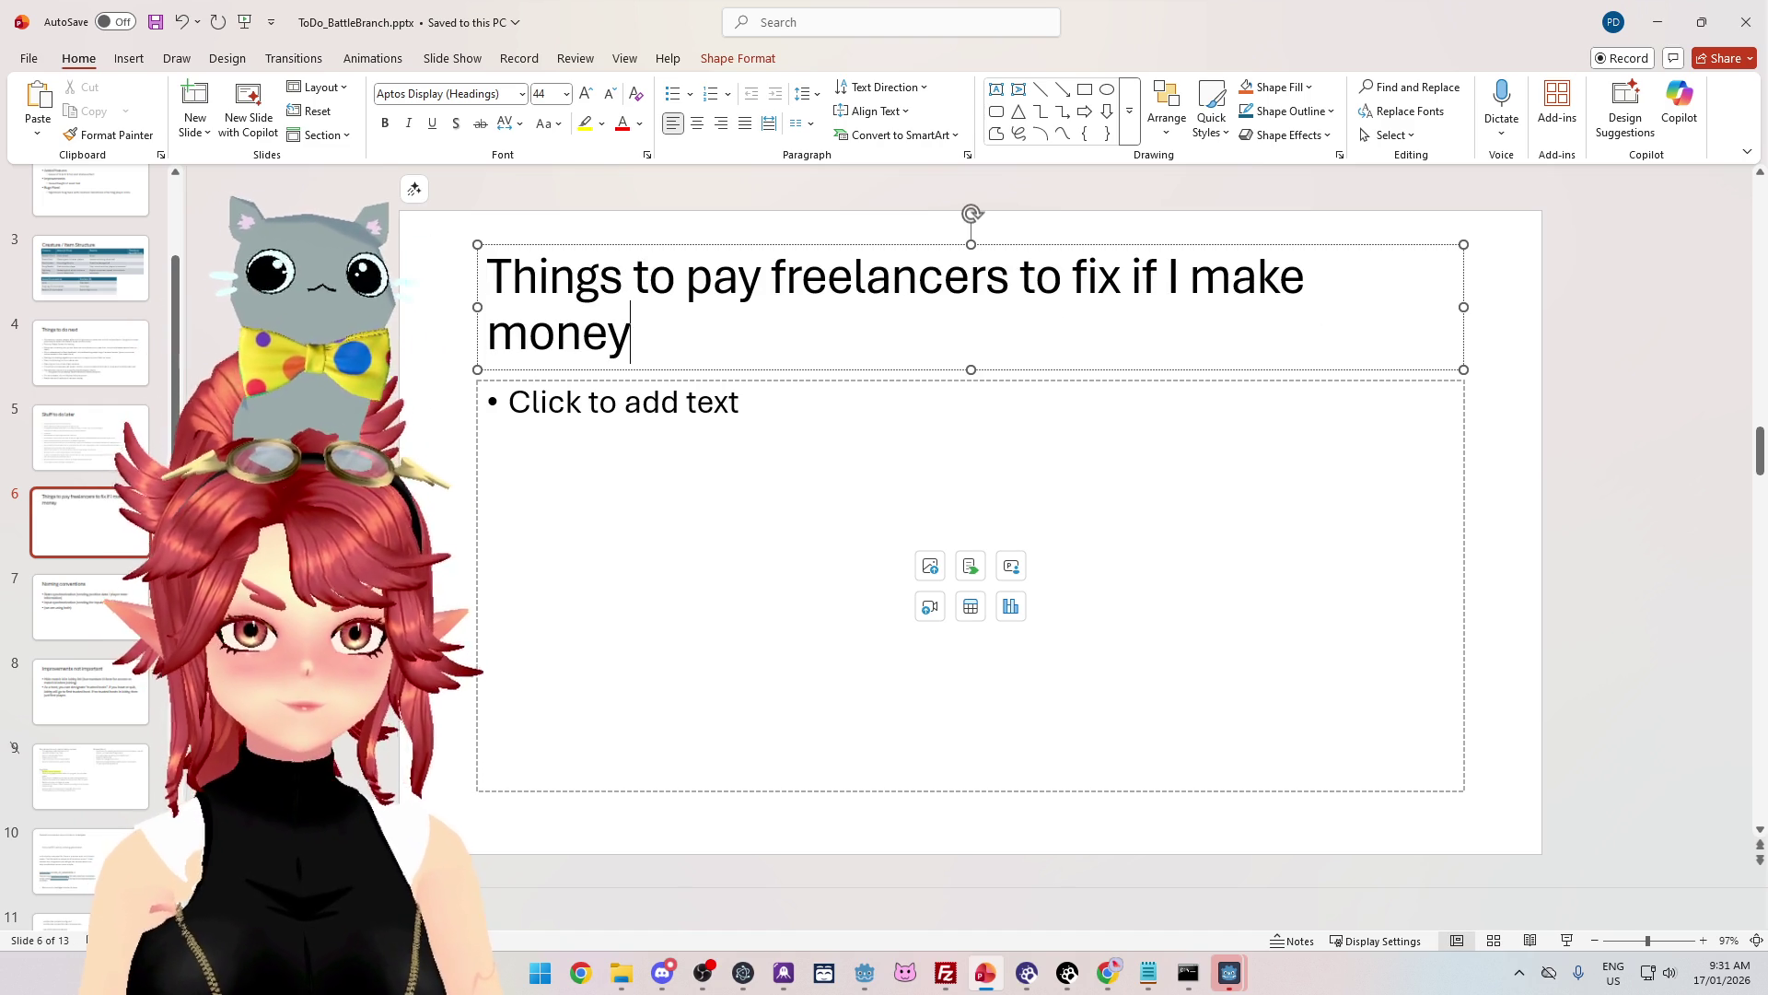
# Step: Add a Shaders bullet about fixing the grass shader stretching when the snail walks on it
pyautogui.click(552, 436)
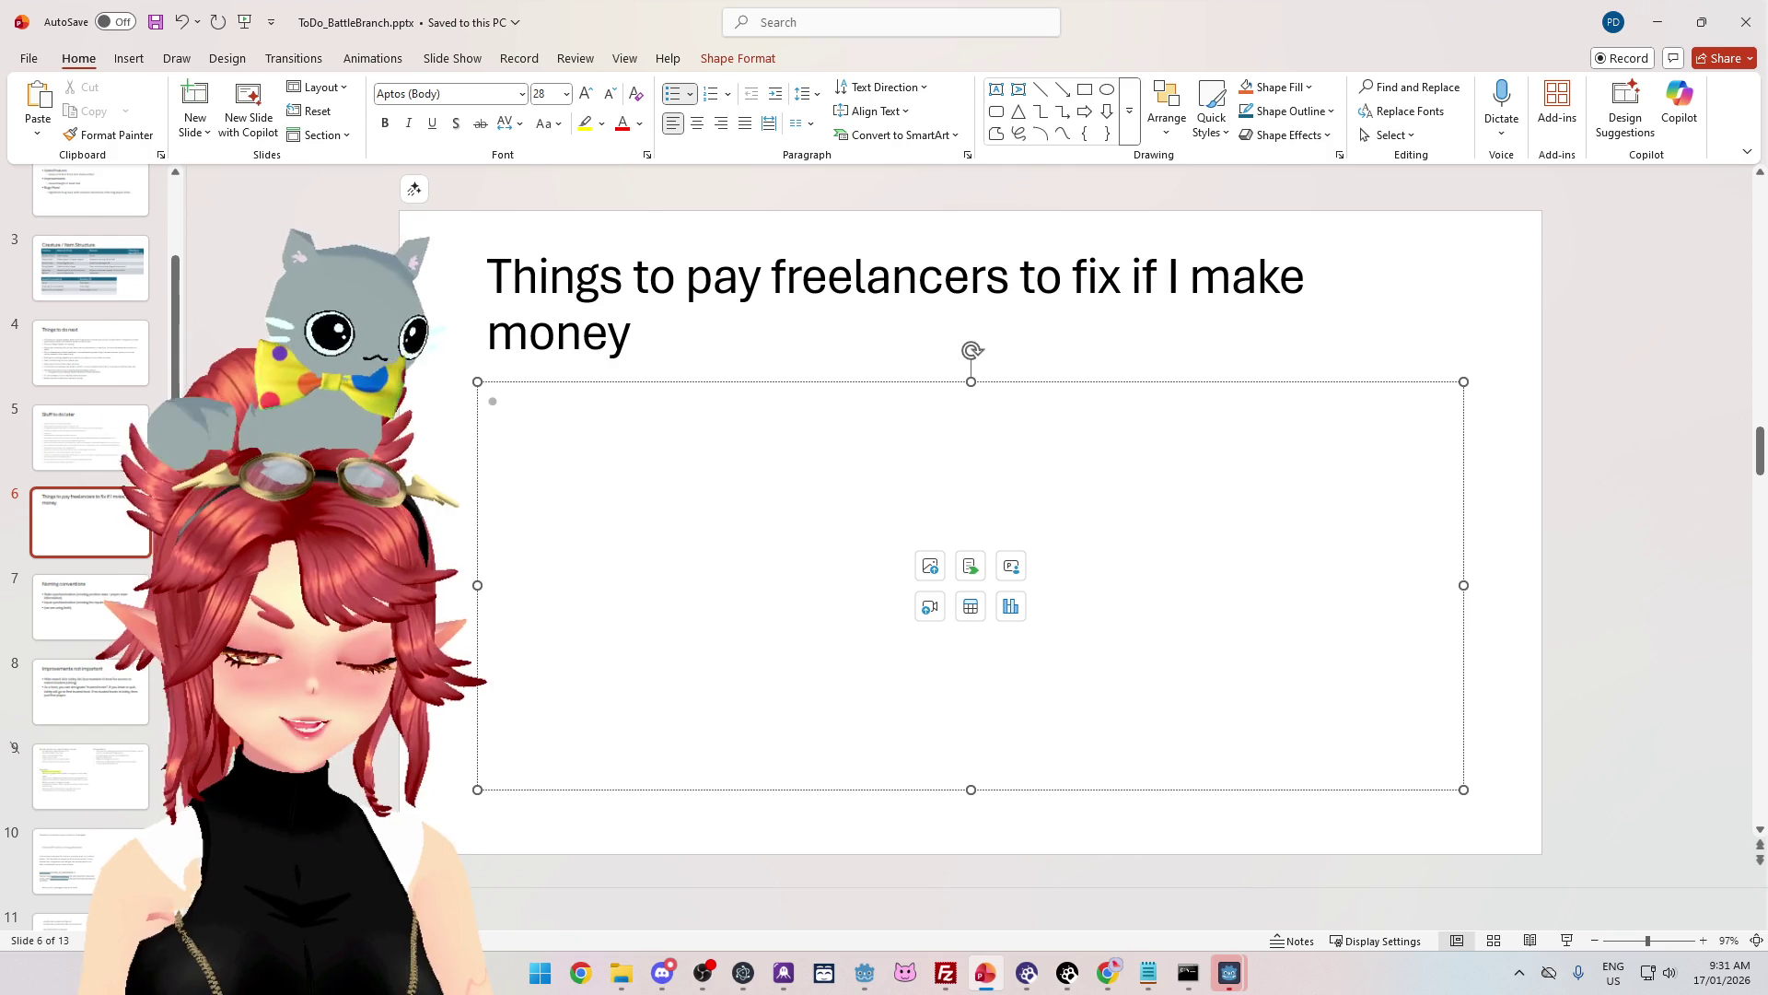
pyautogui.write('Shaders')
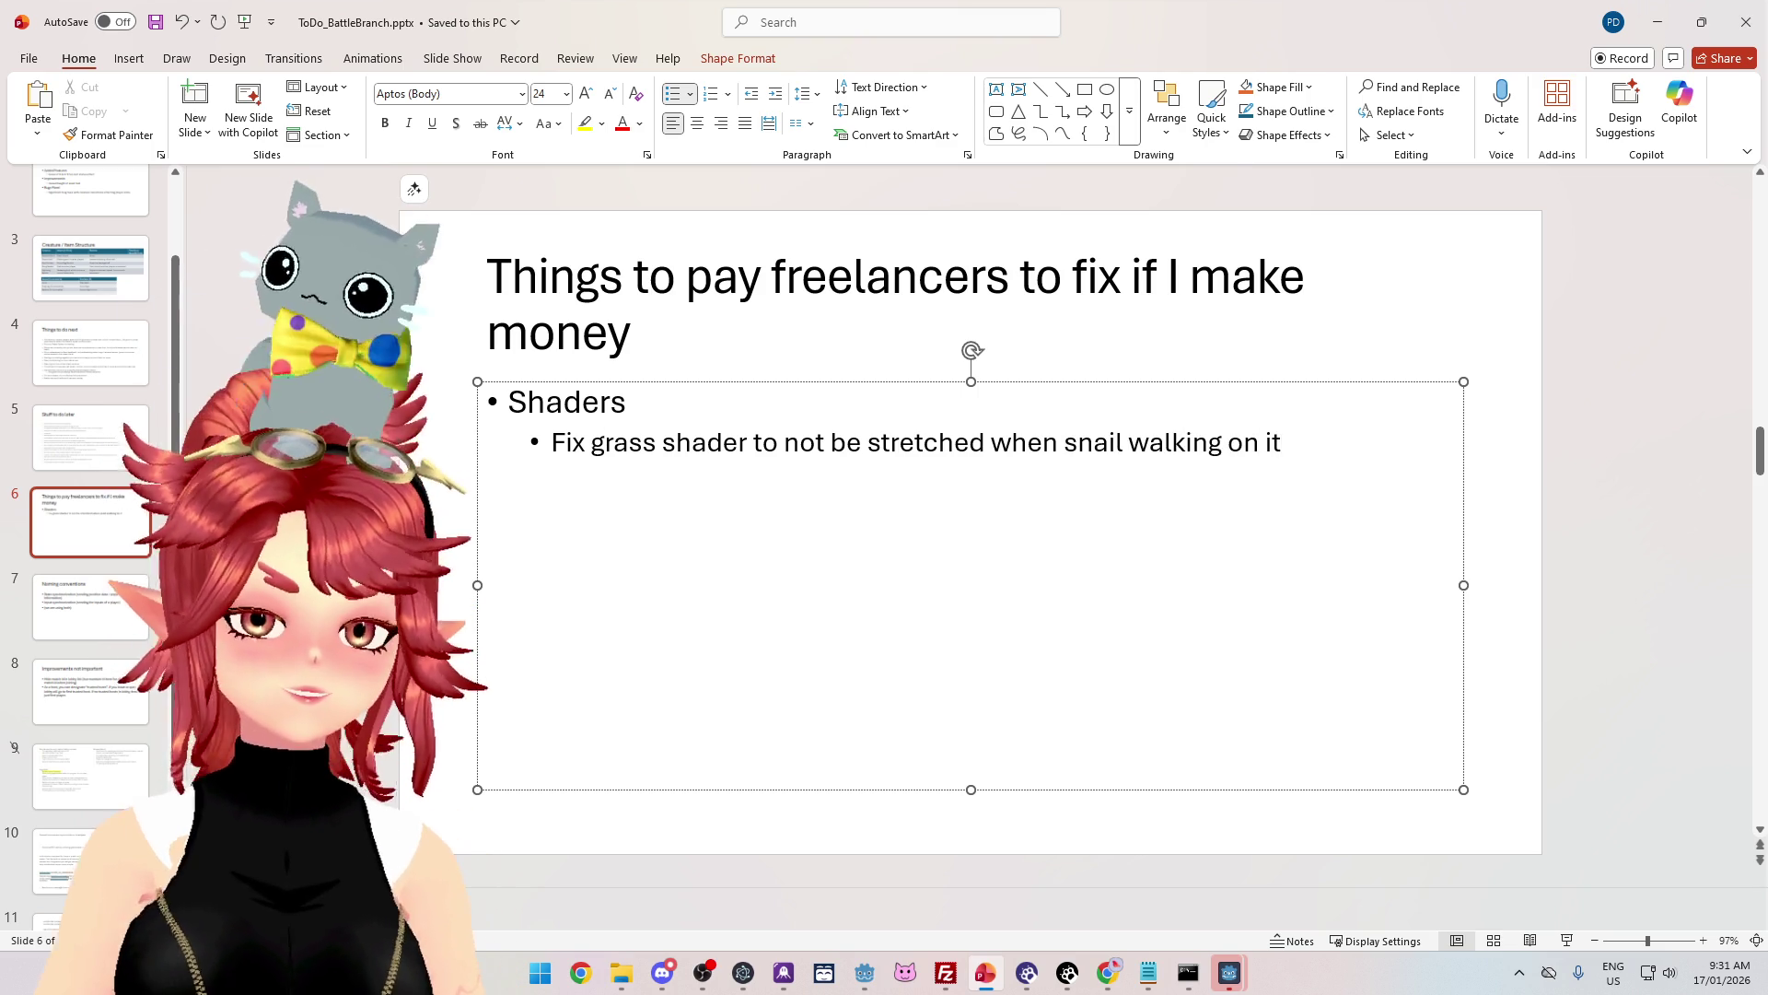
pyautogui.moveTo(1291, 438); pyautogui.dragTo(1129, 443)
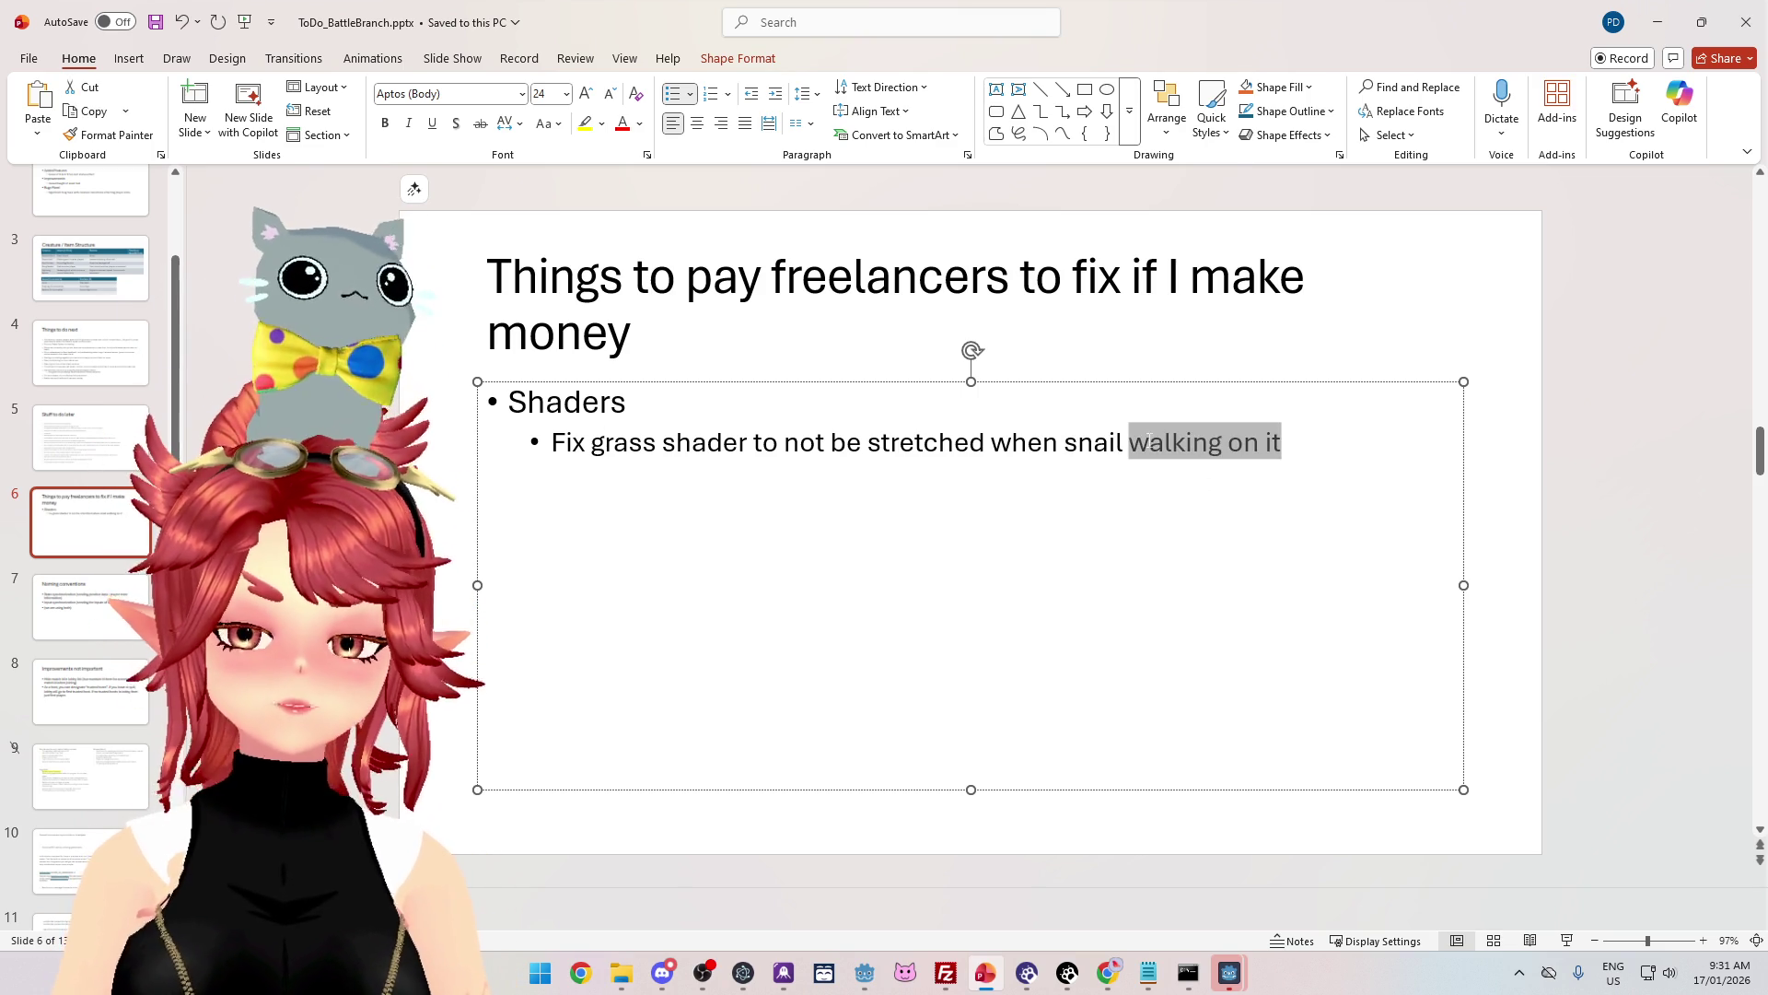
# Step: Reword the grass note to 'scaled small', then add Music (full piano album) and Redesign UI bullets
pyautogui.write('planted with s')
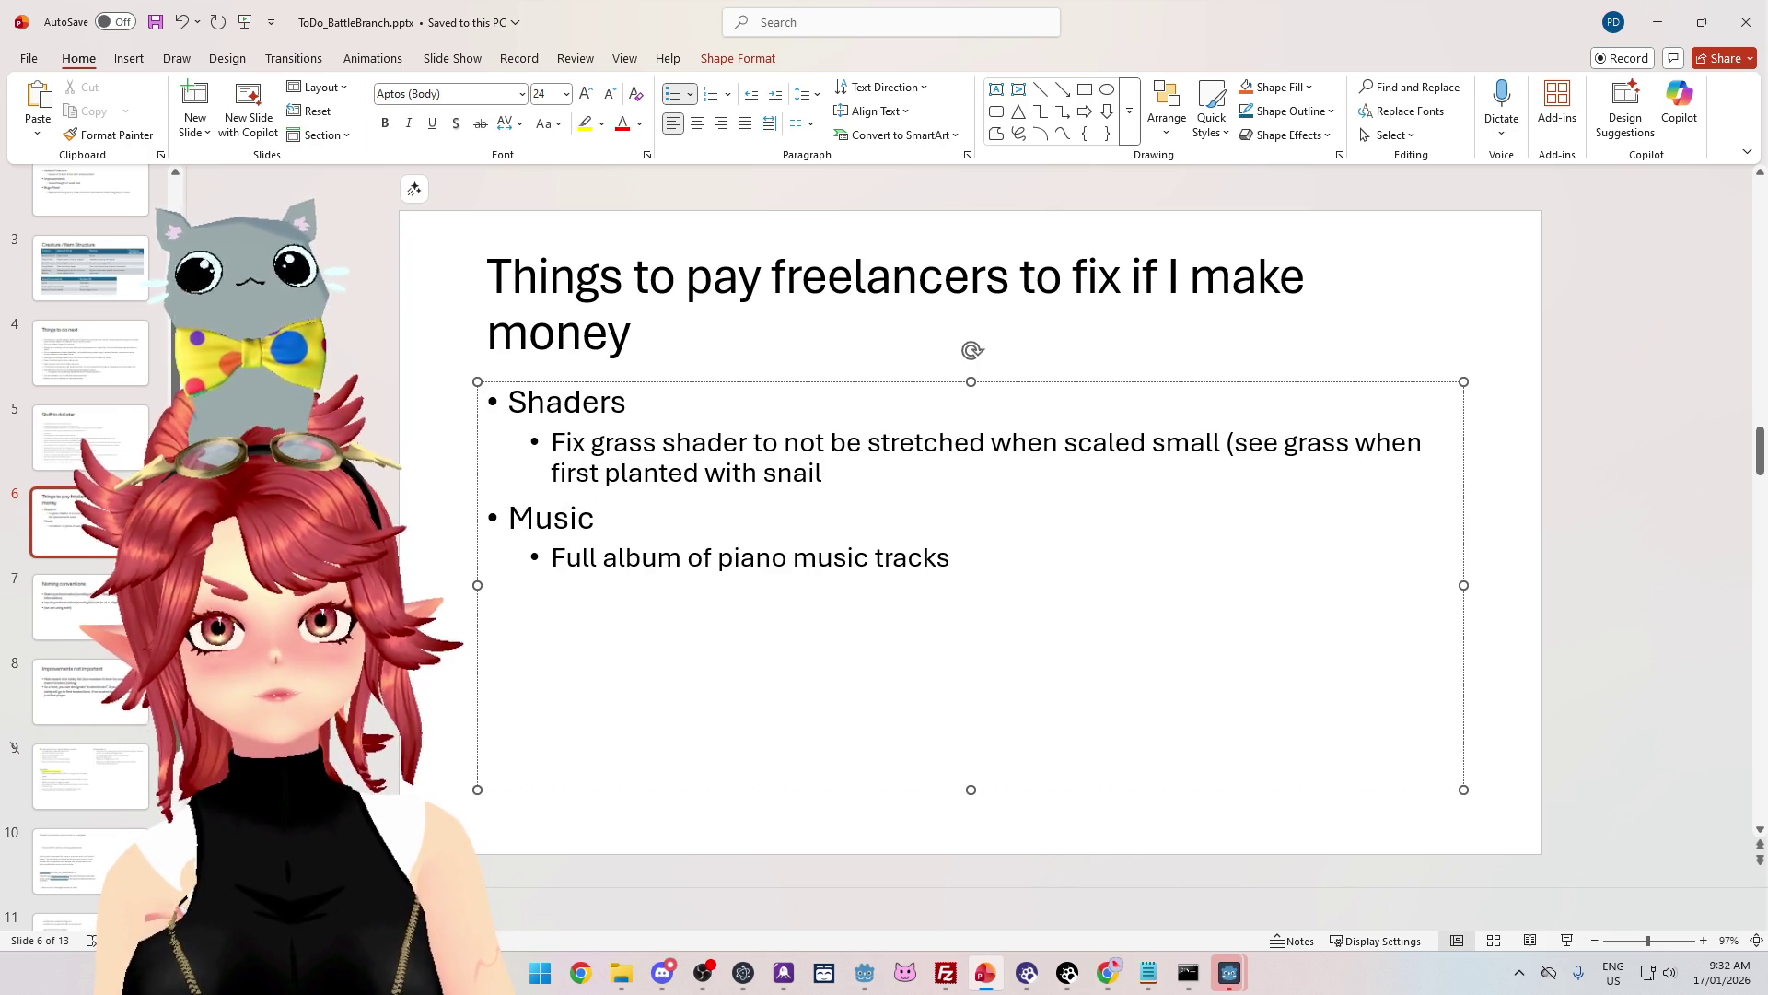
pyautogui.hotkey('shift', 'Tab')
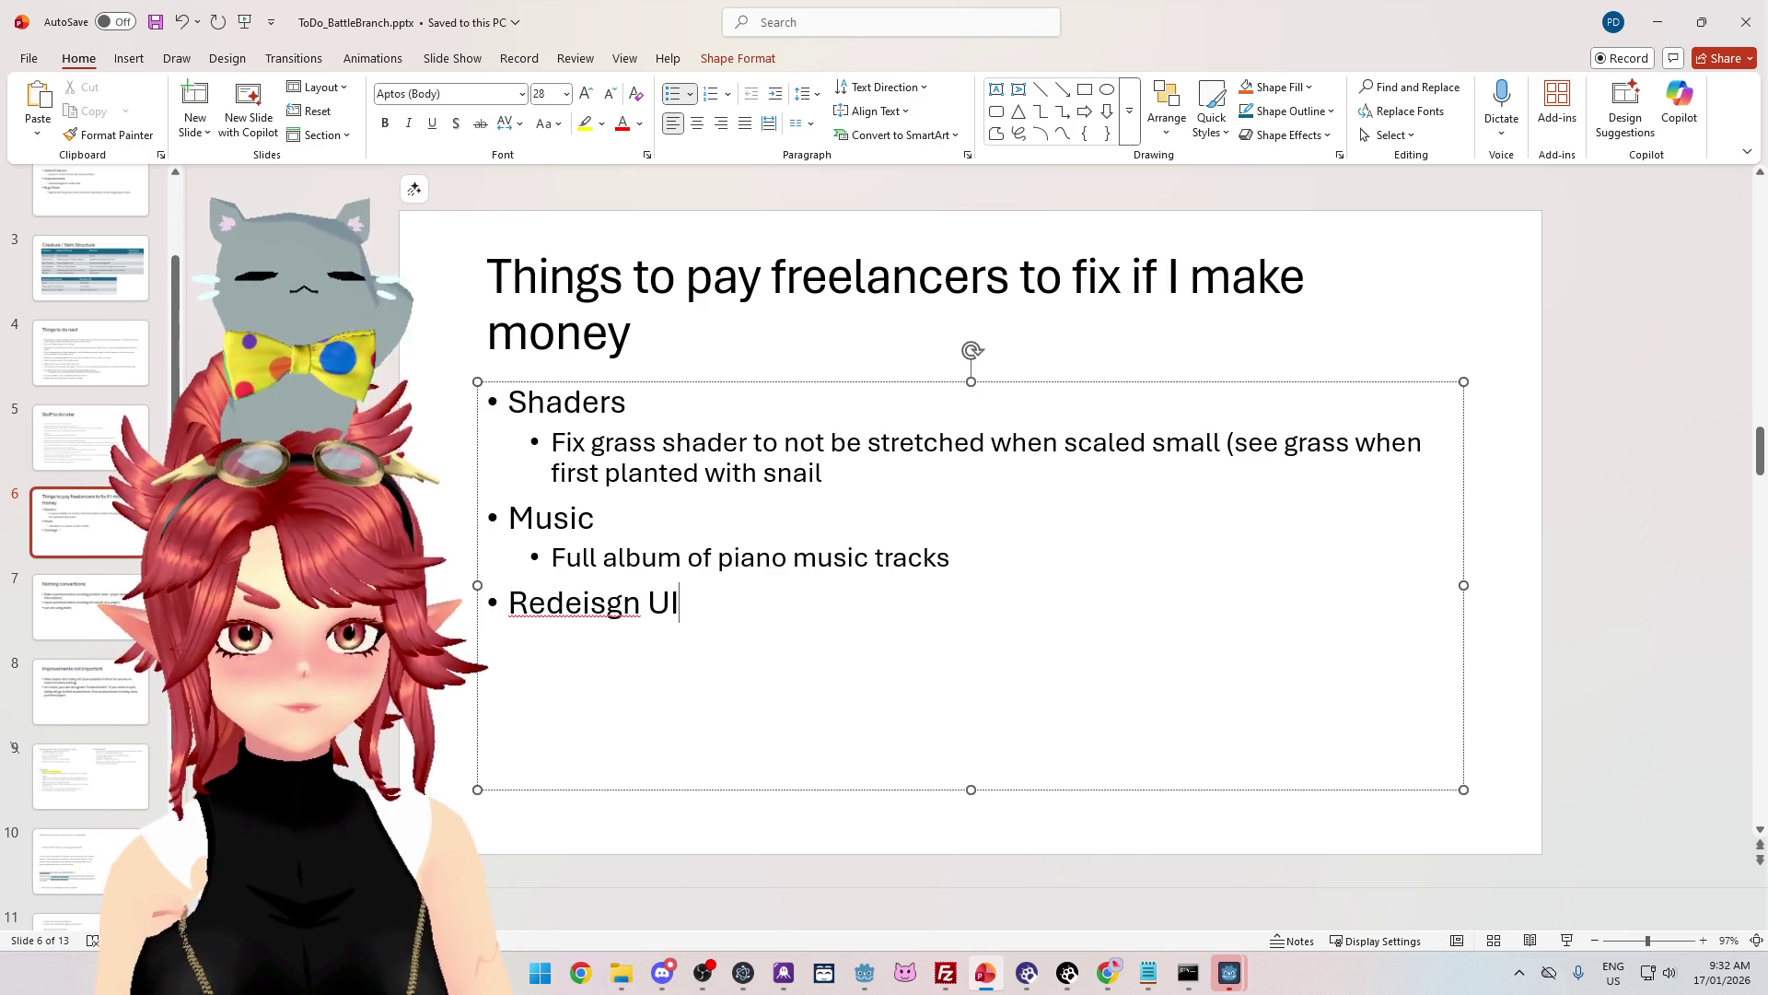
pyautogui.press('BackSpace')
pyautogui.press('BackSpace')
pyautogui.press('BackSpace')
pyautogui.write('sign UI')
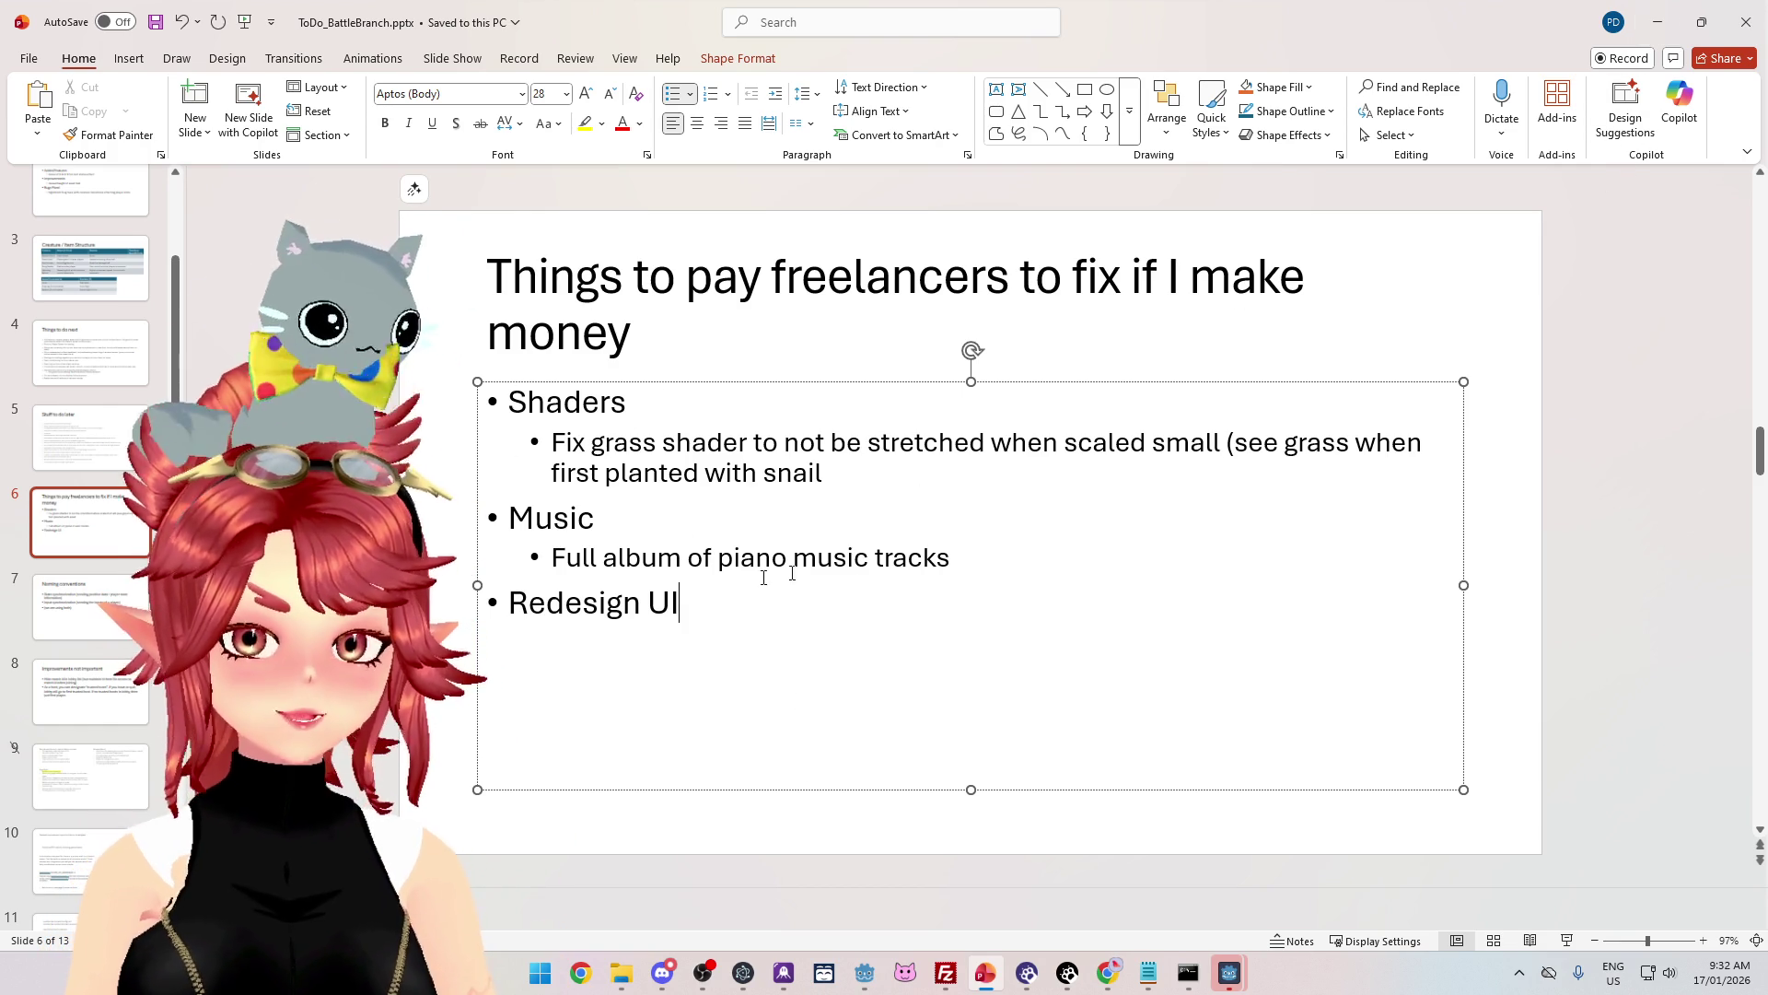
# Step: In the first client, move the snail forward, turn it right, attack, then open the settings overlay
pyautogui.click(1657, 21)
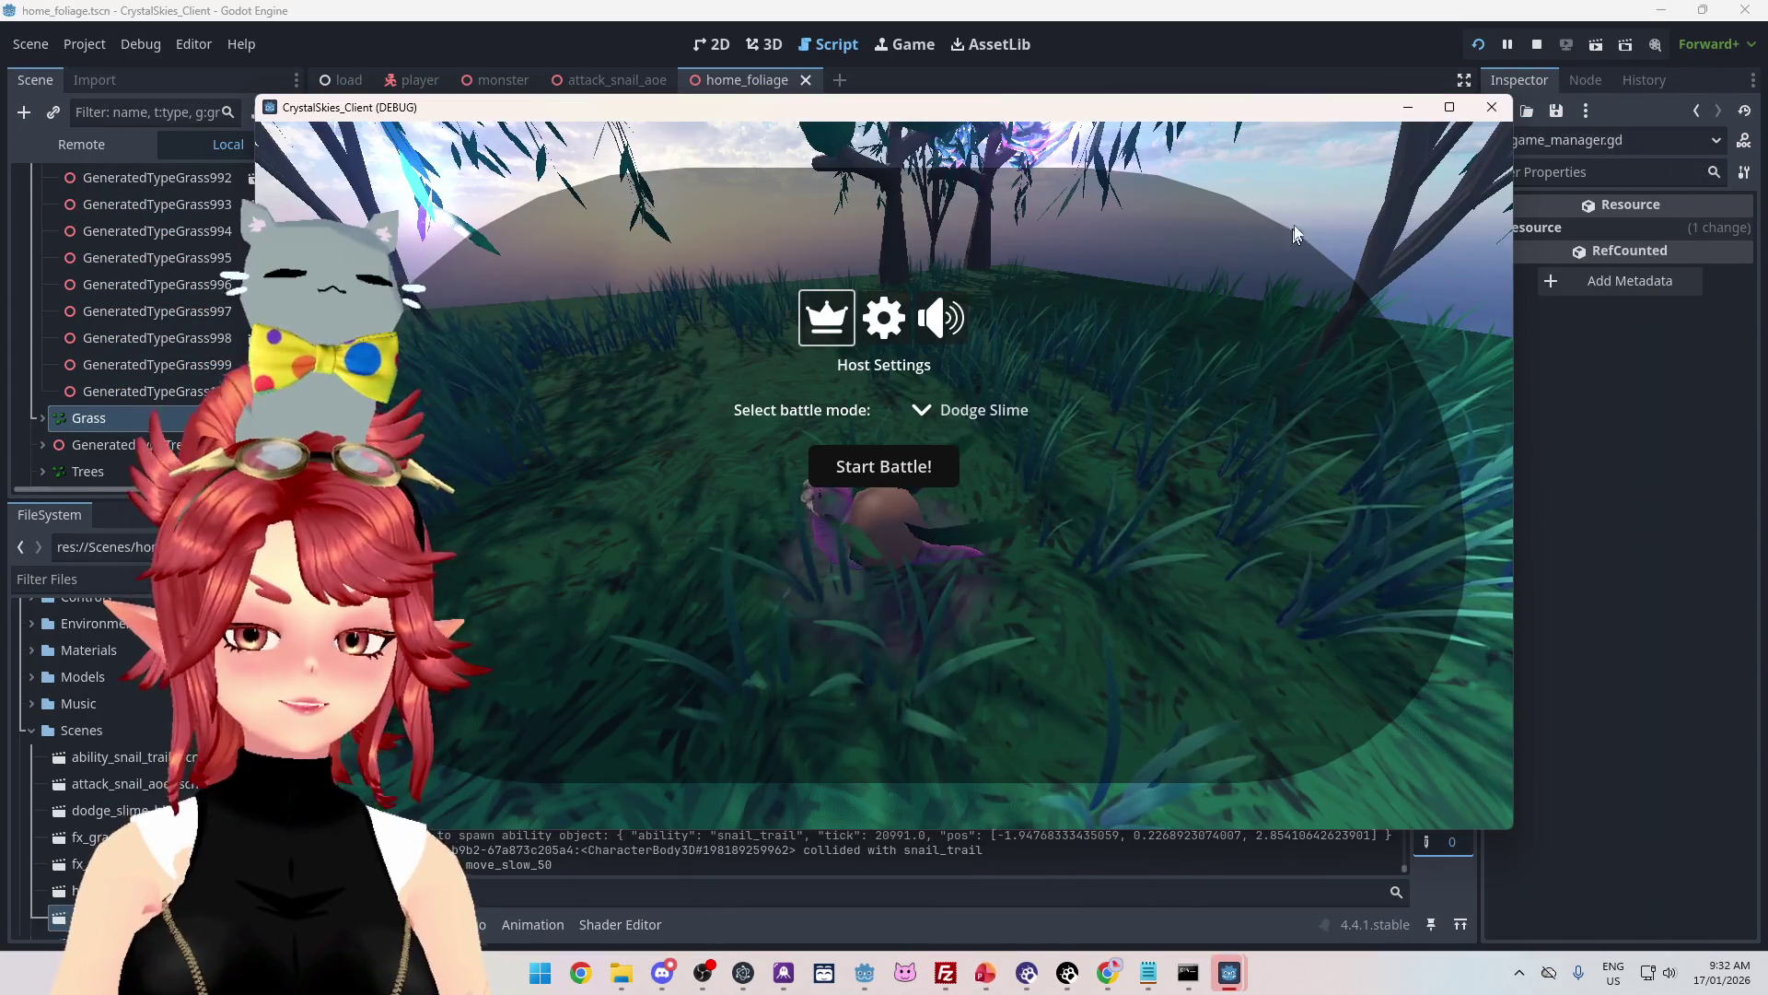
pyautogui.press('w')
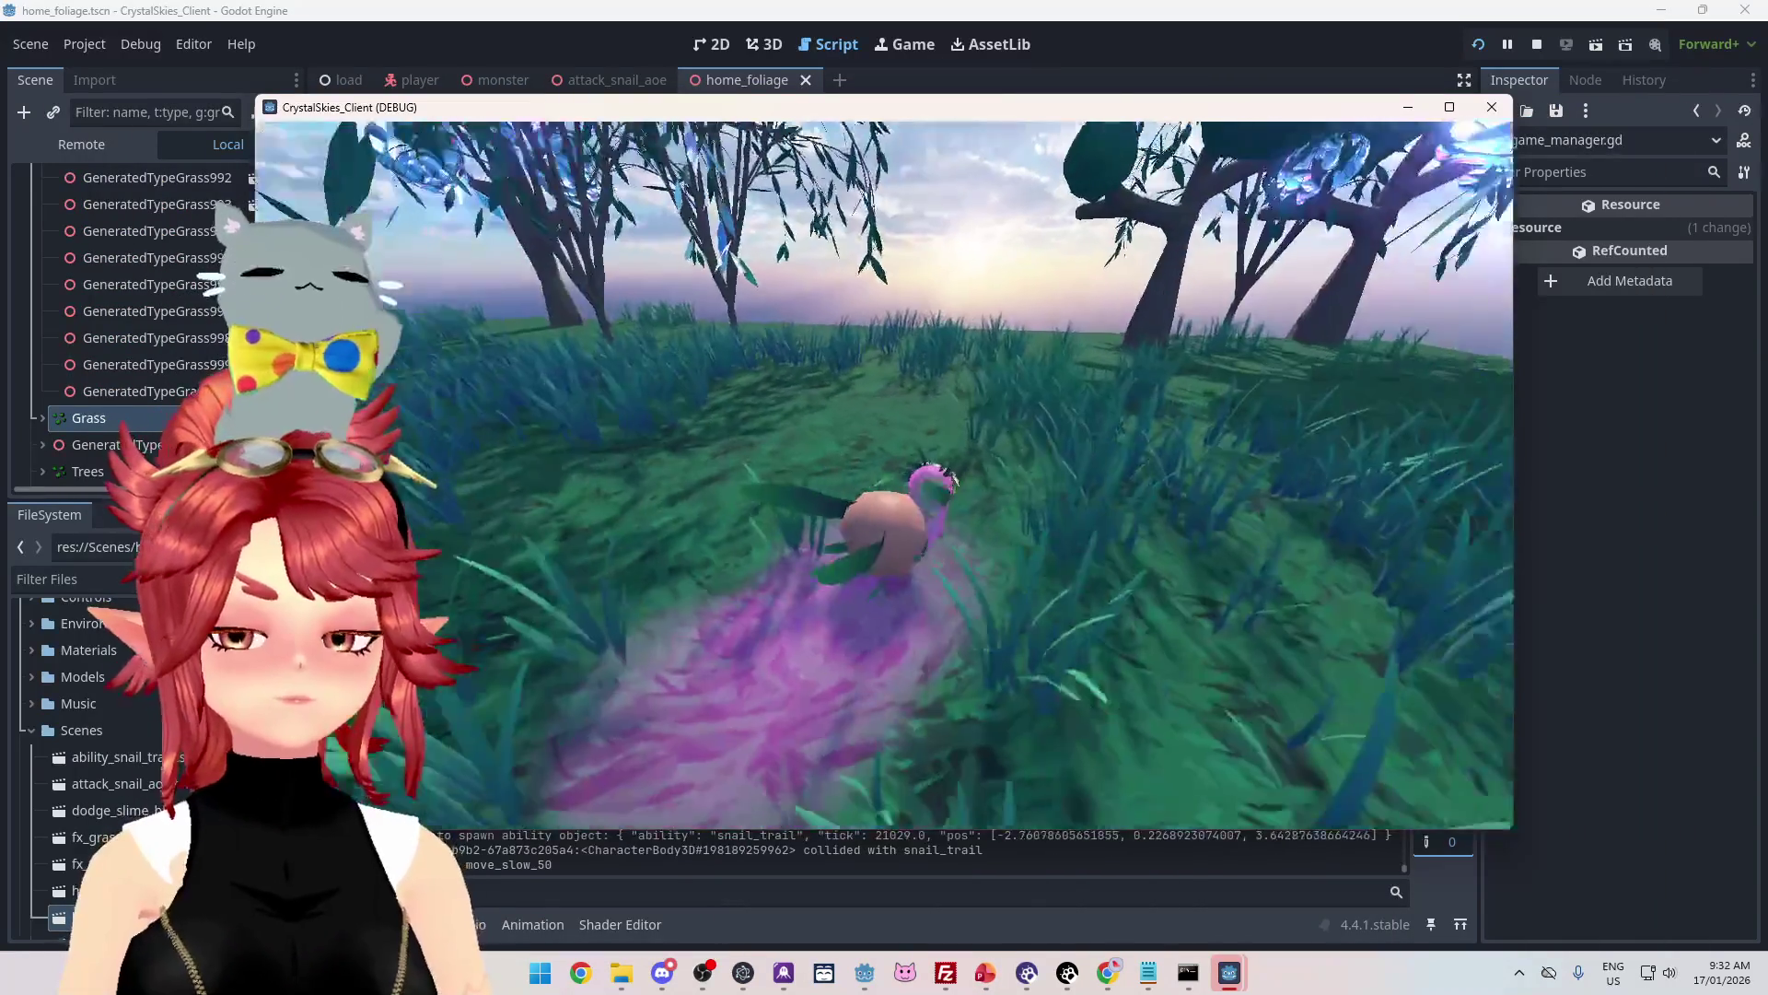
pyautogui.press('d')
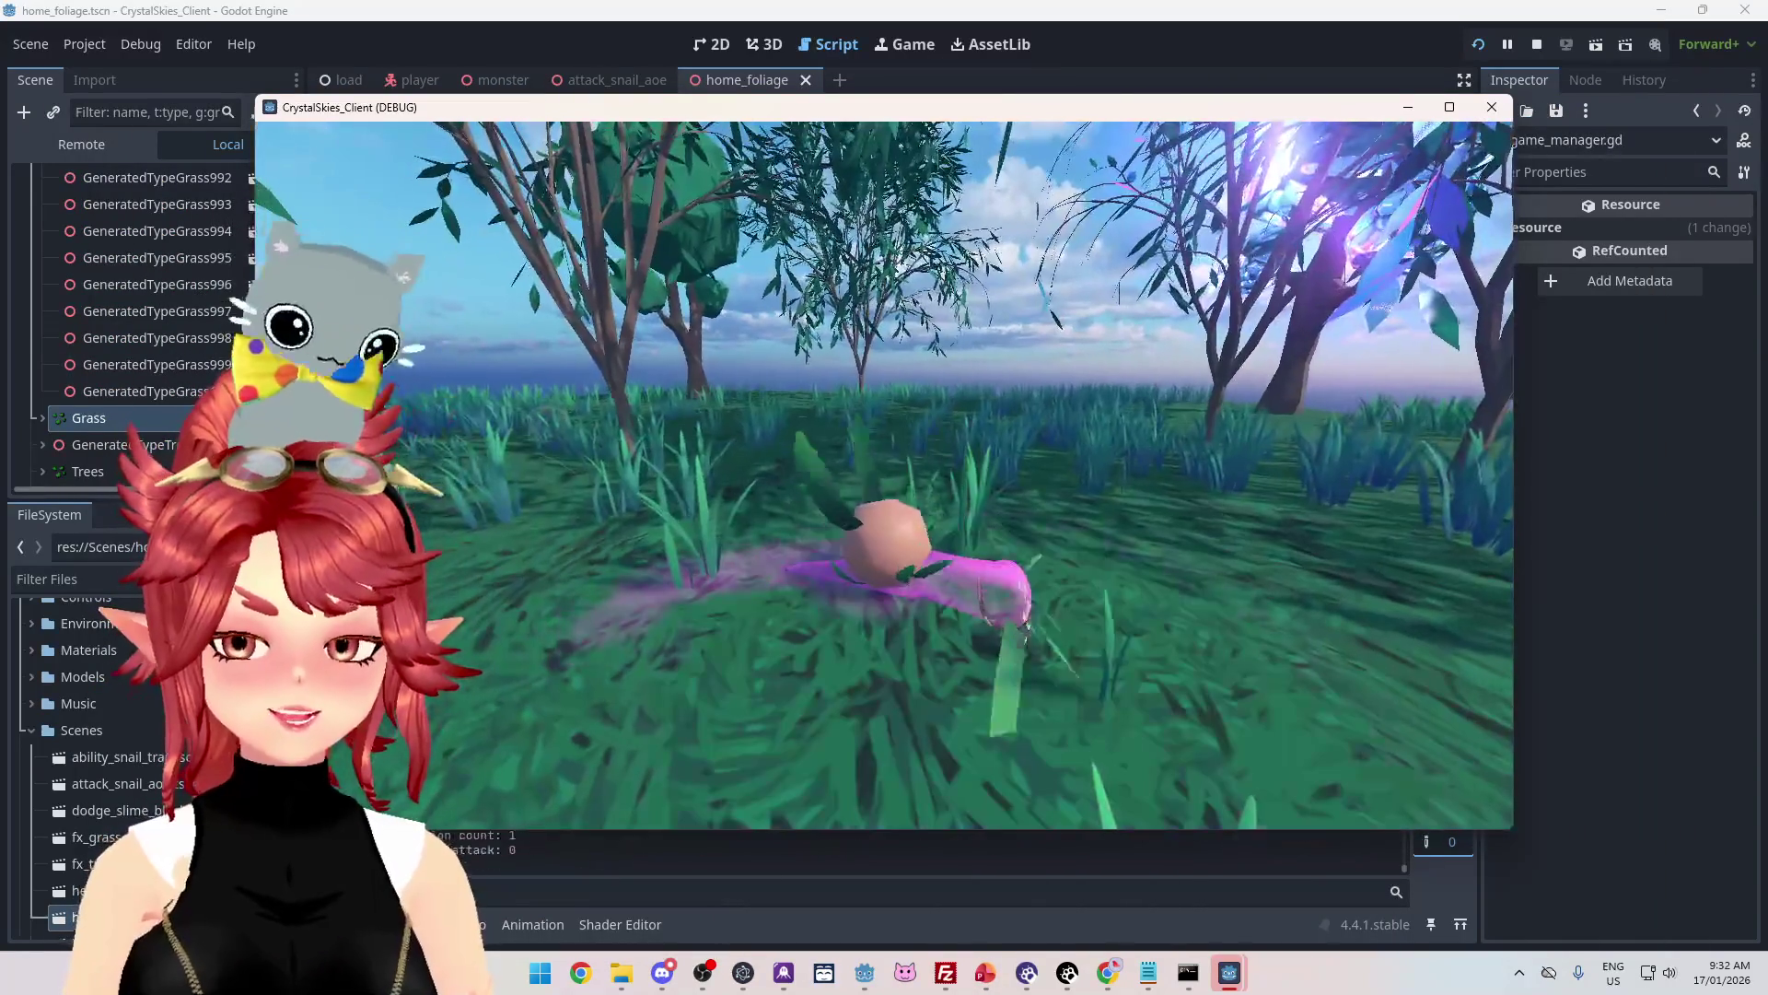
pyautogui.press('space')
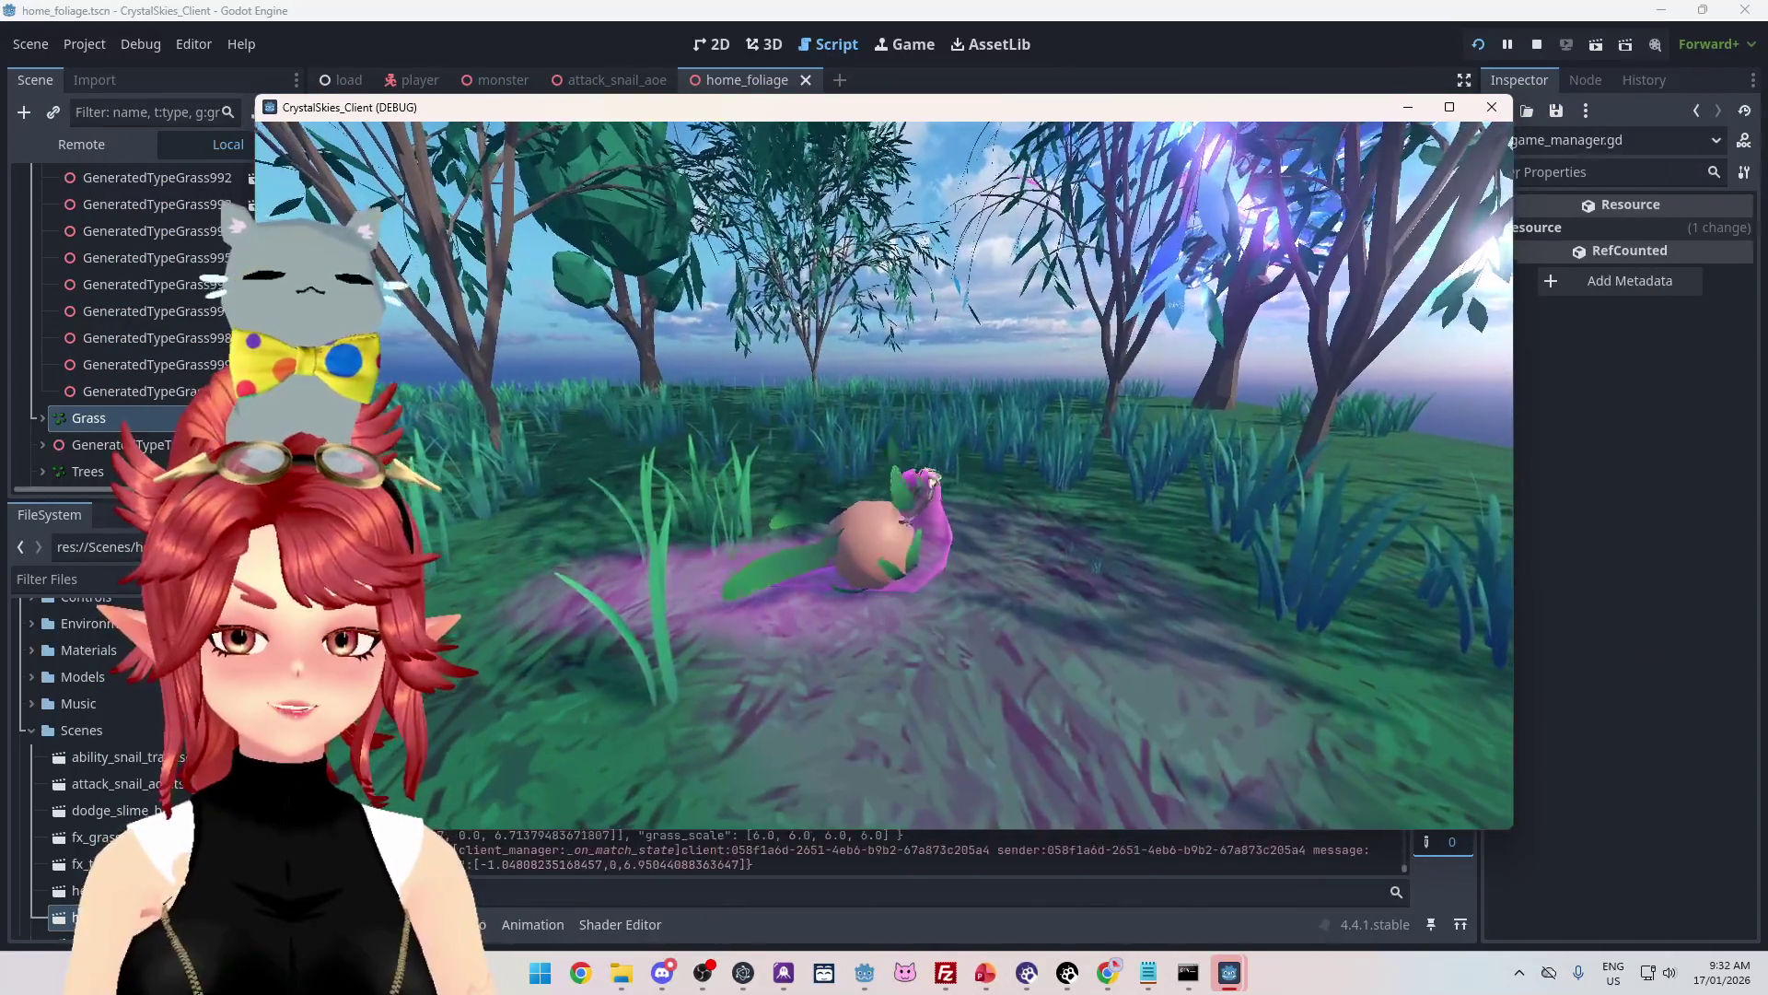
pyautogui.press('Escape')
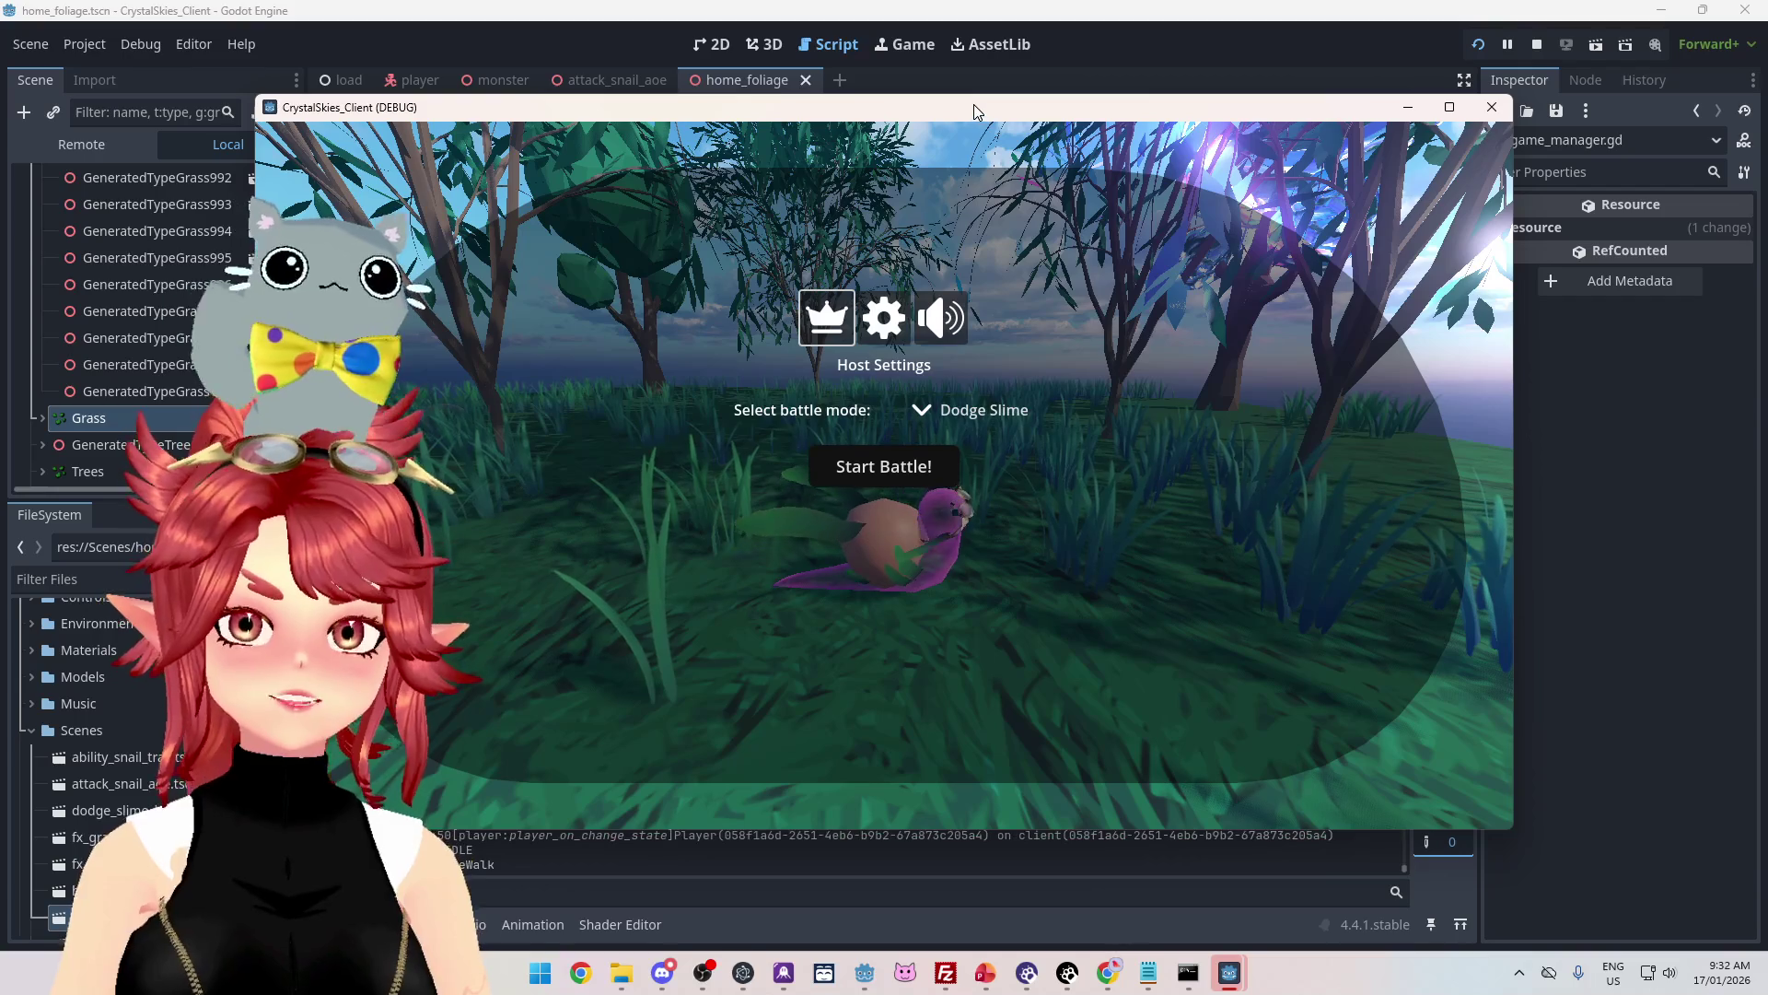
# Step: In the second client, refresh lobbies, enter a display name, and join the asddd lobby
pyautogui.hotkey('alt', 'Tab')
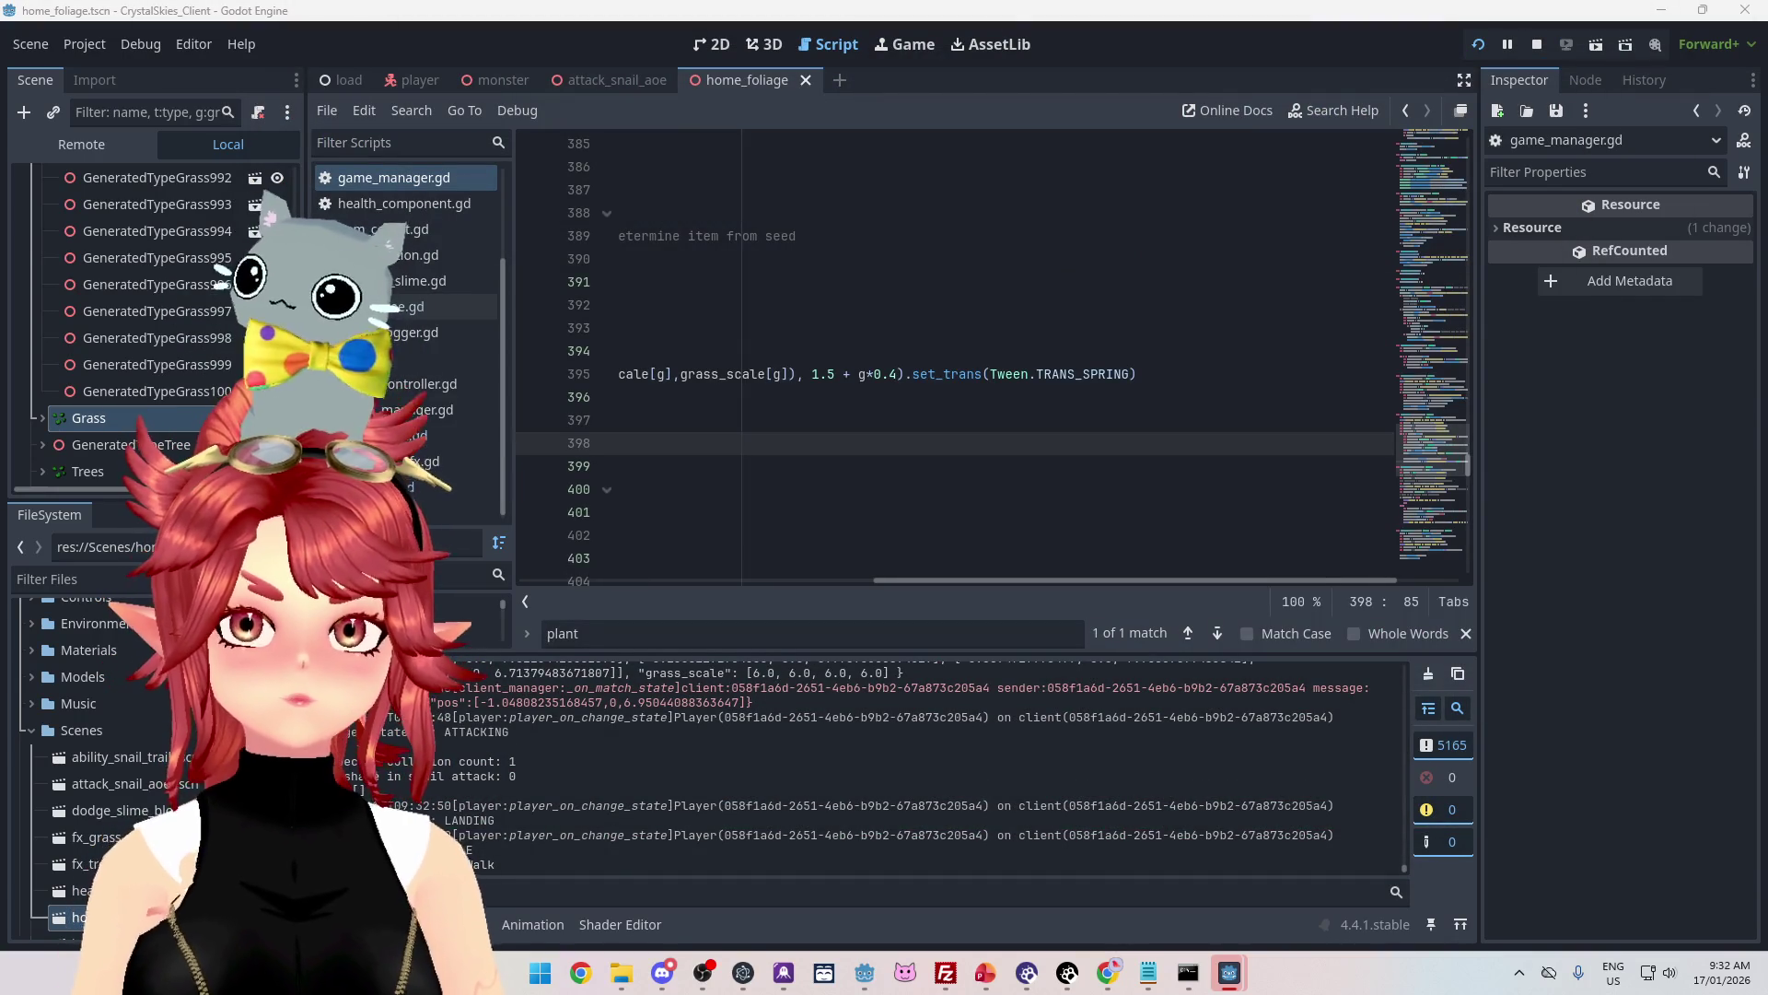
pyautogui.moveTo(1229, 974)
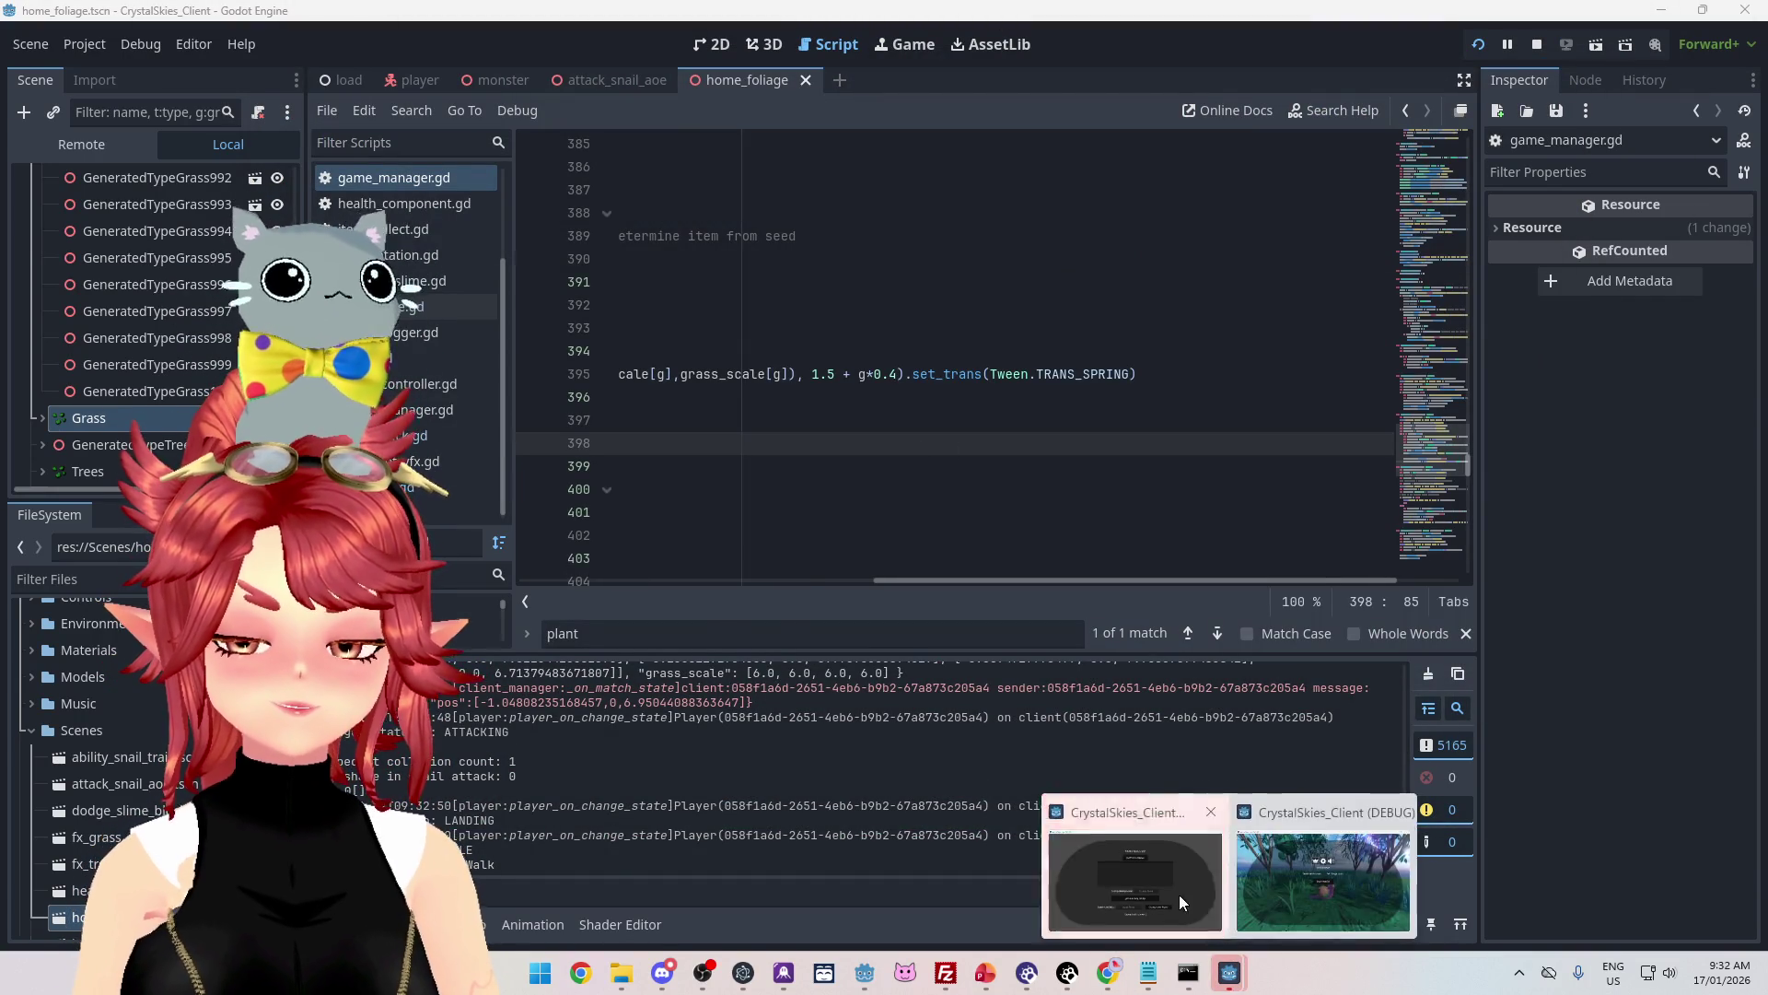
pyautogui.click(1135, 898)
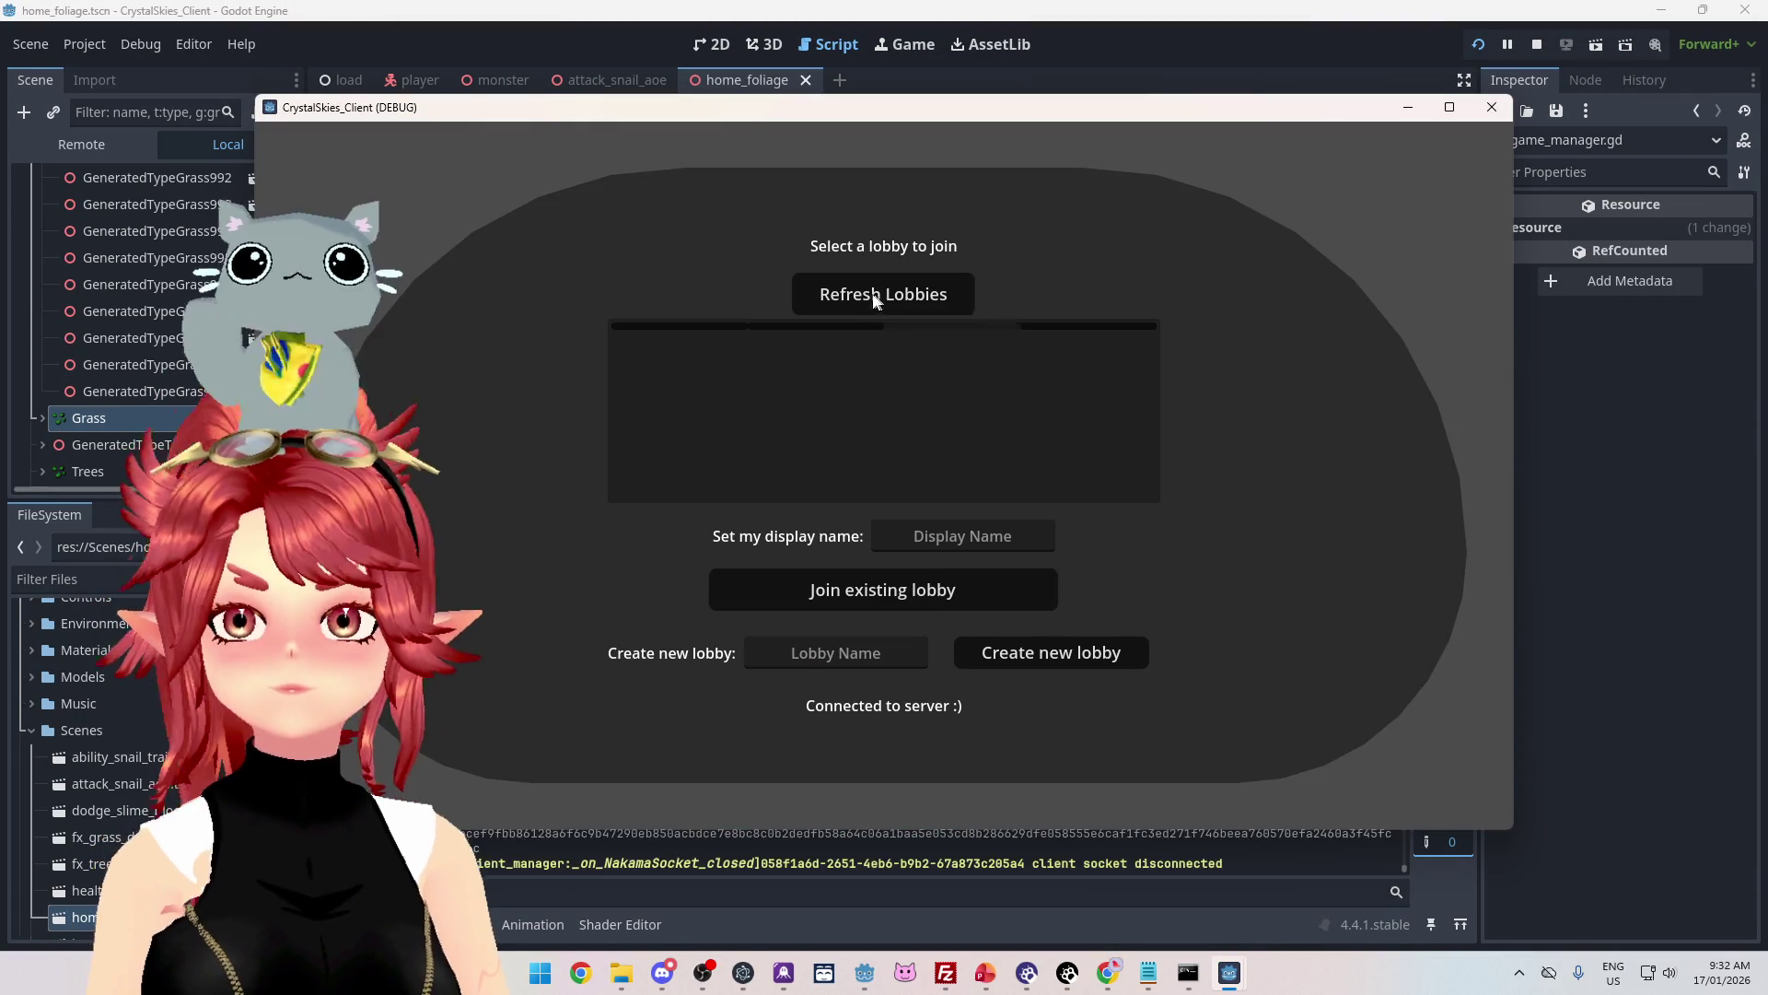
pyautogui.click(886, 295)
pyautogui.click(962, 536)
pyautogui.write('Phwee2')
pyautogui.click(898, 368)
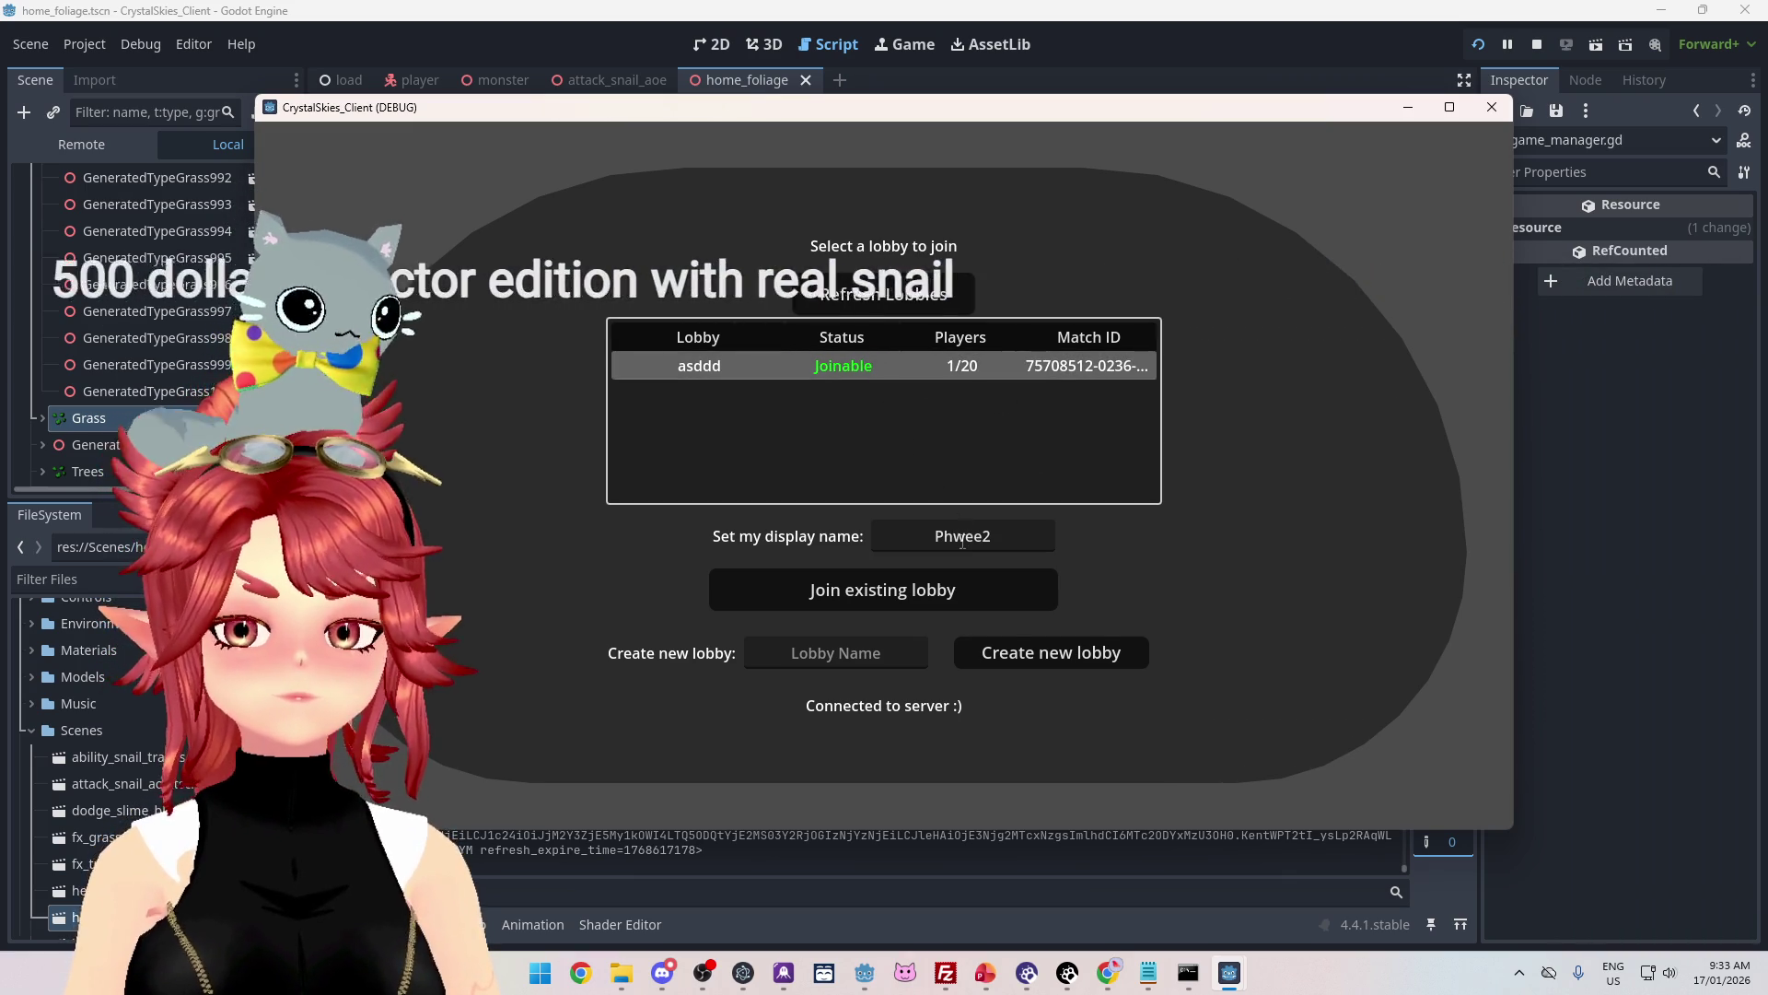
pyautogui.click(935, 590)
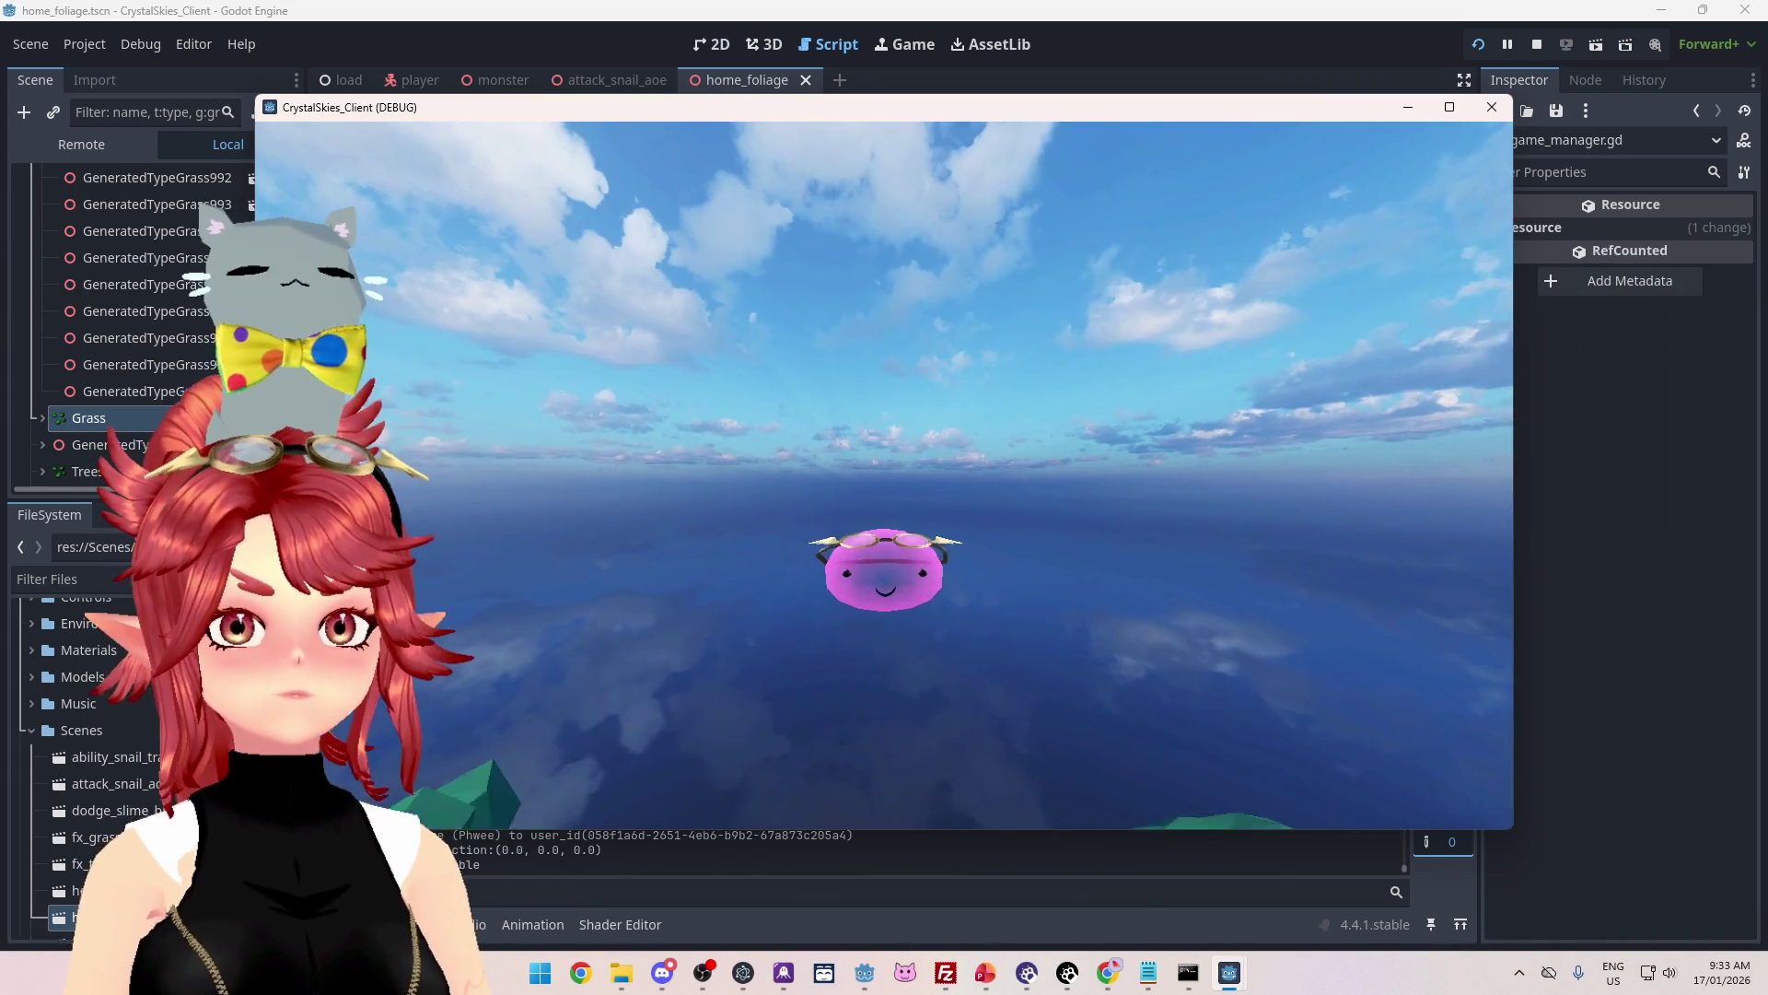
# Step: Steer the snail through the grass around the other player, then toggle the settings overlay
pyautogui.press('w')
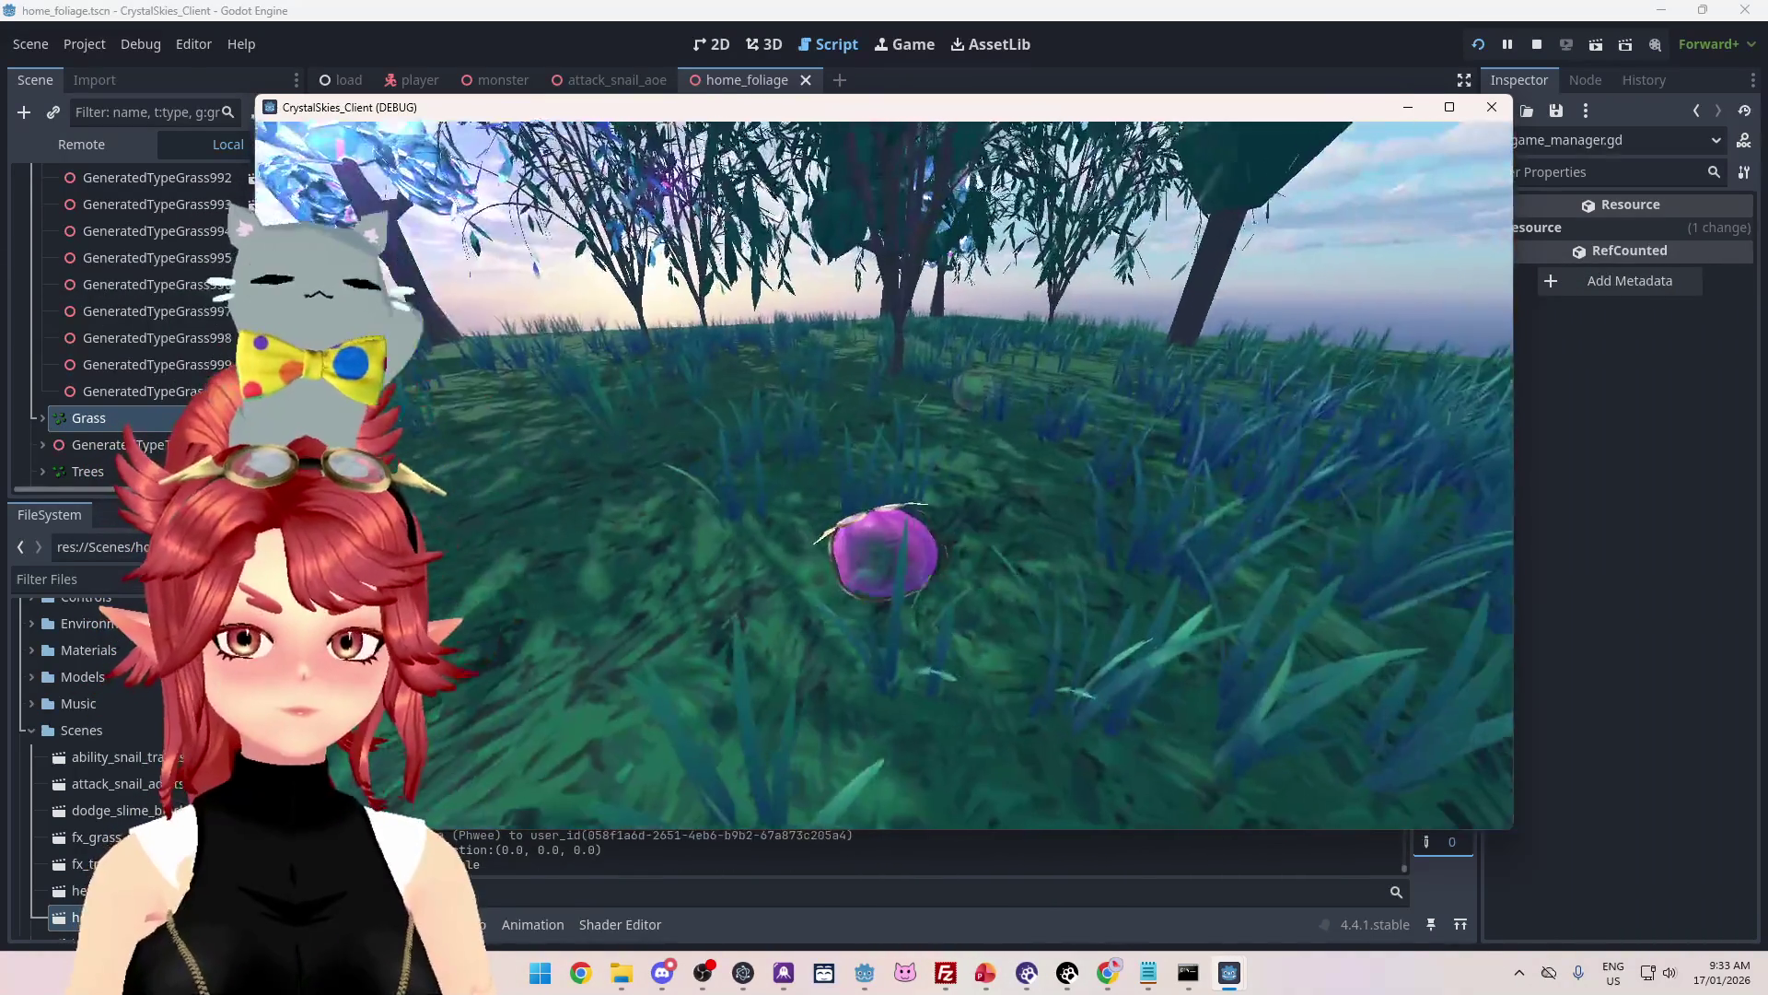
pyautogui.press('a')
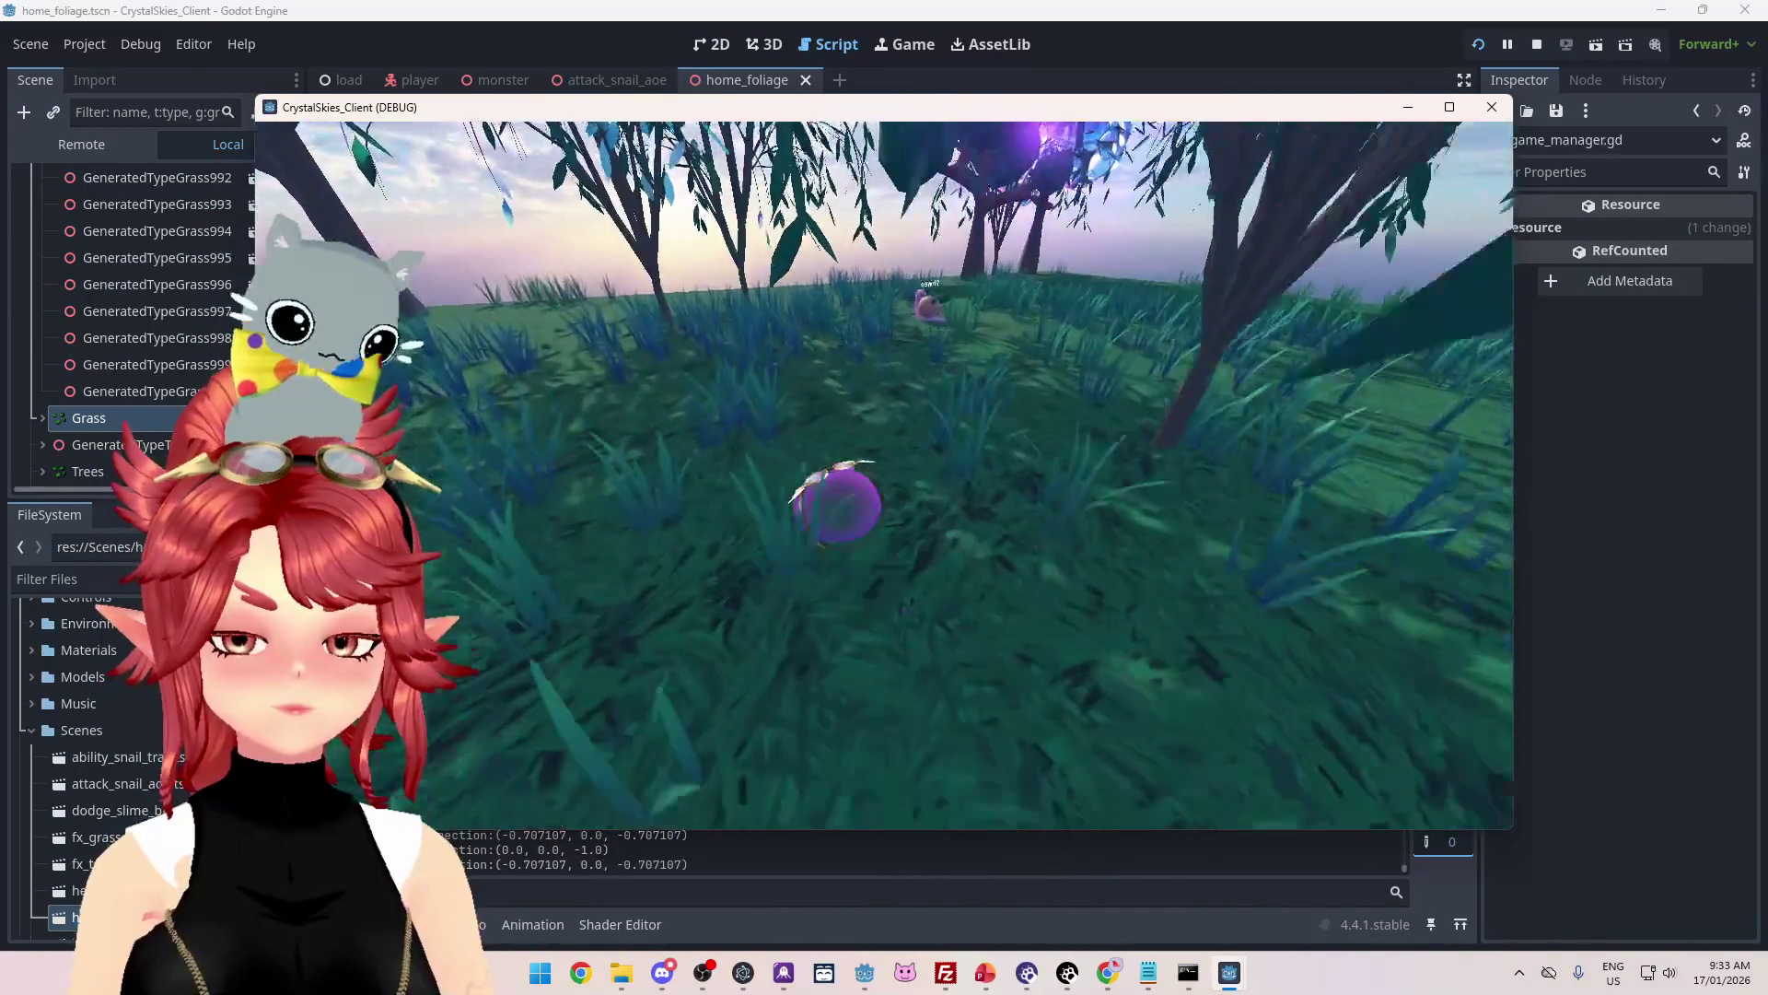
pyautogui.press('a')
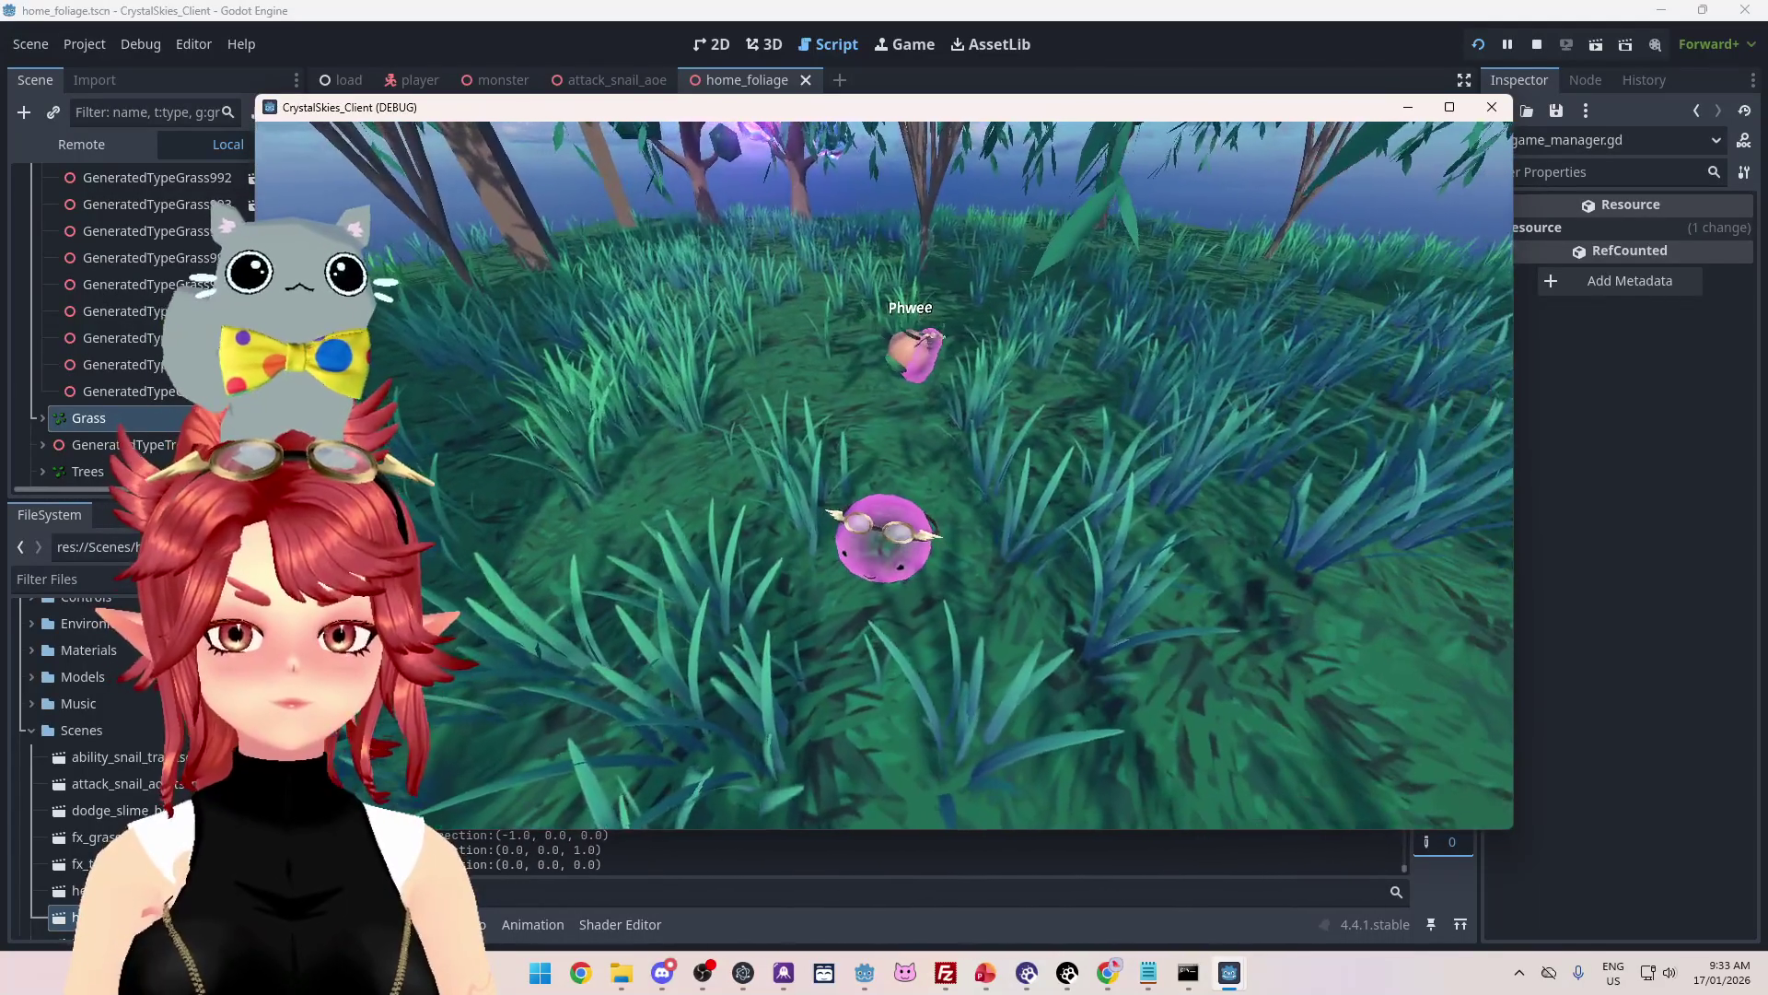
pyautogui.press('d')
pyautogui.press('w')
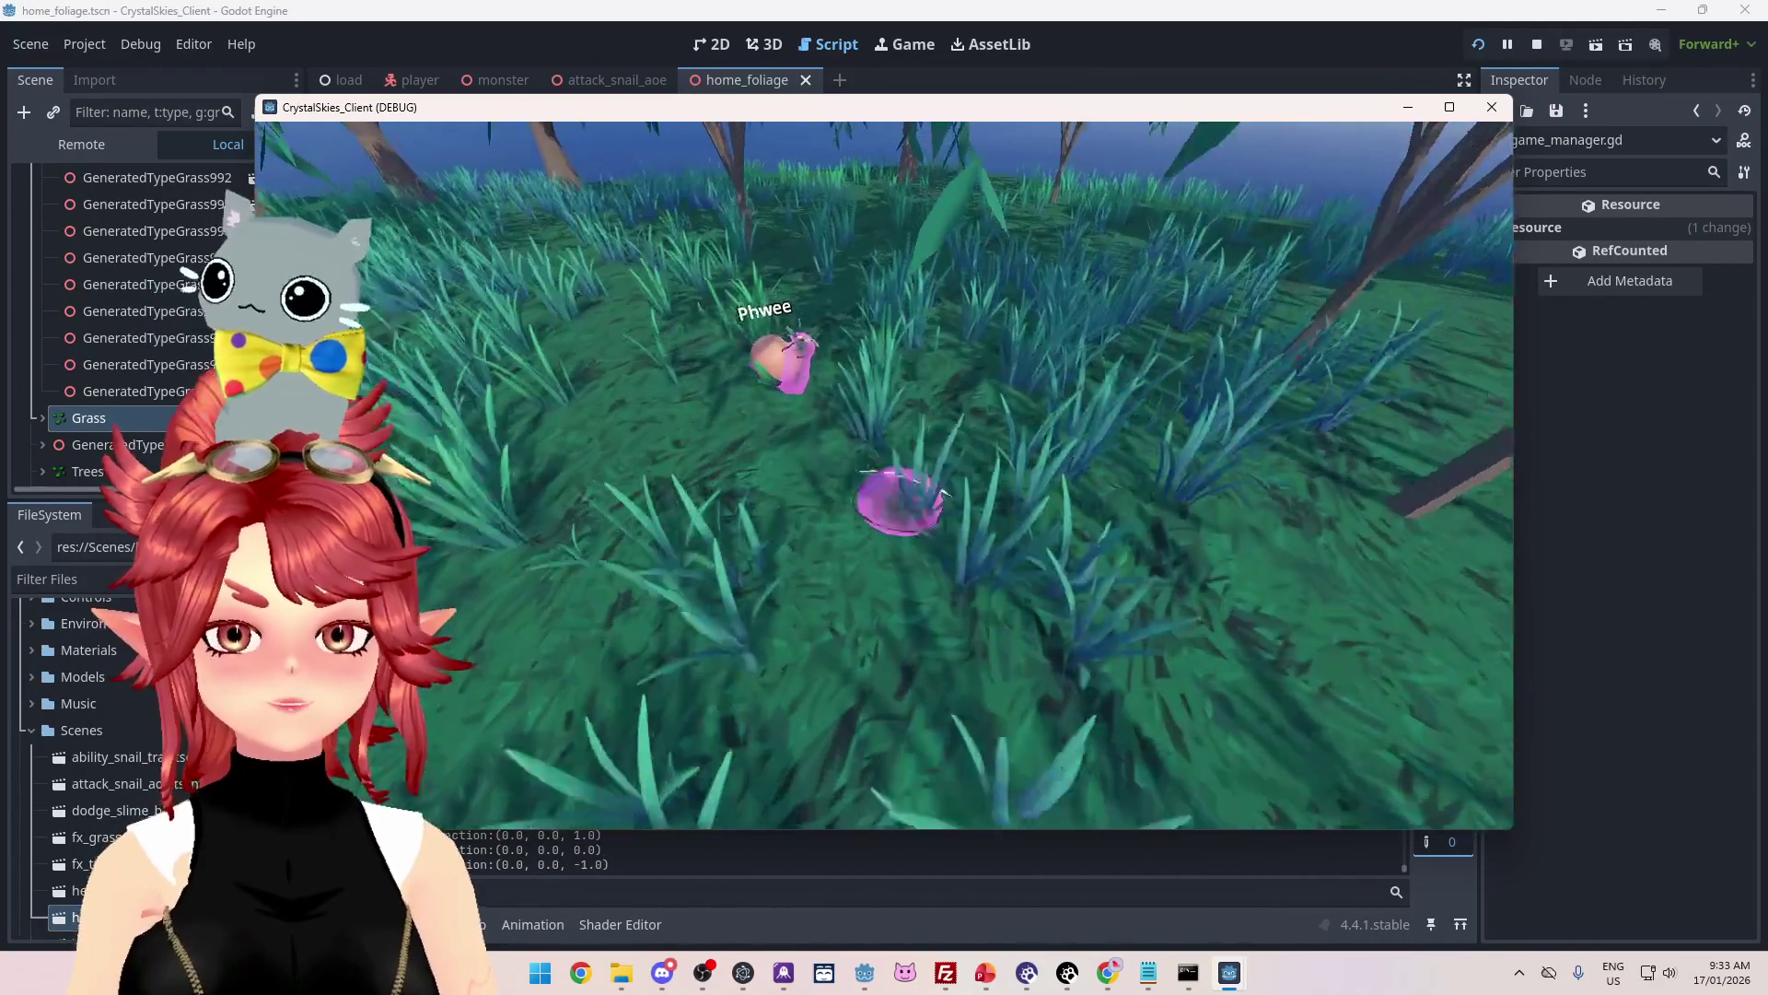
pyautogui.press('s')
pyautogui.press('a')
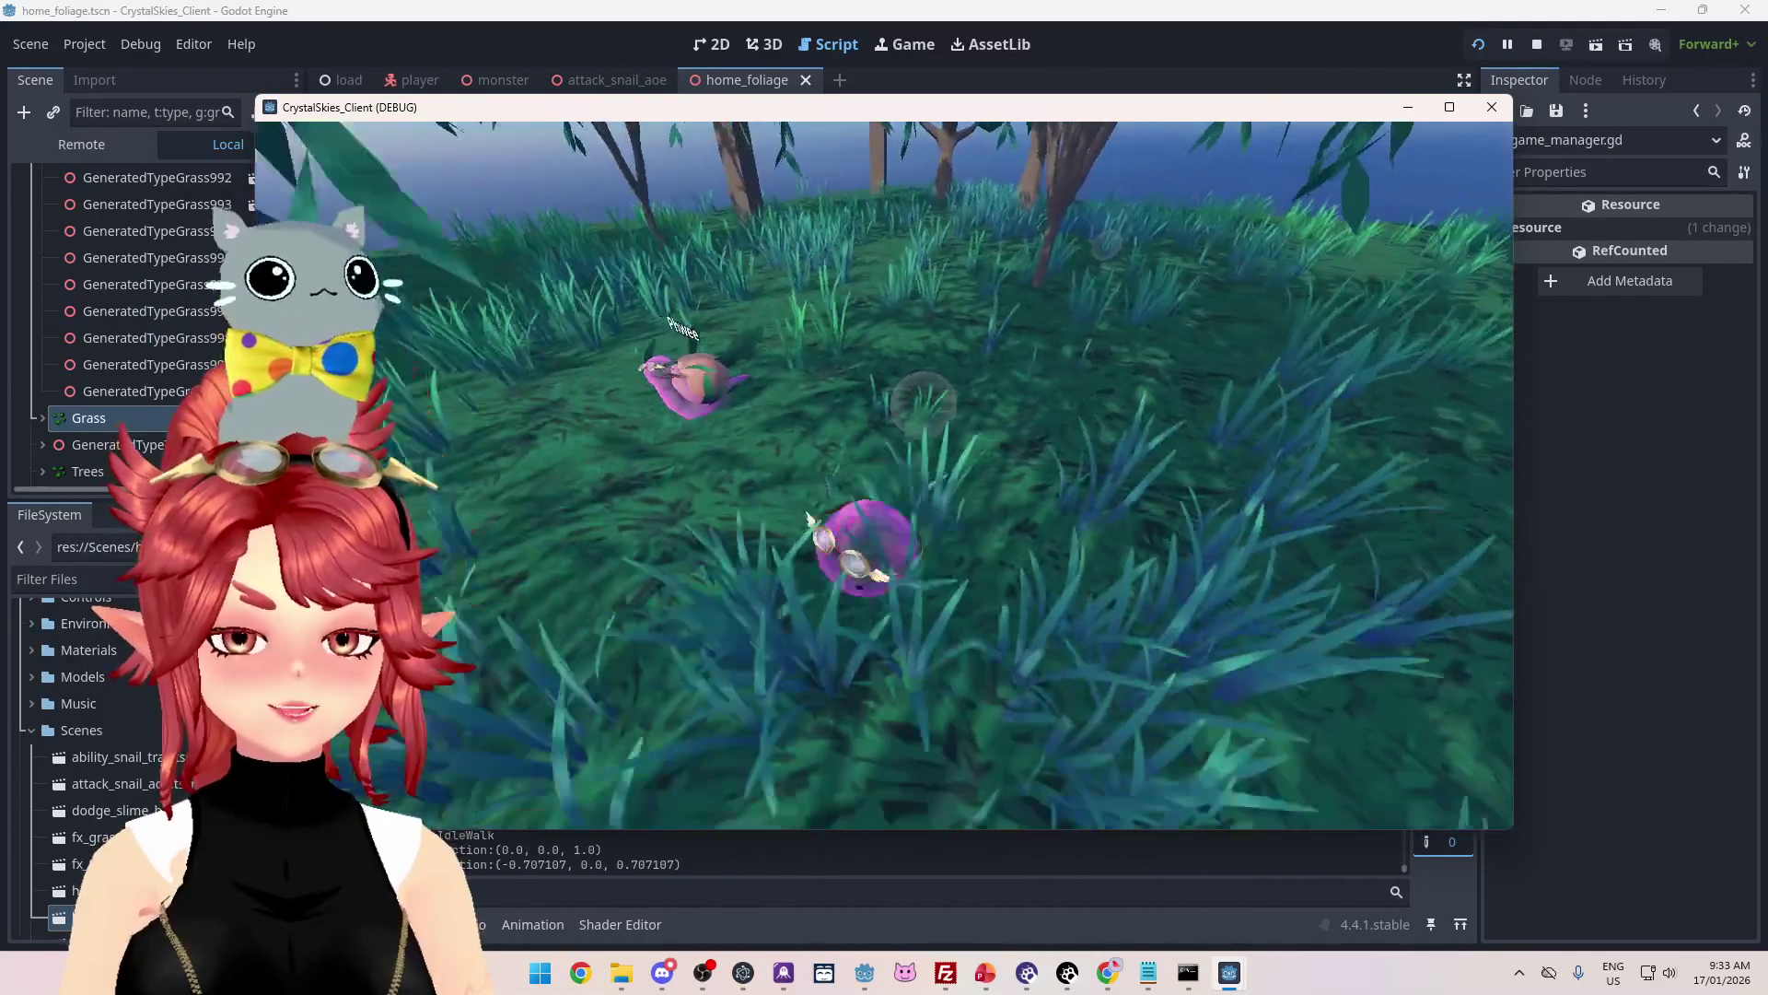
pyautogui.press('w')
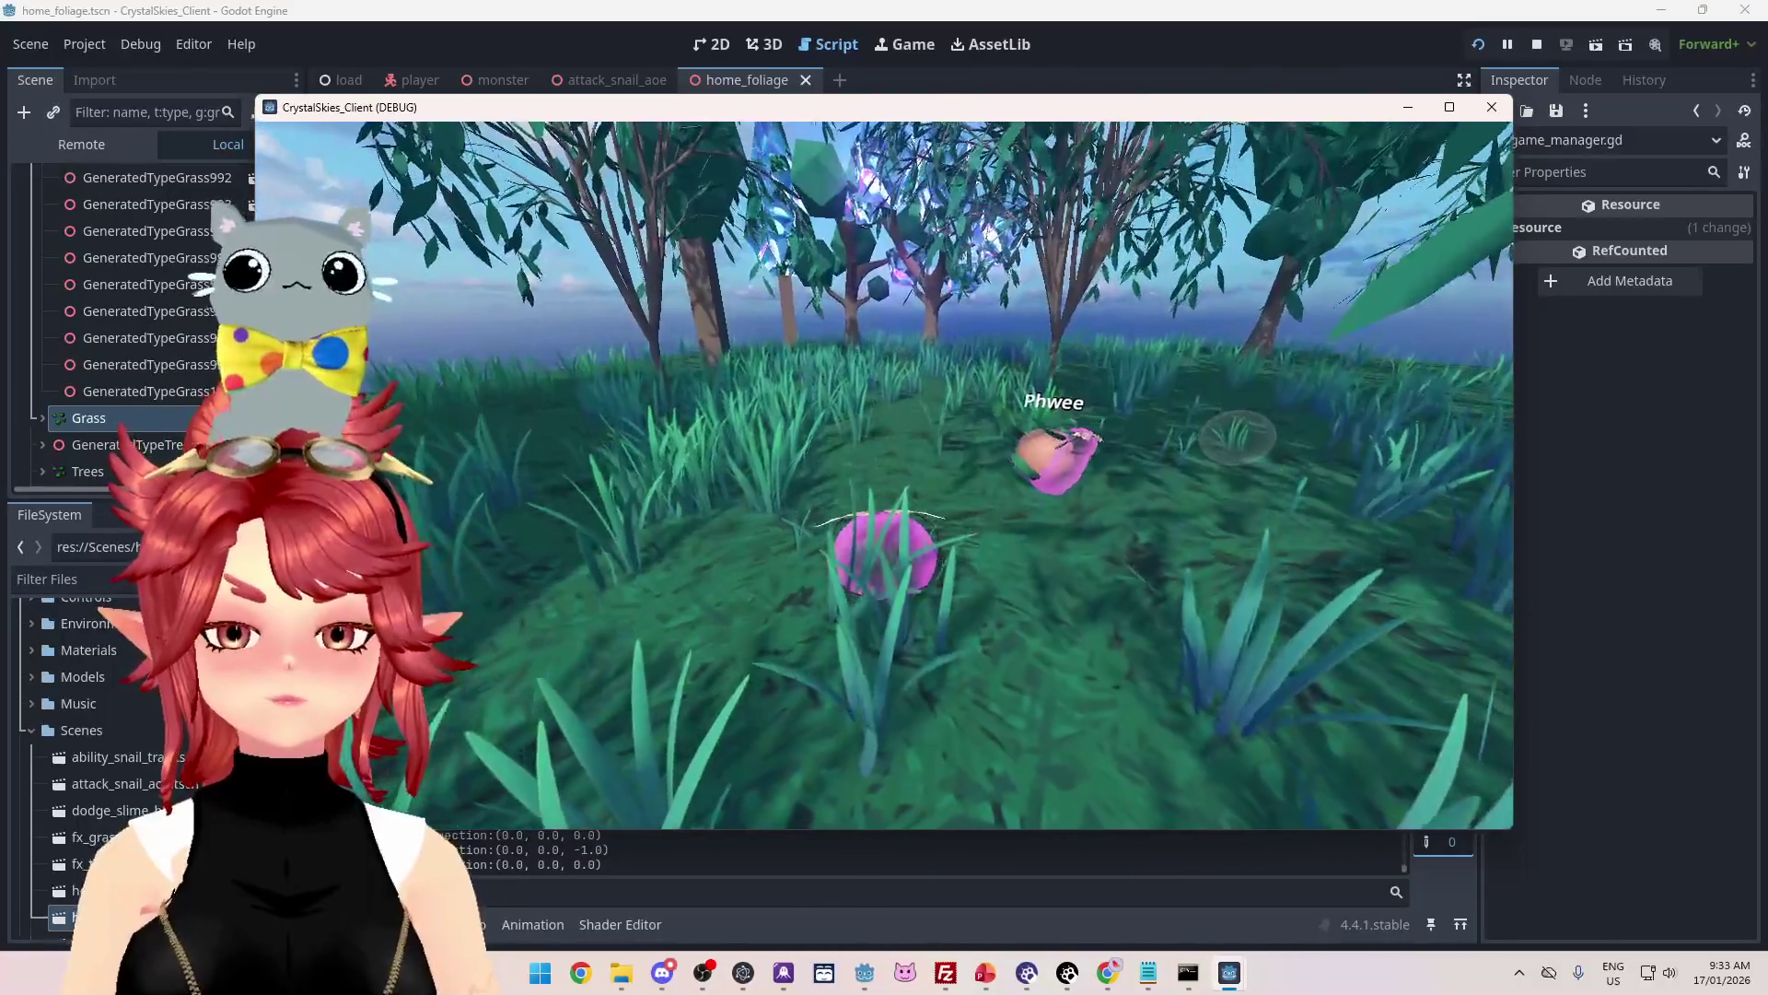
pyautogui.press('Escape')
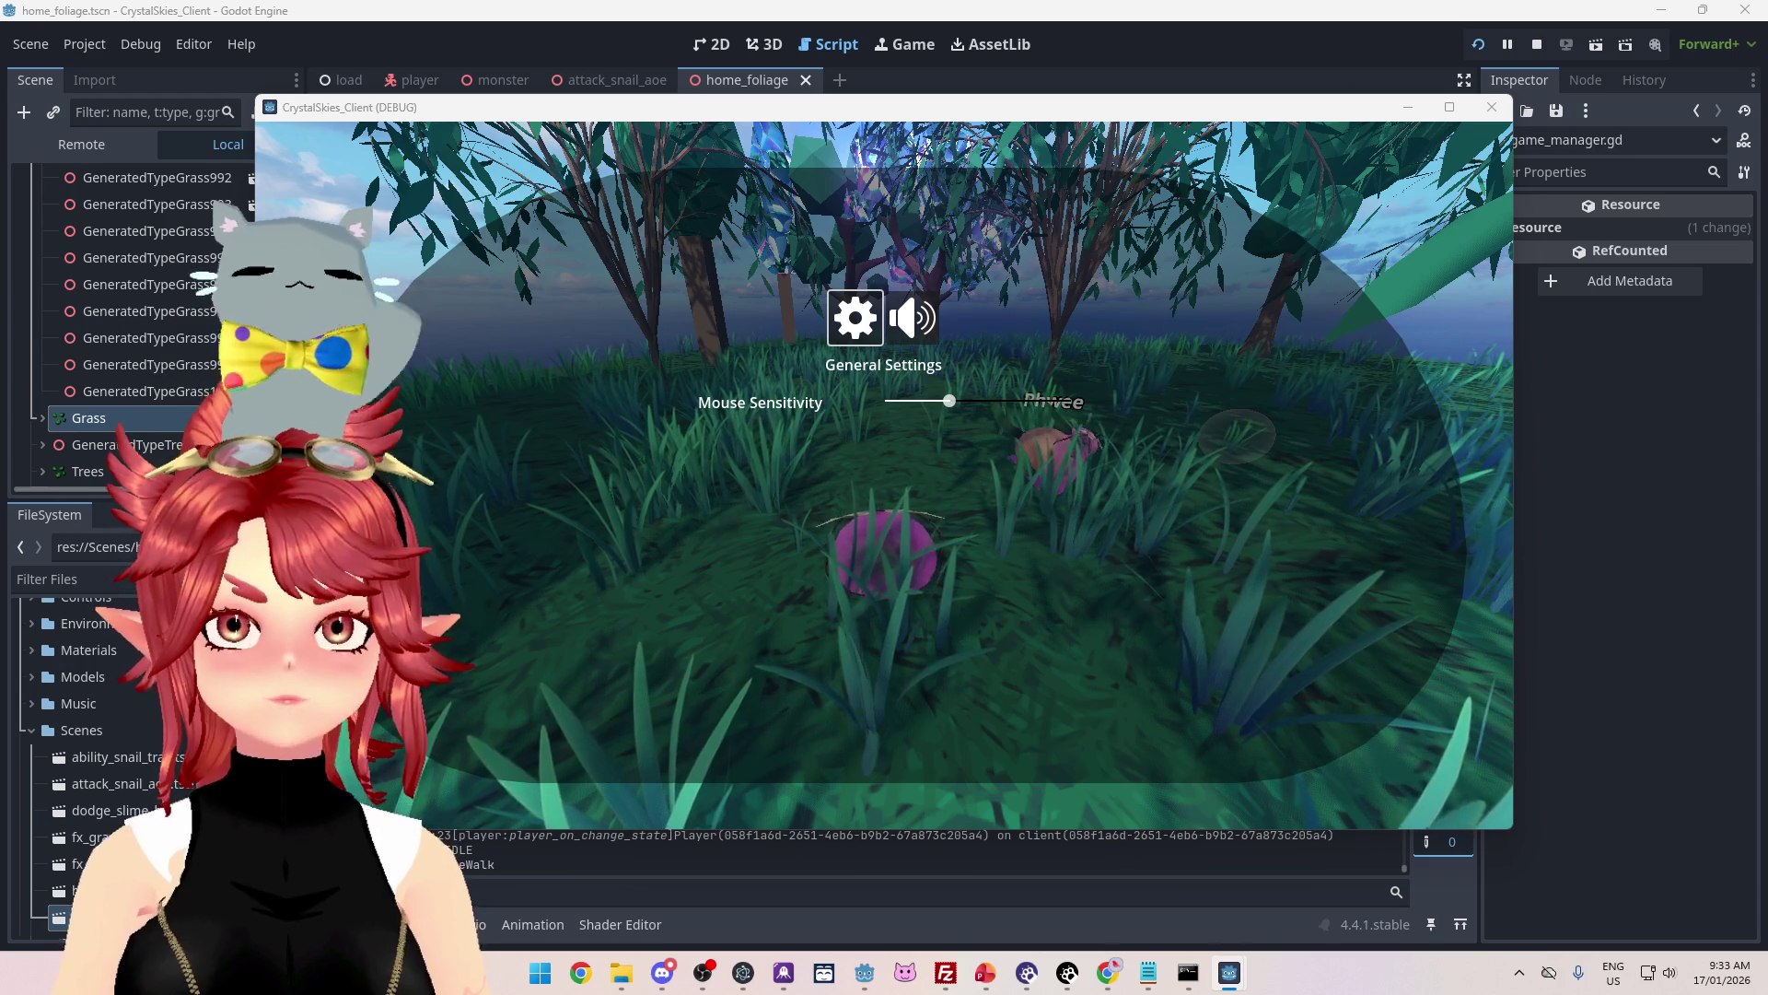
pyautogui.press('Escape')
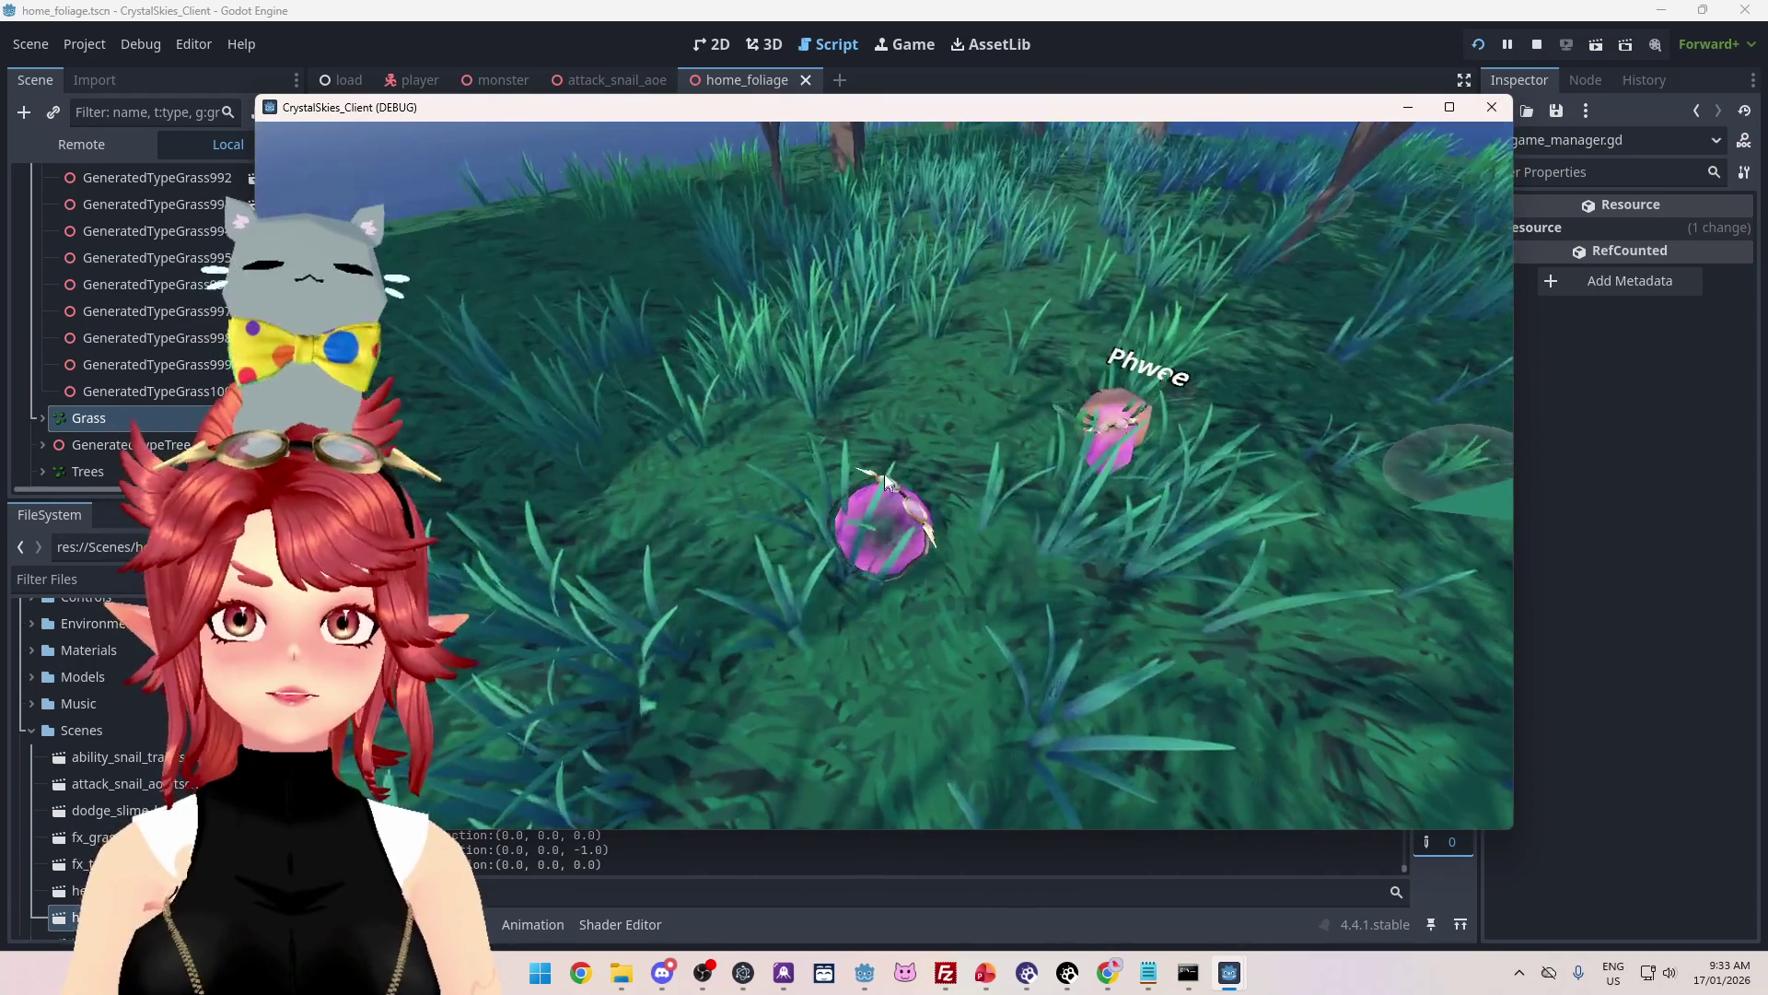
pyautogui.press('Escape')
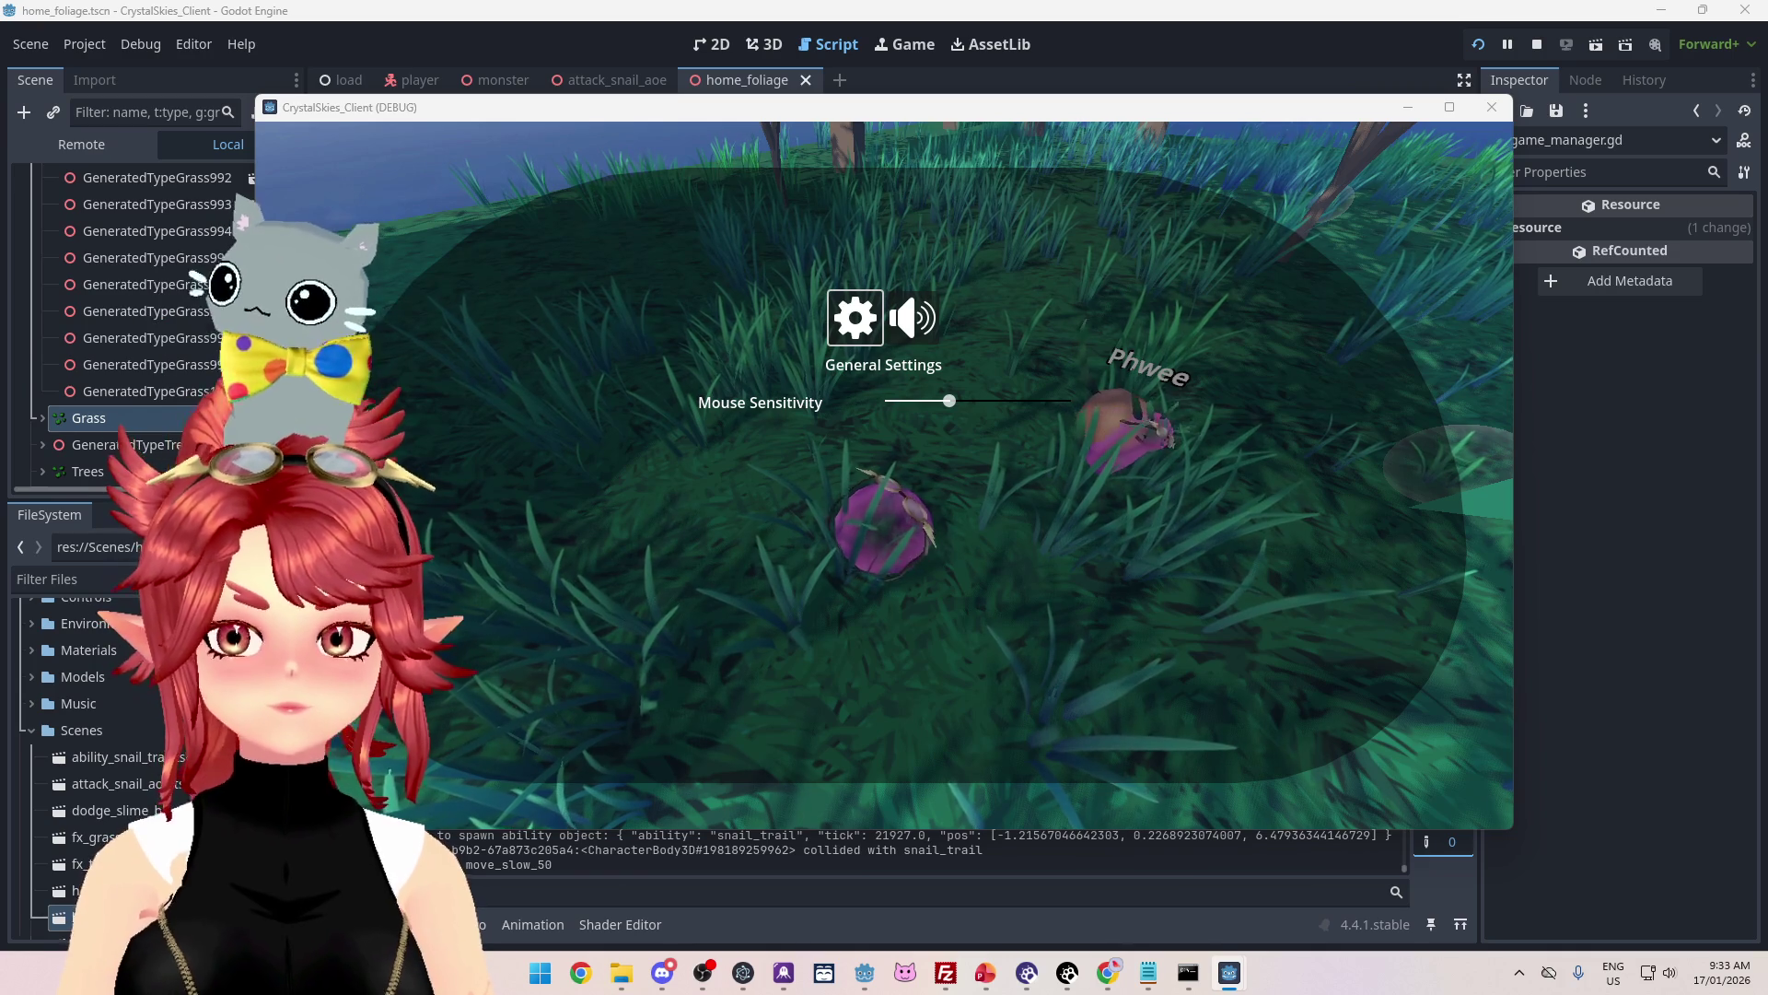
# Step: Walk the blob character across the field, then open the settings menu to free the mouse
pyautogui.click(1446, 245)
pyautogui.press('w')
pyautogui.press('s')
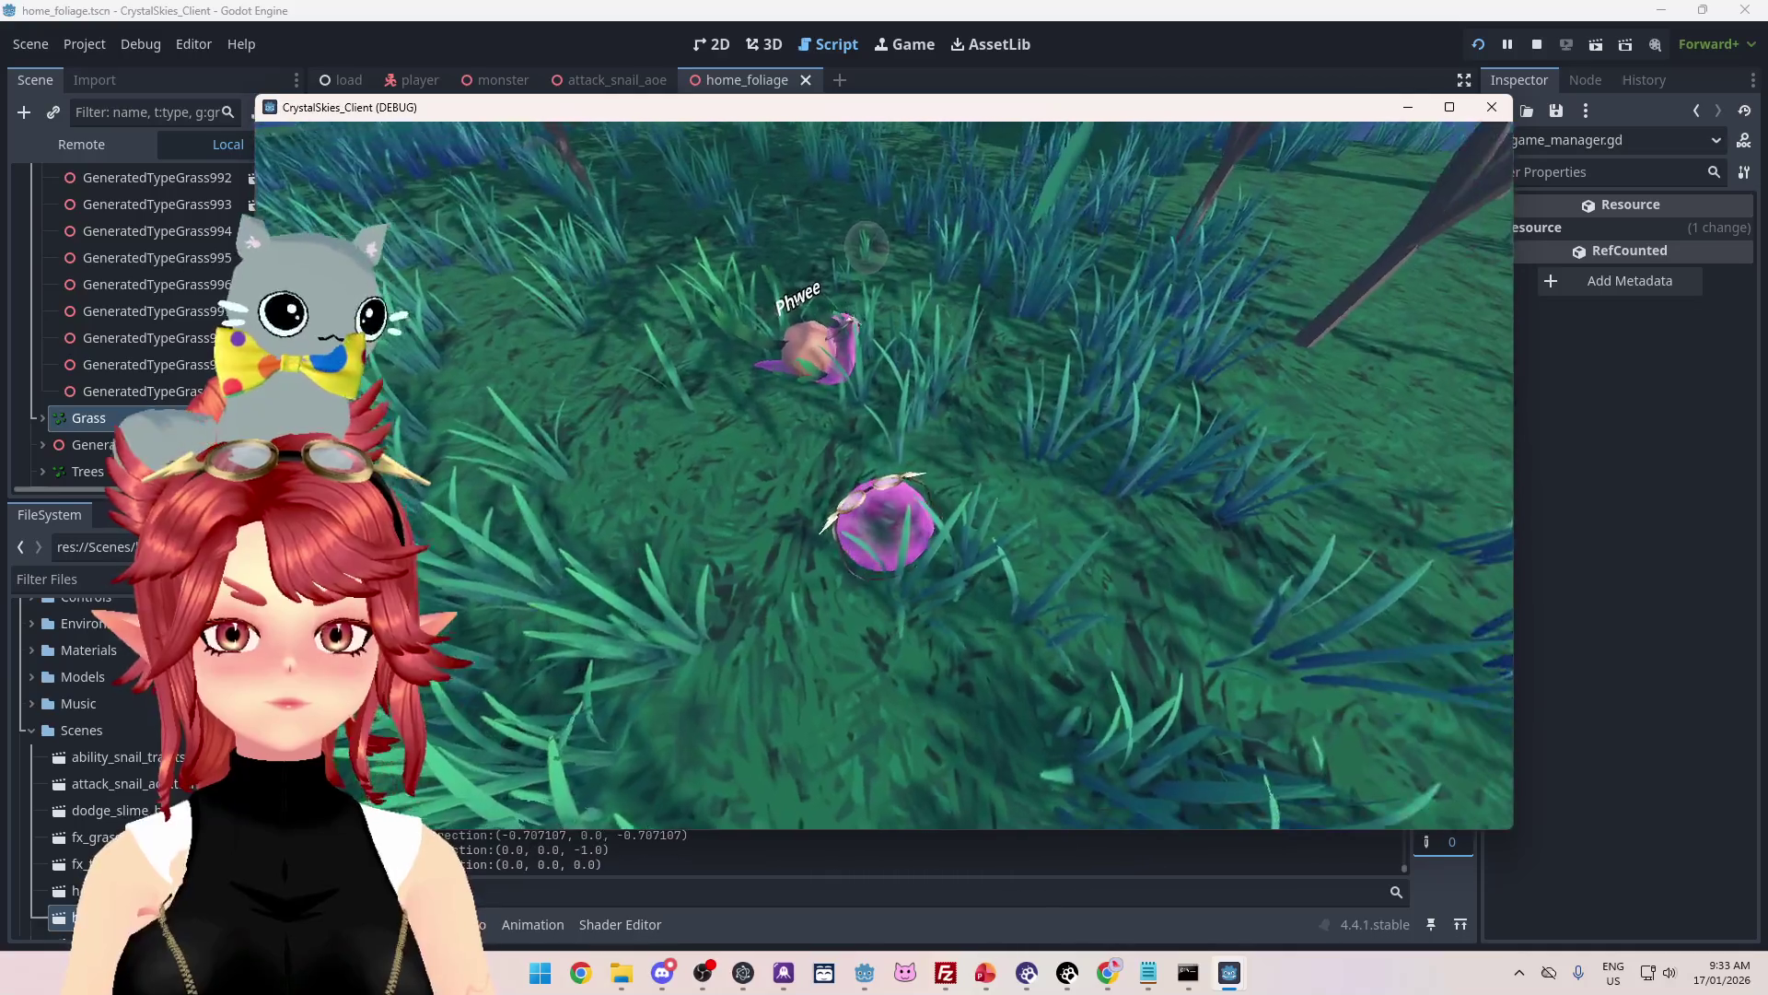
pyautogui.press('w')
pyautogui.press('a')
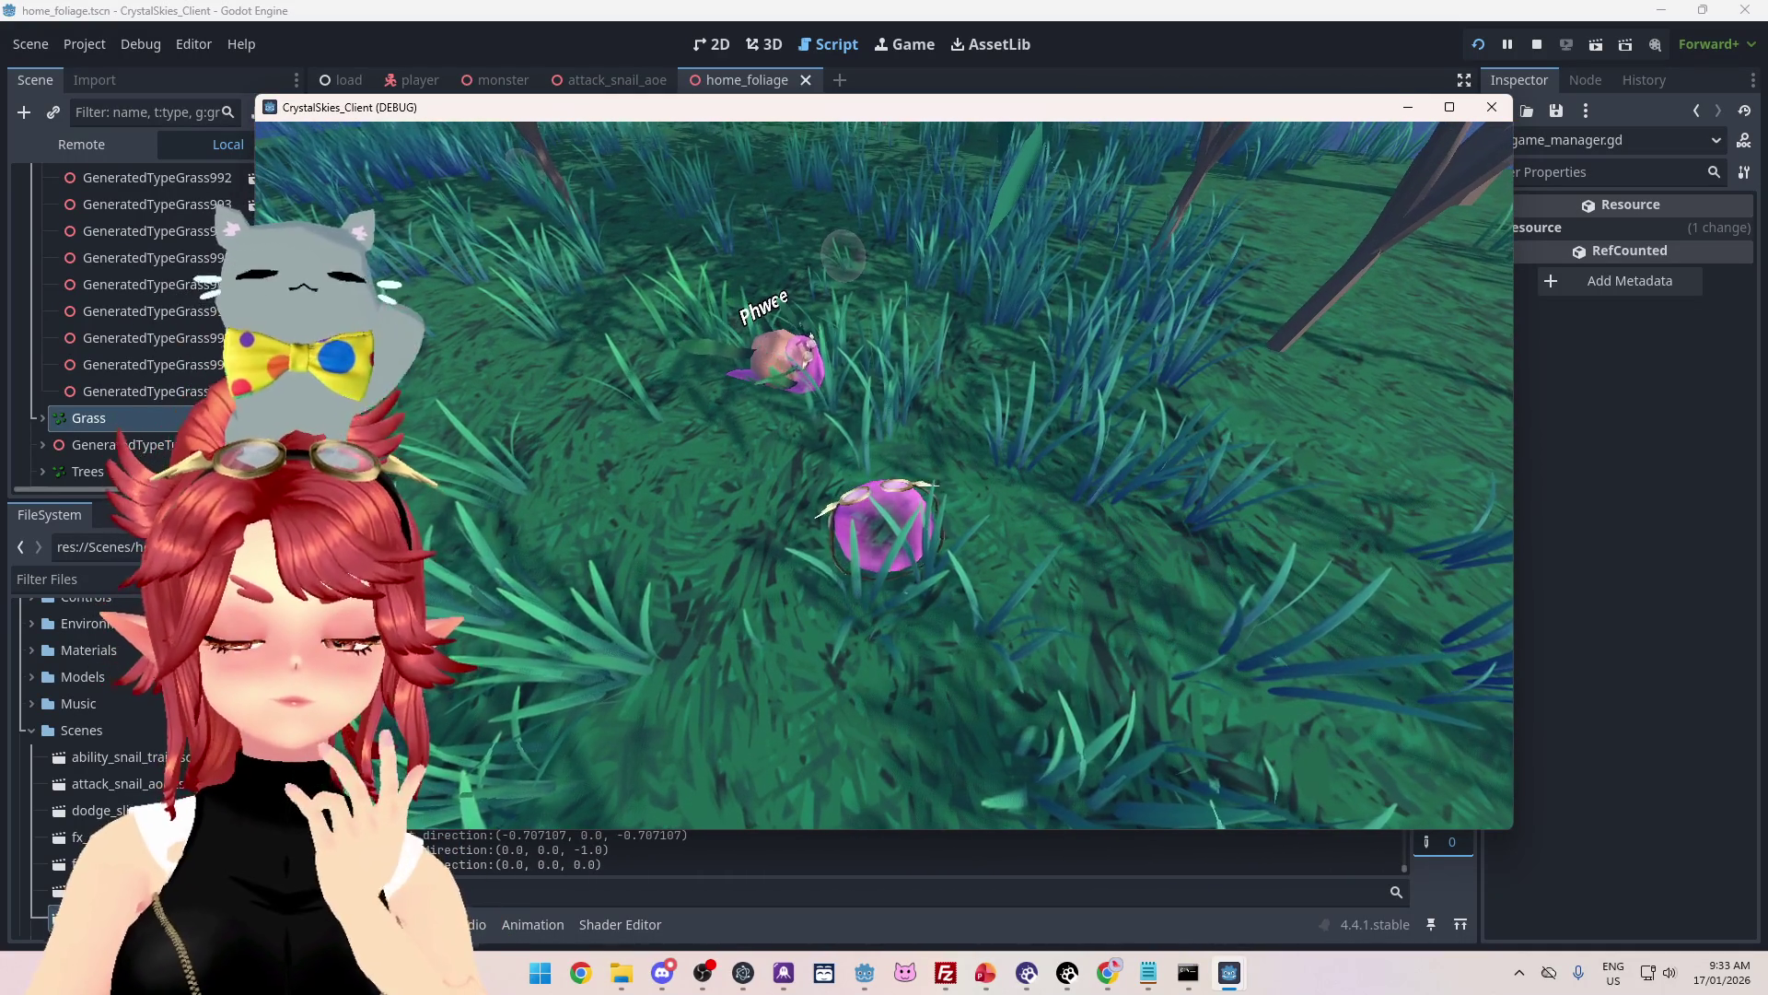
pyautogui.press('d')
pyautogui.press('w')
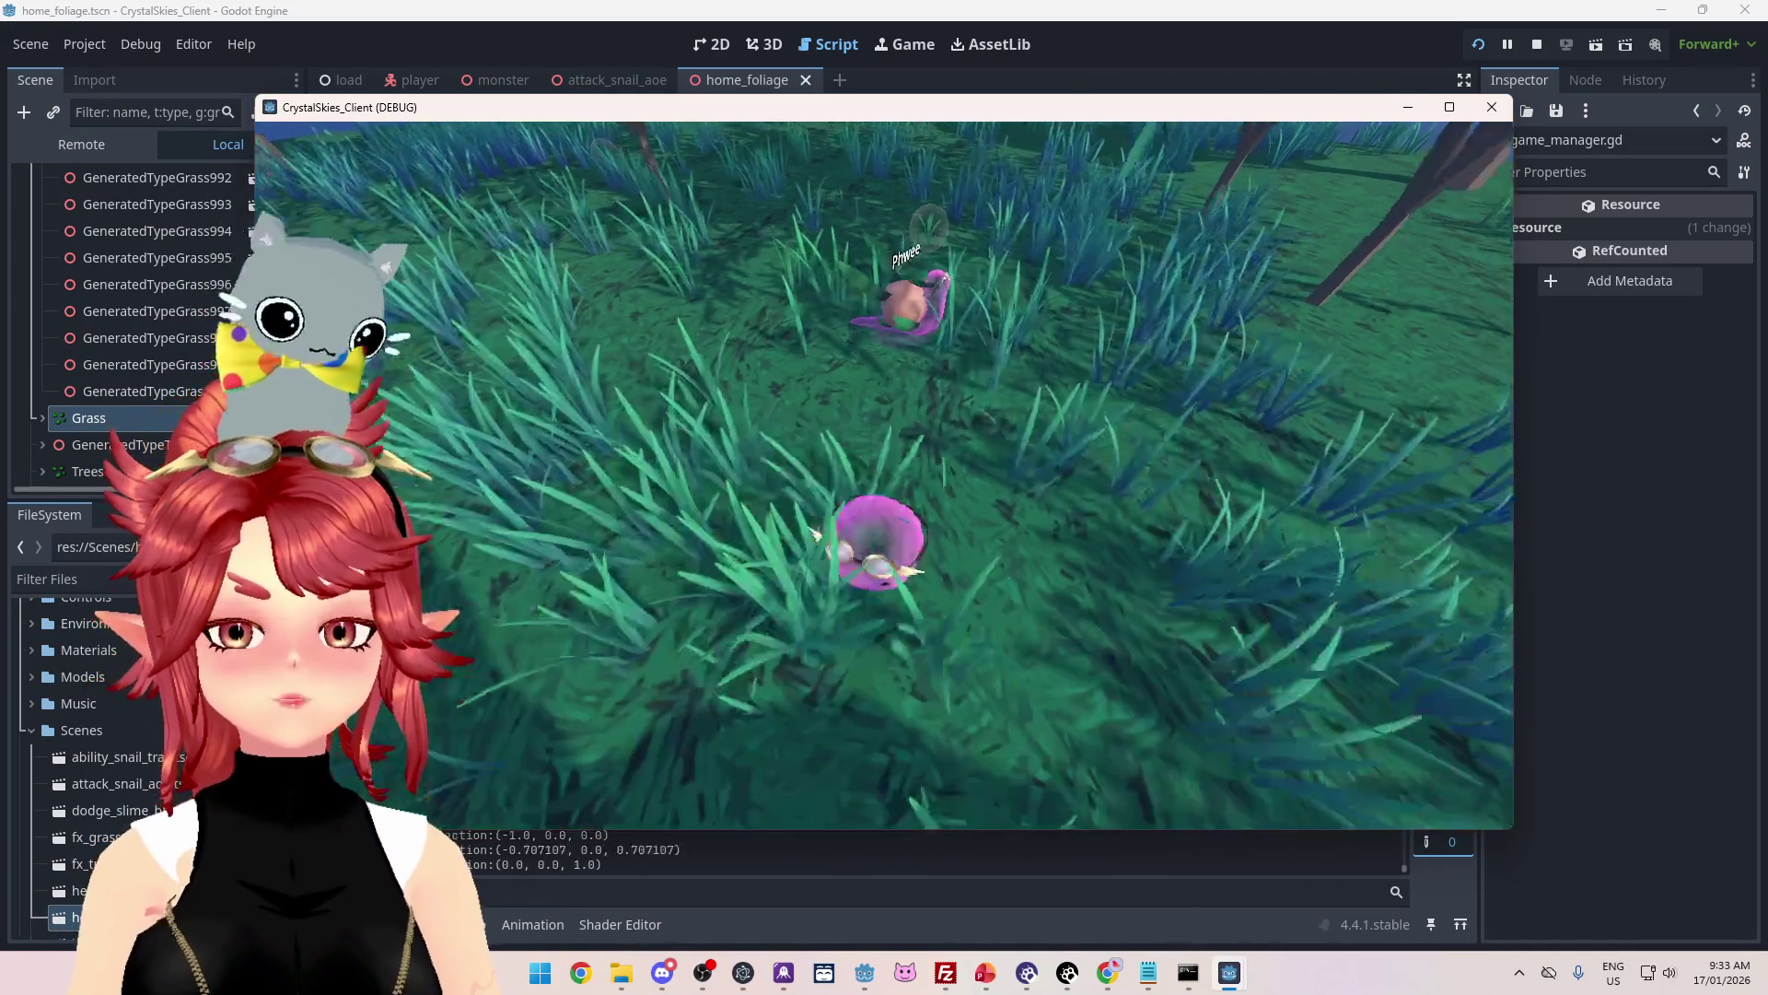
pyautogui.press('s')
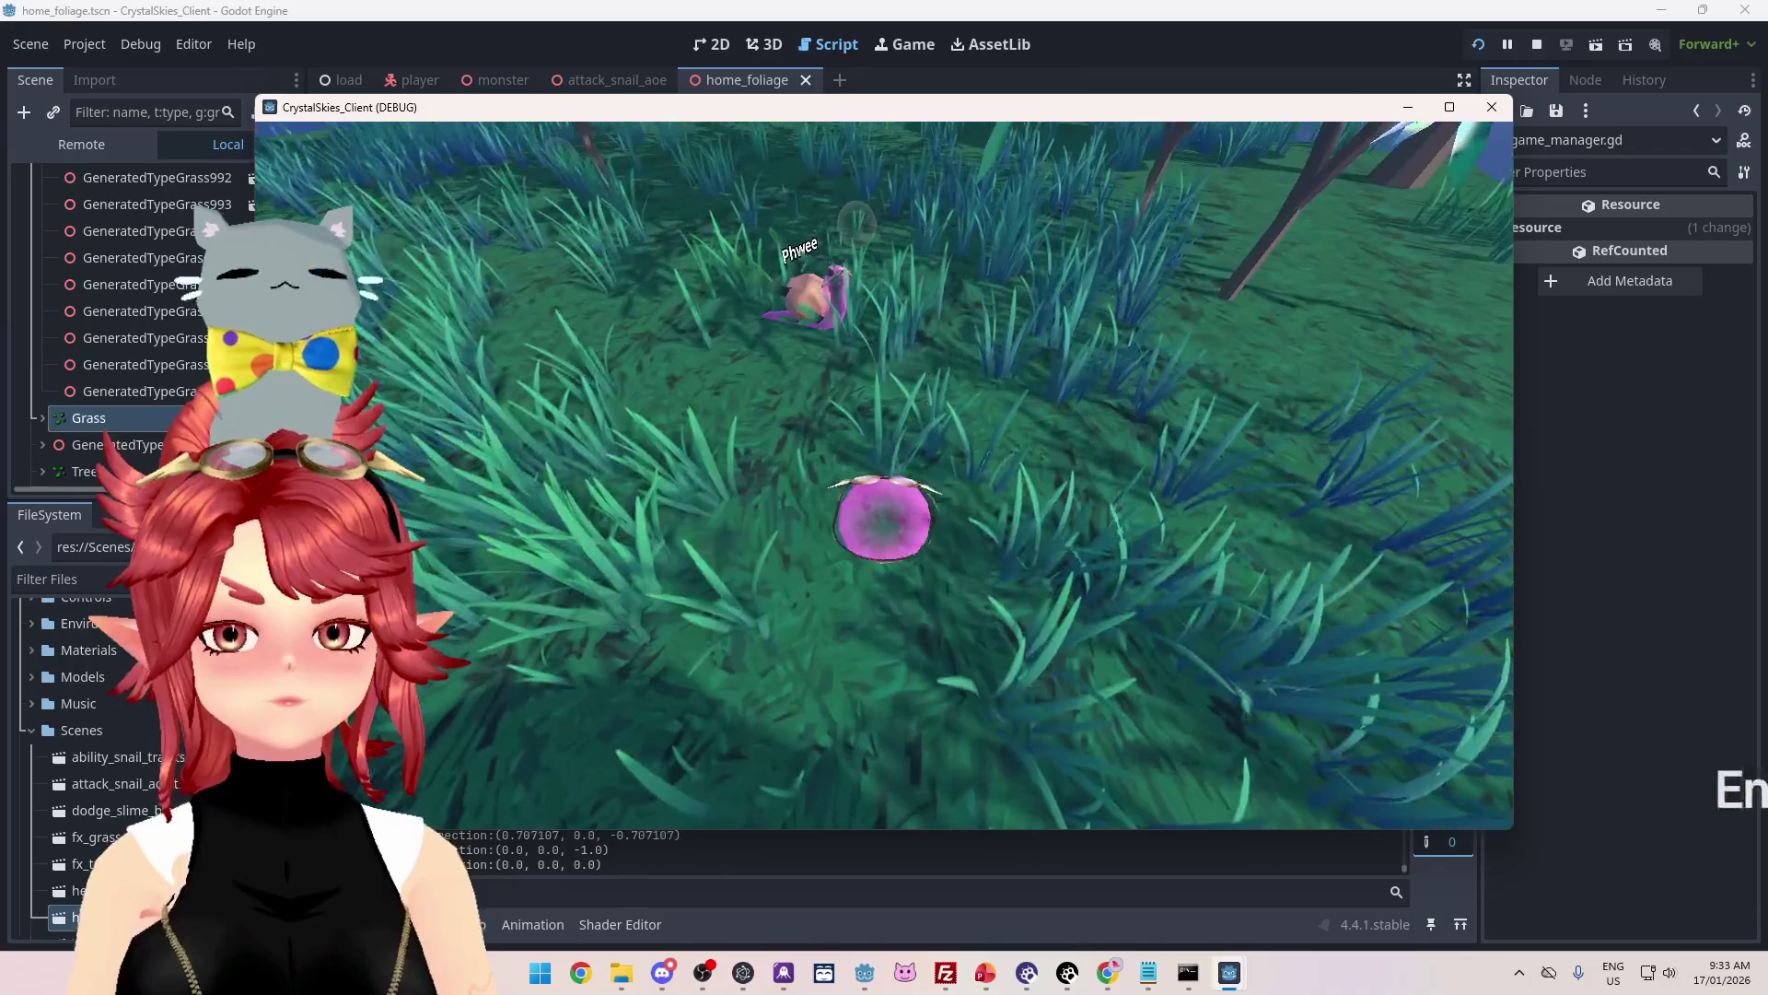
pyautogui.press('Escape')
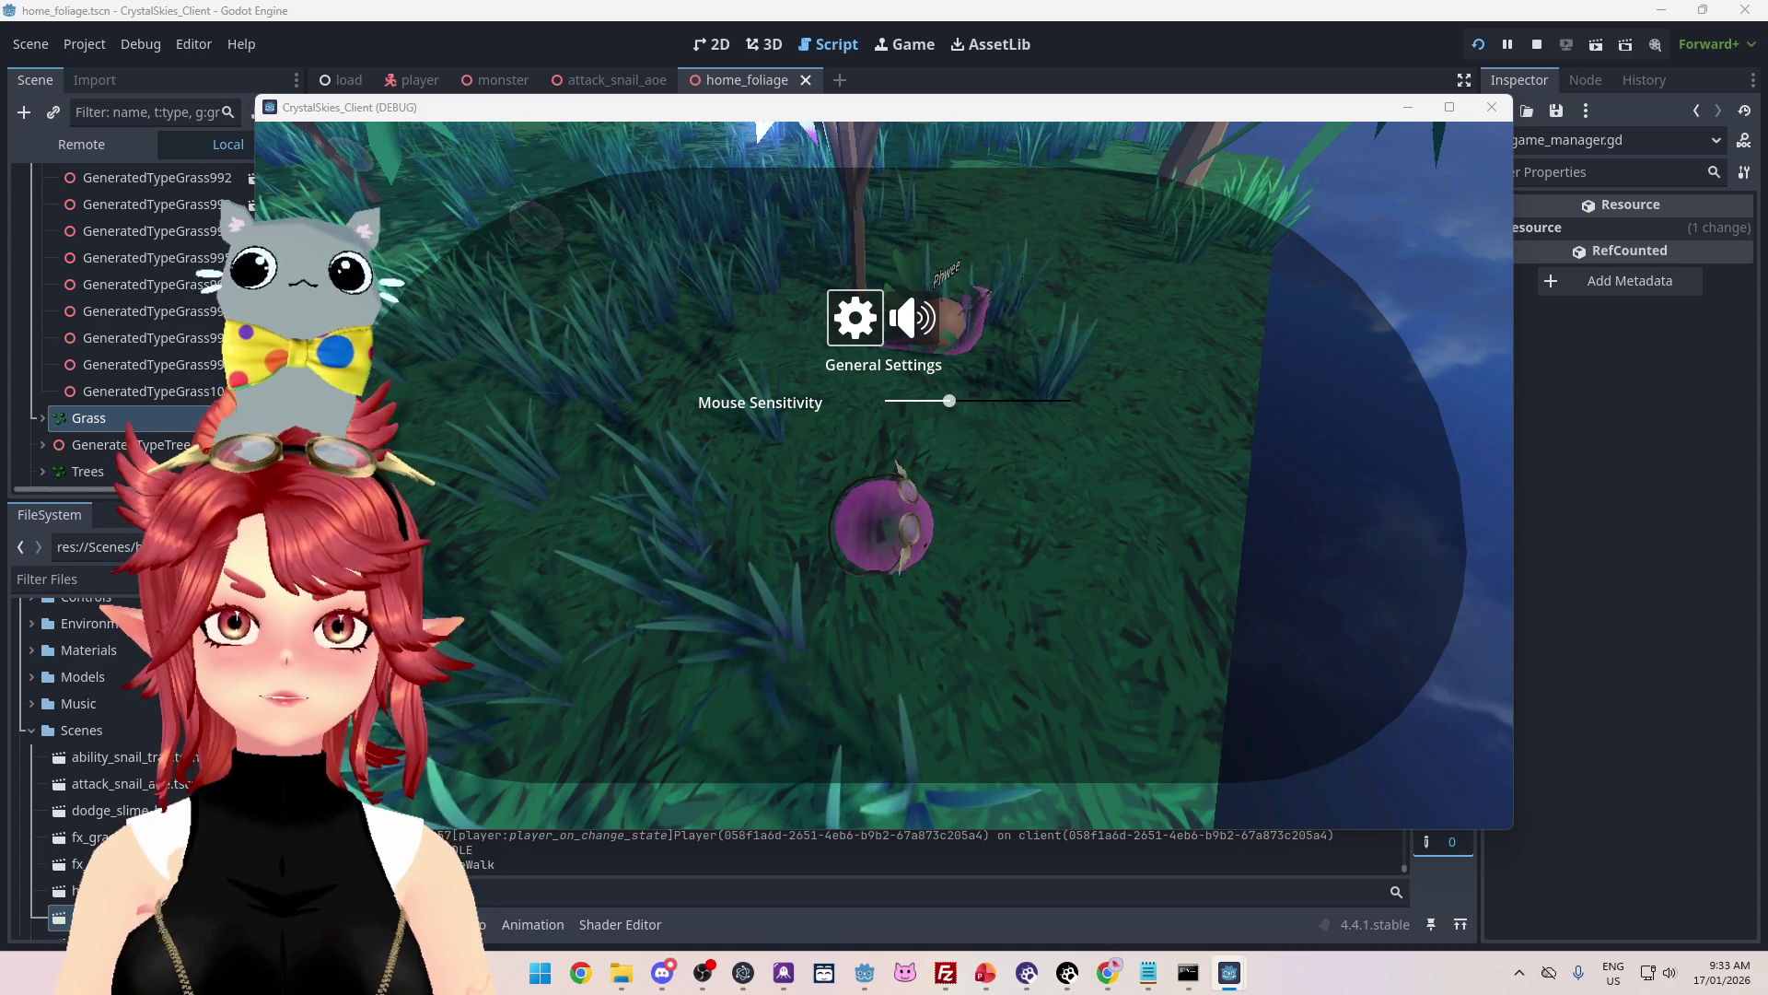
pyautogui.press('Escape')
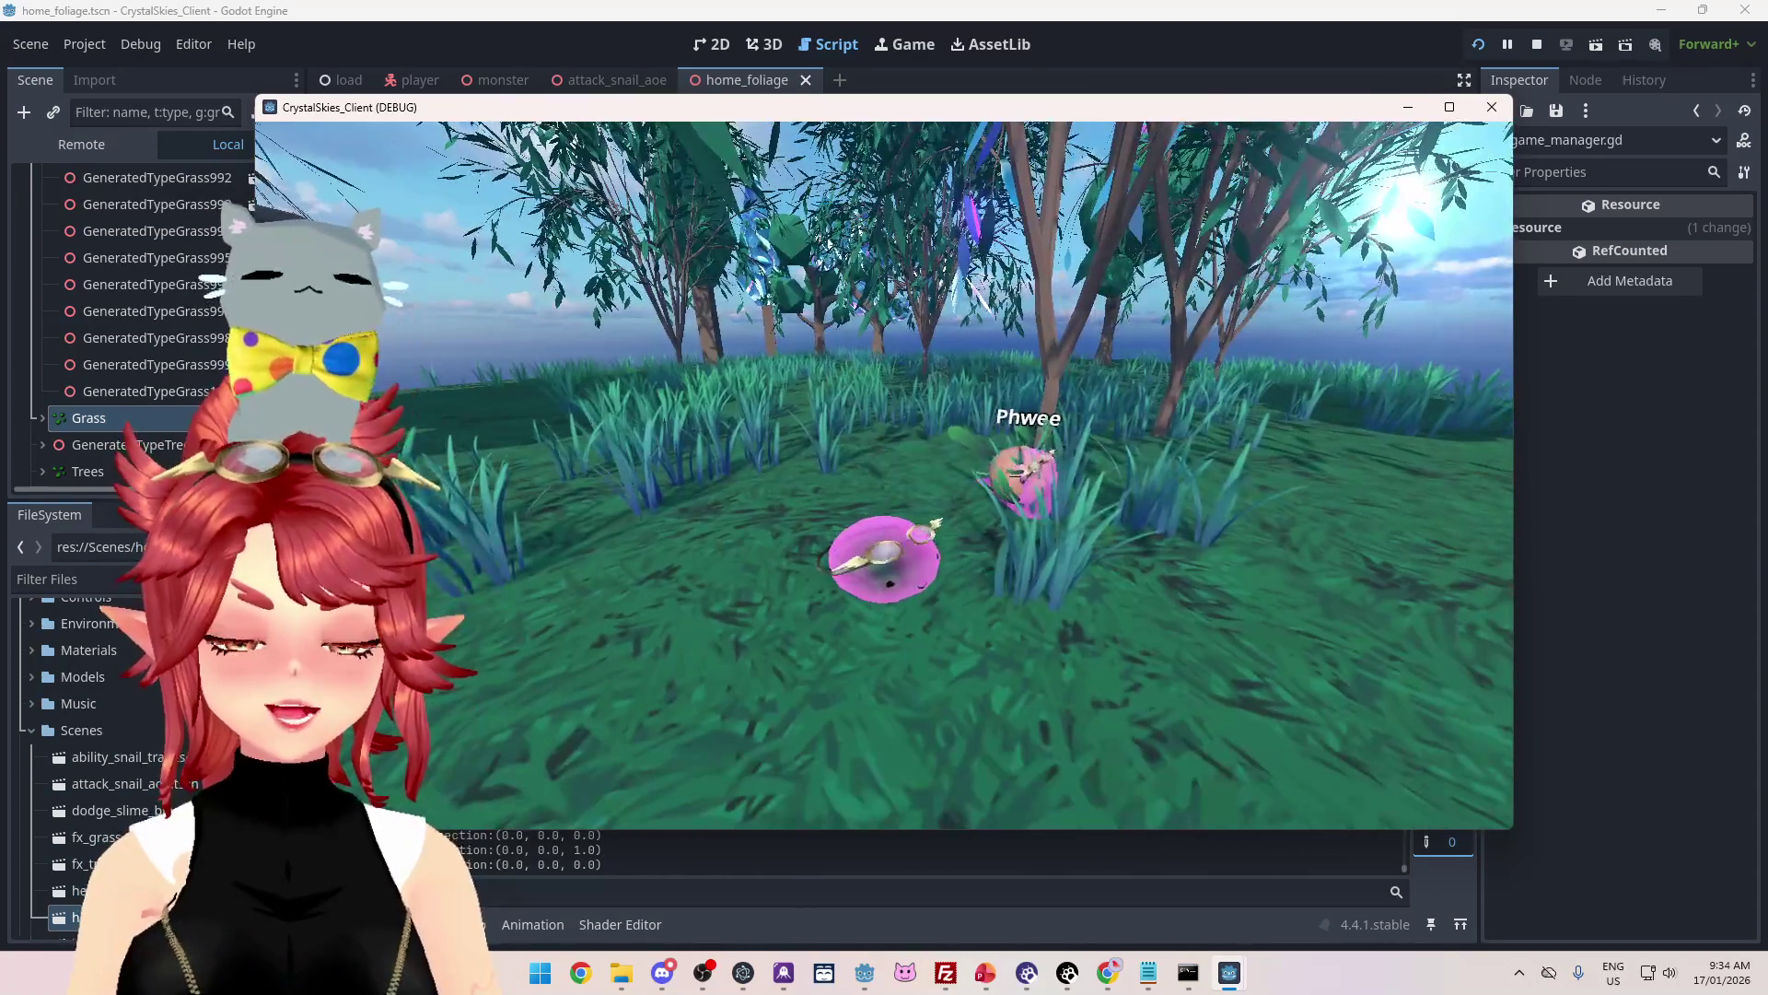
pyautogui.press('Escape')
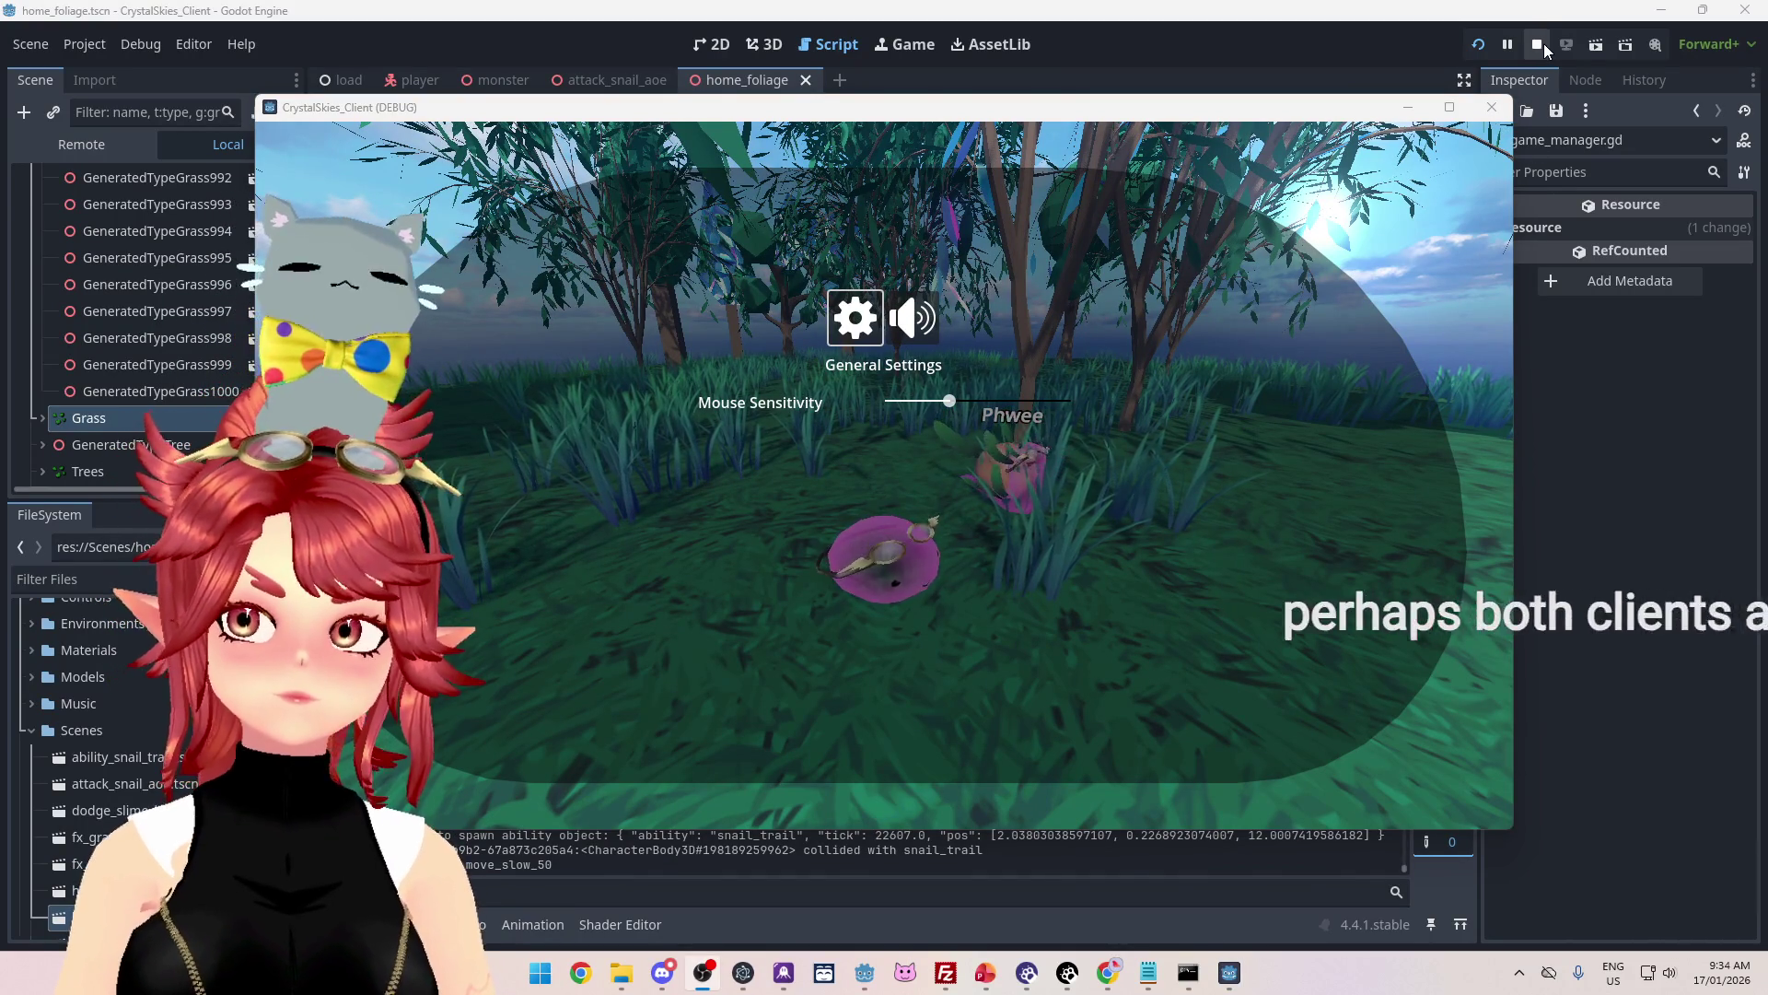
# Step: Return to the editor, scroll through game_manager.gd, and view snail_attack.gd and then player.gd
pyautogui.click(1659, 500)
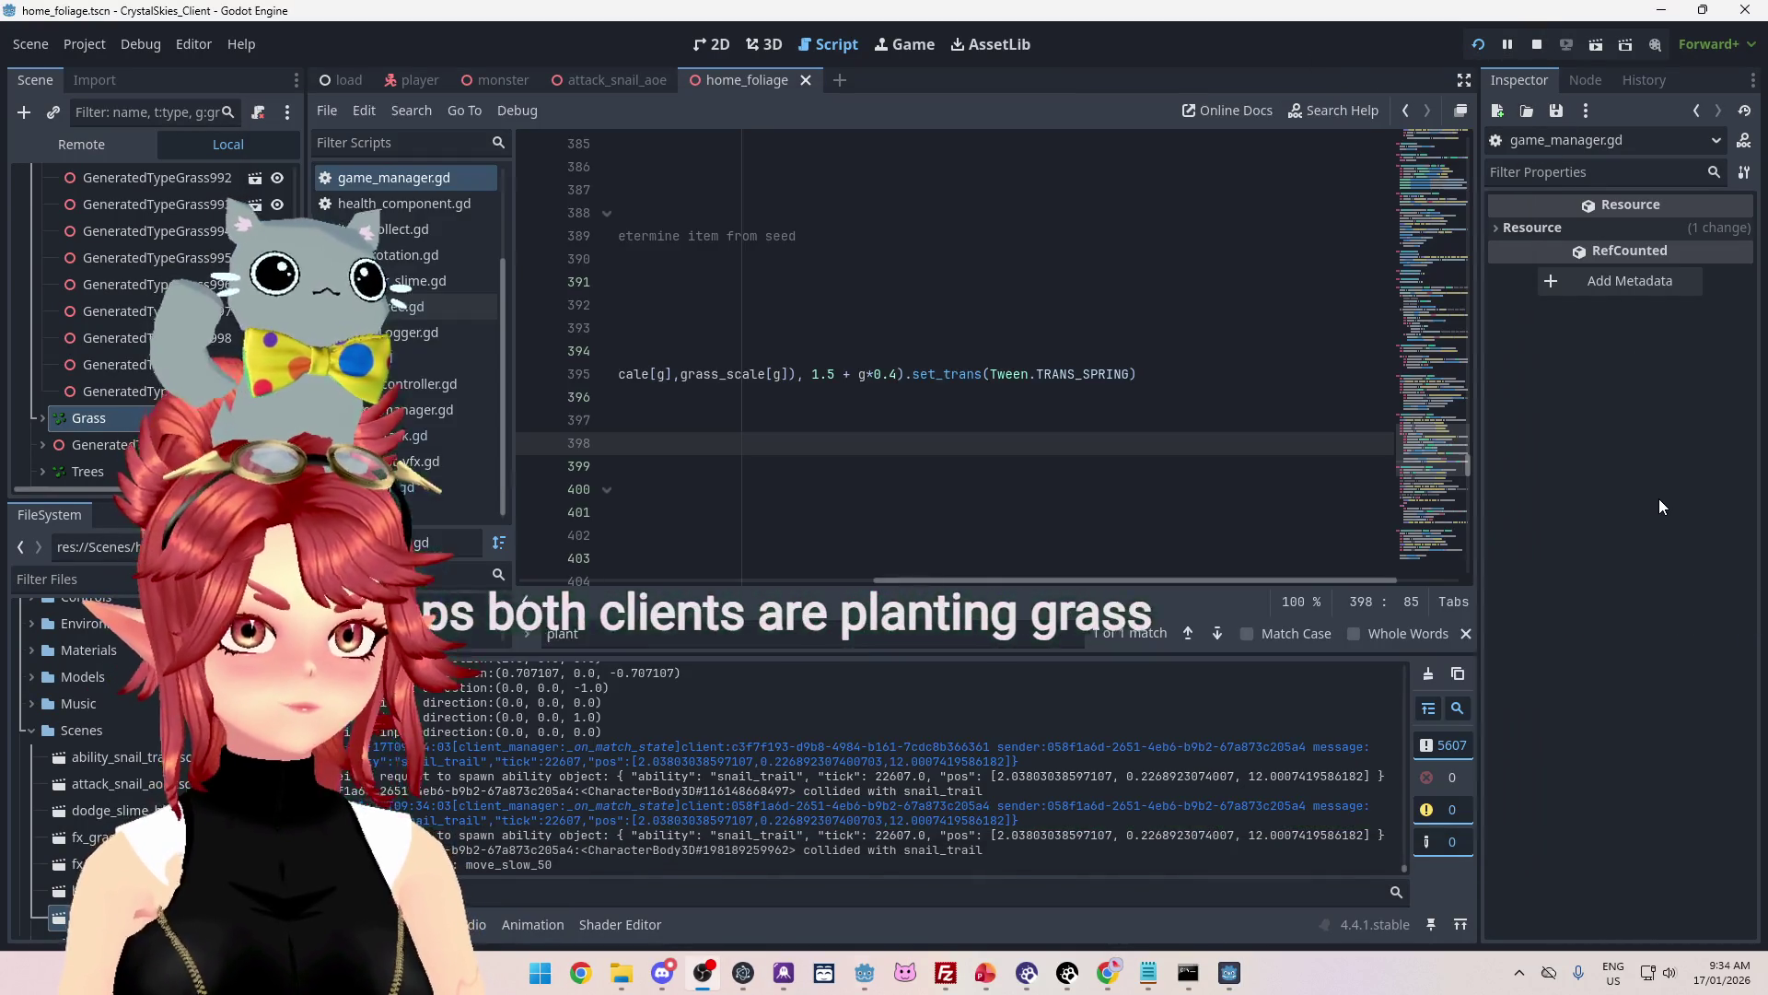
pyautogui.moveTo(908, 578); pyautogui.dragTo(487, 525)
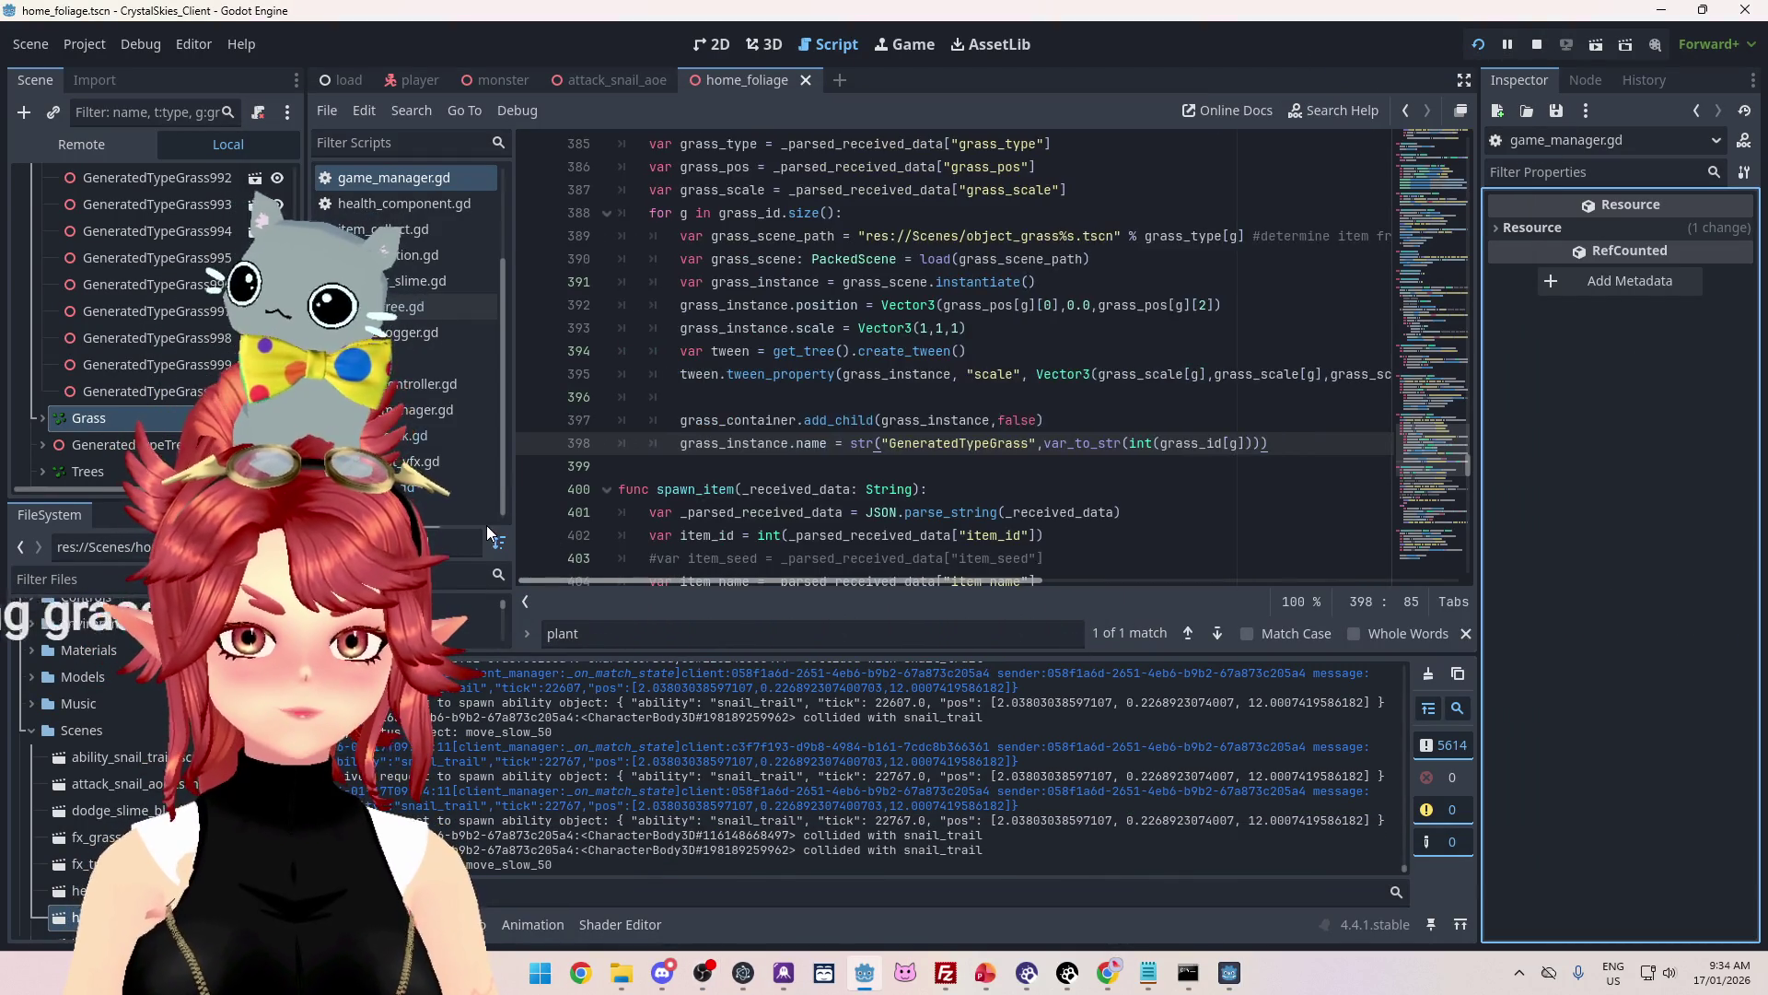
pyautogui.scroll(3, 747, 435)
pyautogui.scroll(4, 747, 435)
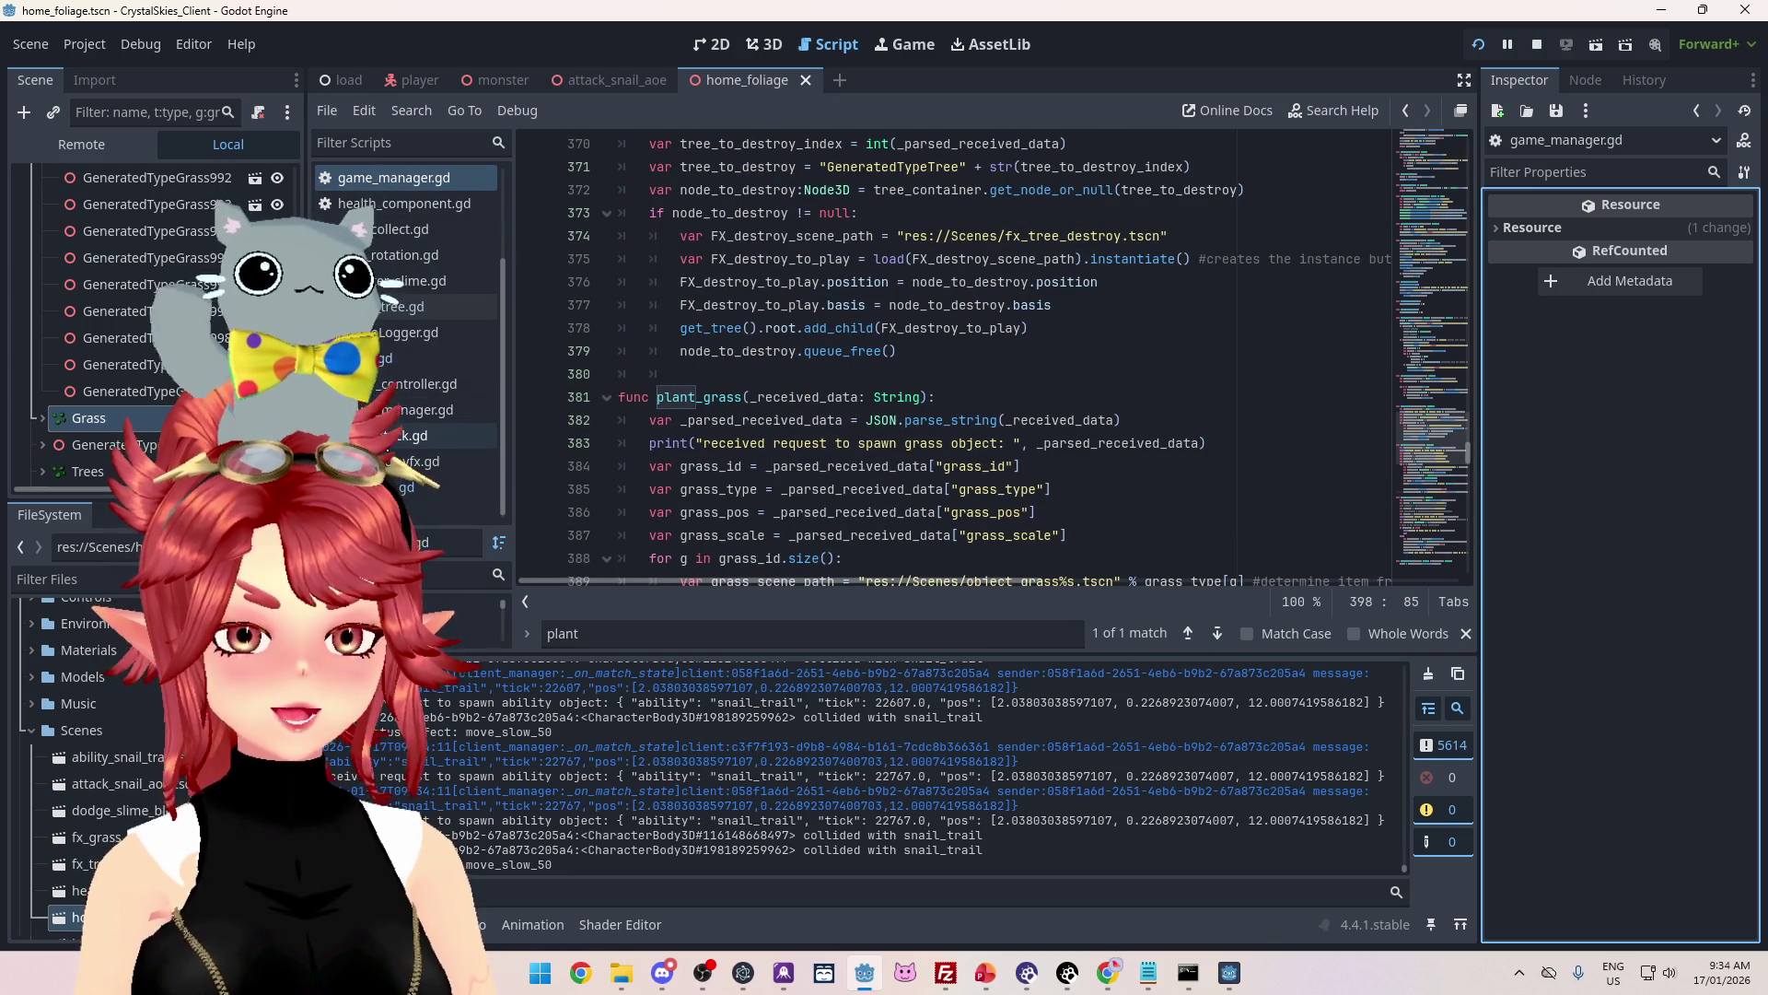
pyautogui.click(396, 433)
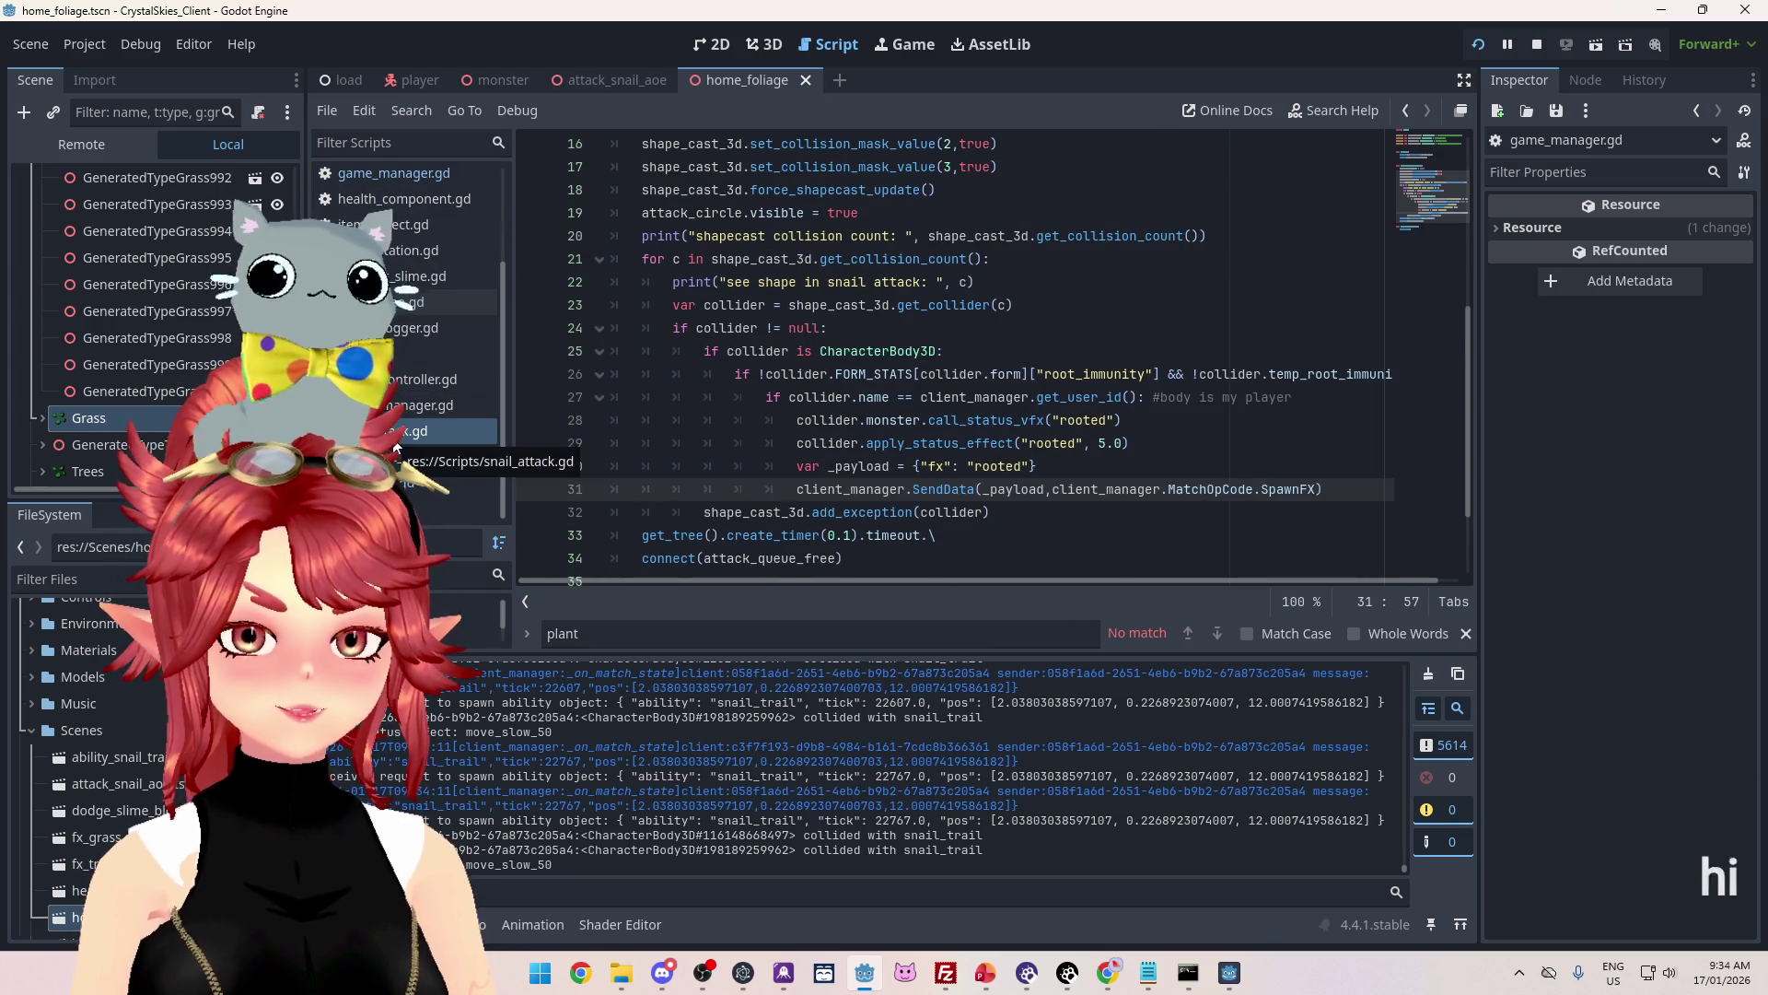
pyautogui.click(419, 378)
pyautogui.click(433, 352)
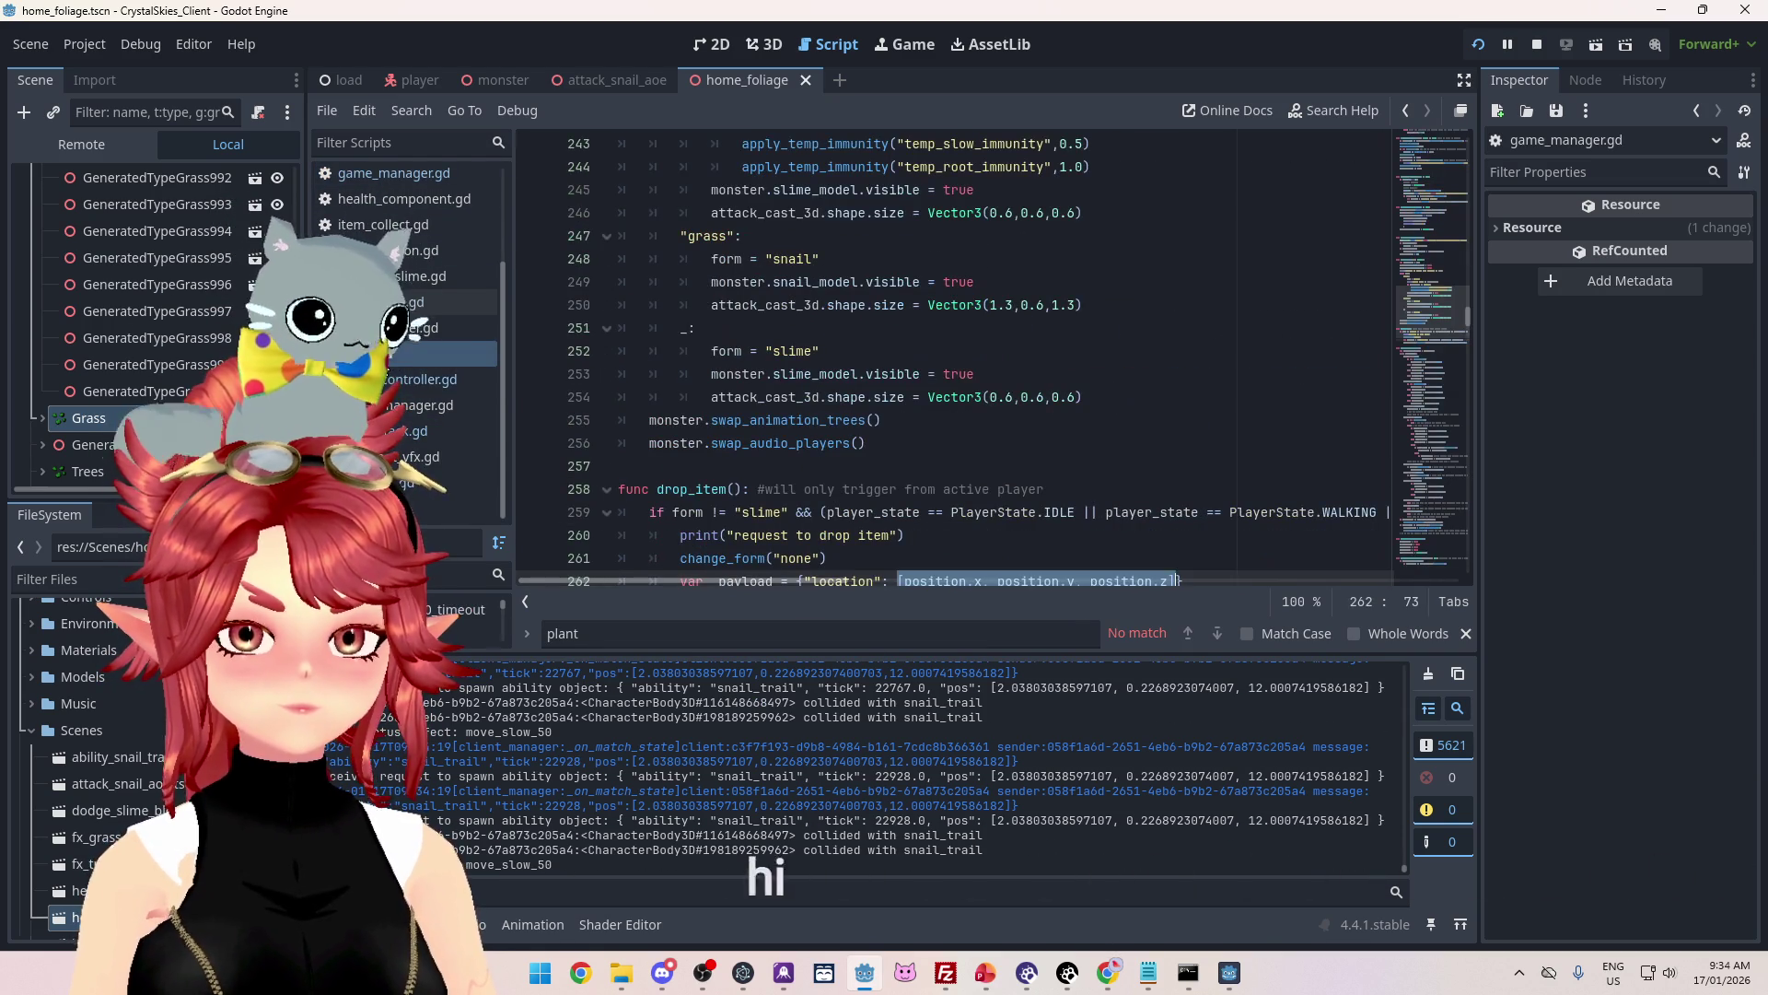
# Step: Scroll through player.gd and search it for 'attack'
pyautogui.scroll(10, 937, 461)
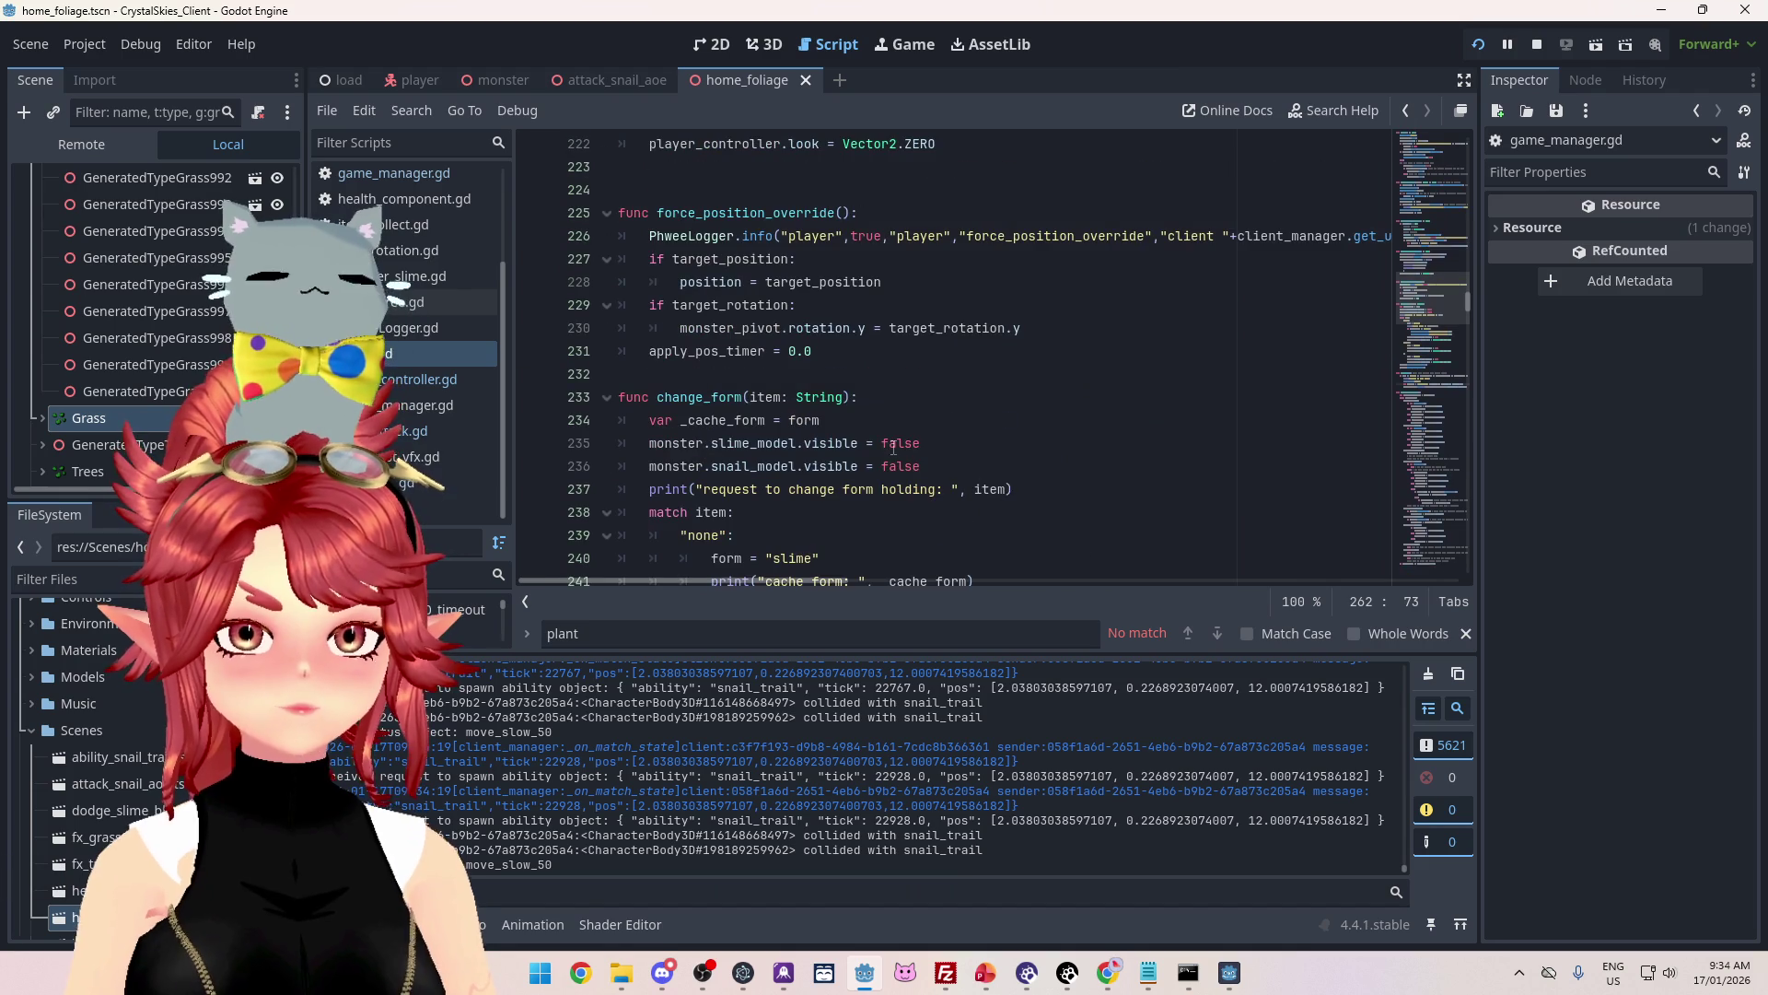
pyautogui.scroll(-6, 925, 457)
pyautogui.scroll(2, 829, 378)
pyautogui.scroll(2, 875, 396)
pyautogui.scroll(2, 950, 430)
pyautogui.scroll(-8, 950, 431)
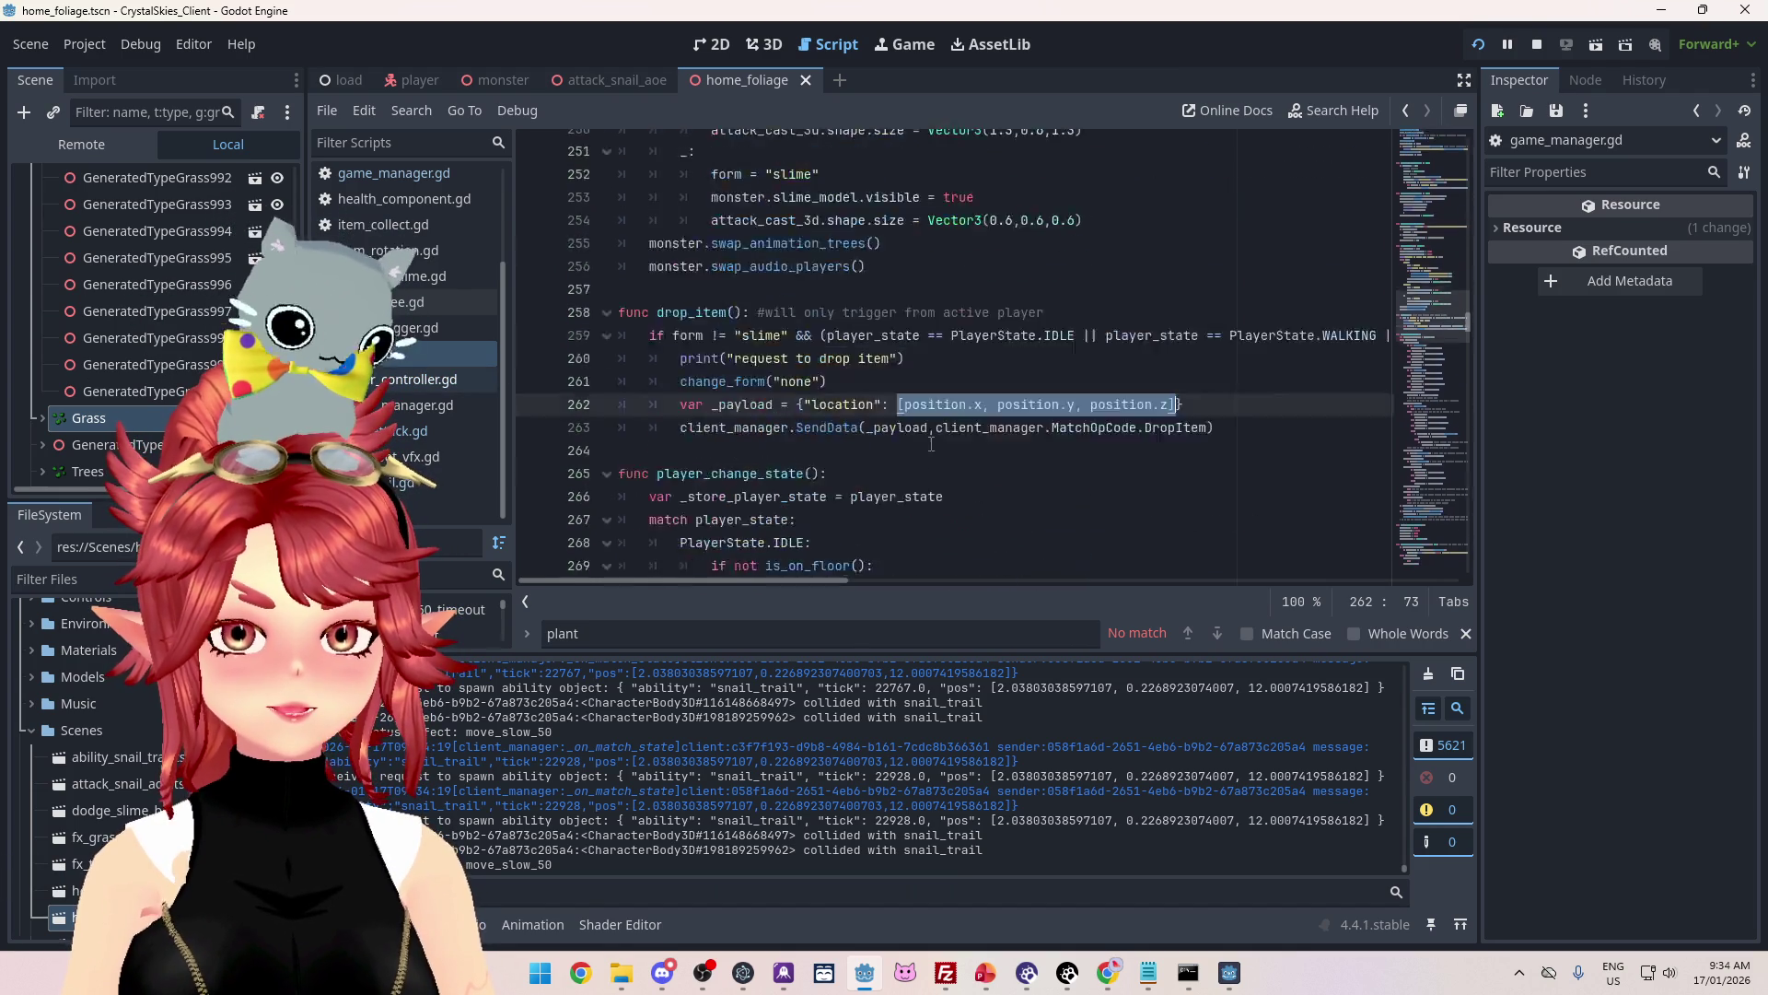
pyautogui.scroll(-7, 930, 444)
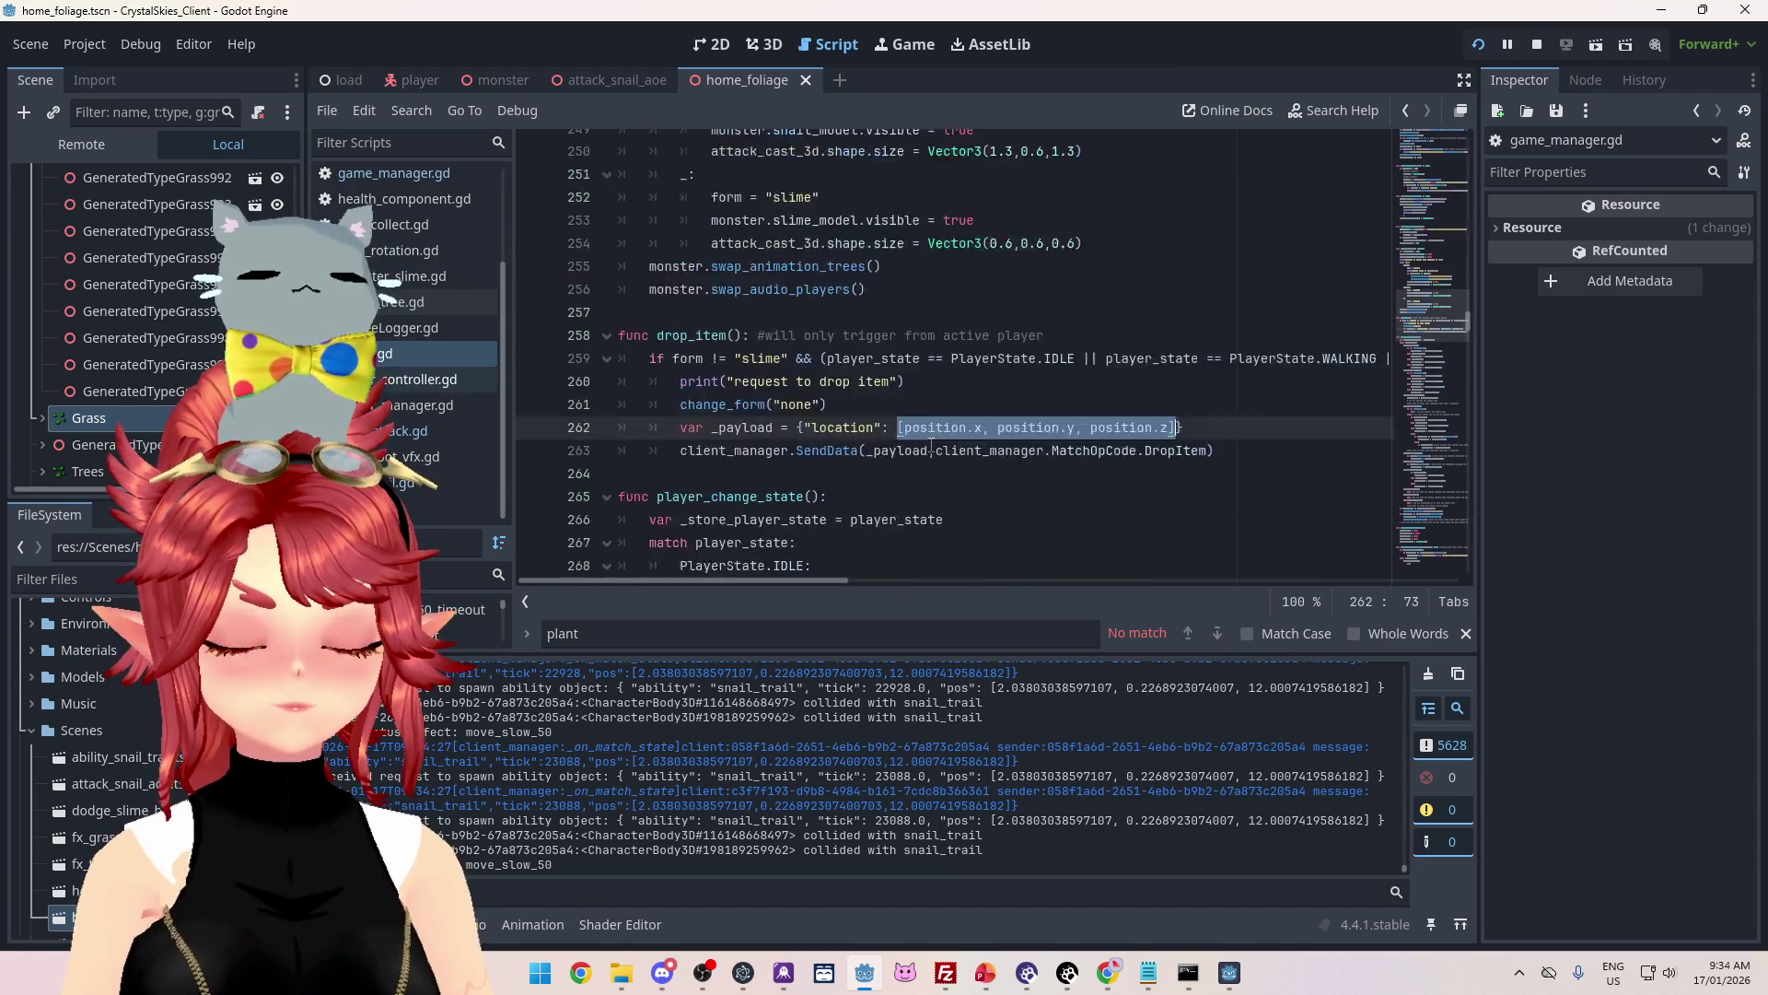
pyautogui.hotkey('ctrl', 'f')
pyautogui.write('attack')
pyautogui.scroll(-20, 931, 443)
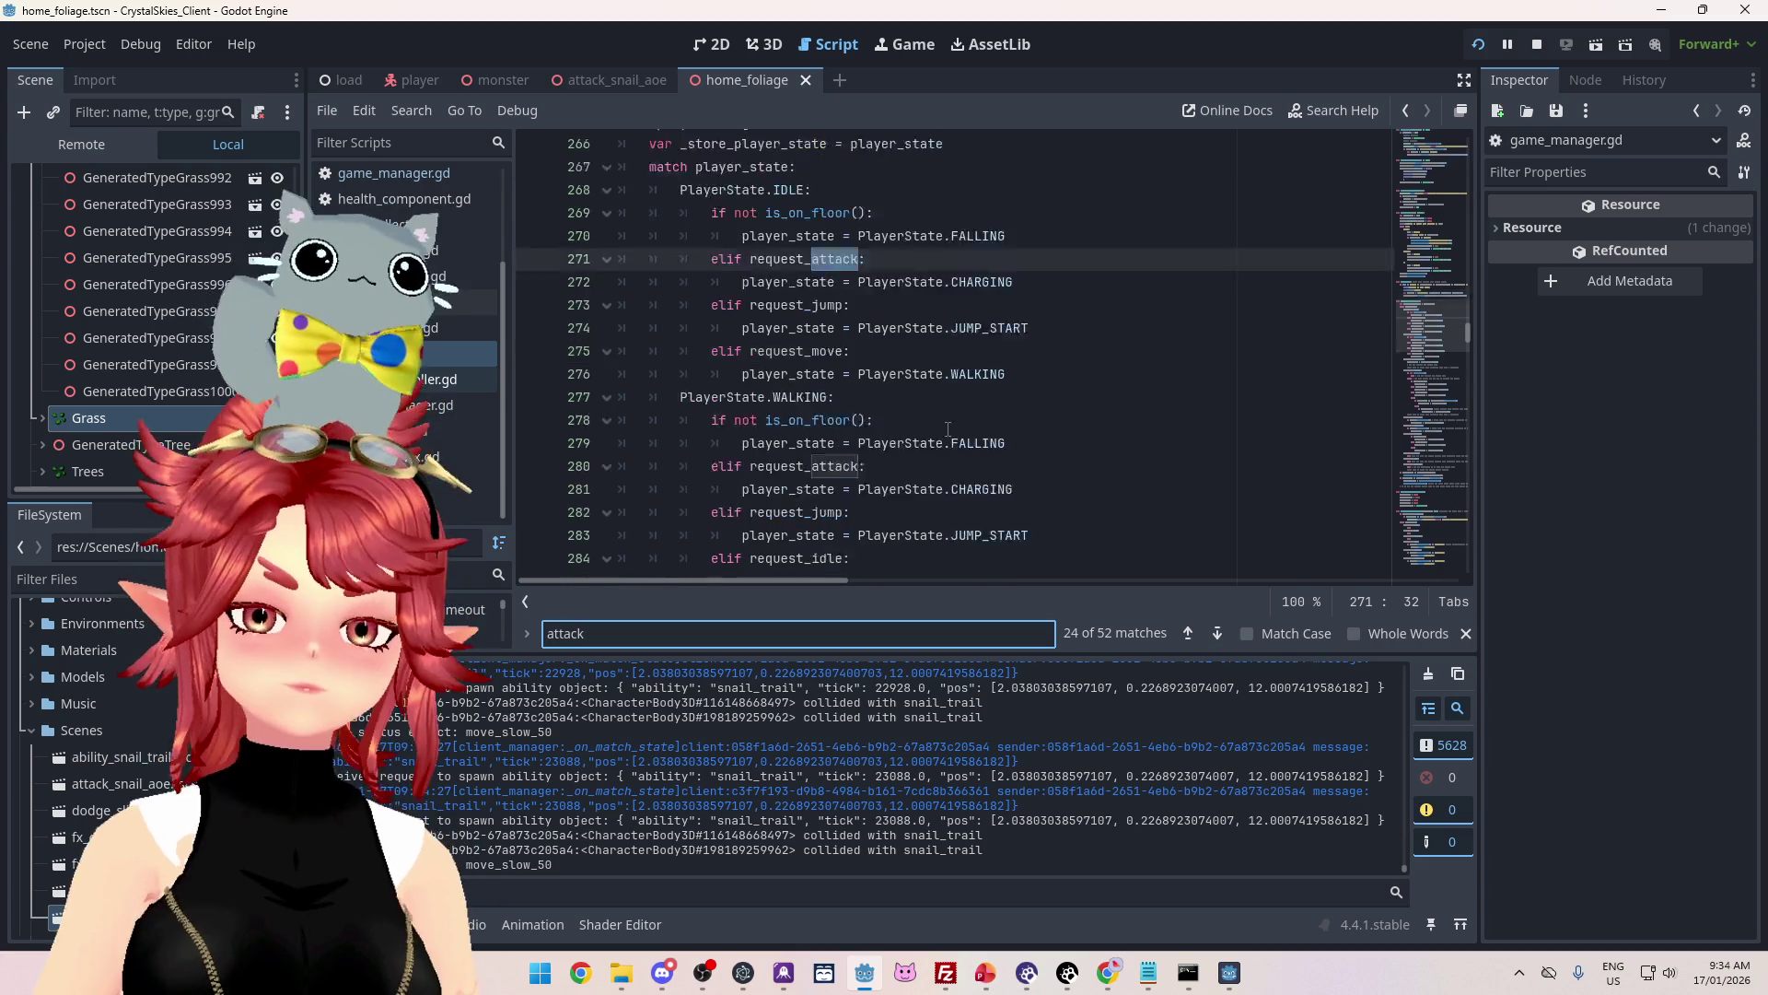
# Step: Step through the 'attack' matches to the one in the CHARGING state
pyautogui.click(1217, 635)
pyautogui.click(1217, 634)
pyautogui.click(1216, 634)
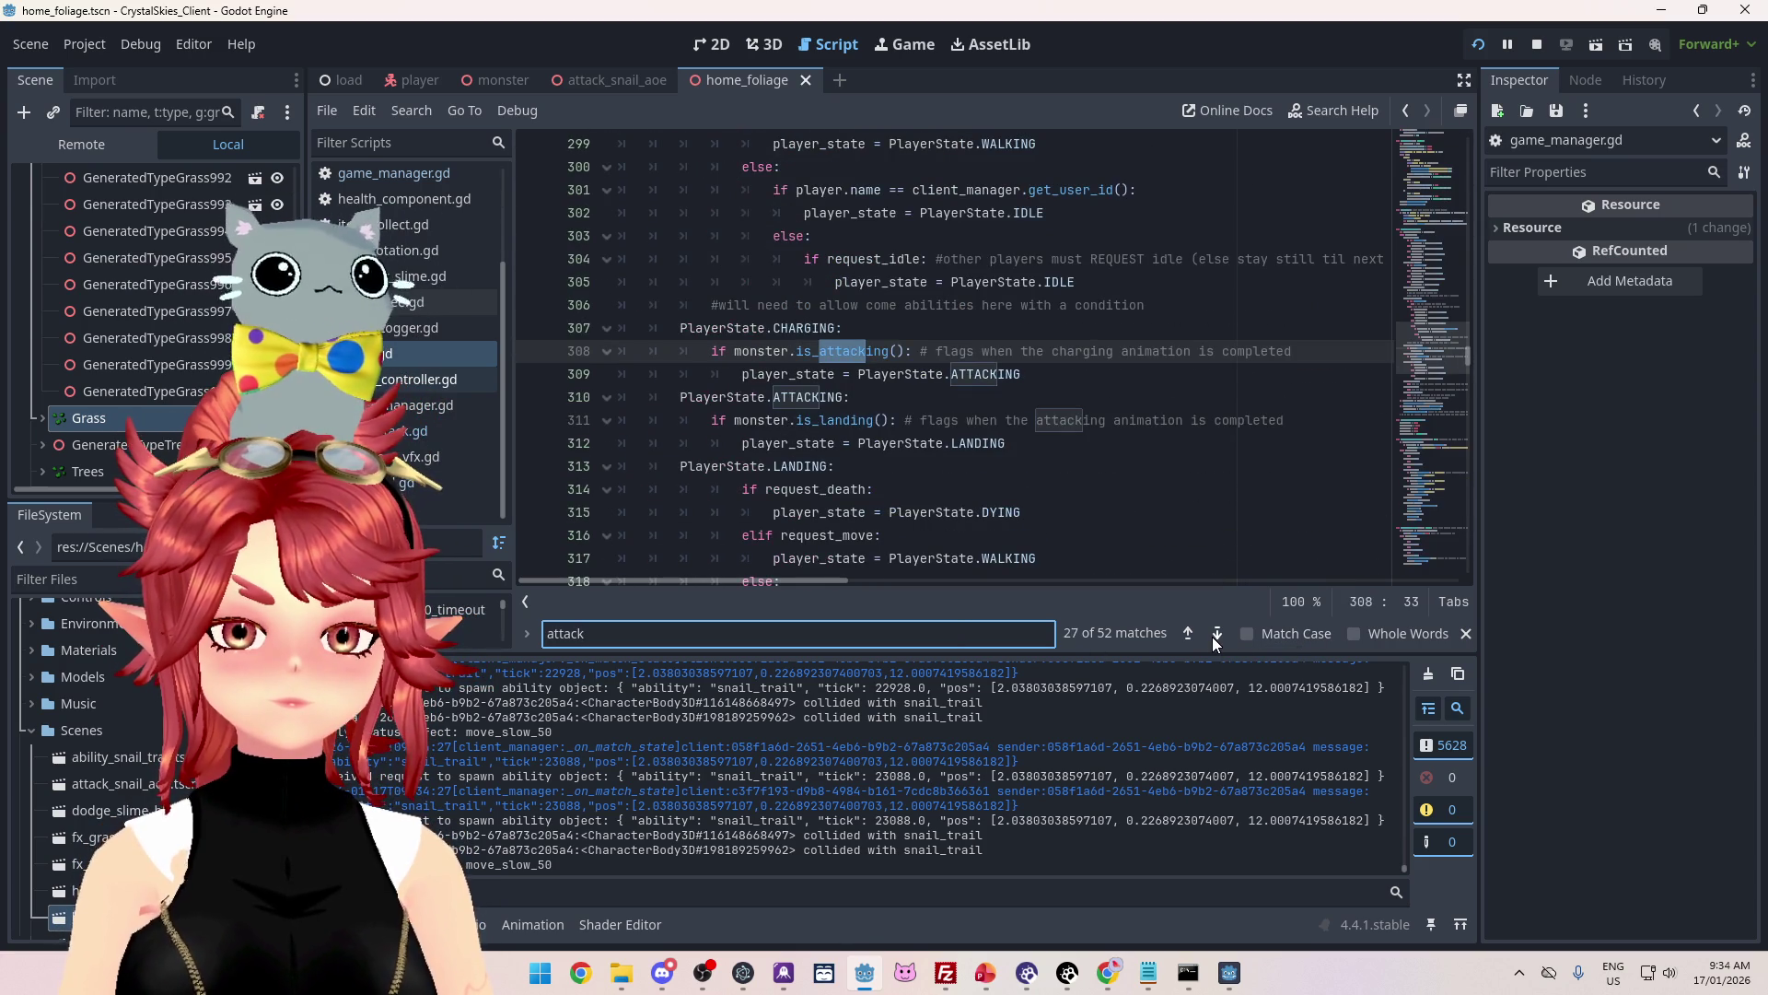
pyautogui.click(1214, 639)
pyautogui.click(1214, 640)
pyautogui.click(1214, 639)
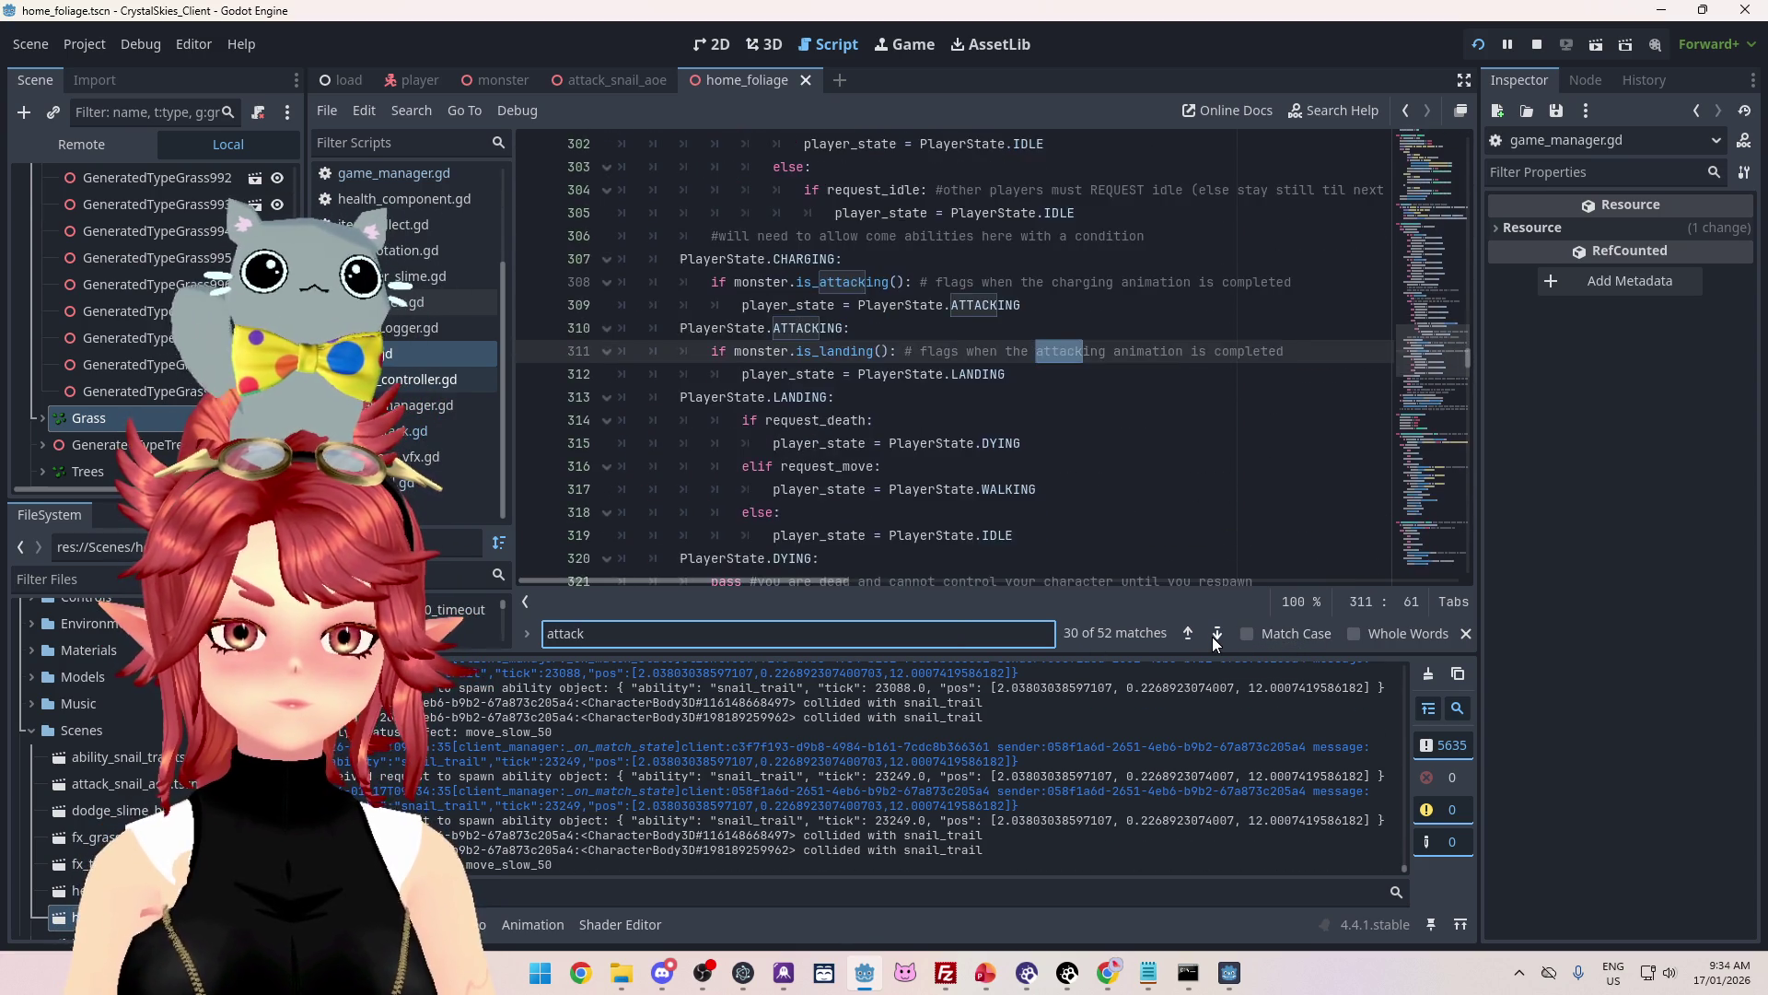
pyautogui.click(1215, 639)
pyautogui.click(1215, 639)
pyautogui.click(1187, 635)
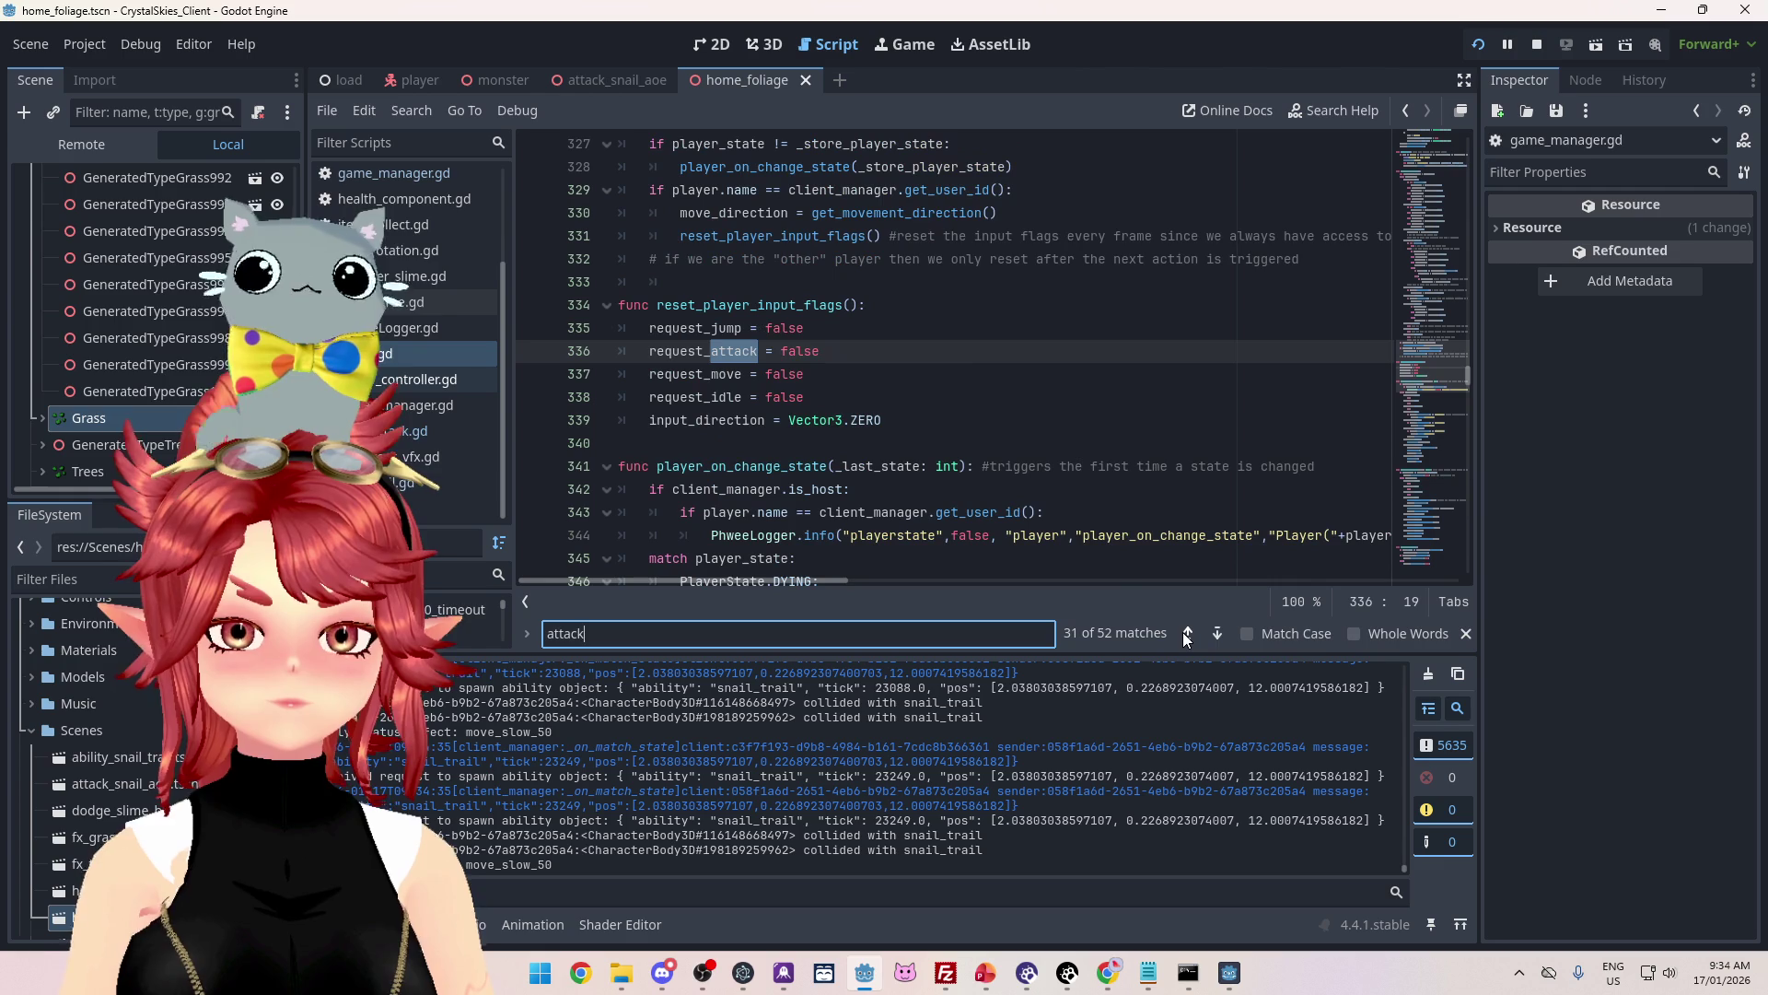
pyautogui.click(1220, 632)
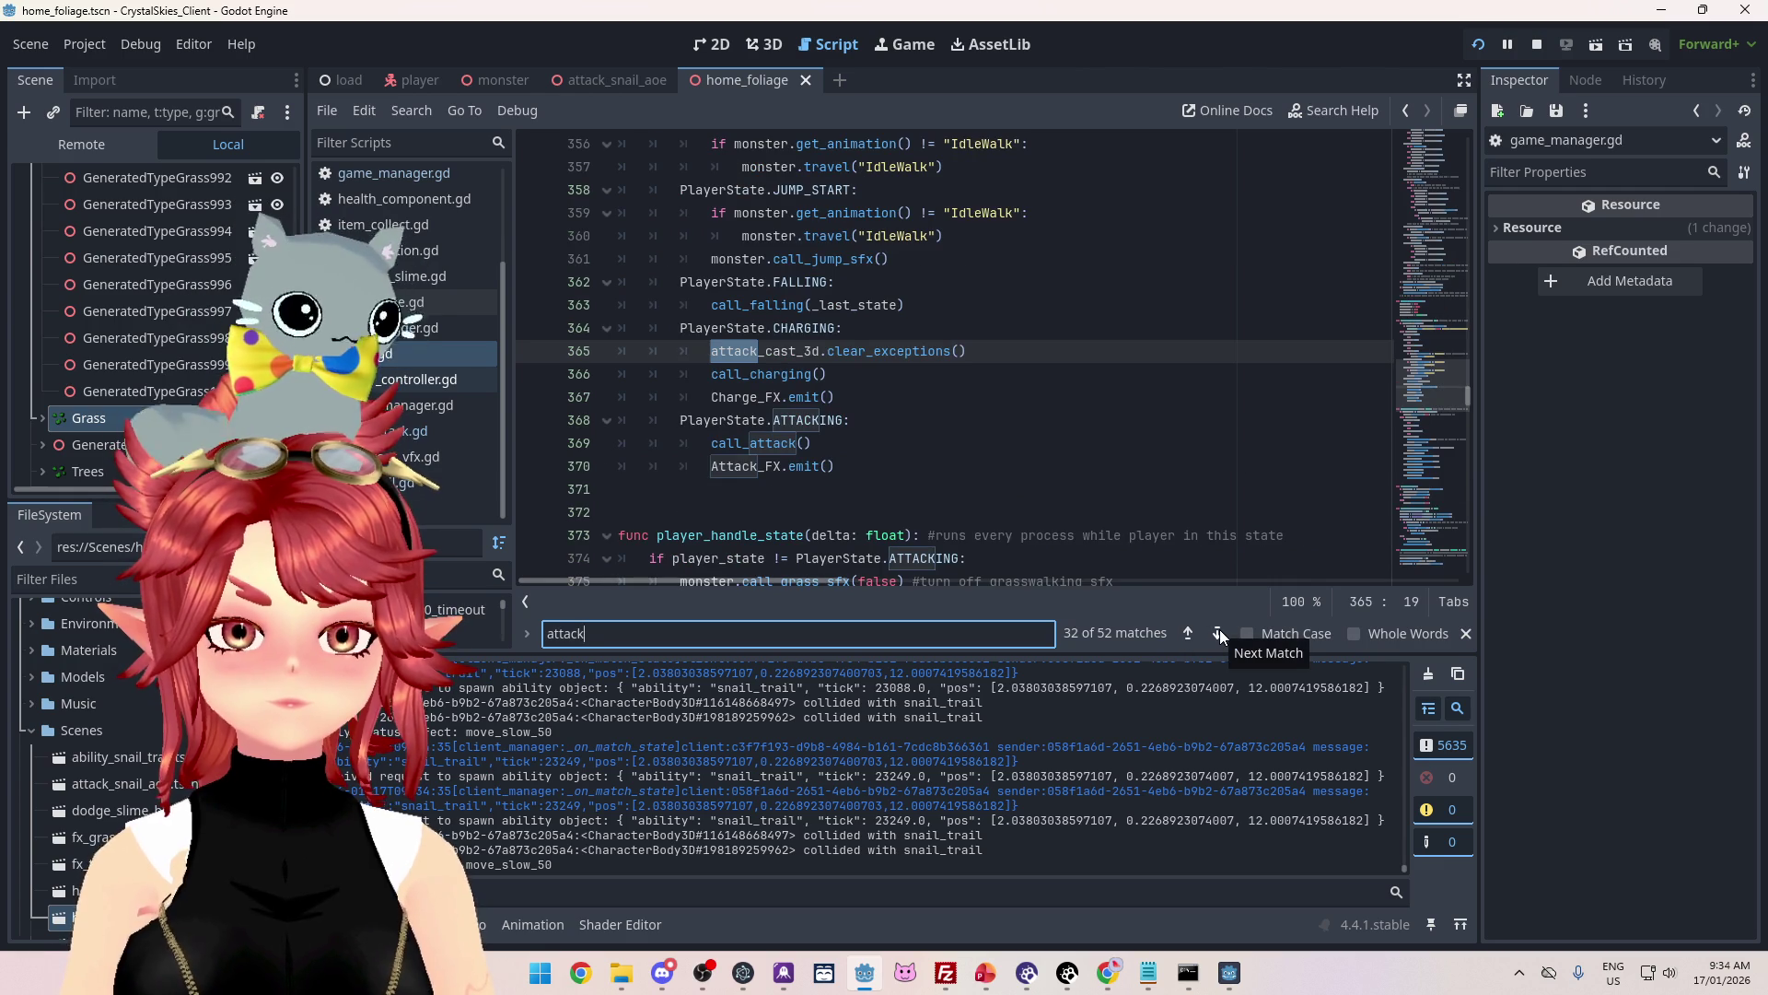
pyautogui.scroll(-1, 701, 397)
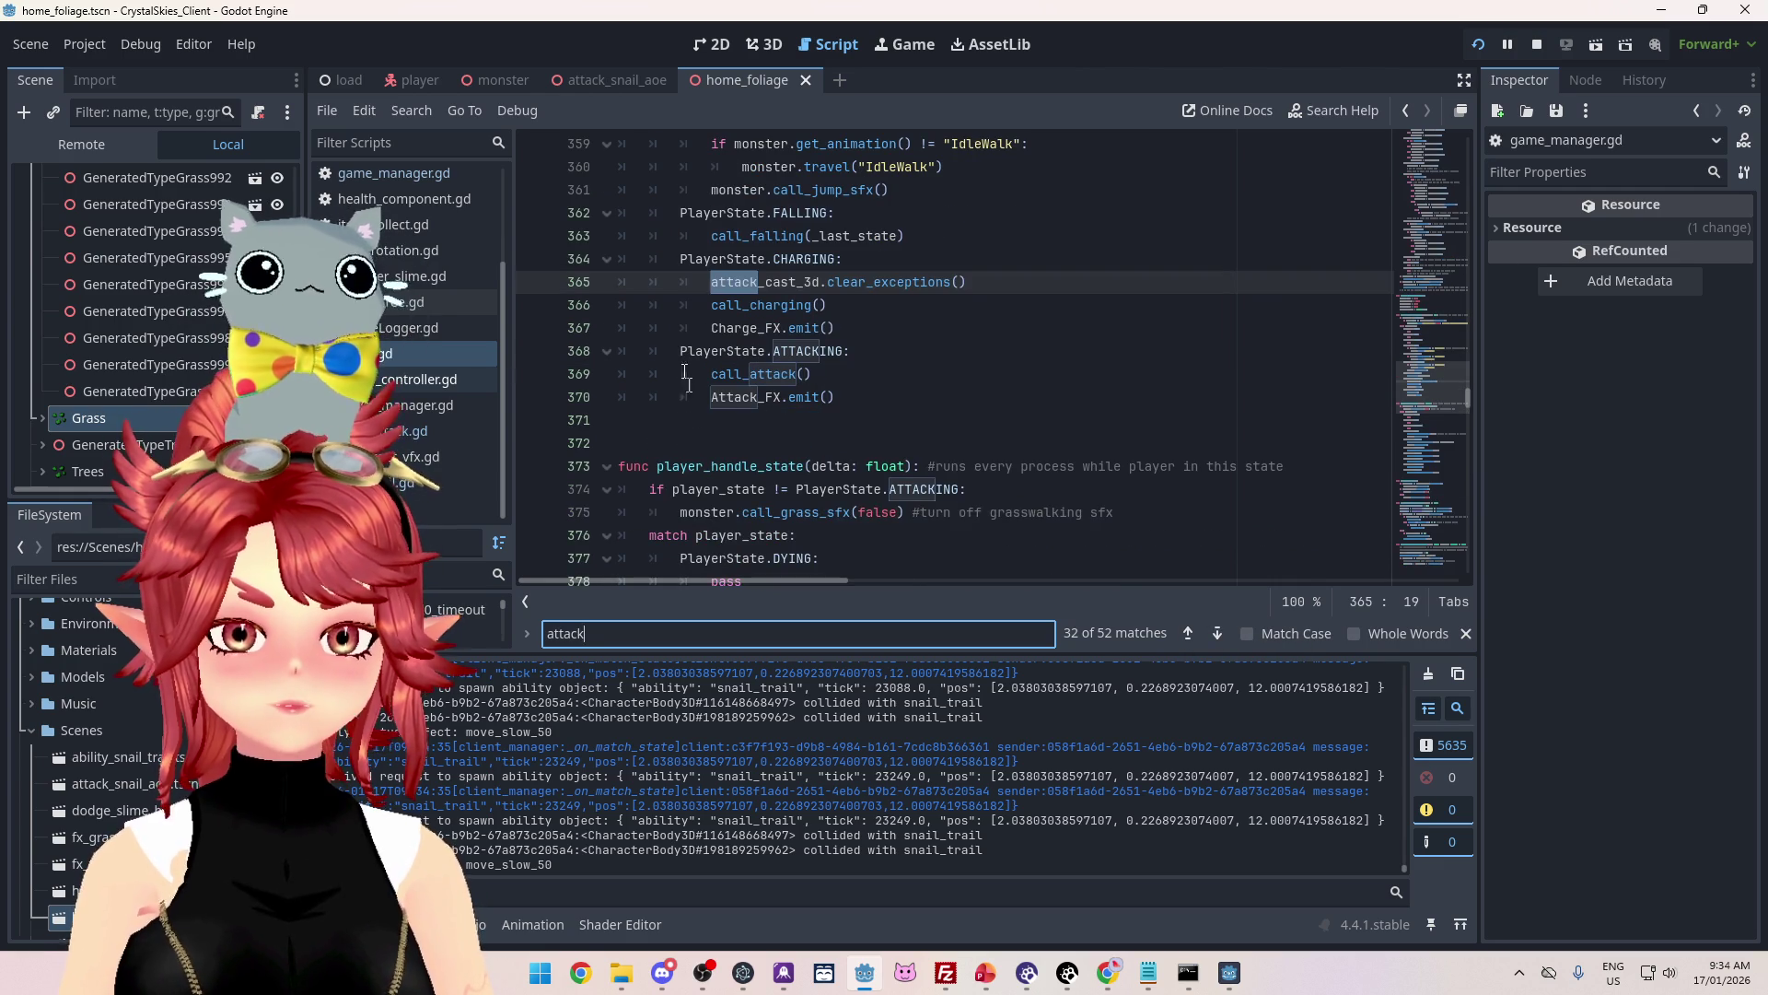
# Step: Inspect the call_charging definition and start a project-wide search for call_charging
pyautogui.keyDown('ctrl'); pyautogui.click(778, 305); pyautogui.keyUp('ctrl')
pyautogui.scroll(-2, 767, 200)
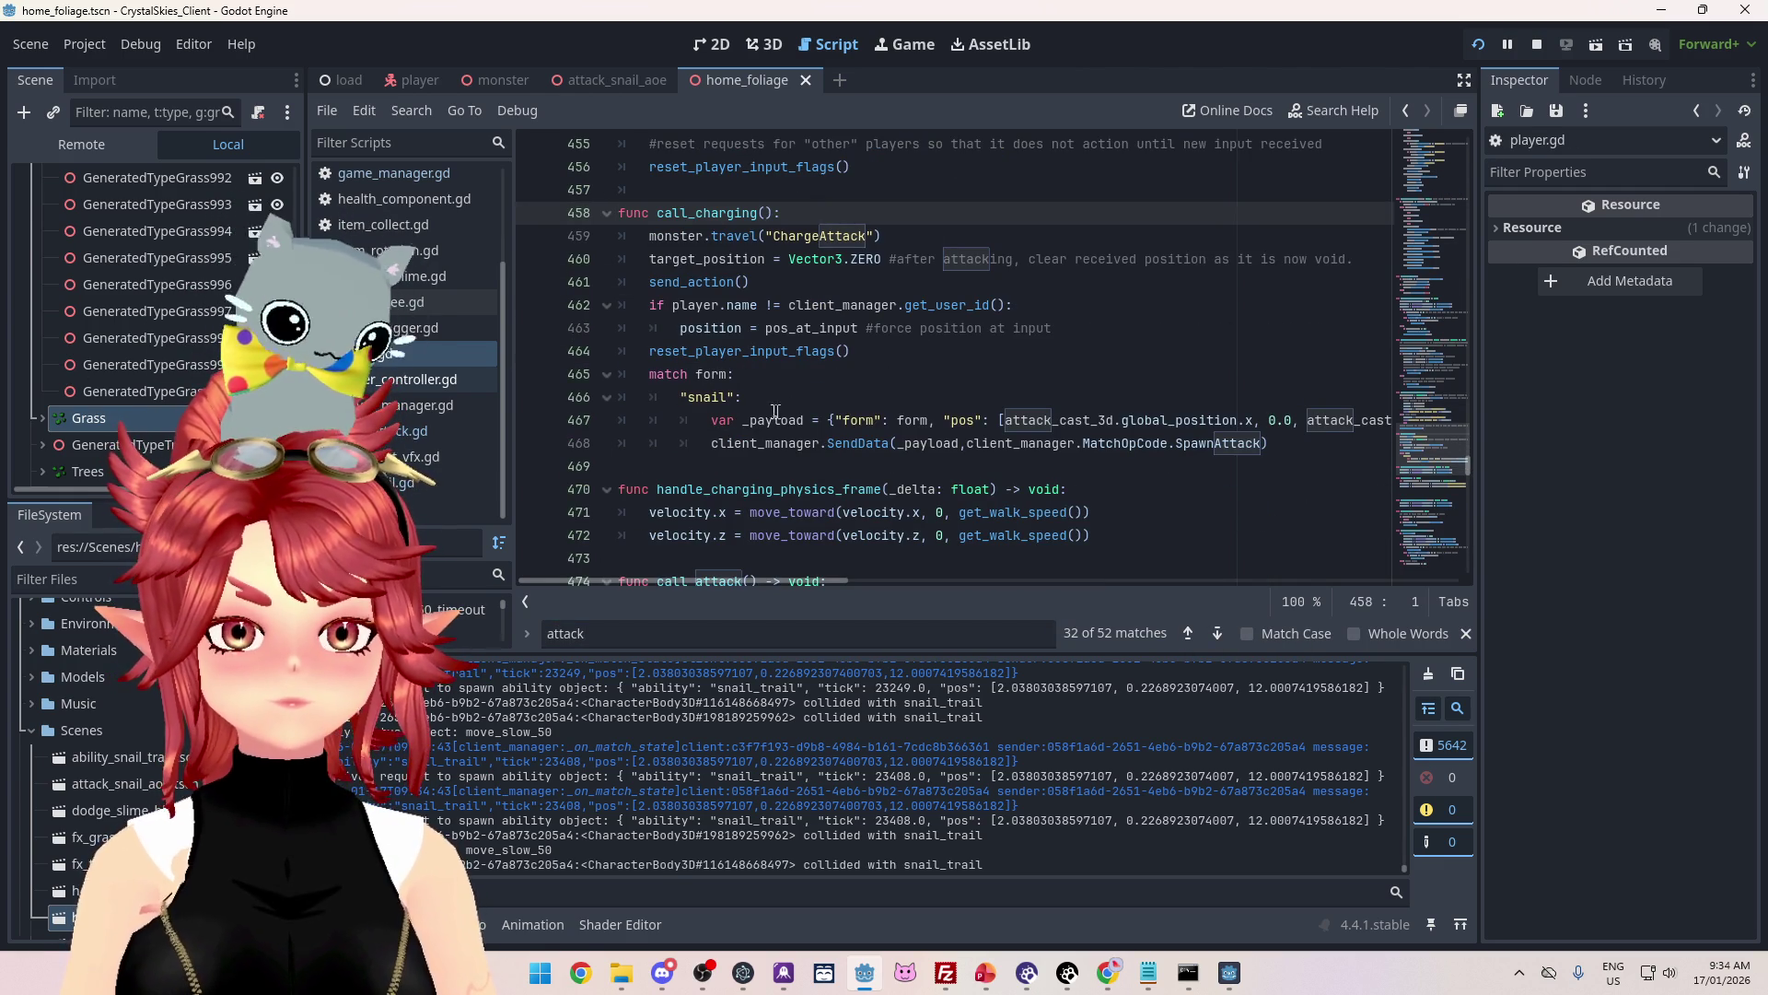
pyautogui.moveTo(781, 421); pyautogui.dragTo(1107, 447)
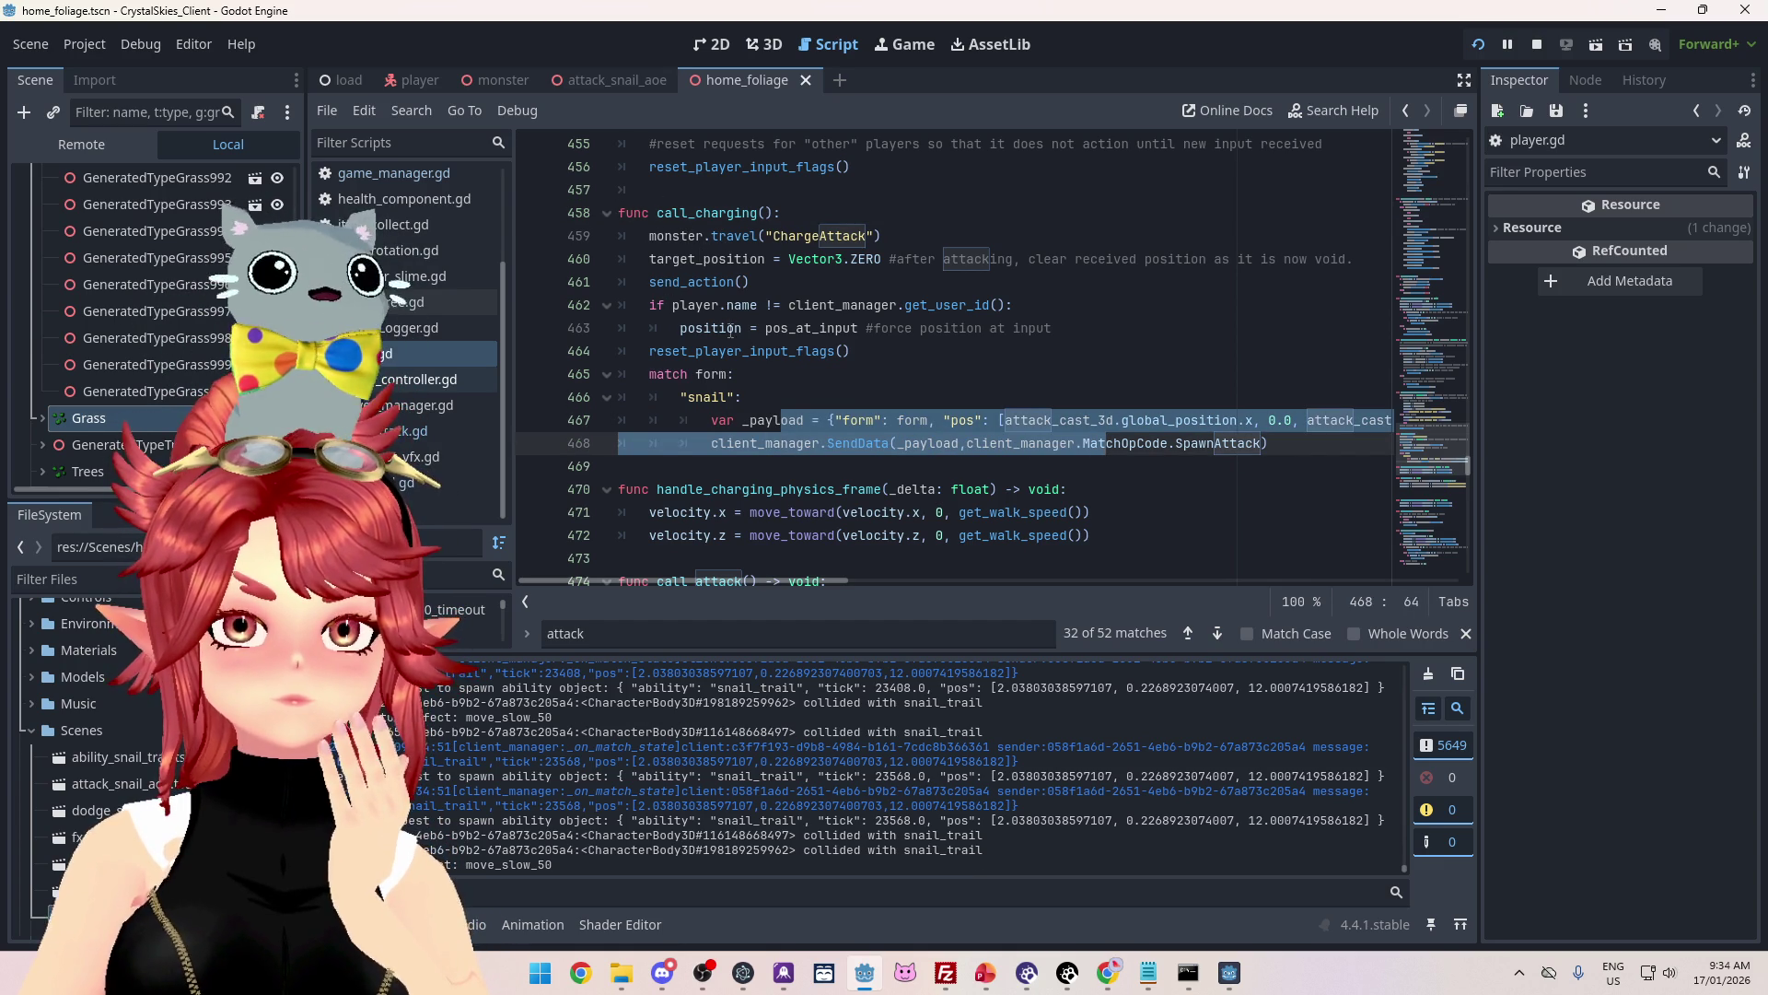
pyautogui.click(752, 377)
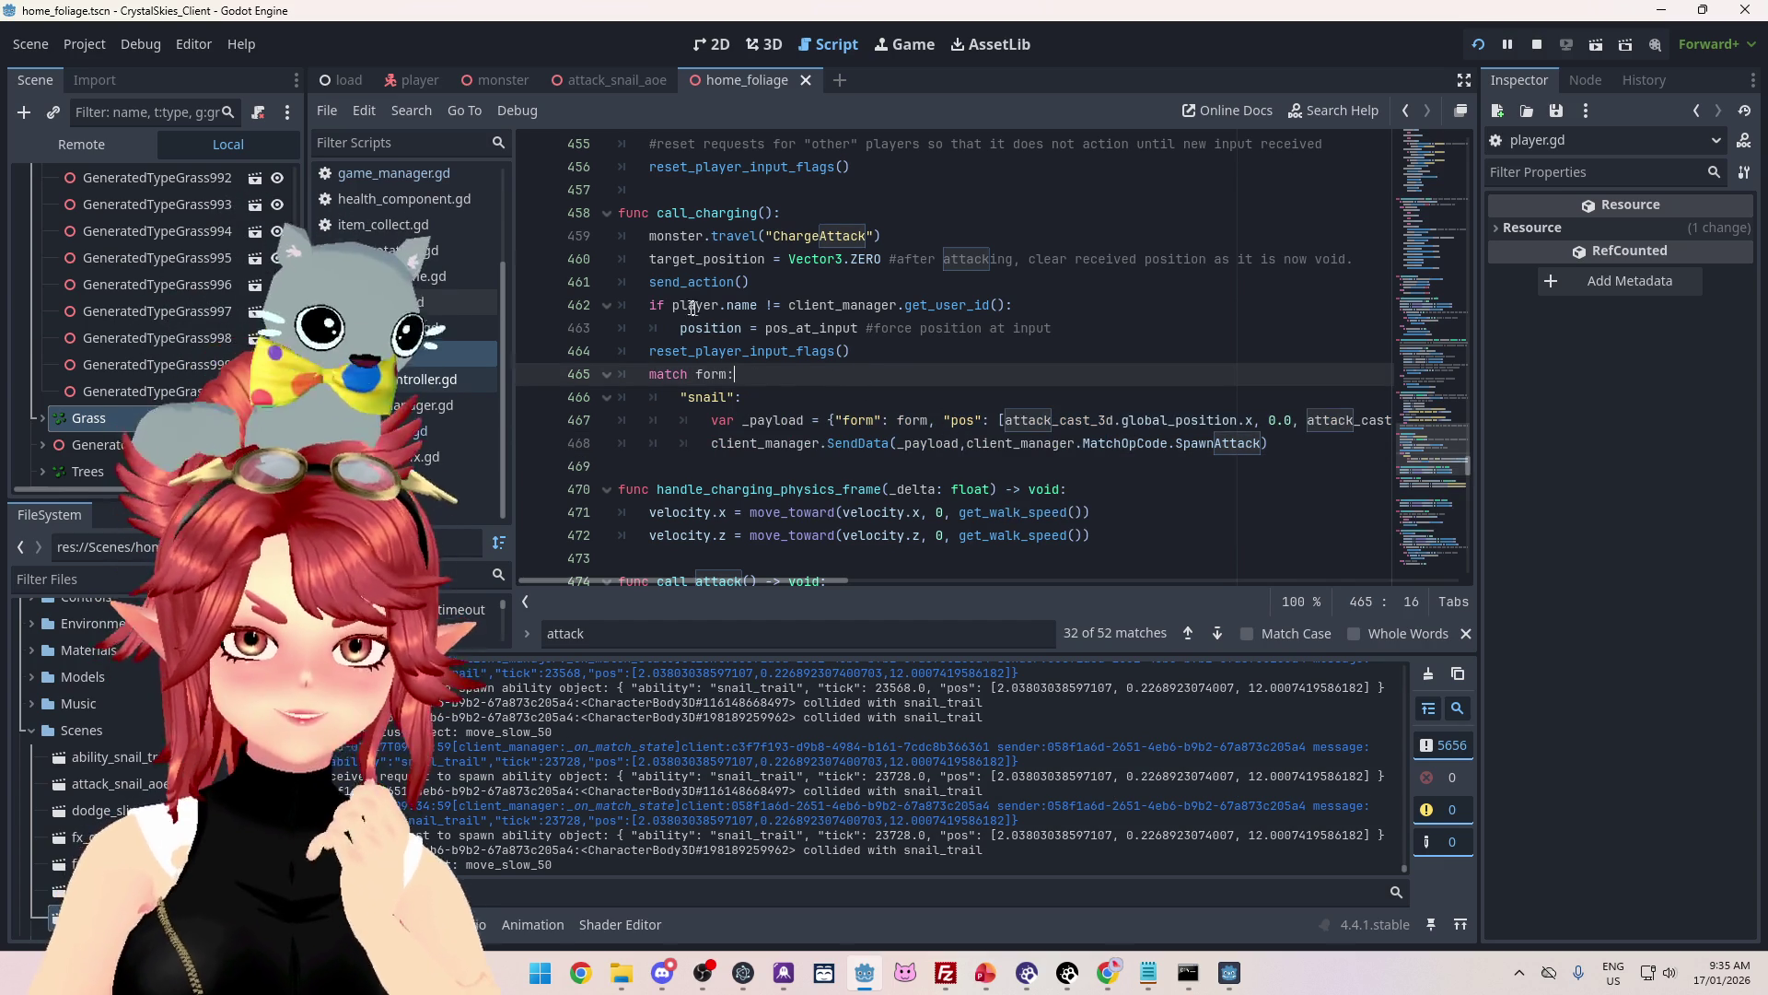
pyautogui.moveTo(673, 304); pyautogui.dragTo(705, 304)
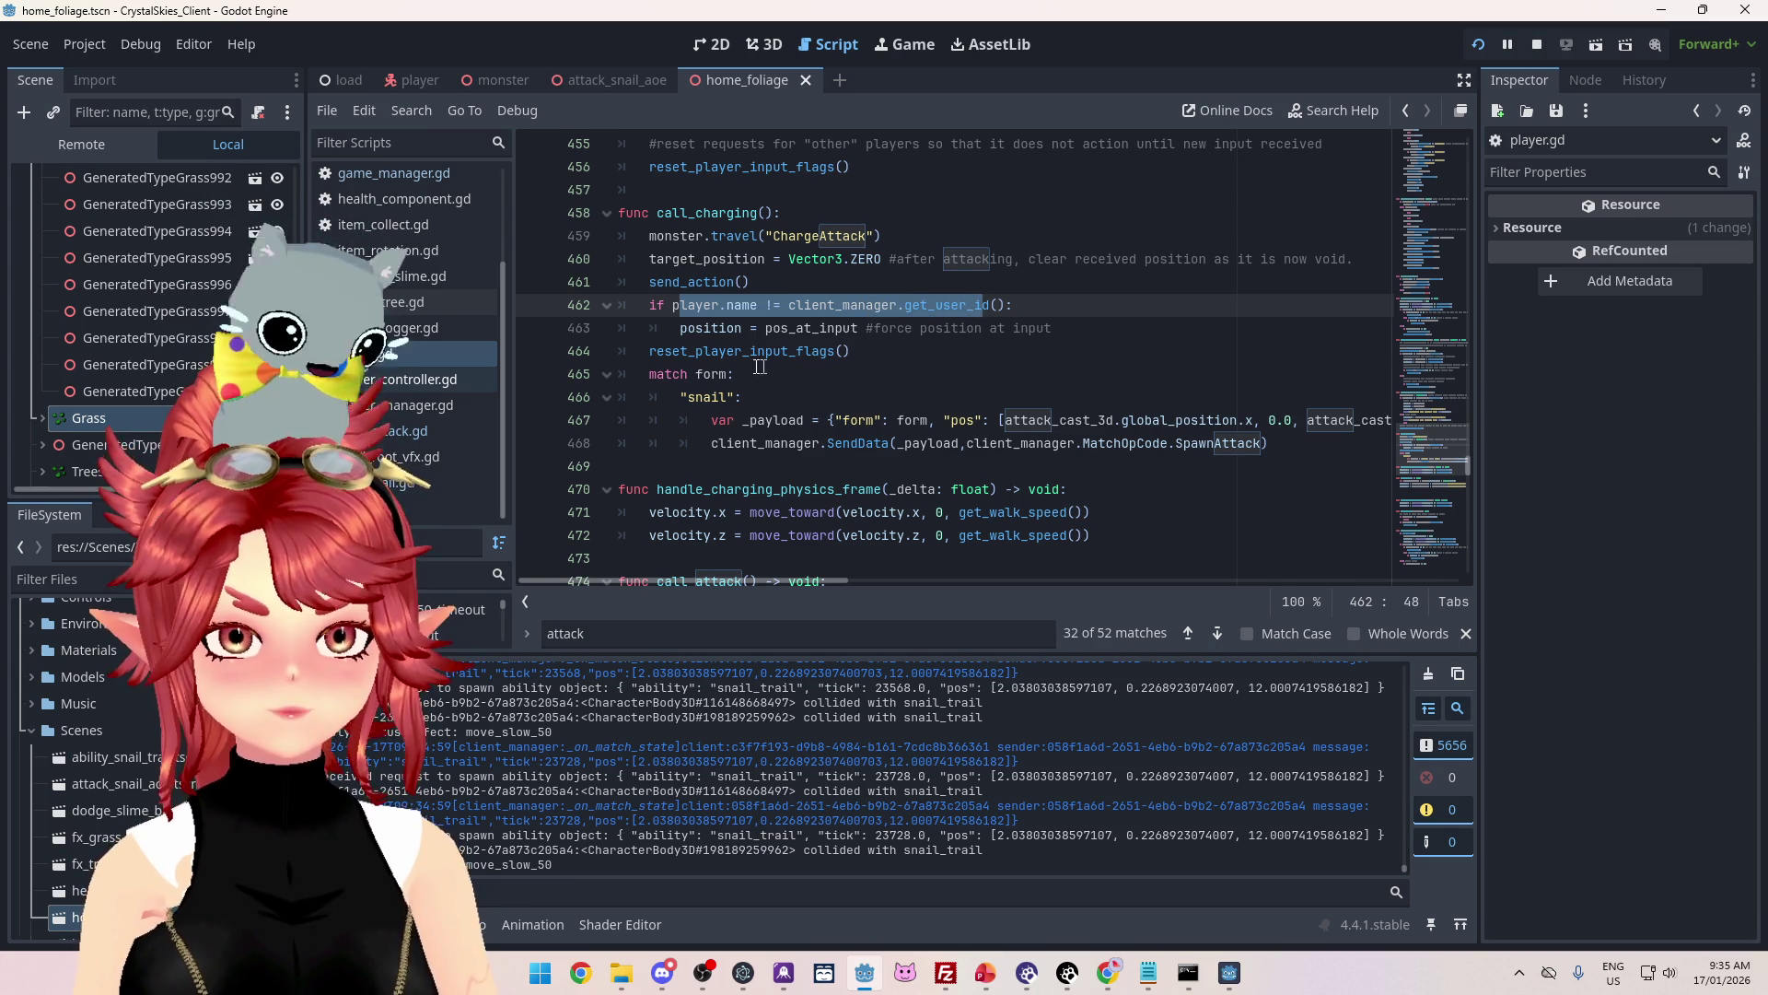
pyautogui.click(647, 374)
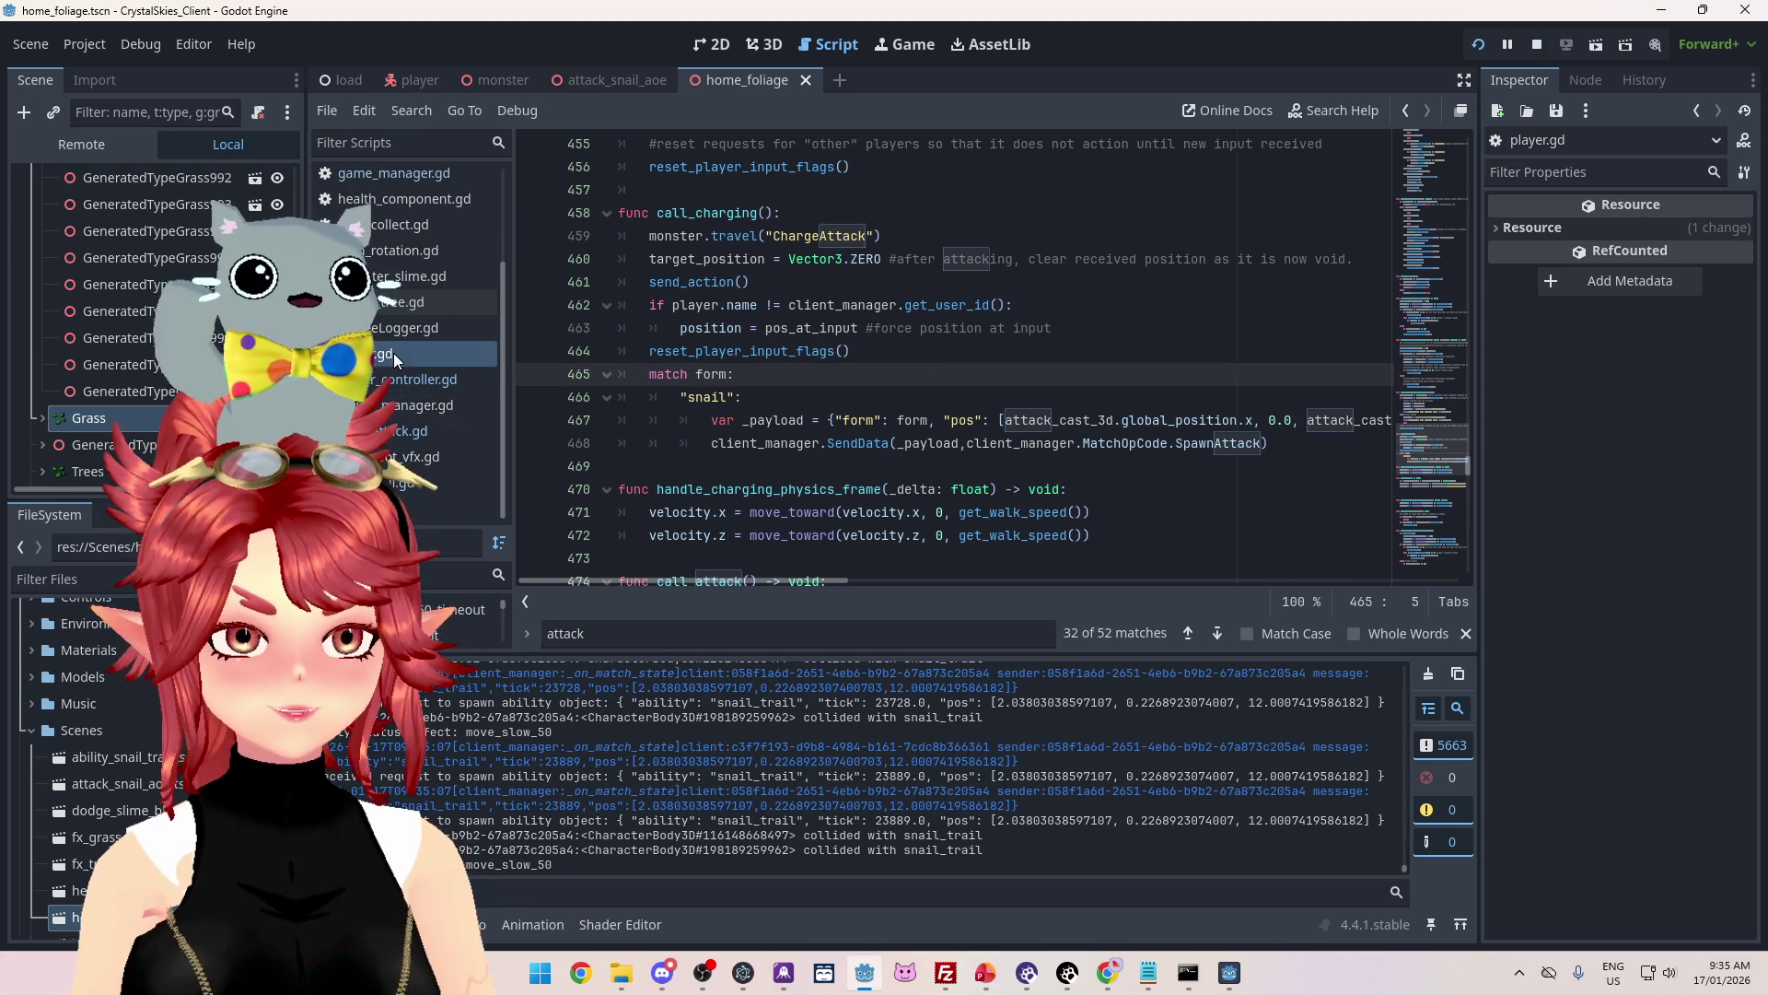
pyautogui.scroll(1, 718, 358)
pyautogui.click(667, 282)
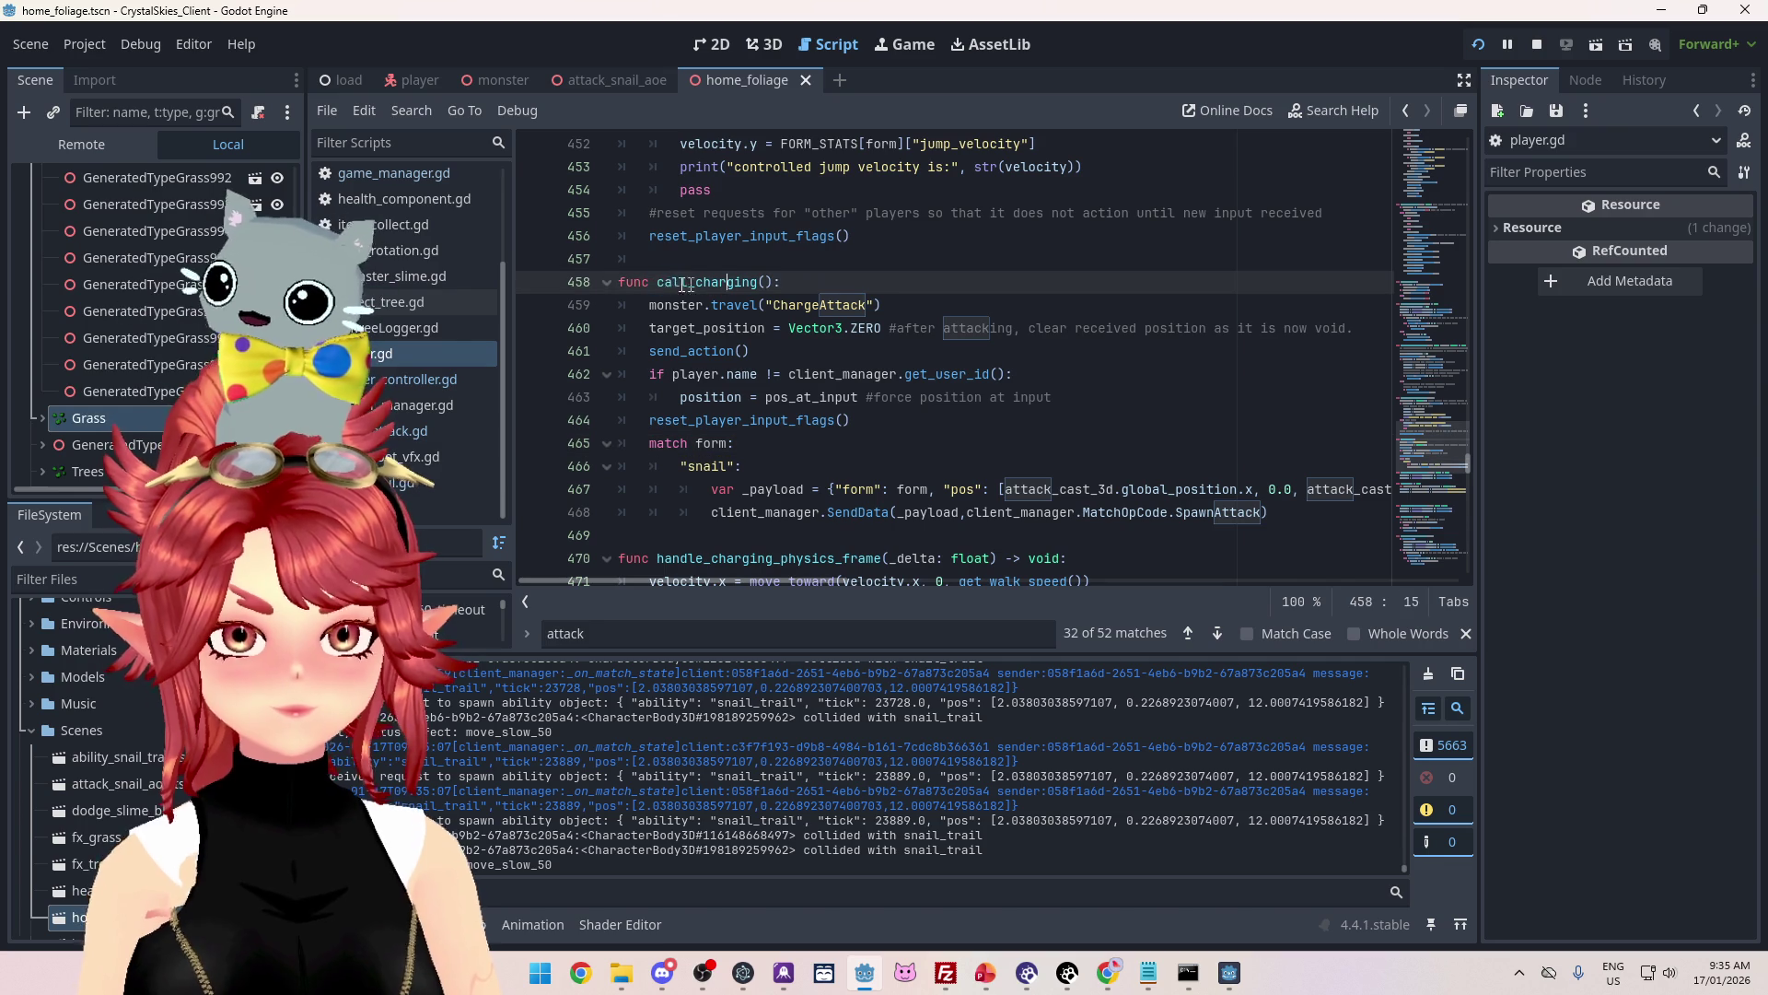
pyautogui.hotkey('ctrl', 'shift', 'f')
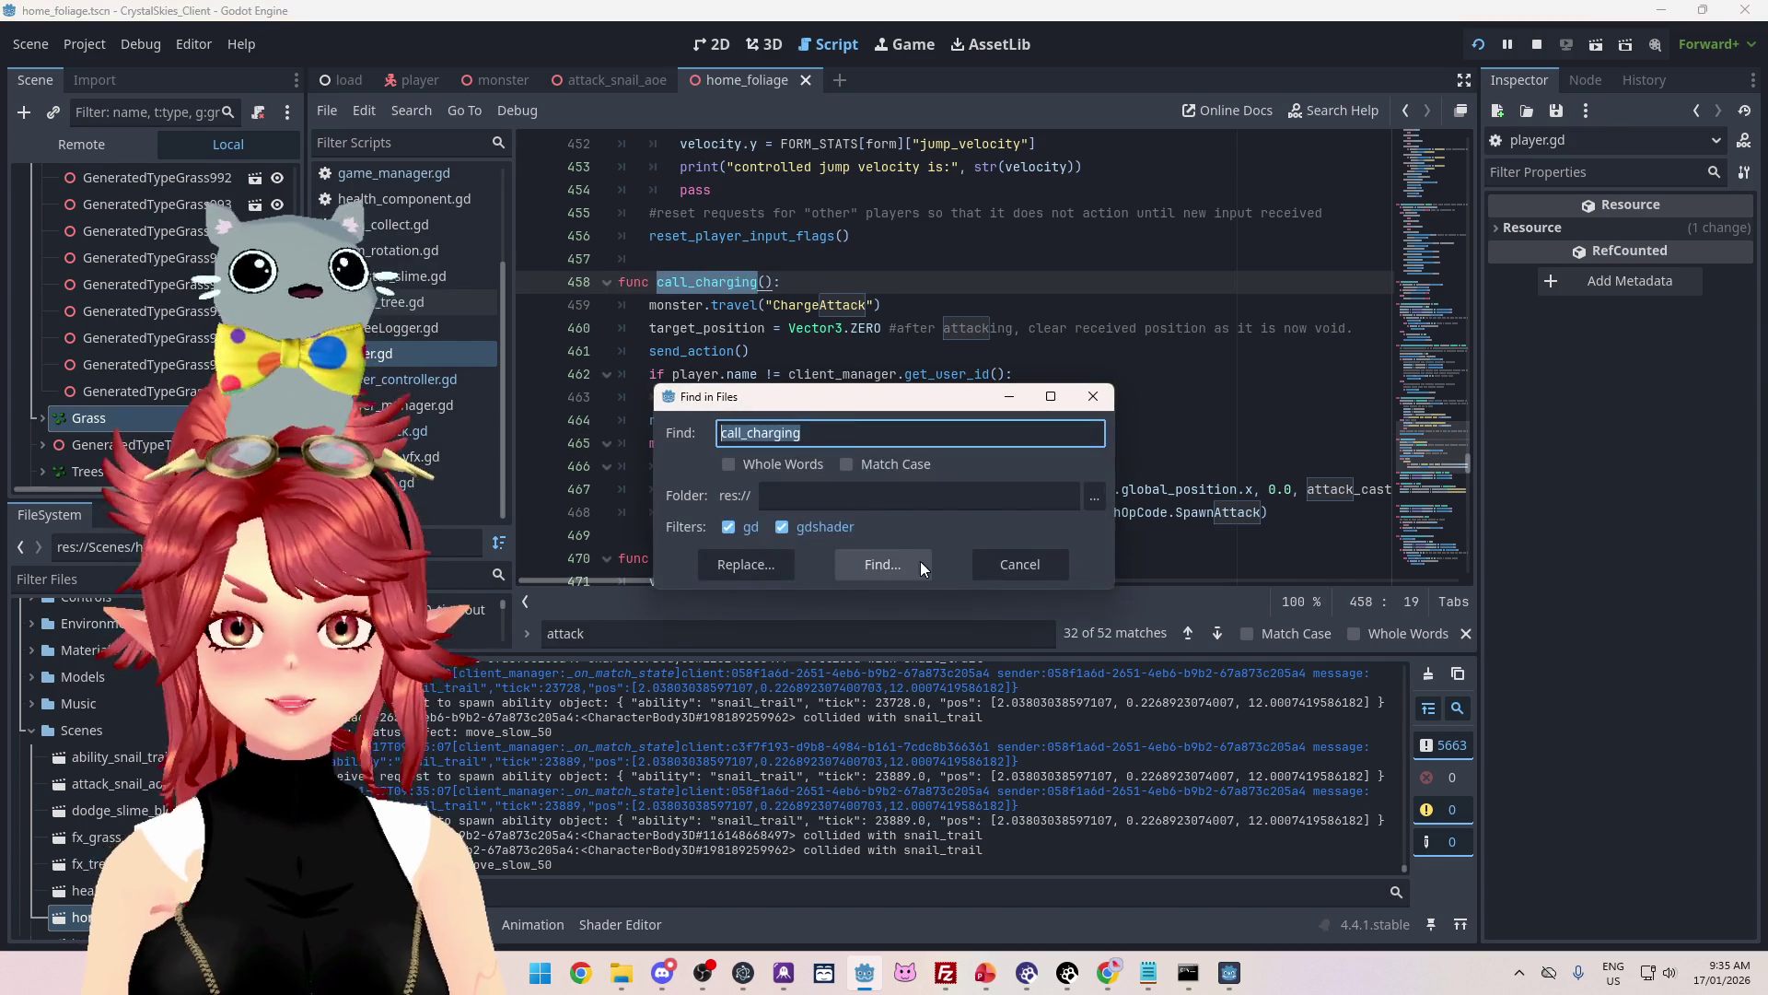
# Step: Run the search and visit the line 366 call site and line 458 definition
pyautogui.click(880, 565)
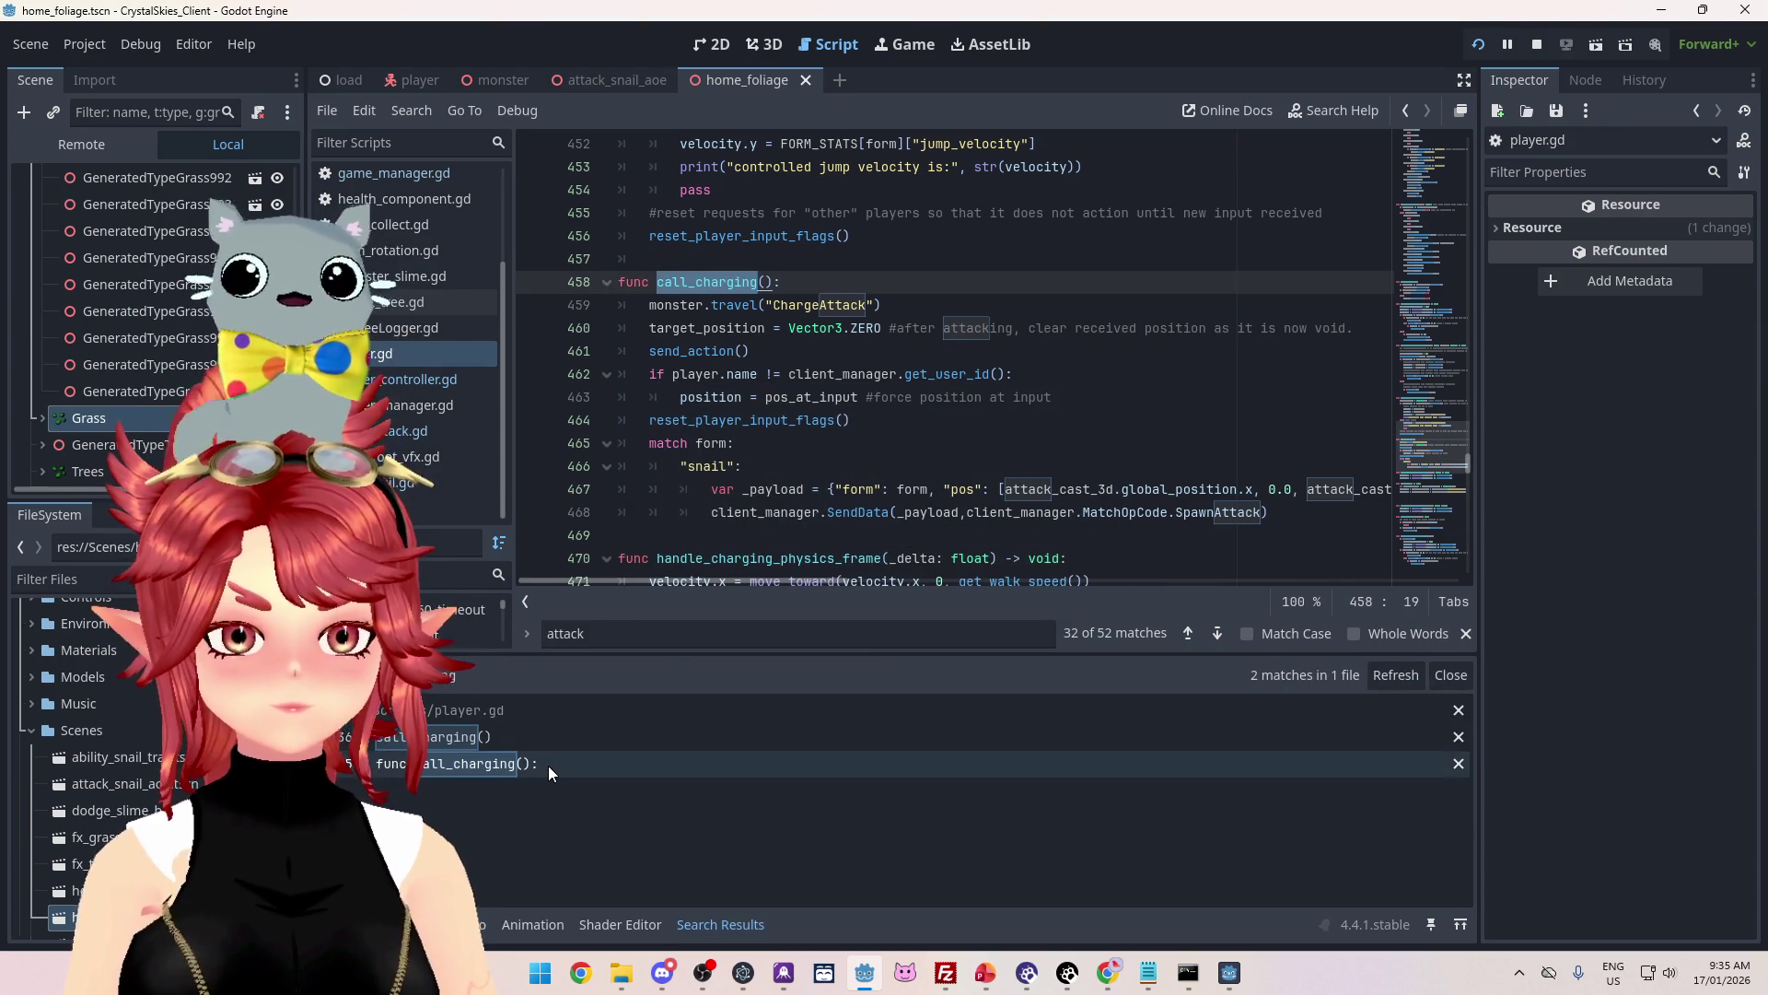
pyautogui.click(544, 735)
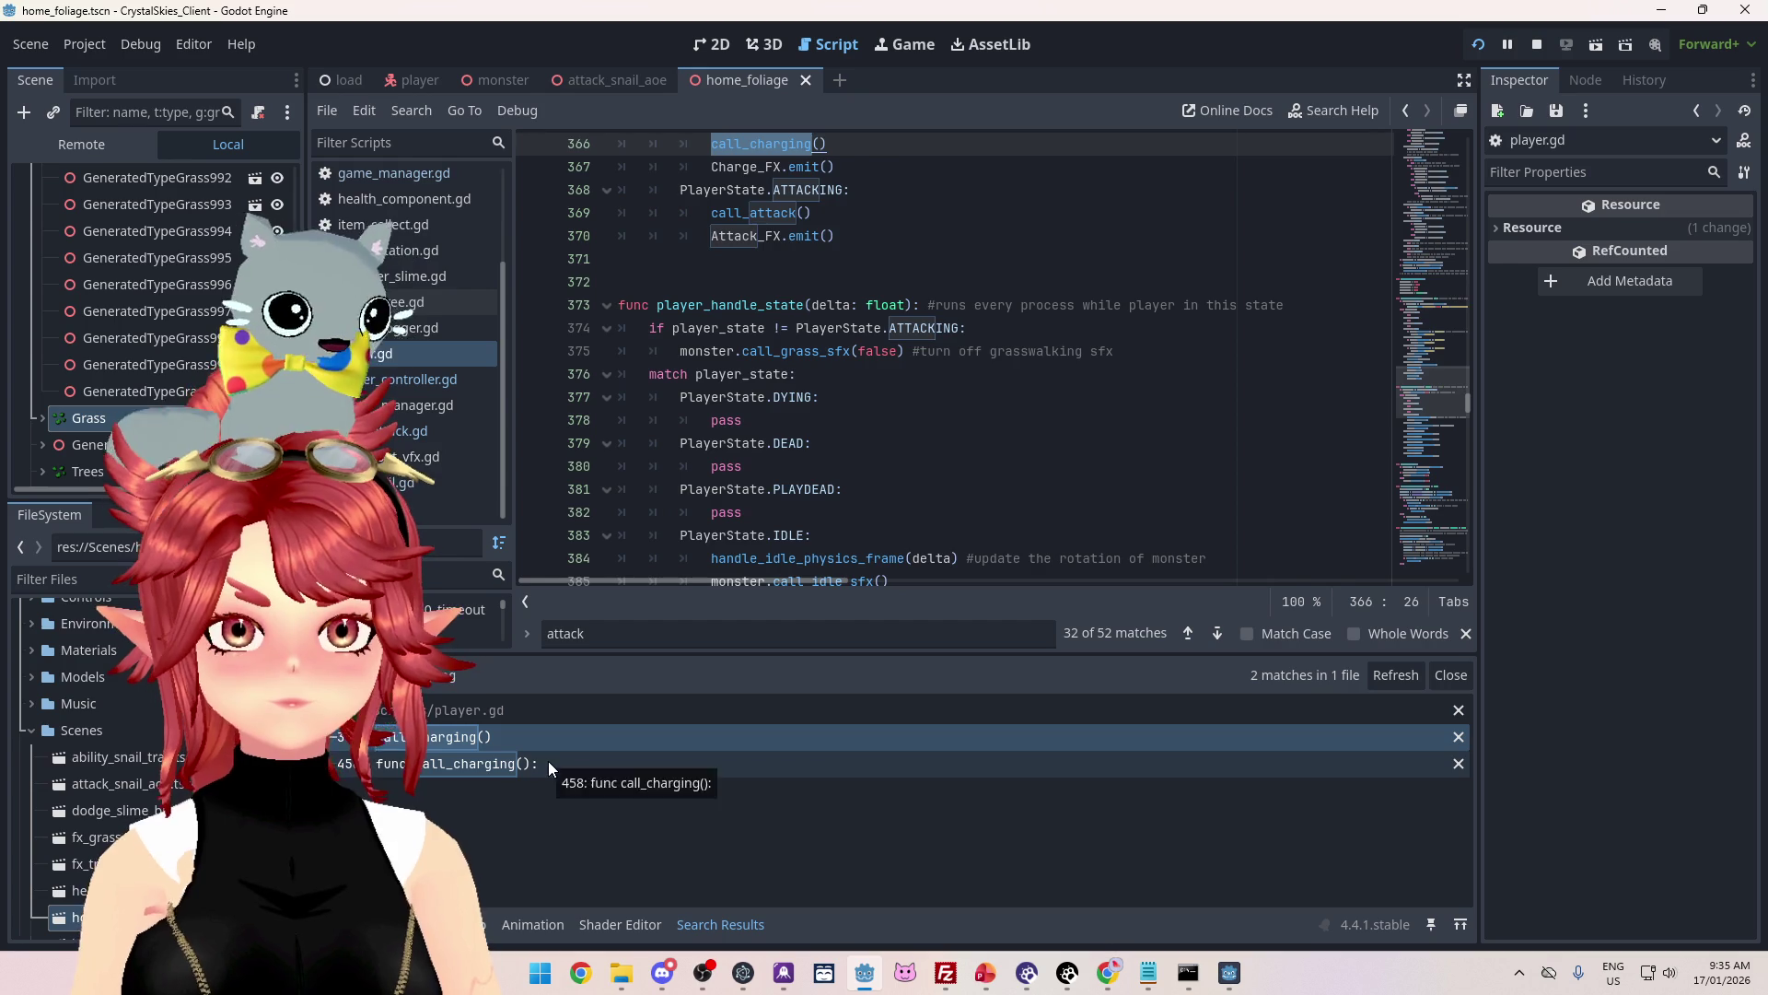
pyautogui.click(551, 762)
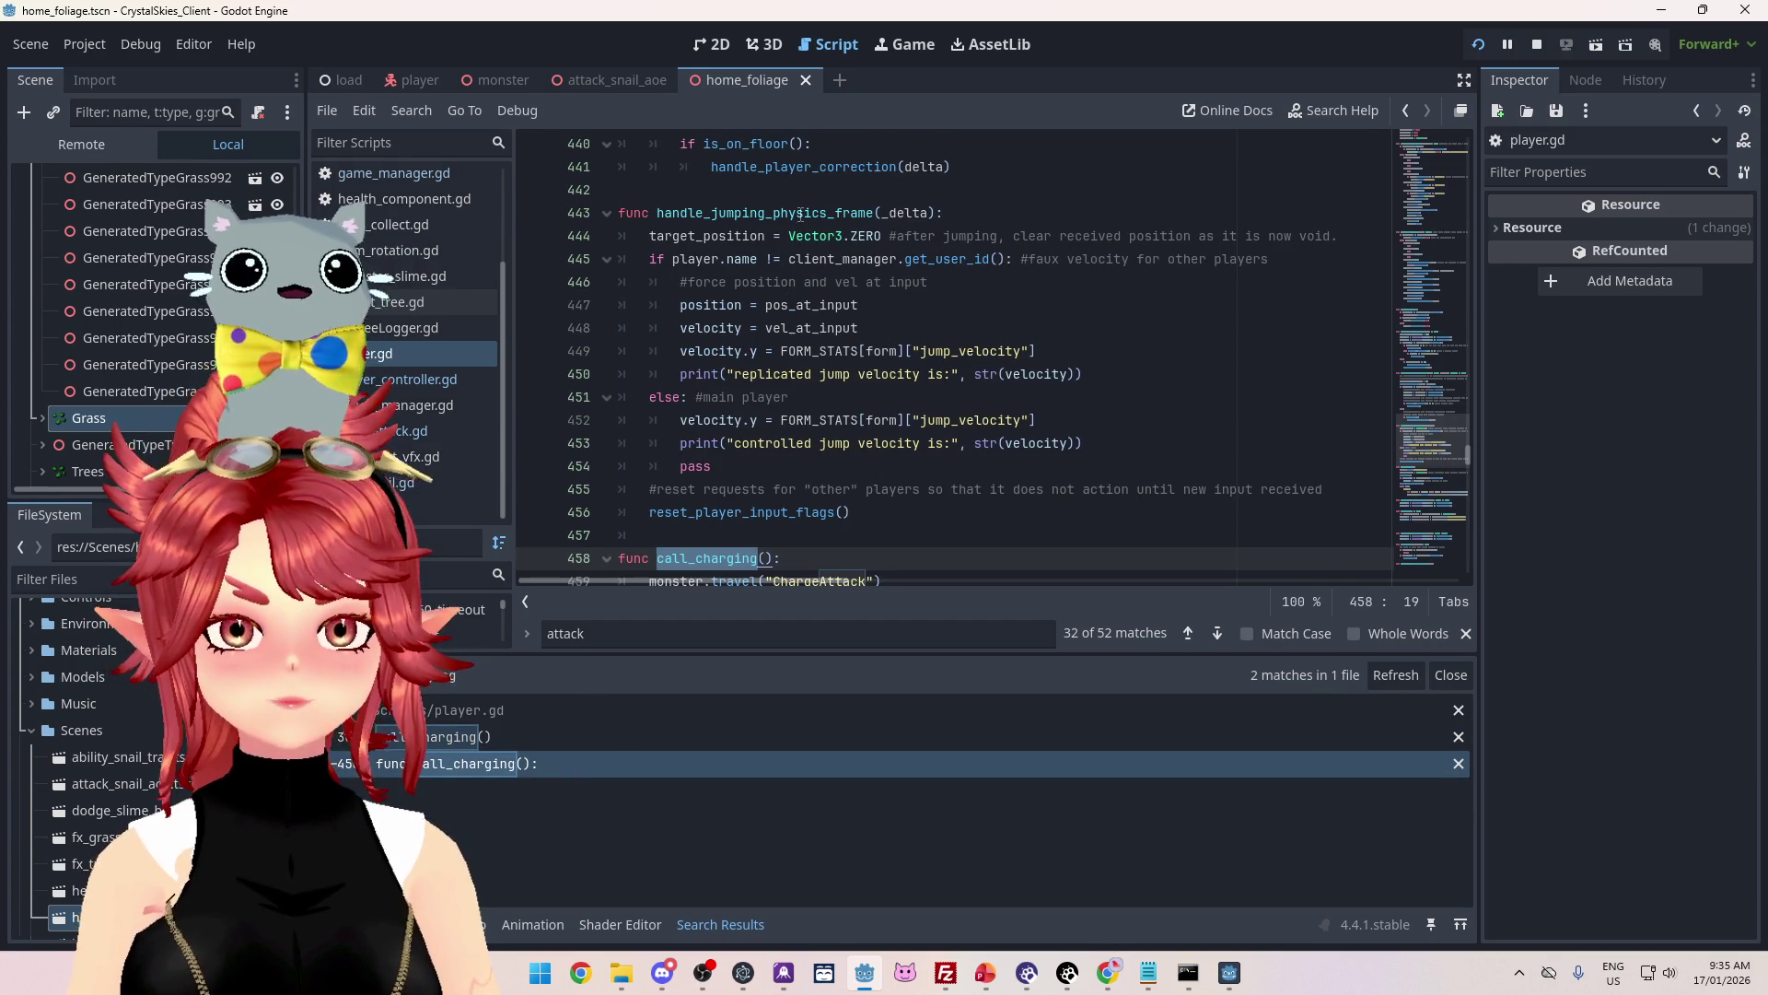
pyautogui.scroll(-3, 940, 333)
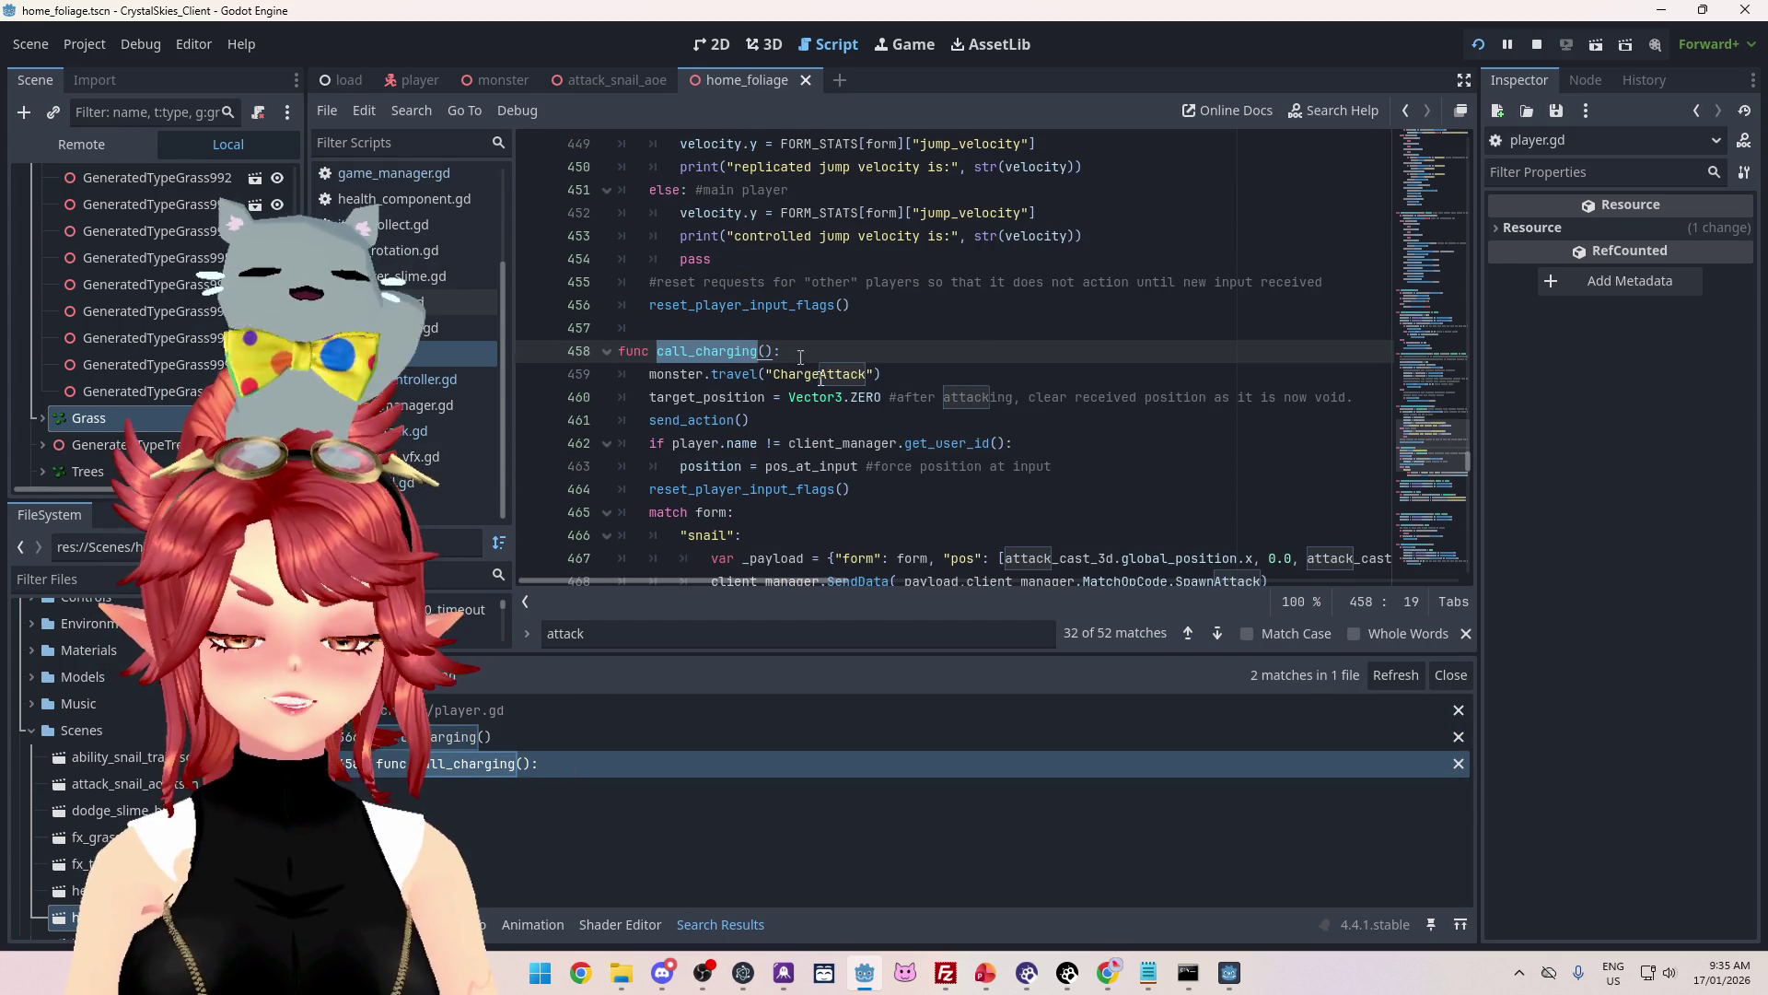
pyautogui.scroll(-2, 719, 357)
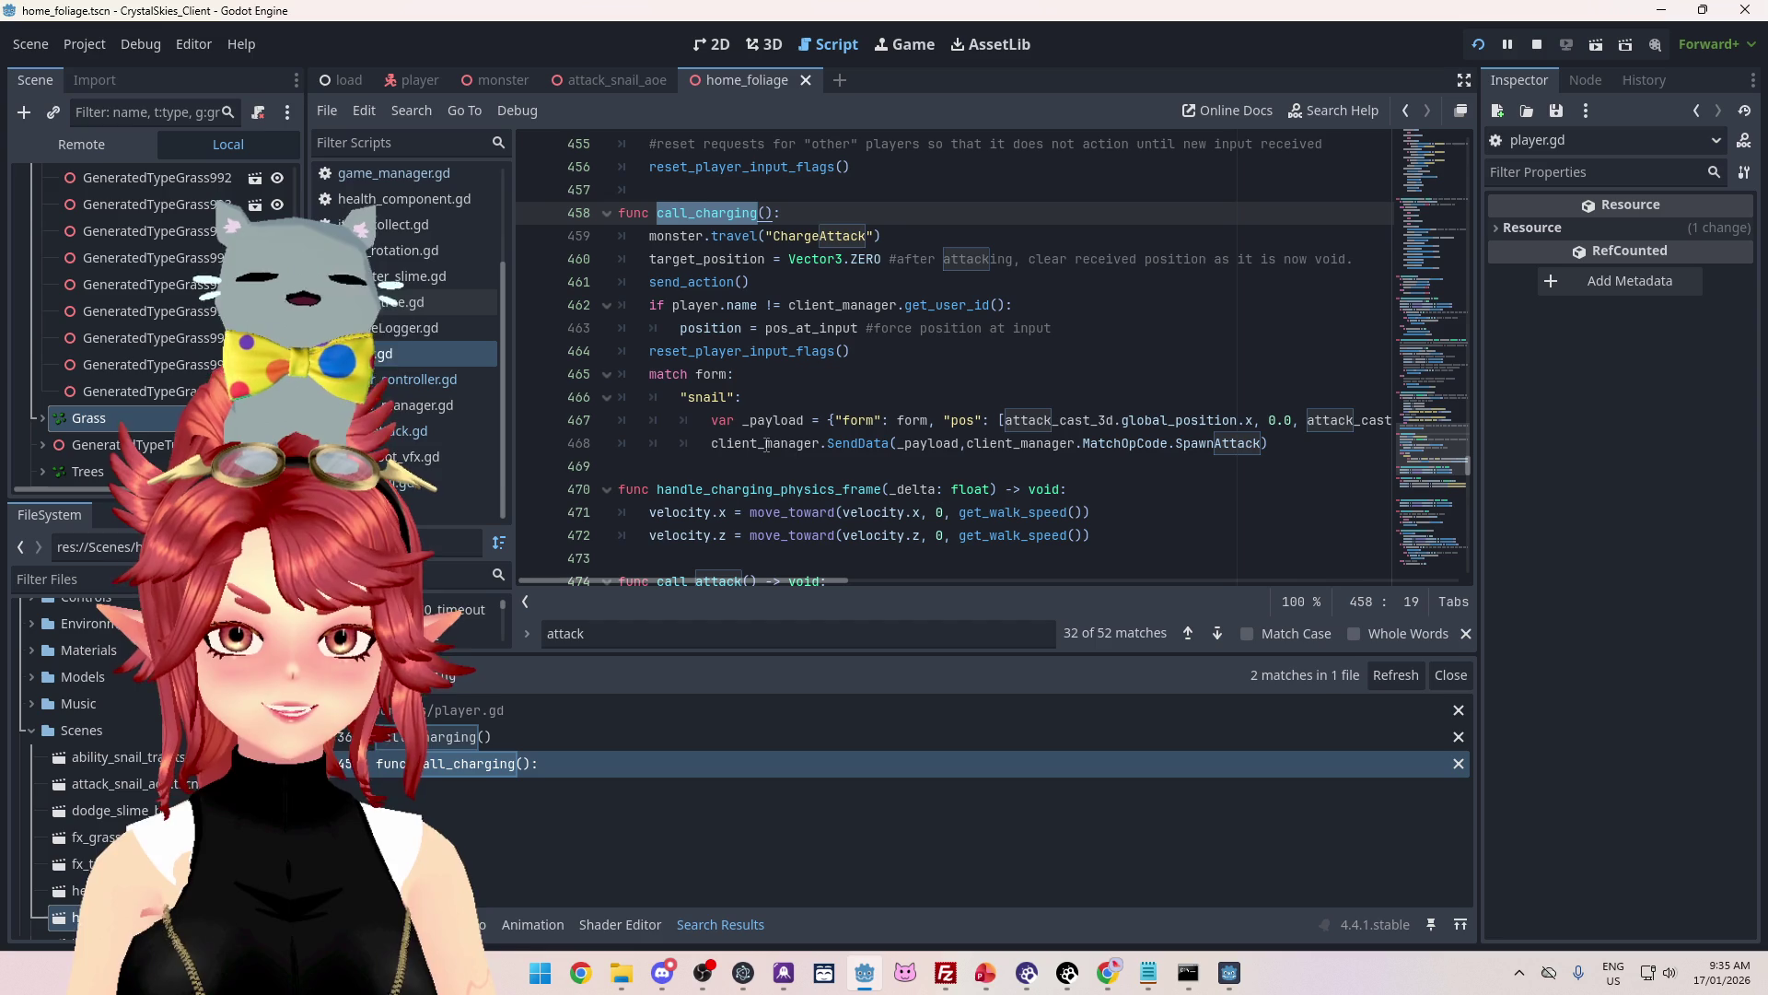
# Step: Insert a blank line above match form in call_charging
pyautogui.click(661, 376)
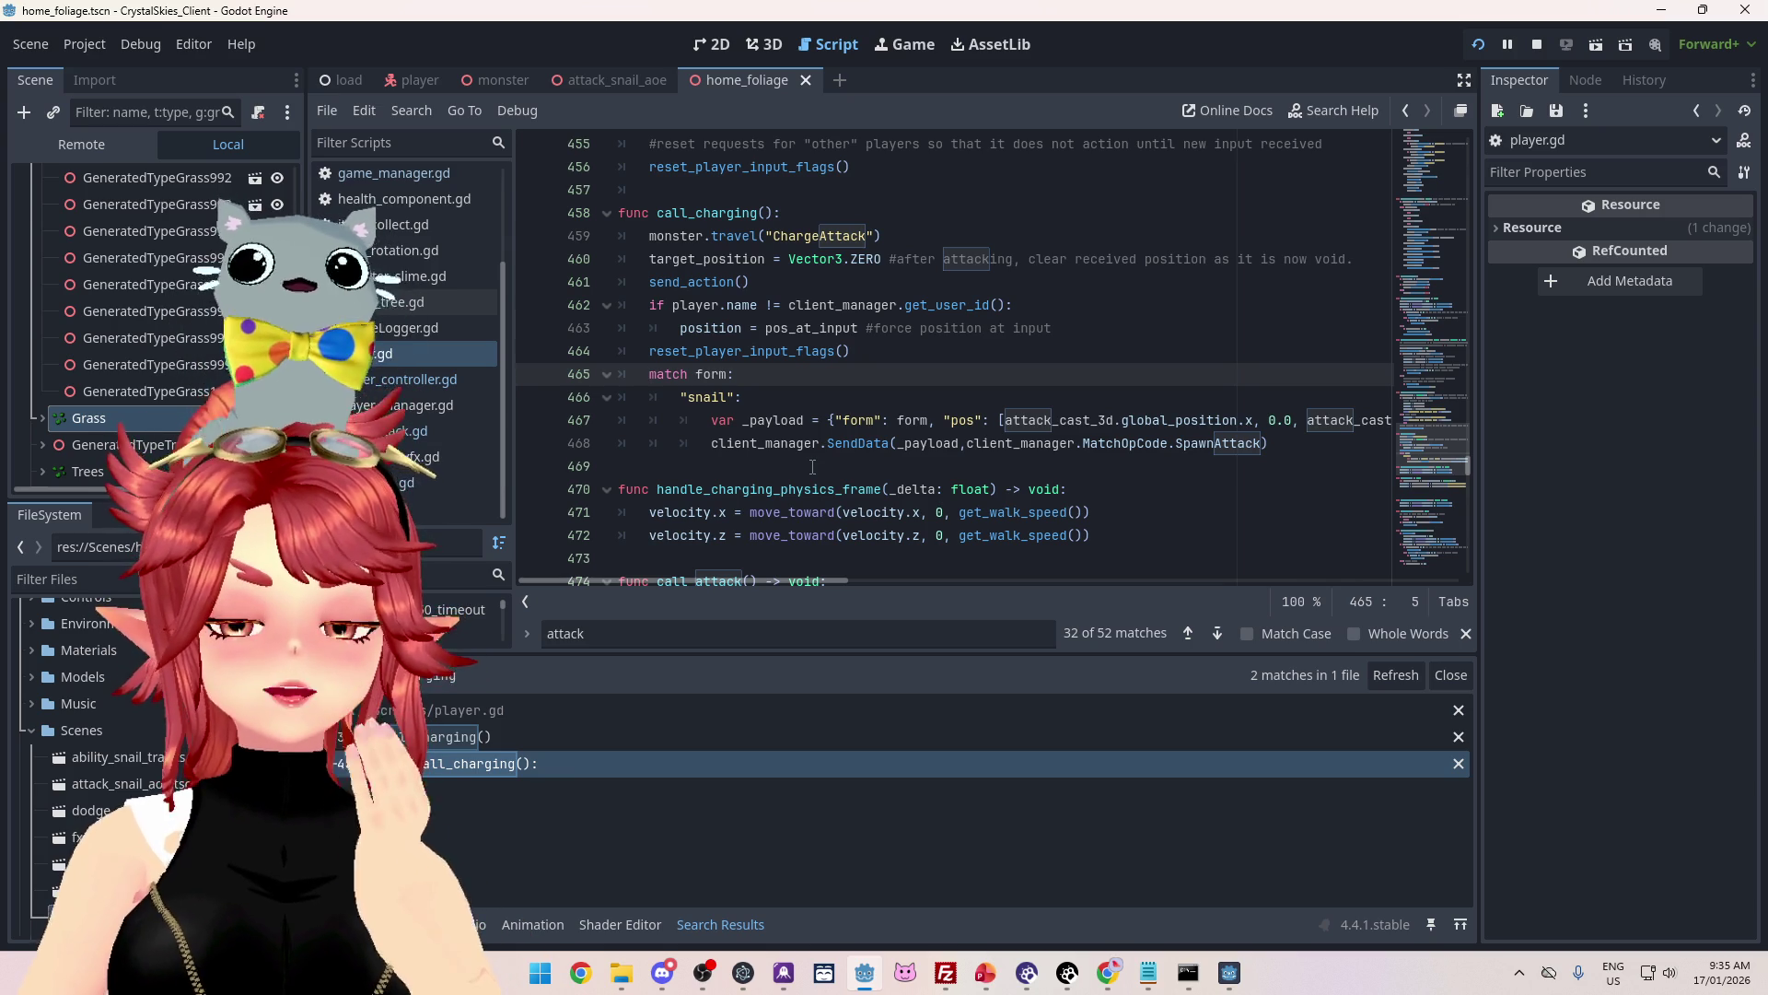
pyautogui.press('Return')
pyautogui.press('Up')
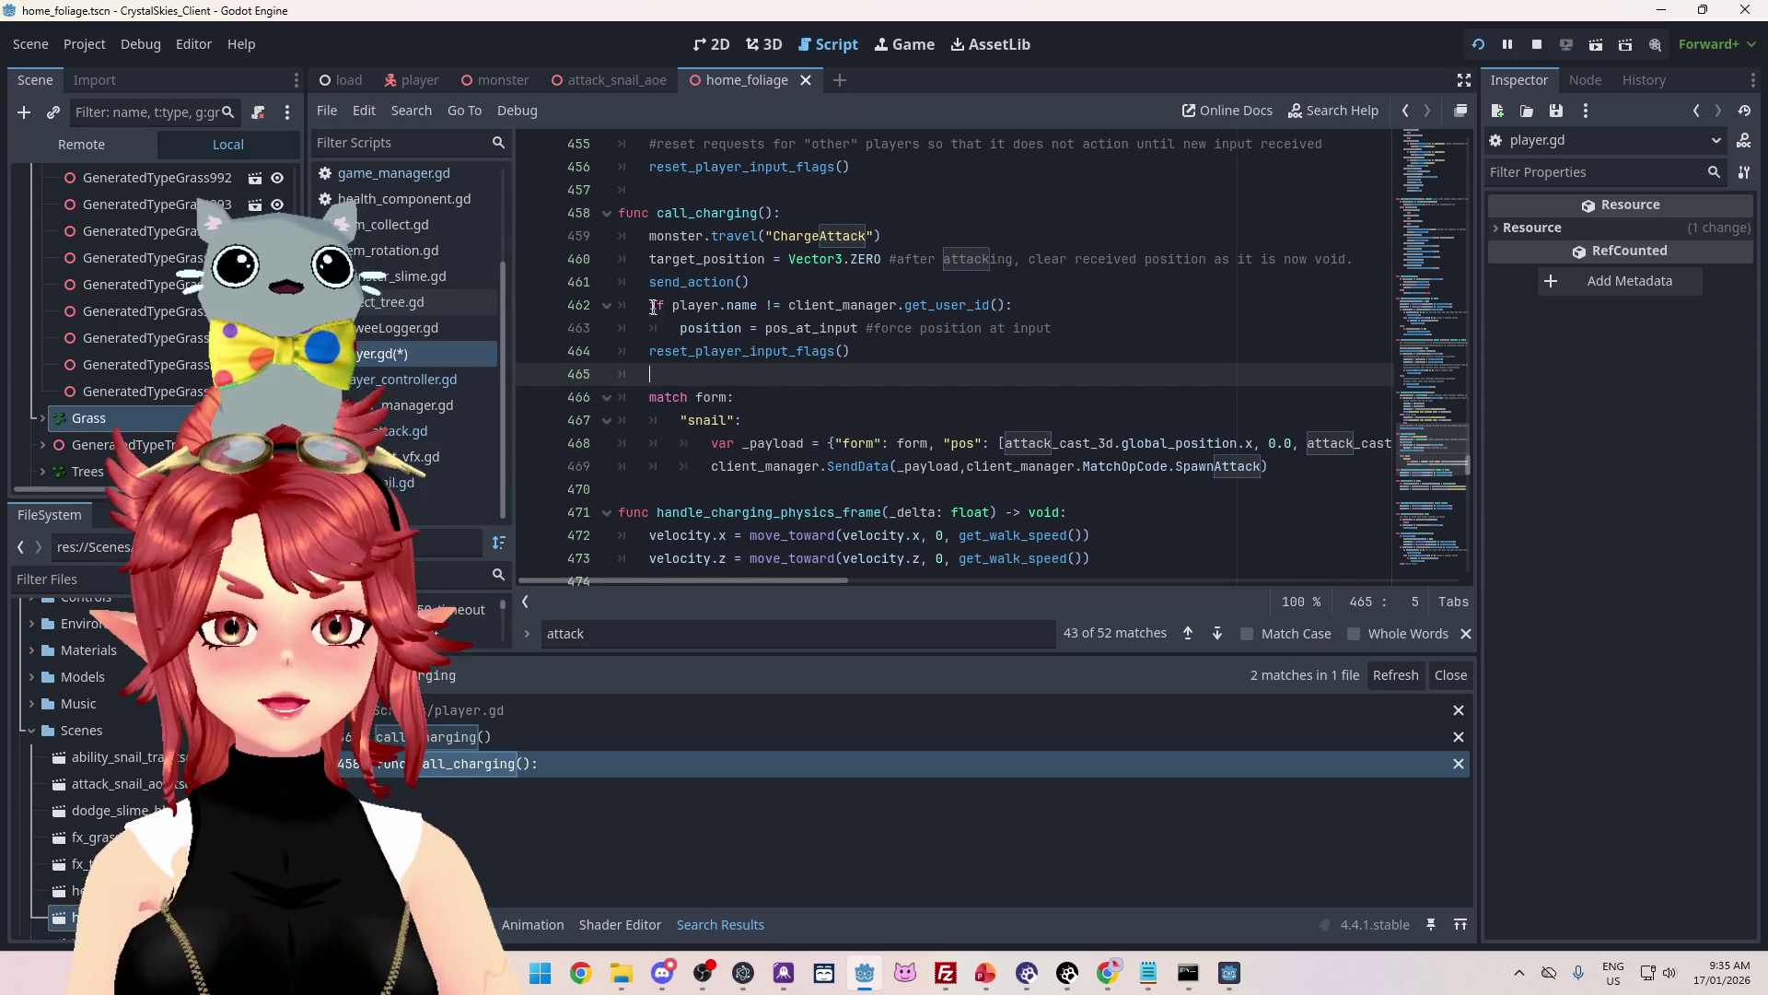
# Step: Wrap match form in 'if player.name == client_manager.get_user_id()', indent it, and save player.gd
pyautogui.moveTo(651, 305); pyautogui.dragTo(1040, 303)
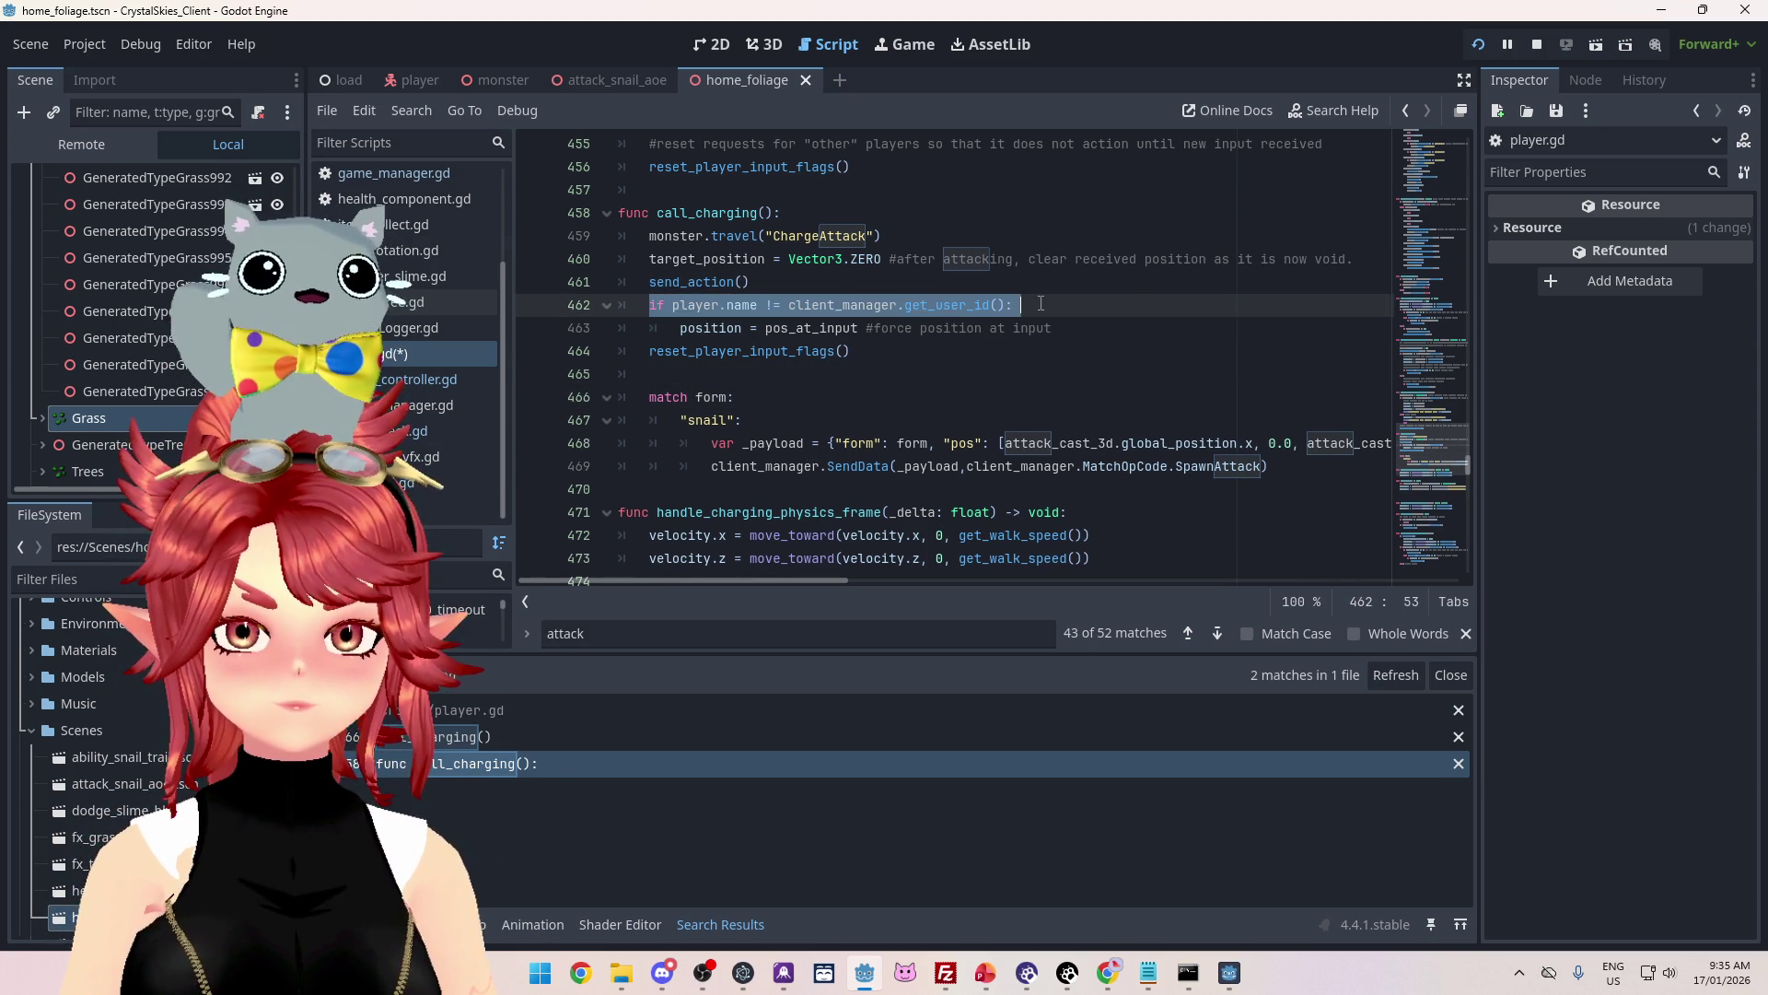
pyautogui.hotkey('ctrl', 'c')
pyautogui.click(826, 384)
pyautogui.hotkey('ctrl', 'v')
pyautogui.press('BackSpace')
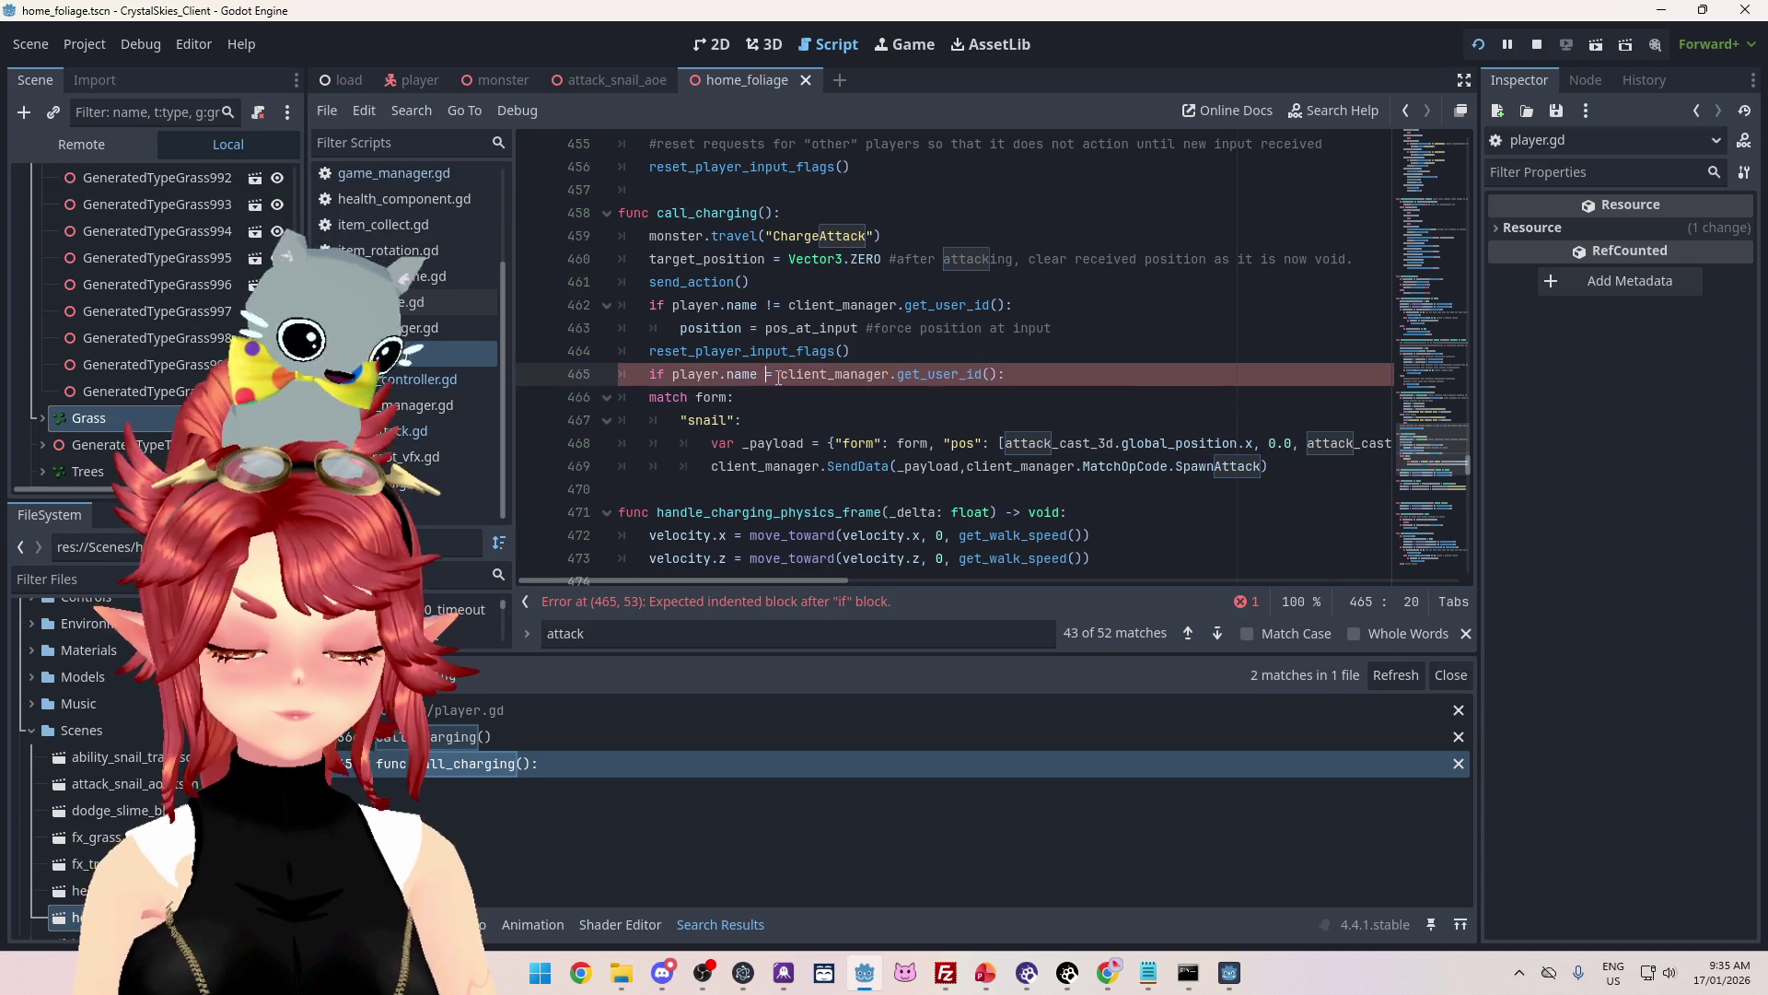
pyautogui.write('=')
pyautogui.moveTo(649, 397); pyautogui.dragTo(743, 466)
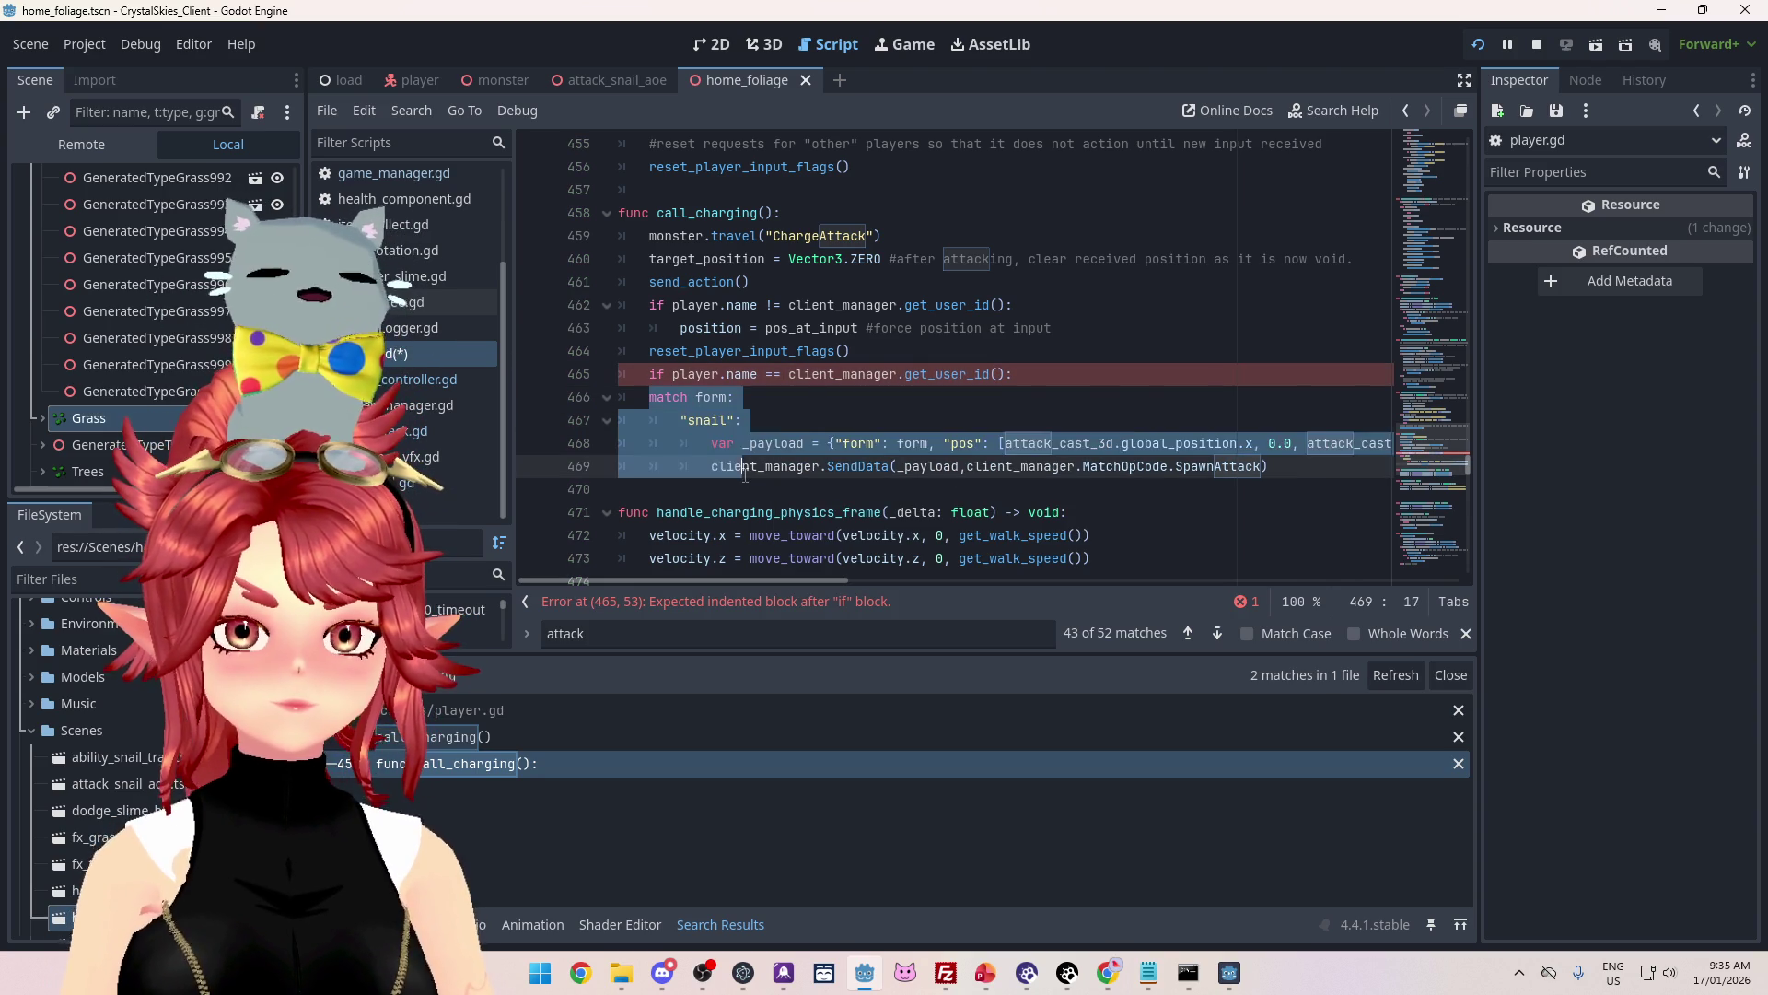
pyautogui.press('Tab')
pyautogui.click(1000, 304)
pyautogui.hotkey('ctrl', 's')
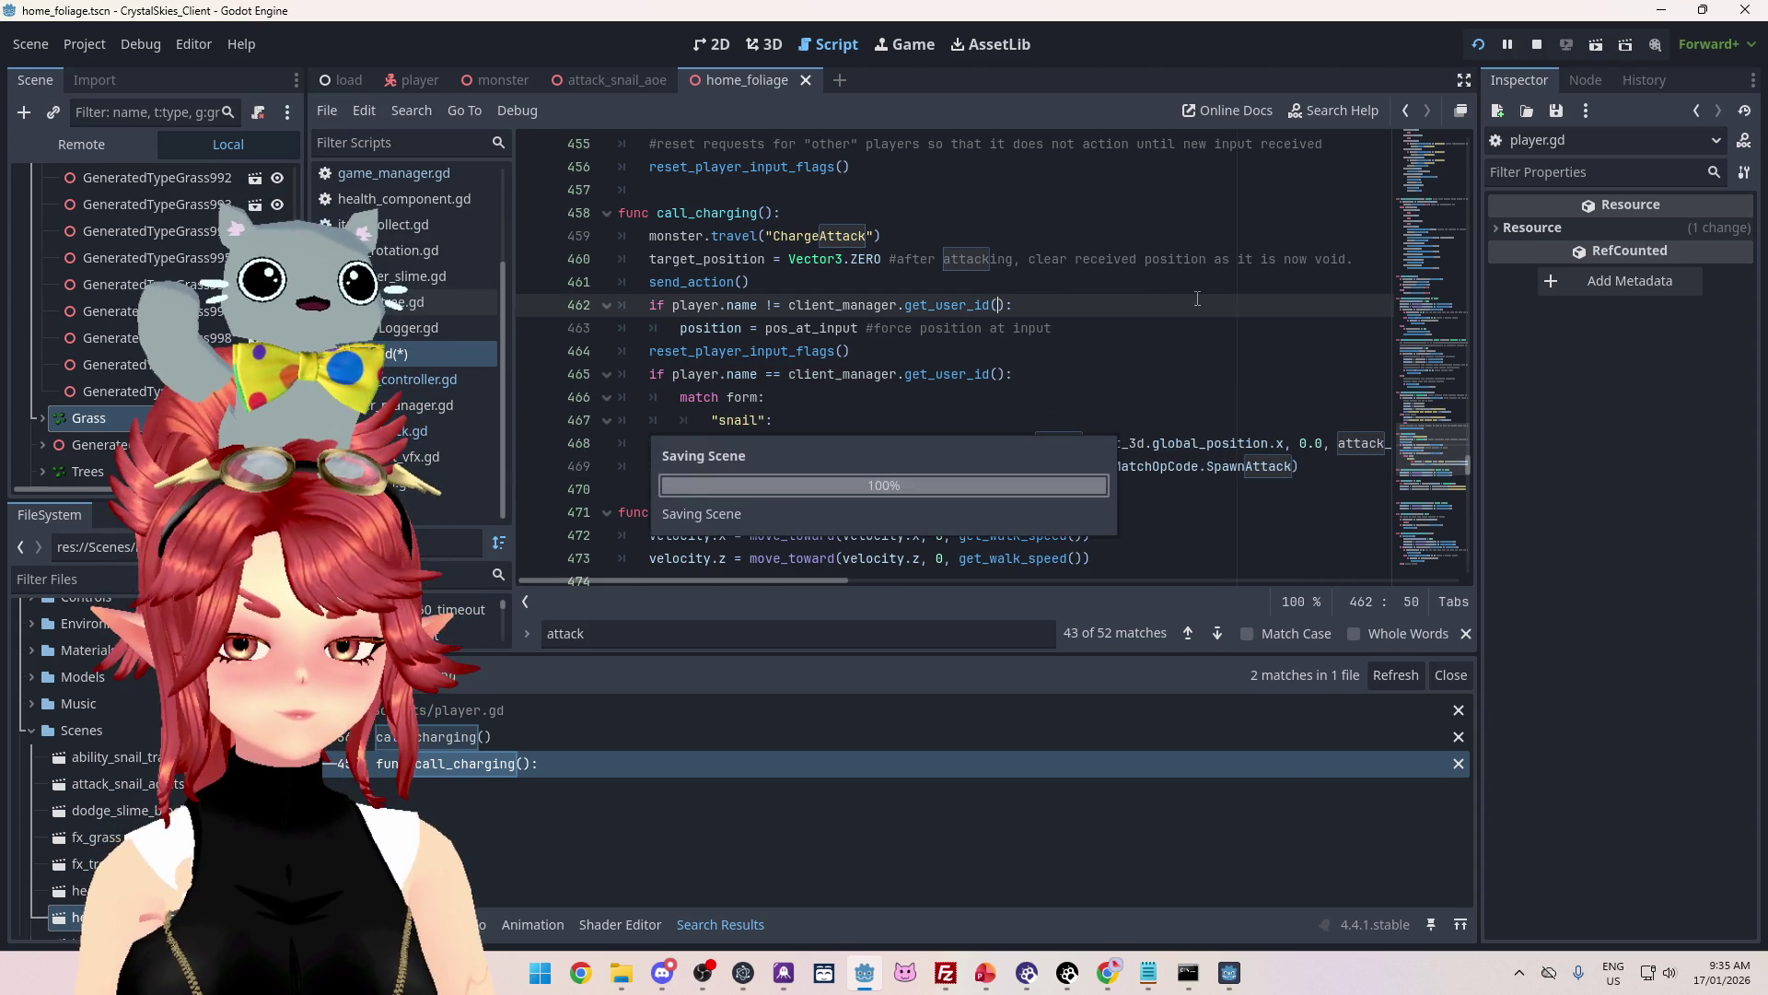
pyautogui.moveTo(1234, 974)
pyautogui.moveTo(1148, 886)
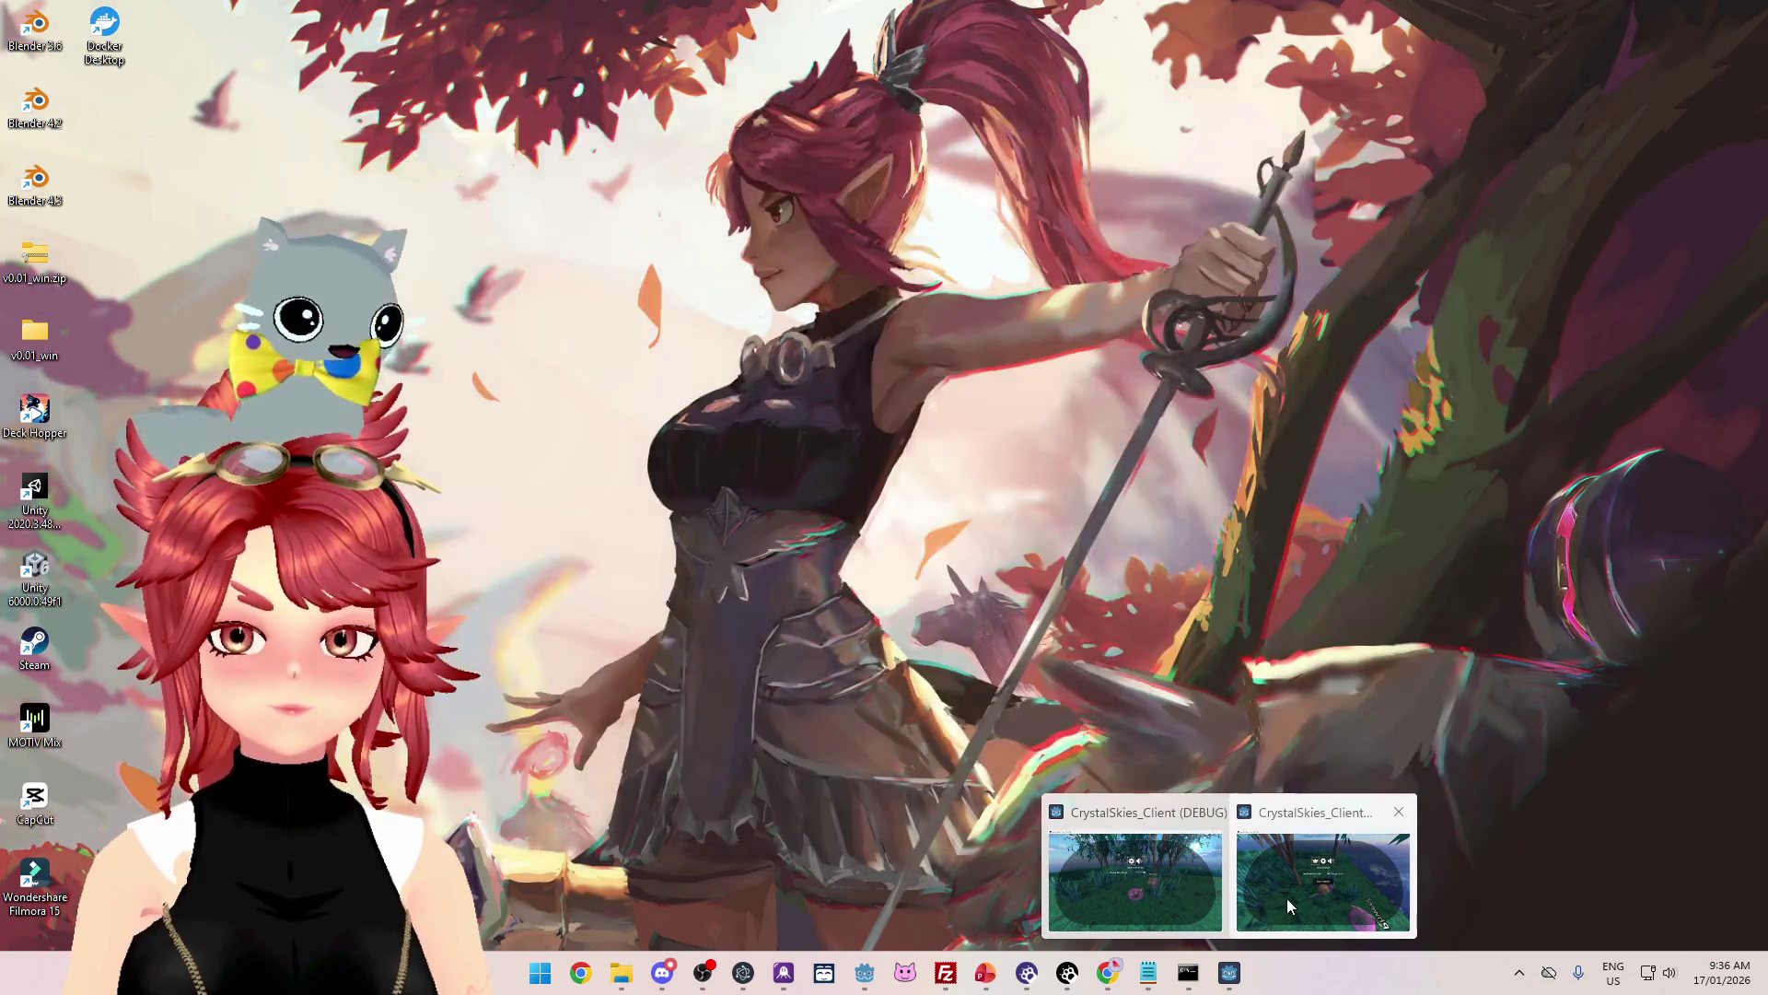
# Step: Switch to the CrystalSkies_Client (DEBUG) window and toggle its in-game settings overlay
pyautogui.click(1288, 903)
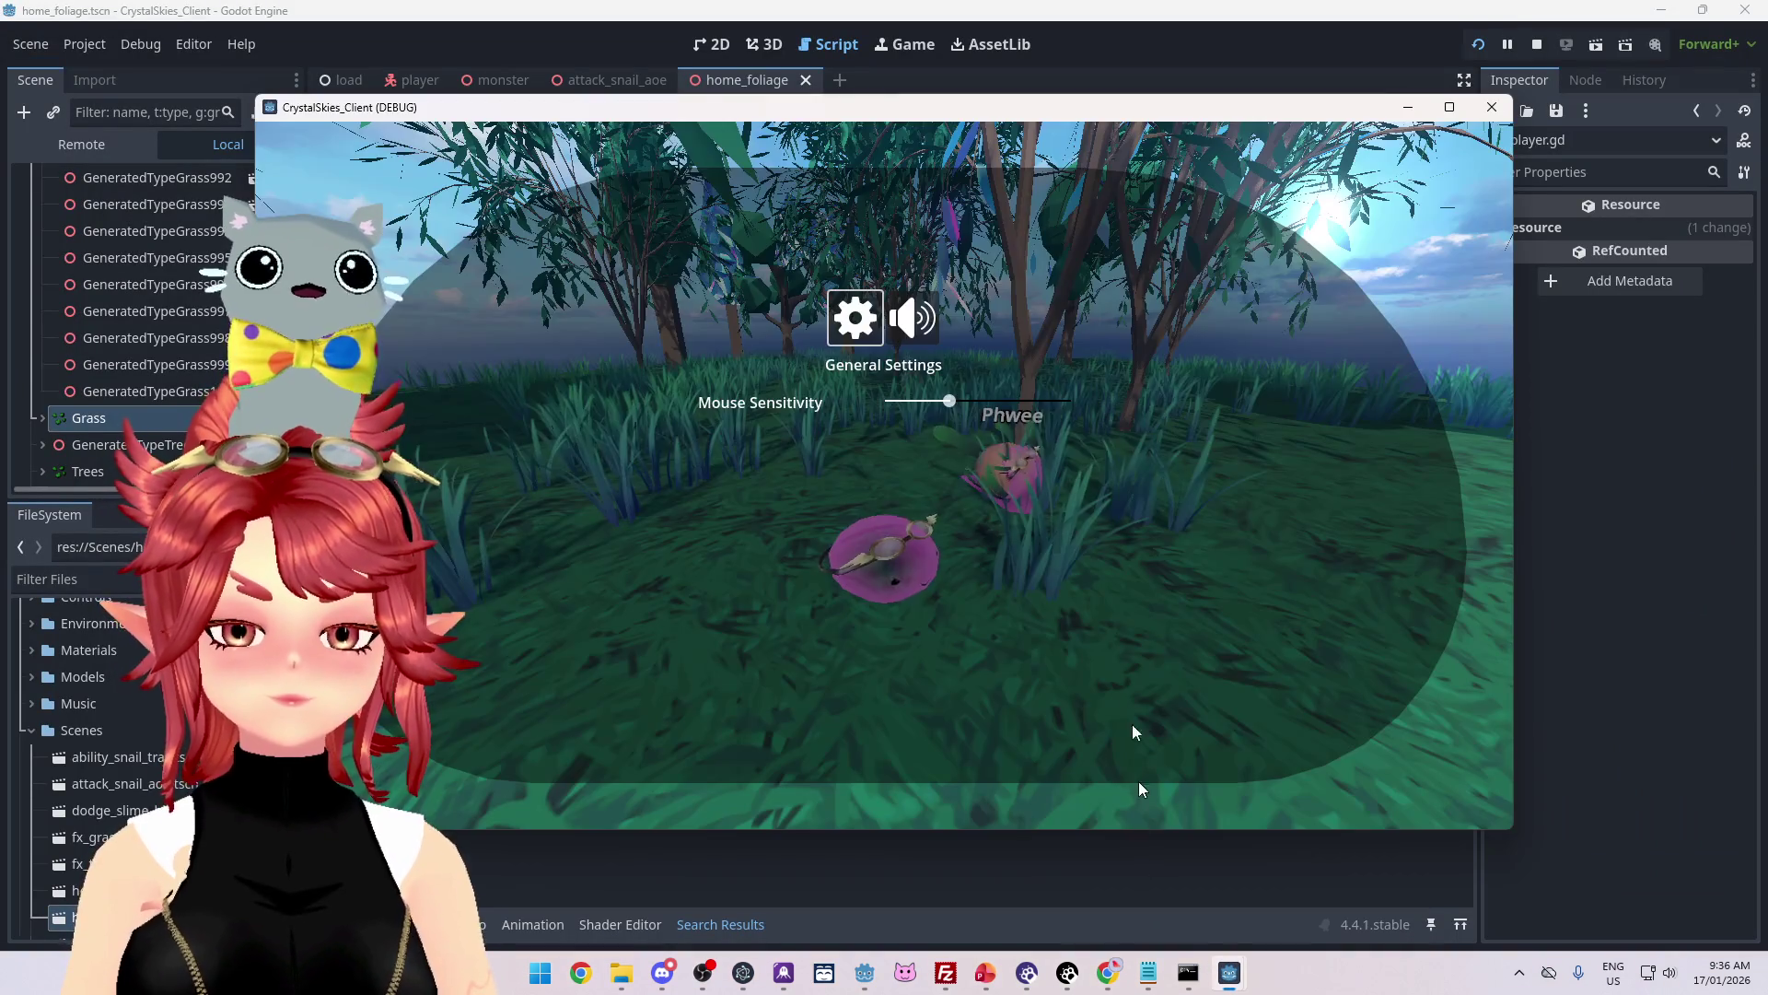
pyautogui.press('Escape')
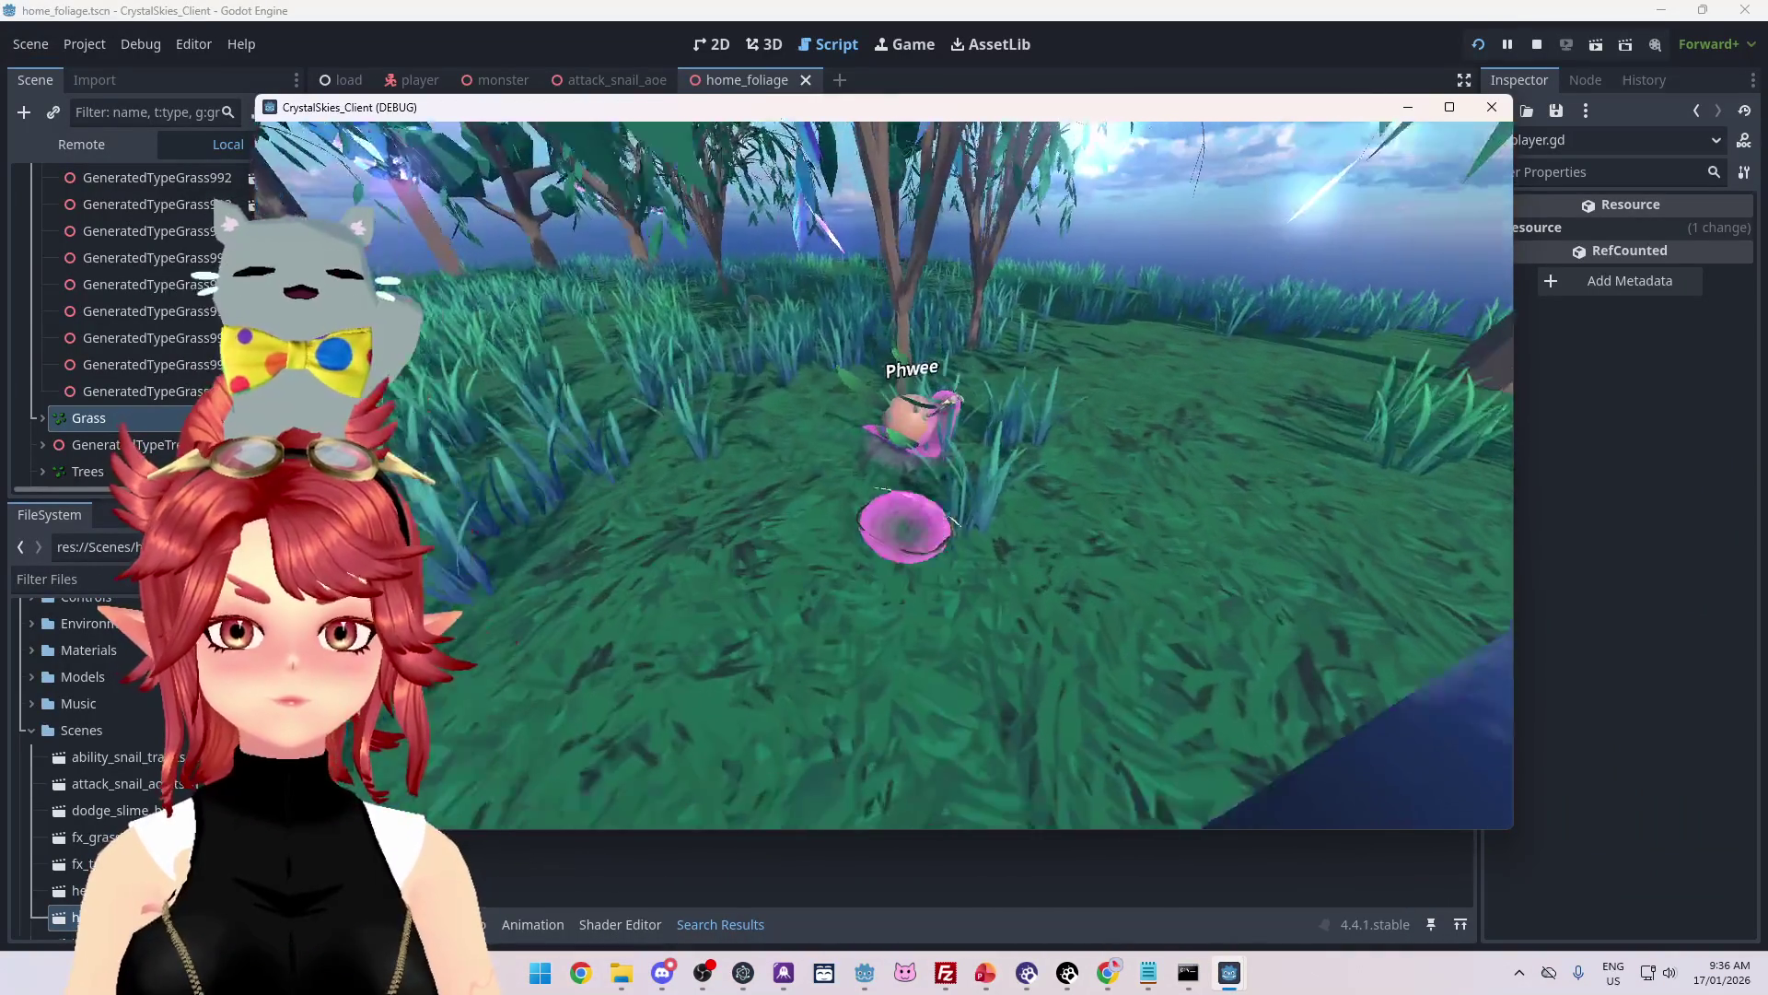
pyautogui.press('Escape')
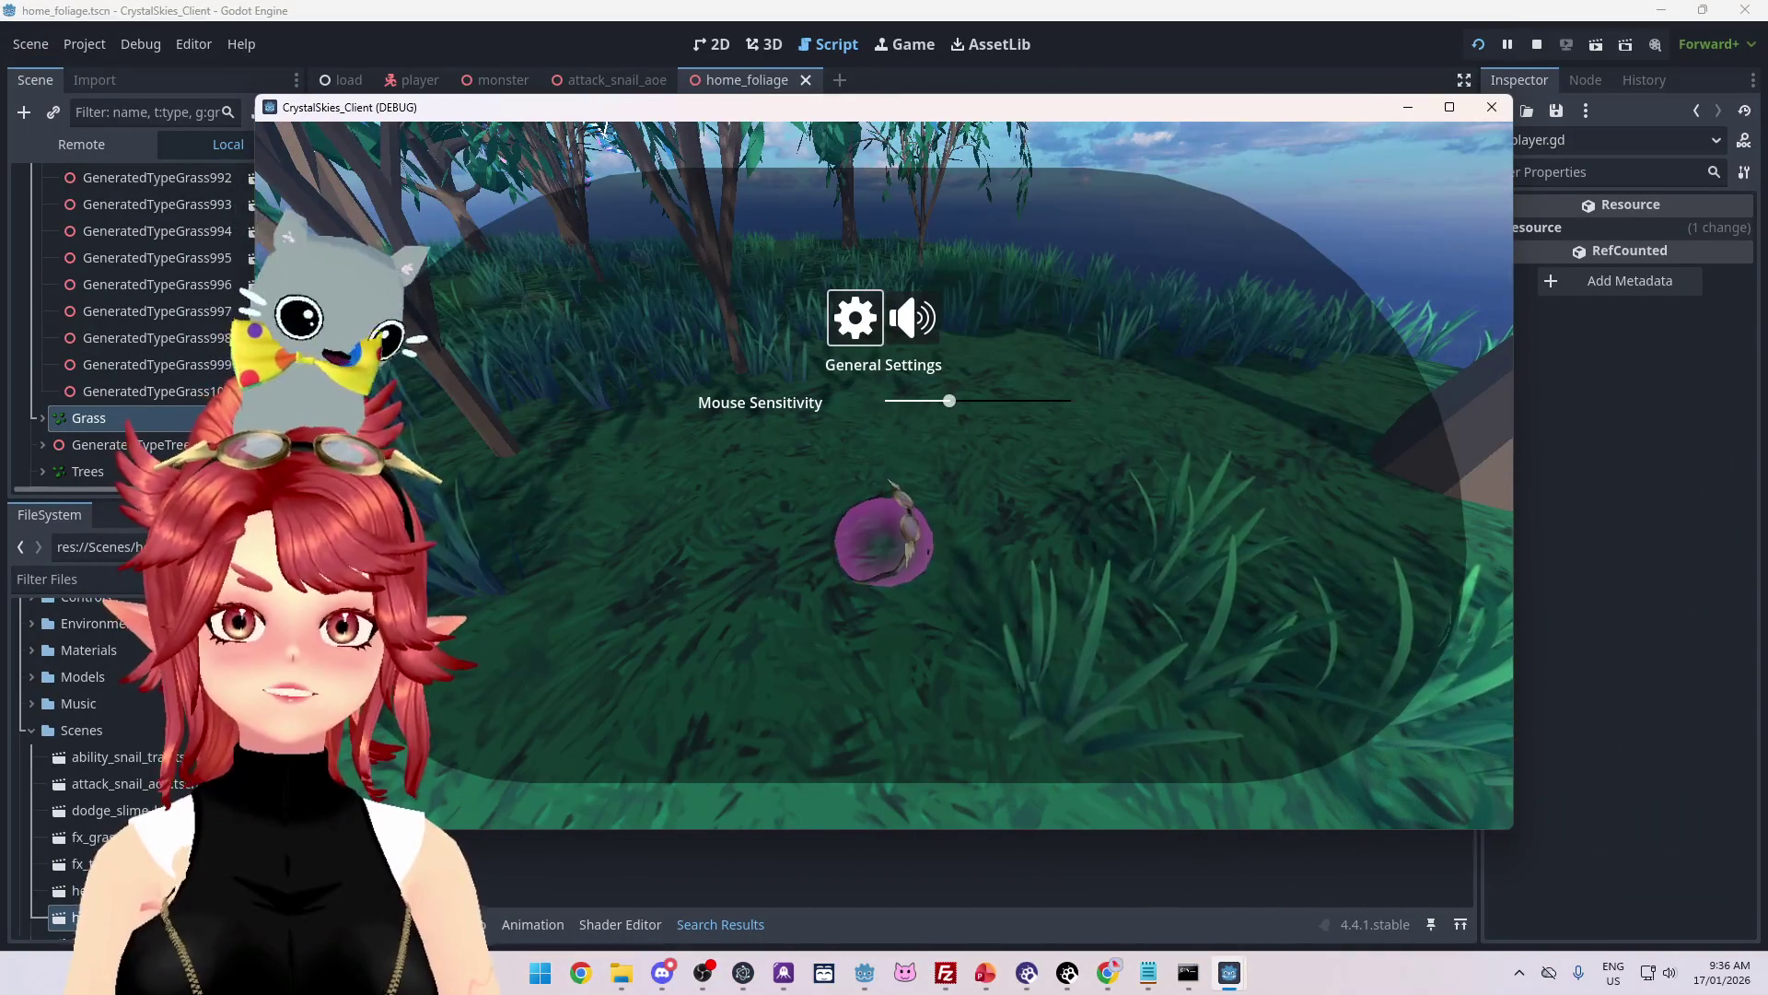
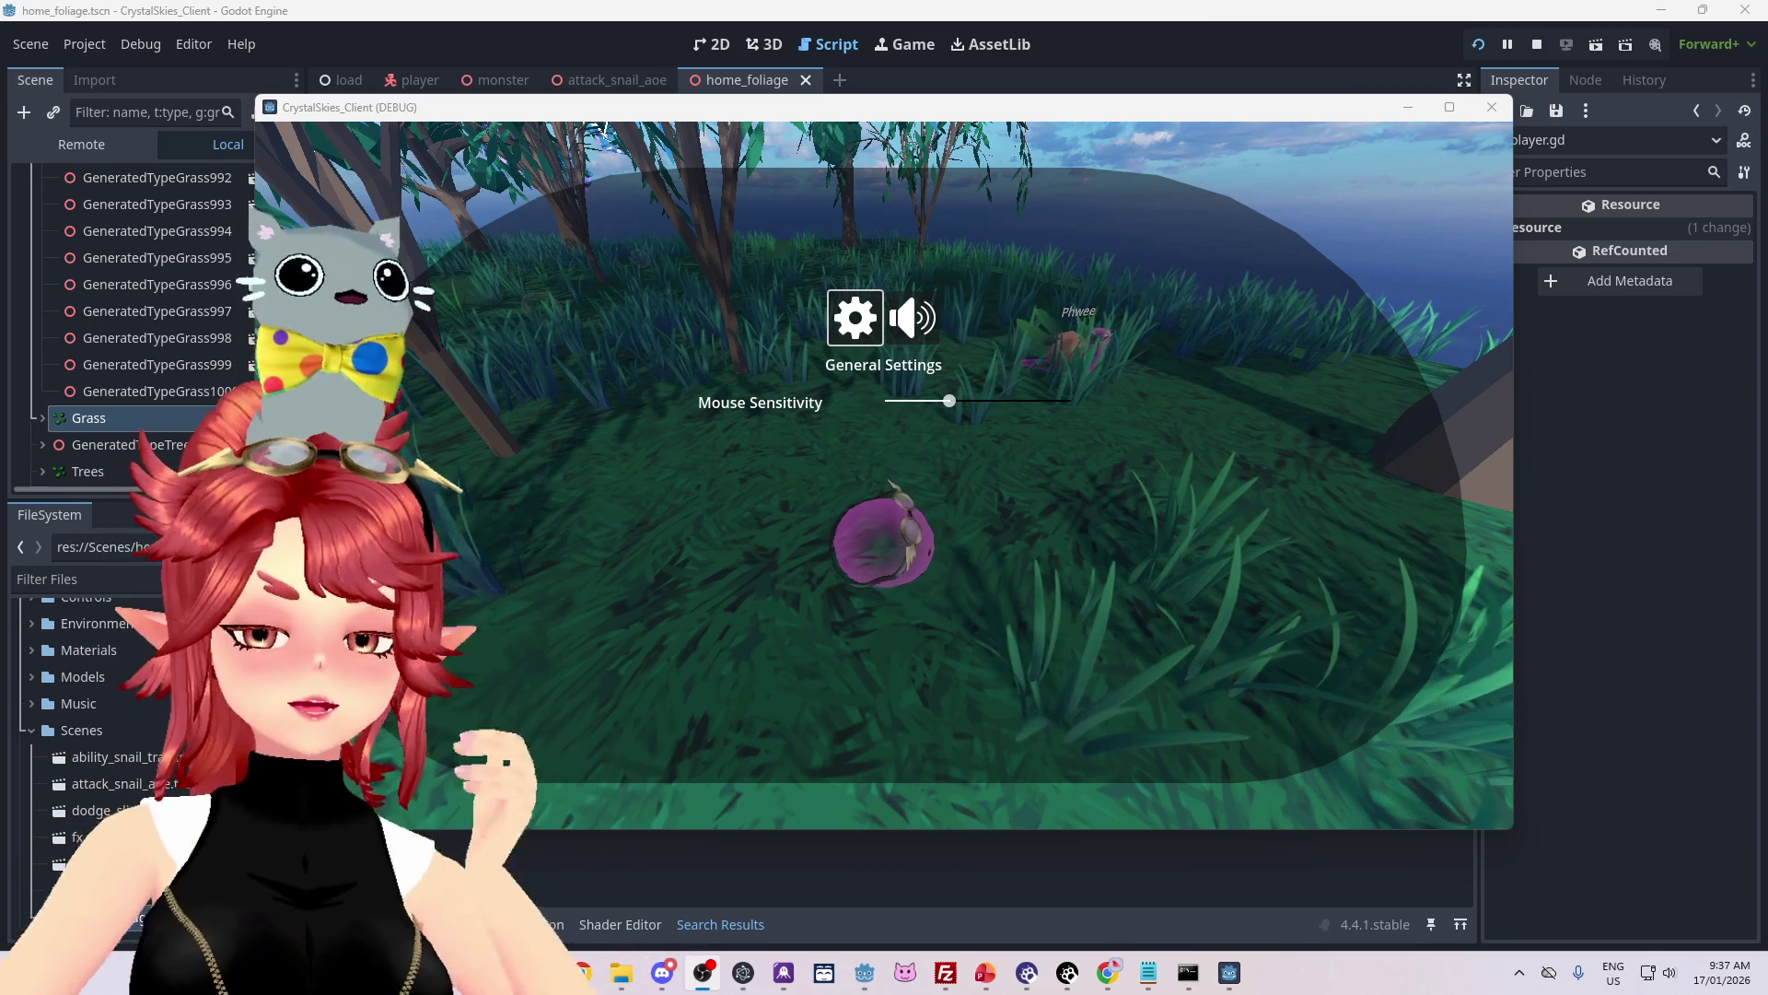
# Step: Bring player.gd in front of the game and jump to the call_charging() call on line 366
pyautogui.click(1651, 440)
pyautogui.scroll(3, 929, 364)
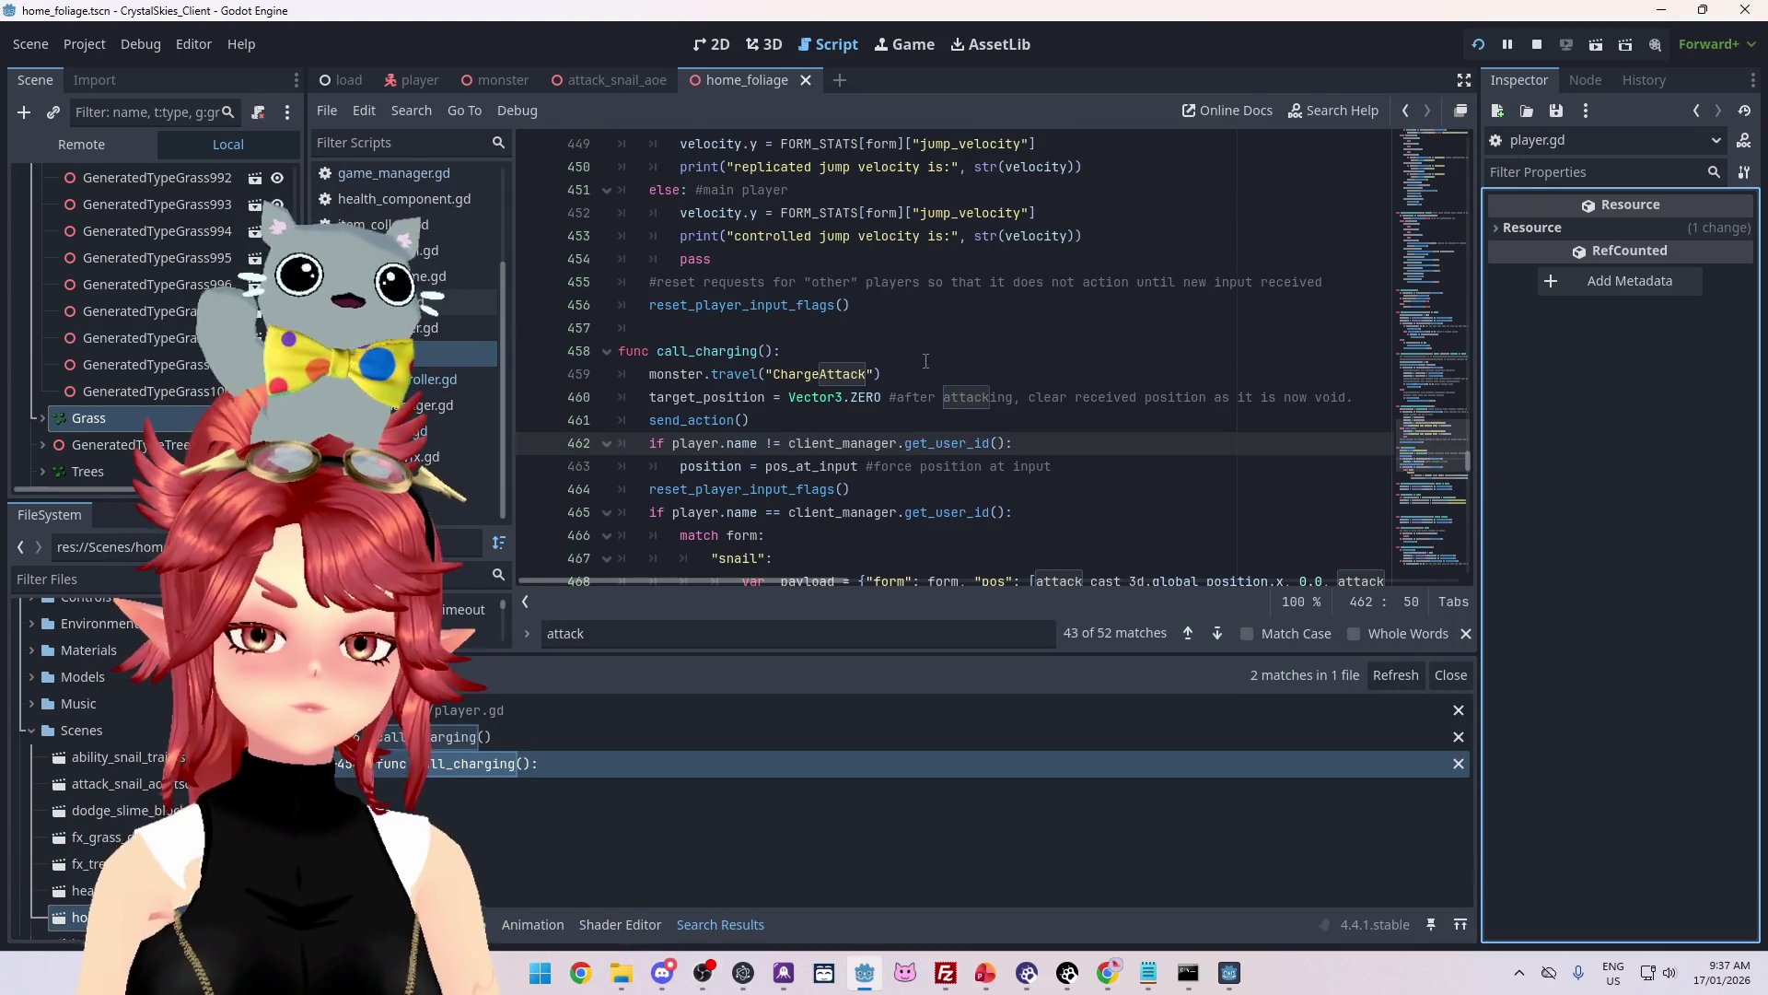
pyautogui.scroll(2, 918, 357)
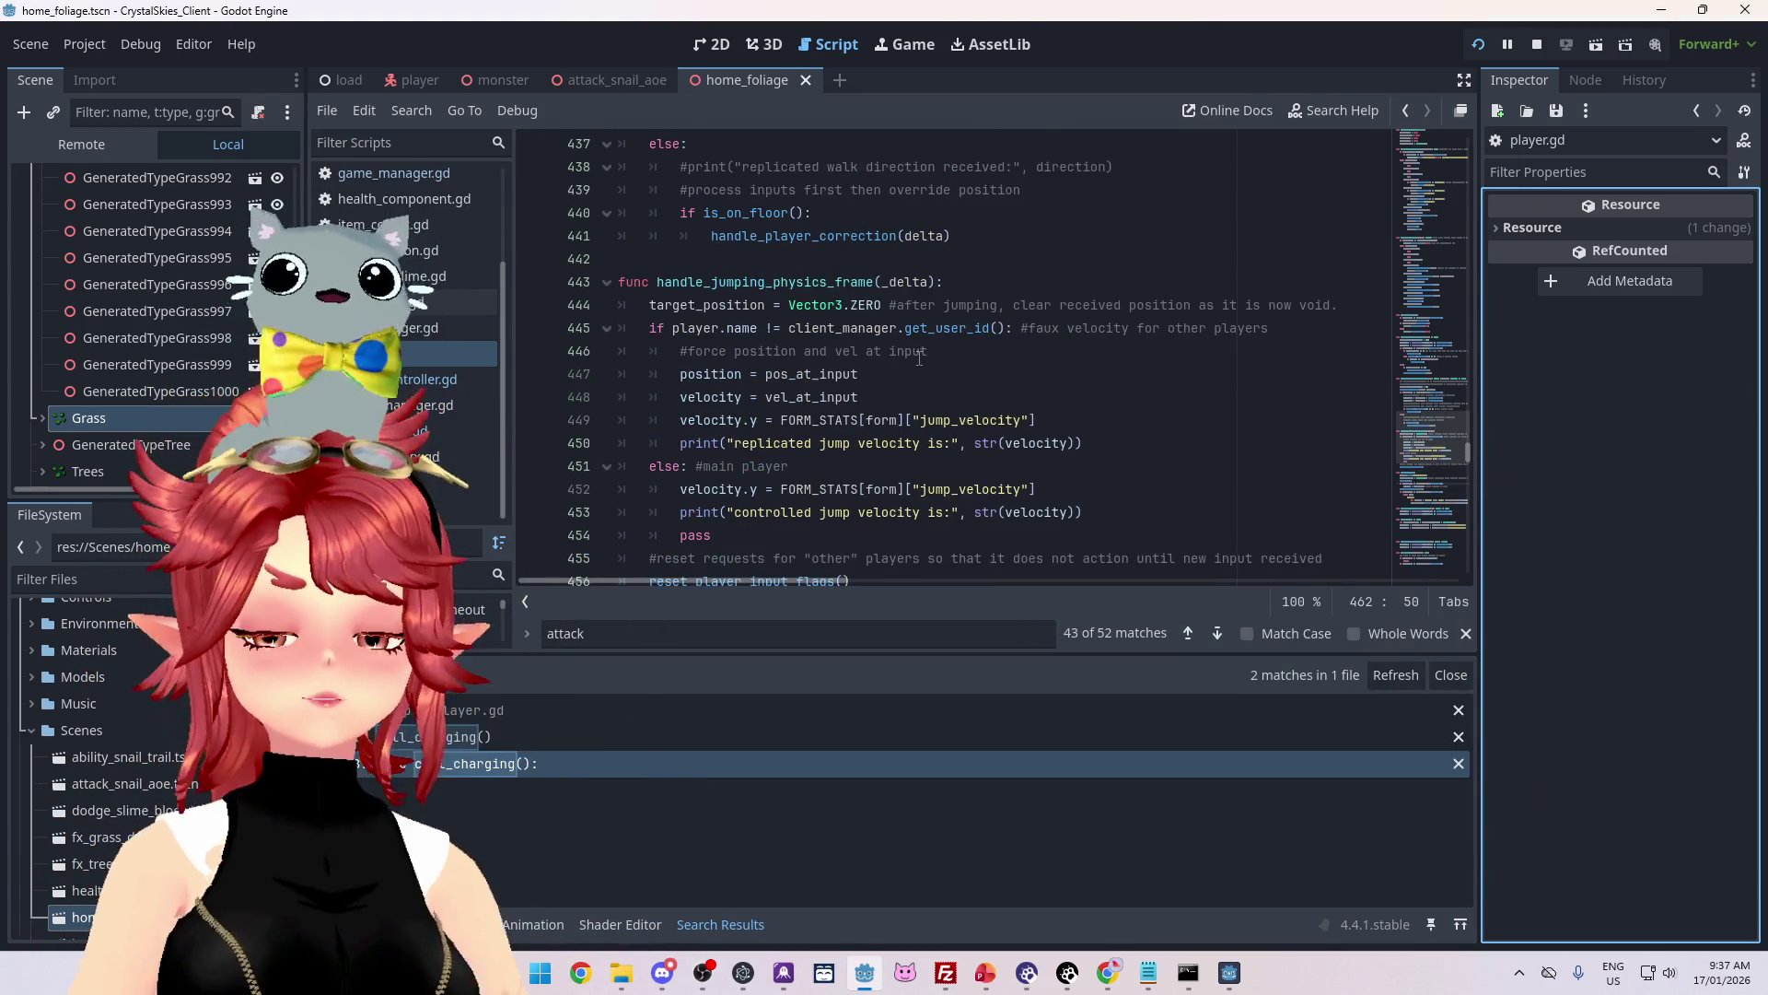
pyautogui.scroll(-7, 884, 349)
pyautogui.scroll(1, 864, 343)
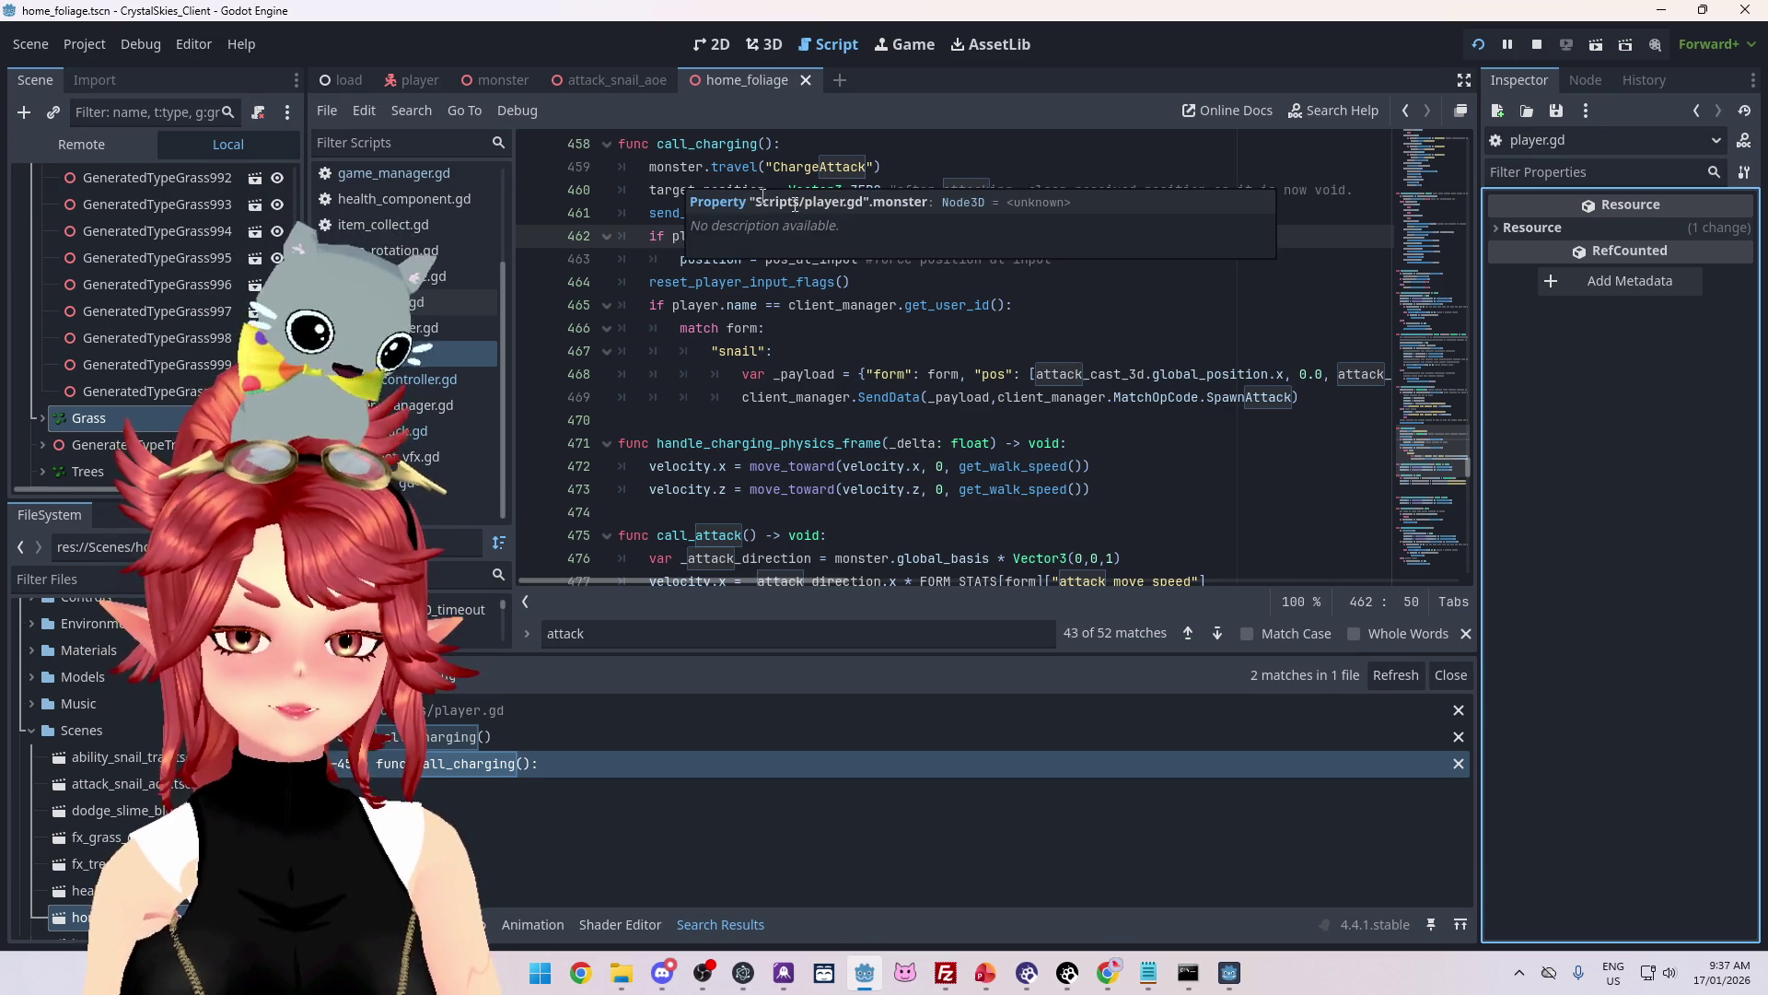
pyautogui.scroll(6, 999, 327)
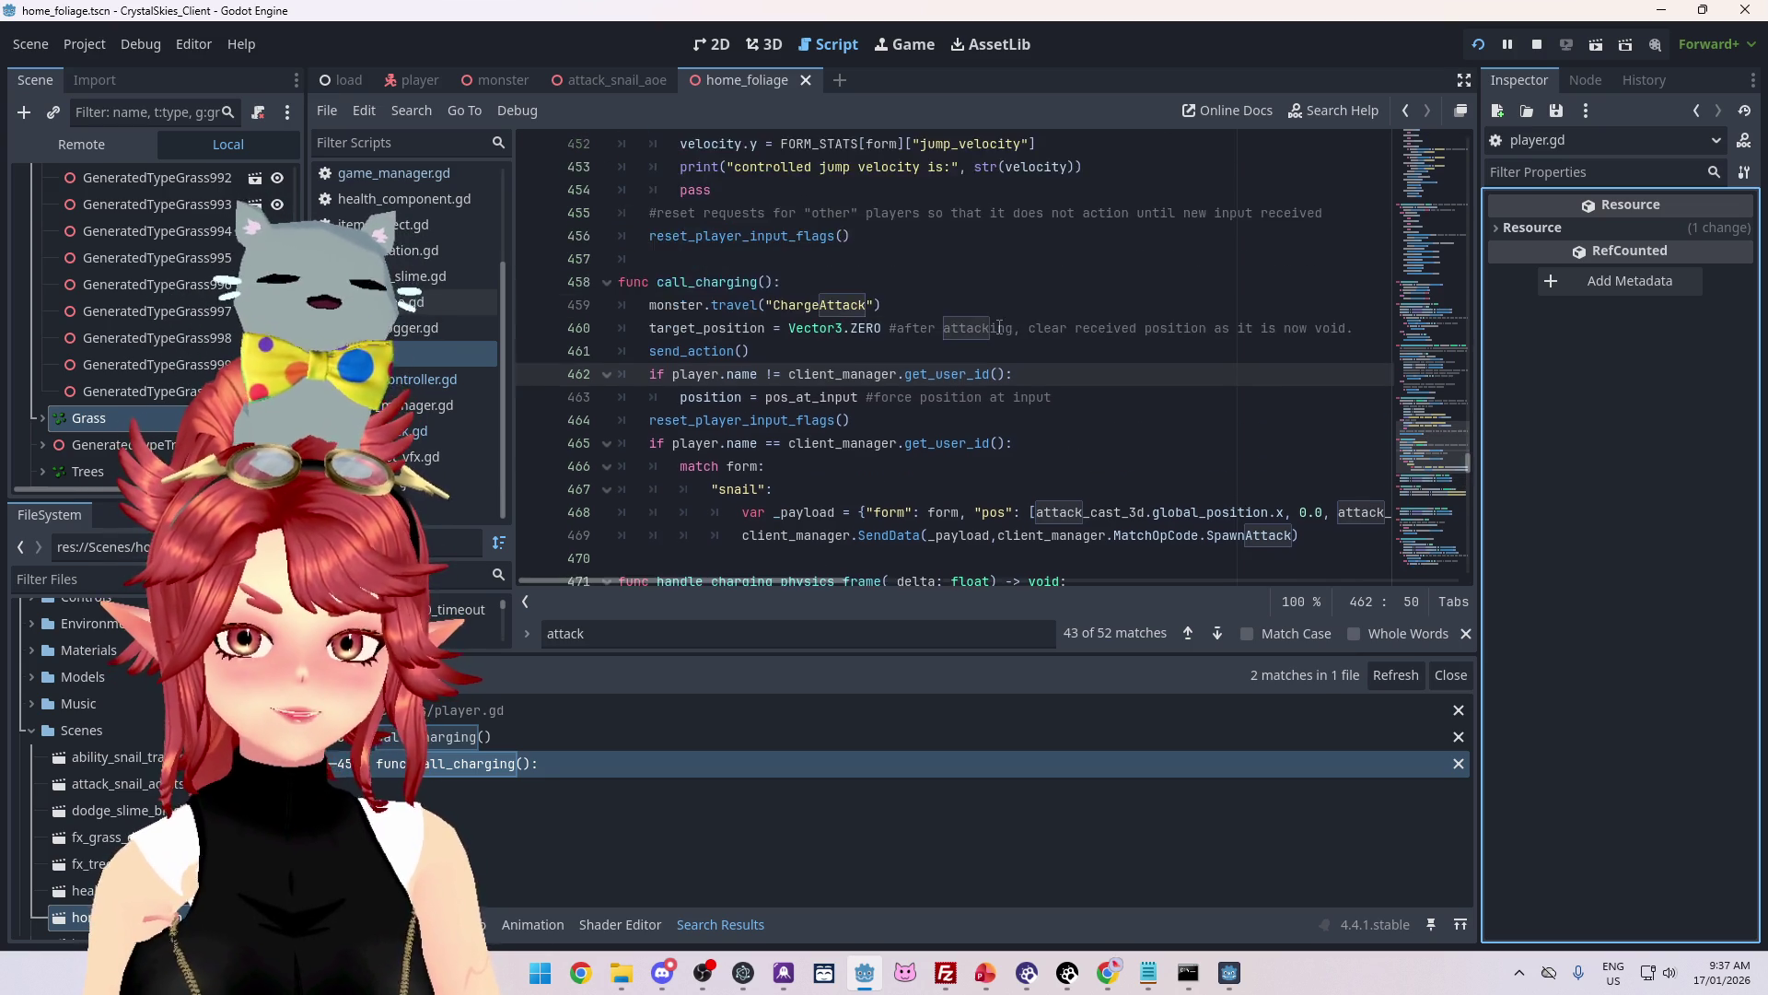
pyautogui.scroll(-3, 999, 327)
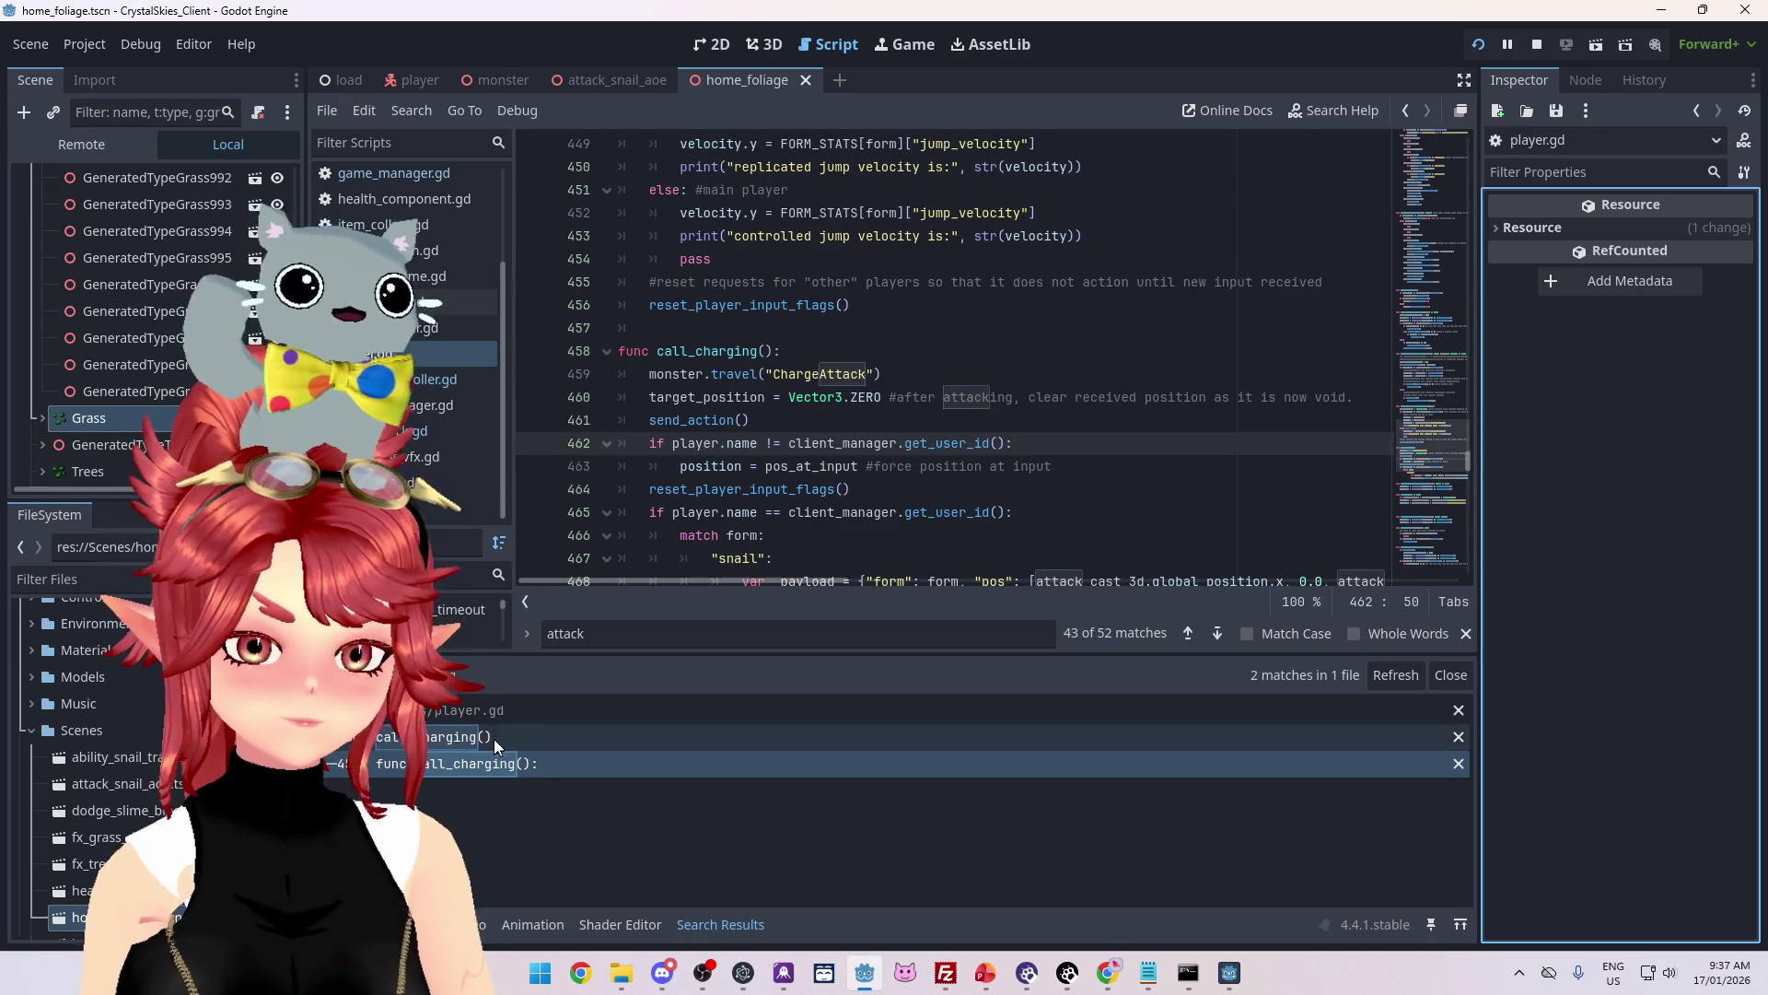
pyautogui.click(504, 737)
pyautogui.scroll(1, 726, 302)
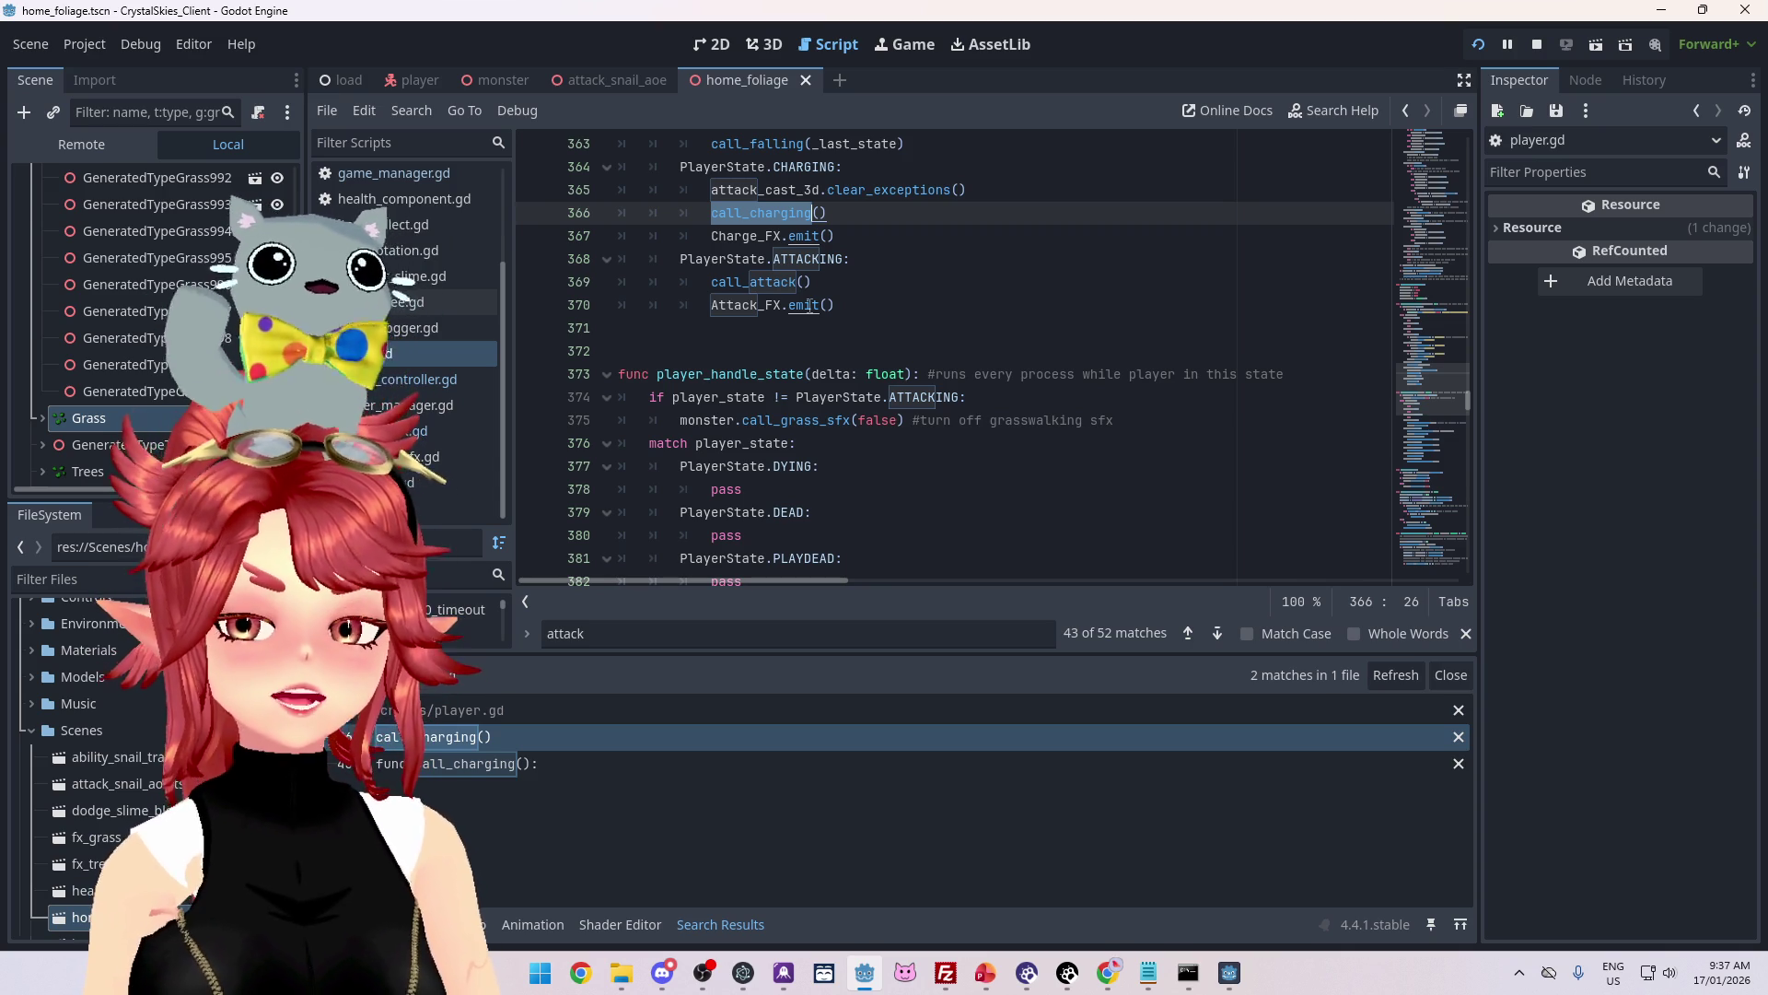
# Step: Check the emit documentation, then search the whole project for Attack_FX
pyautogui.keyDown('ctrl'); pyautogui.click(808, 306); pyautogui.keyUp('ctrl')
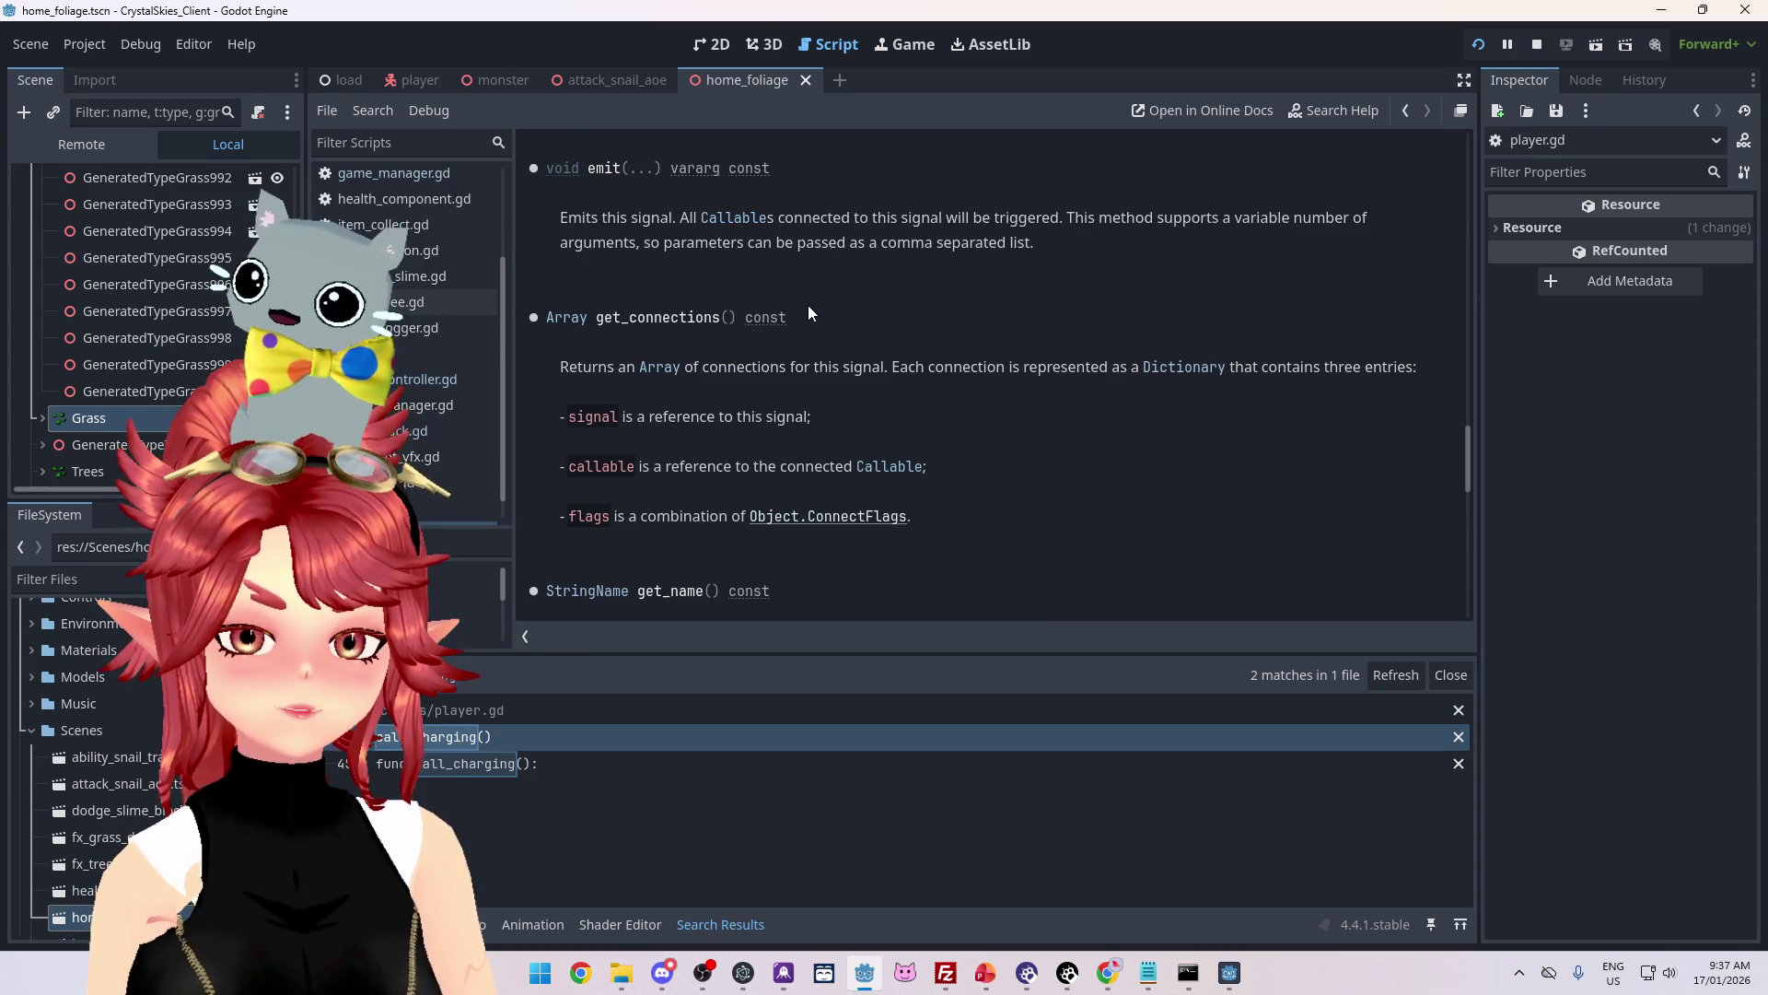
pyautogui.hotkey('alt', 'Left')
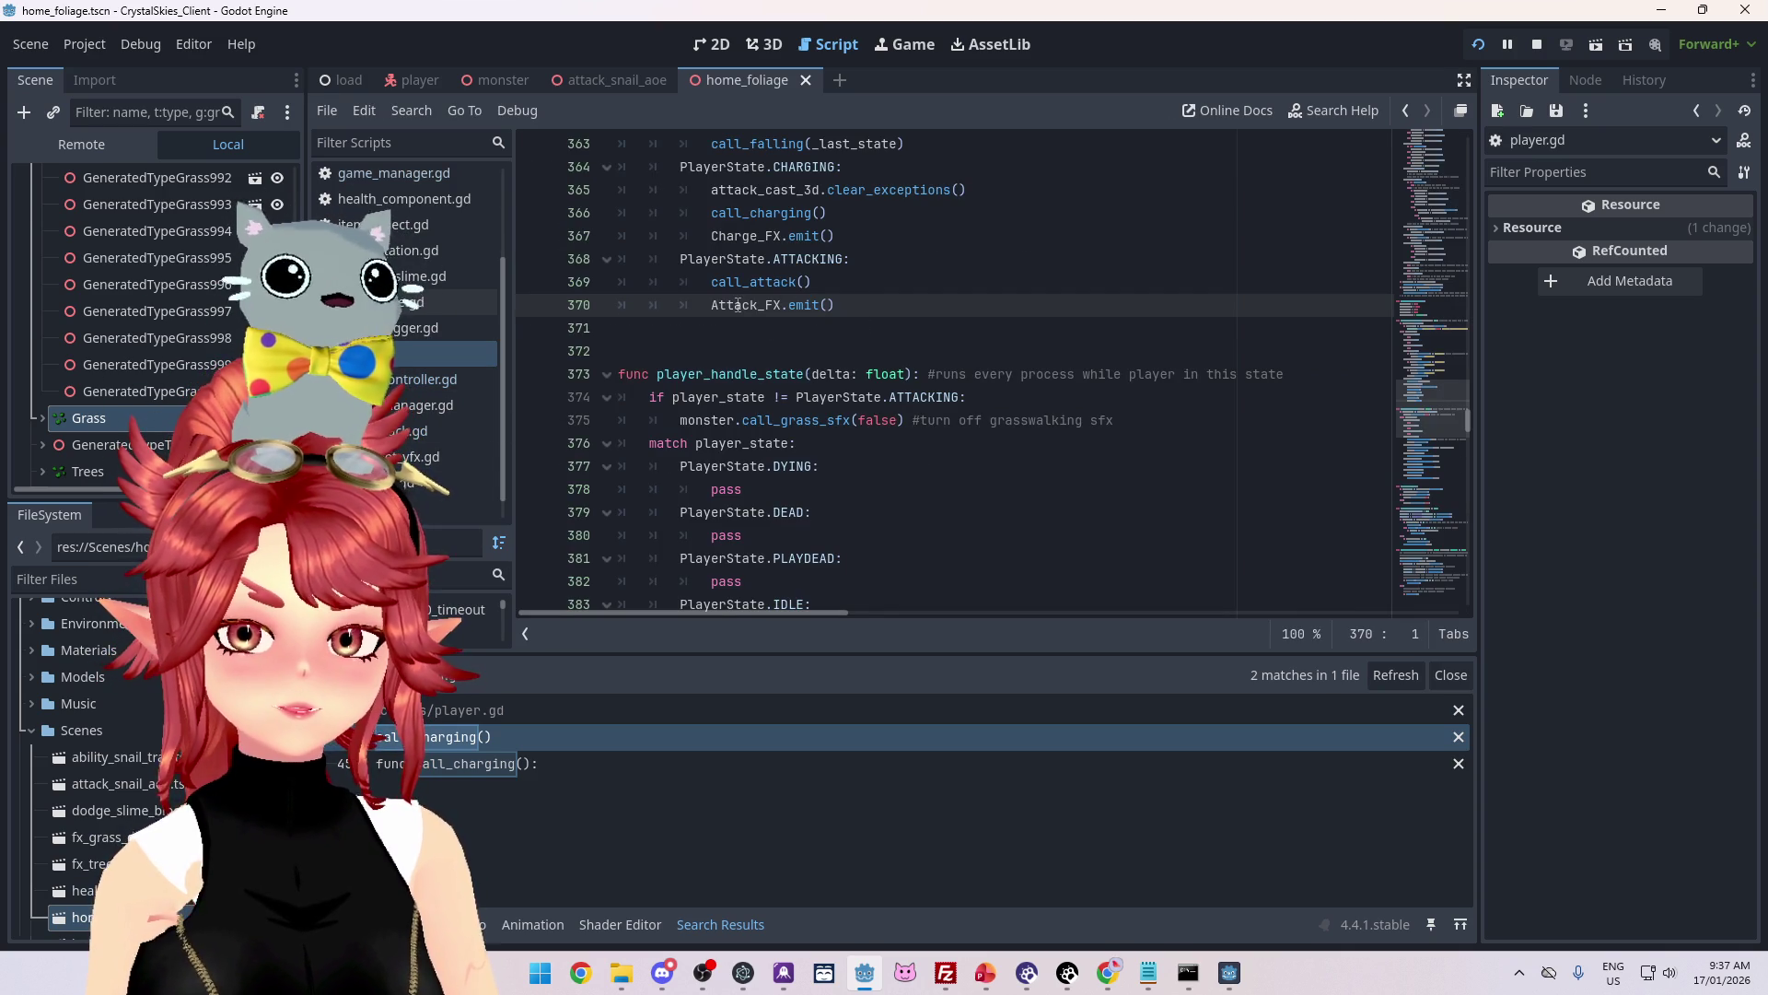
pyautogui.click(782, 307)
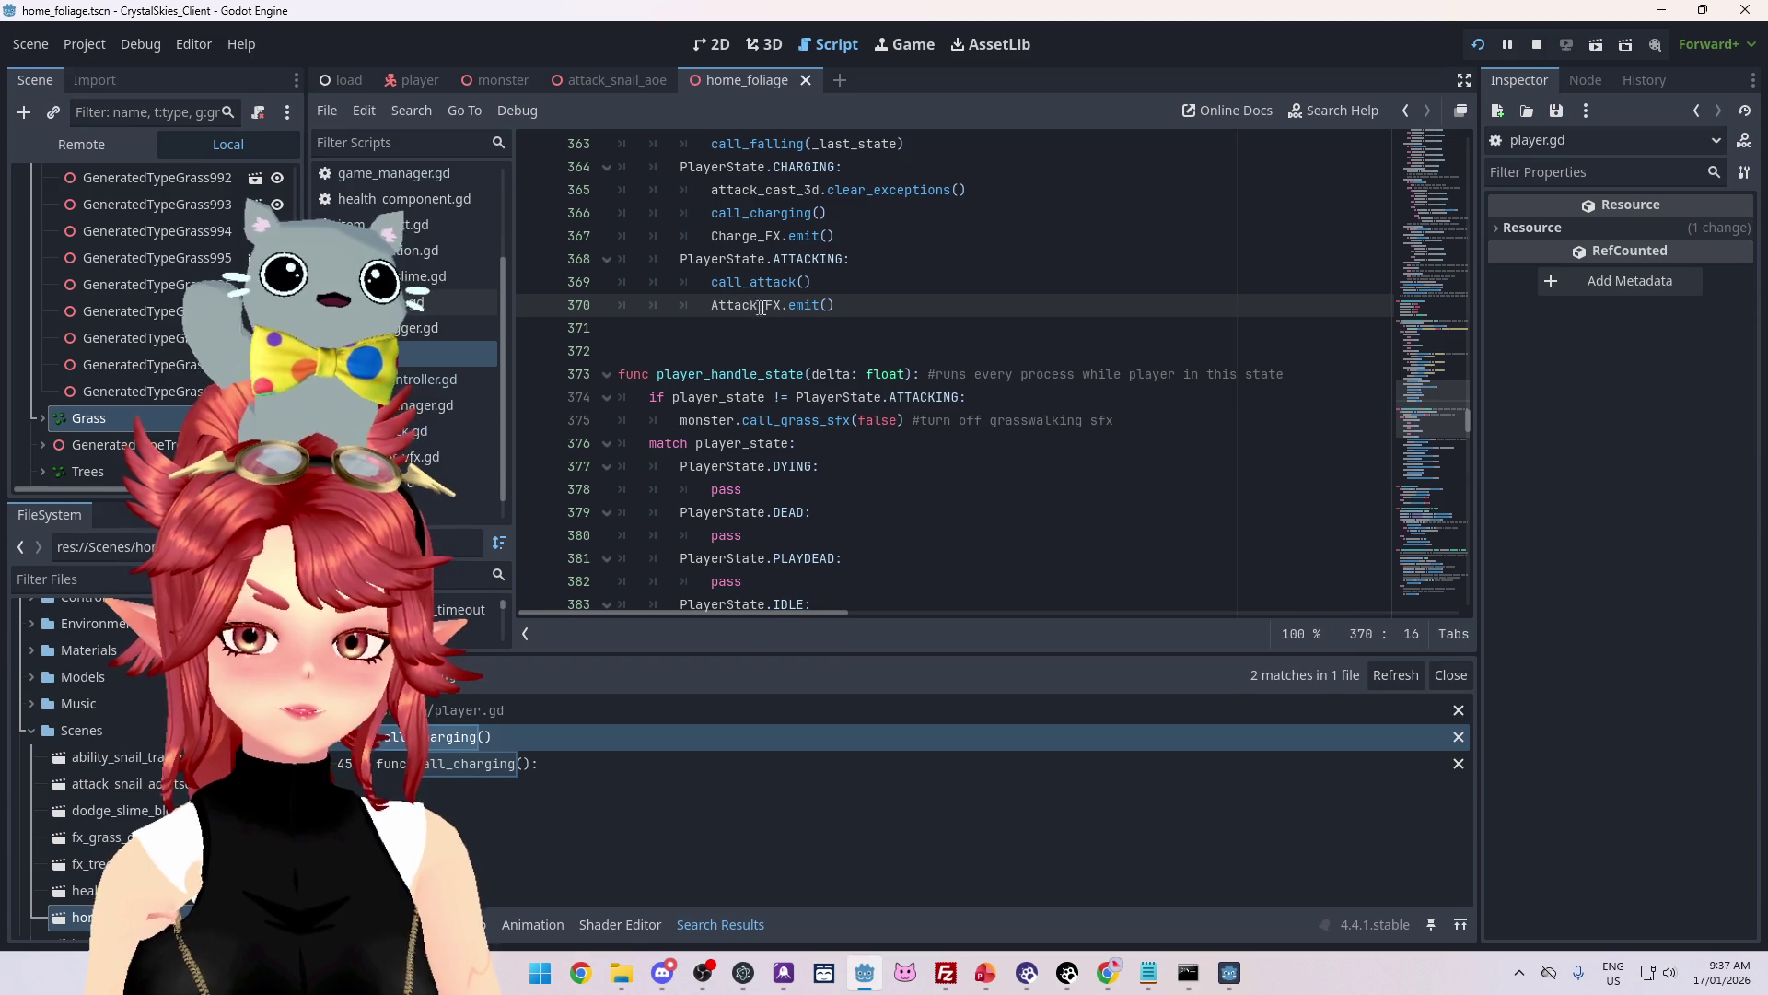
pyautogui.doubleClick(781, 307)
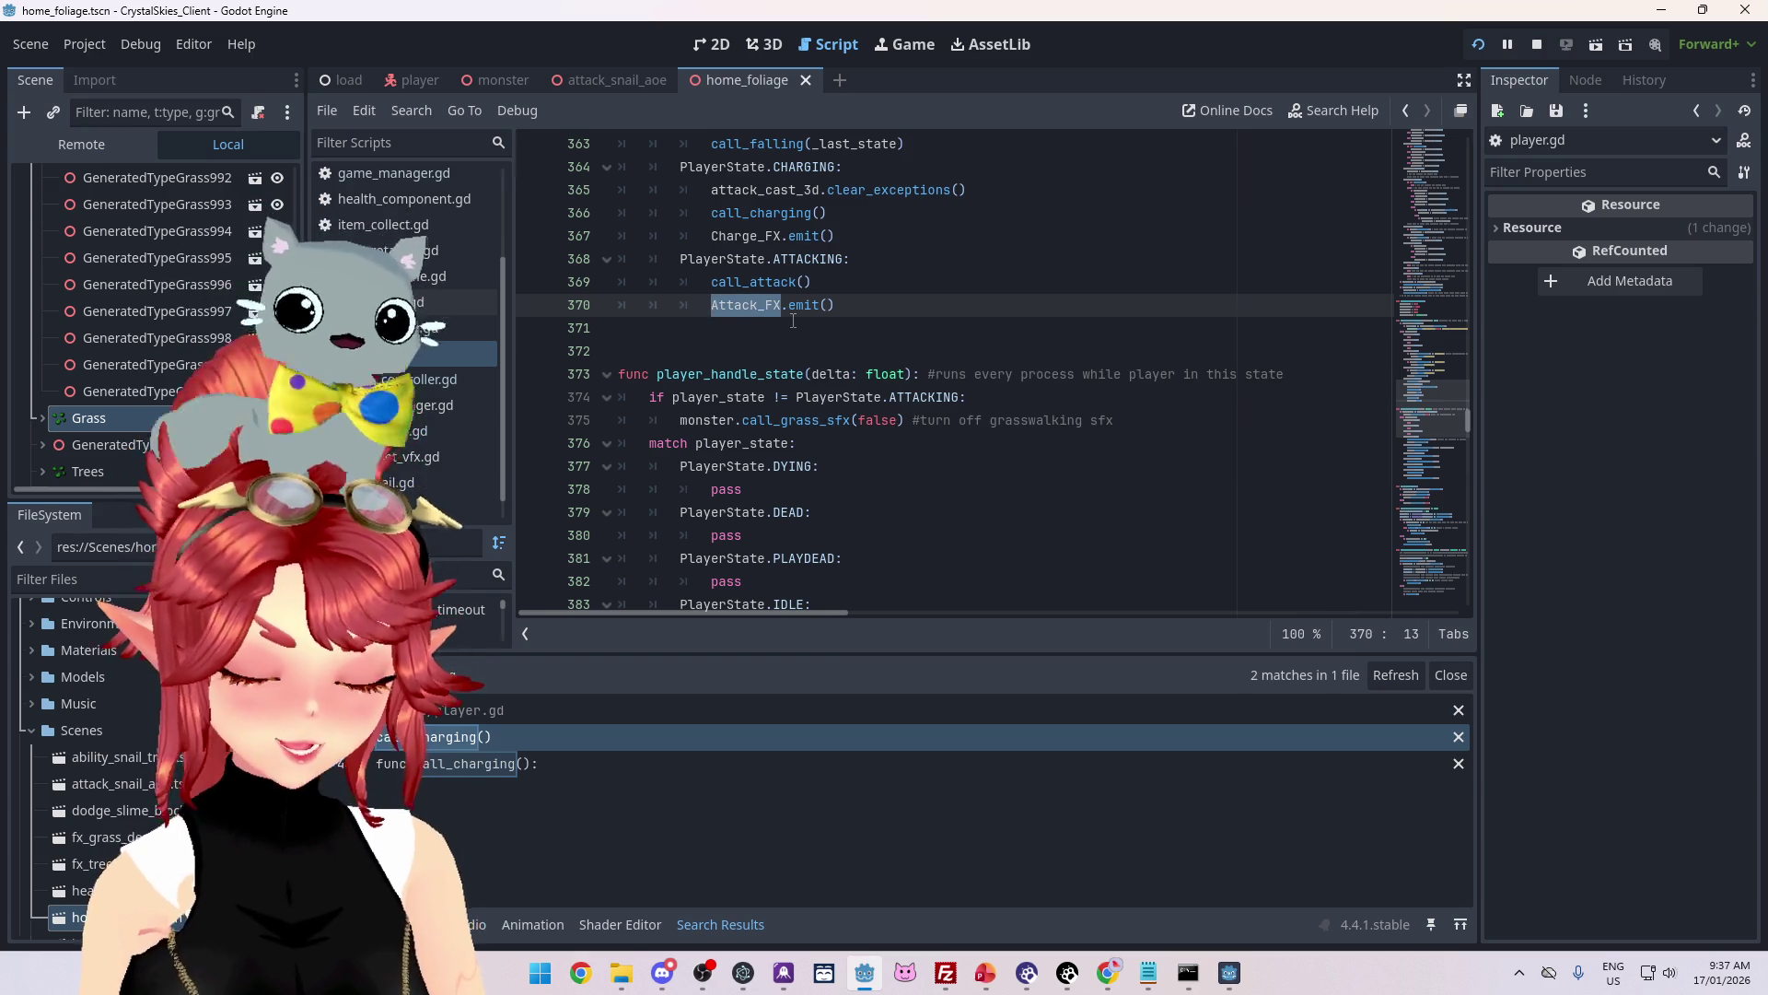
pyautogui.hotkey('ctrl', 'shift', 'f')
pyautogui.click(888, 563)
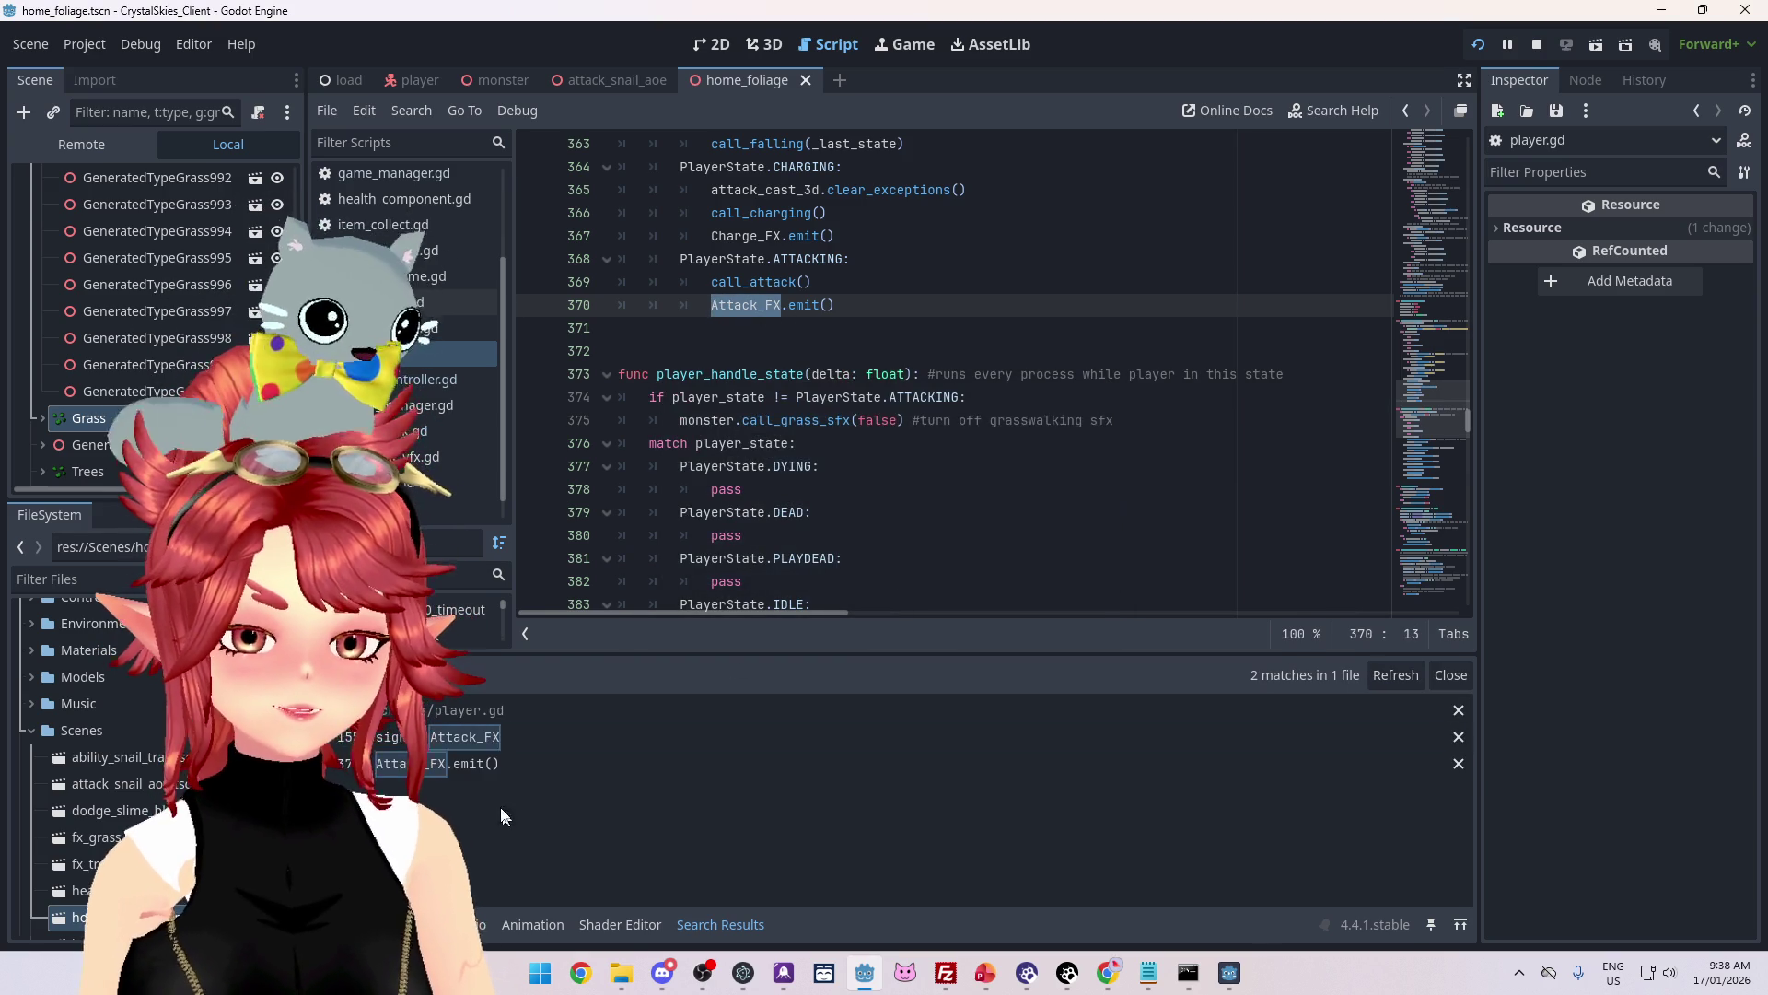
# Step: Compare the Attack_FX signal declaration with its emit line in player.gd
pyautogui.click(534, 742)
pyautogui.click(537, 762)
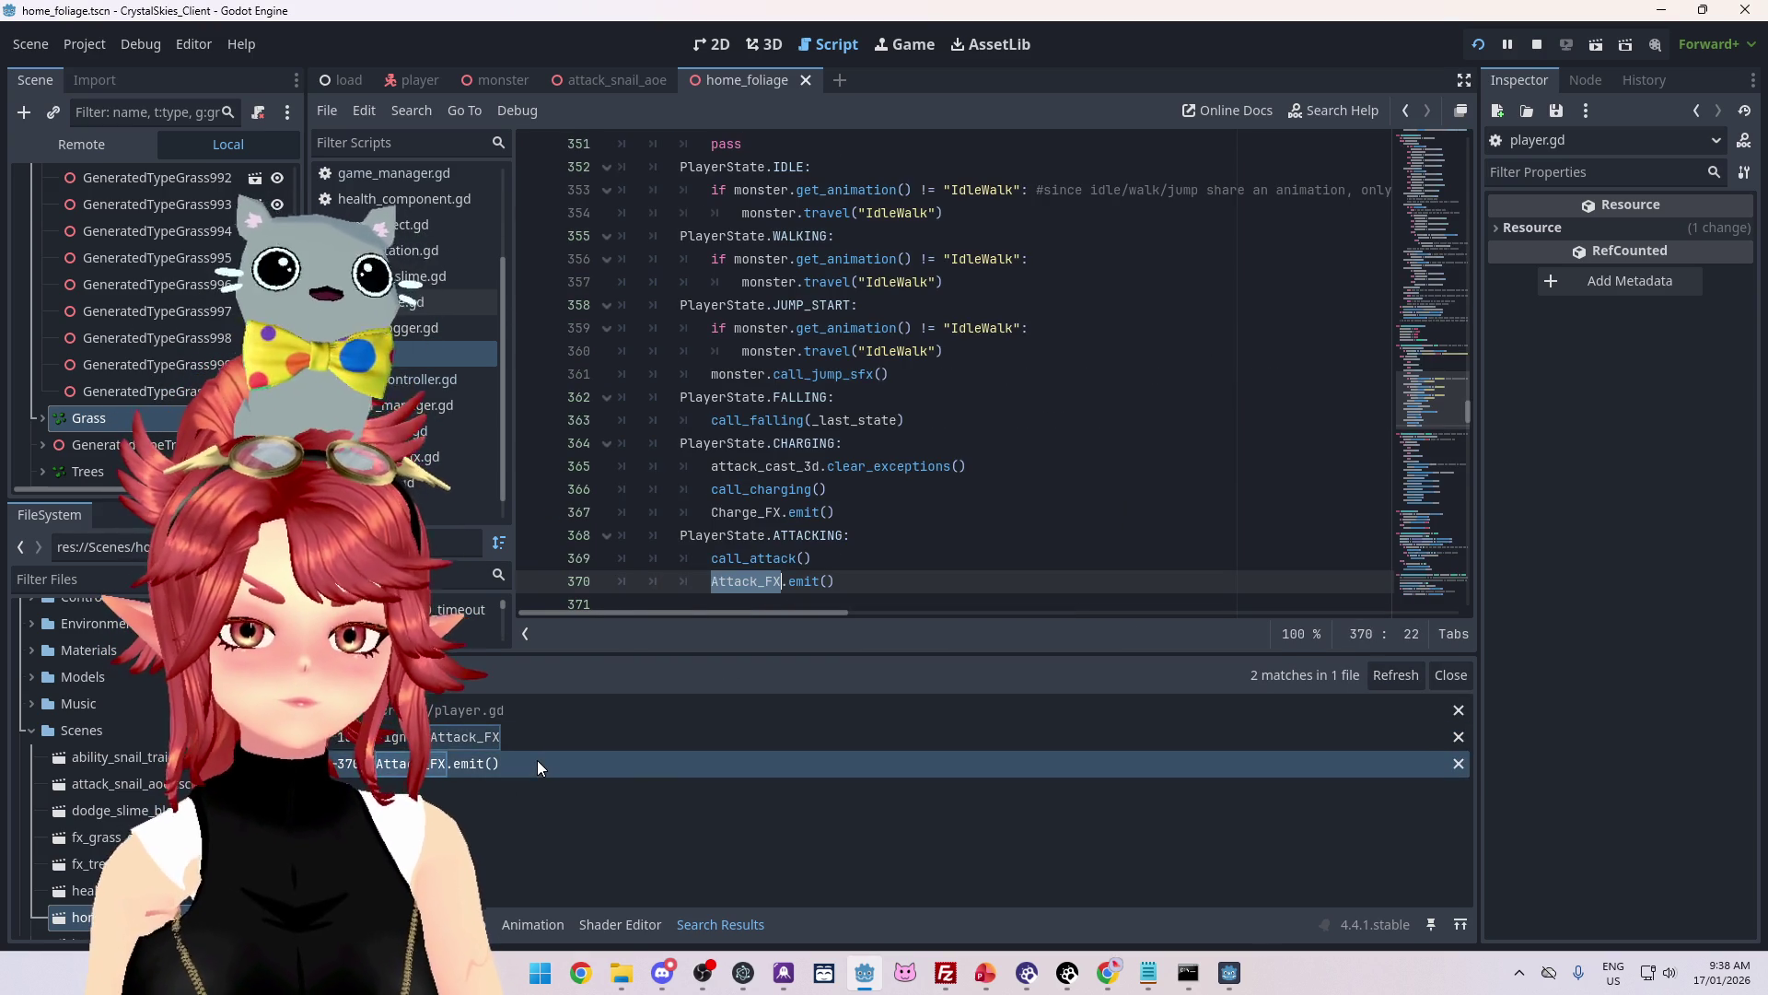
pyautogui.scroll(-1, 878, 466)
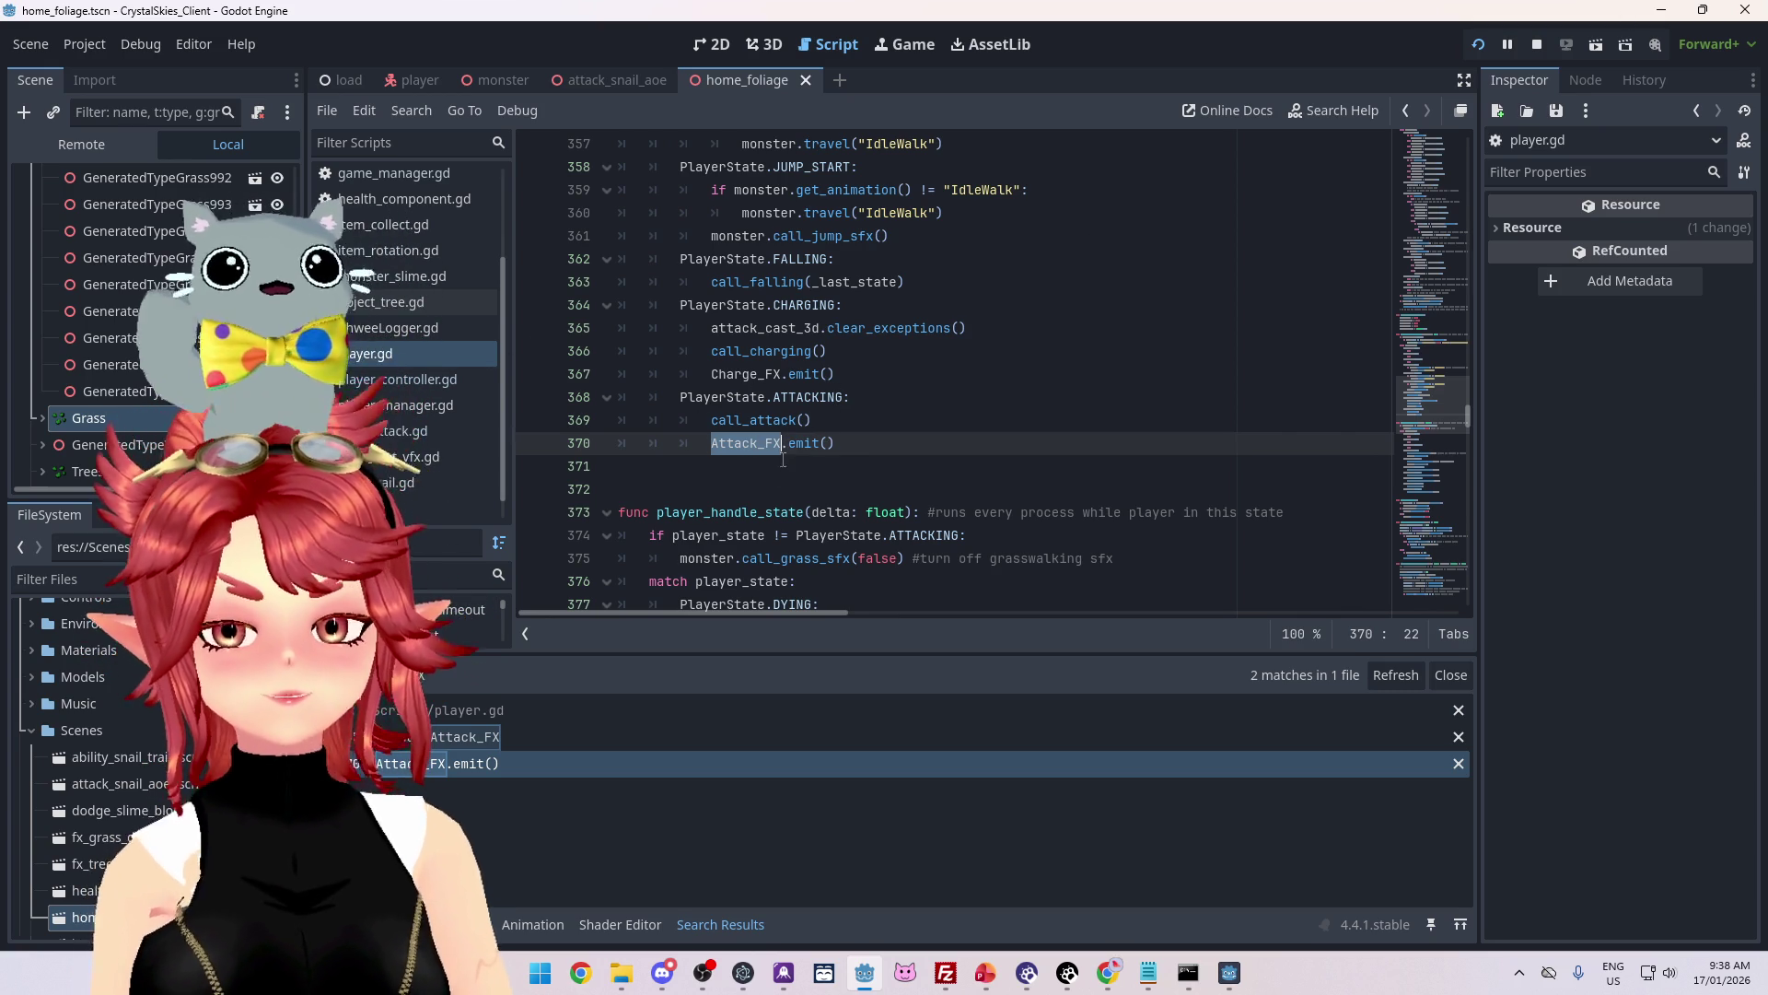
pyautogui.click(515, 738)
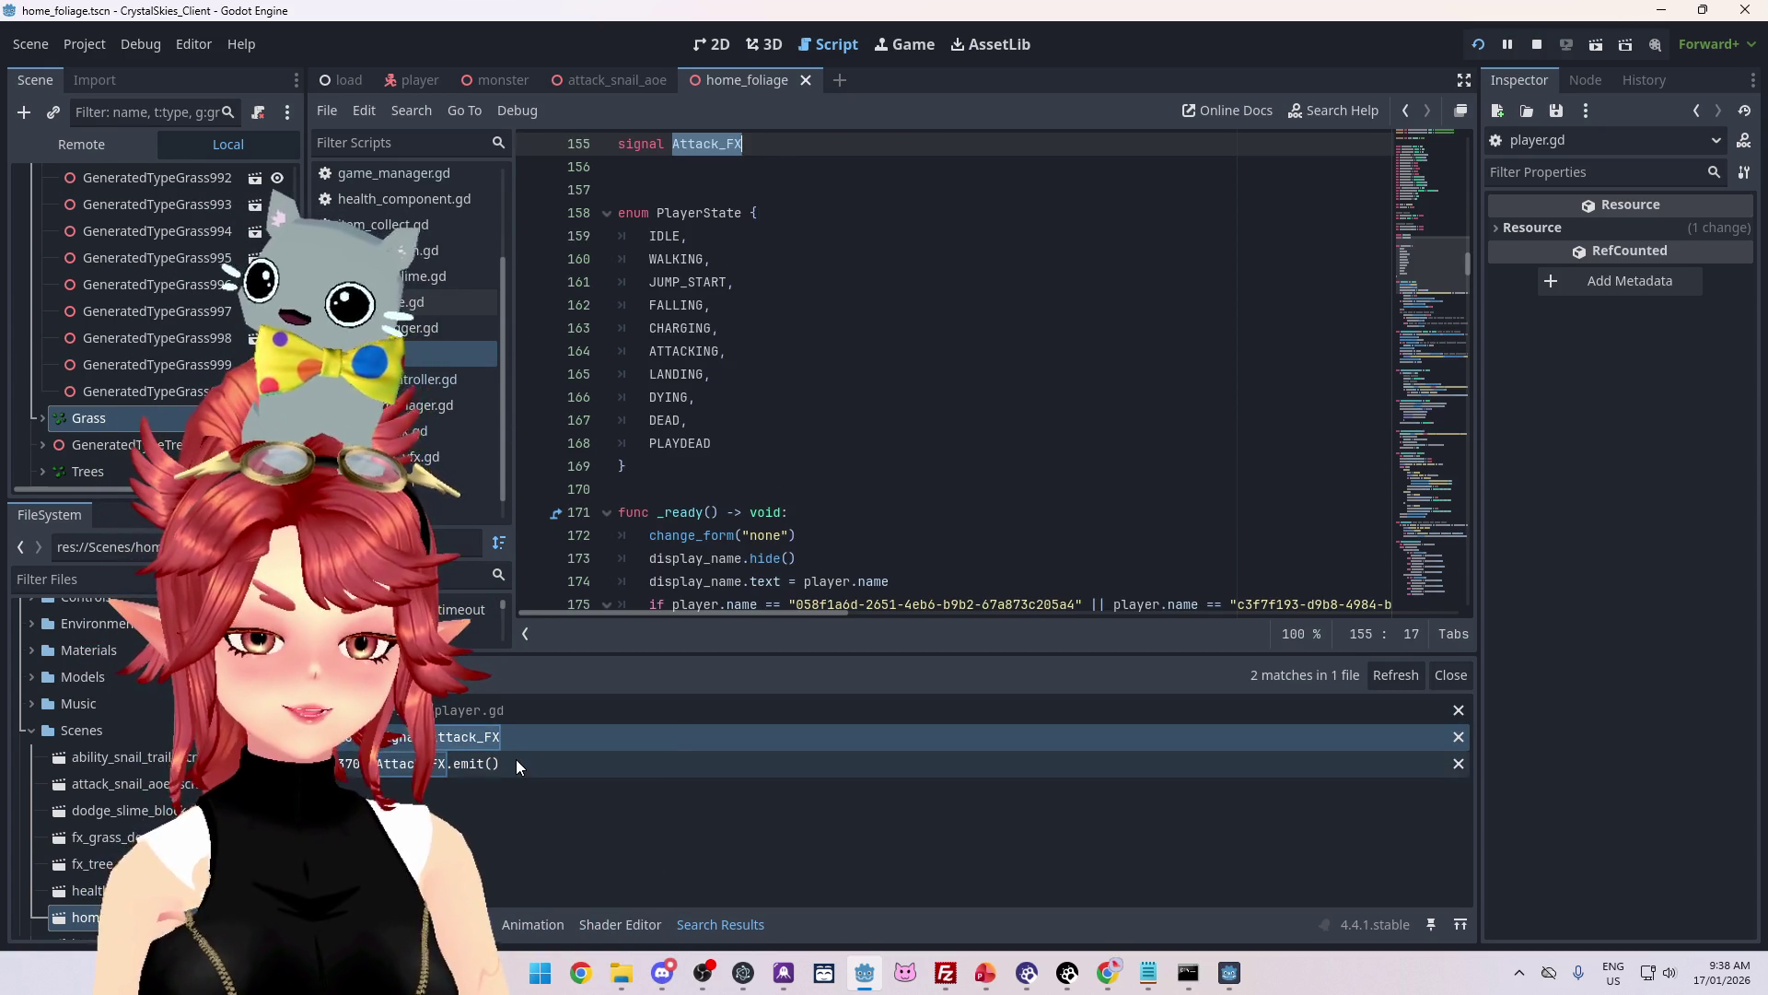
pyautogui.click(516, 763)
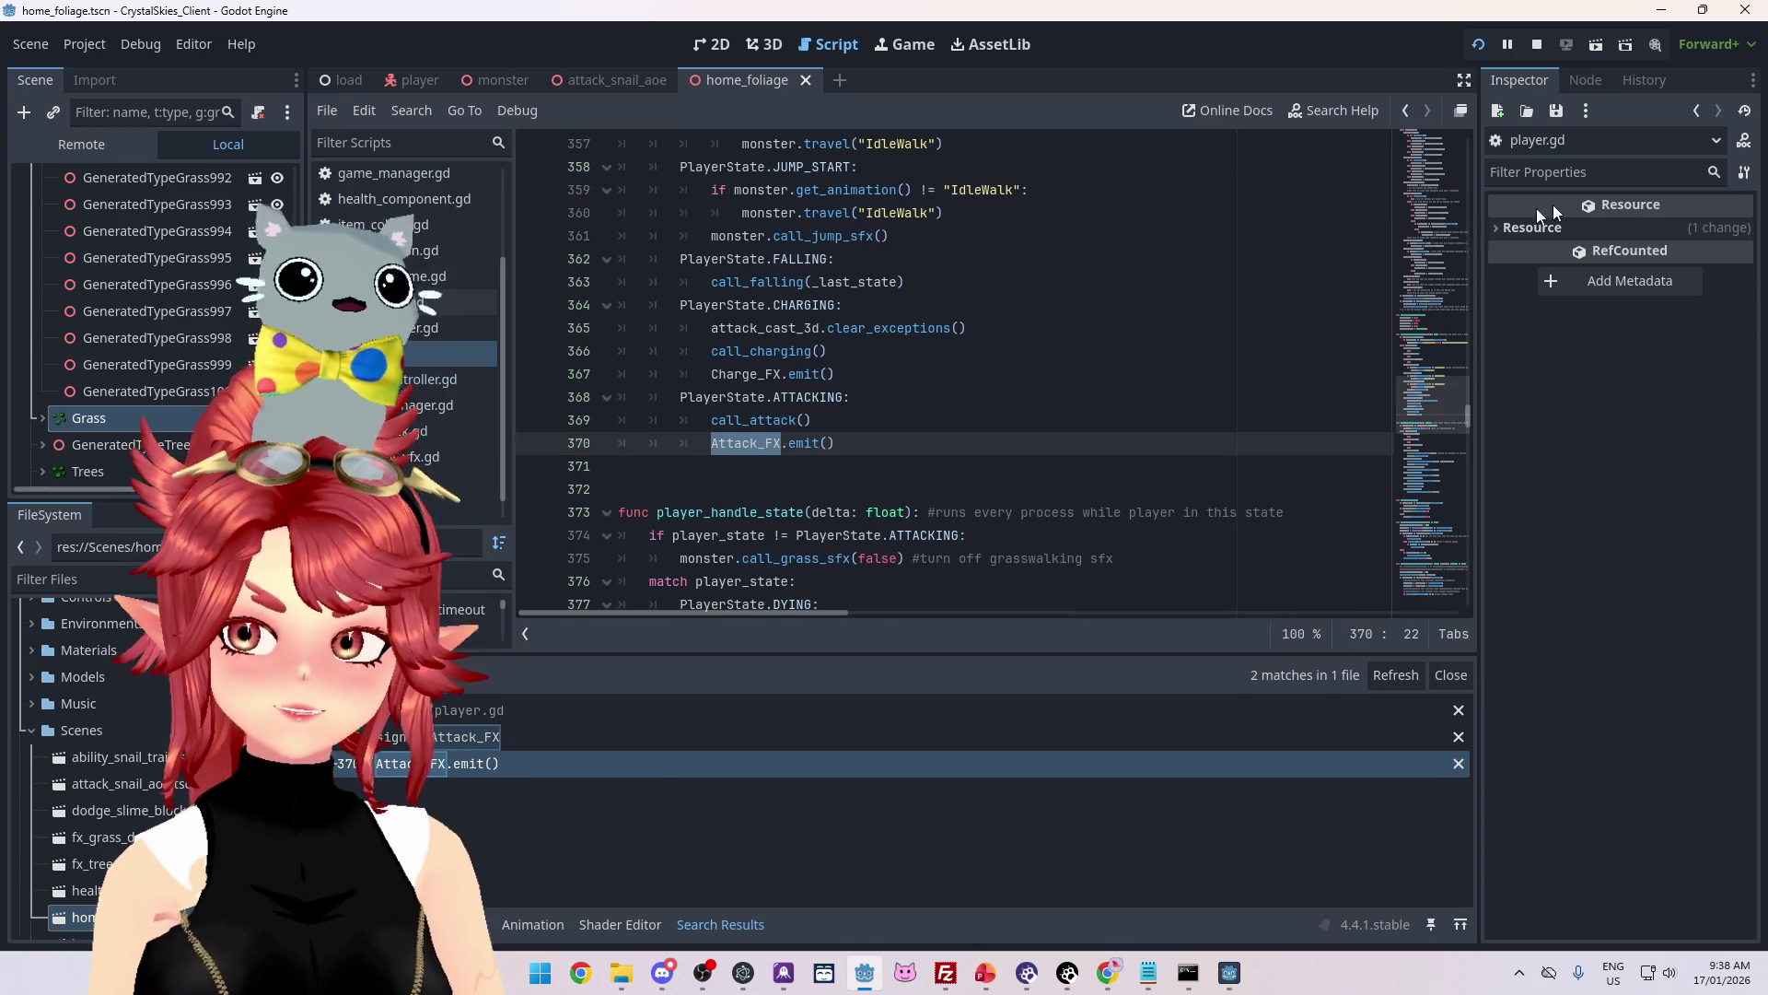
pyautogui.click(514, 738)
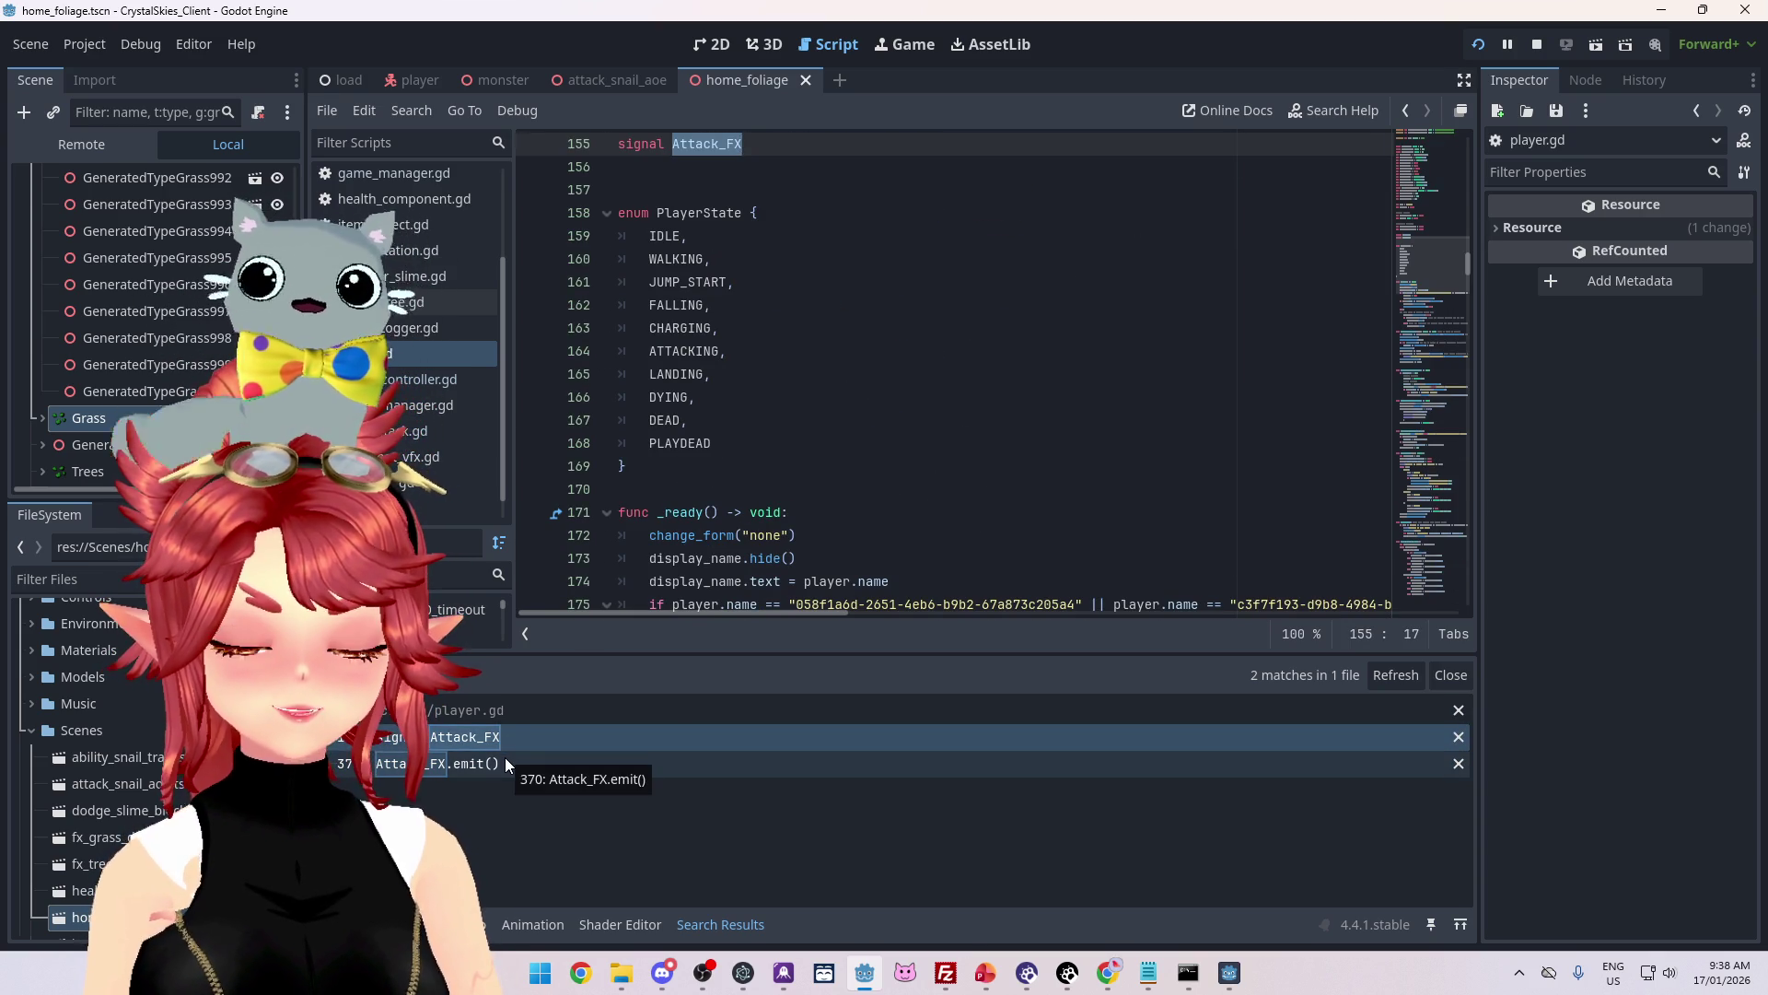
pyautogui.click(506, 763)
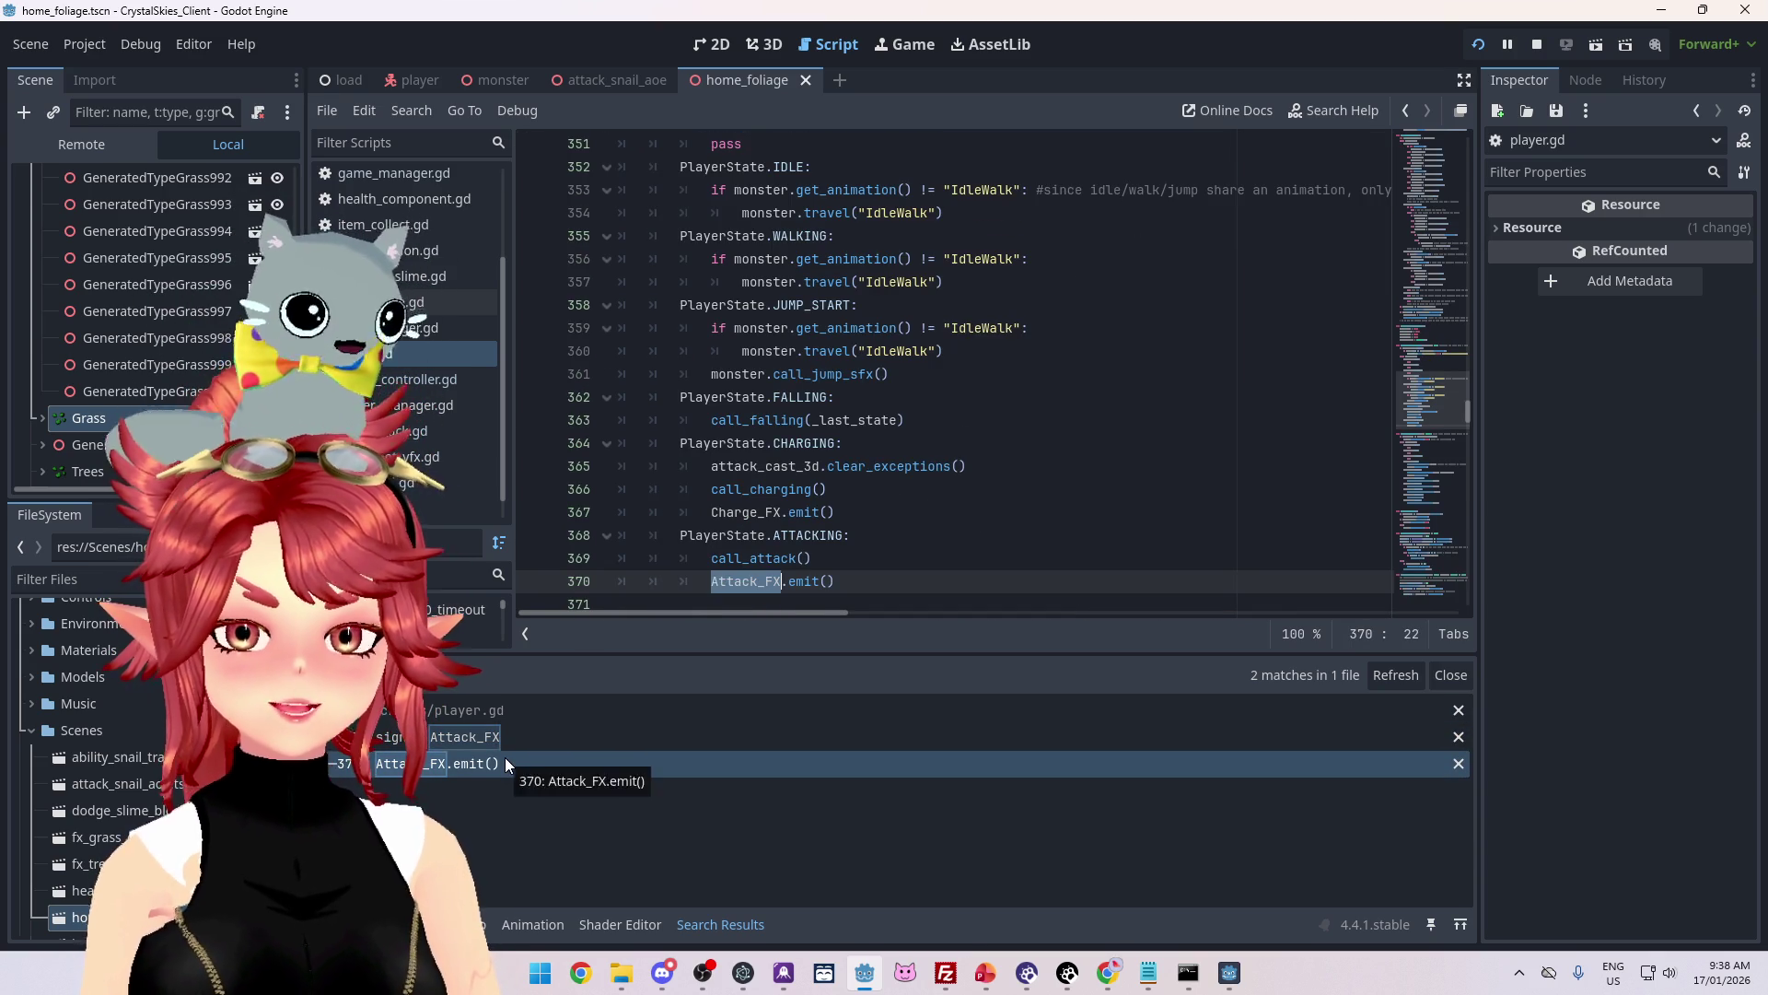
# Step: Switch to the load scene and begin selecting Charge_FX on line 367
pyautogui.click(345, 78)
pyautogui.scroll(-2, 167, 310)
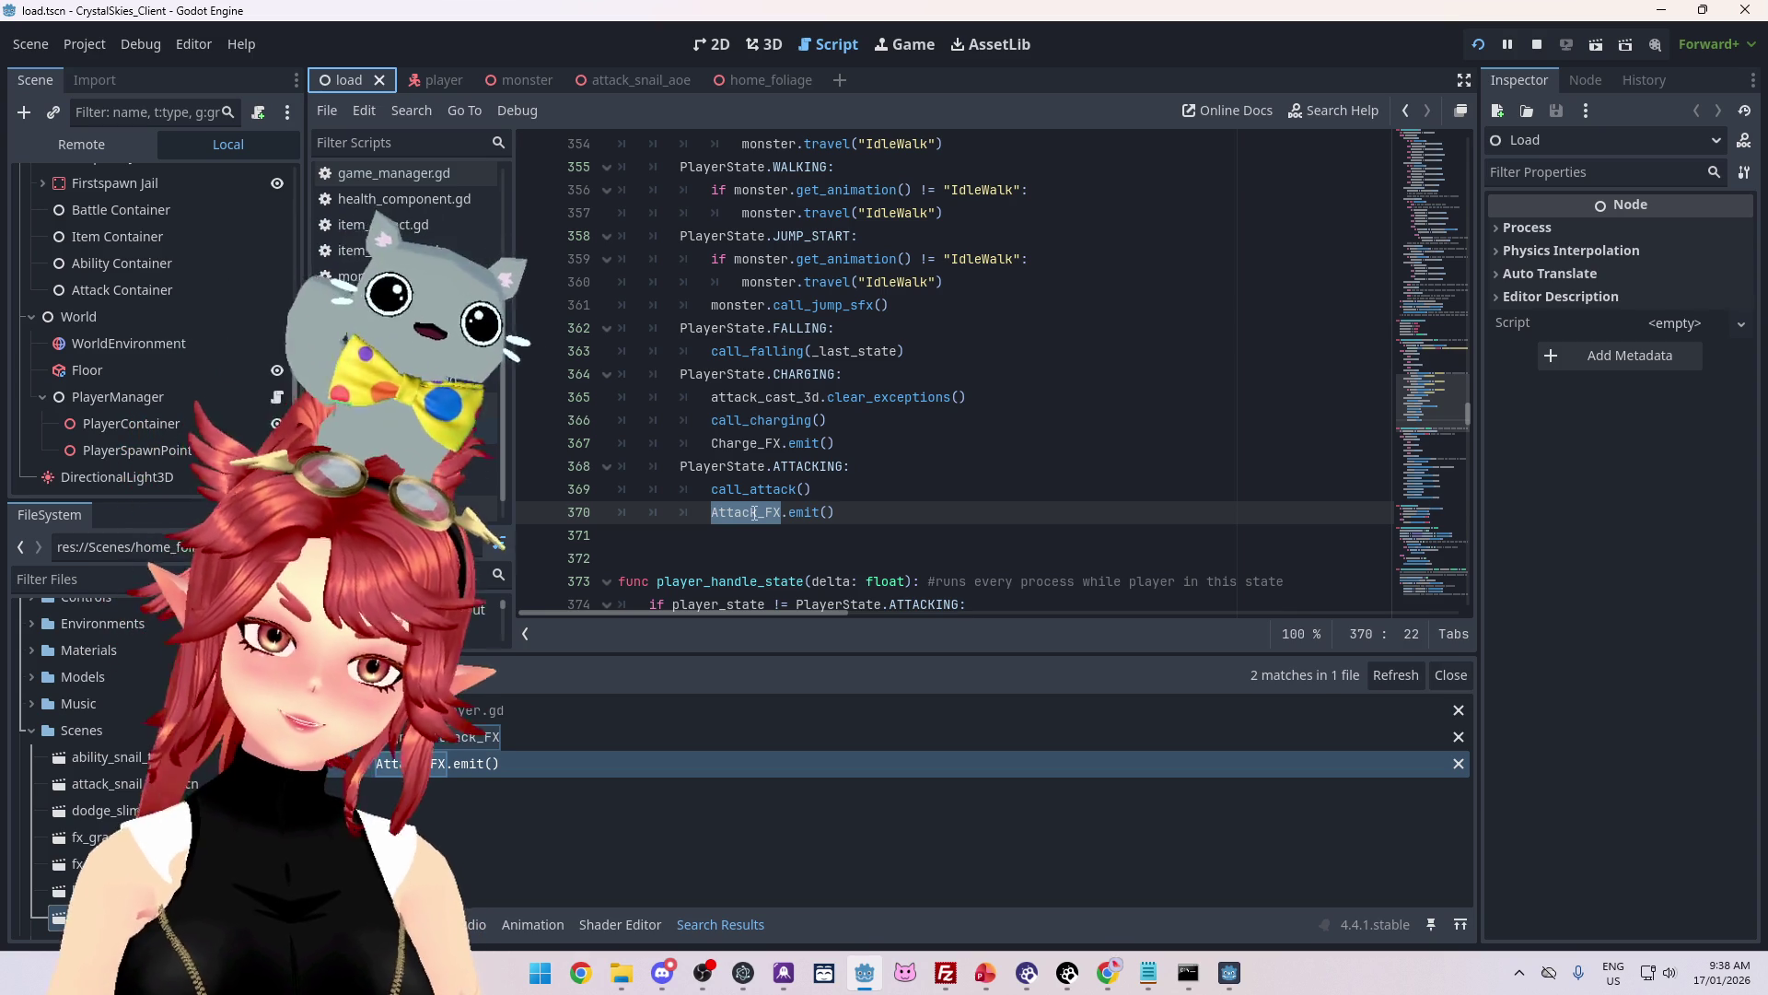
pyautogui.moveTo(711, 443); pyautogui.dragTo(759, 444)
# Step: Search the project for Charge_FX and view its declaration and emit line
pyautogui.doubleClick(758, 443)
pyautogui.hotkey('ctrl', 'shift', 'f')
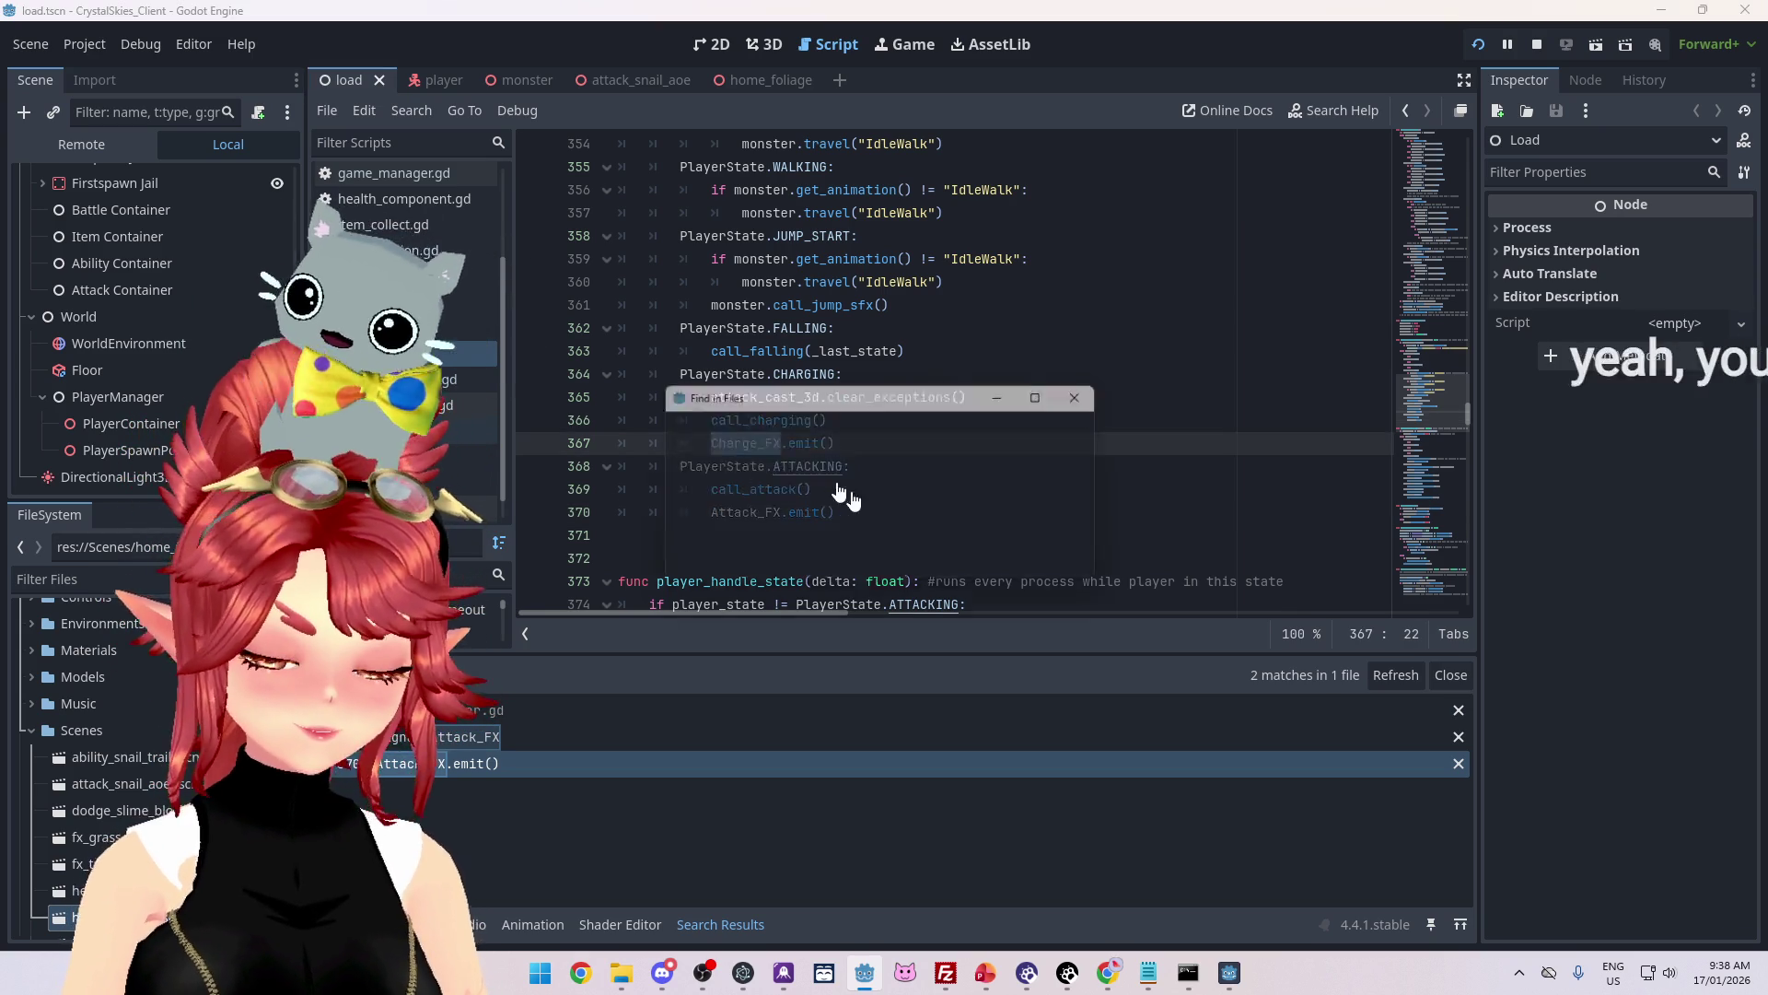
pyautogui.click(910, 567)
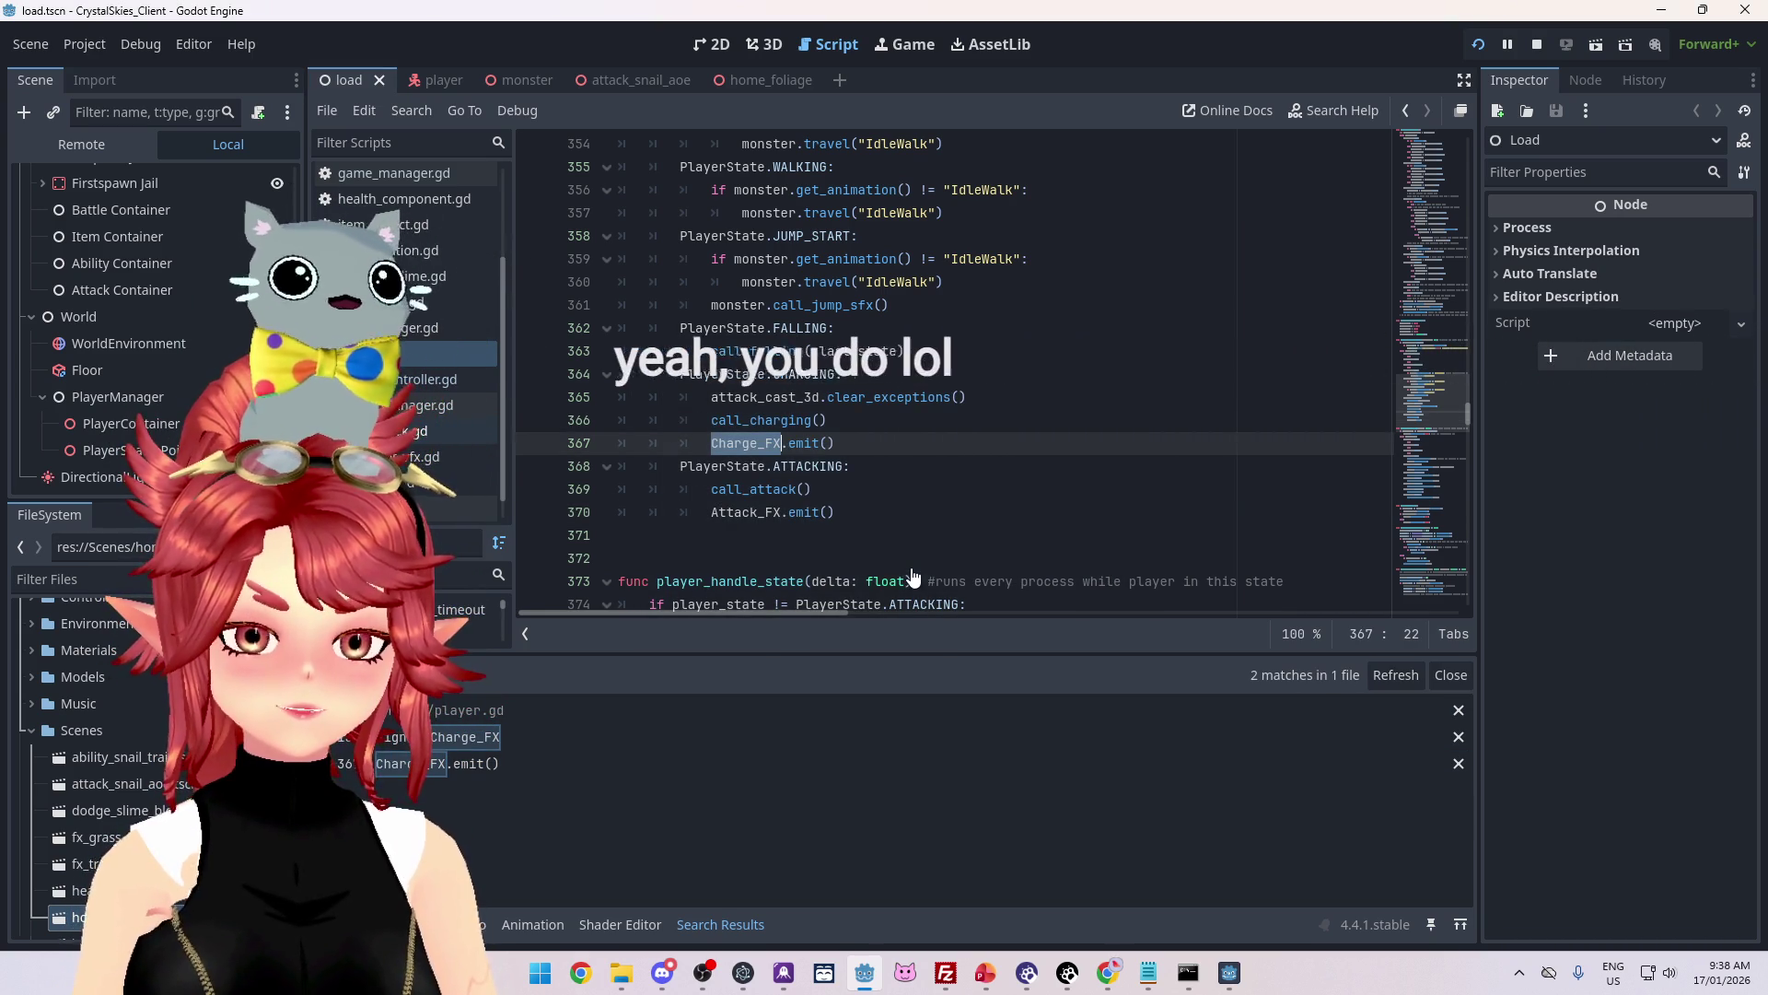
pyautogui.click(616, 738)
pyautogui.click(610, 759)
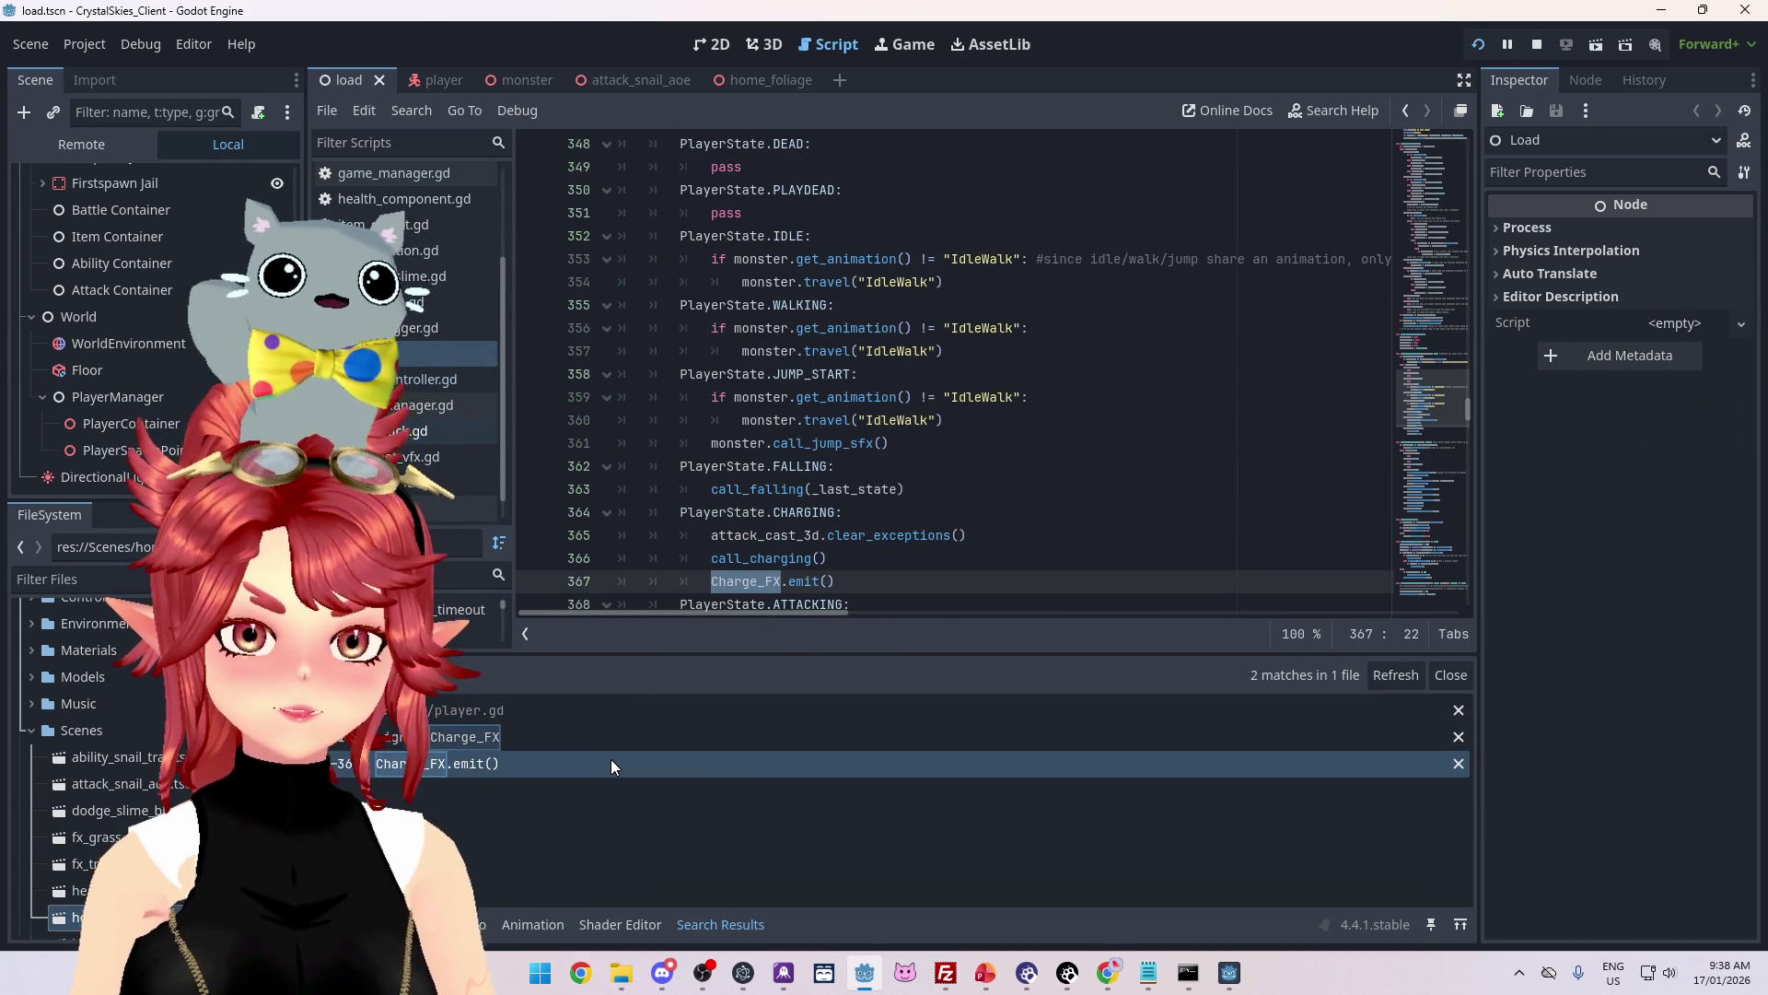
pyautogui.scroll(-3, 797, 398)
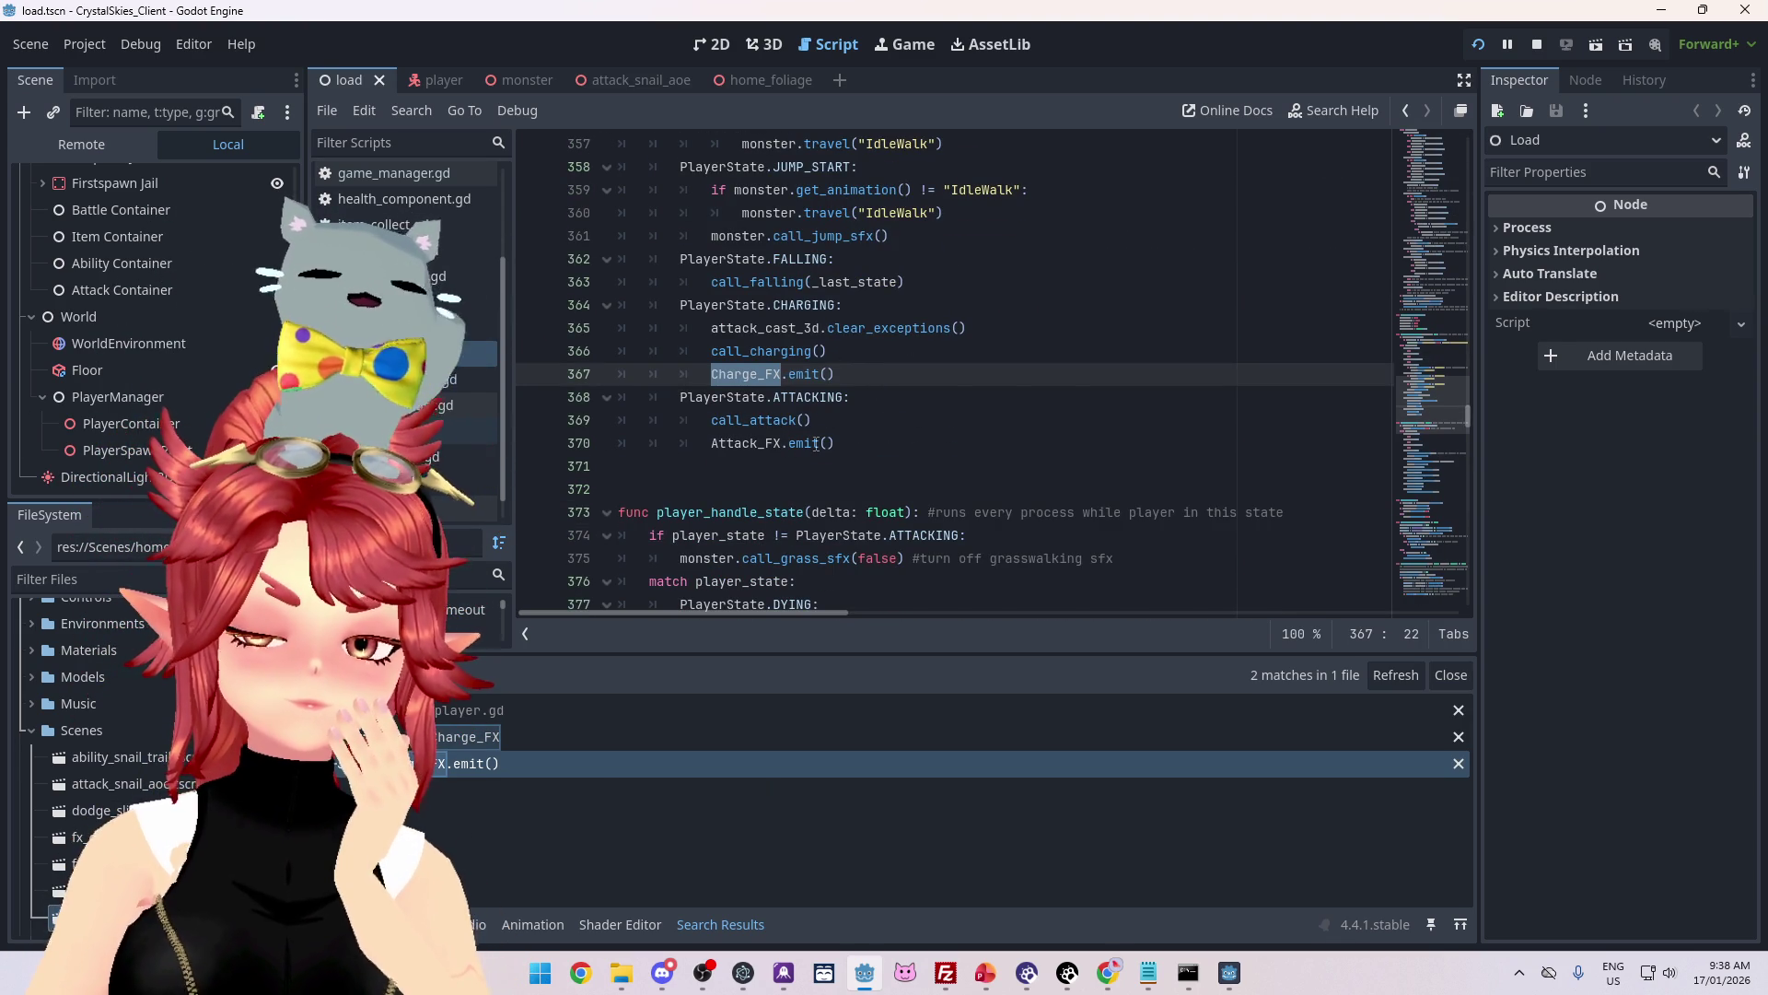
# Step: Jump to handle_attacking() and place the caret after the is_colliding() check on line 405
pyautogui.click(715, 446)
pyautogui.keyDown('ctrl'); pyautogui.click(715, 446); pyautogui.keyUp('ctrl')
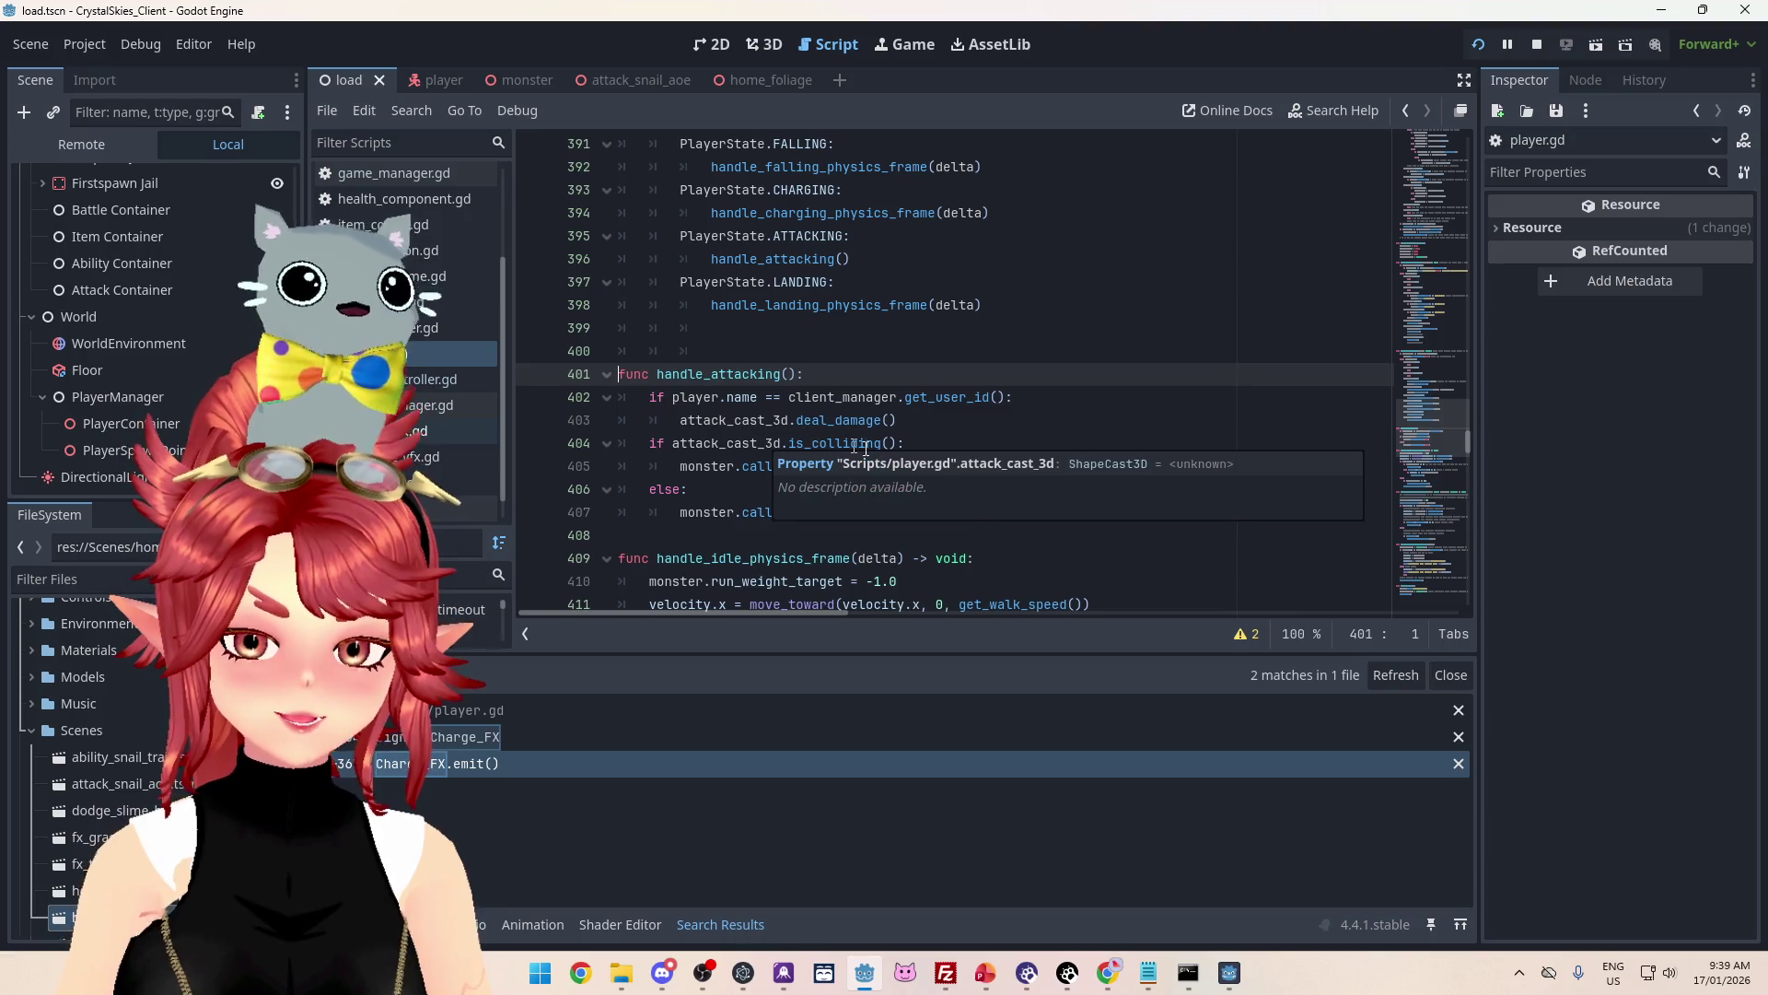
pyautogui.click(722, 466)
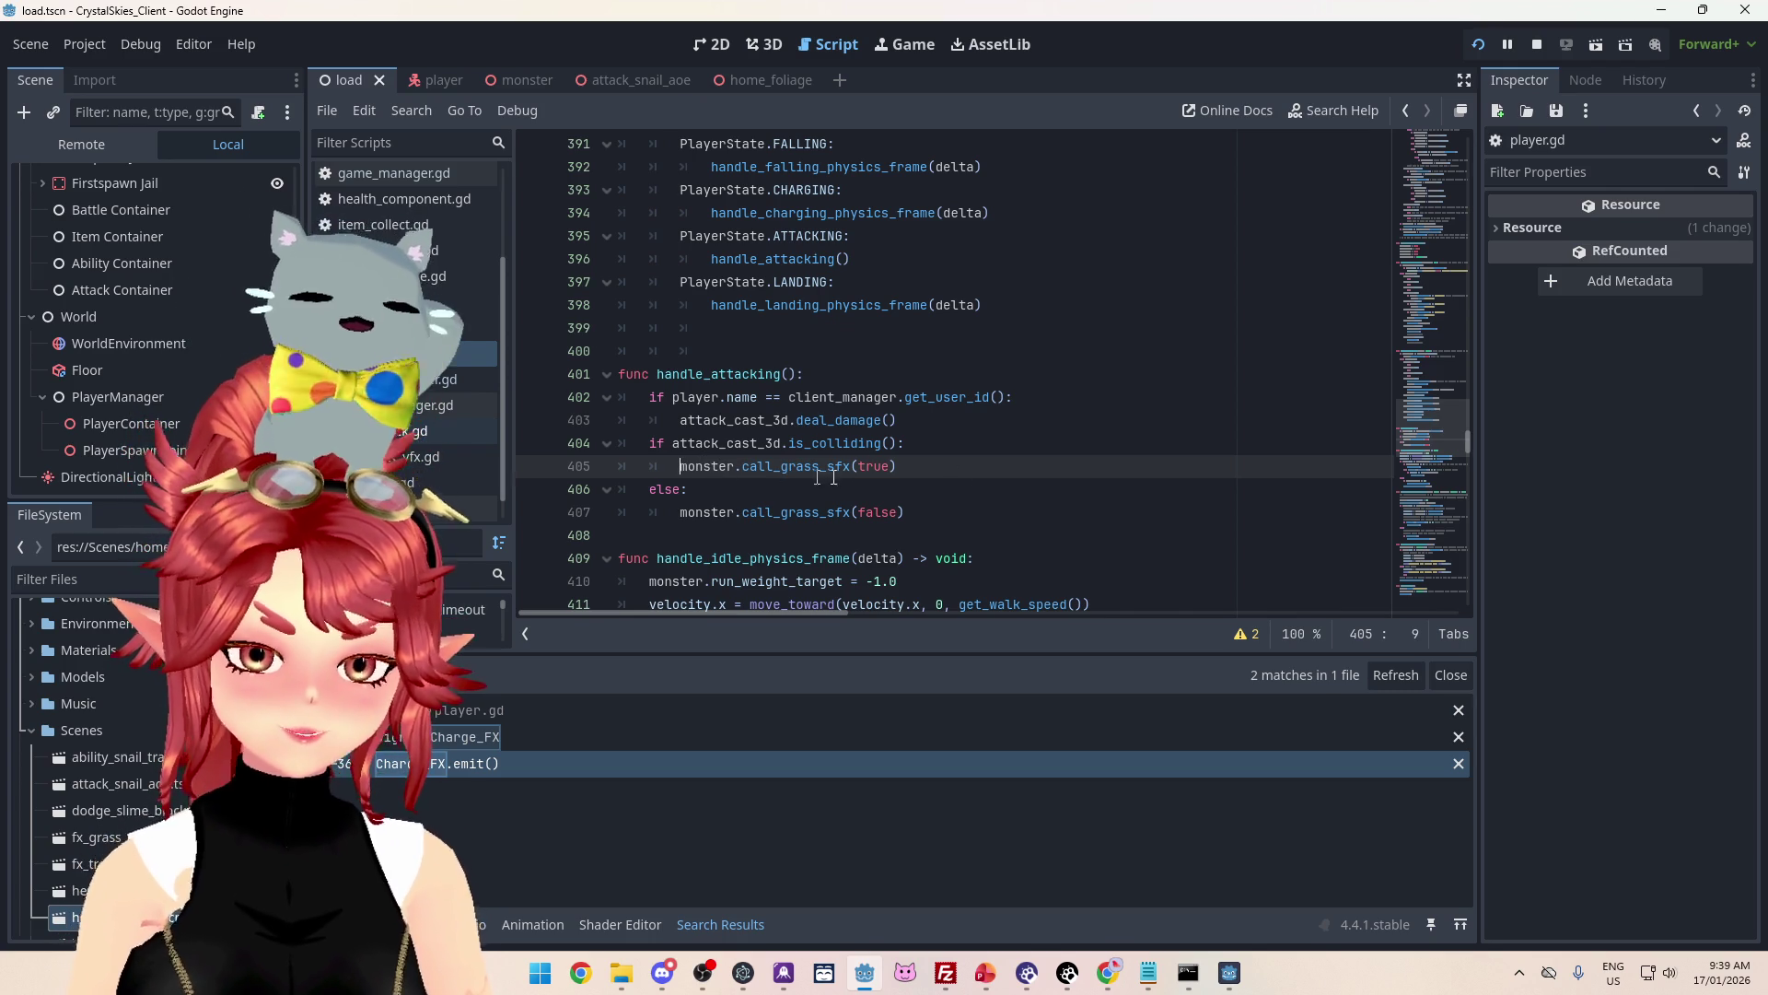
pyautogui.click(944, 443)
# Step: Add an if form != "snail" check on a new line under the collision check
pyautogui.press('Return')
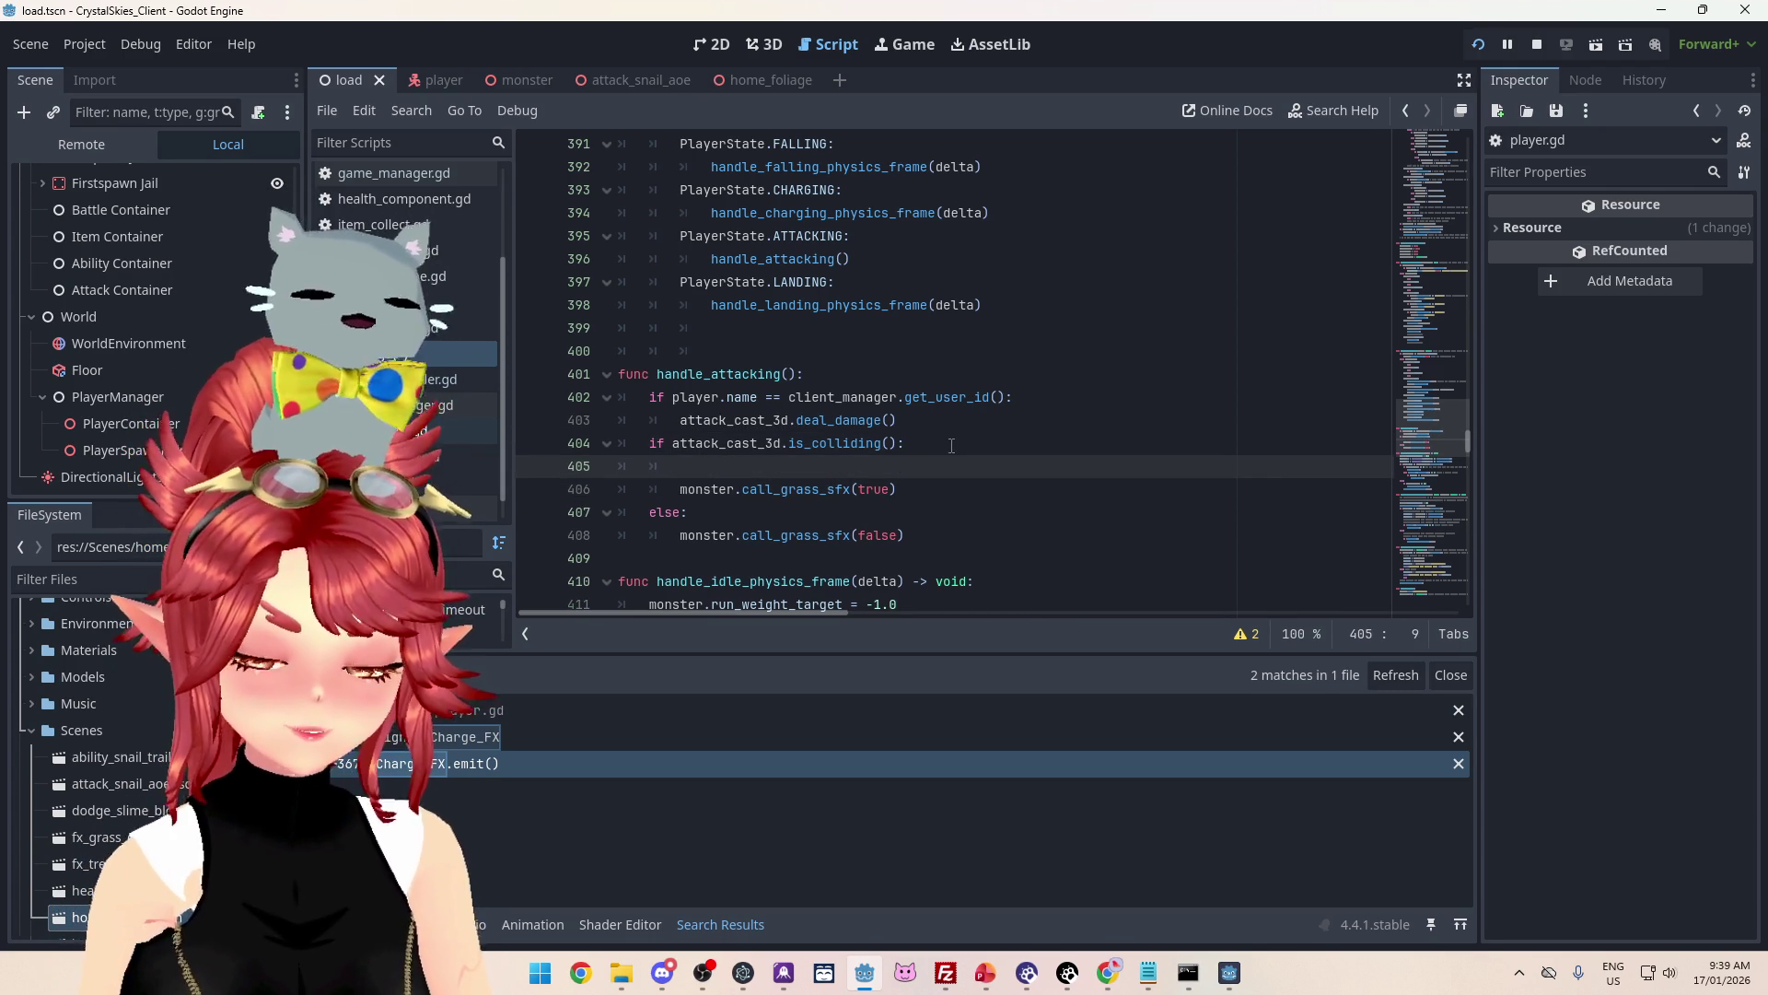
pyautogui.write('pl')
pyautogui.press('BackSpace')
pyautogui.press('BackSpace')
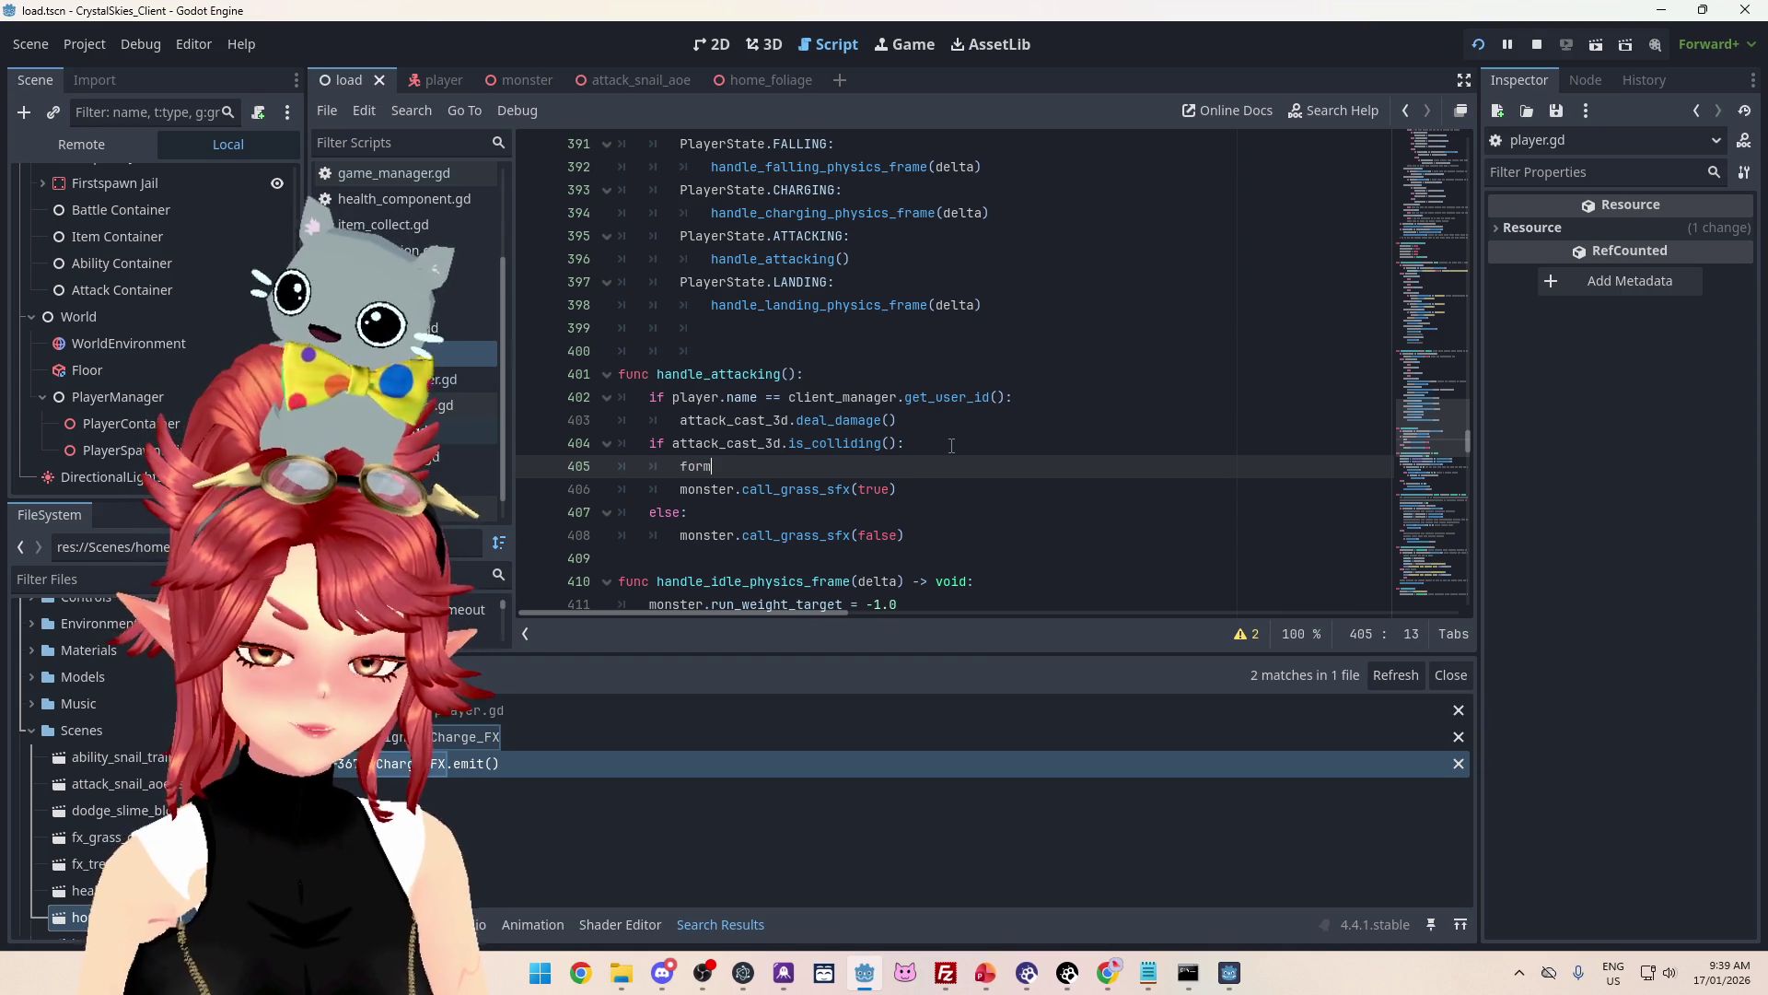
pyautogui.press('BackSpace')
pyautogui.press('BackSpace')
pyautogui.press('BackSpace')
pyautogui.write('if')
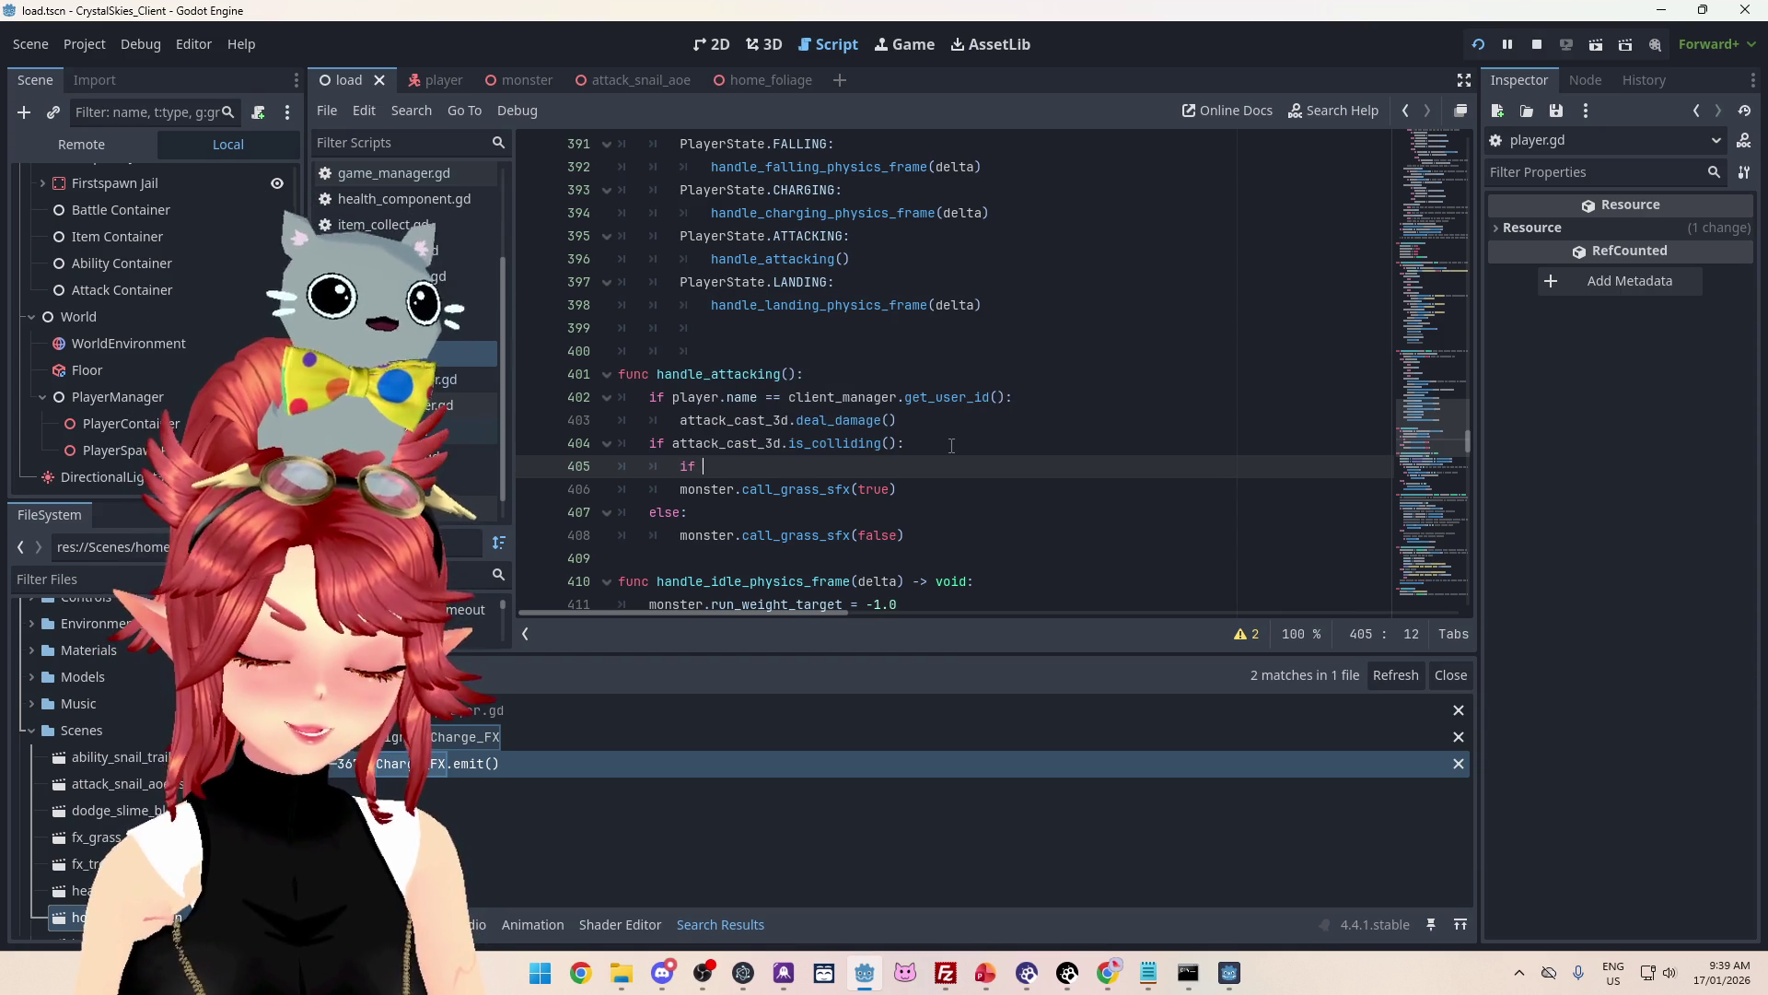
pyautogui.write('m != ')
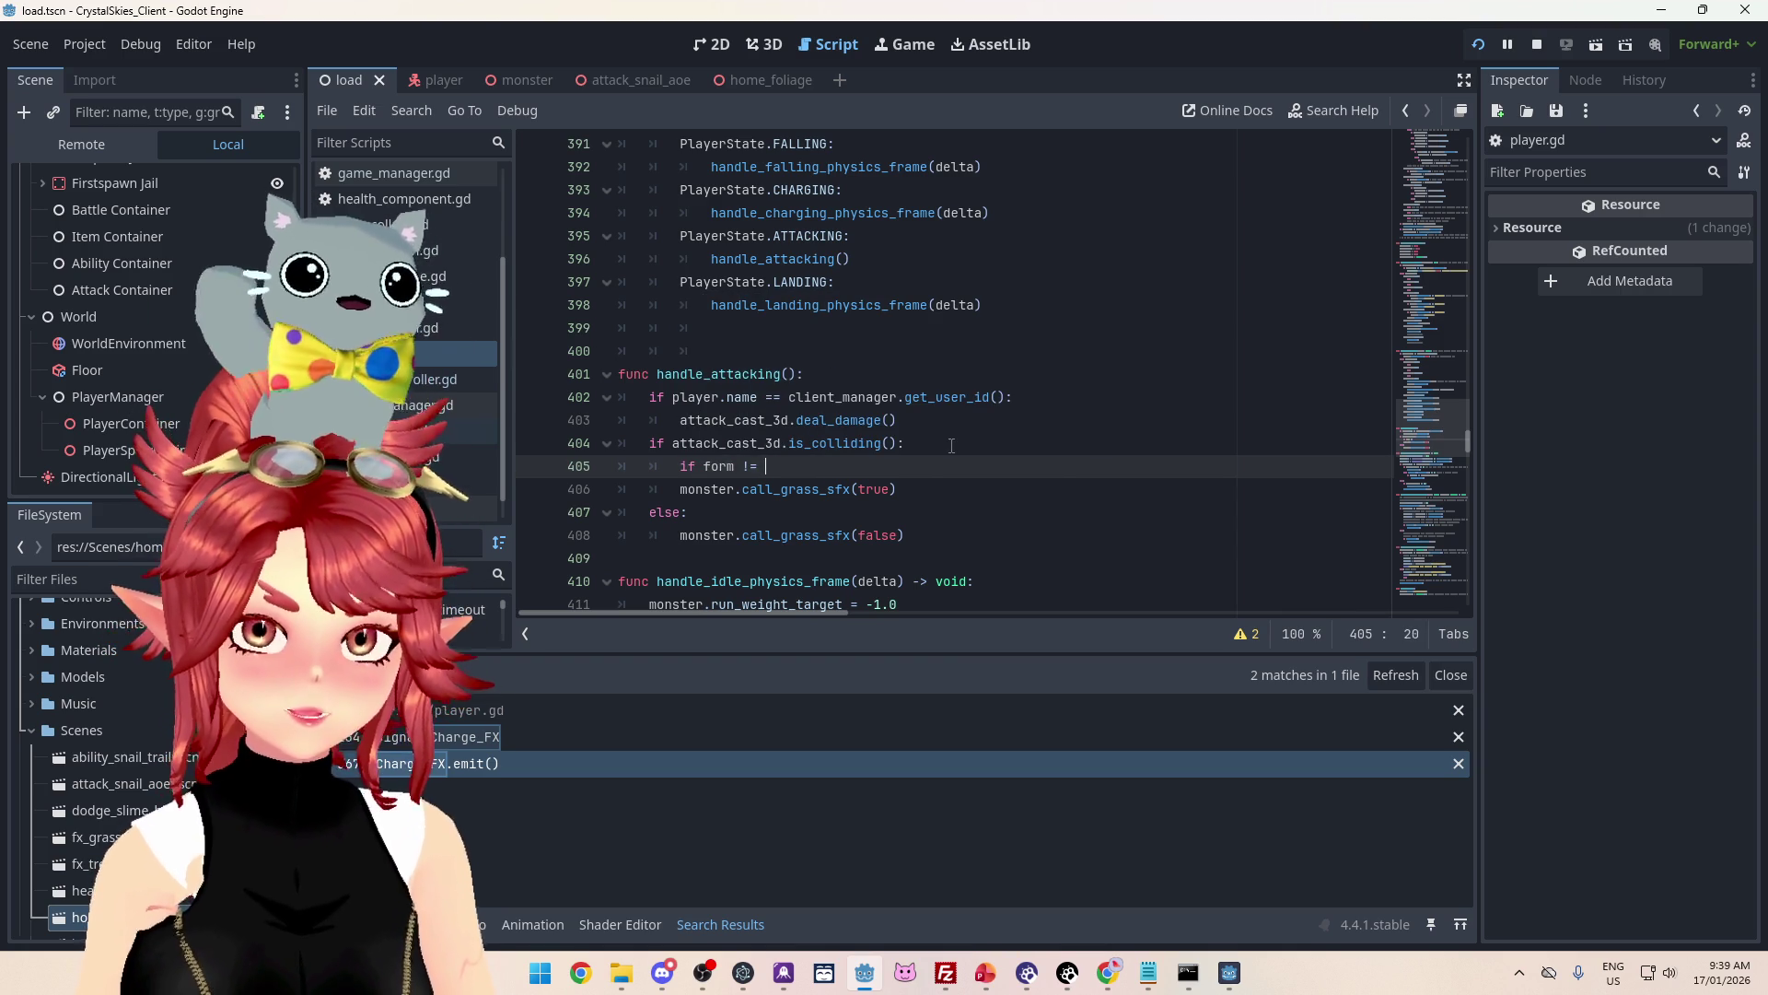
pyautogui.write('"snail')
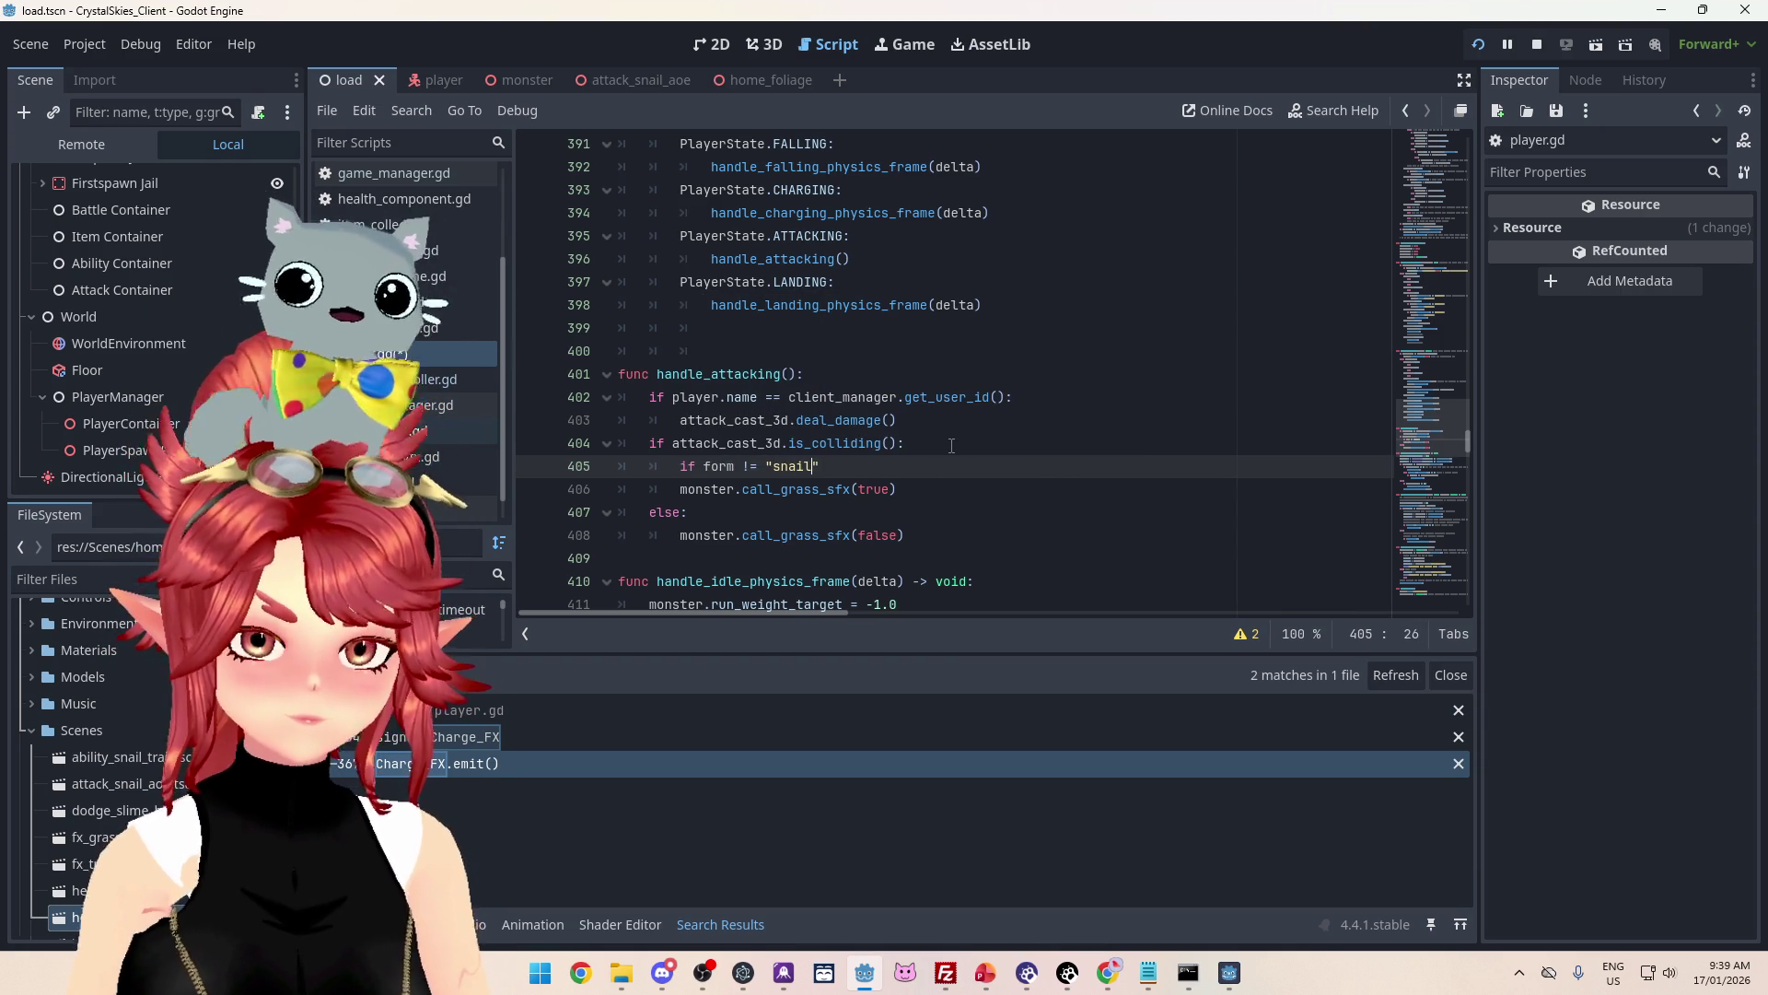
pyautogui.write('"')
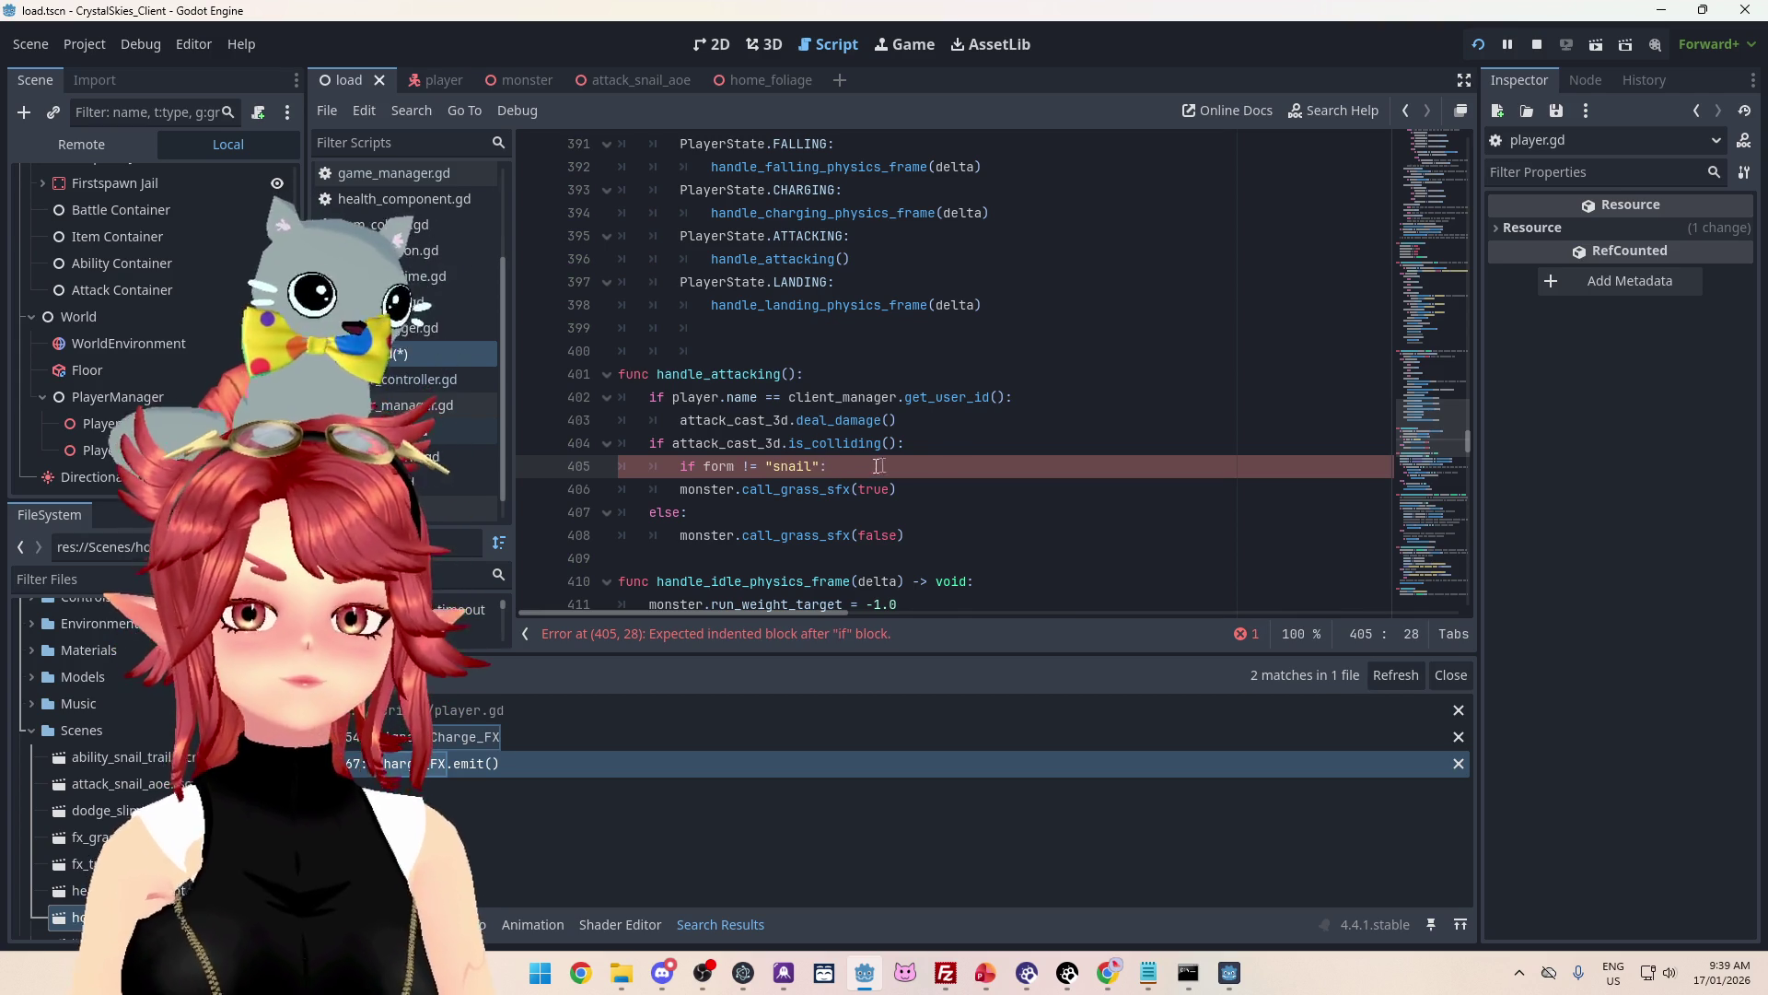
# Step: Indent line 406 under the new check, save the script, and show the running game
pyautogui.click(679, 489)
pyautogui.hotkey('ctrl', 's')
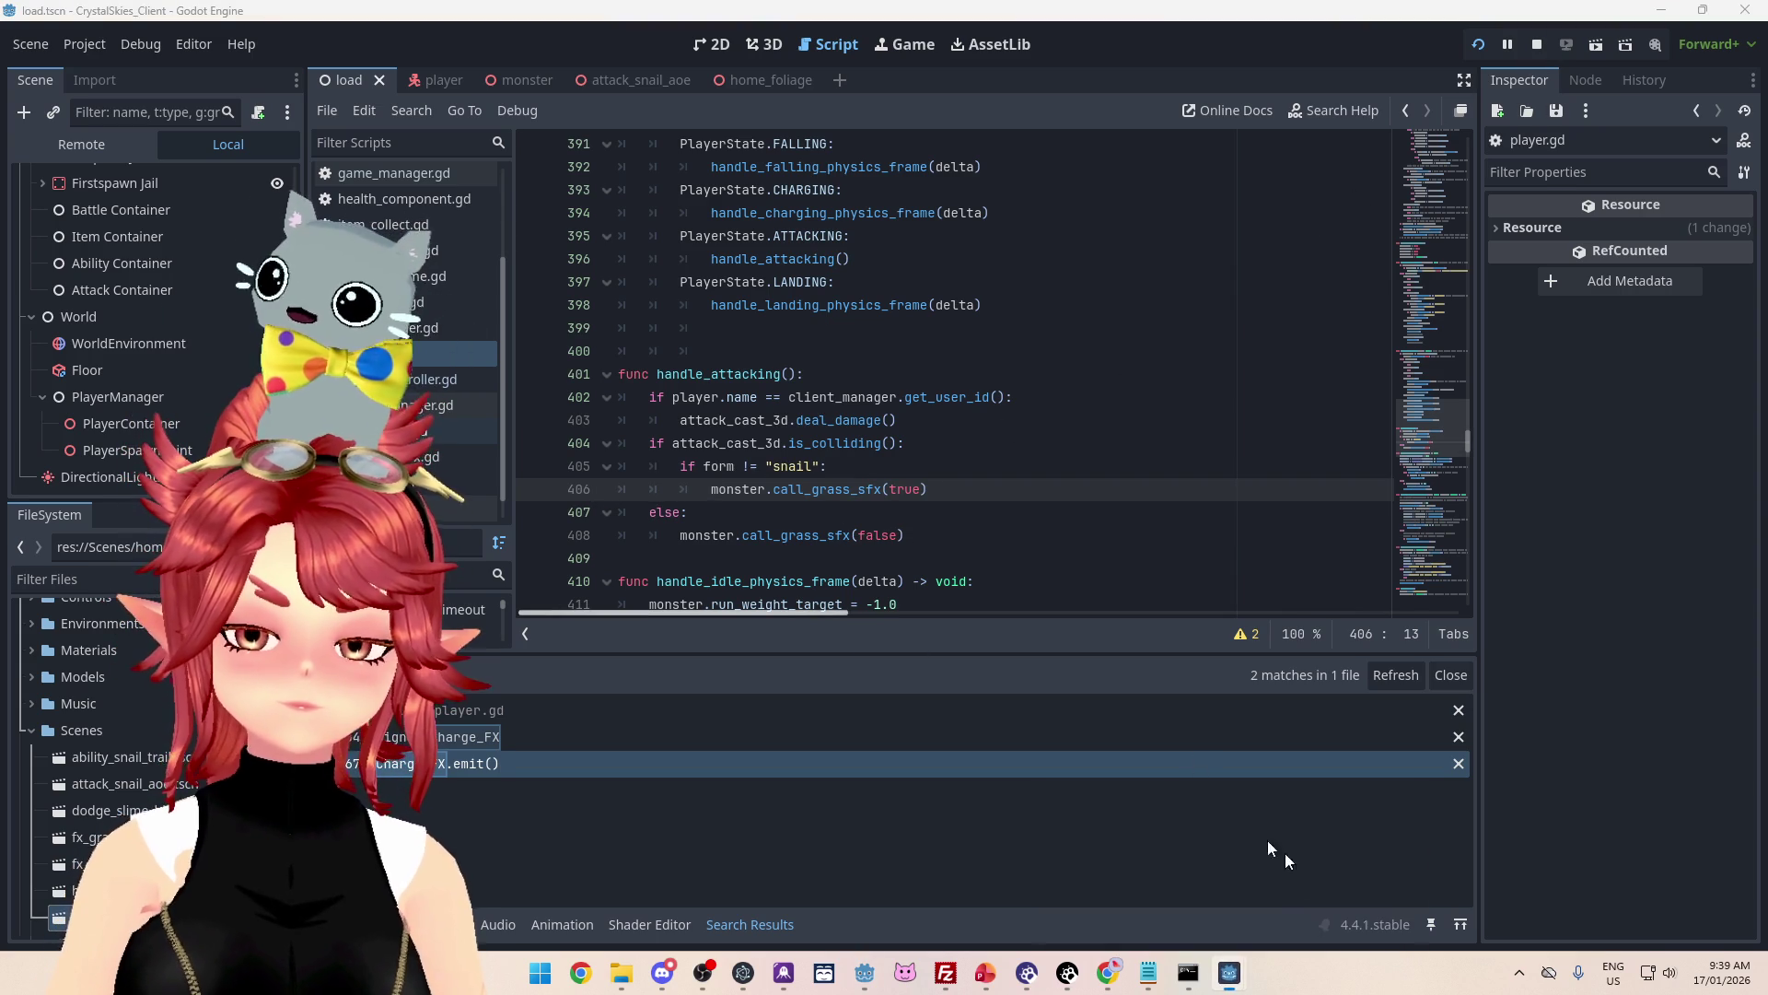
pyautogui.moveTo(1230, 972)
pyautogui.click(1108, 898)
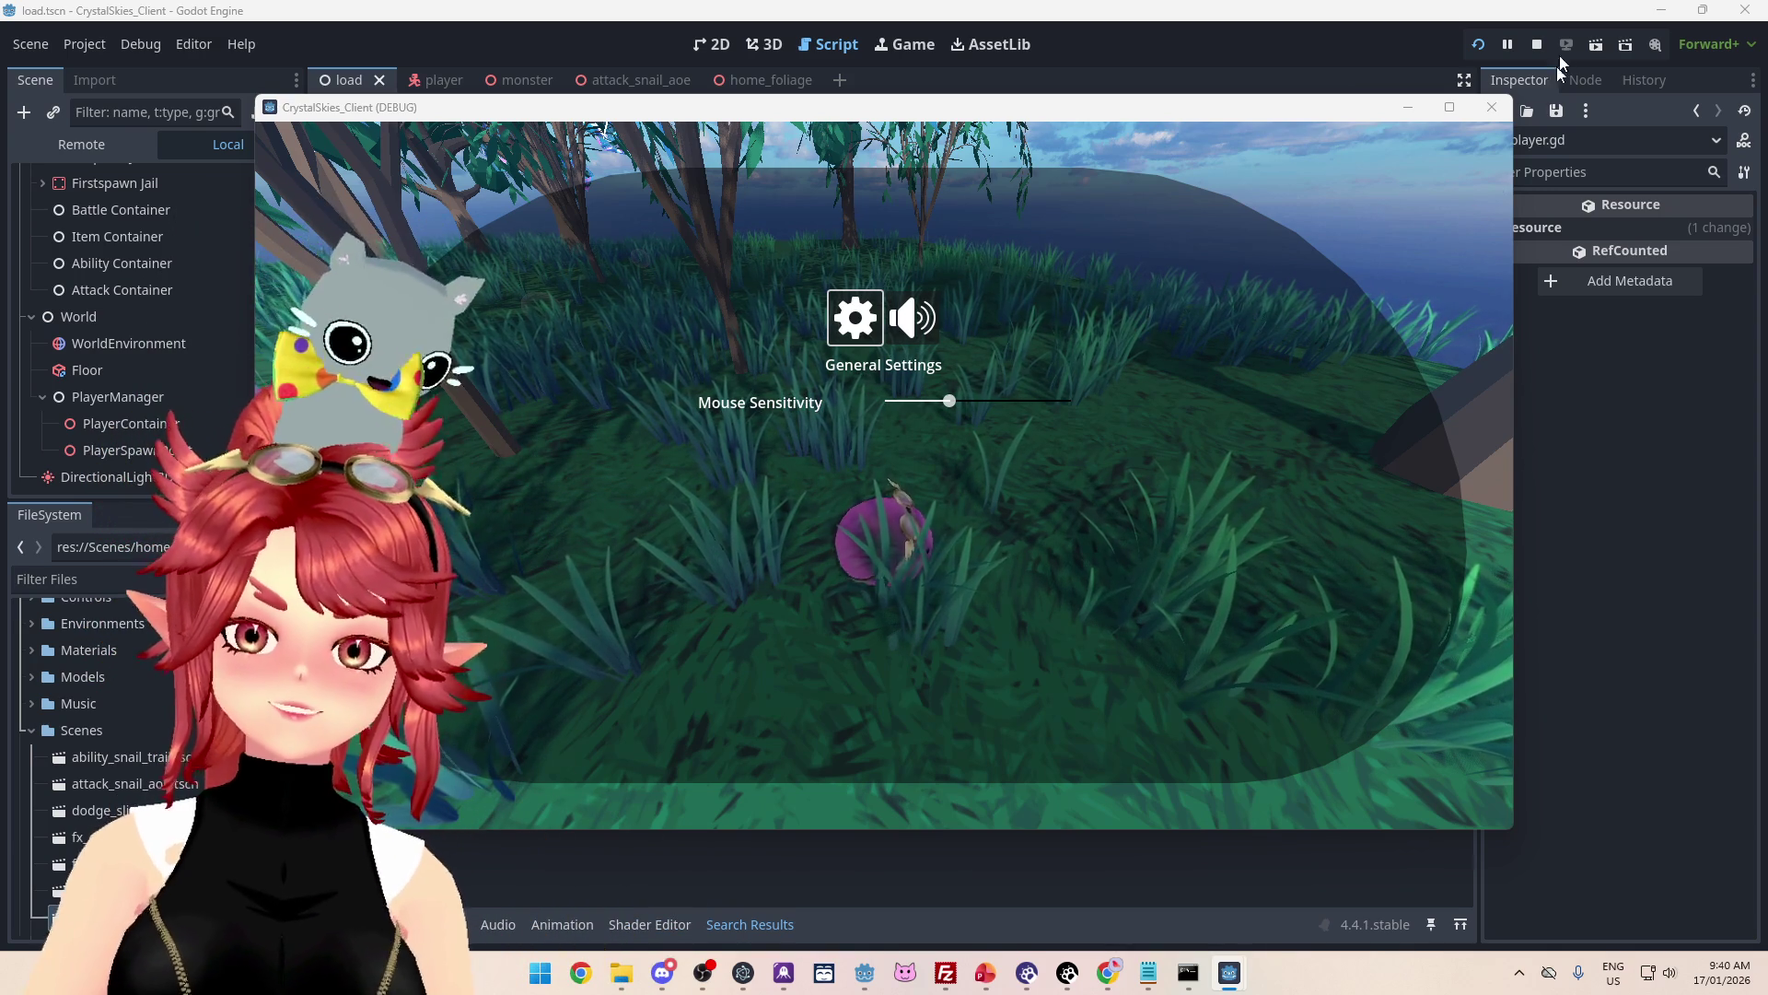
# Step: Stop the debug game, save player.gd, and switch to the to-do presentation
pyautogui.click(1537, 45)
pyautogui.click(1003, 422)
pyautogui.hotkey('ctrl', 's')
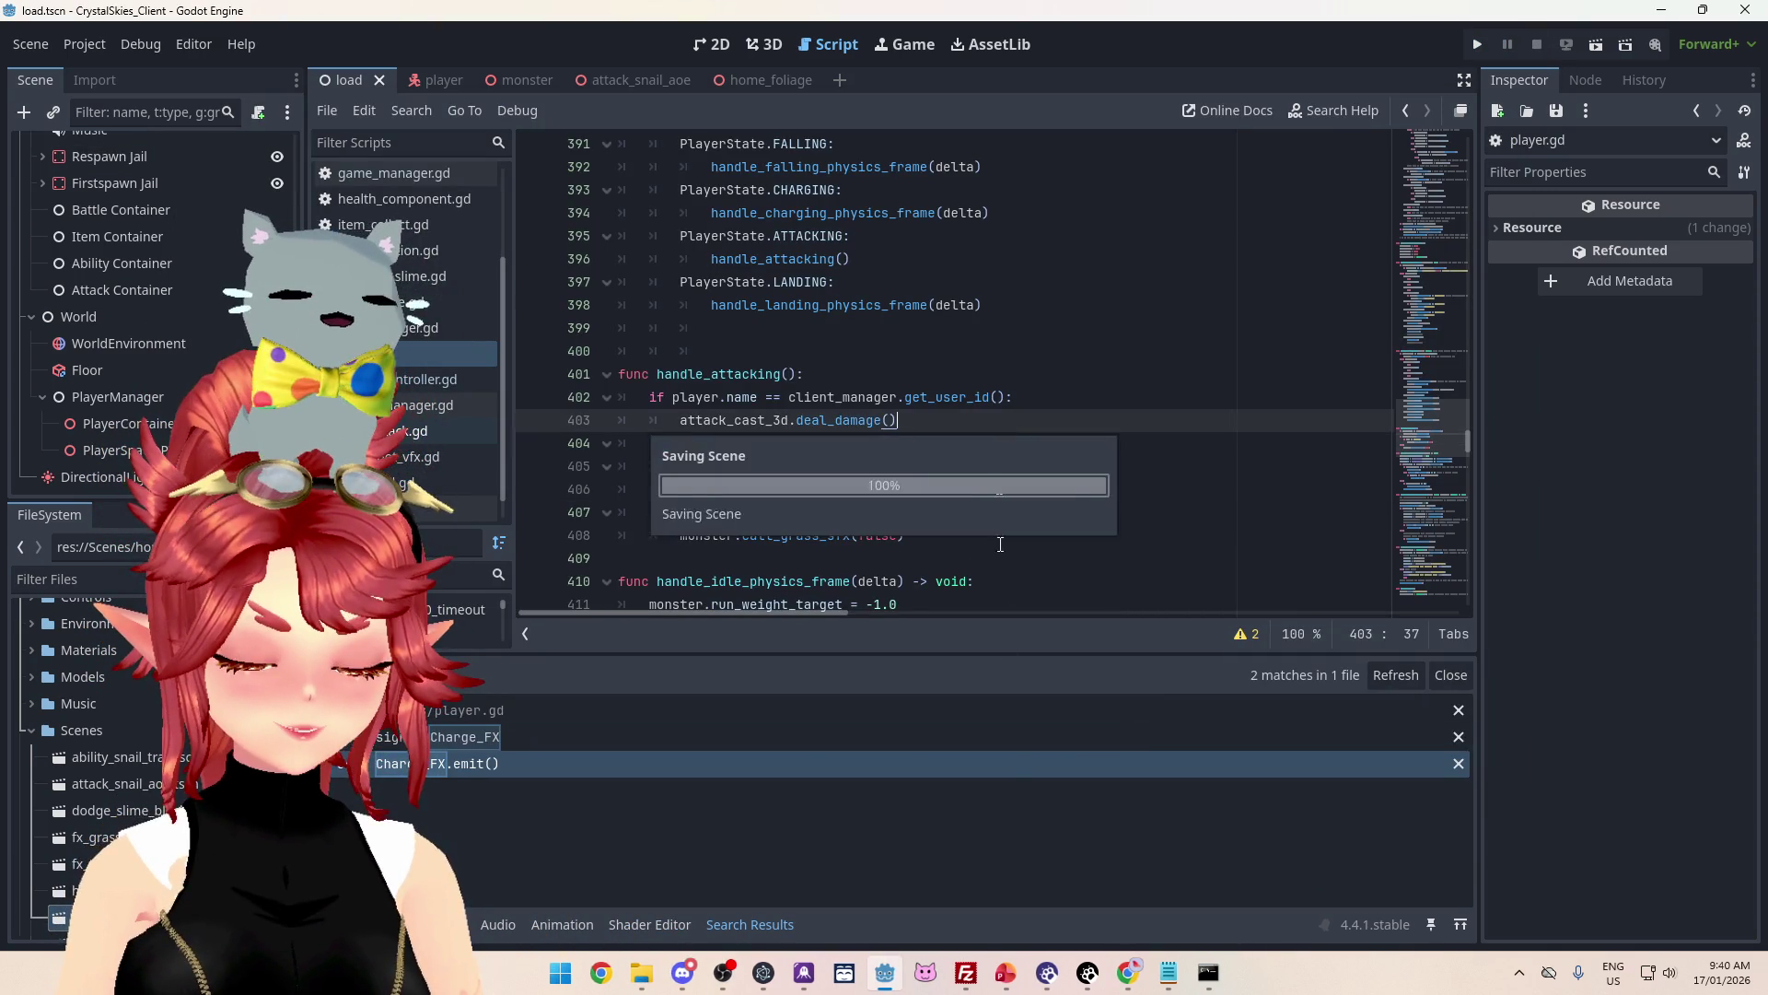
pyautogui.click(1004, 974)
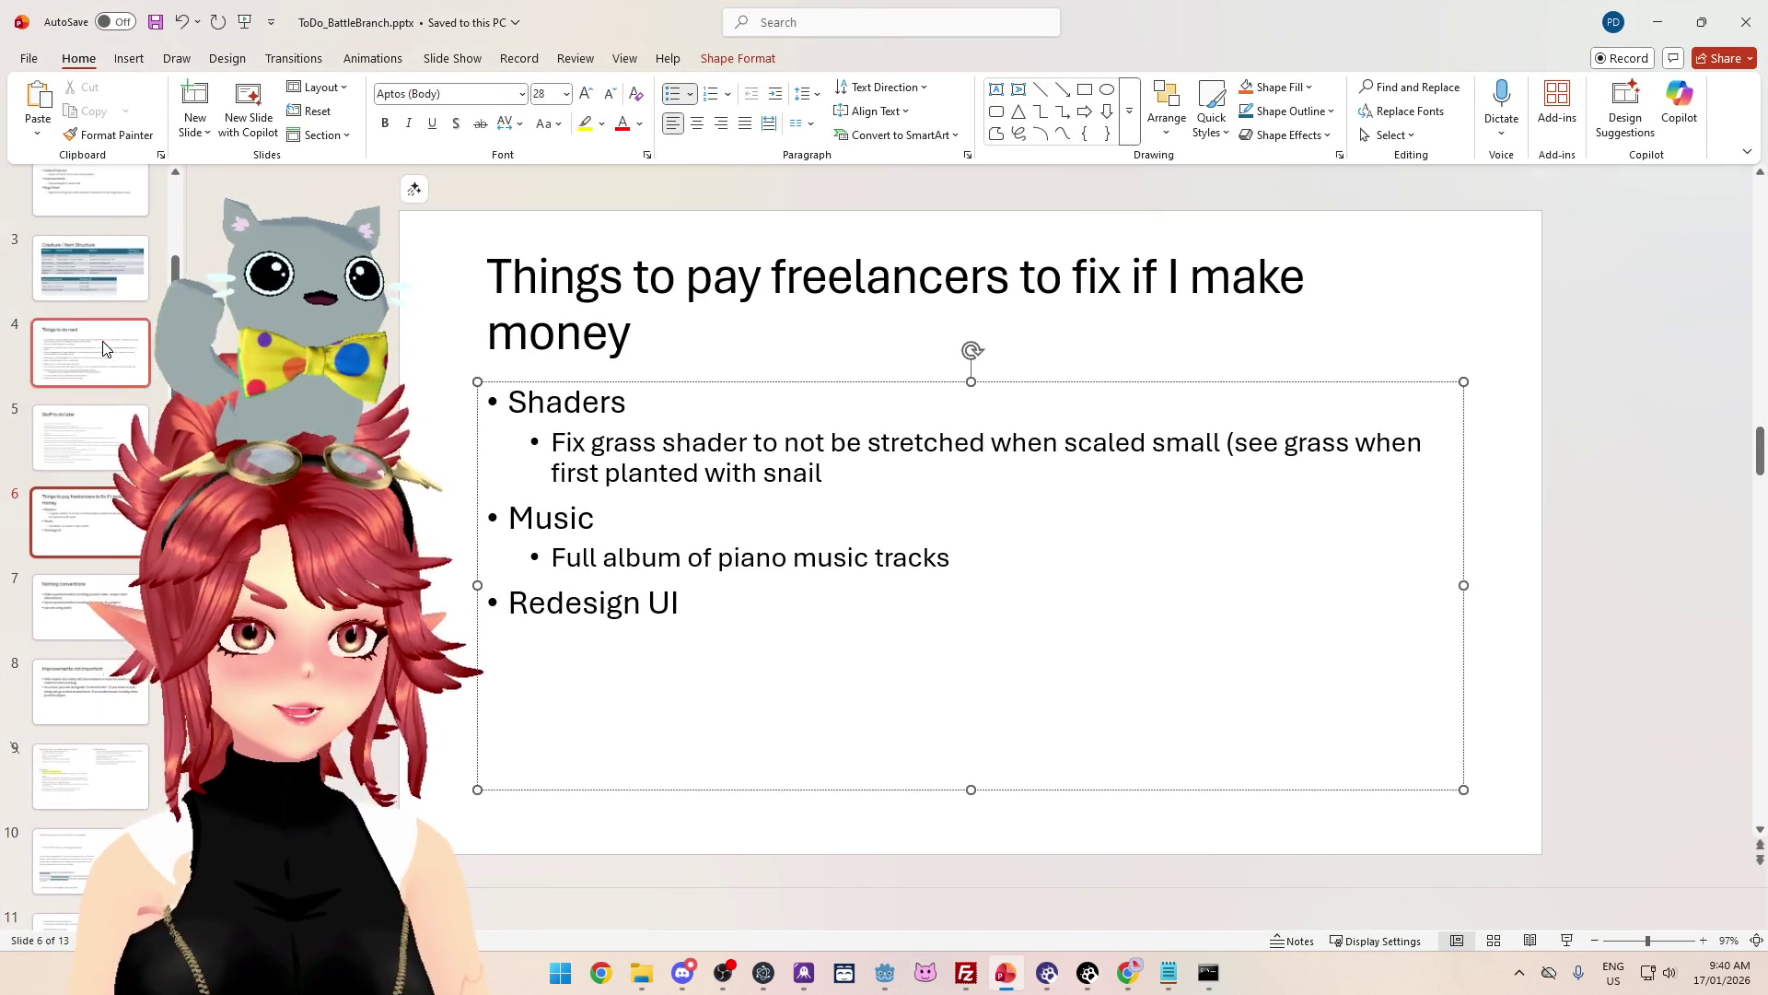
# Step: Delete 'Grass to grow on snail attack' and its sub-bullets from slide 1, then save in Godot
pyautogui.scroll(2, 92, 277)
pyautogui.click(90, 213)
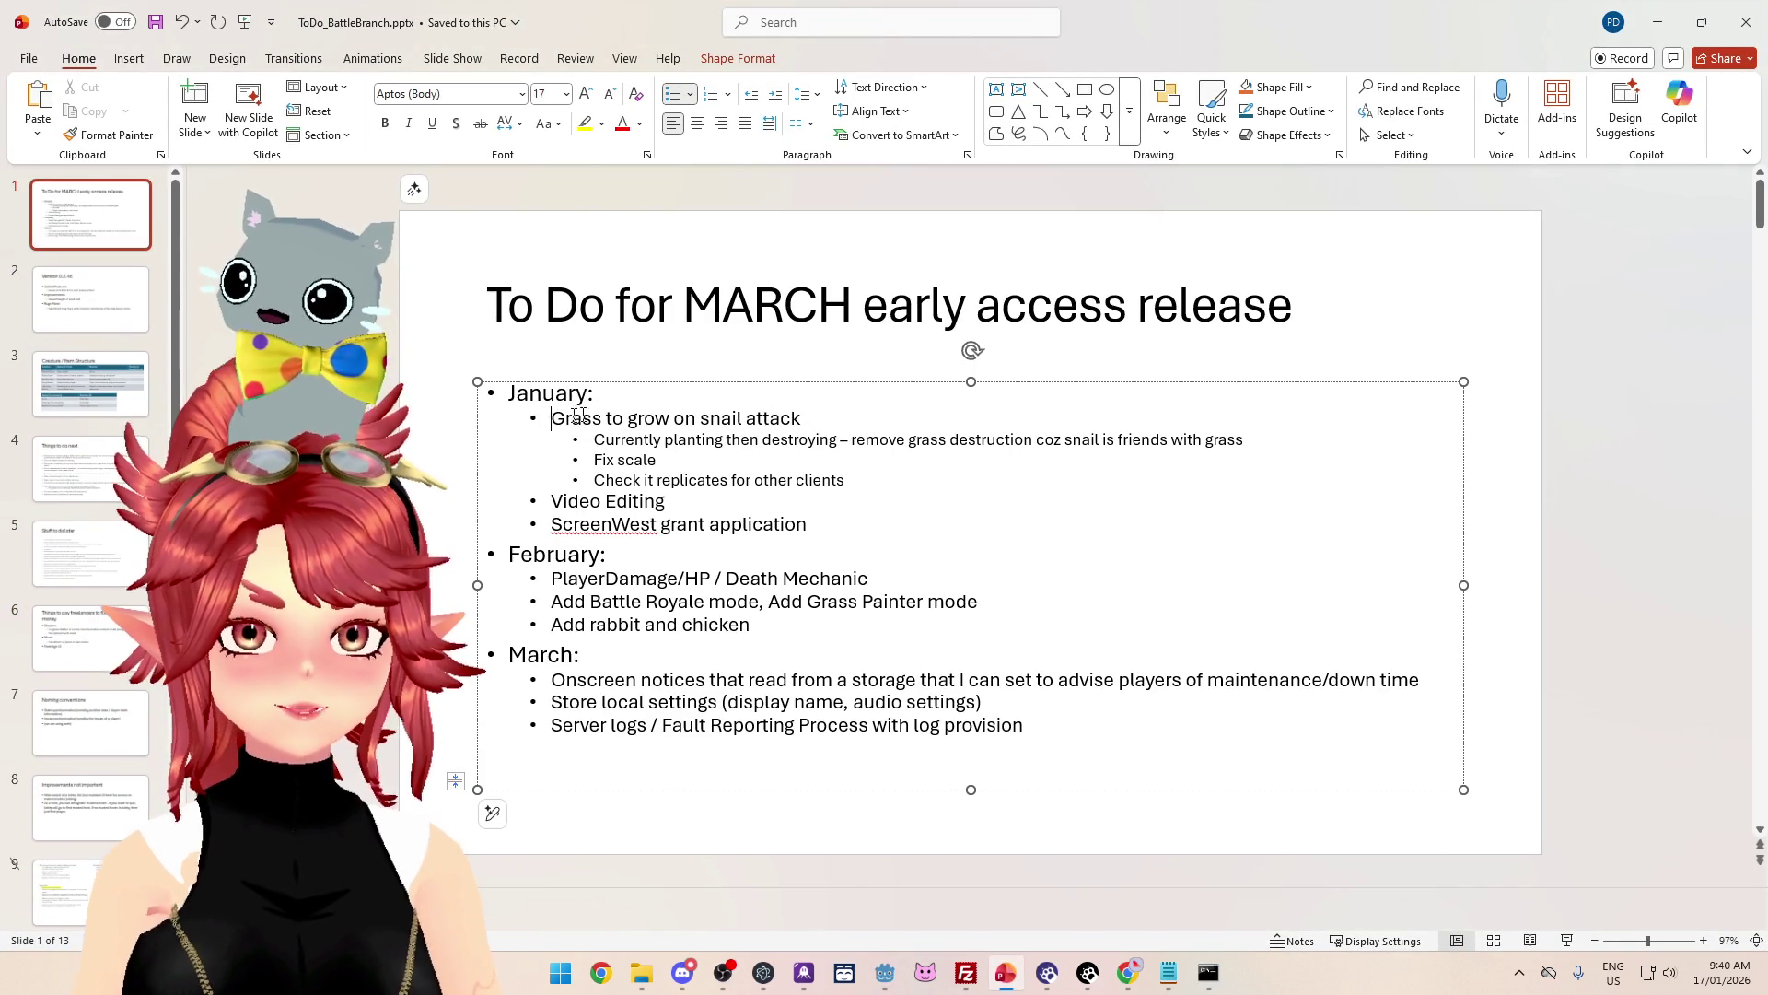
pyautogui.hotkey('shift', 'Down')
pyautogui.hotkey('shift', 'Down')
pyautogui.hotkey('shift', 'Down')
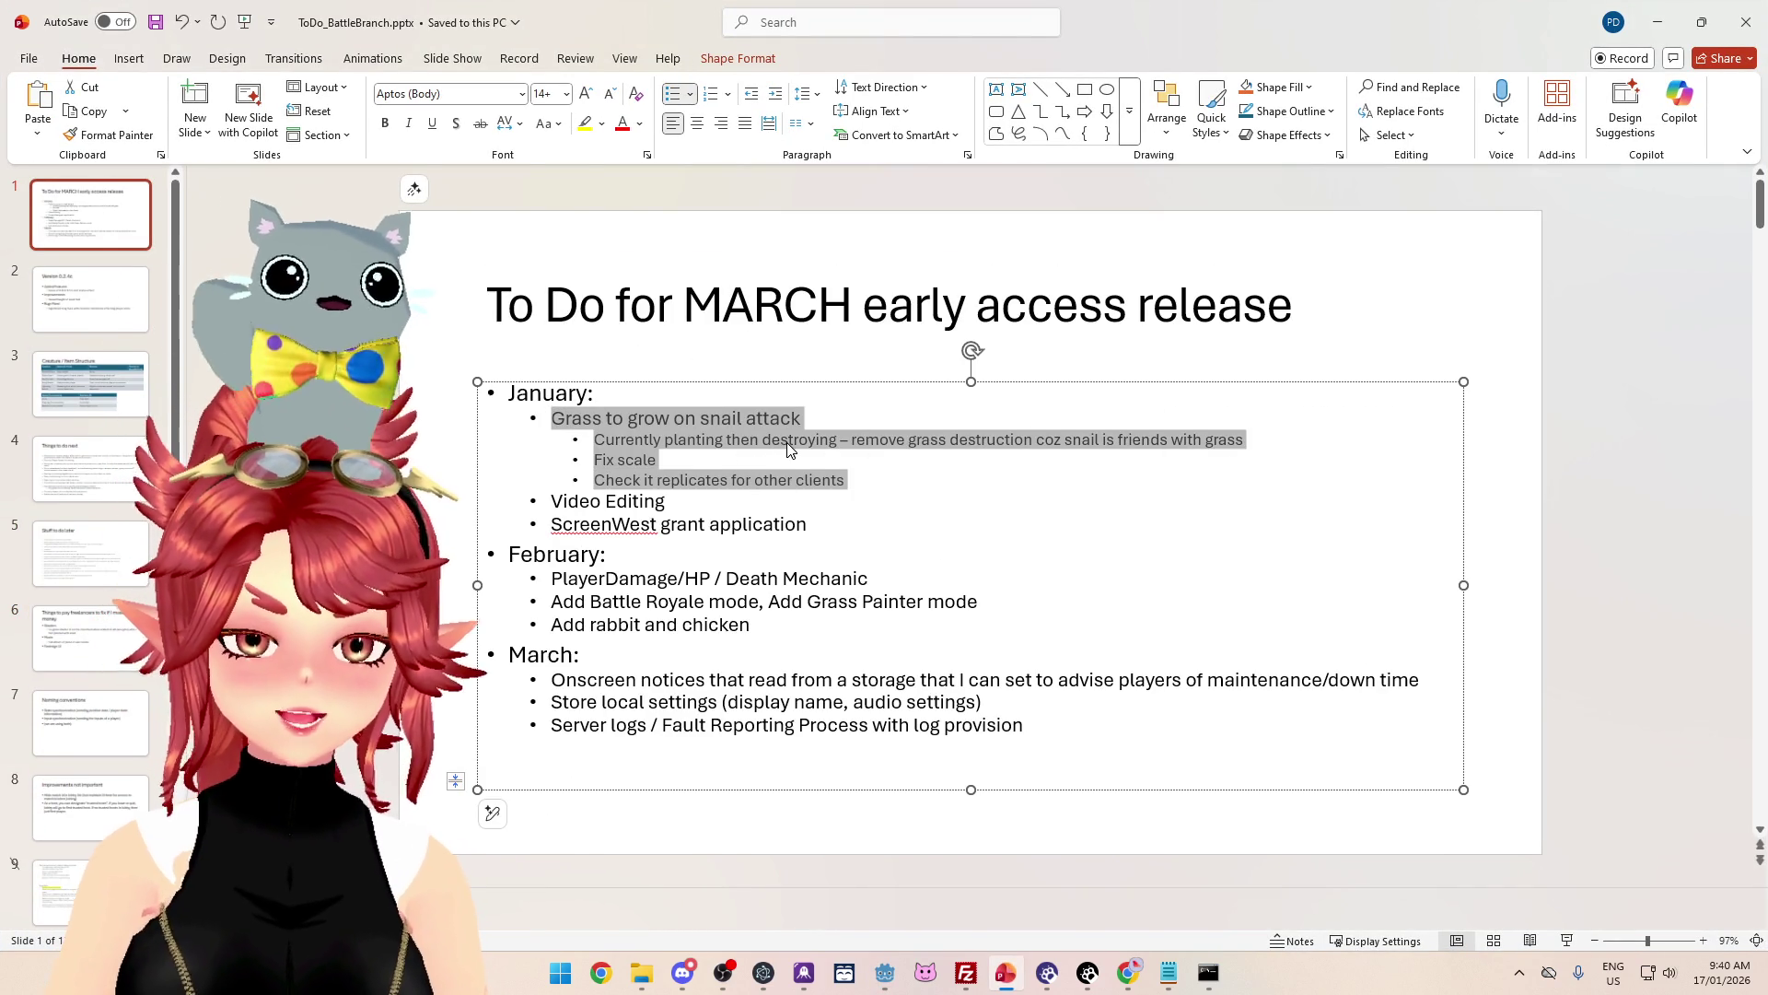
pyautogui.press('Delete')
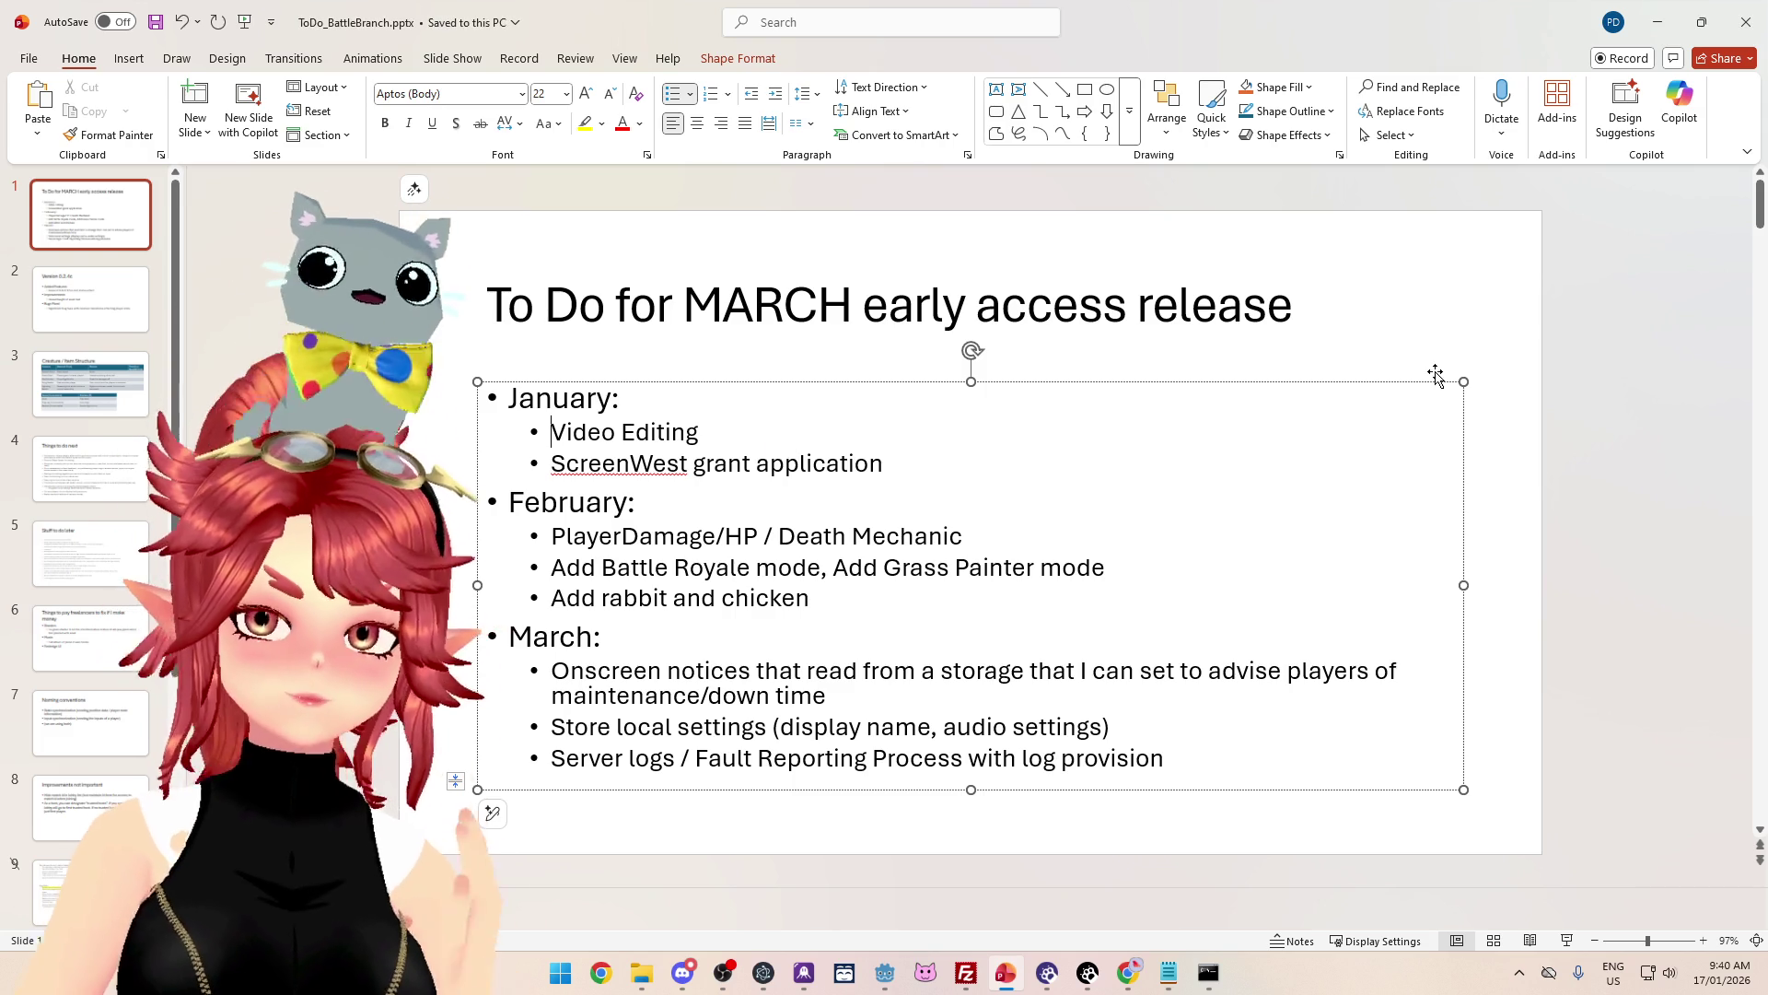
pyautogui.click(1658, 22)
pyautogui.hotkey('ctrl', 's')
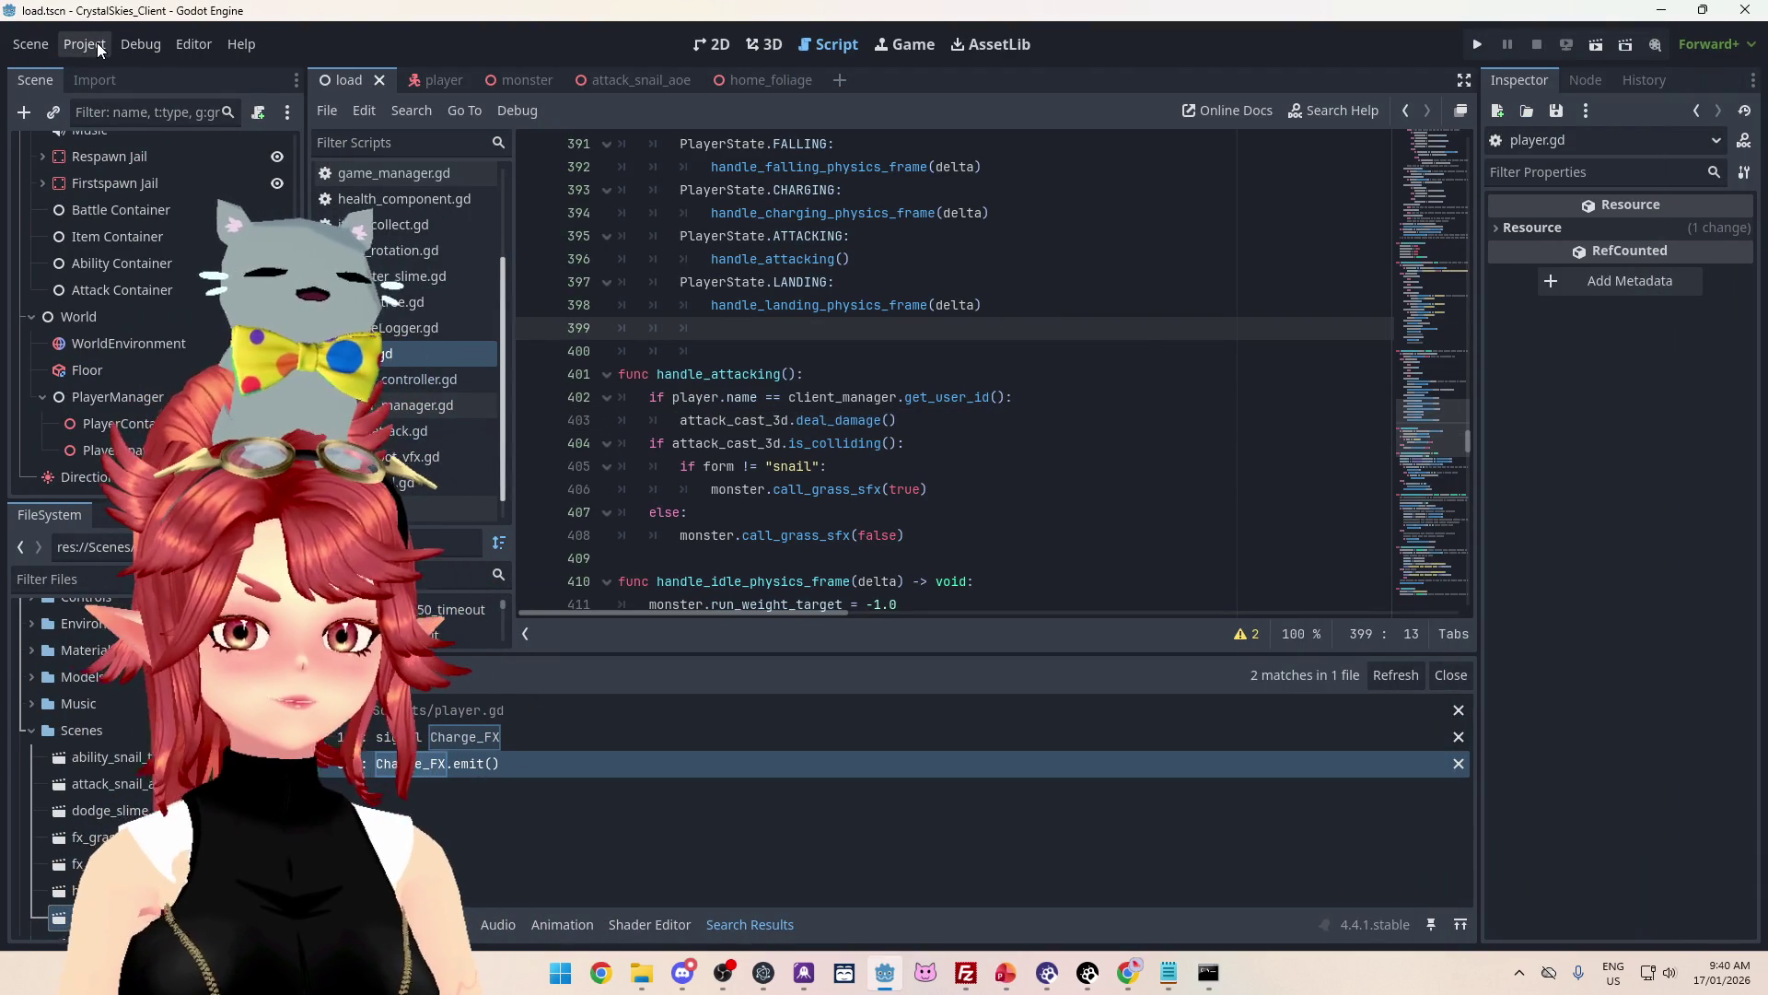
# Step: Run Export All as Release builds from Project > Export, then return to PowerPoint
pyautogui.click(141, 45)
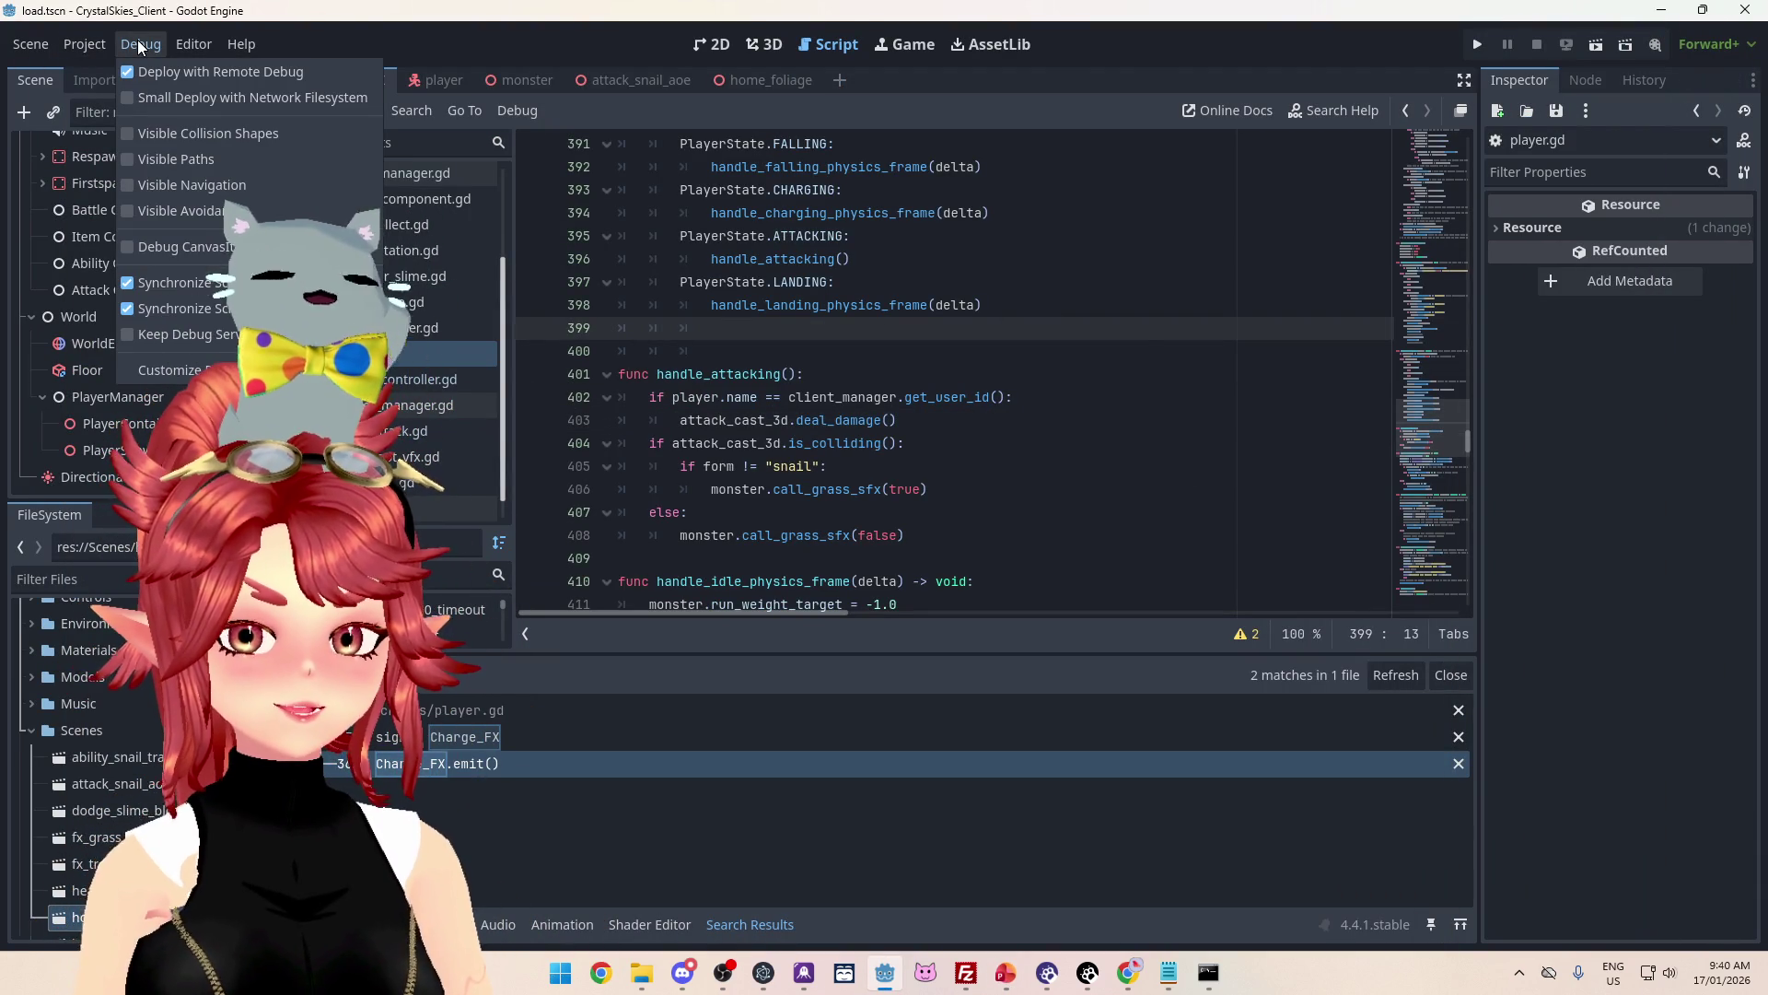
pyautogui.moveTo(98, 46)
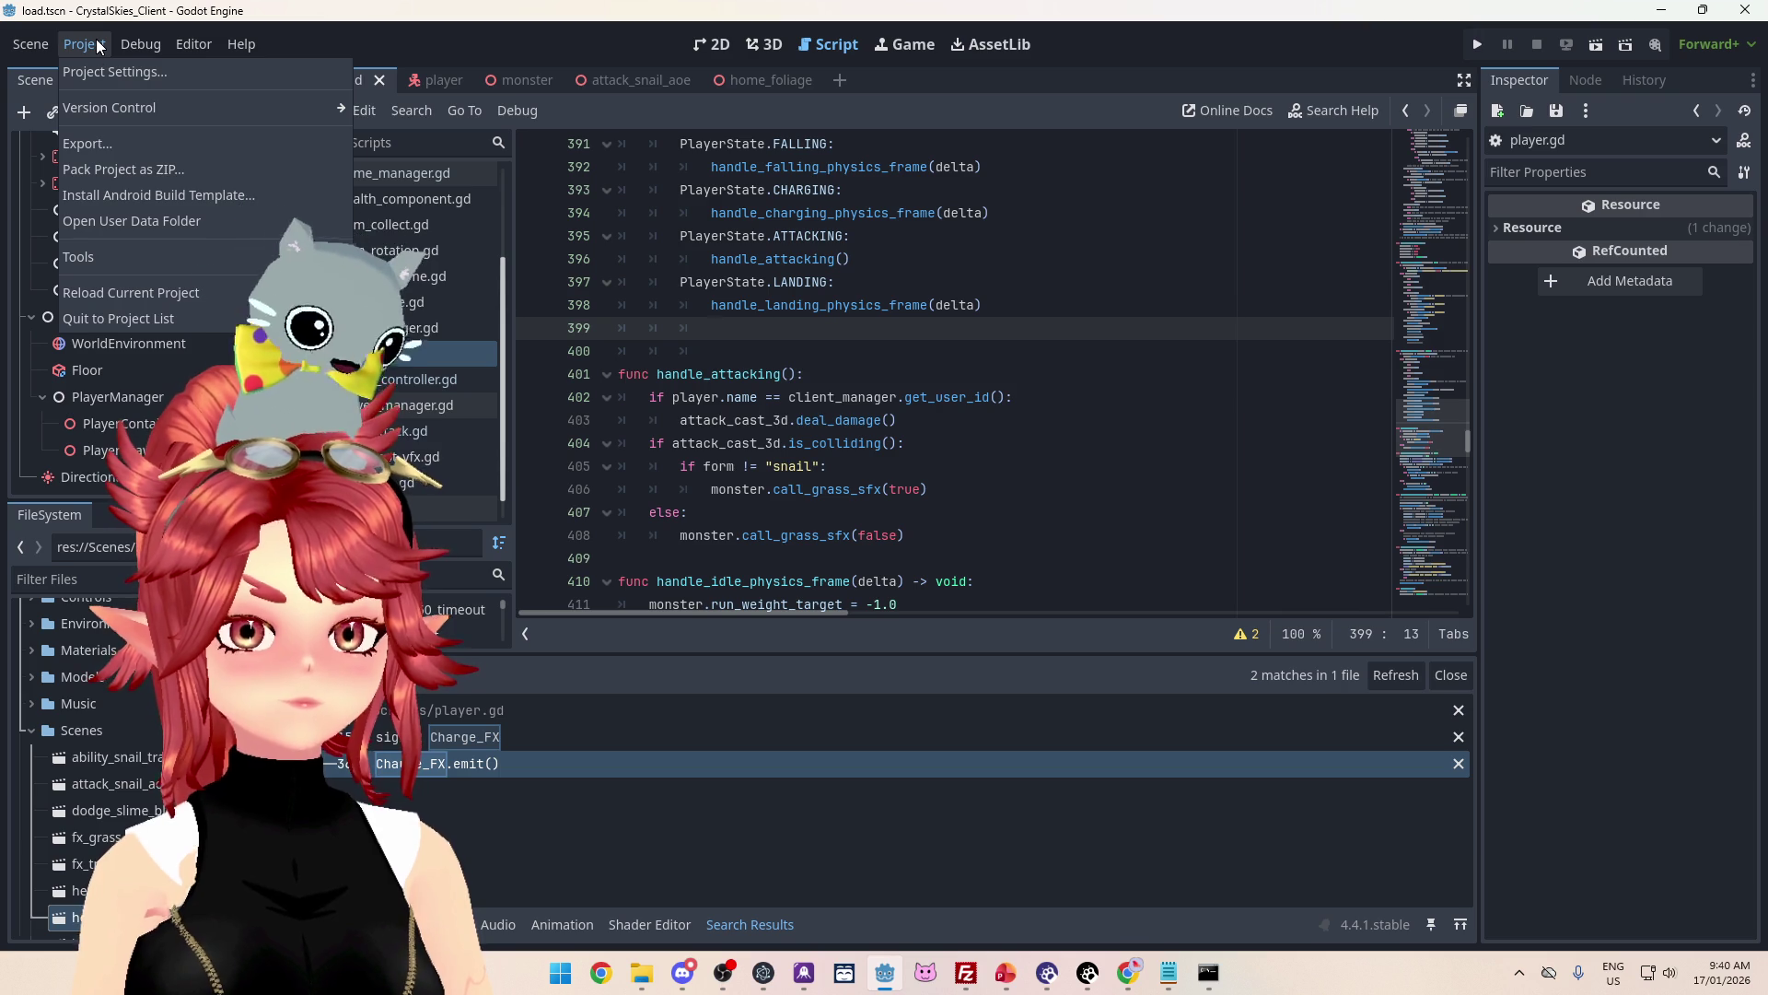
pyautogui.click(95, 146)
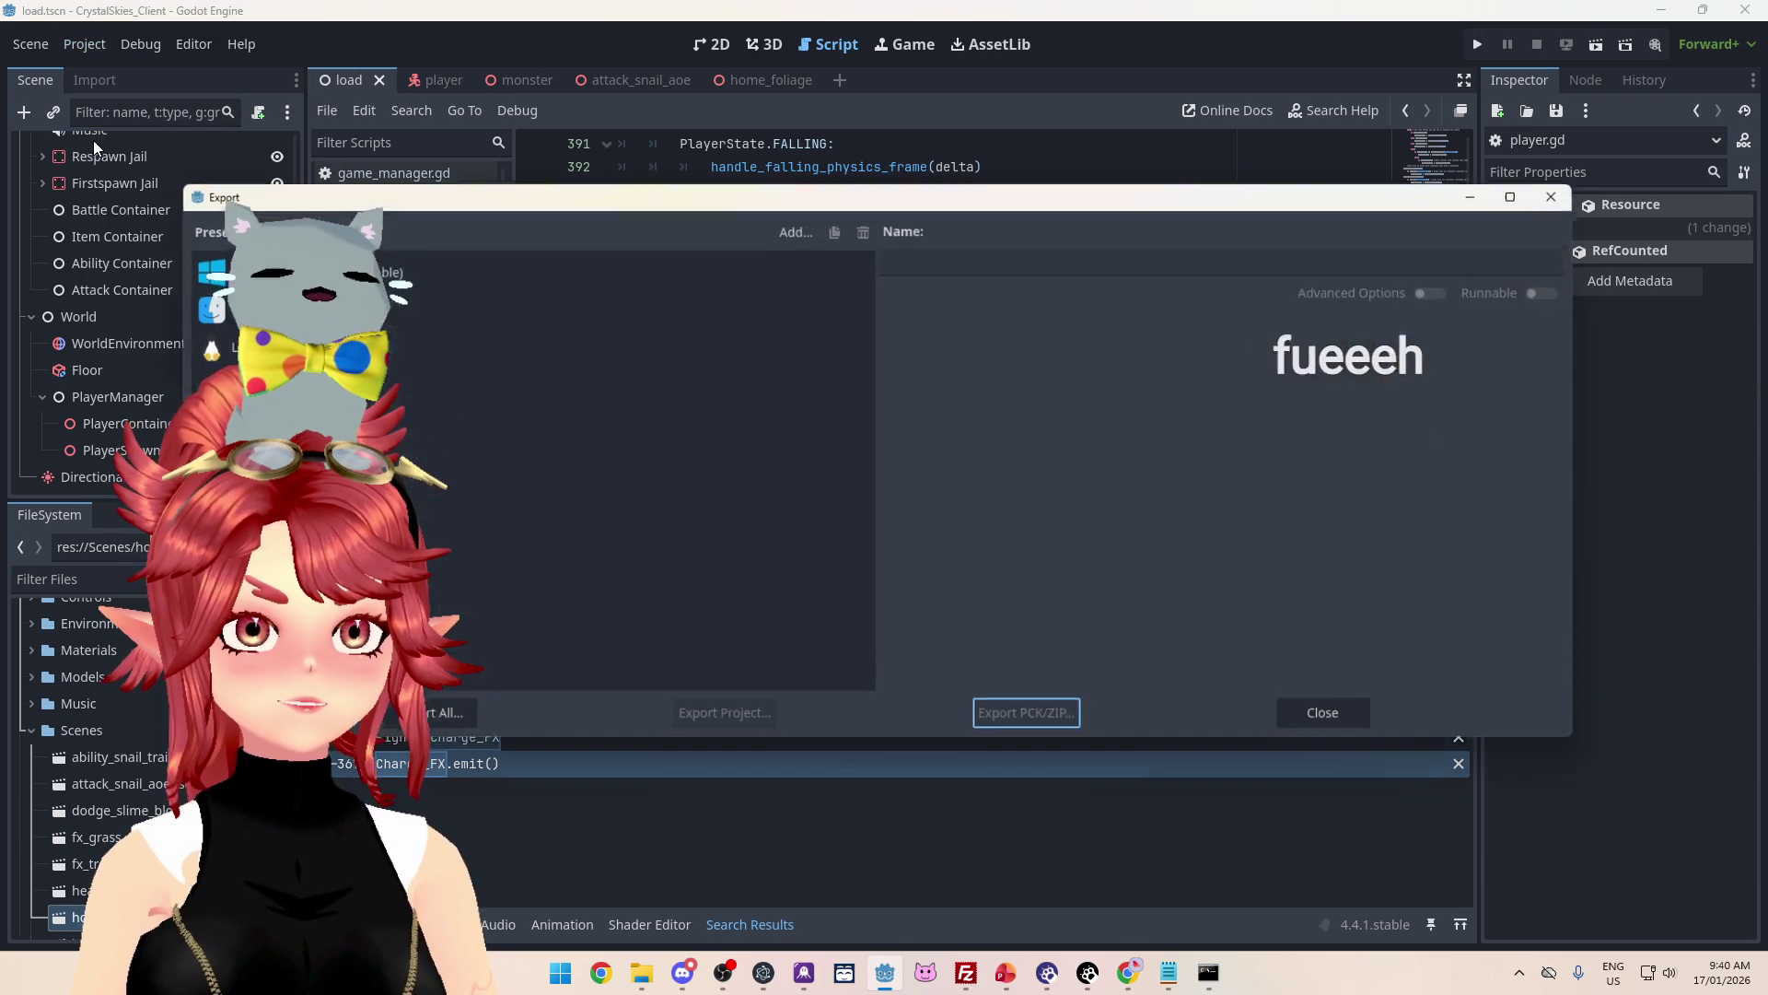
pyautogui.click(440, 728)
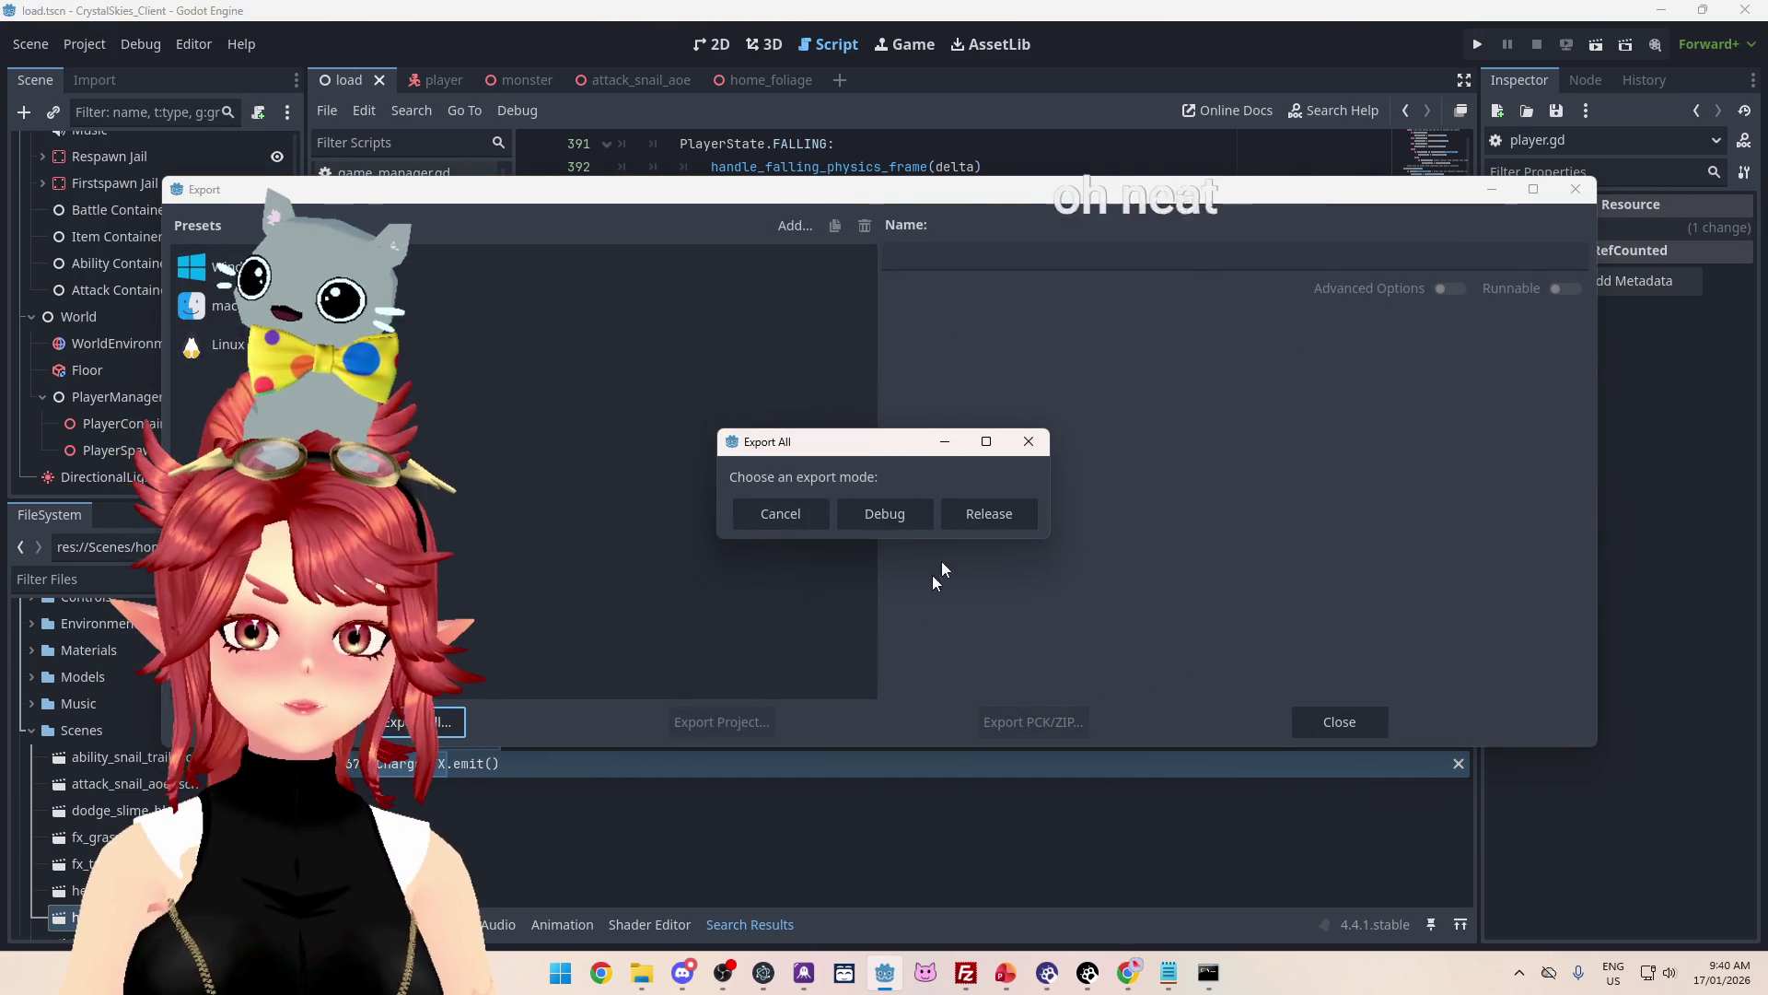
pyautogui.click(983, 520)
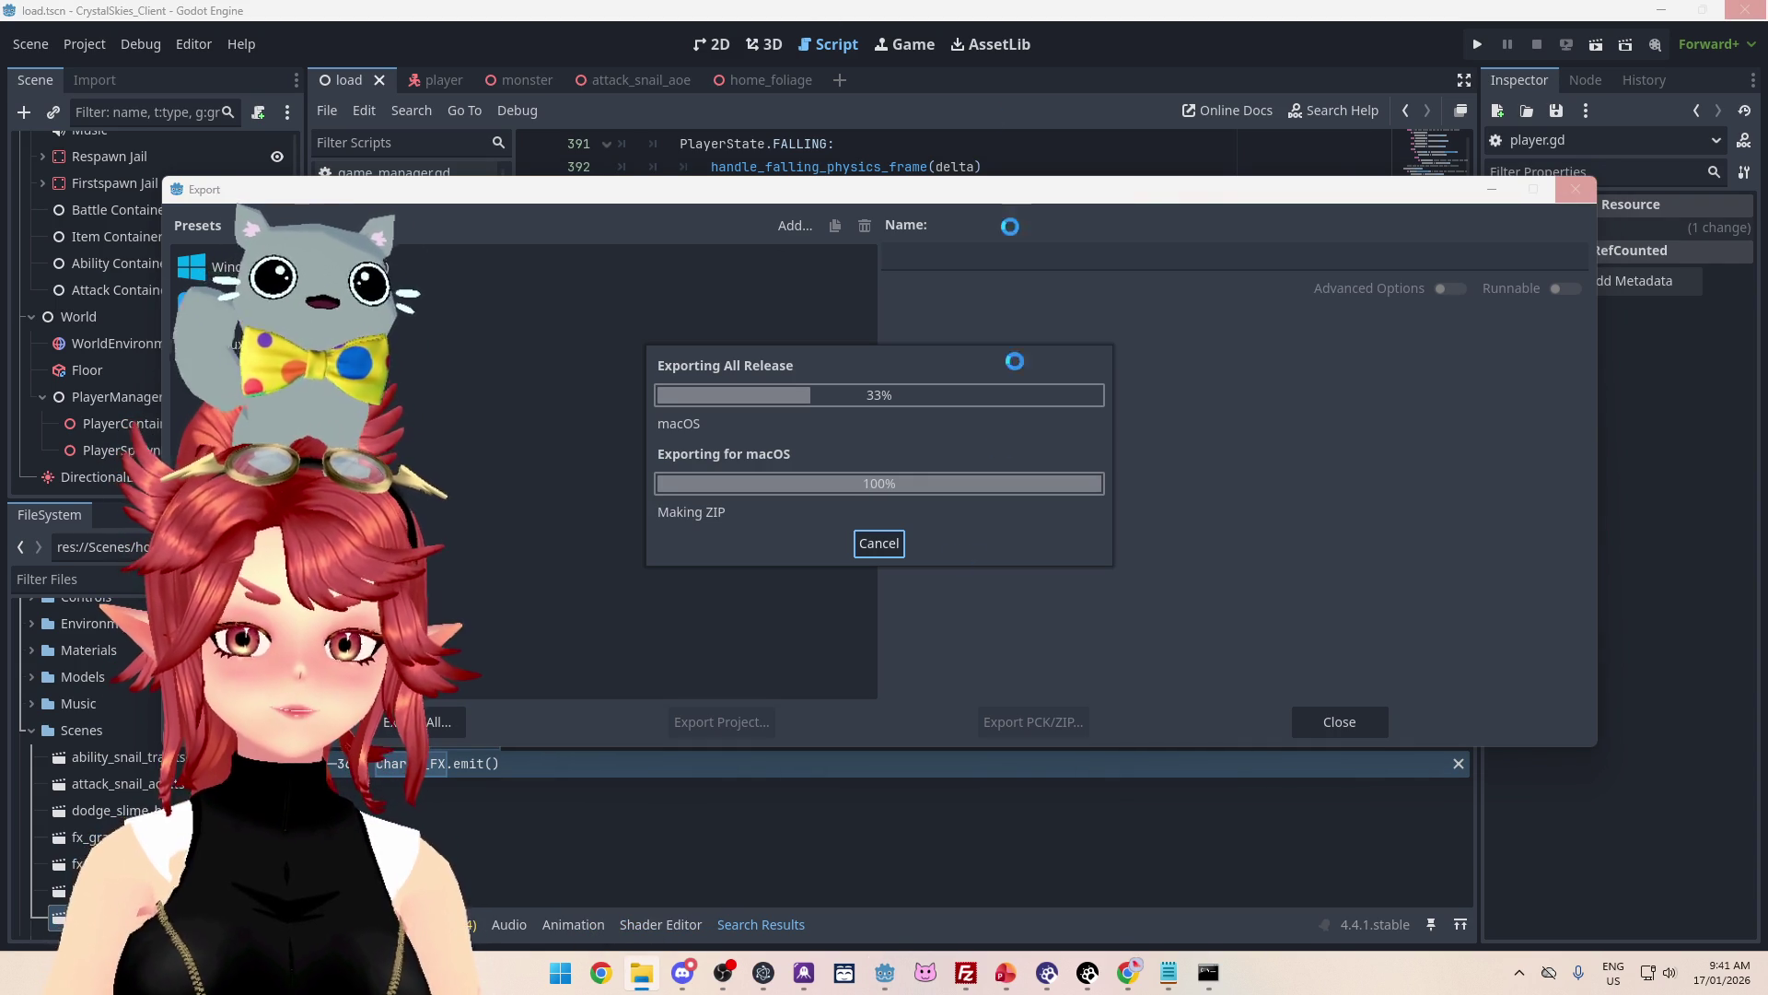
pyautogui.click(1005, 972)
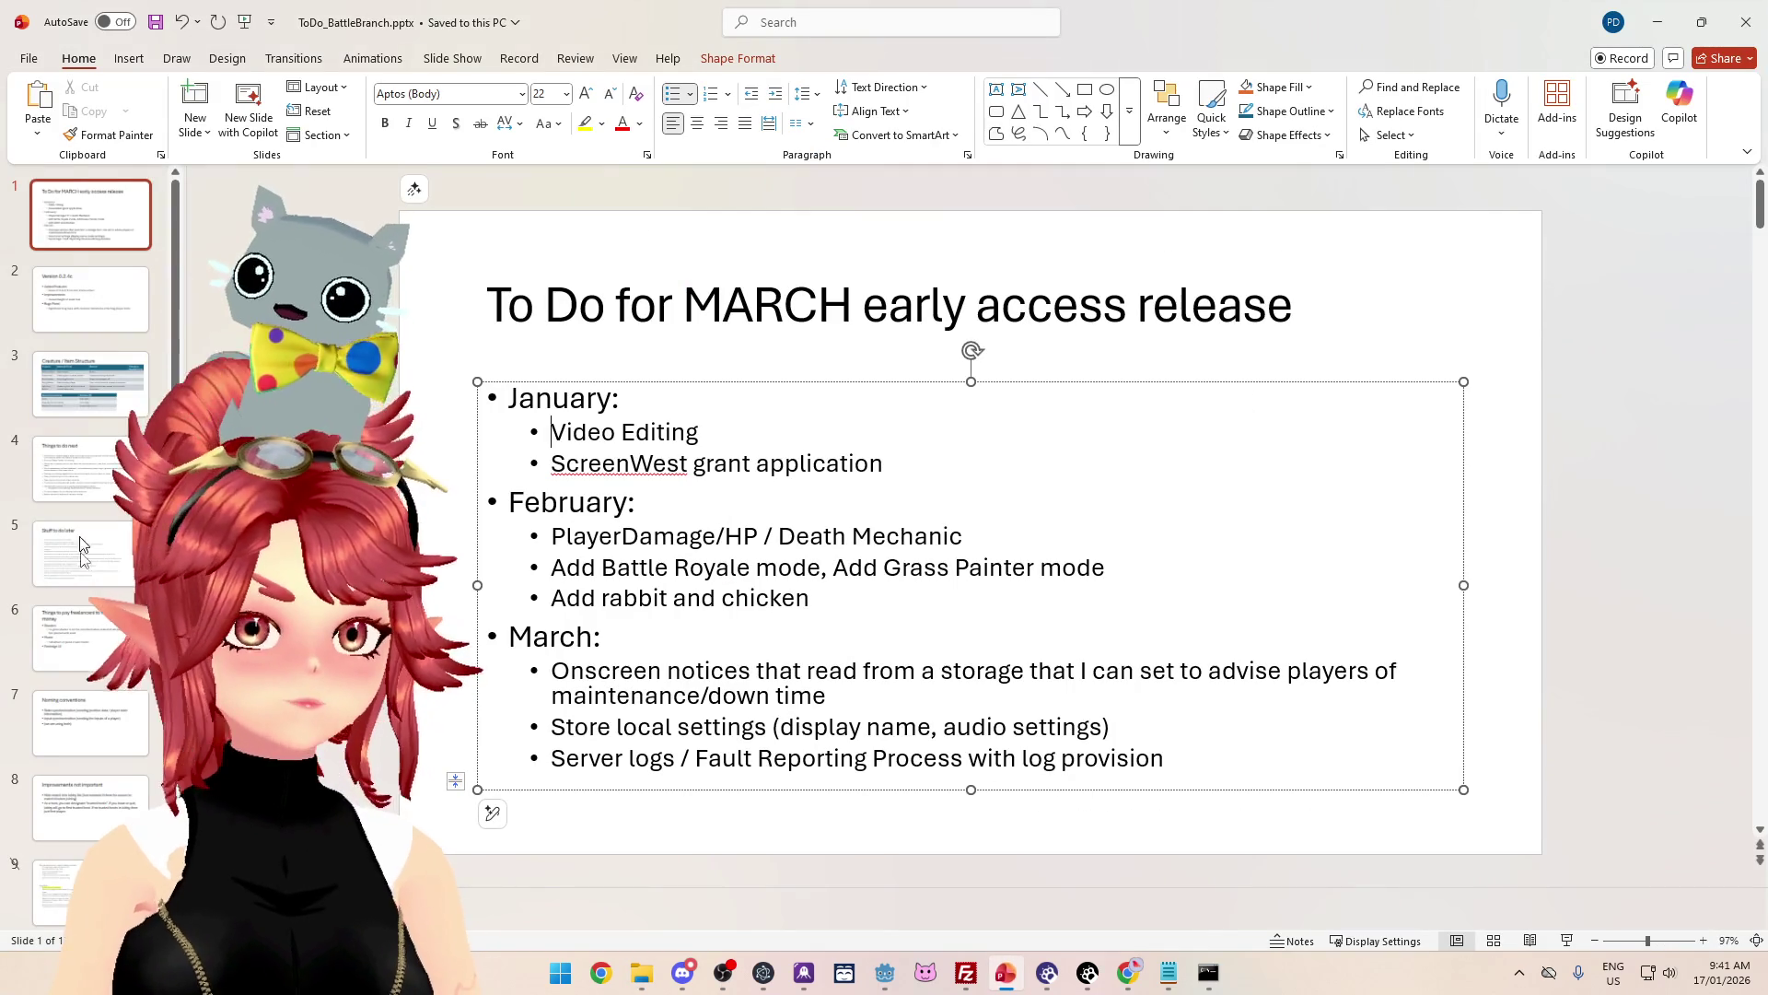
# Step: Change the release notes slide title from Version 0.2.4c to Version 0.2.5
pyautogui.click(92, 636)
pyautogui.click(102, 720)
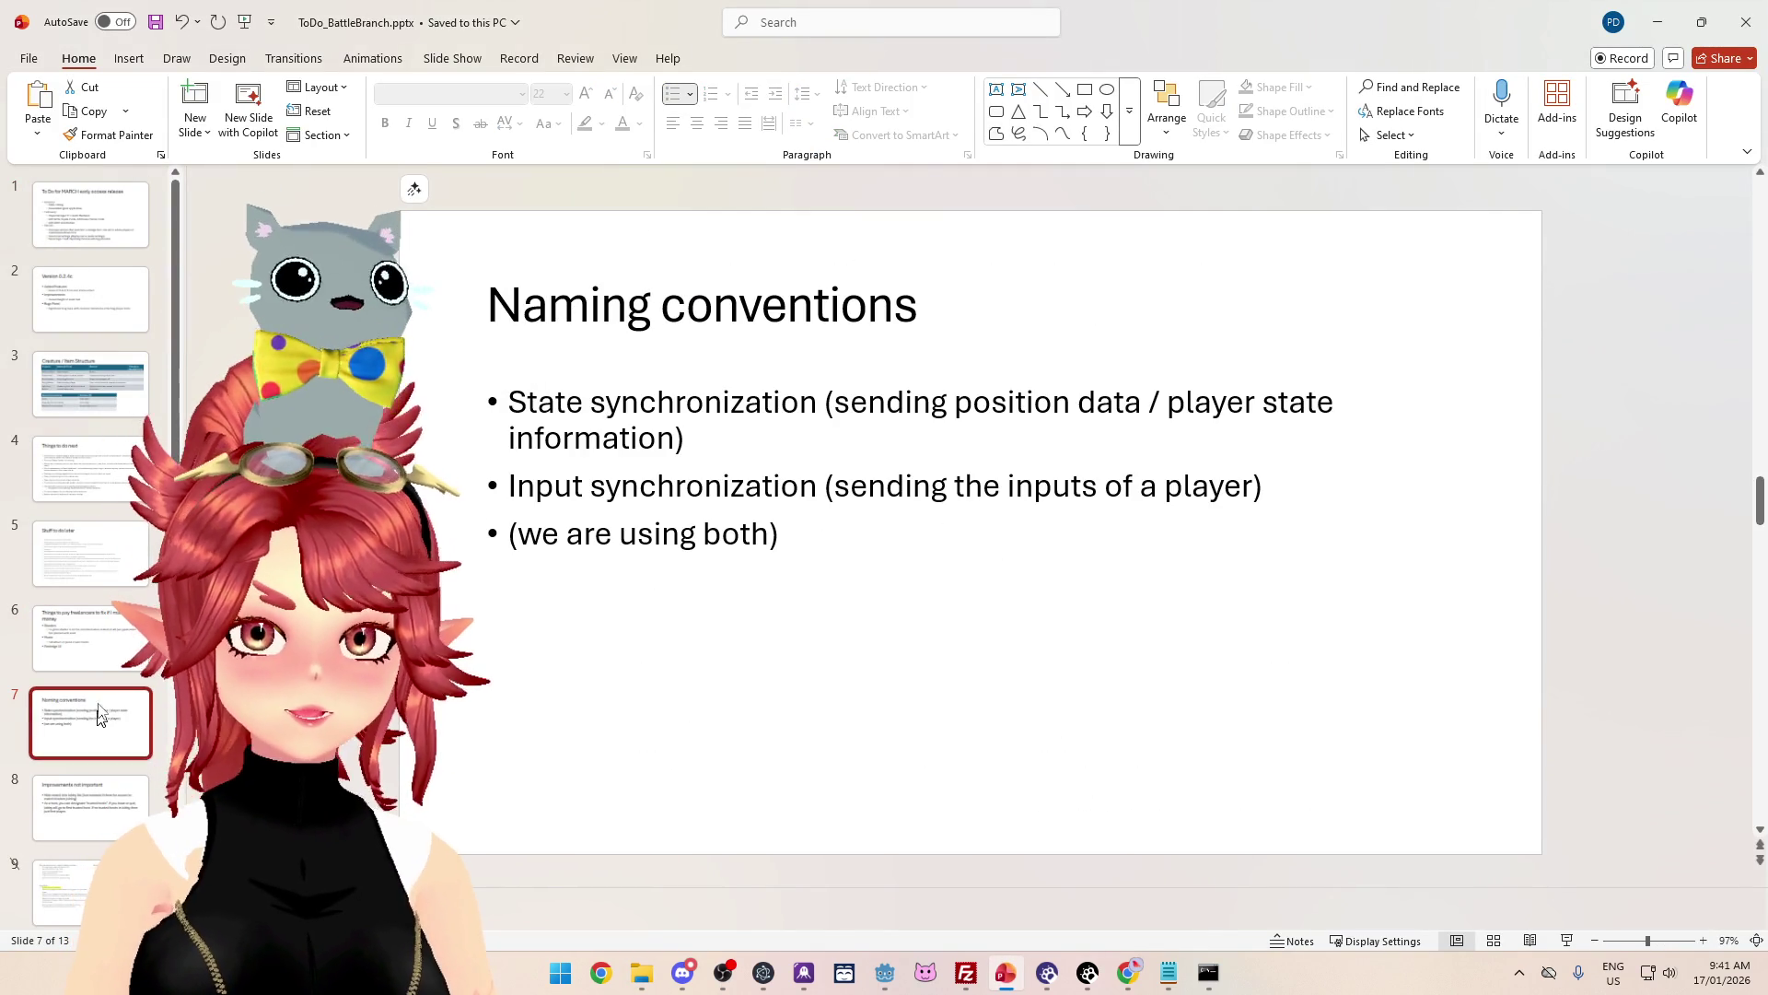
pyautogui.click(102, 304)
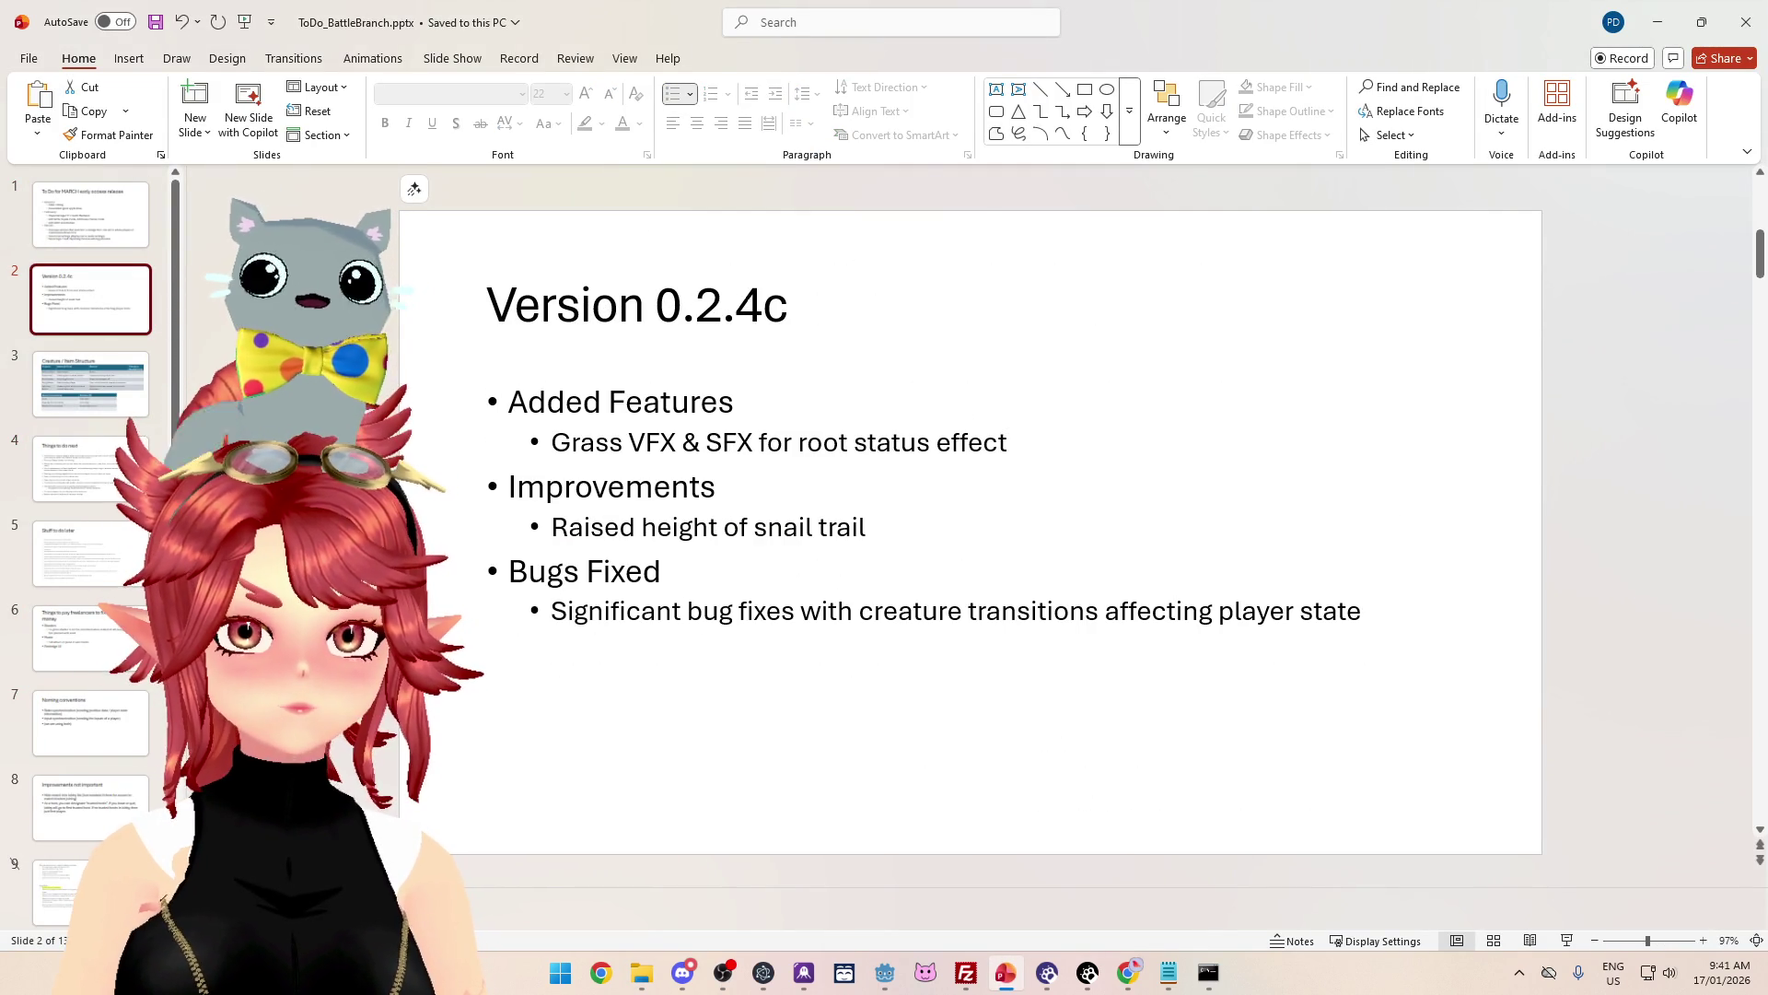
pyautogui.doubleClick(736, 304)
pyautogui.click(736, 304)
pyautogui.press('Delete')
pyautogui.press('Delete')
pyautogui.write('5')
# Step: Add a sub-bullet after the root status effect line about snail attacks planting grass
pyautogui.click(823, 443)
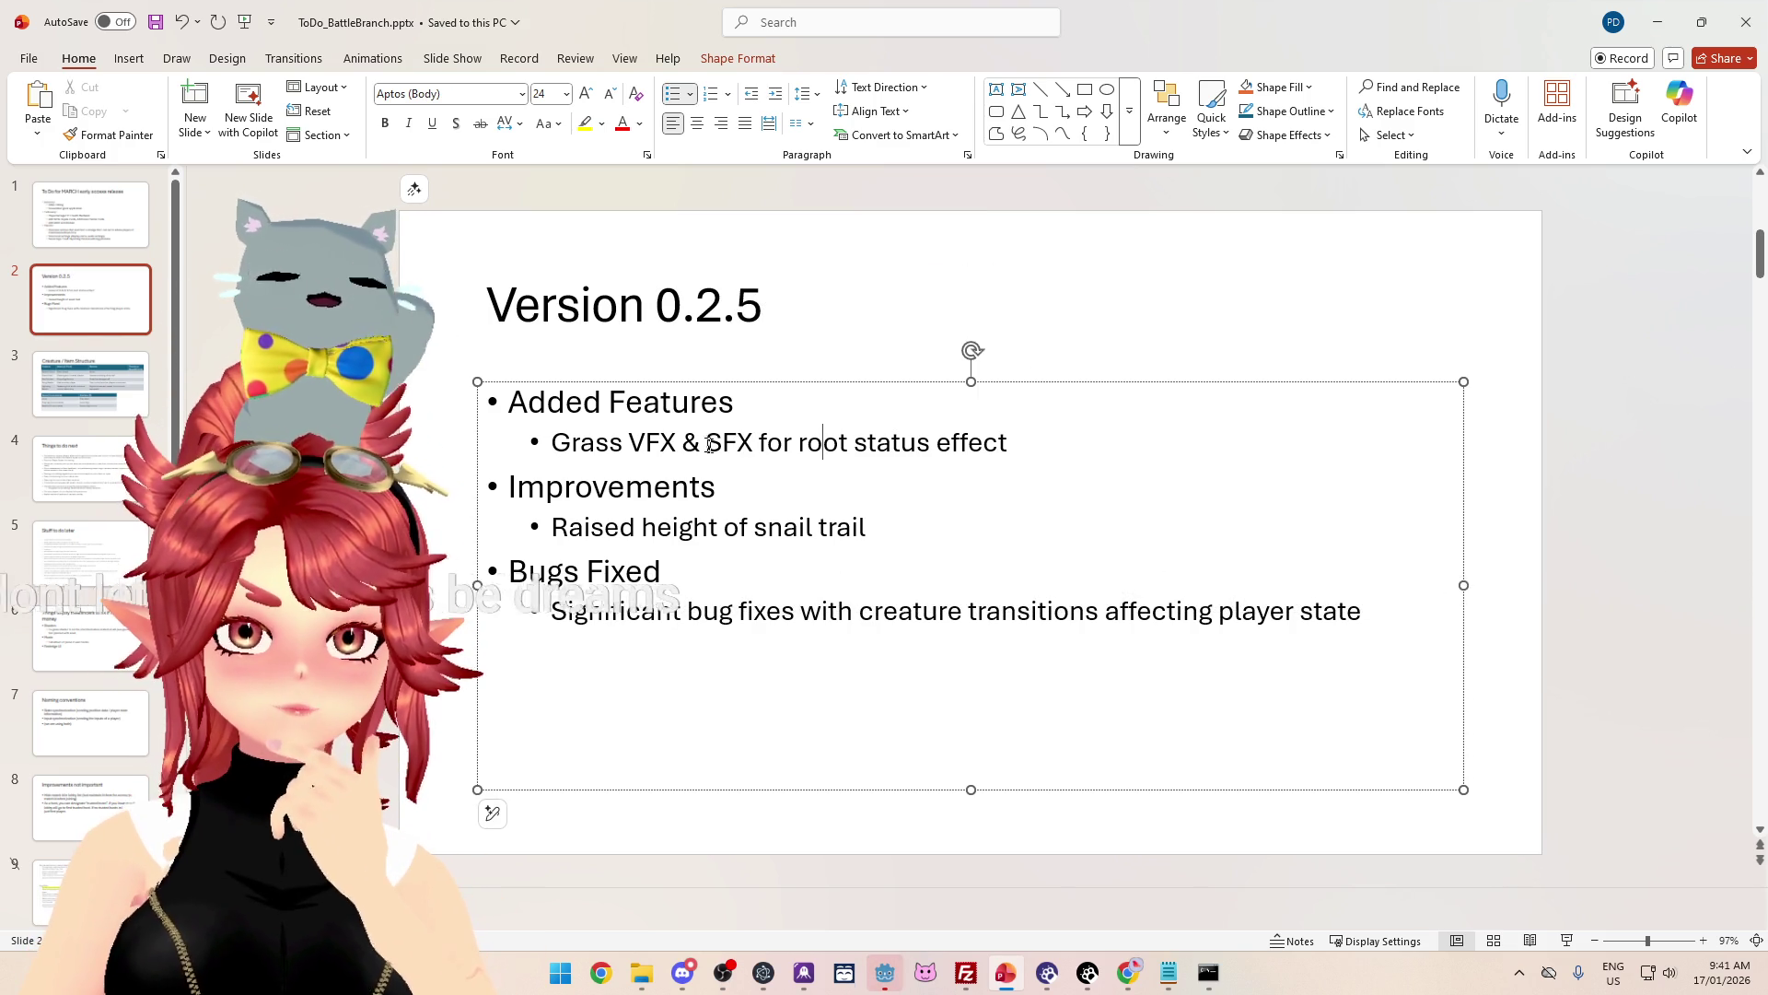
pyautogui.press('End')
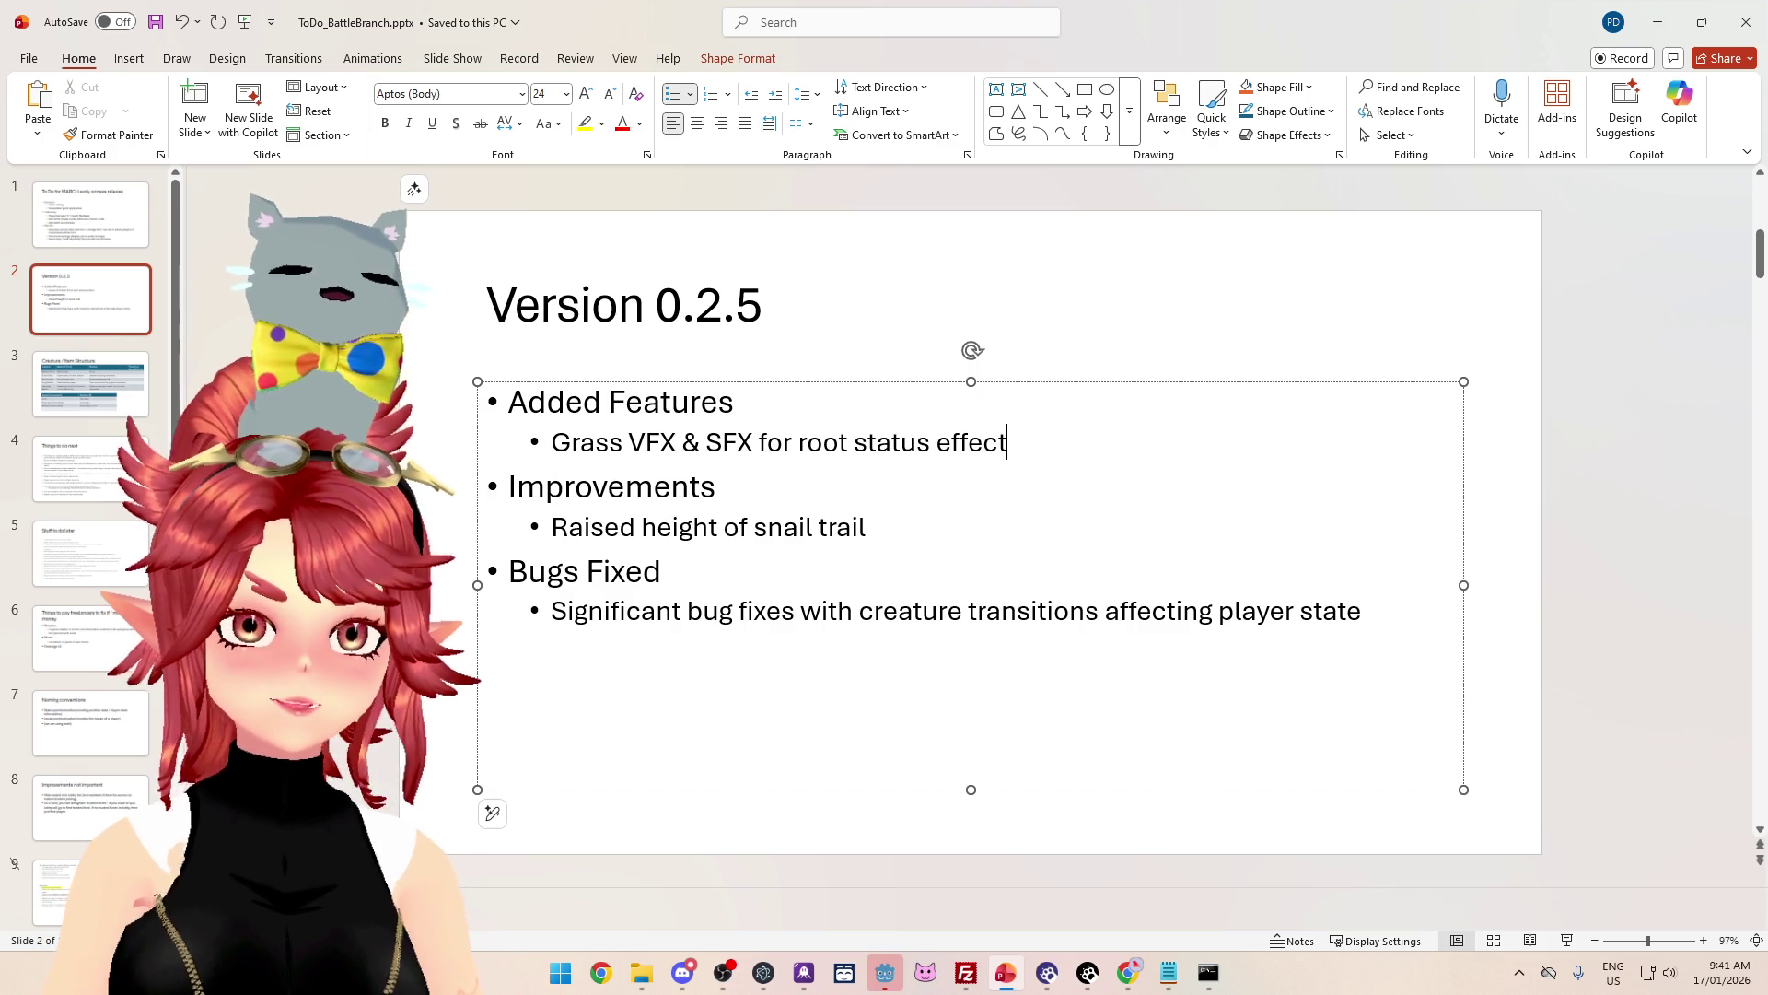
pyautogui.press('Return')
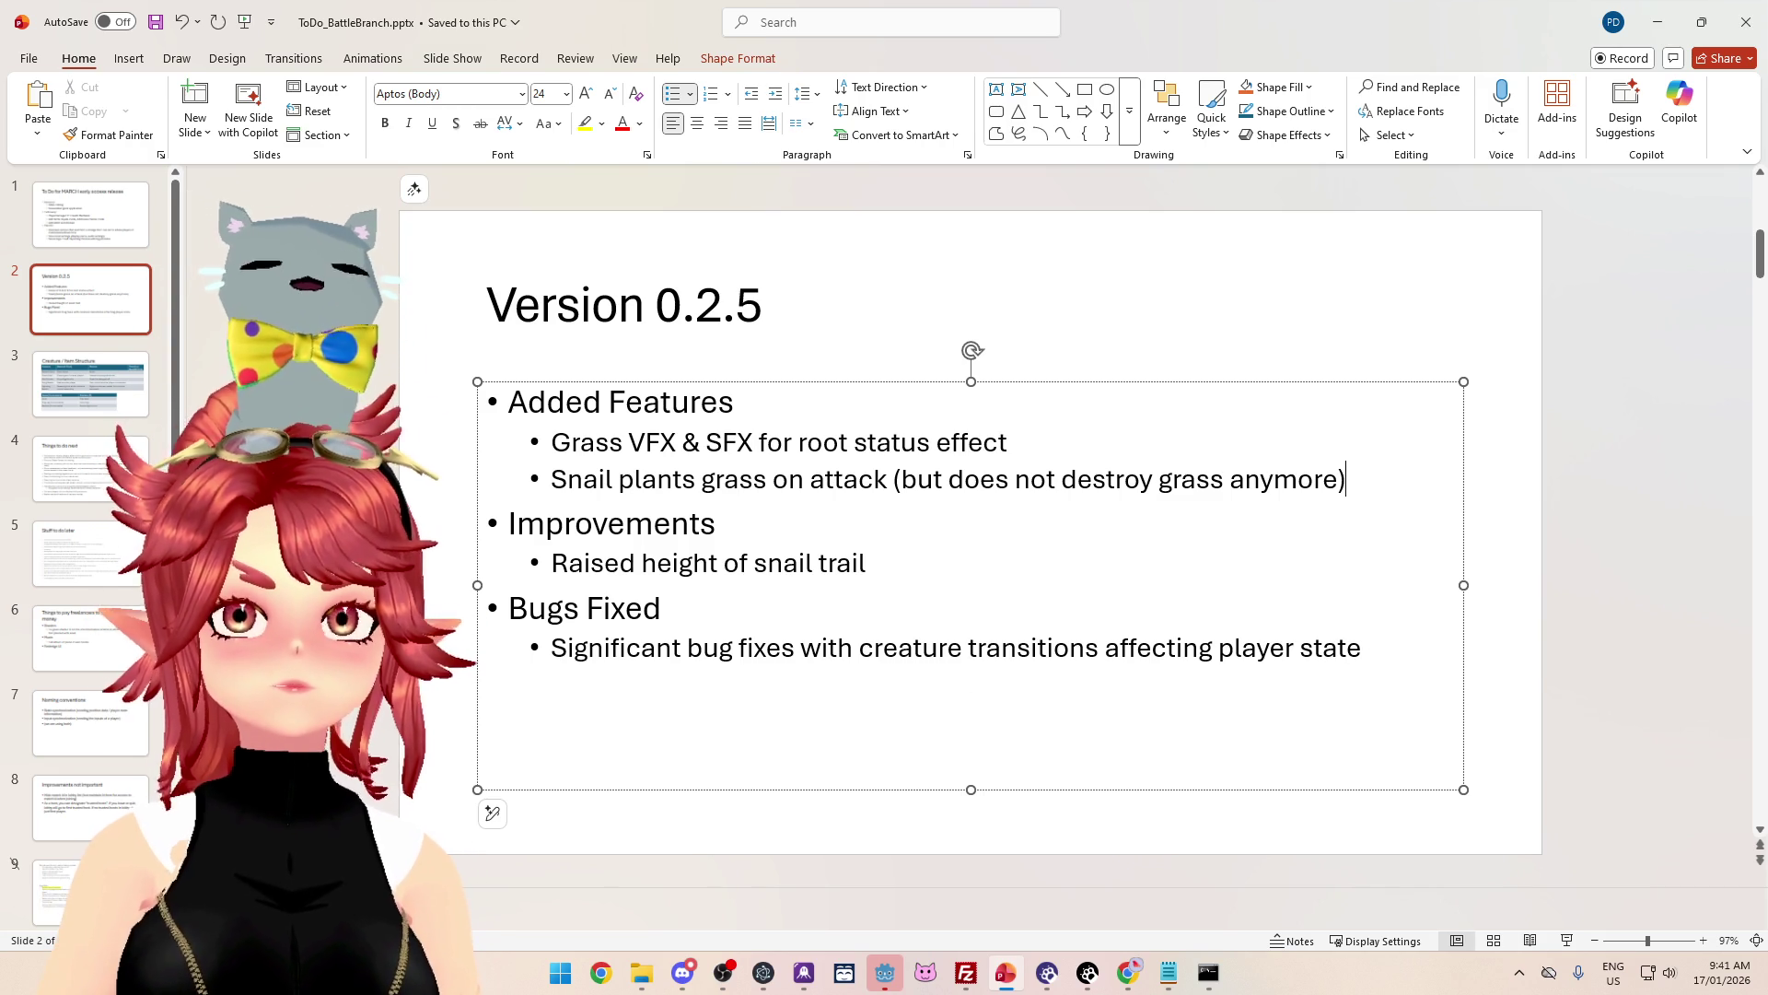
pyautogui.hotkey('alt', 'Tab')
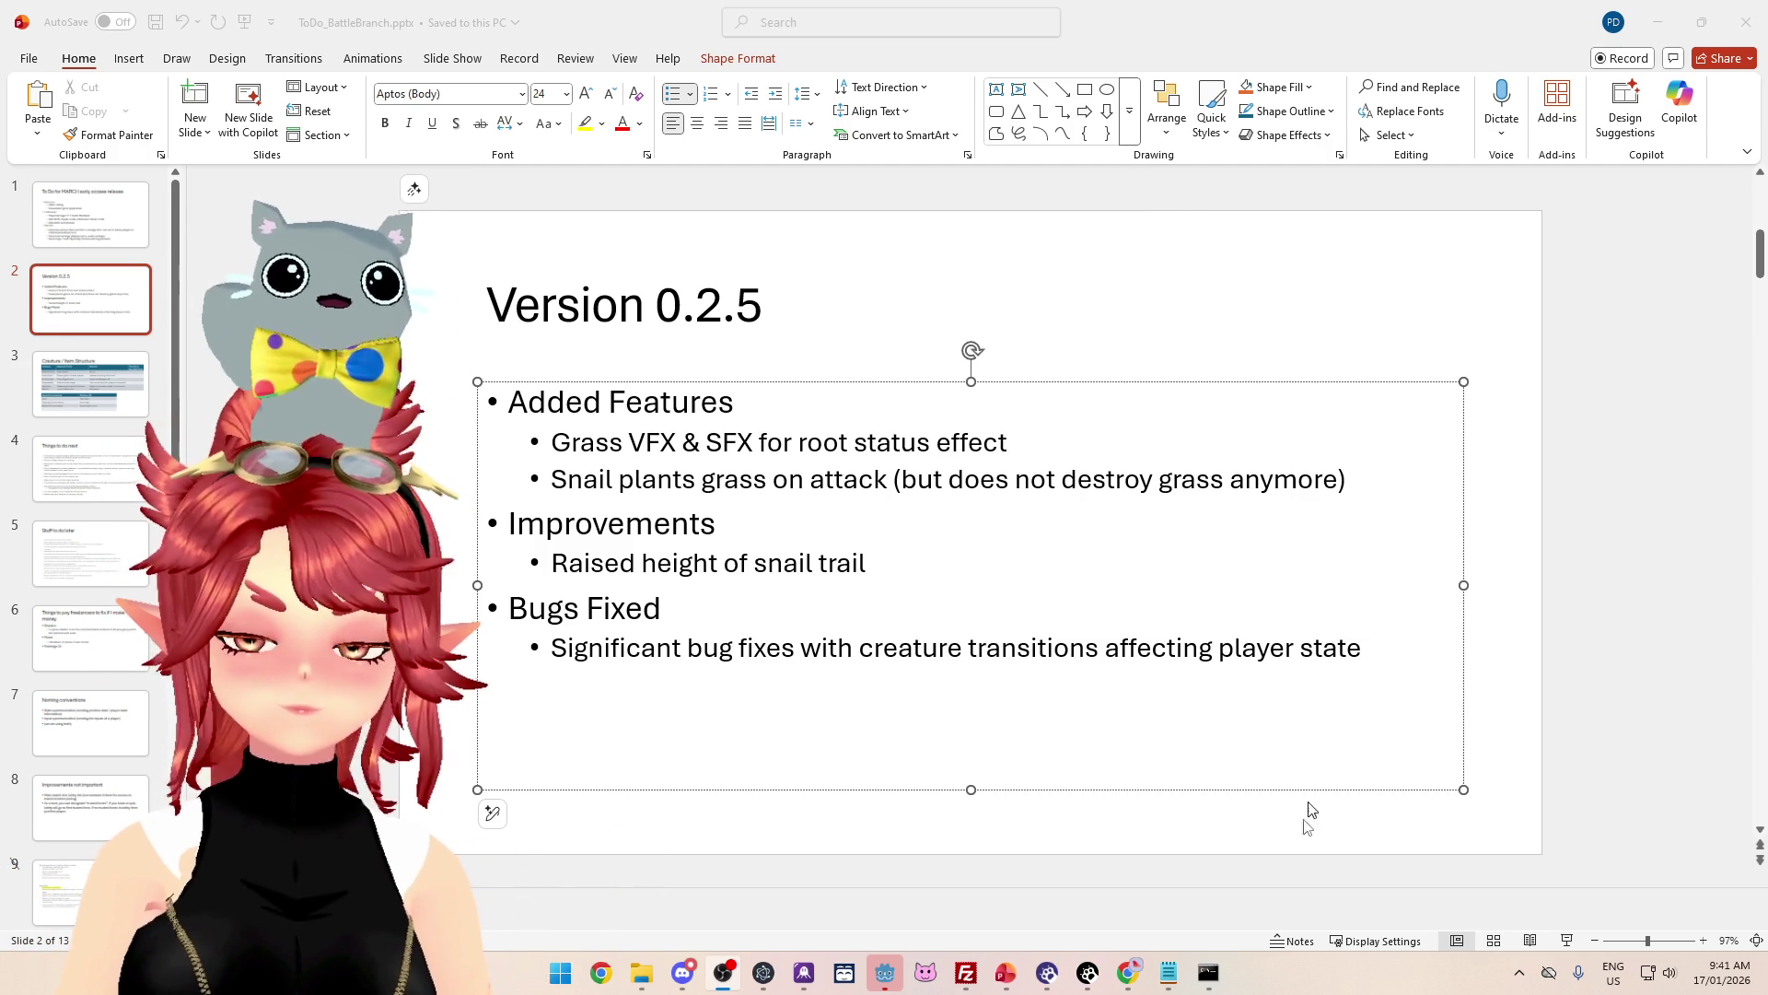
pyautogui.click(1168, 972)
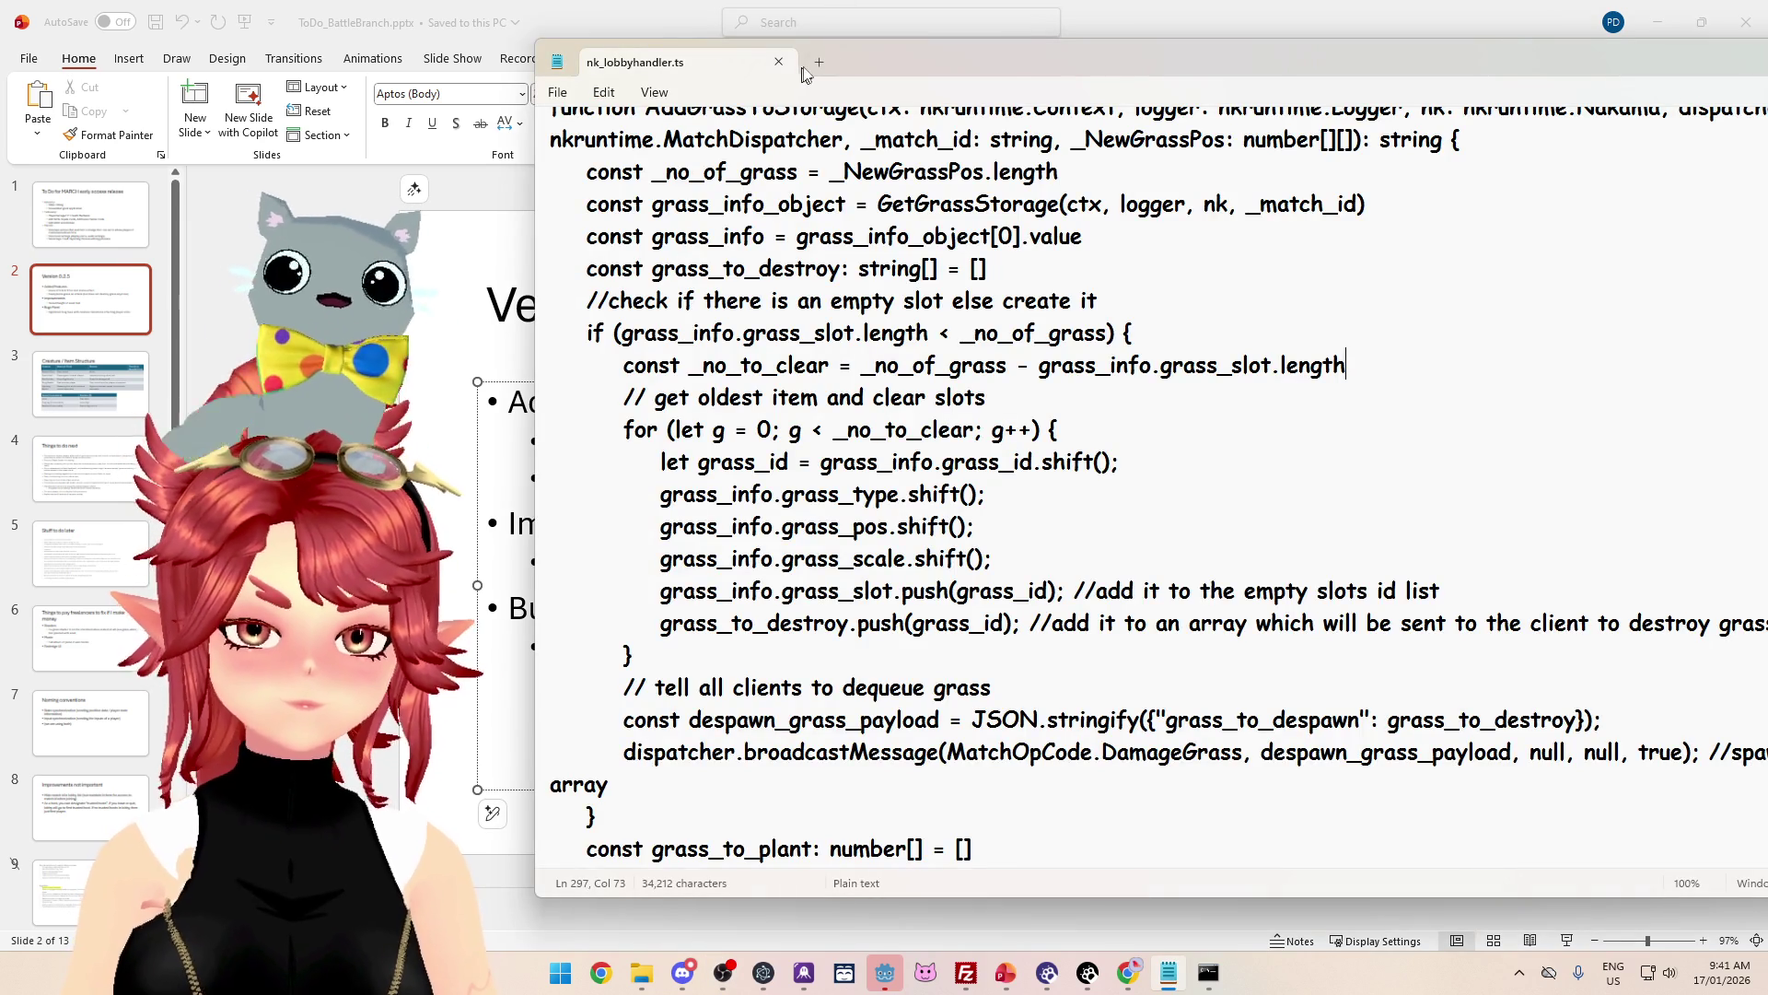
# Step: Paste the slide's 0.2.5 release notes into a new Notepad tab, then pick the Linux zip in Exports
pyautogui.click(818, 61)
pyautogui.click(487, 446)
pyautogui.moveTo(502, 401); pyautogui.dragTo(1371, 656)
pyautogui.hotkey('ctrl', 'c')
pyautogui.click(1167, 973)
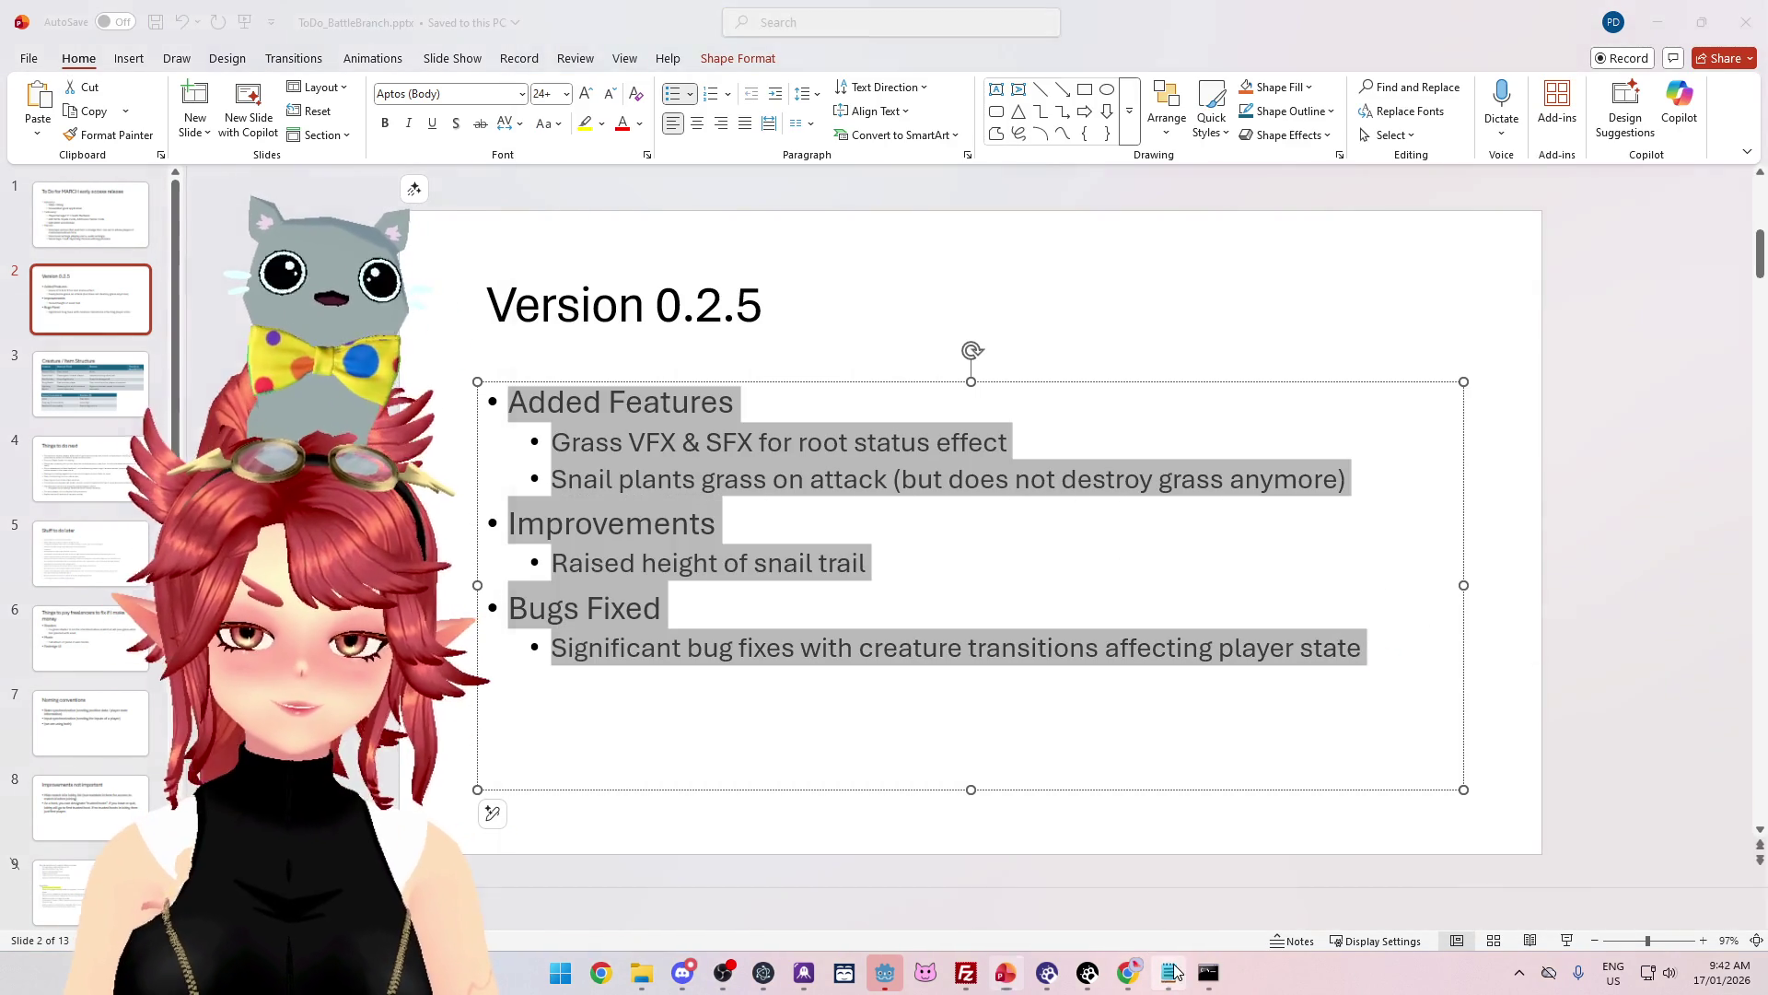
pyautogui.hotkey('ctrl', 'v')
pyautogui.moveTo(1330, 335); pyautogui.dragTo(551, 138)
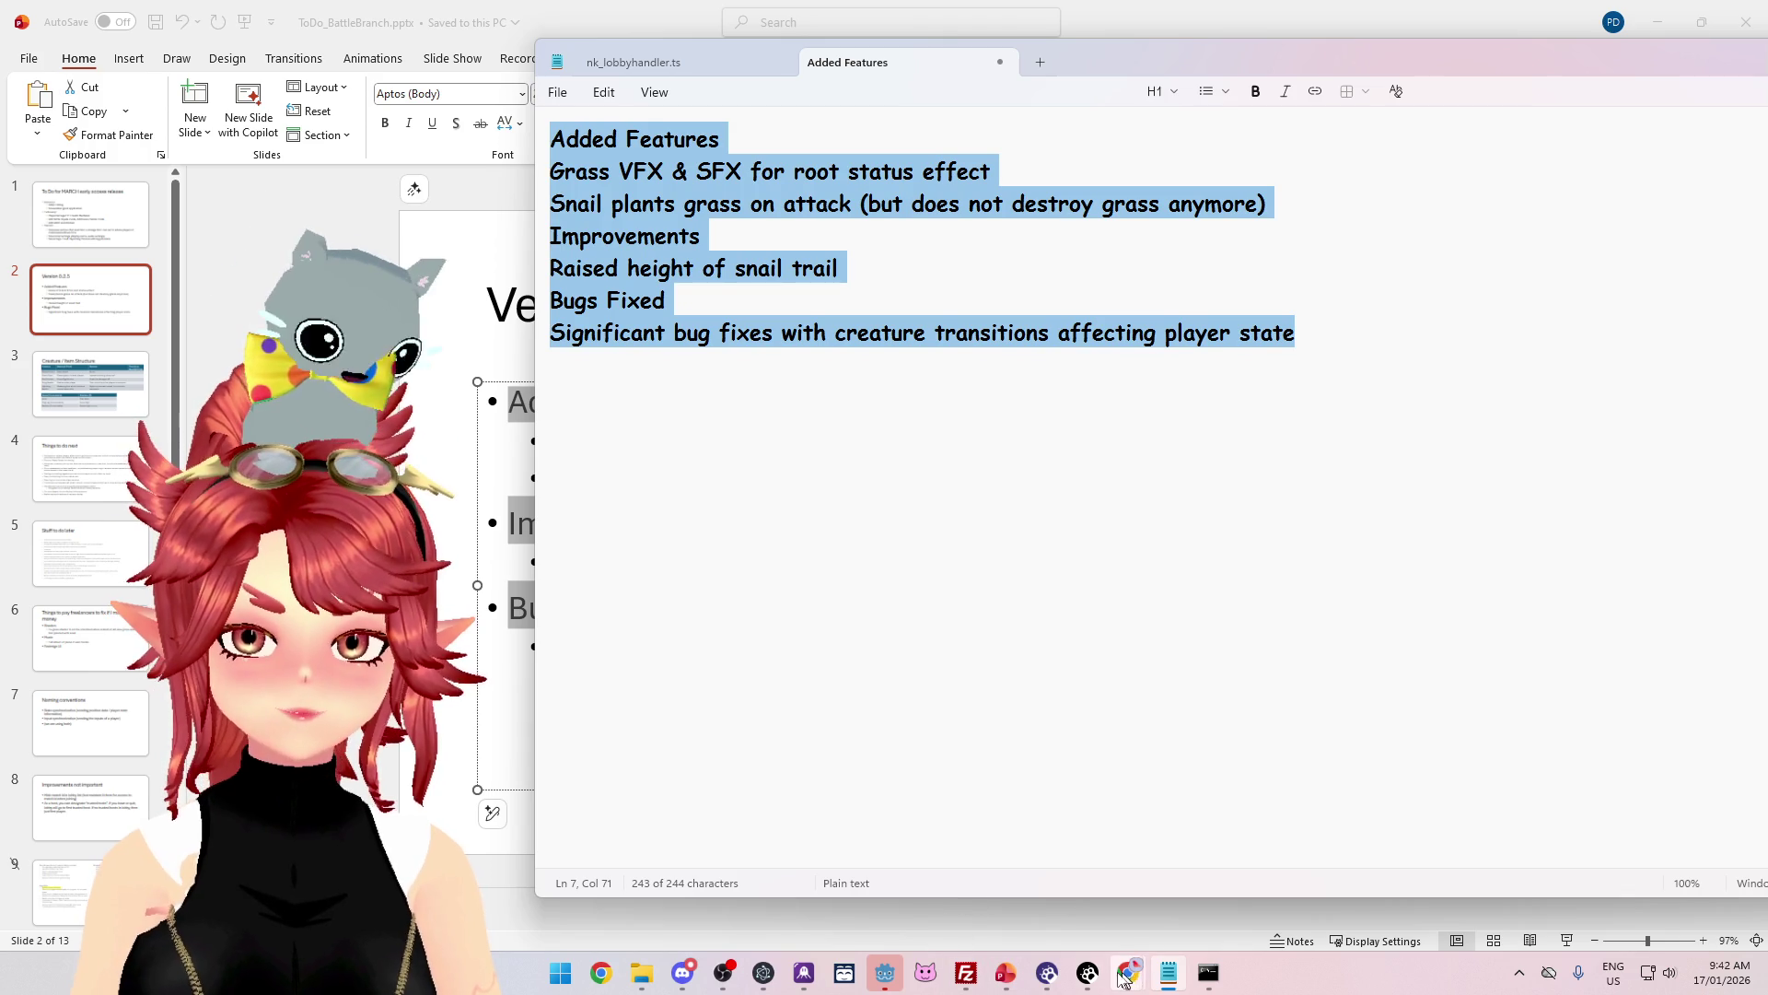
pyautogui.click(642, 981)
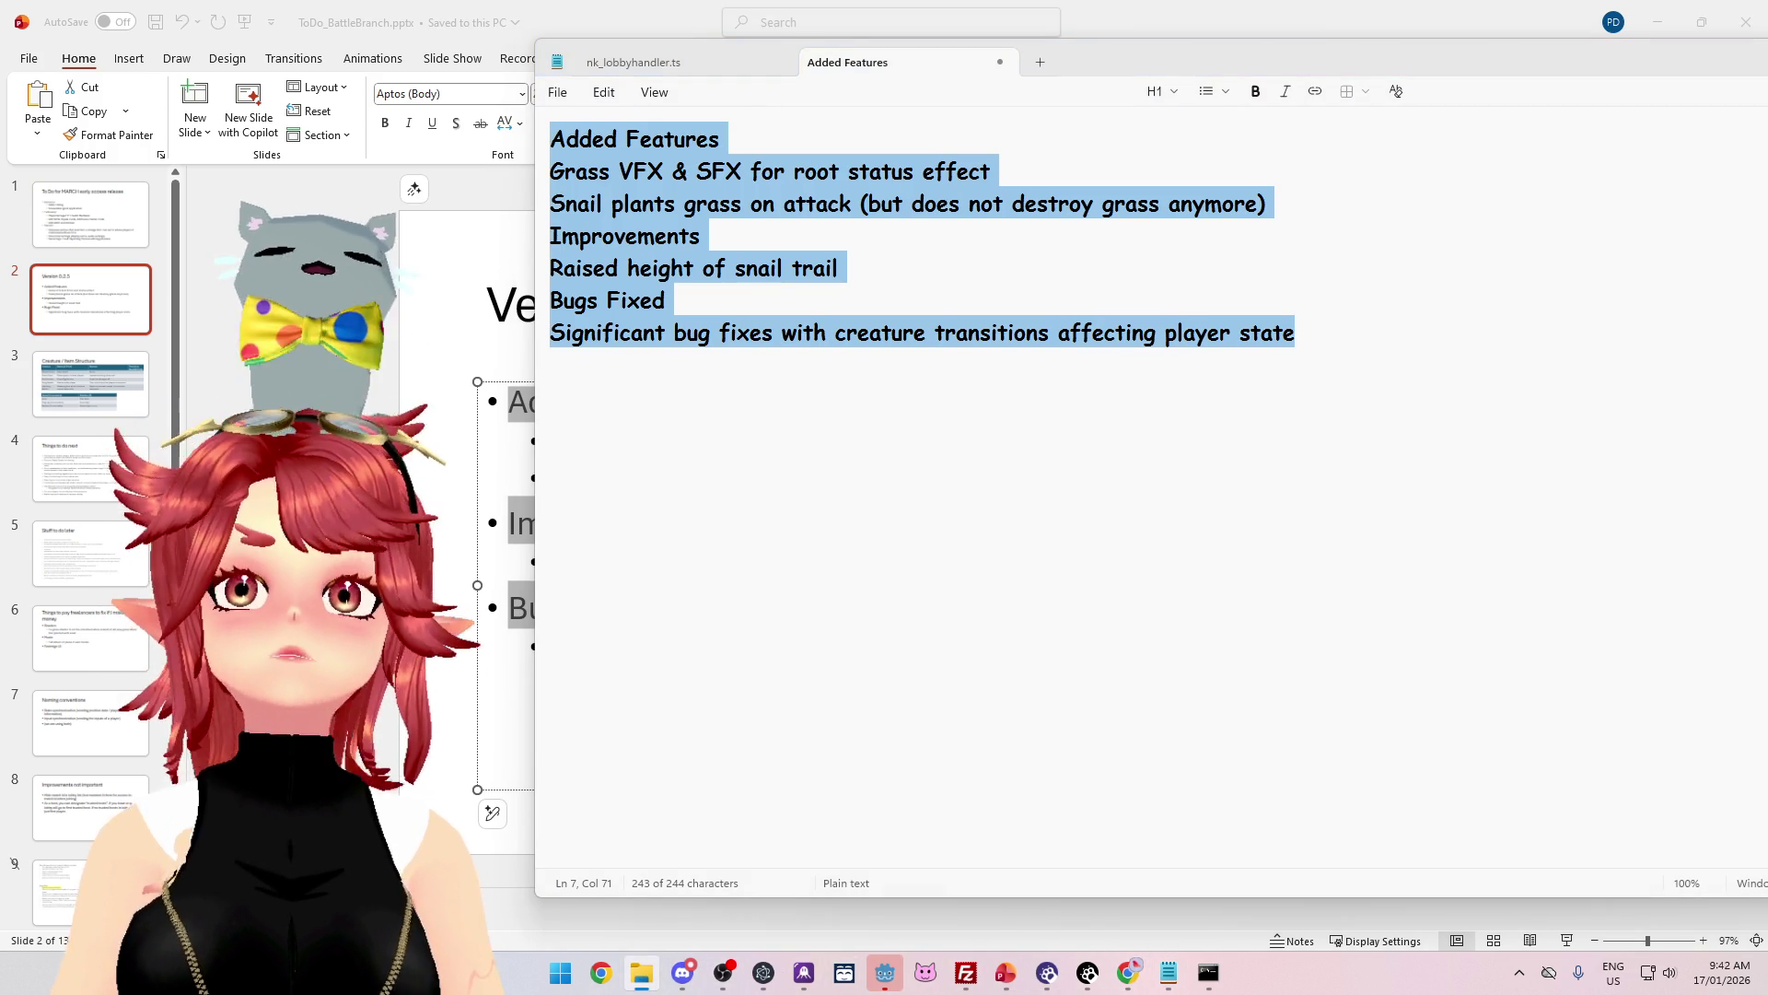
pyautogui.click(845, 313)
# Step: Append _0.2.5 to the Linux and Mac client zips and the Windows client exe
pyautogui.click(845, 313)
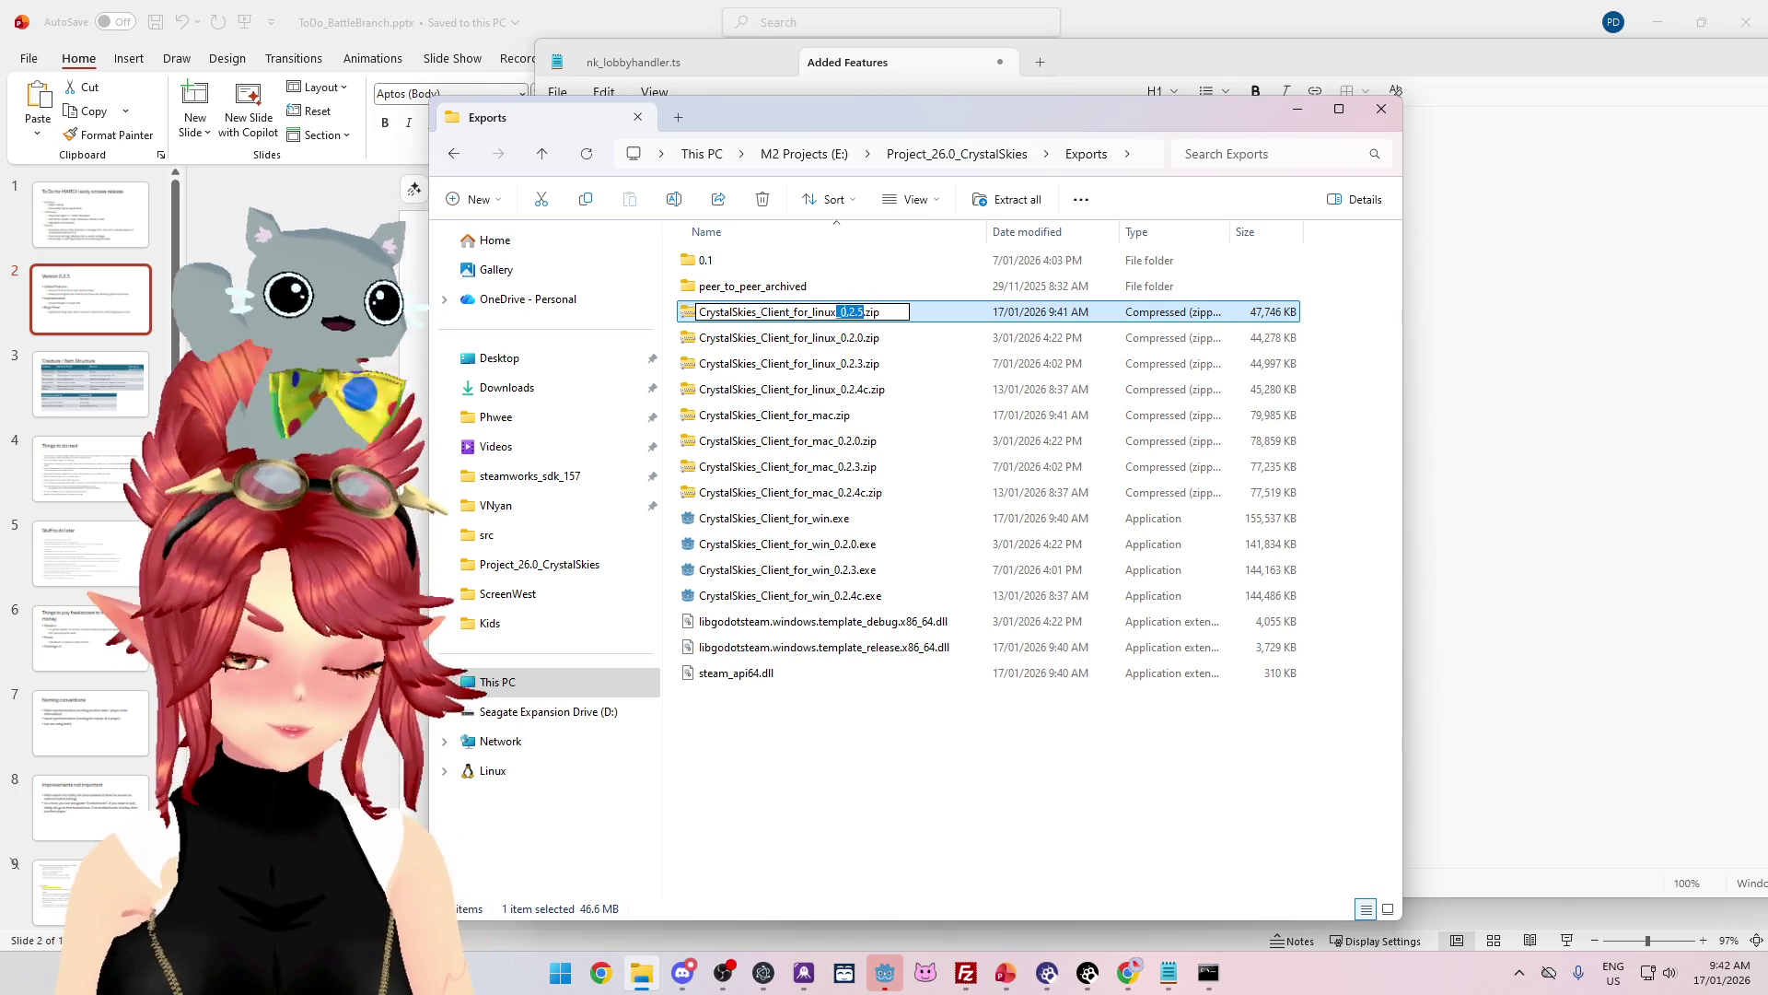
pyautogui.click(834, 416)
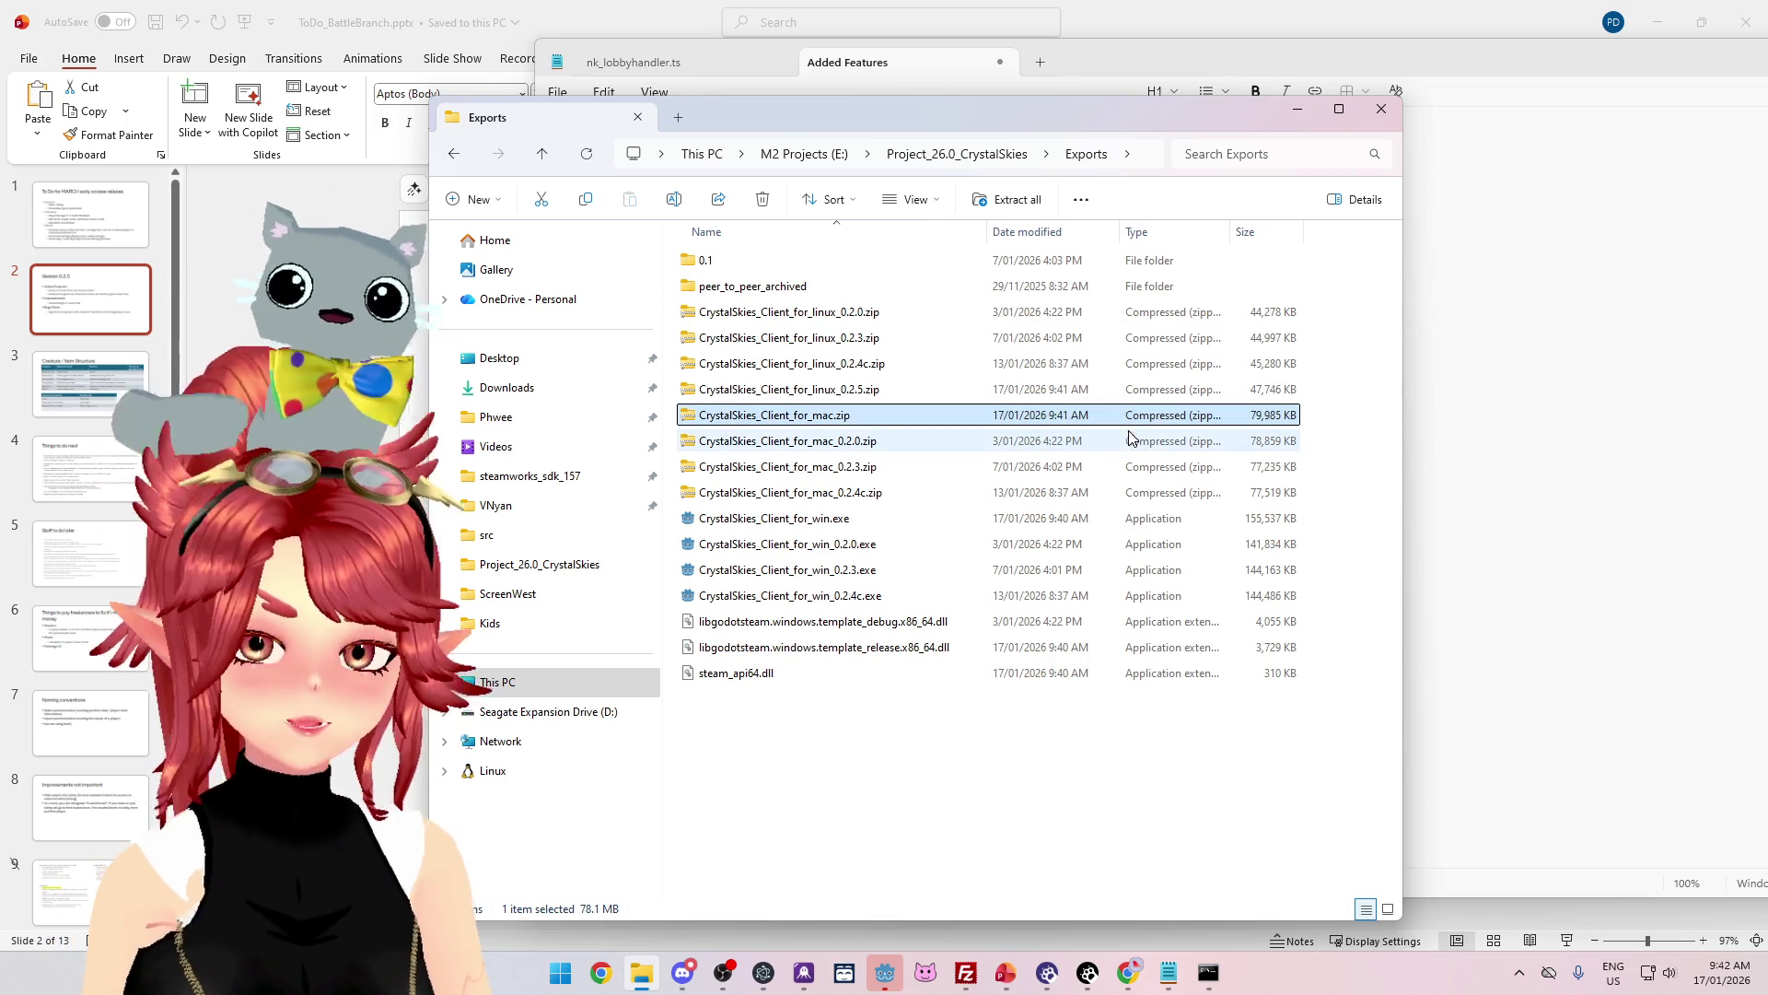
pyautogui.press('F2')
pyautogui.write('_0.2.5')
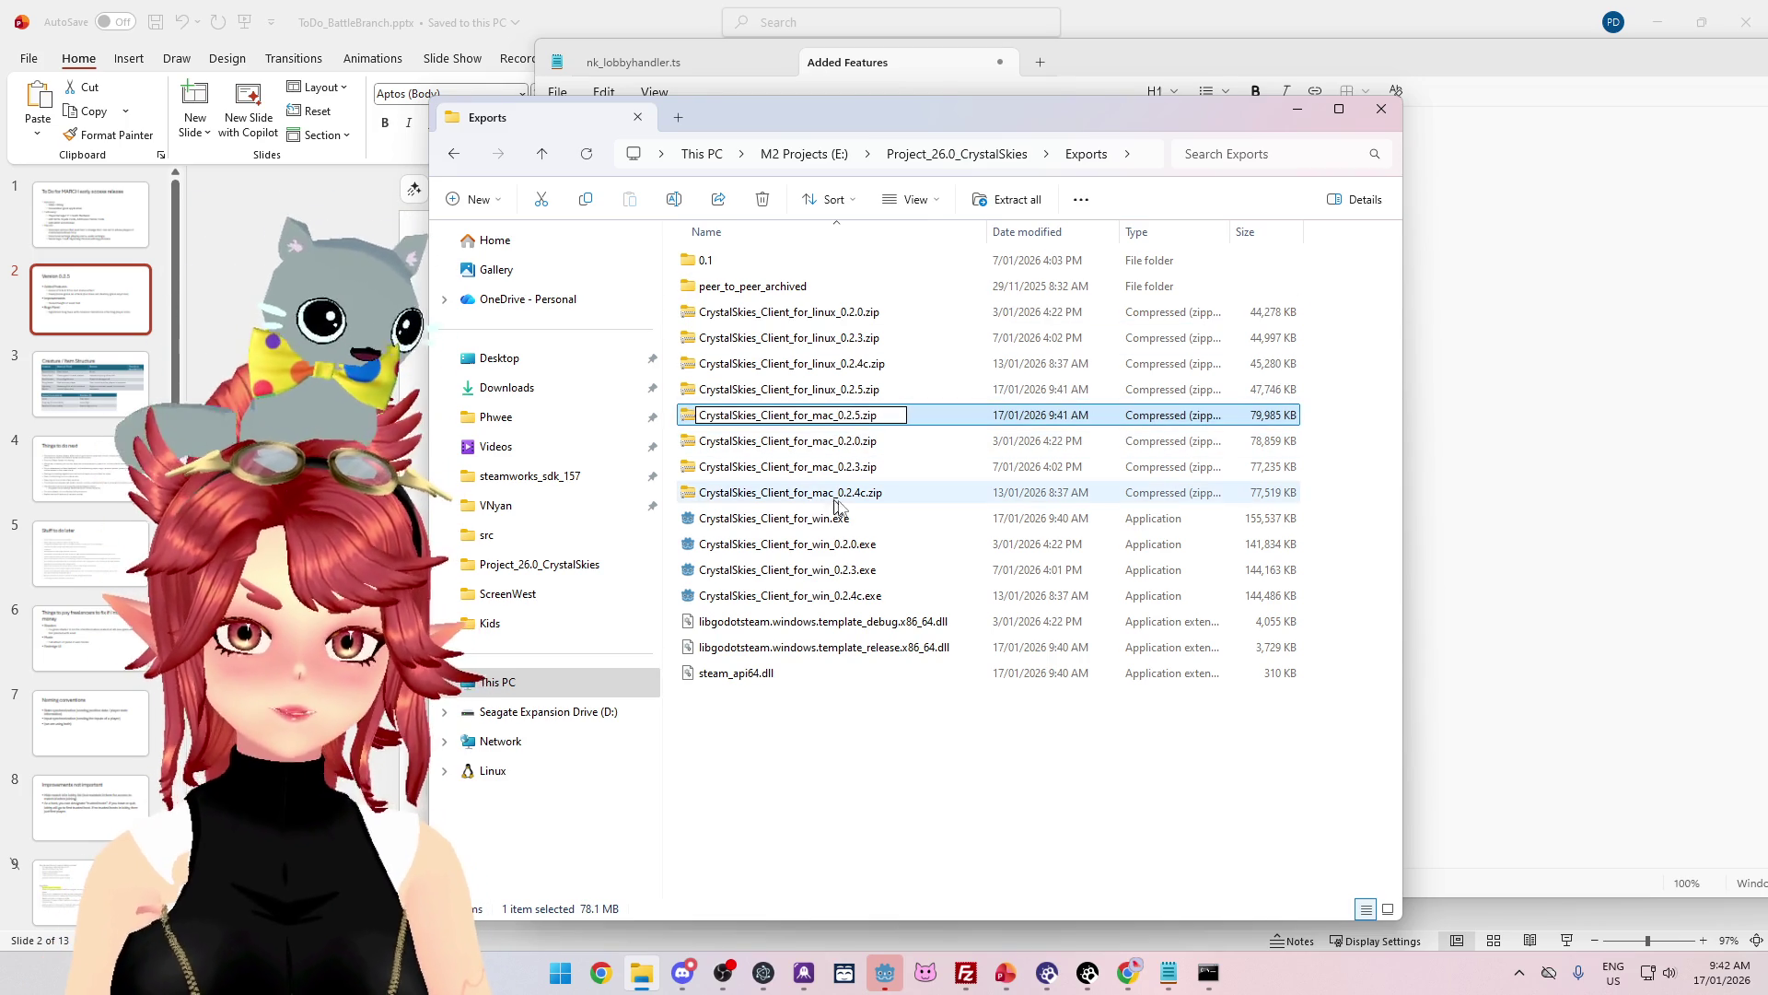
pyautogui.click(843, 518)
pyautogui.press('F2')
pyautogui.press('End')
pyautogui.write('_0.2.5')
pyautogui.click(826, 580)
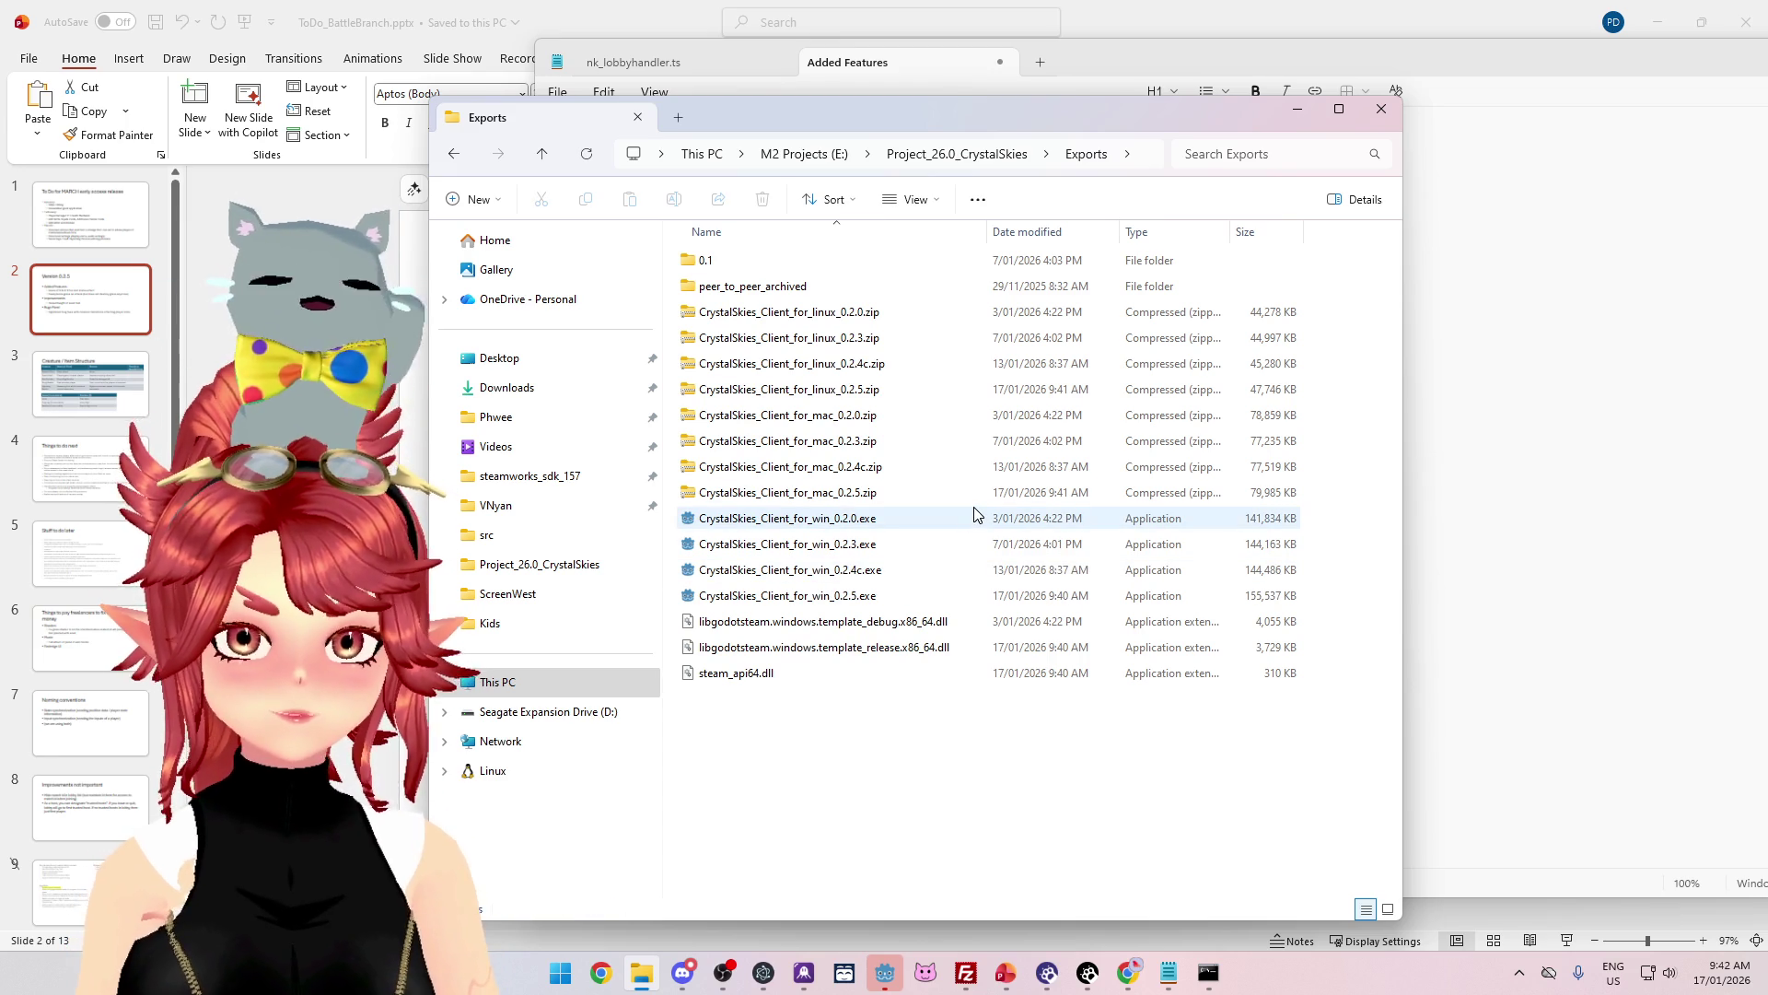
pyautogui.click(561, 973)
# Step: Launch GitHub Desktop and start the commit summary 'v0.2.5 - snail plants'
pyautogui.write('git')
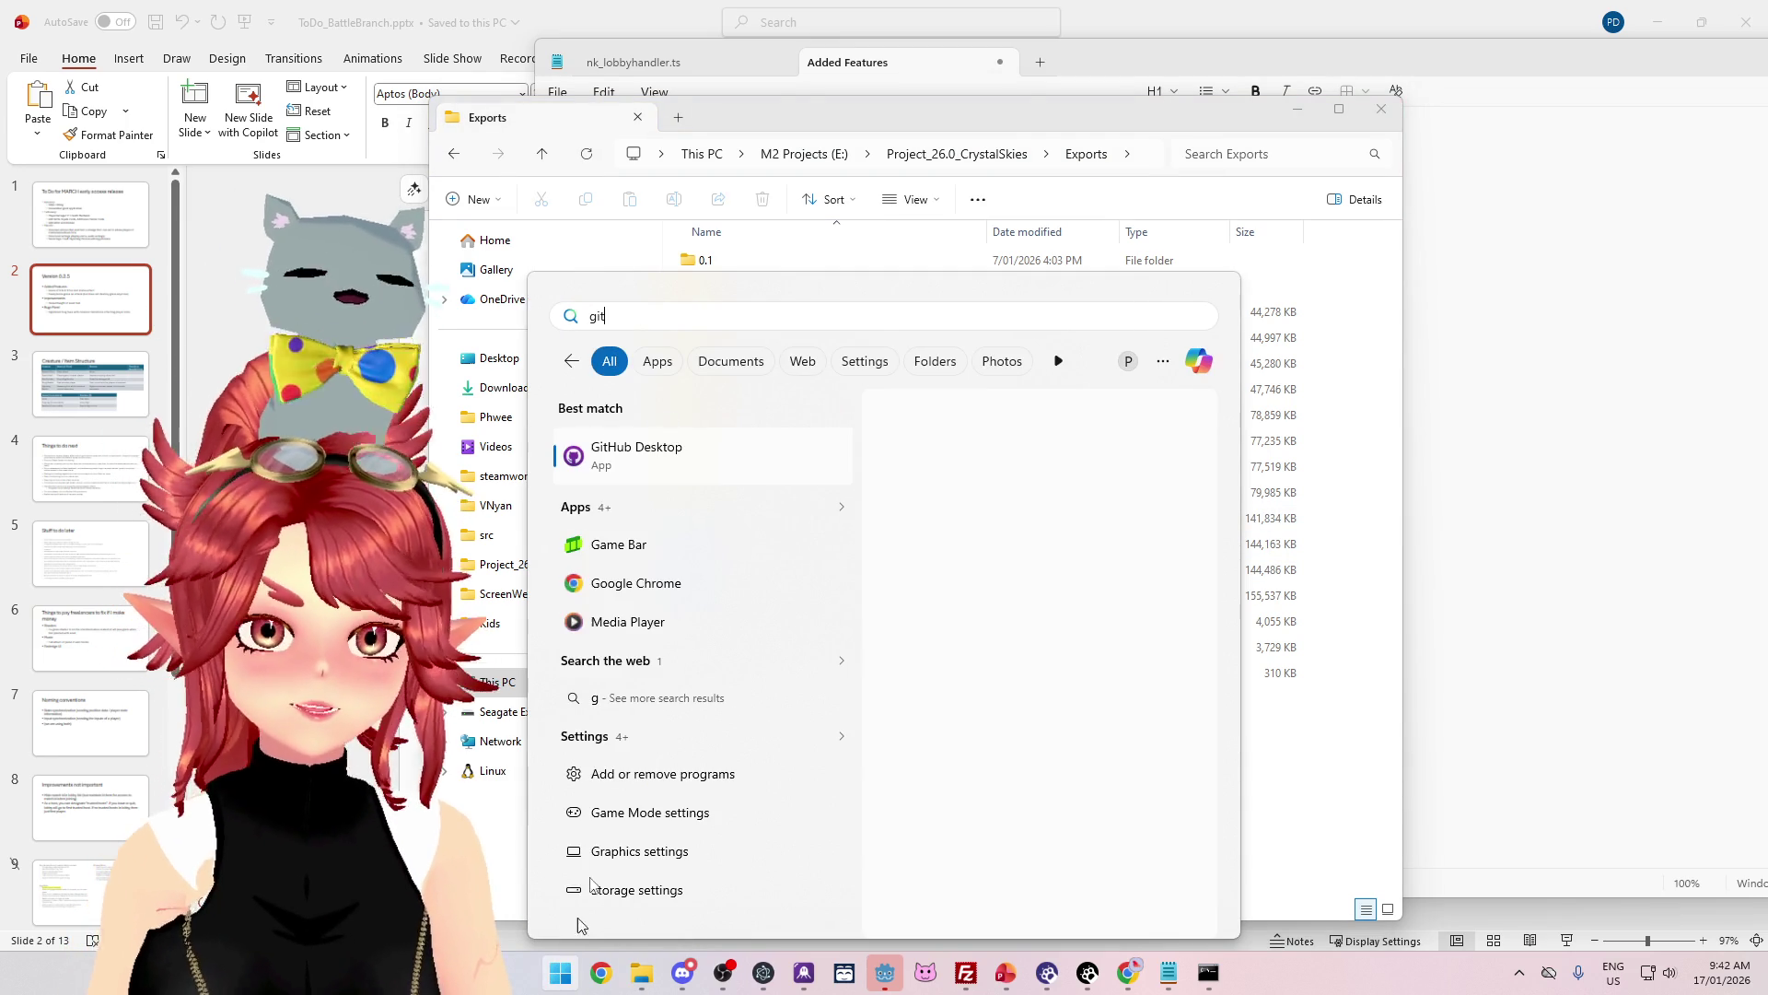
pyautogui.press('Escape')
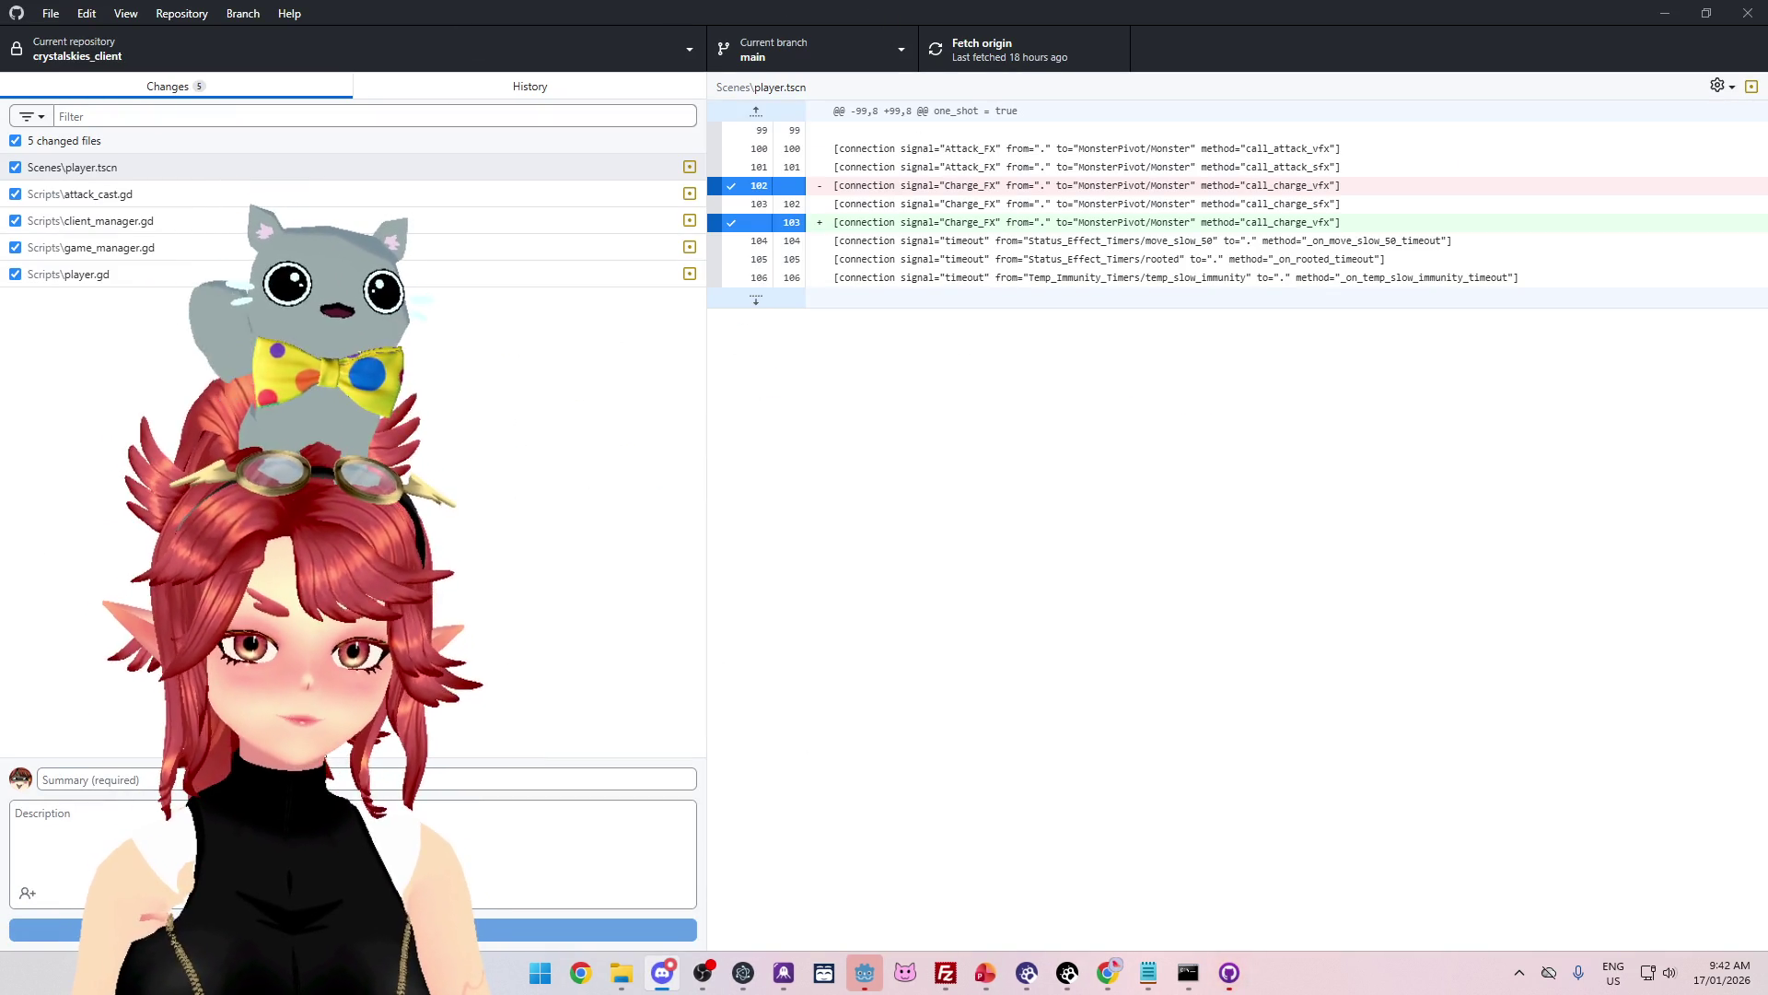
pyautogui.write('v0.2.5')
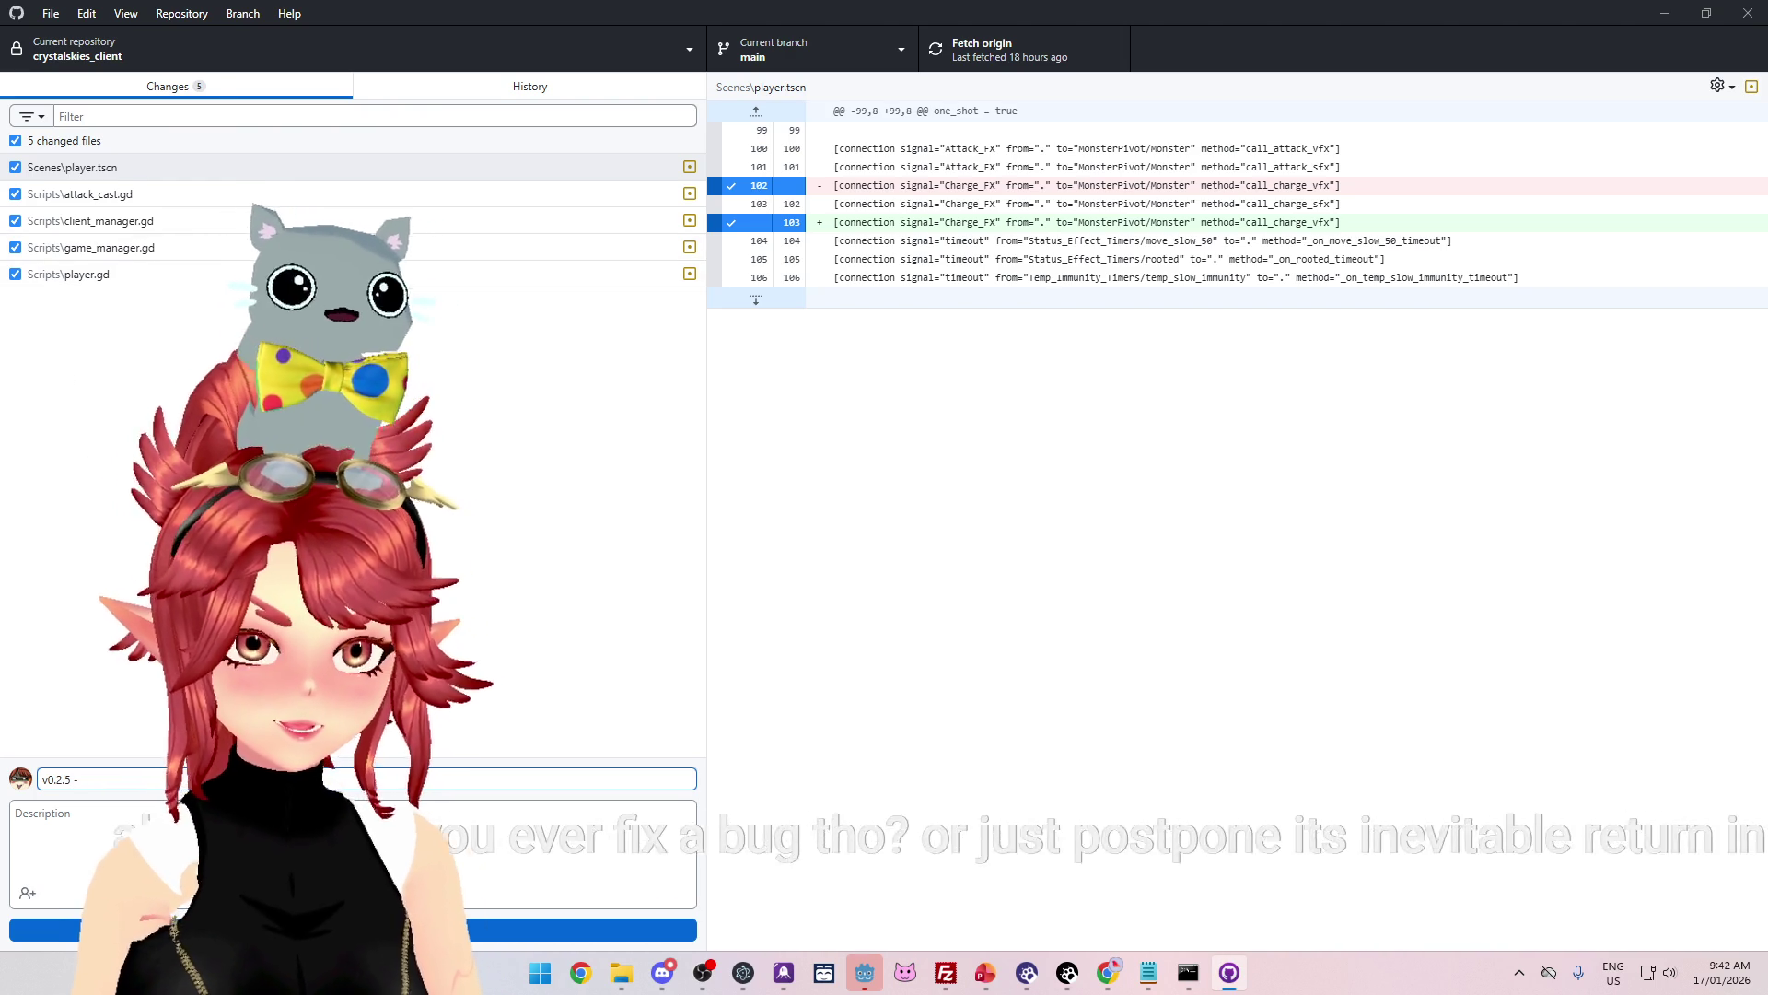
pyautogui.write(' - ')
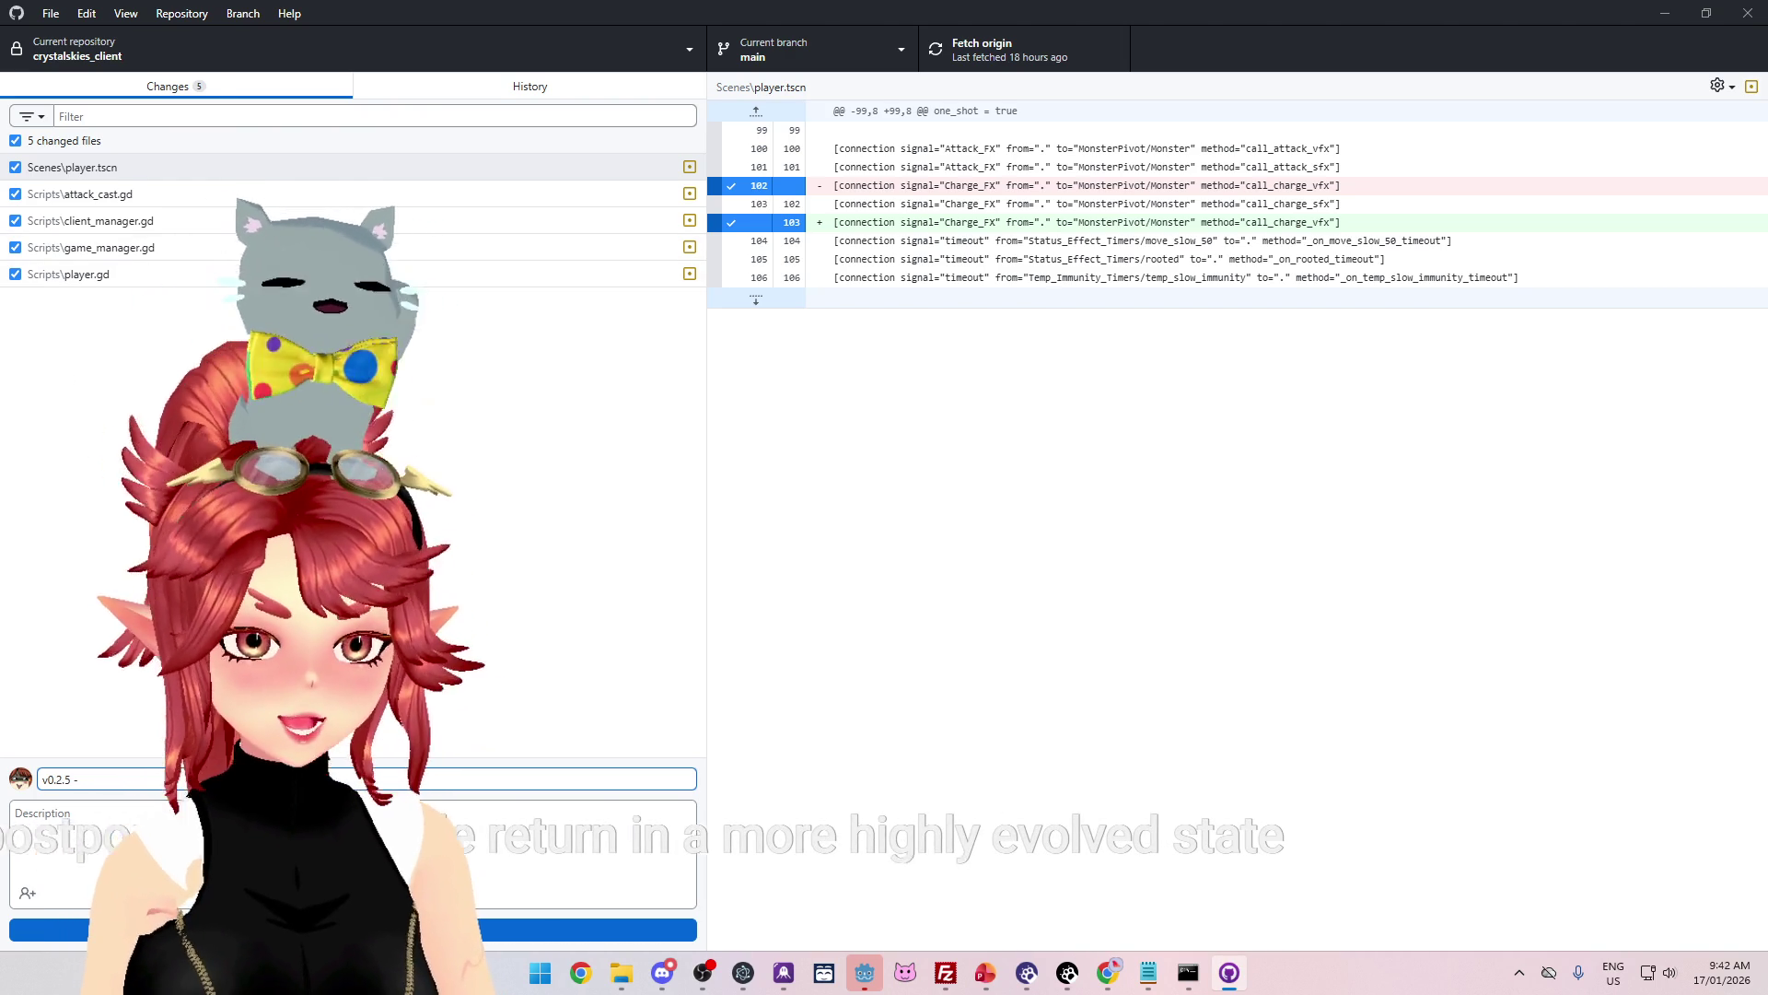
pyautogui.write('grass v')
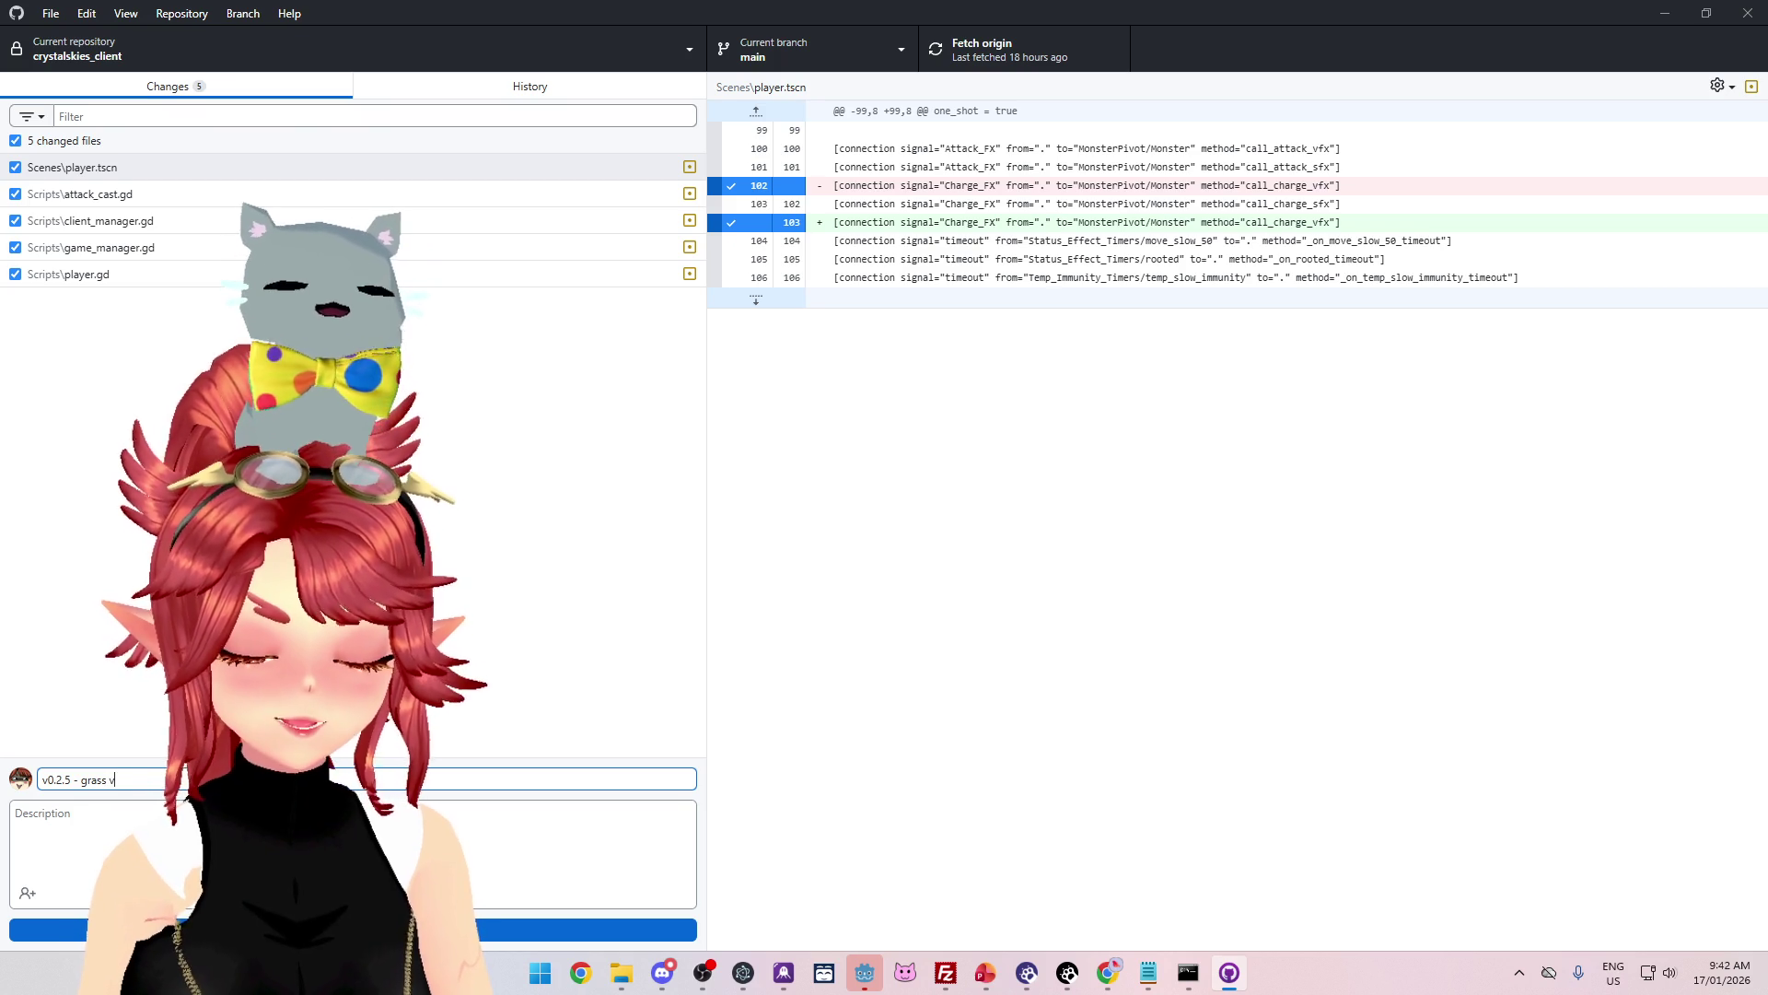
pyautogui.press('BackSpace')
pyautogui.press('BackSpace')
pyautogui.press('BackSpace')
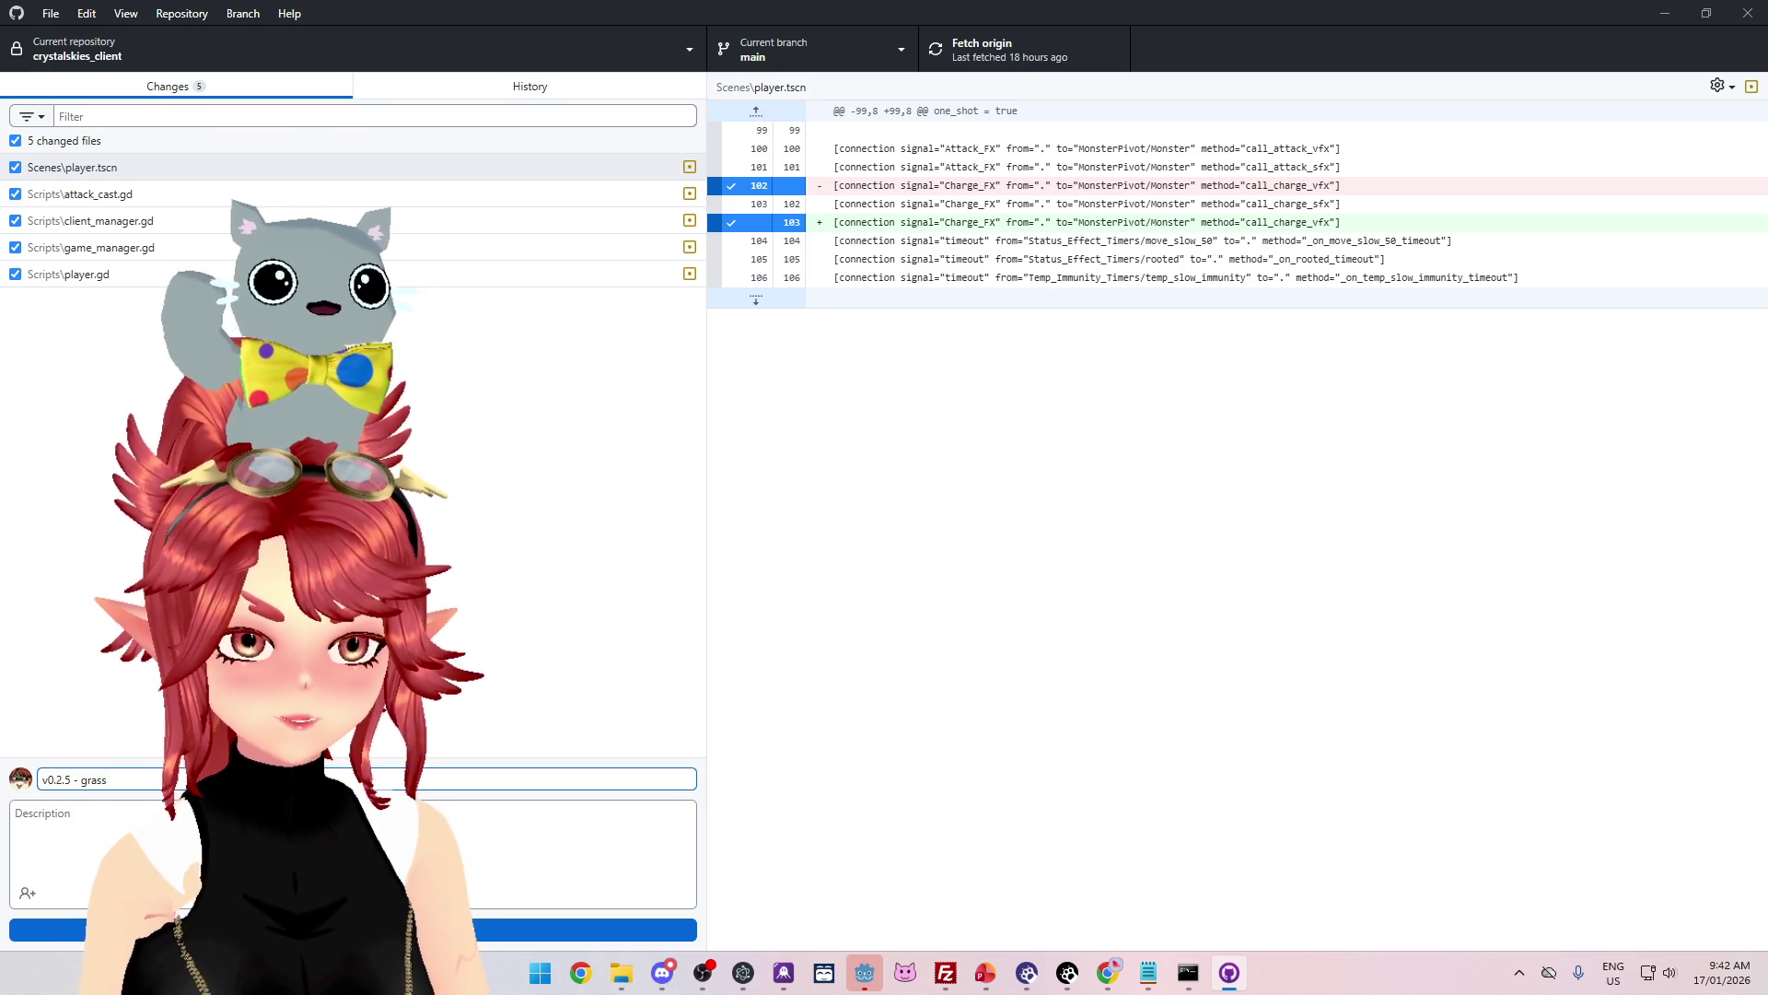
pyautogui.press('BackSpace')
pyautogui.press('BackSpace')
pyautogui.press('BackSpace')
pyautogui.write('snail plants')
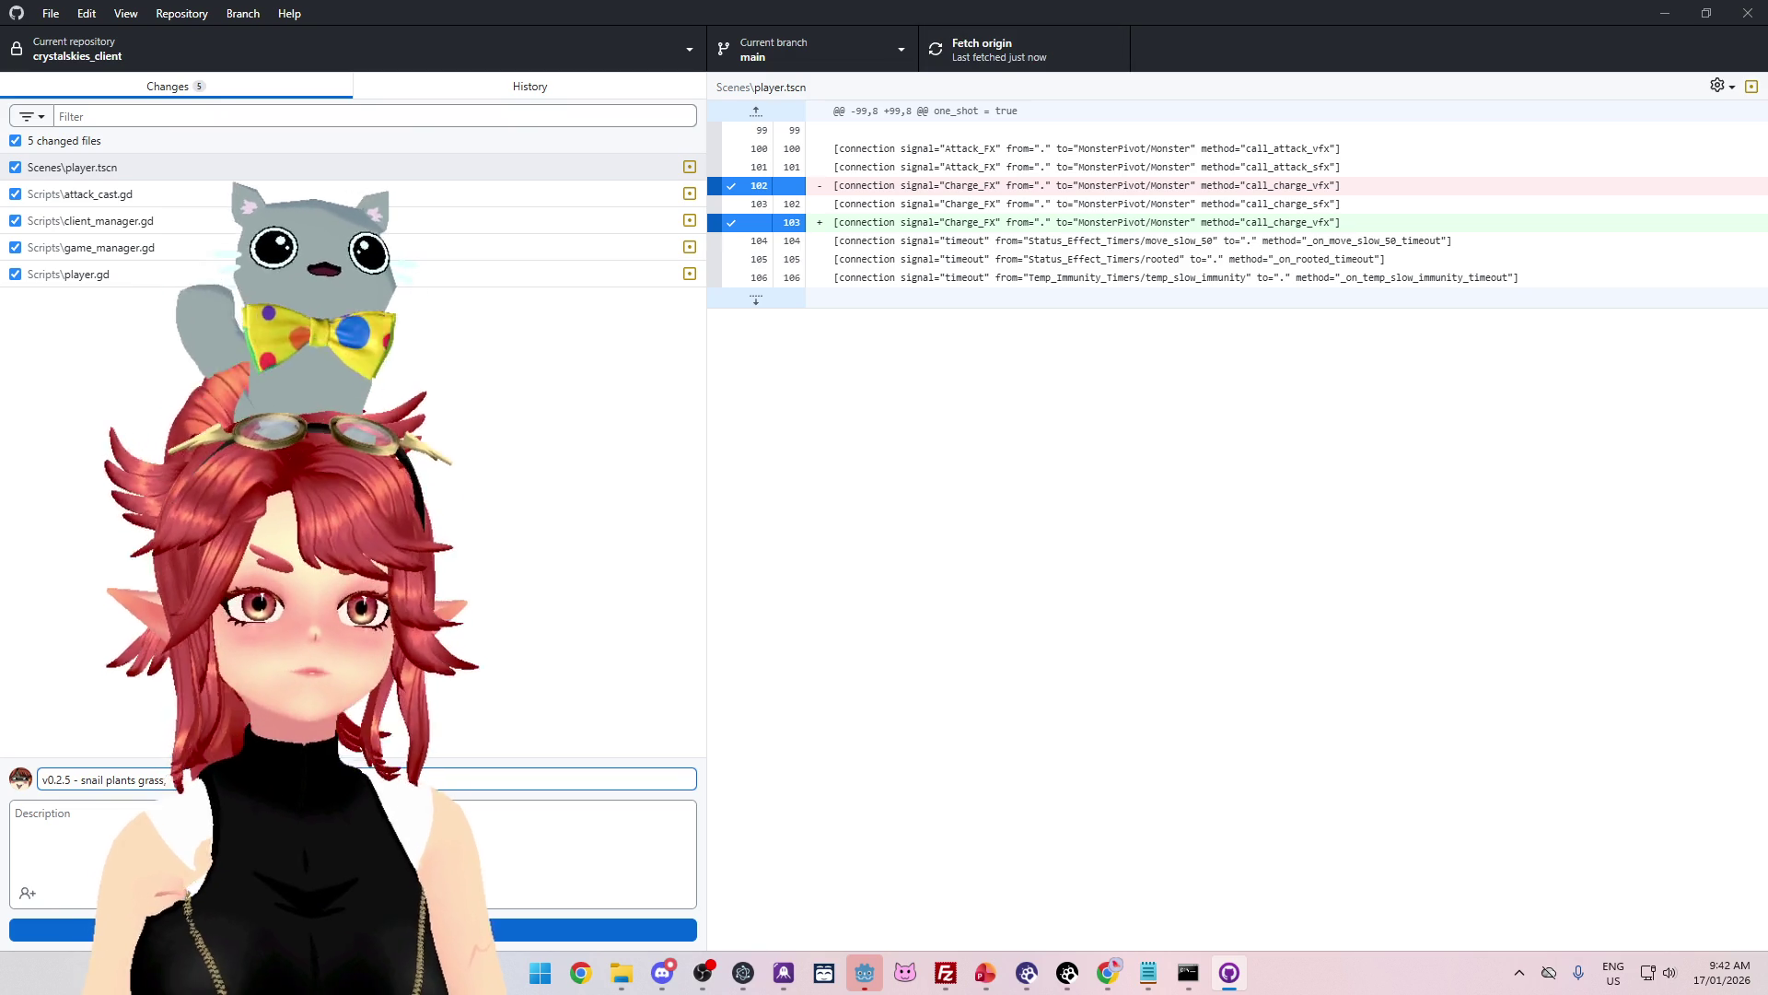
# Step: Glance at the History, then finish the summary and commit the five client files to main
pyautogui.click(504, 86)
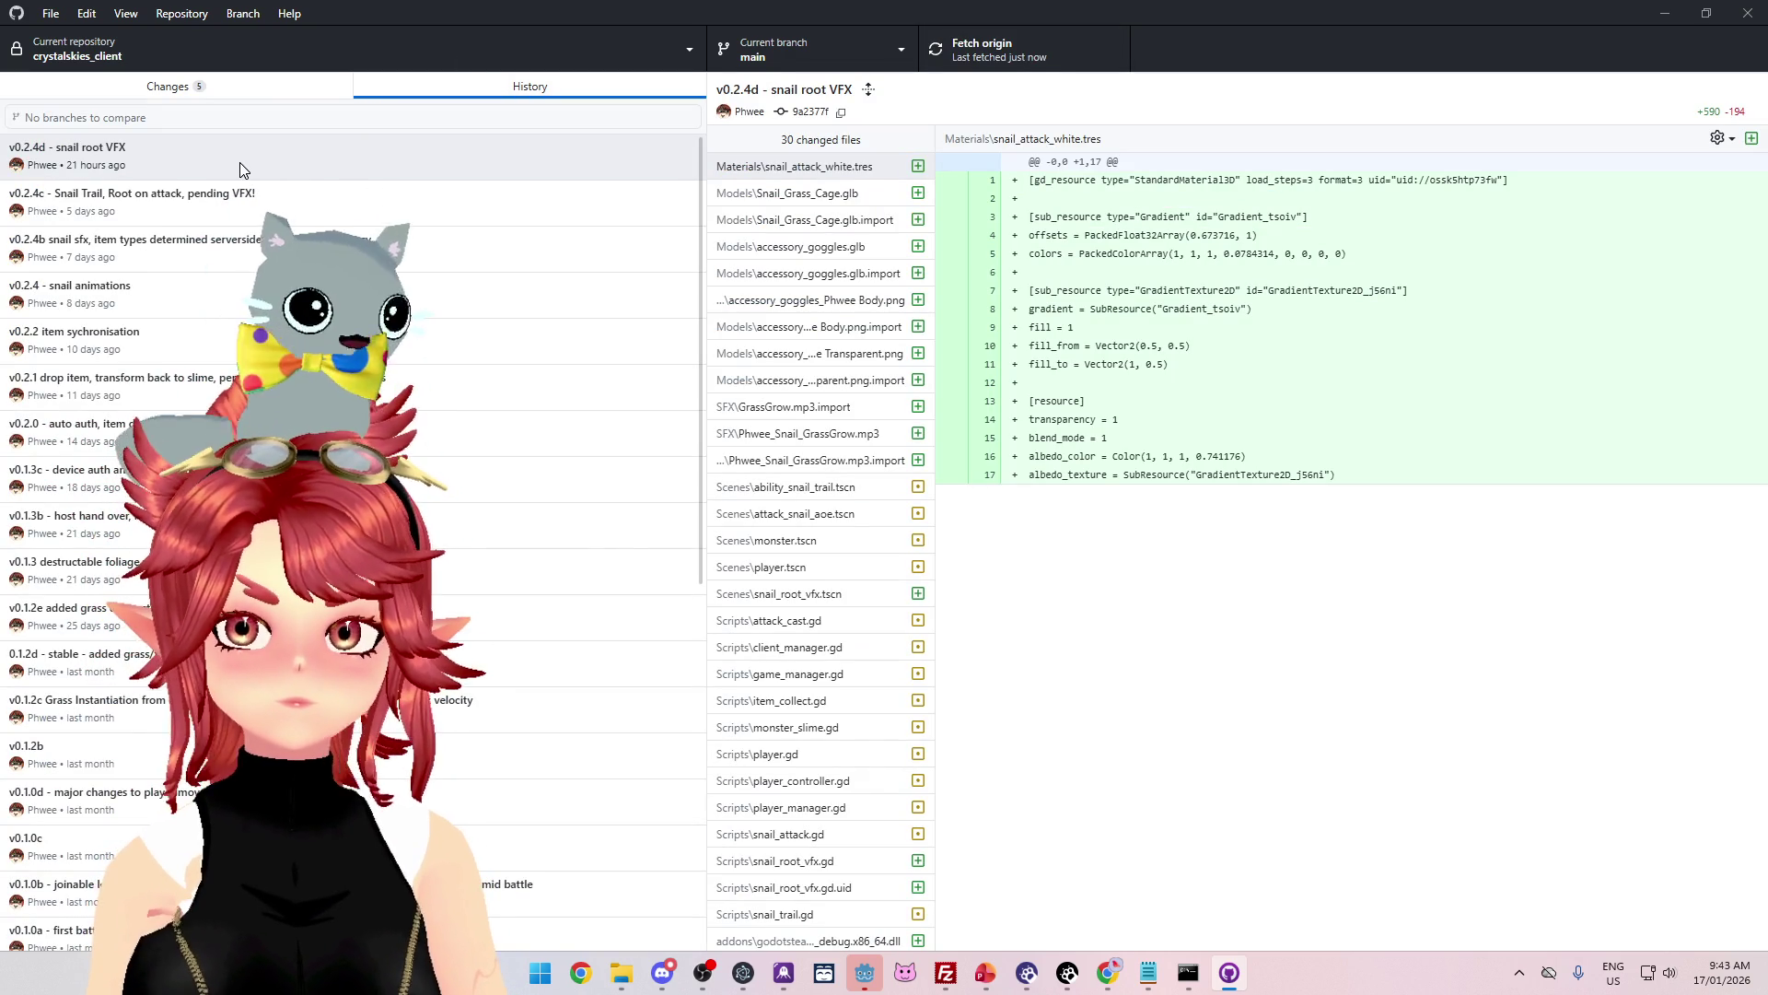
pyautogui.click(267, 84)
pyautogui.click(166, 779)
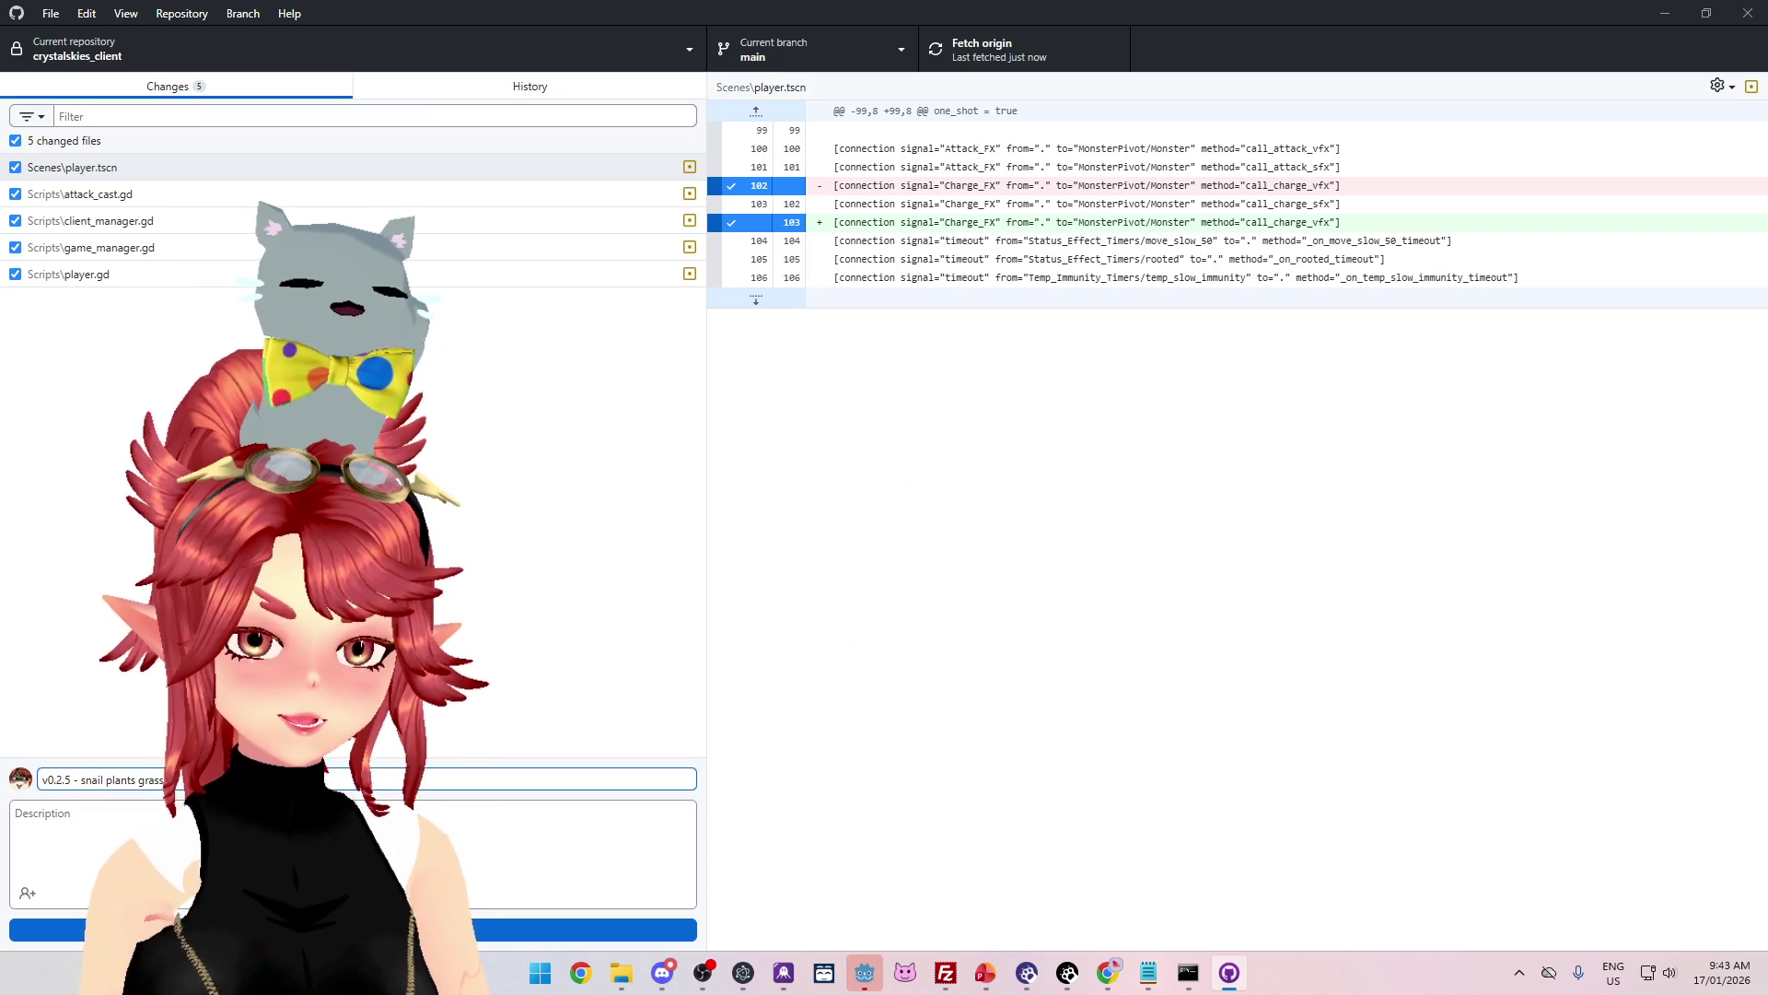
pyautogui.write('on at')
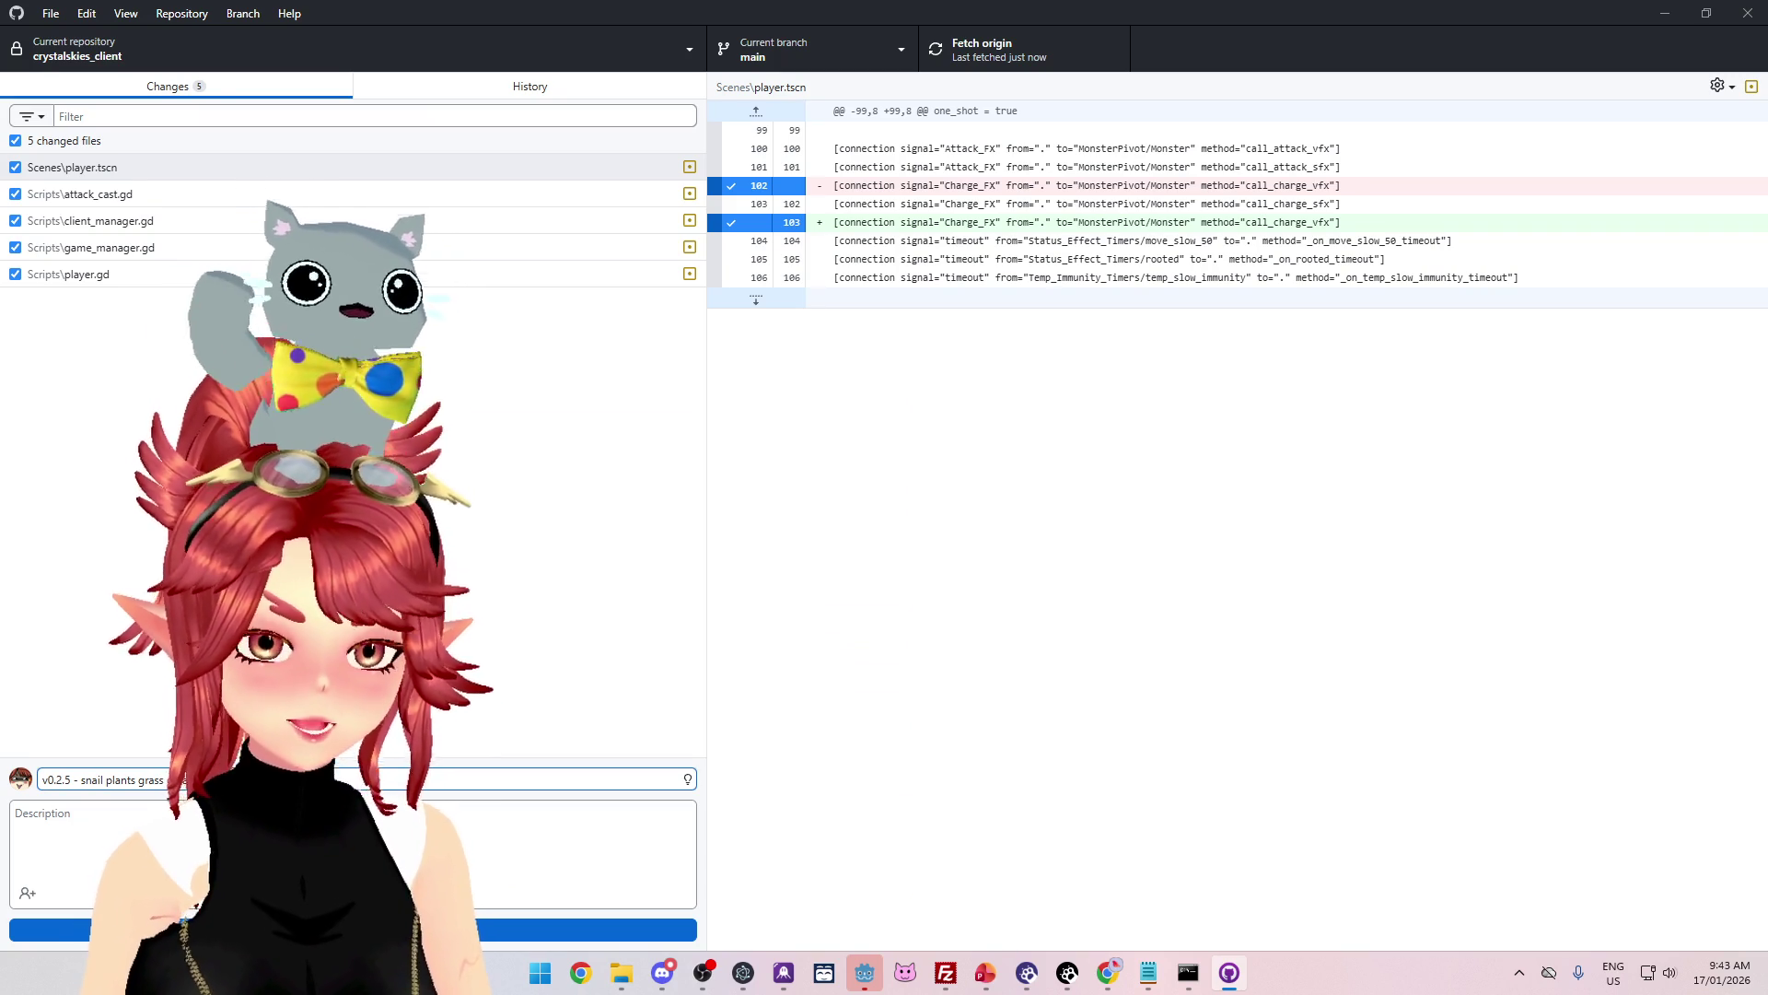
pyautogui.hotkey('ctrl', 'Return')
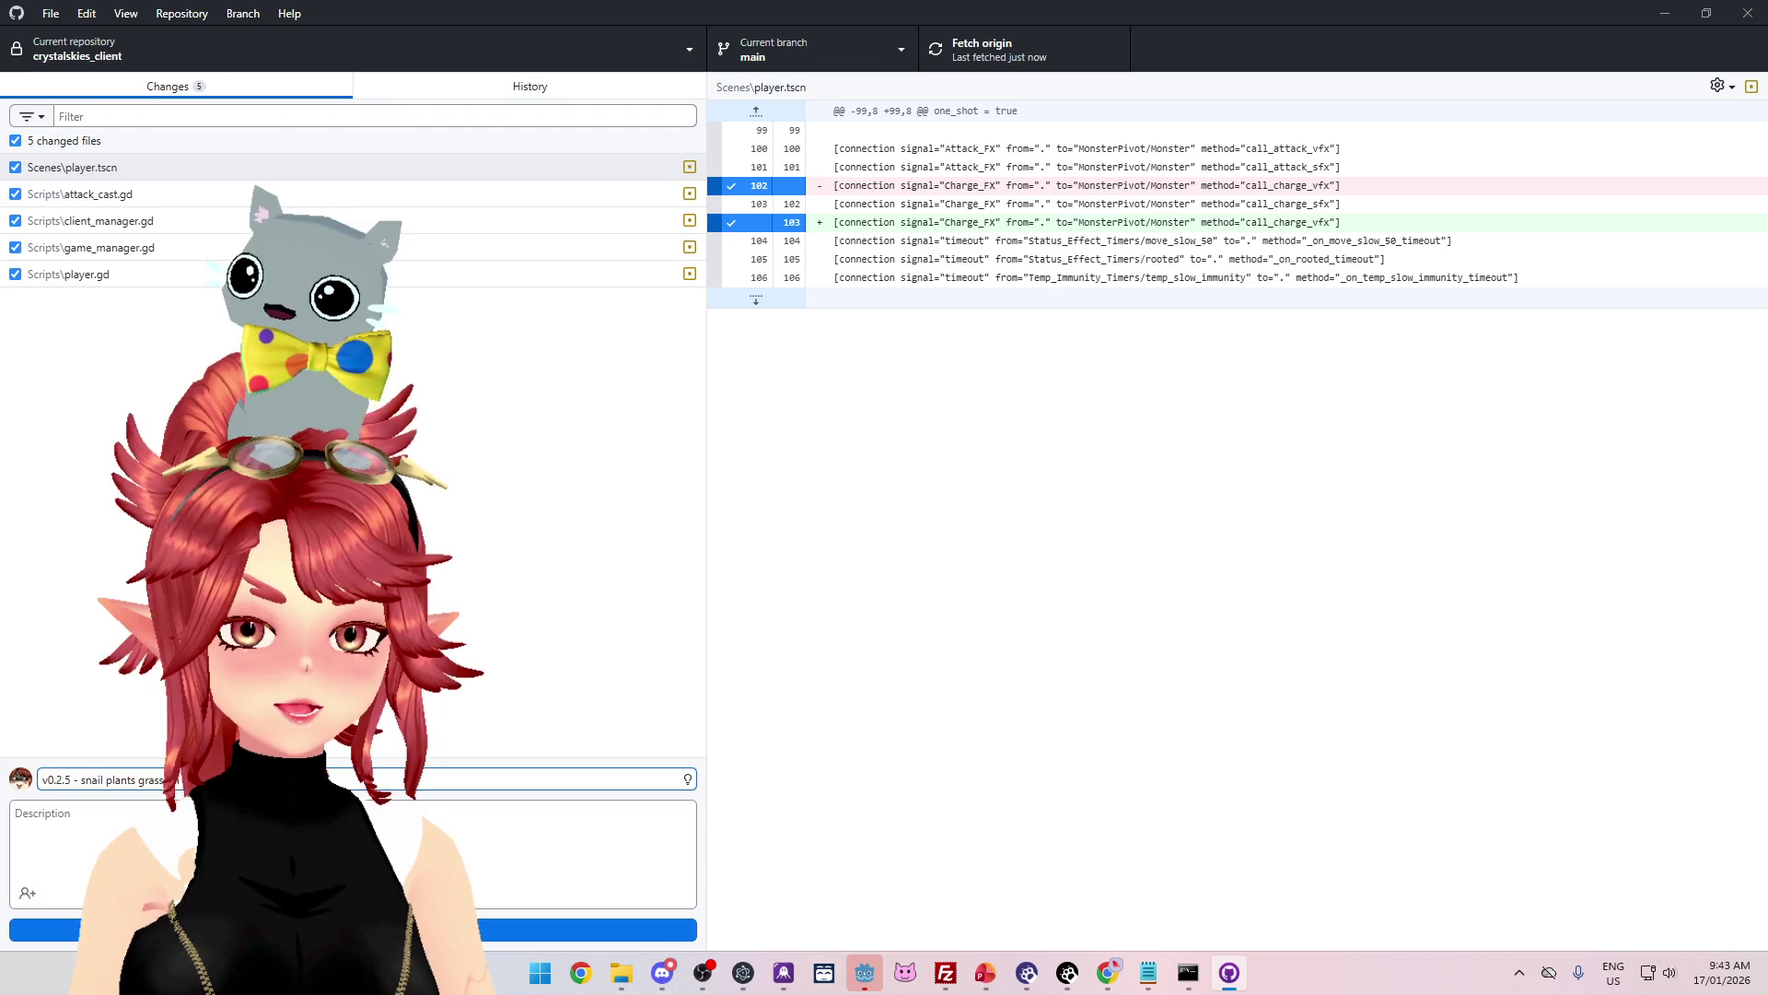
# Step: Switch to nakama_server, commit its four changes as 'v0.2.5', and push to origin
pyautogui.click(78, 49)
pyautogui.click(64, 340)
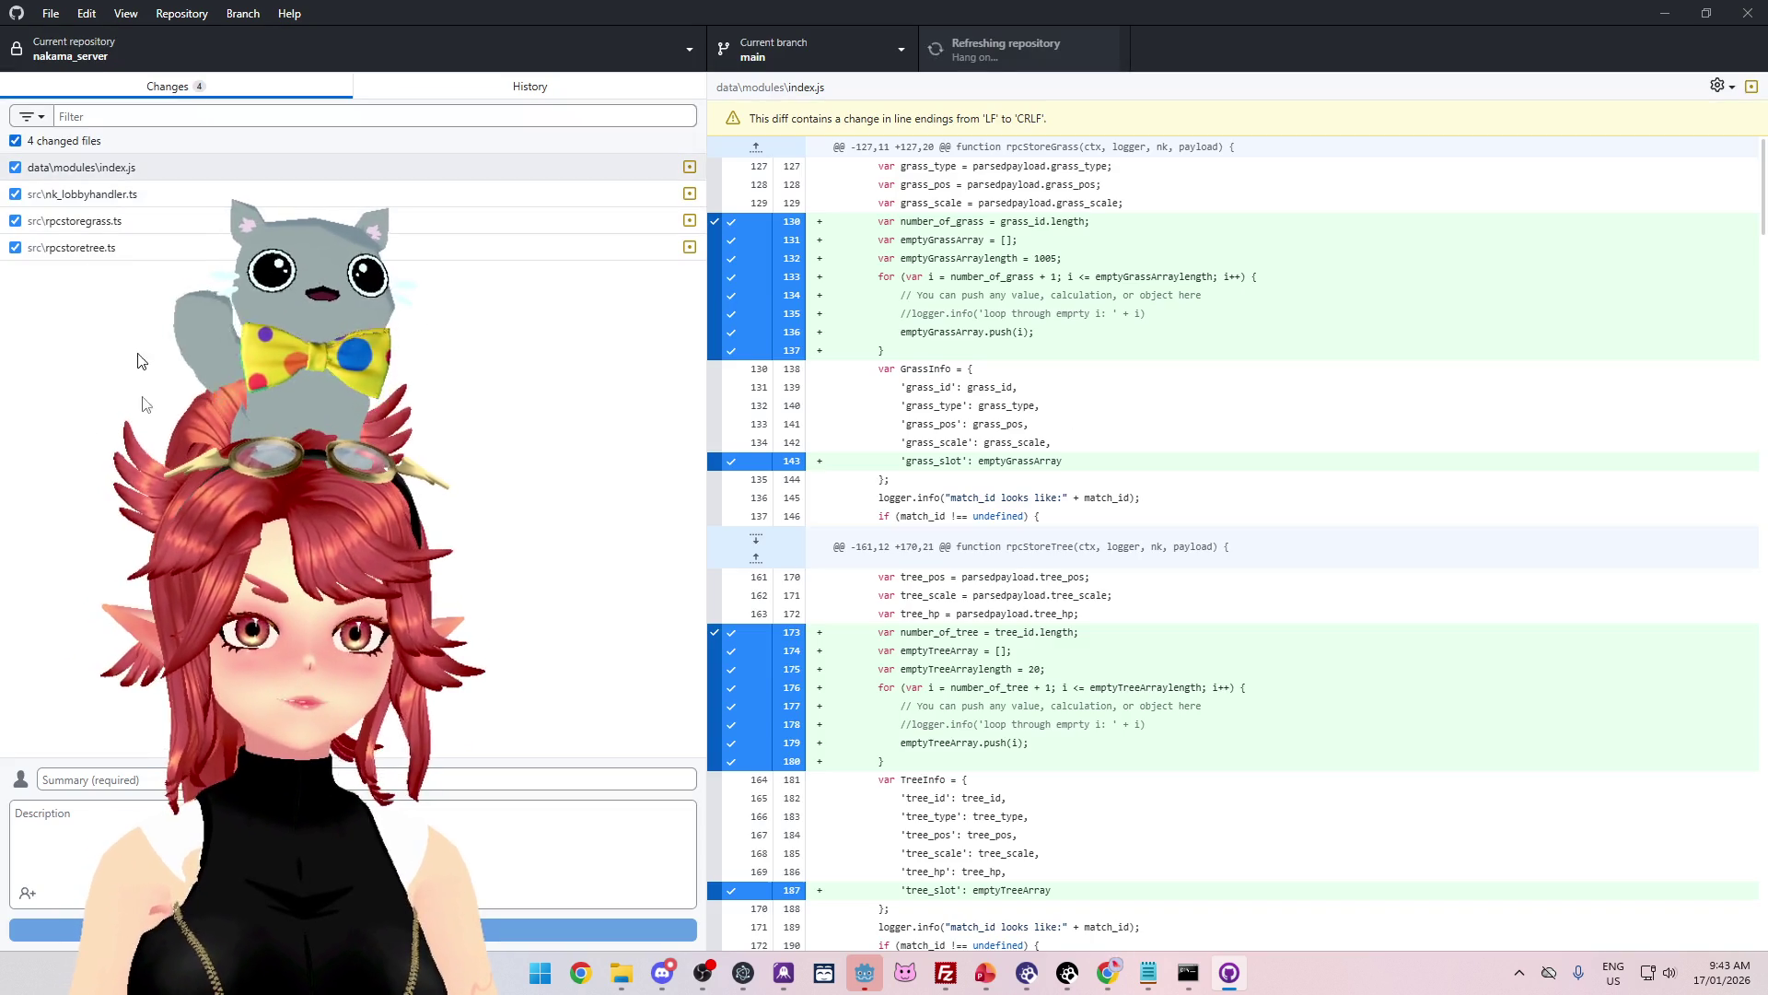
pyautogui.click(368, 779)
pyautogui.write('v')
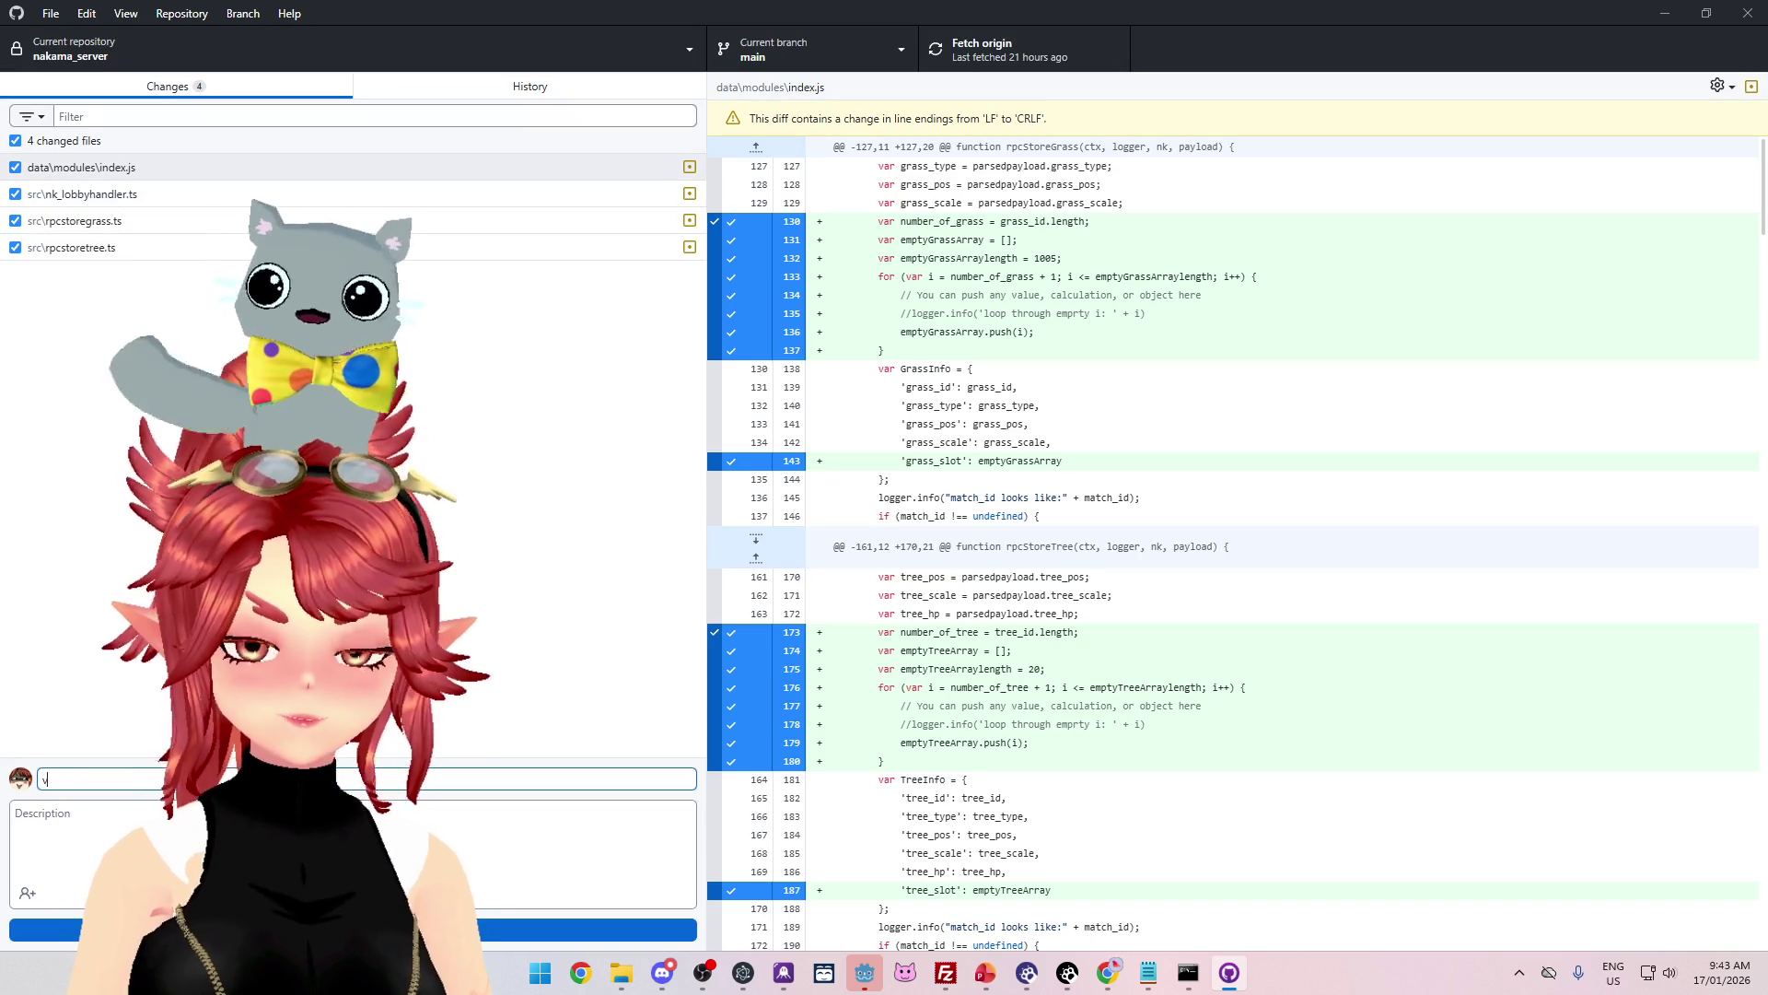
pyautogui.write('0.2.5')
pyautogui.hotkey('ctrl', 'Return')
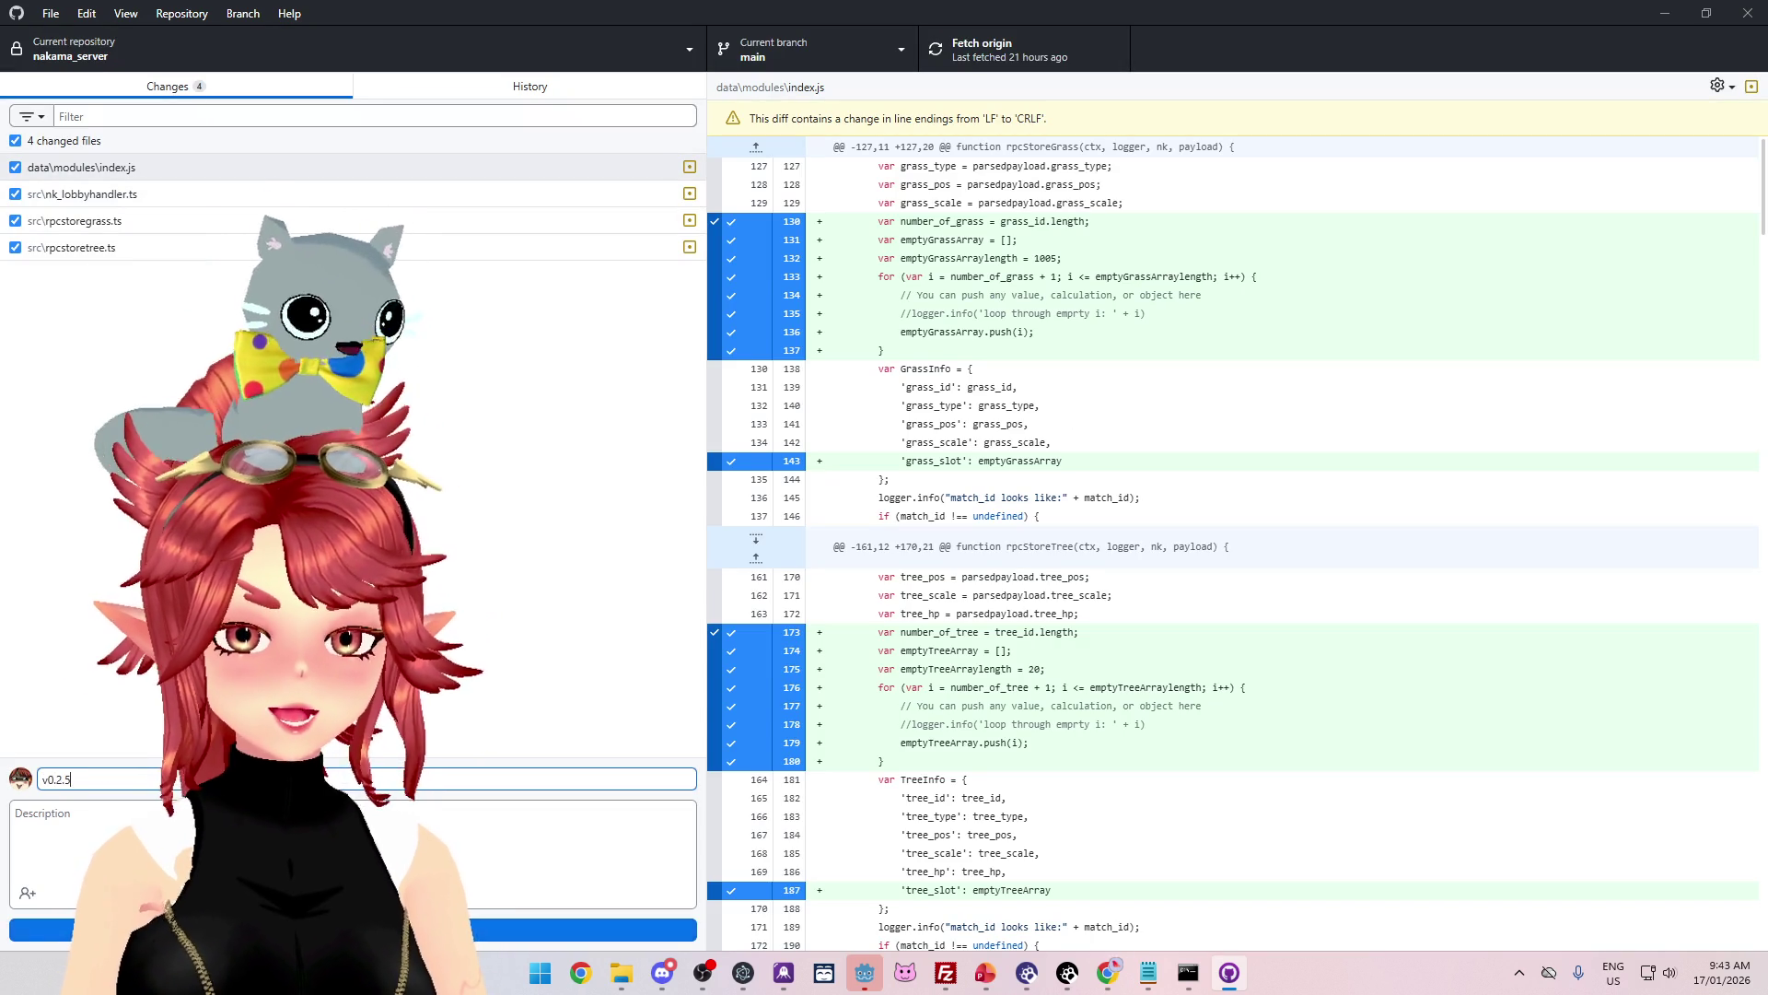
pyautogui.hotkey('ctrl', 'p')
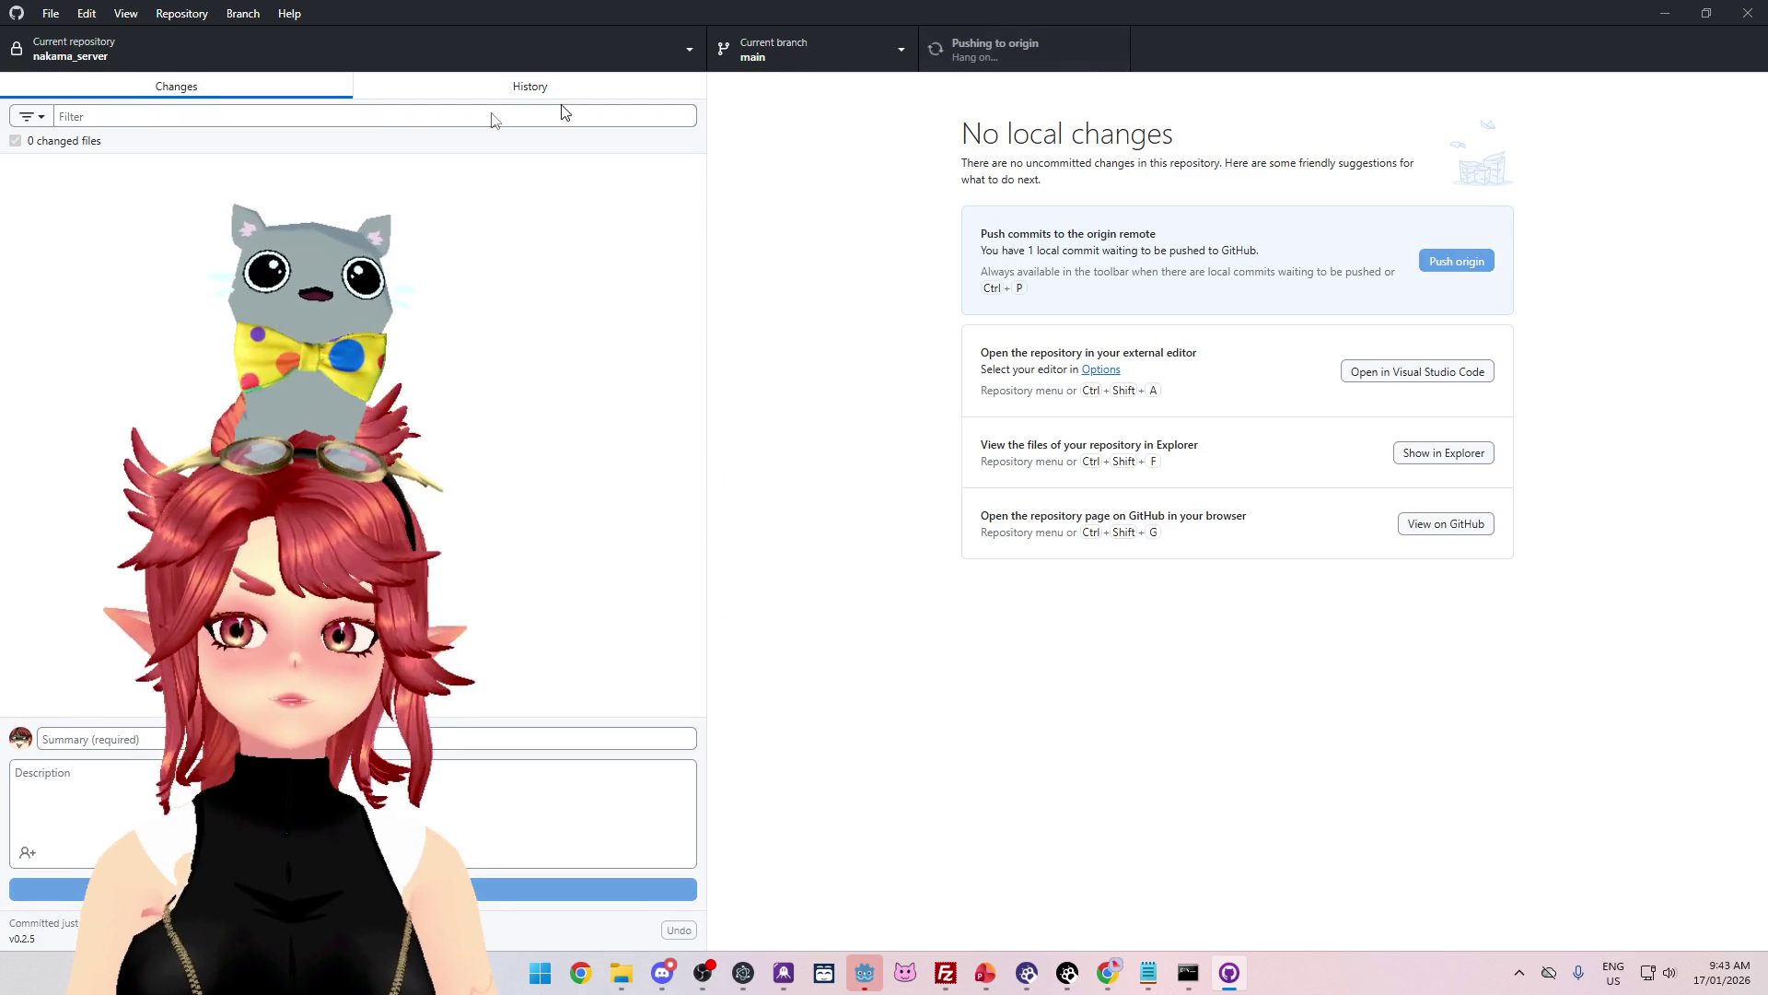
# Step: Switch back to crystalskies_client, push its commit to origin, and minimize GitHub Desktop
pyautogui.click(159, 47)
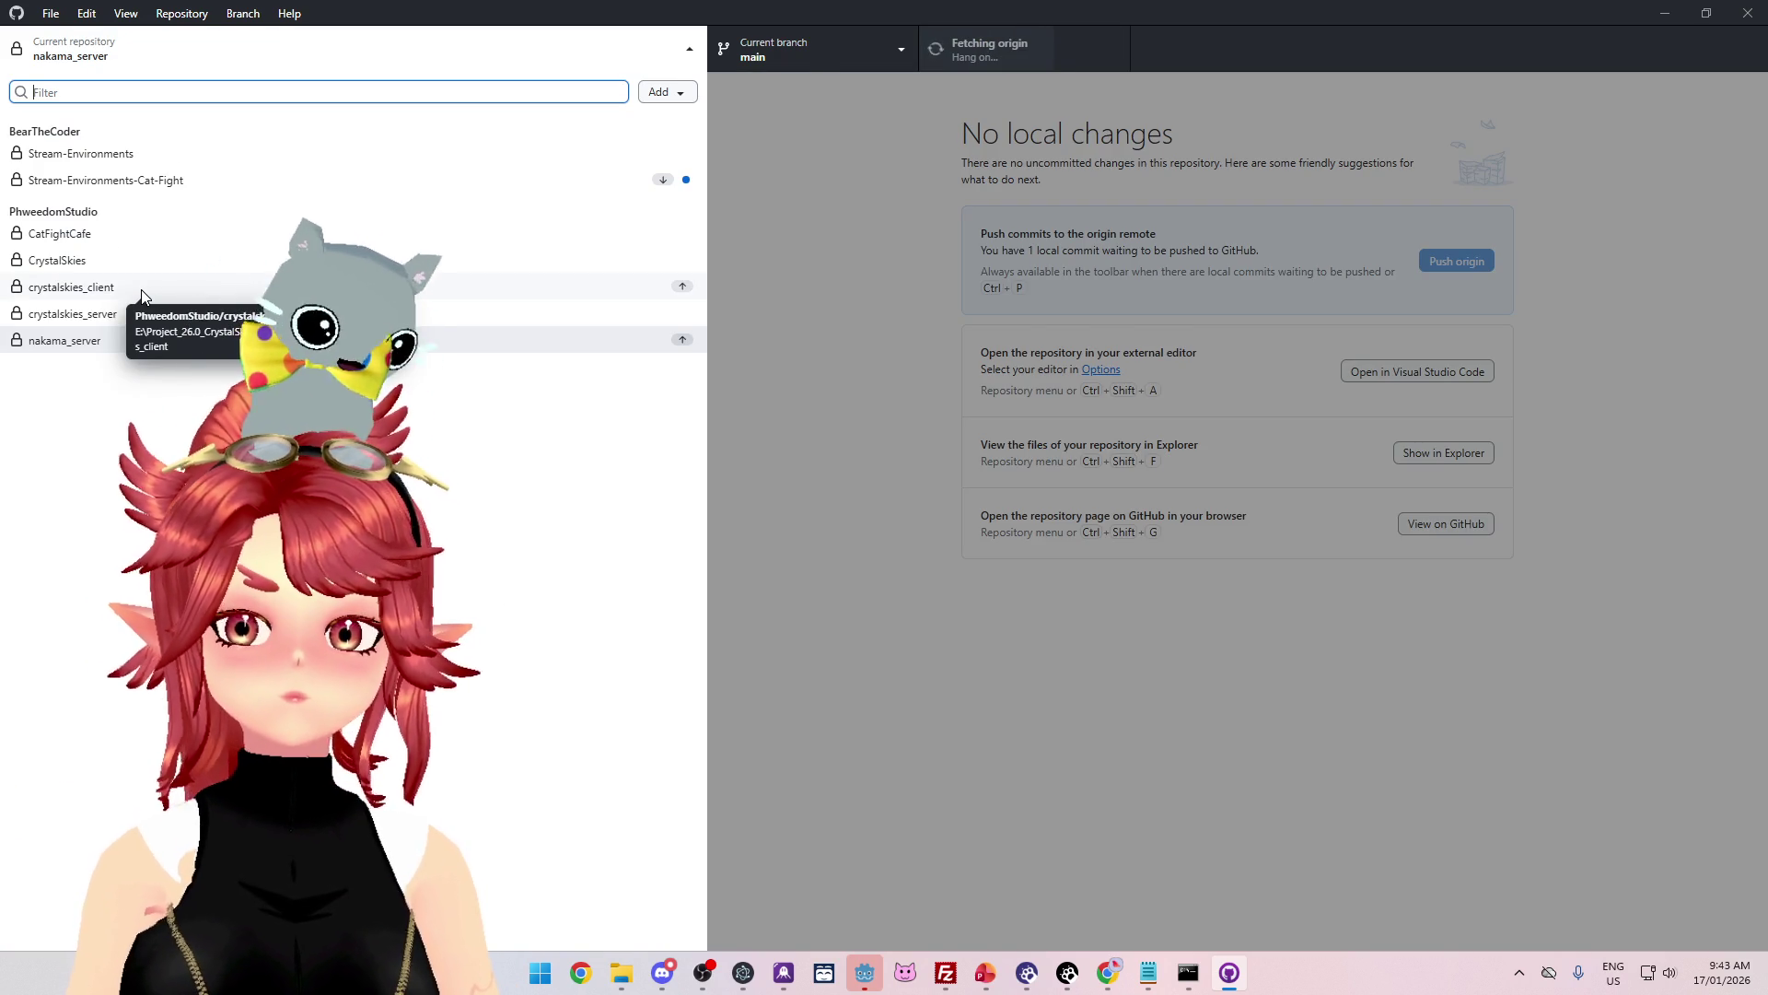
pyautogui.click(141, 289)
pyautogui.click(995, 48)
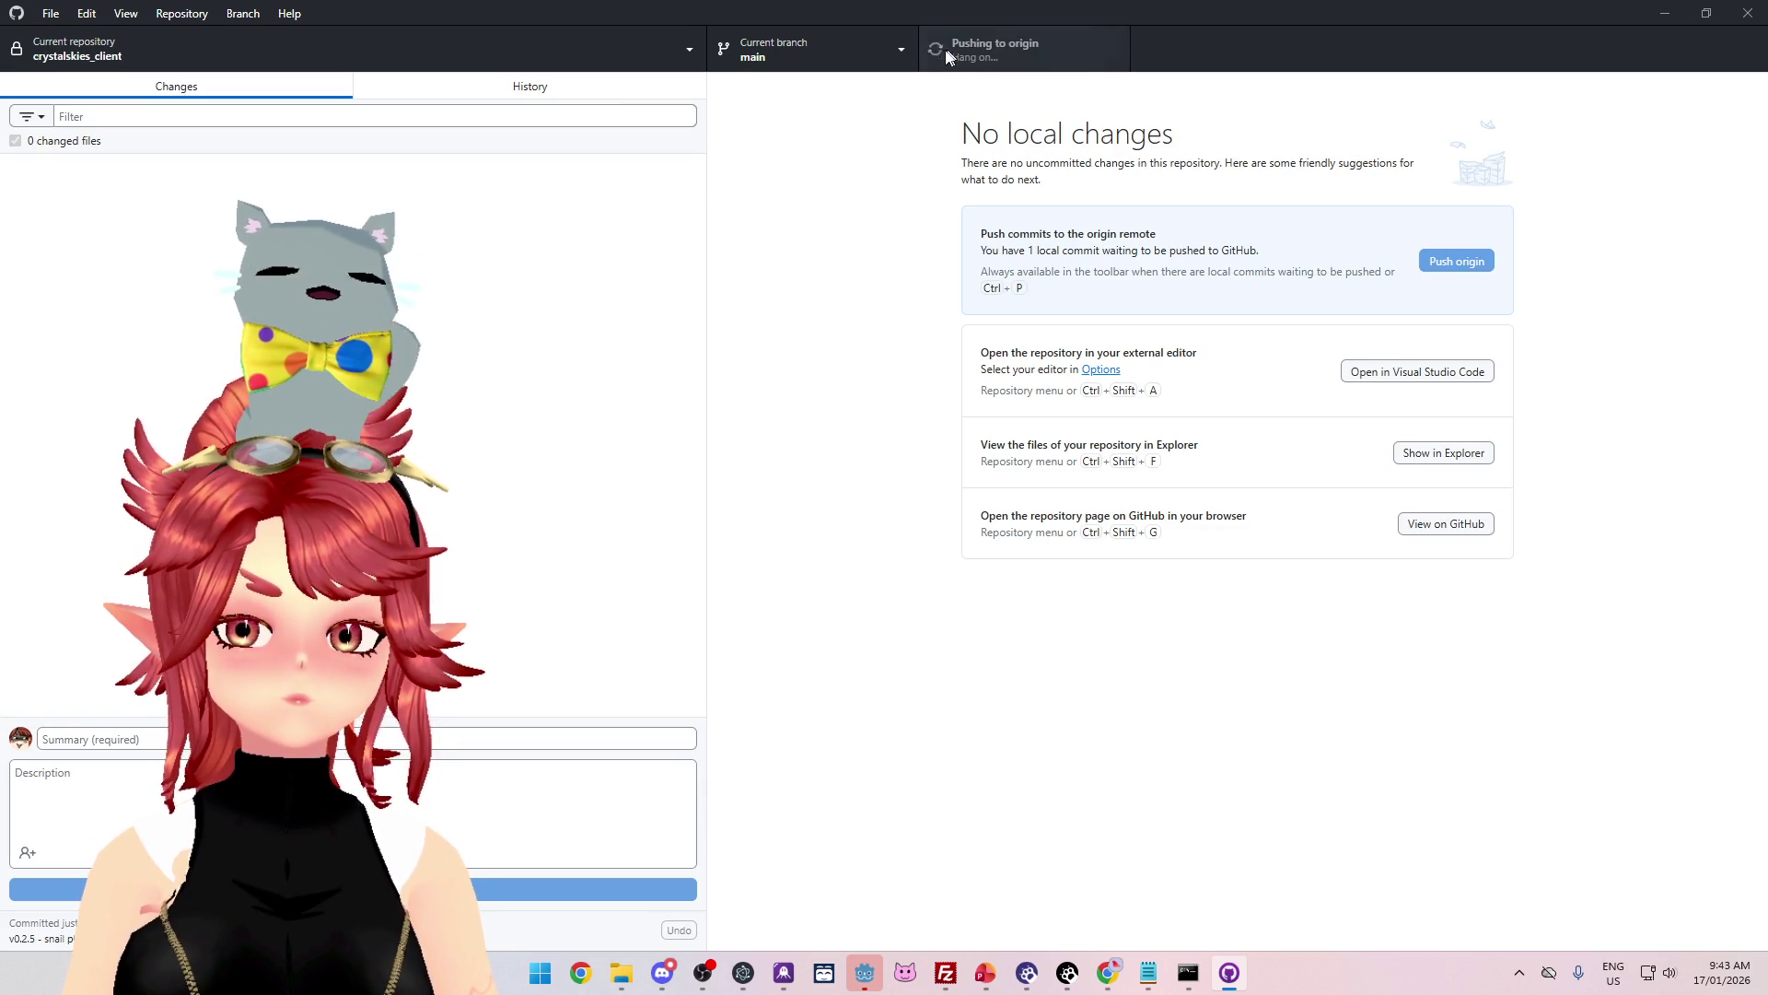
pyautogui.click(700, 875)
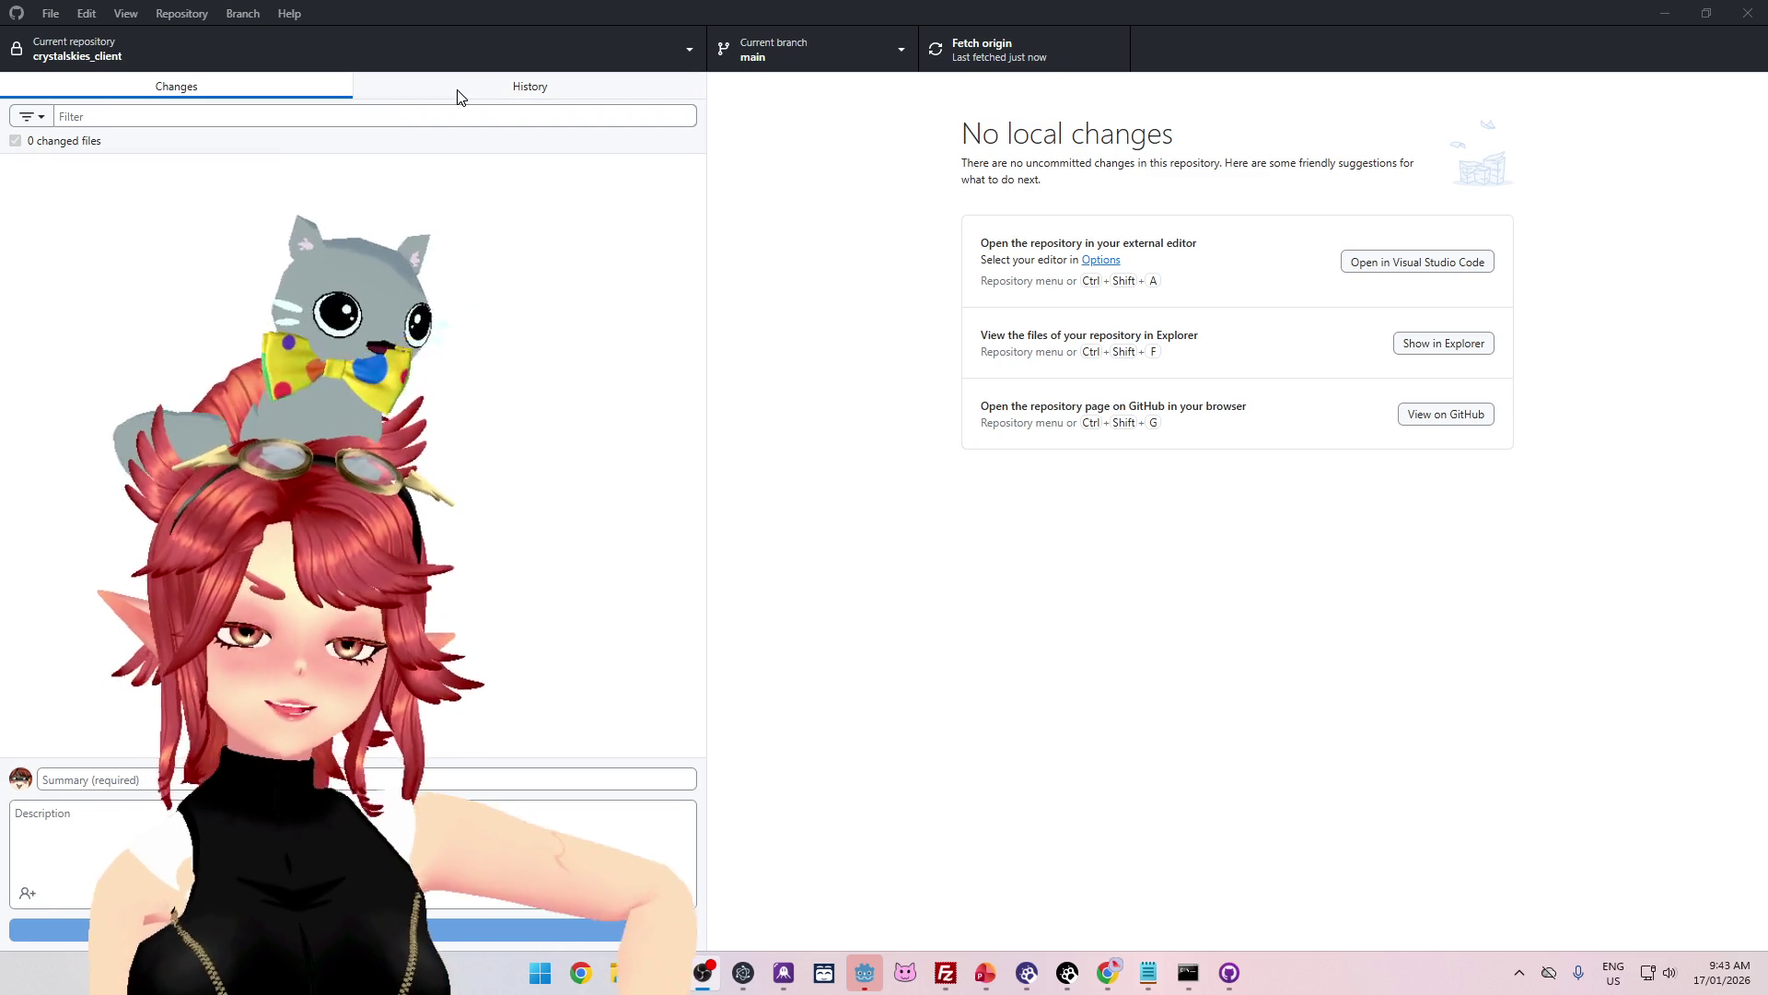
pyautogui.click(1660, 16)
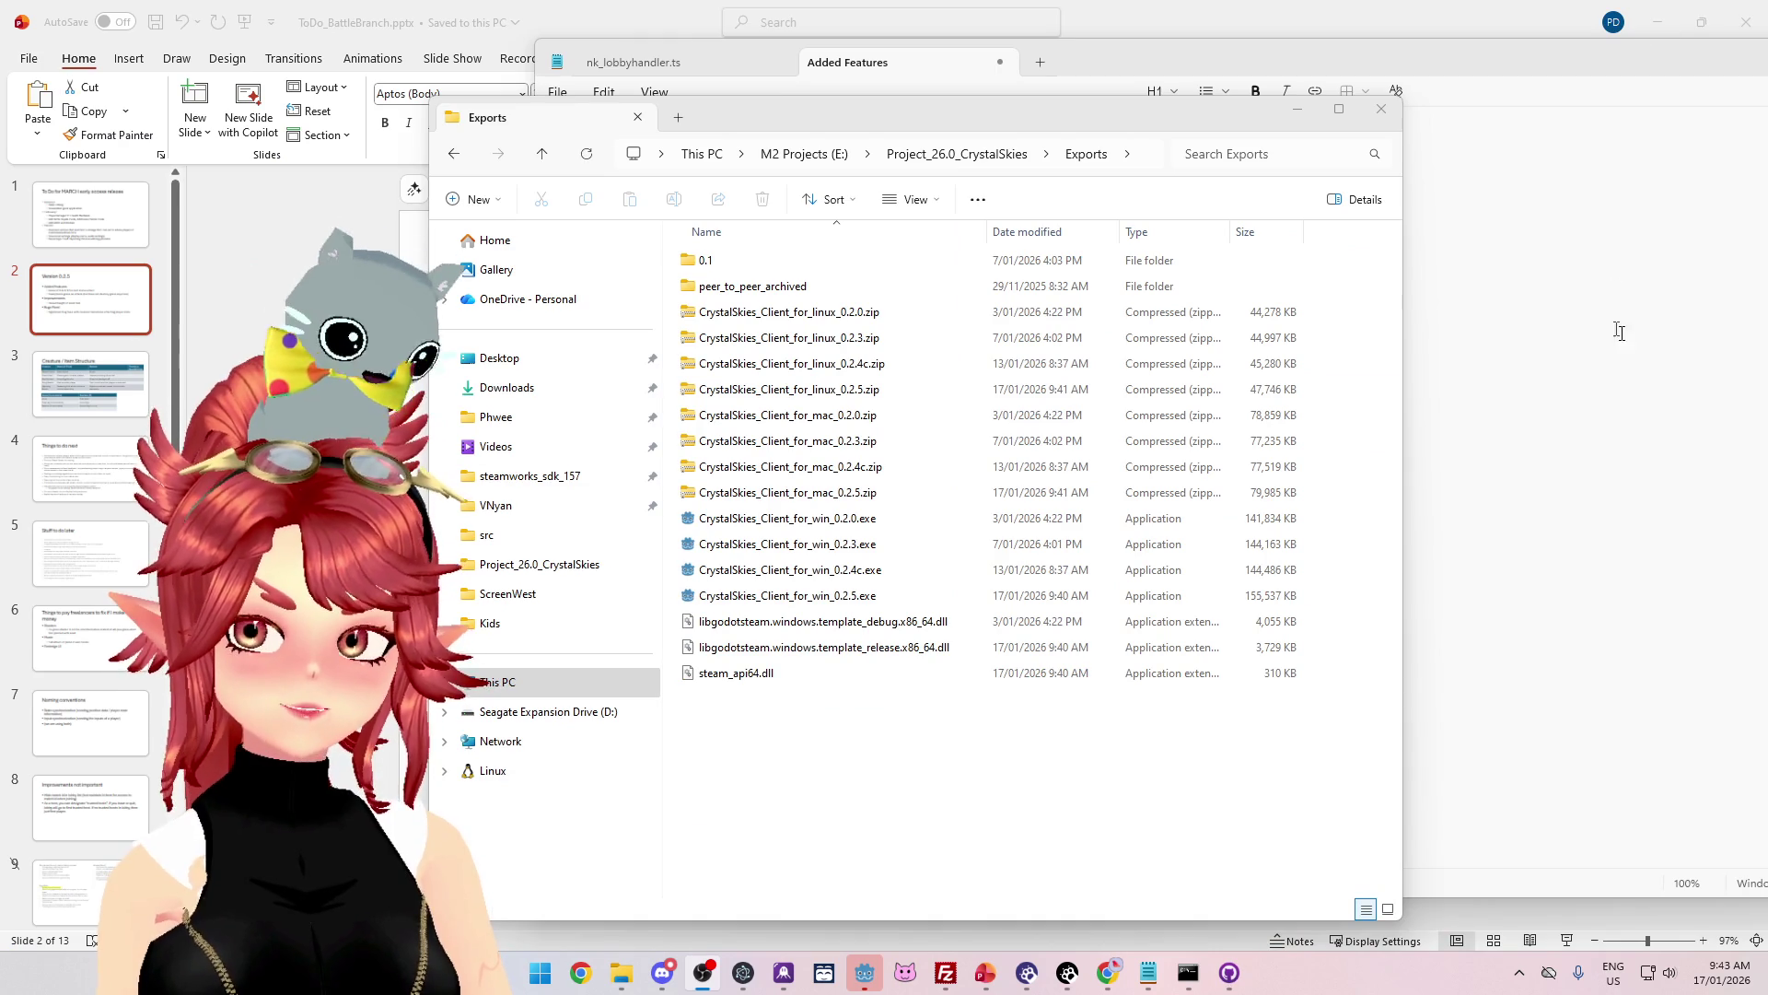
# Step: Review the Version 0.2.5 slide and the 'To Do for MARCH early access release' list, then minimize PowerPoint
pyautogui.click(1202, 20)
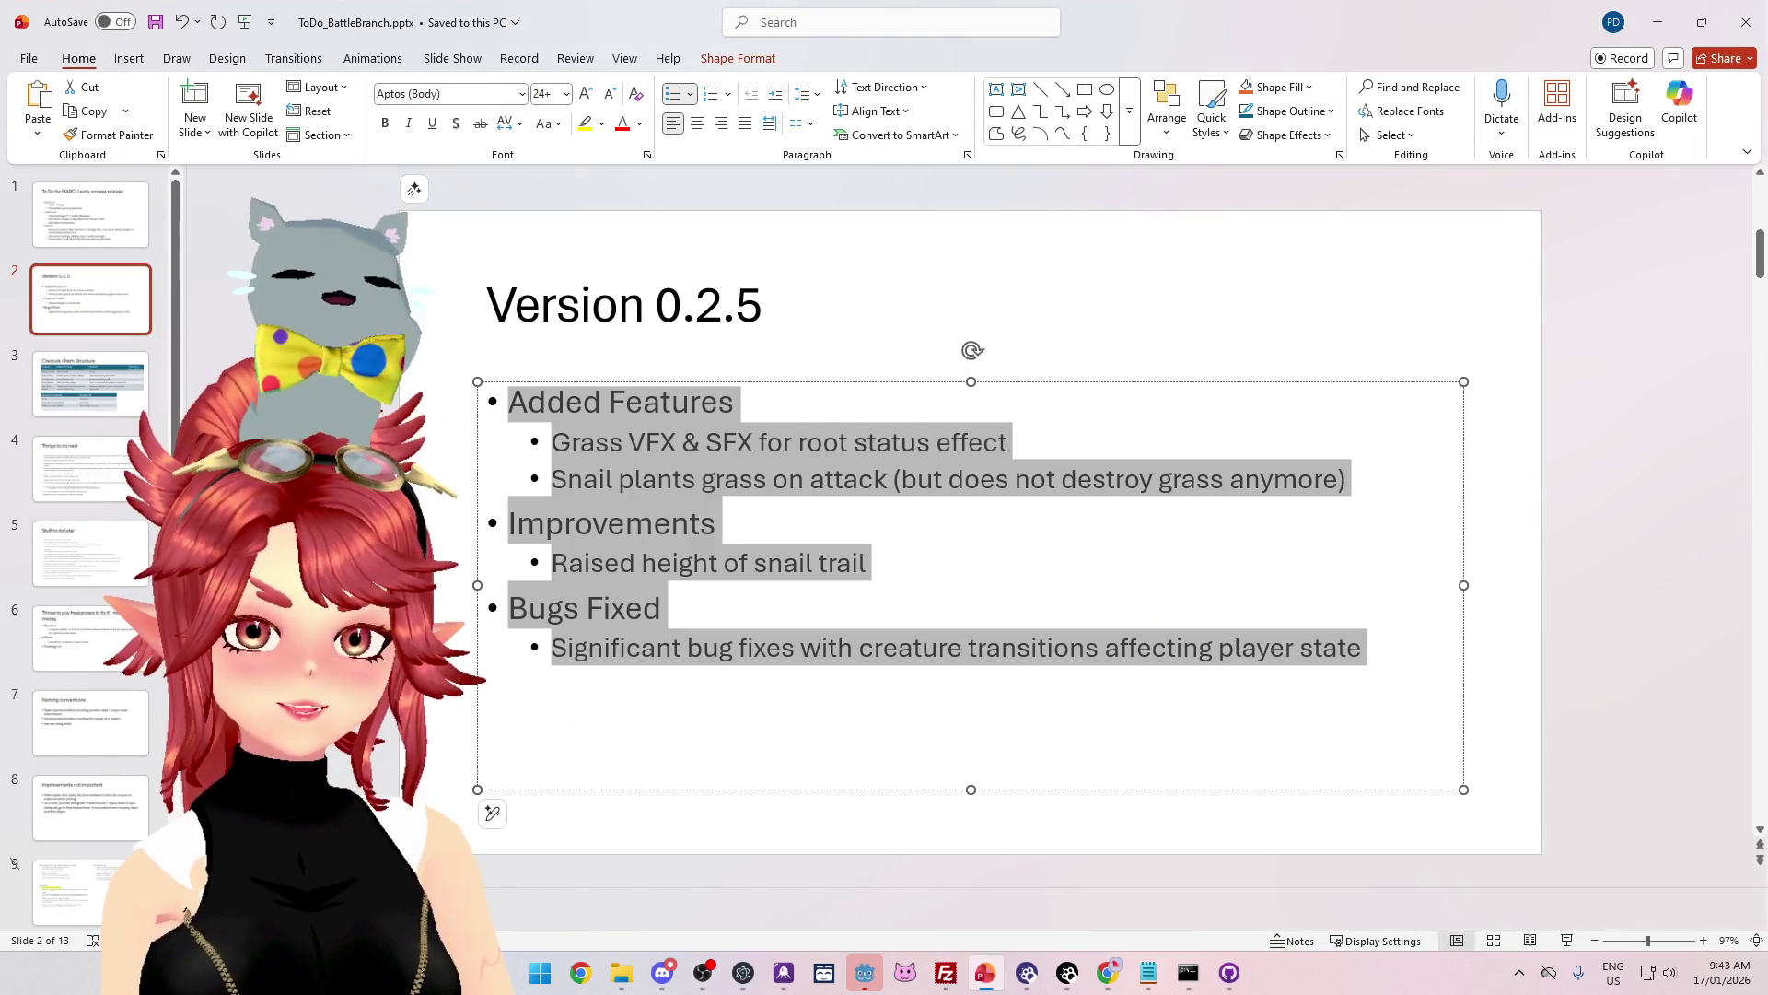
pyautogui.click(909, 555)
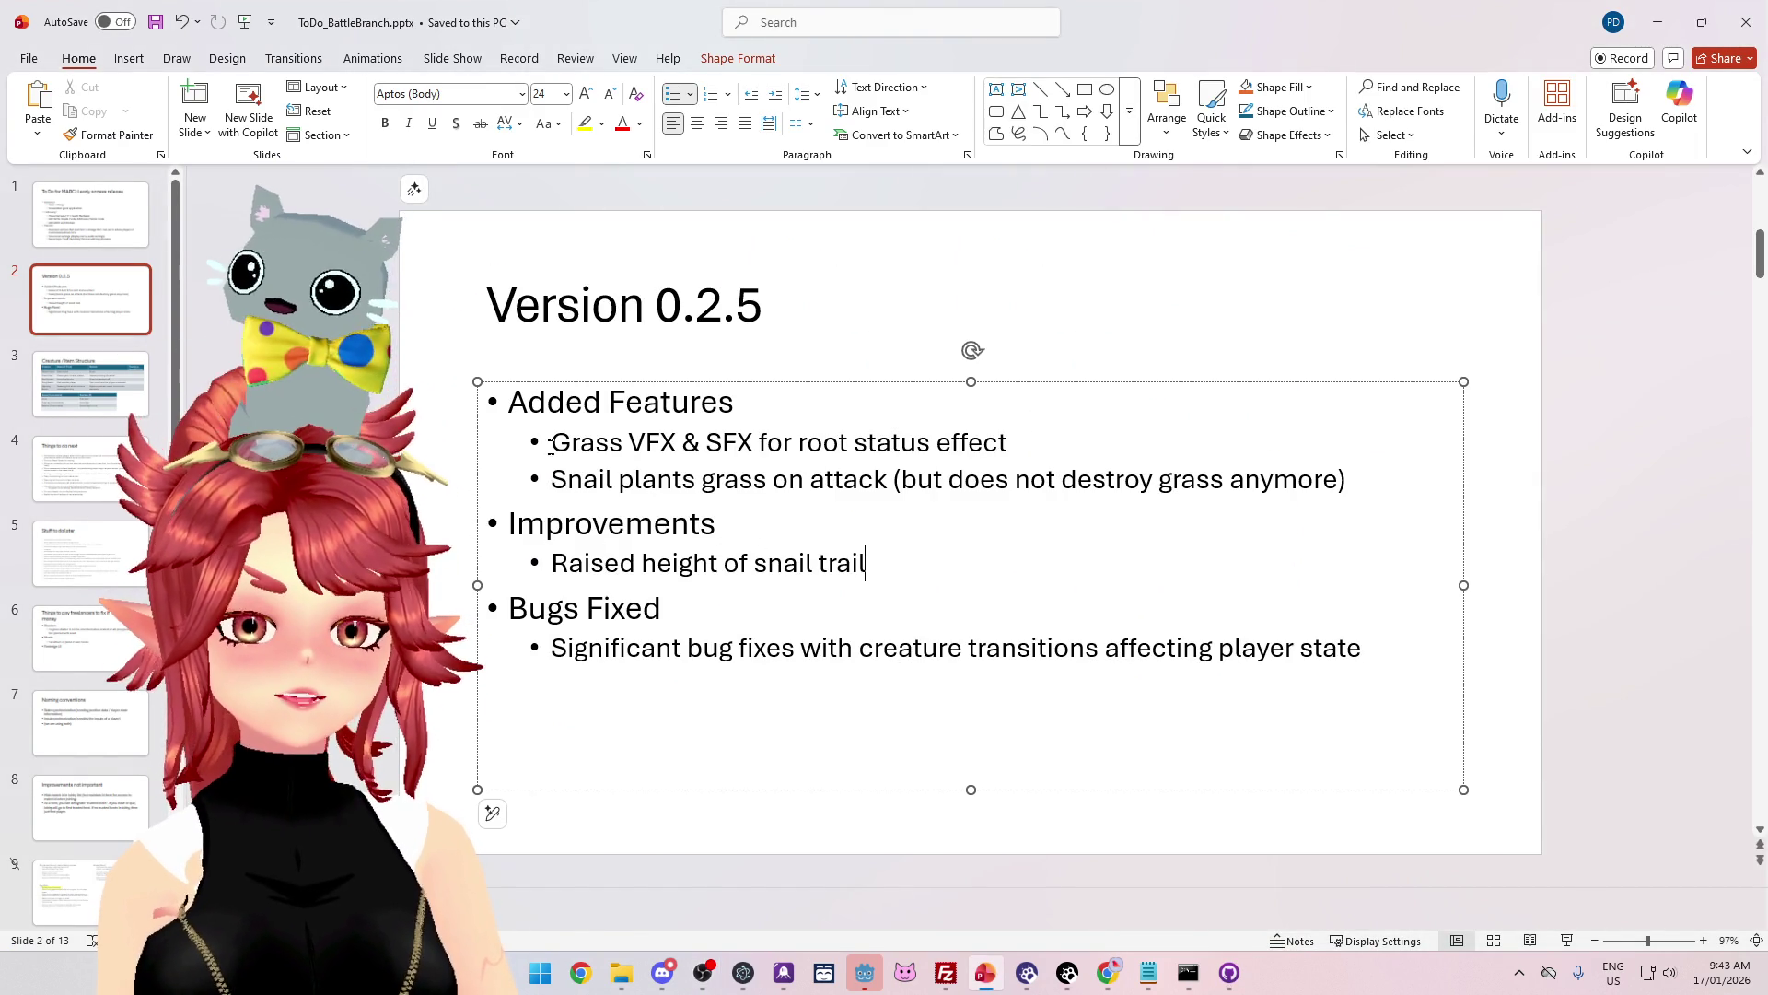
pyautogui.click(57, 243)
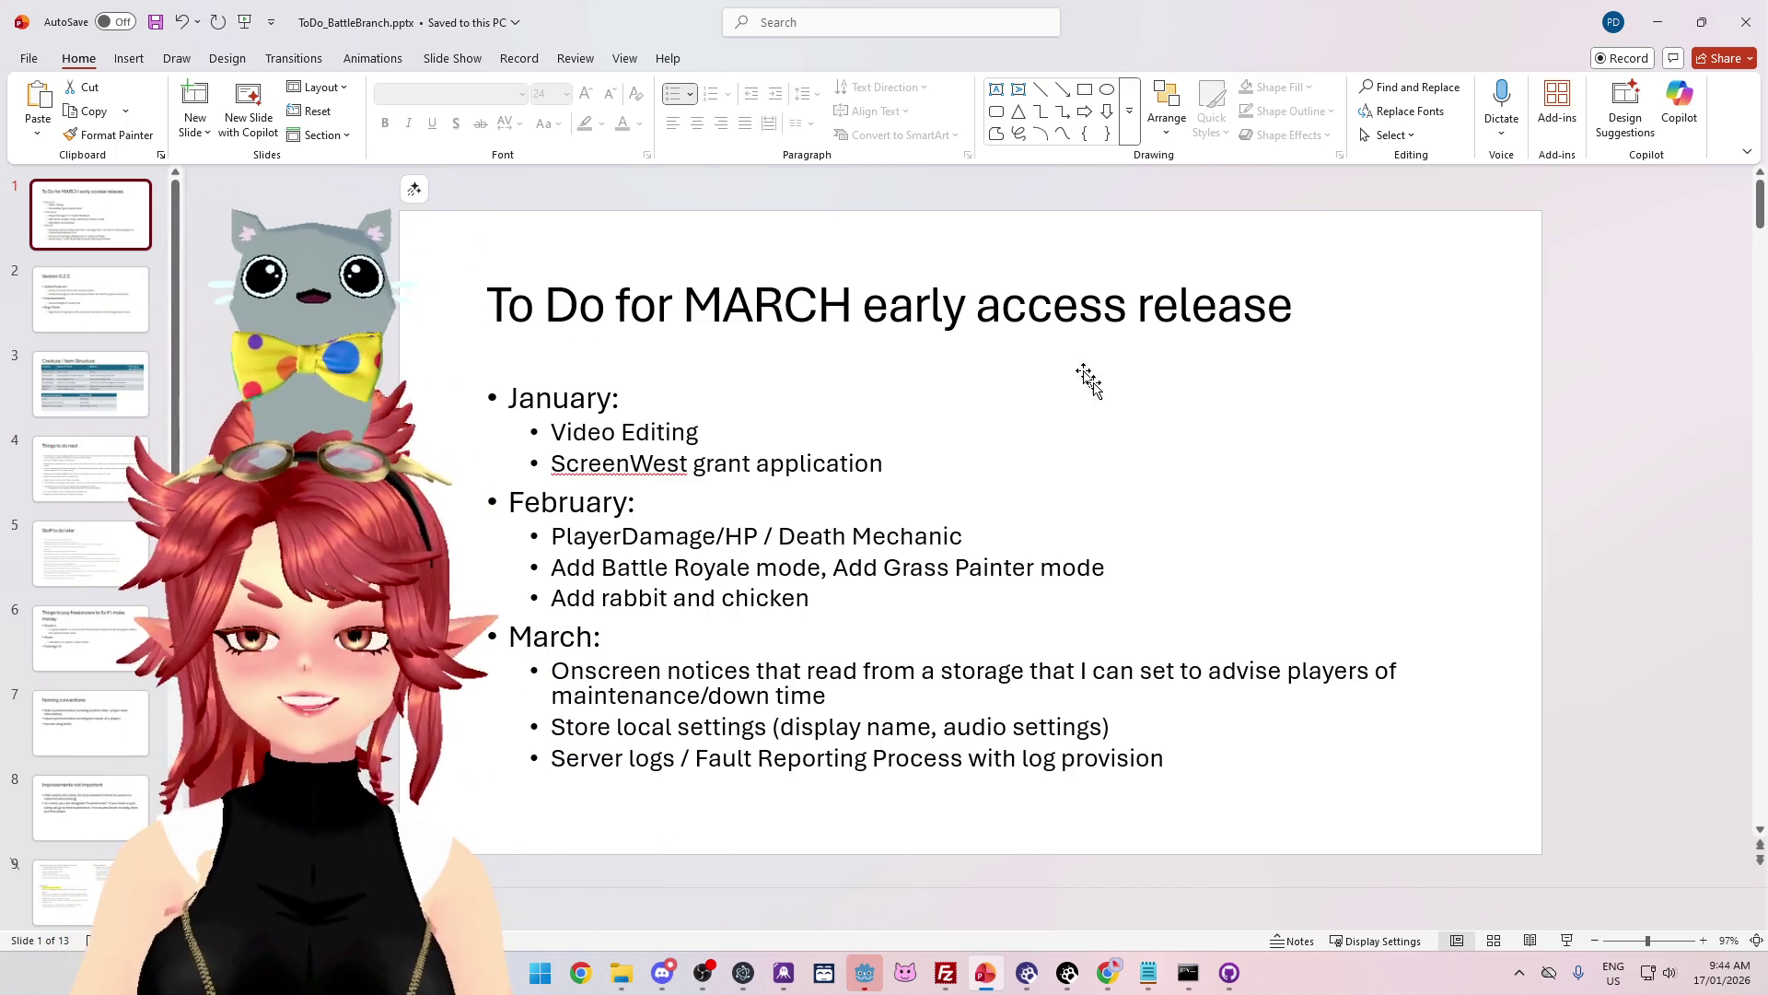
pyautogui.click(883, 463)
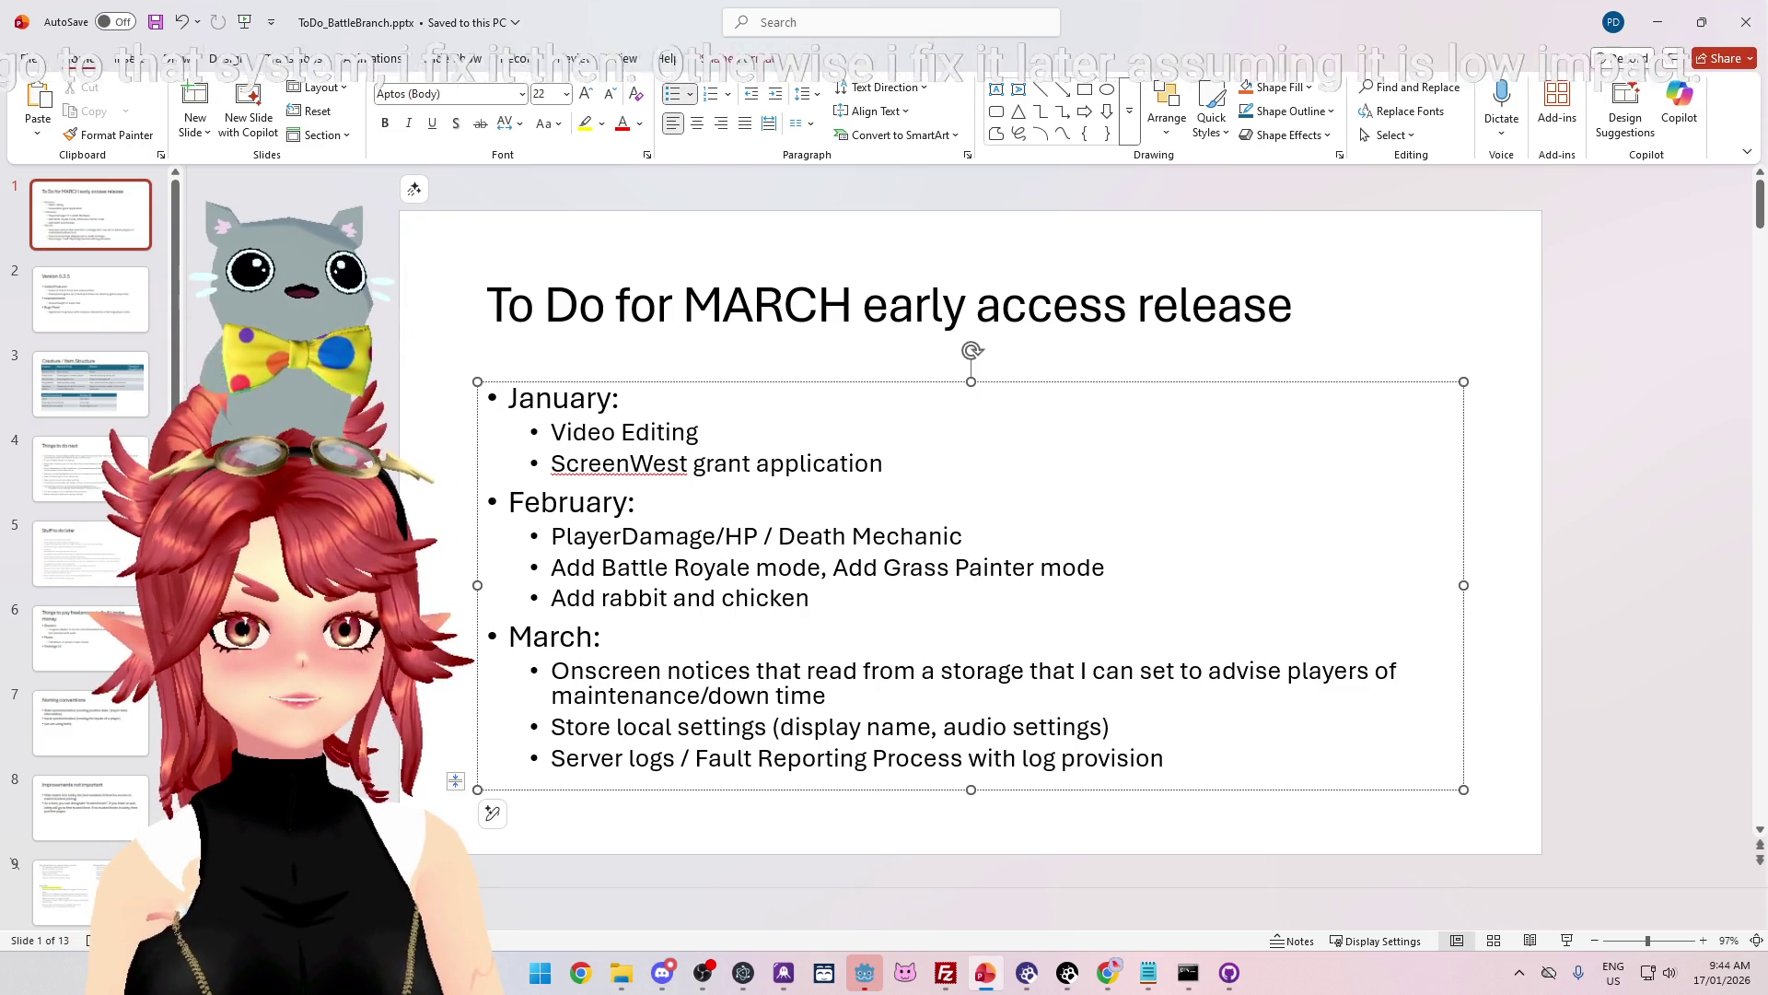
pyautogui.click(700, 432)
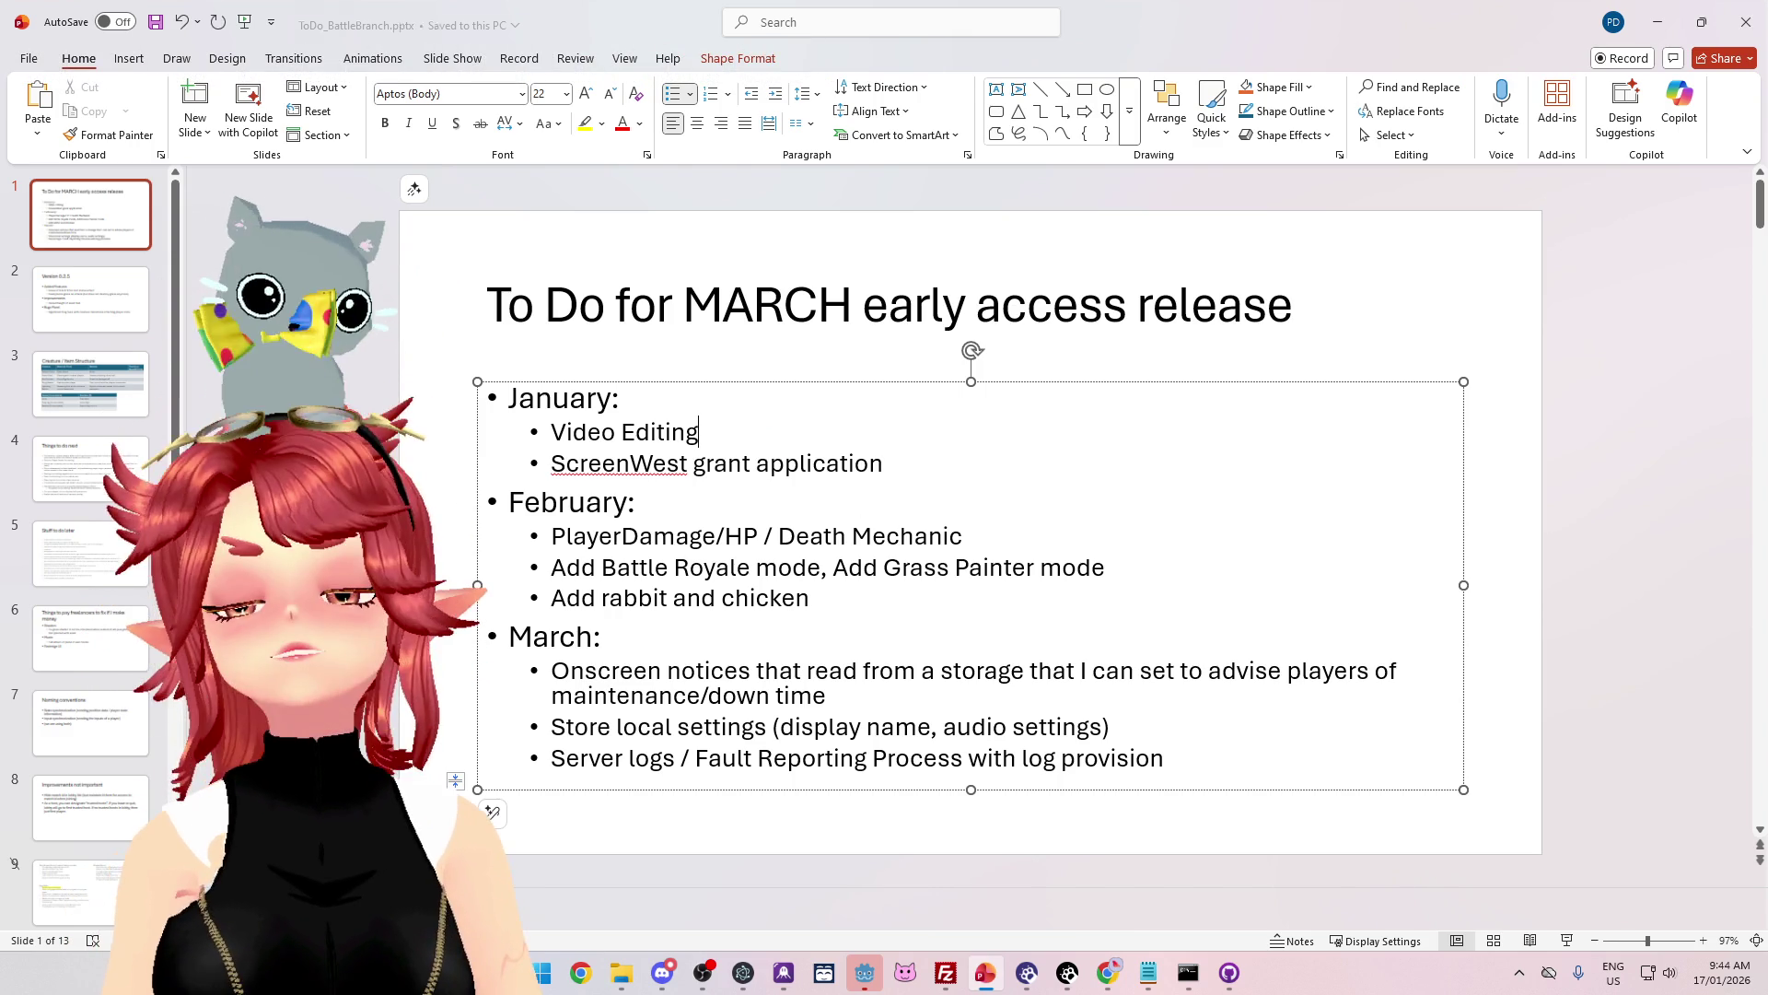
pyautogui.click(1657, 28)
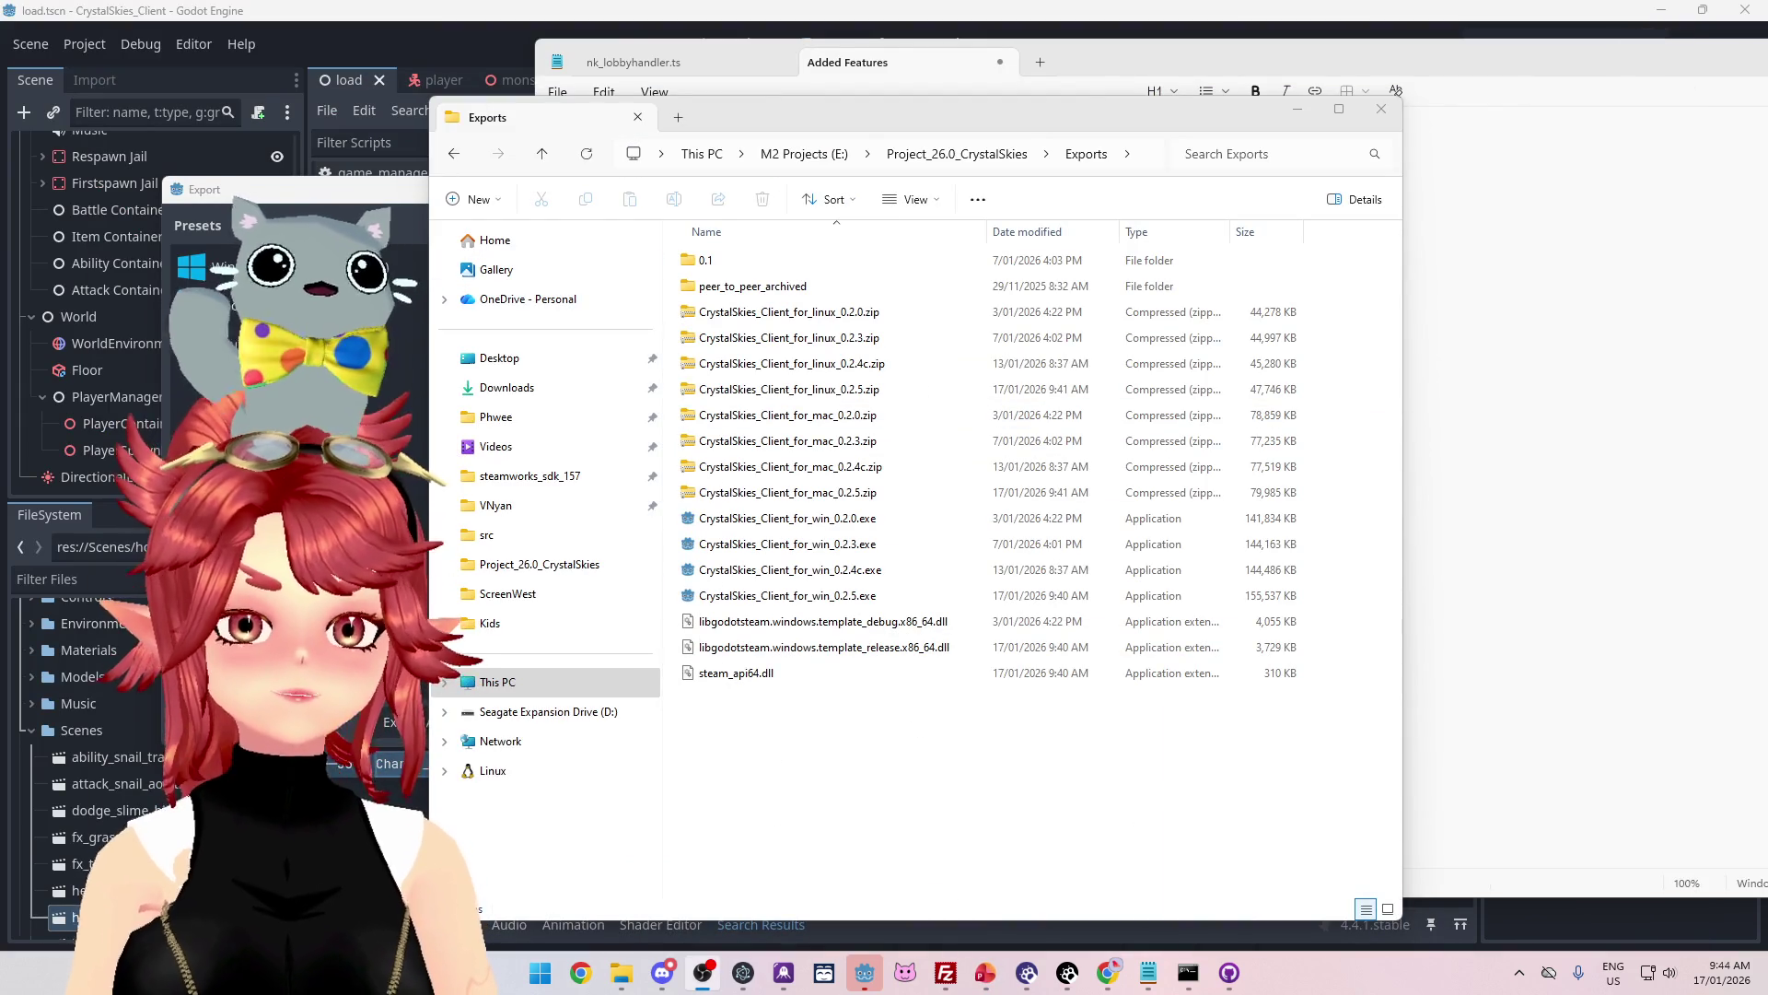
# Step: In Godot, dismiss the export result message and close the Export window
pyautogui.click(412, 360)
pyautogui.click(886, 719)
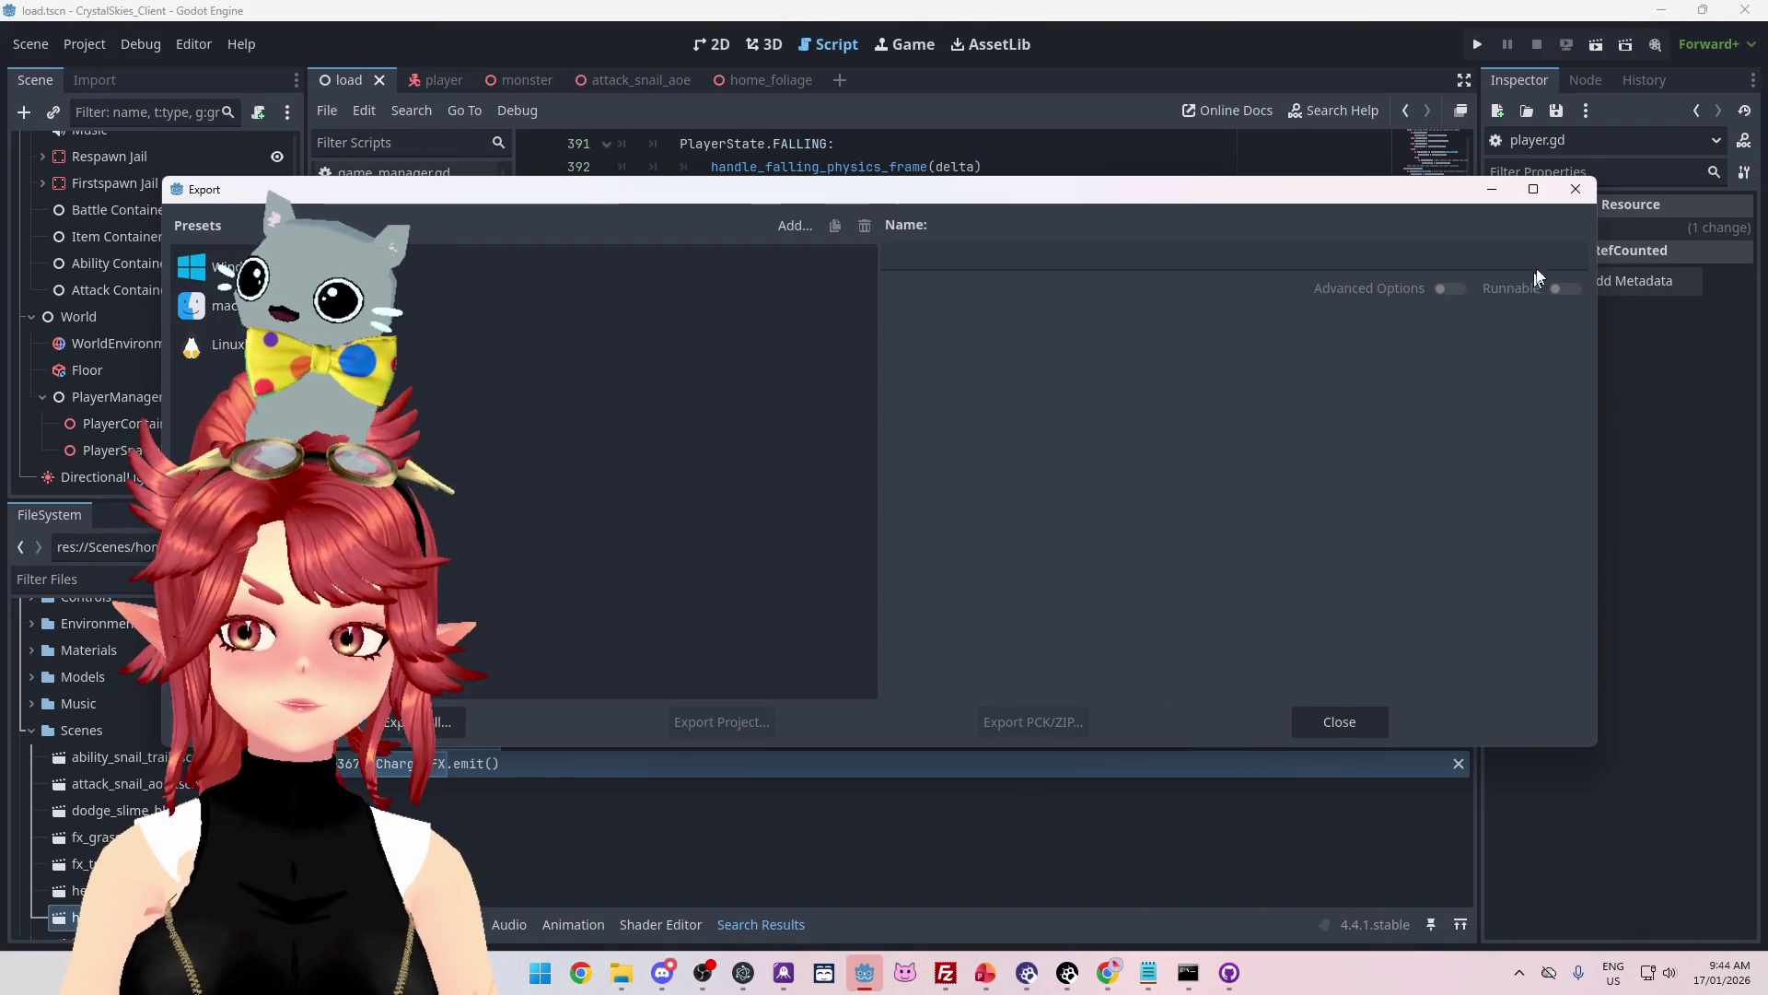
pyautogui.click(1575, 190)
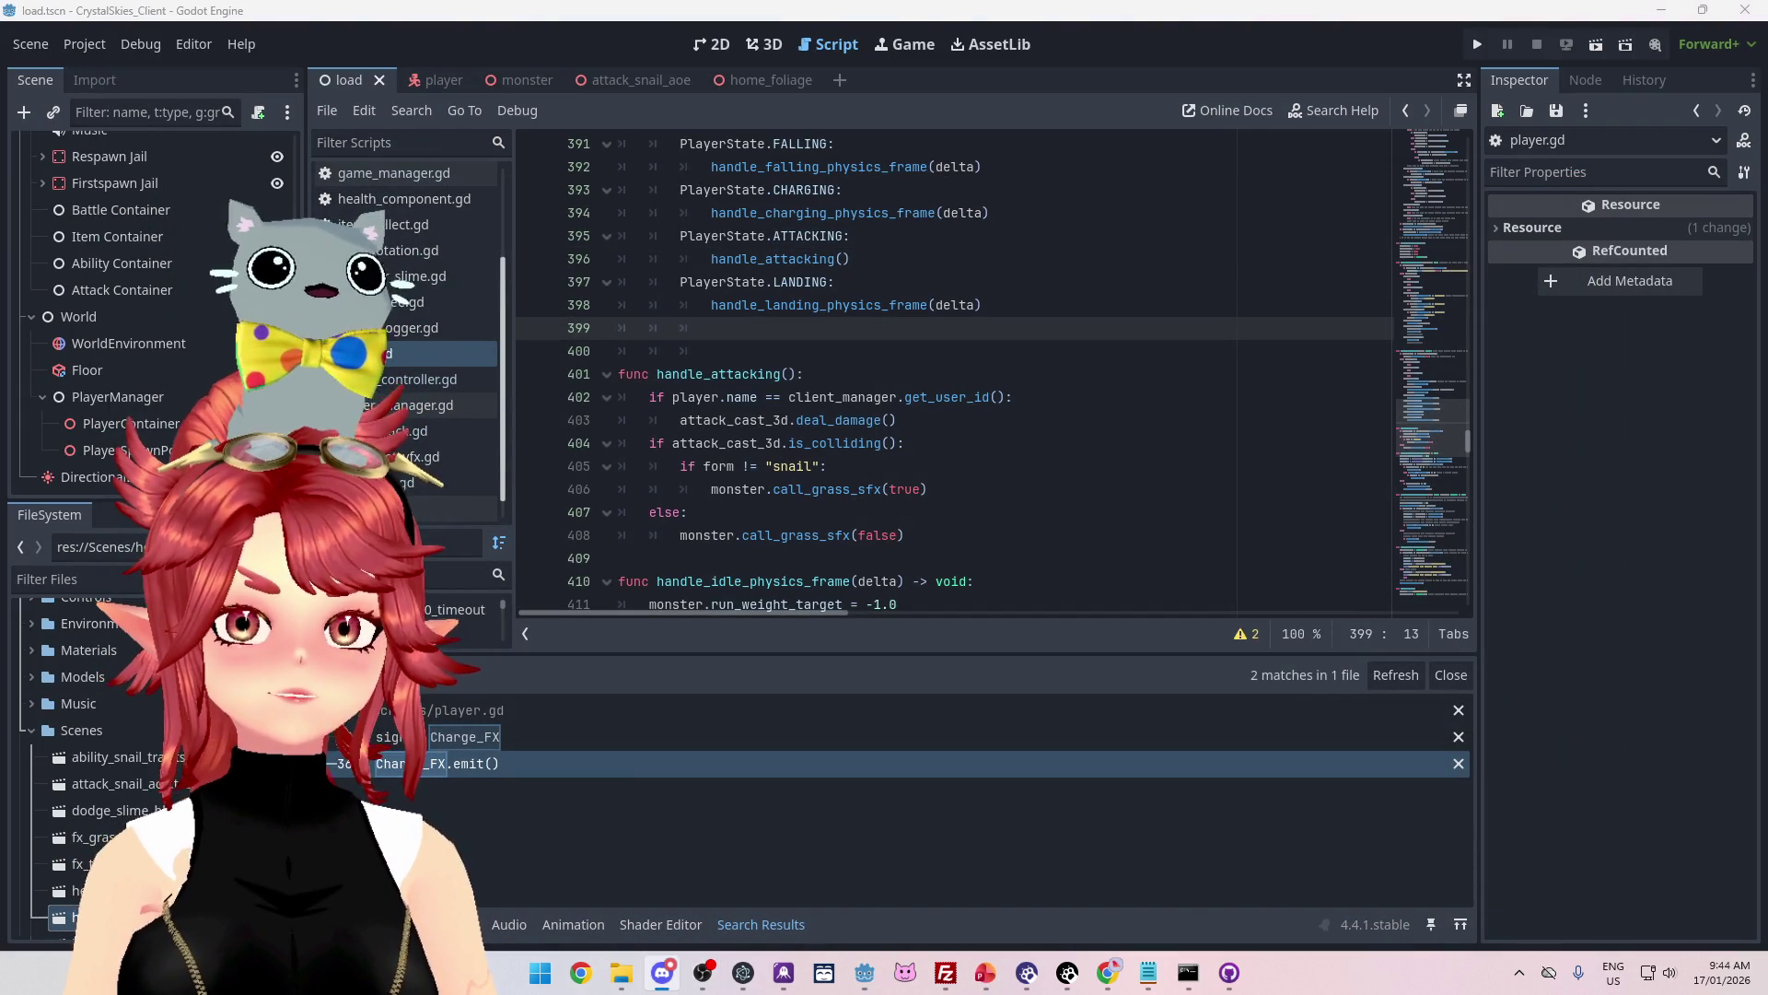
# Step: Select the linux, mac and win 0.2.5 client builds in Exports, then return to PowerPoint
pyautogui.click(622, 972)
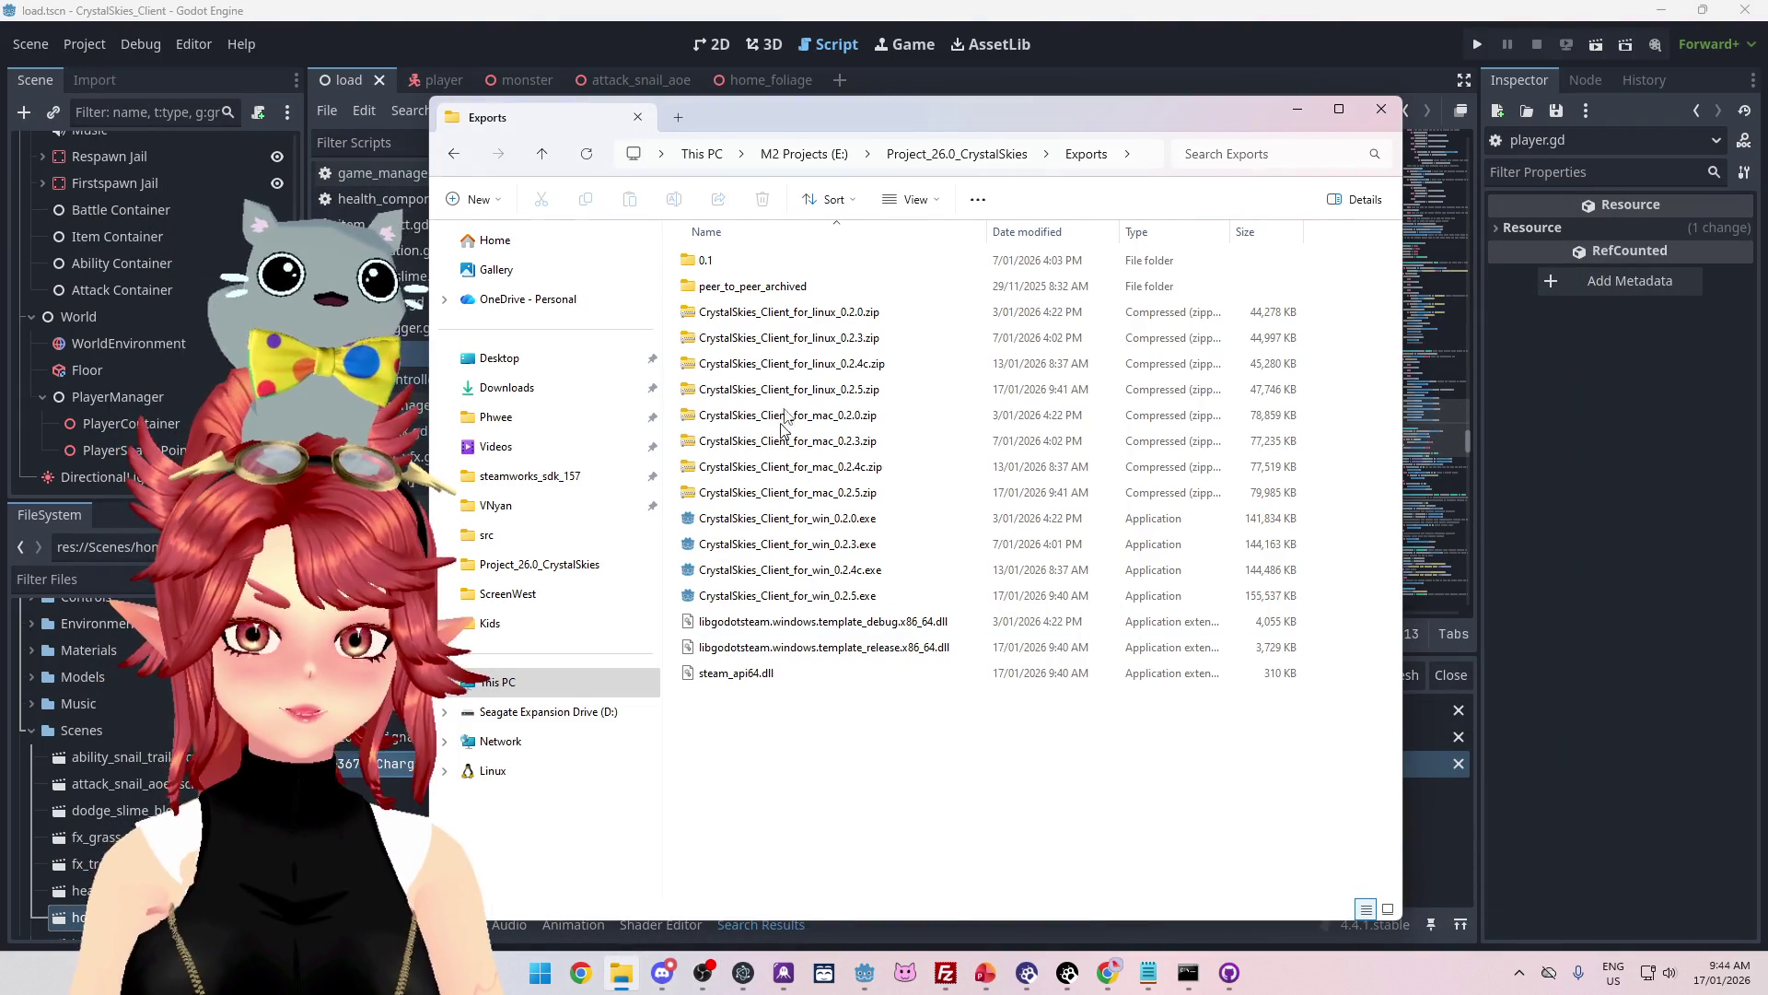
pyautogui.click(833, 388)
pyautogui.keyDown('ctrl'); pyautogui.click(857, 492); pyautogui.keyUp('ctrl')
pyautogui.keyDown('ctrl'); pyautogui.click(880, 595); pyautogui.keyUp('ctrl')
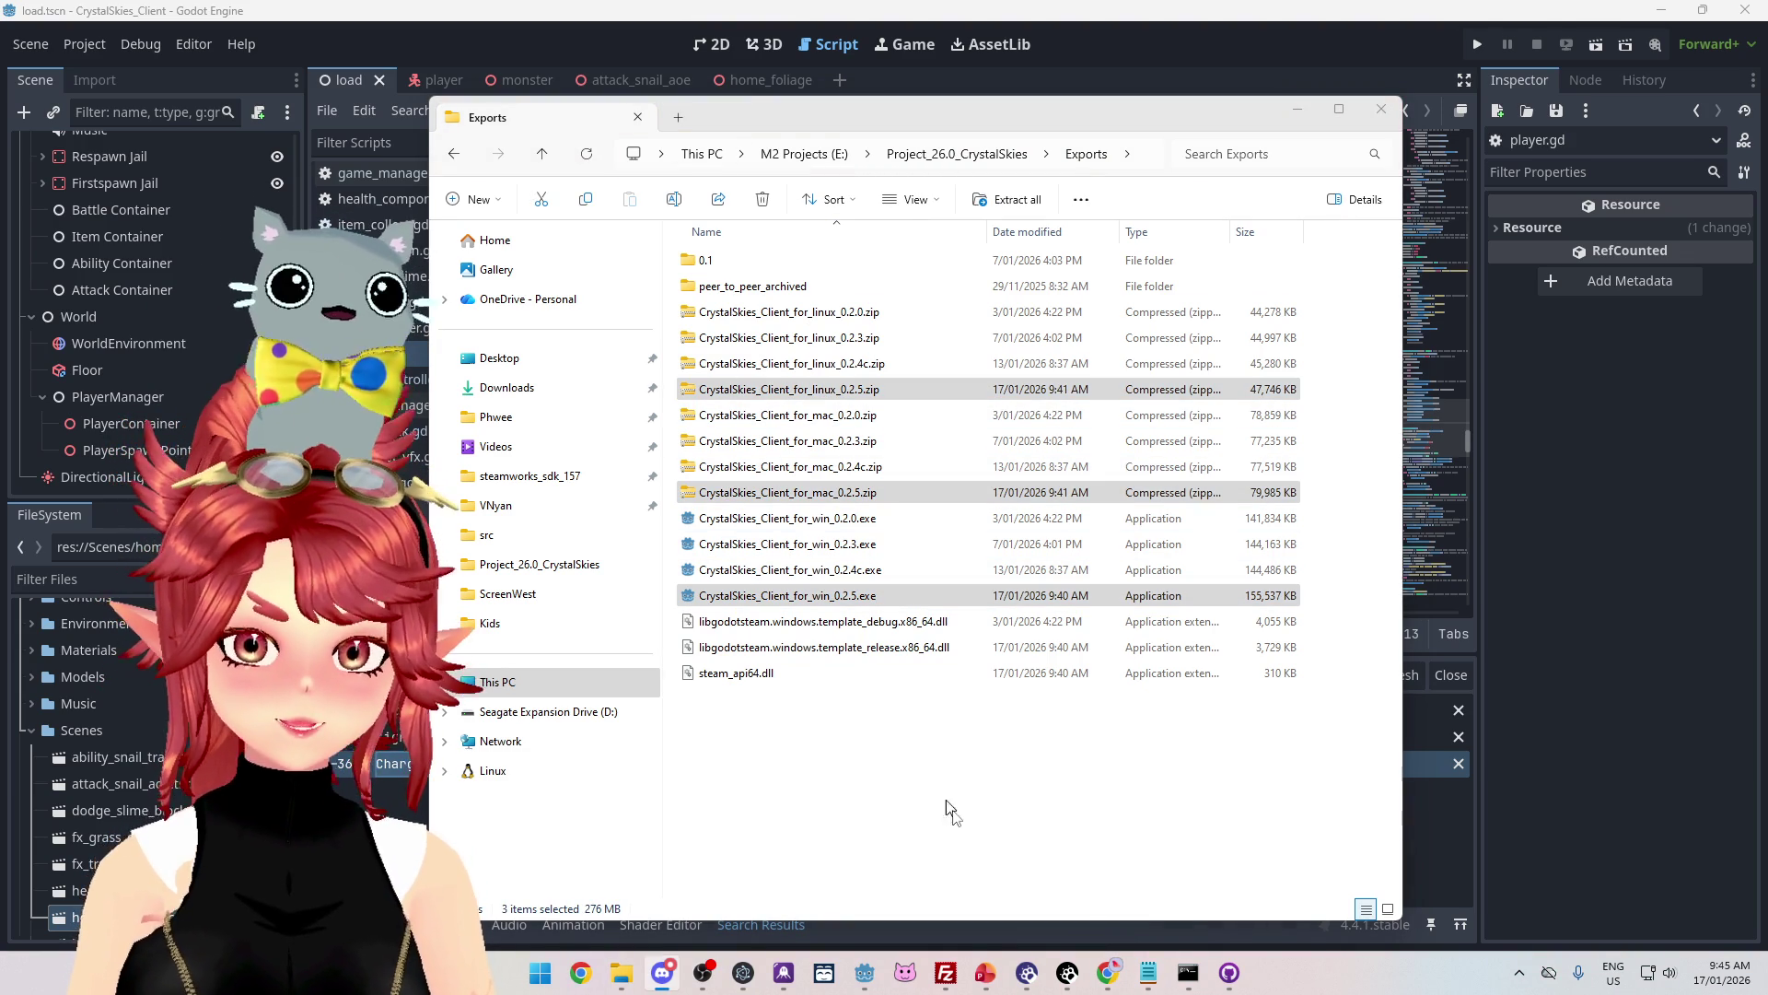
pyautogui.click(985, 972)
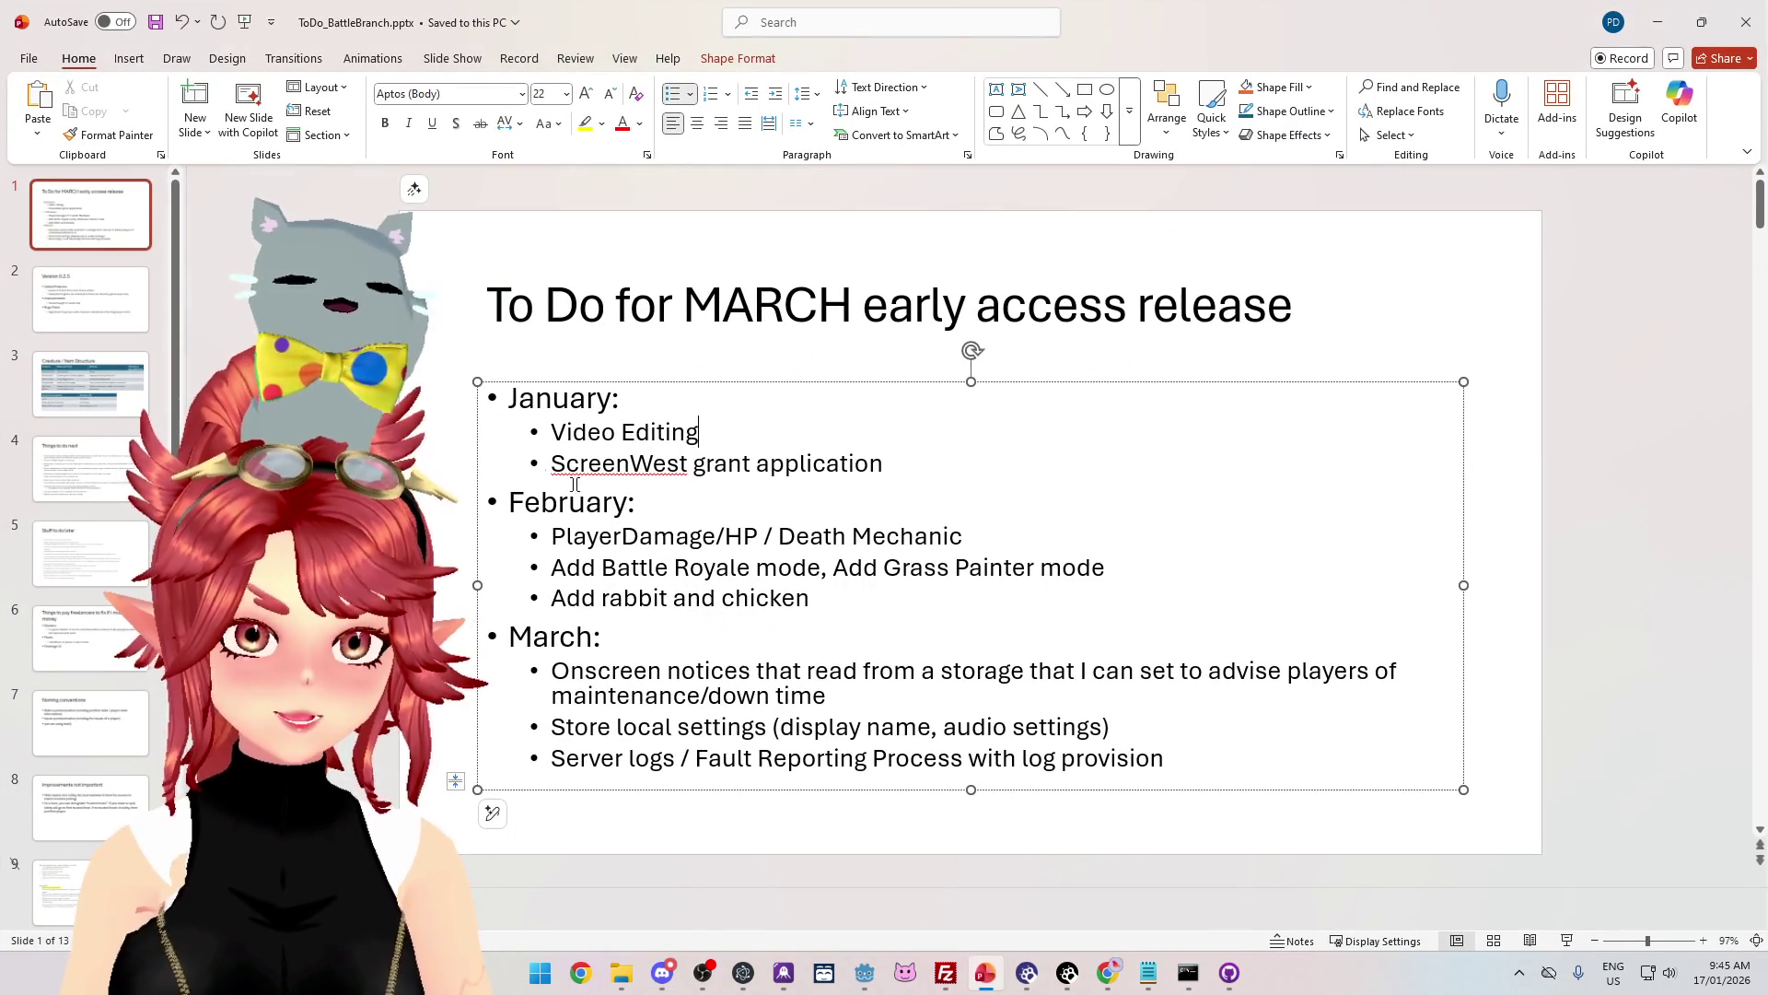
# Step: Bring the Notepad 'Added Features' tab forward and select all of its 0.2.5 release notes
pyautogui.click(1149, 973)
pyautogui.click(964, 395)
pyautogui.hotkey('ctrl', 'a')
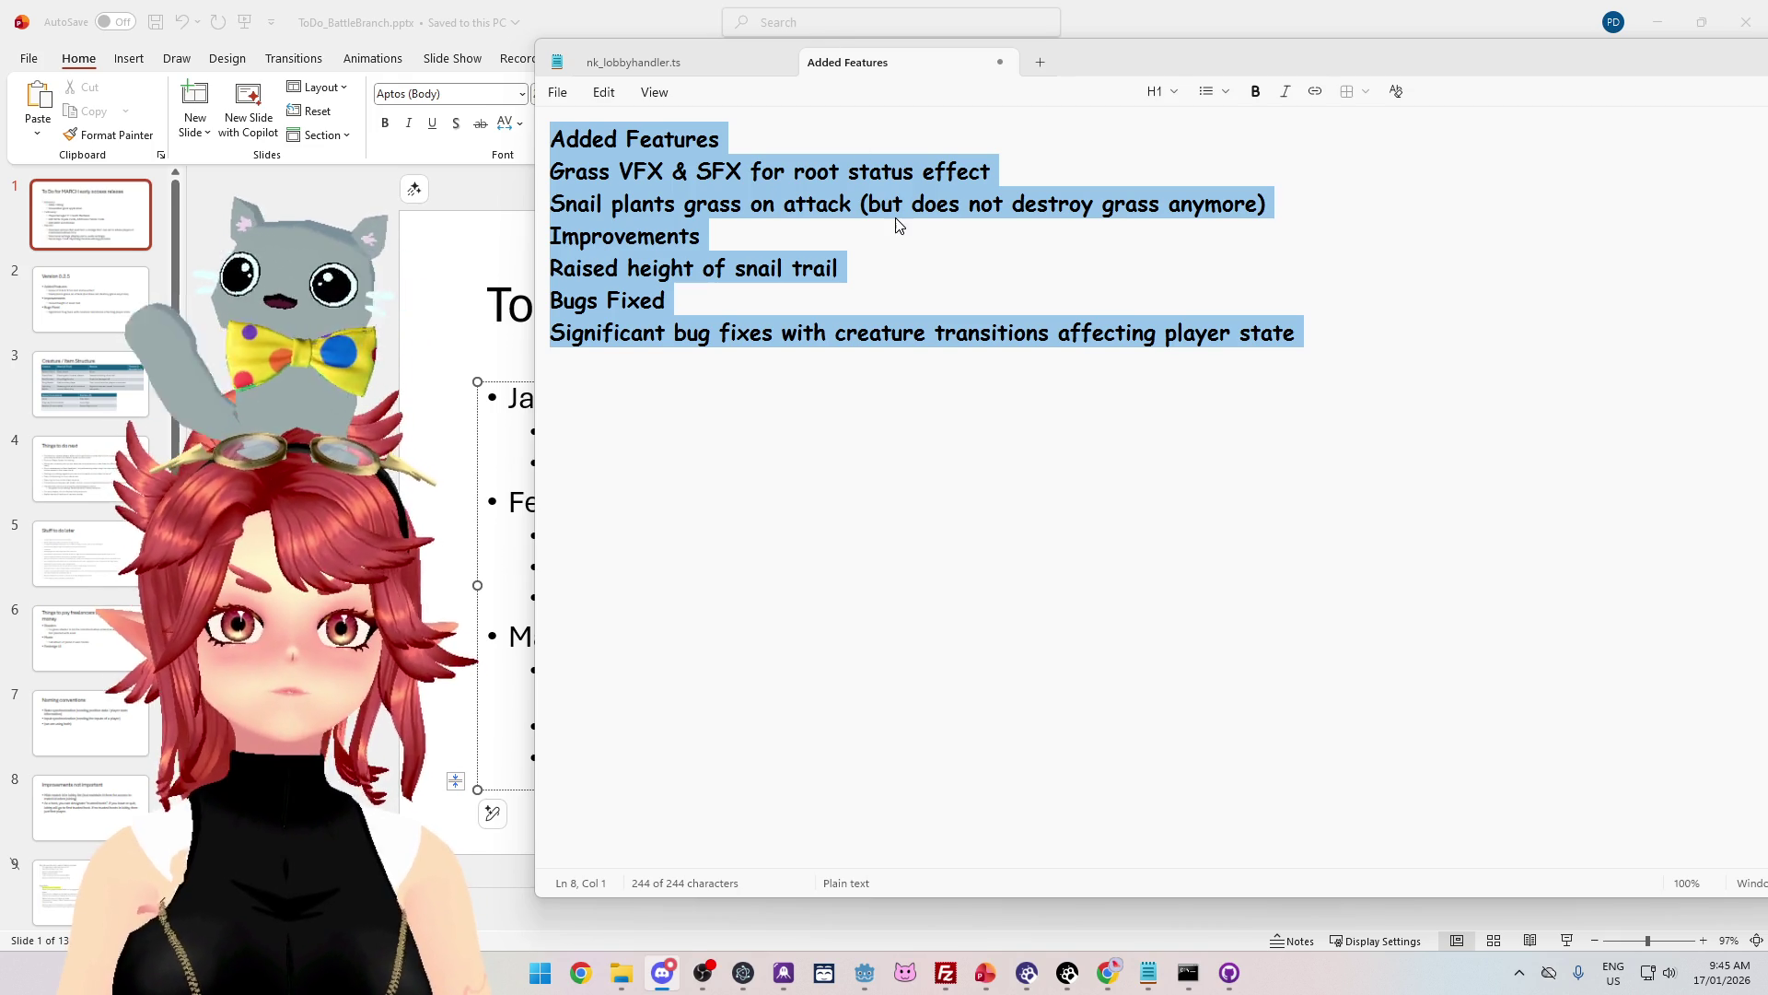
# Step: Close the Added Features tab without saving and go back to the PowerPoint presentation
pyautogui.click(1063, 516)
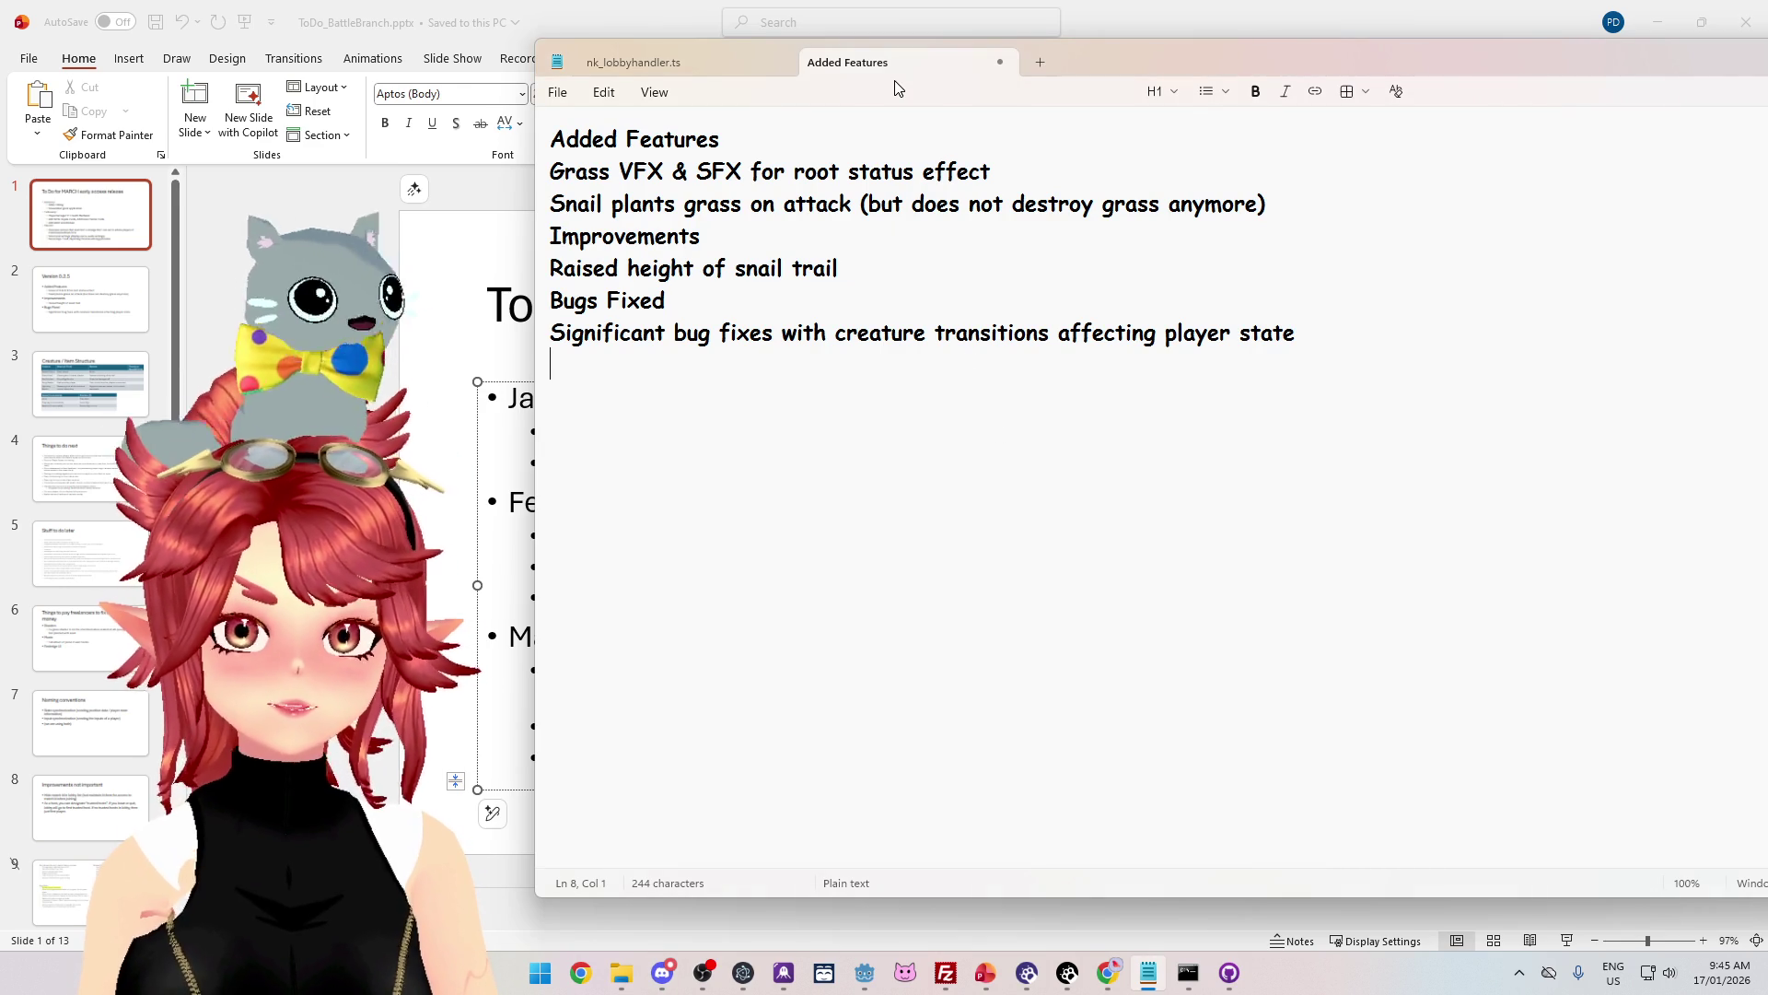
pyautogui.click(999, 61)
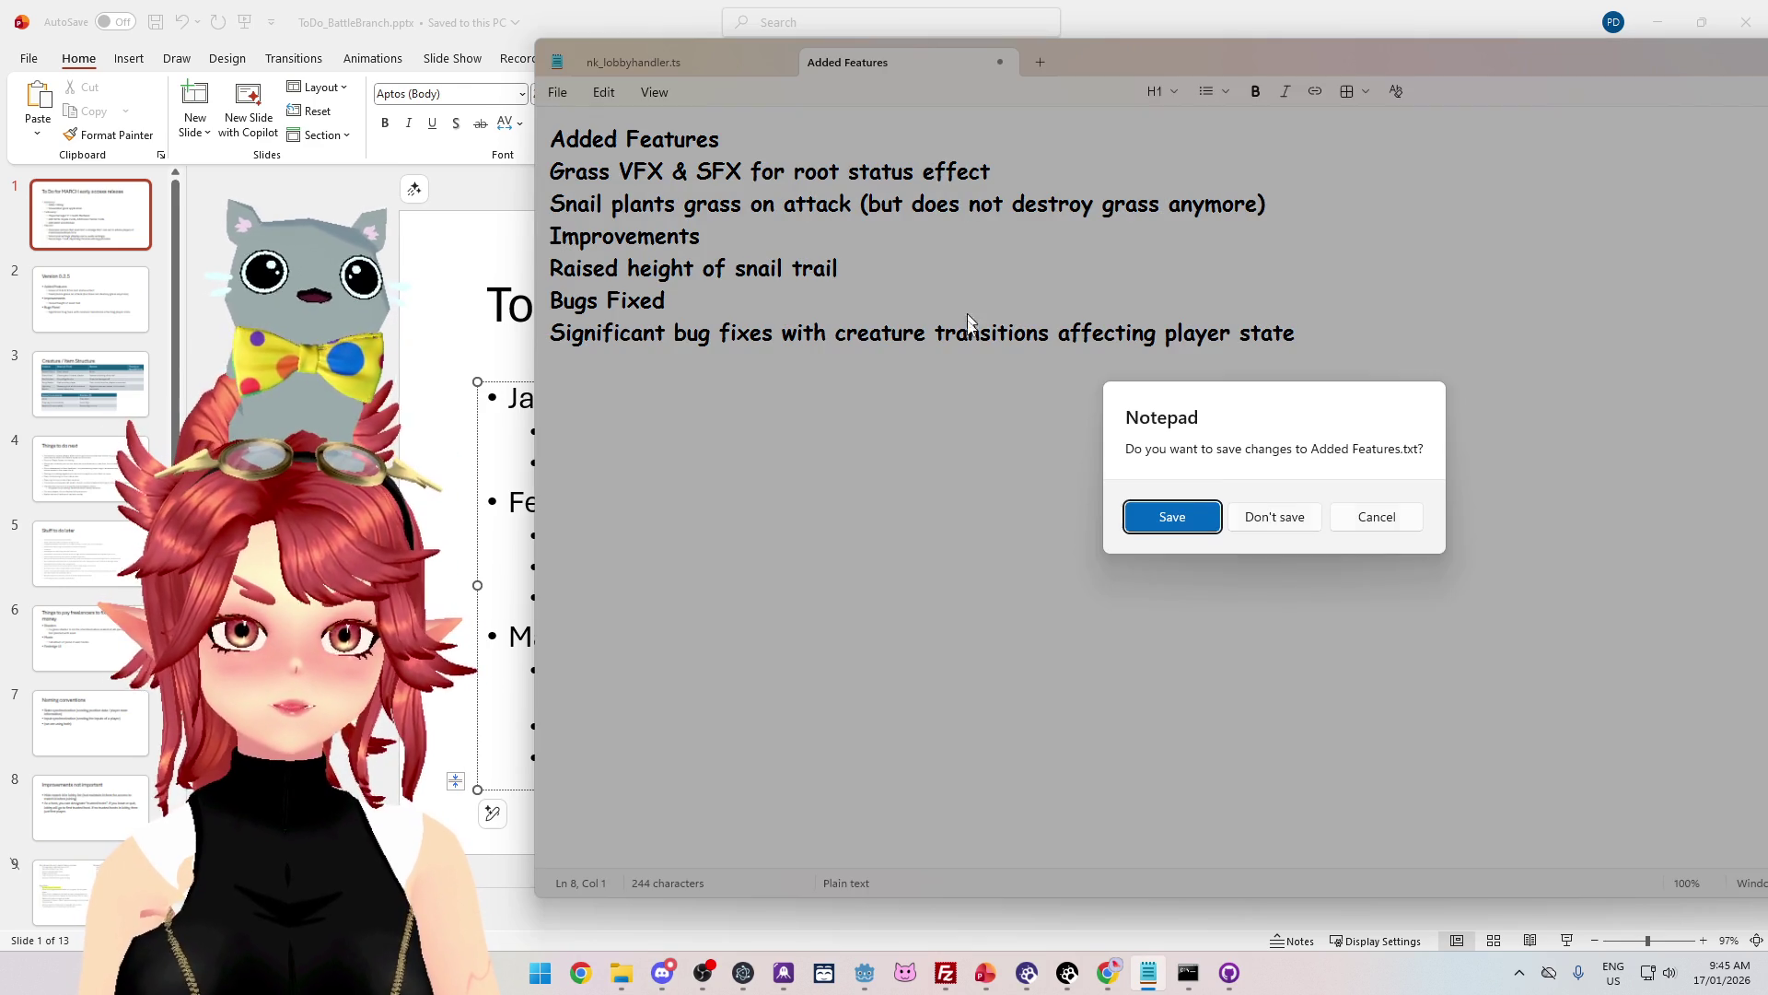
pyautogui.click(1309, 522)
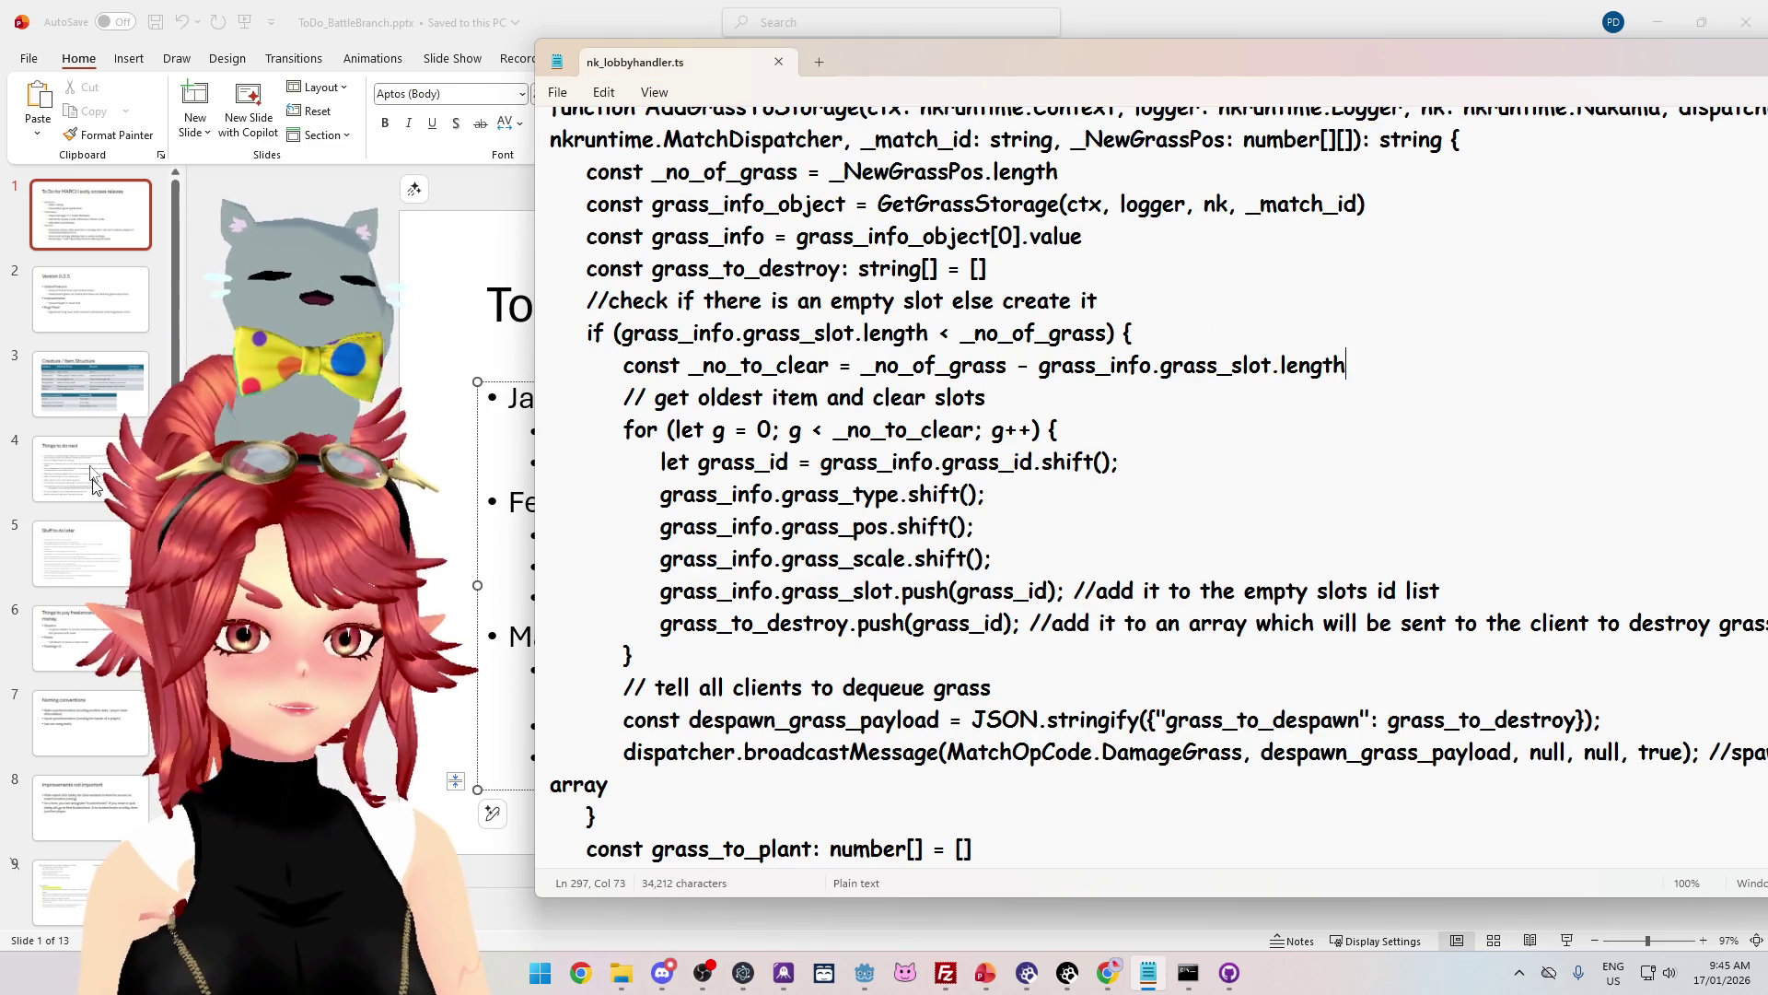
pyautogui.hotkey('alt', 'Tab')
pyautogui.scroll(-1, 990, 684)
# Step: Delete every sub-bullet on the Version 0.2.5 slide, leaving three headings, and minimize PowerPoint
pyautogui.click(848, 521)
pyautogui.moveTo(1359, 480)
pyautogui.mouseDown()
pyautogui.moveTo(550, 479)
pyautogui.moveTo(551, 443)
pyautogui.mouseUp()
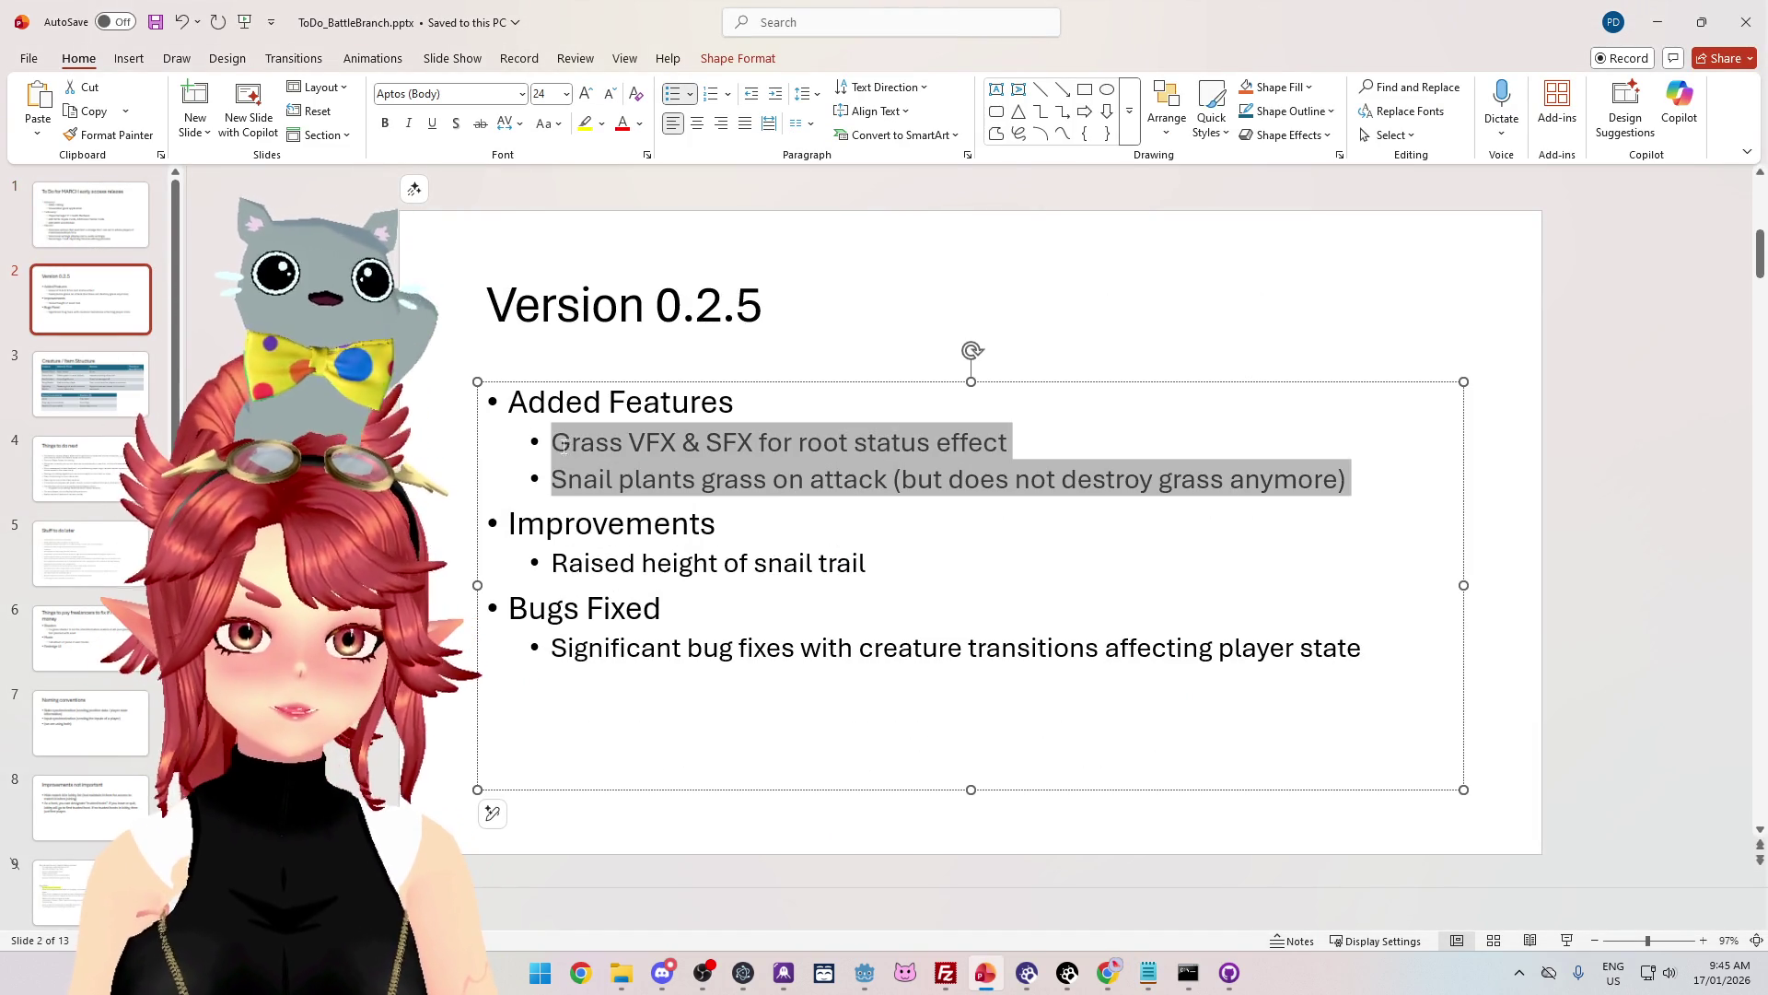
pyautogui.press('BackSpace')
pyautogui.moveTo(640, 493); pyautogui.dragTo(551, 490)
pyautogui.press('BackSpace')
pyautogui.press('BackSpace')
pyautogui.moveTo(1365, 539)
pyautogui.mouseDown()
pyautogui.moveTo(627, 564)
pyautogui.moveTo(551, 542)
pyautogui.mouseUp()
pyautogui.press('BackSpace')
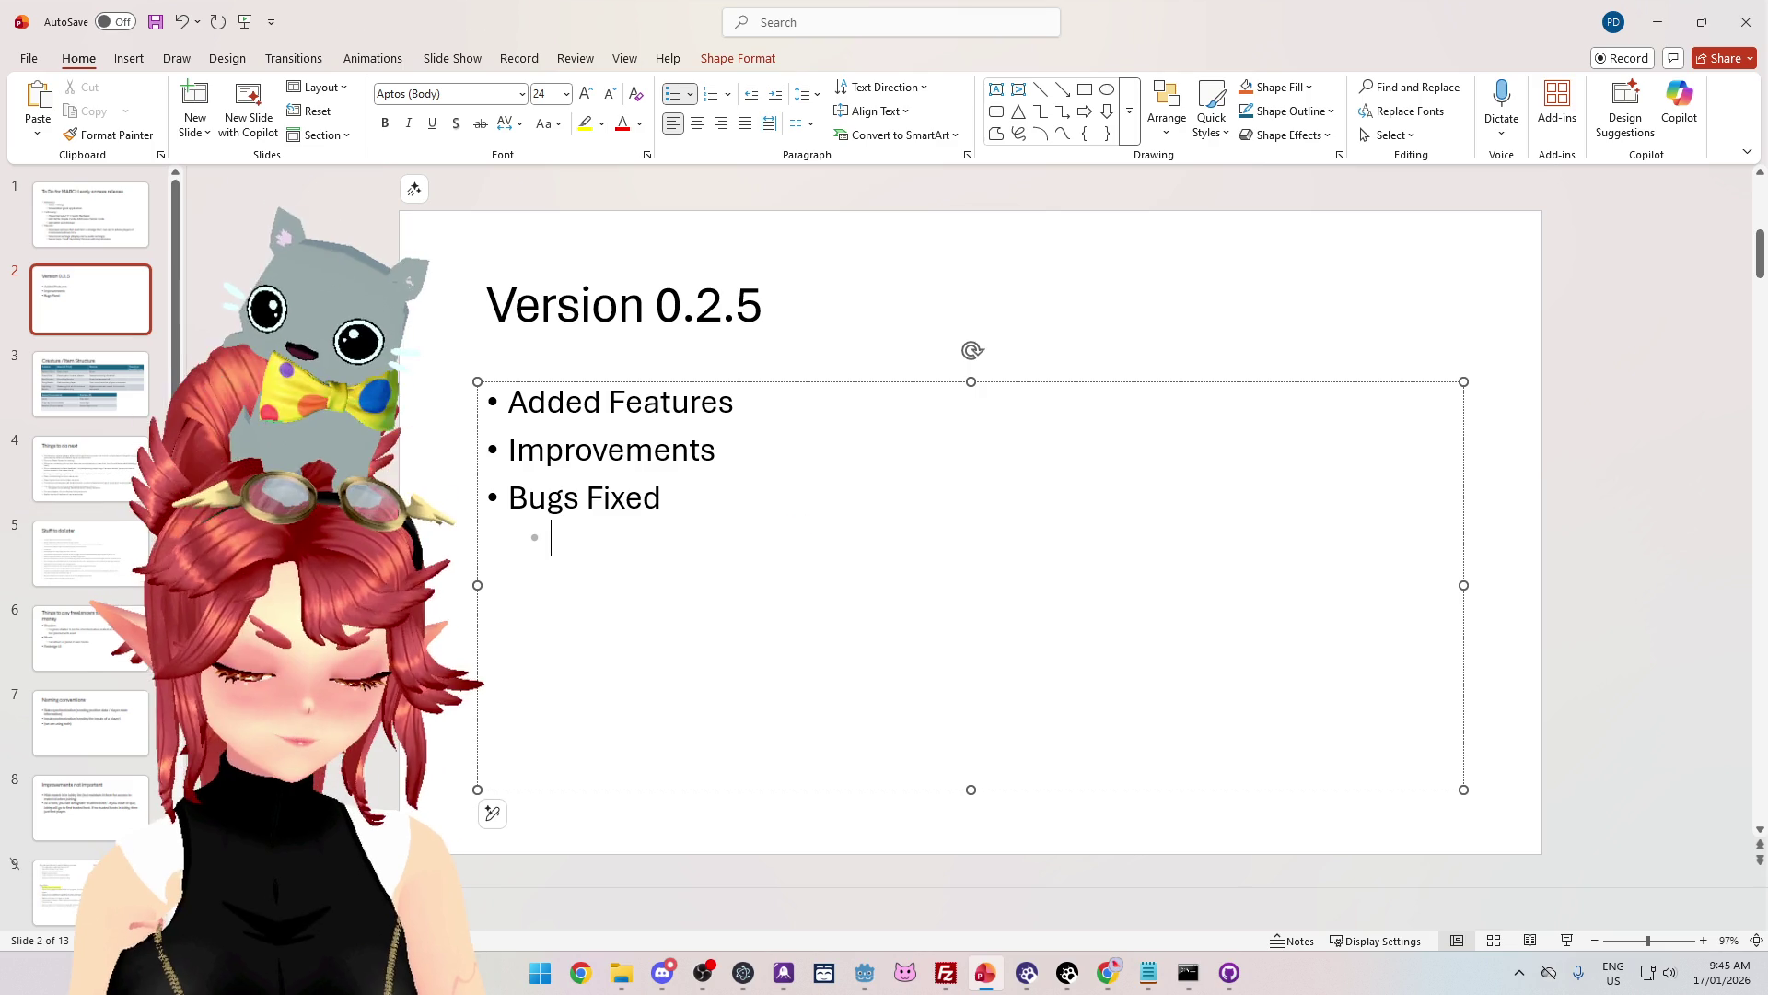
pyautogui.click(1671, 23)
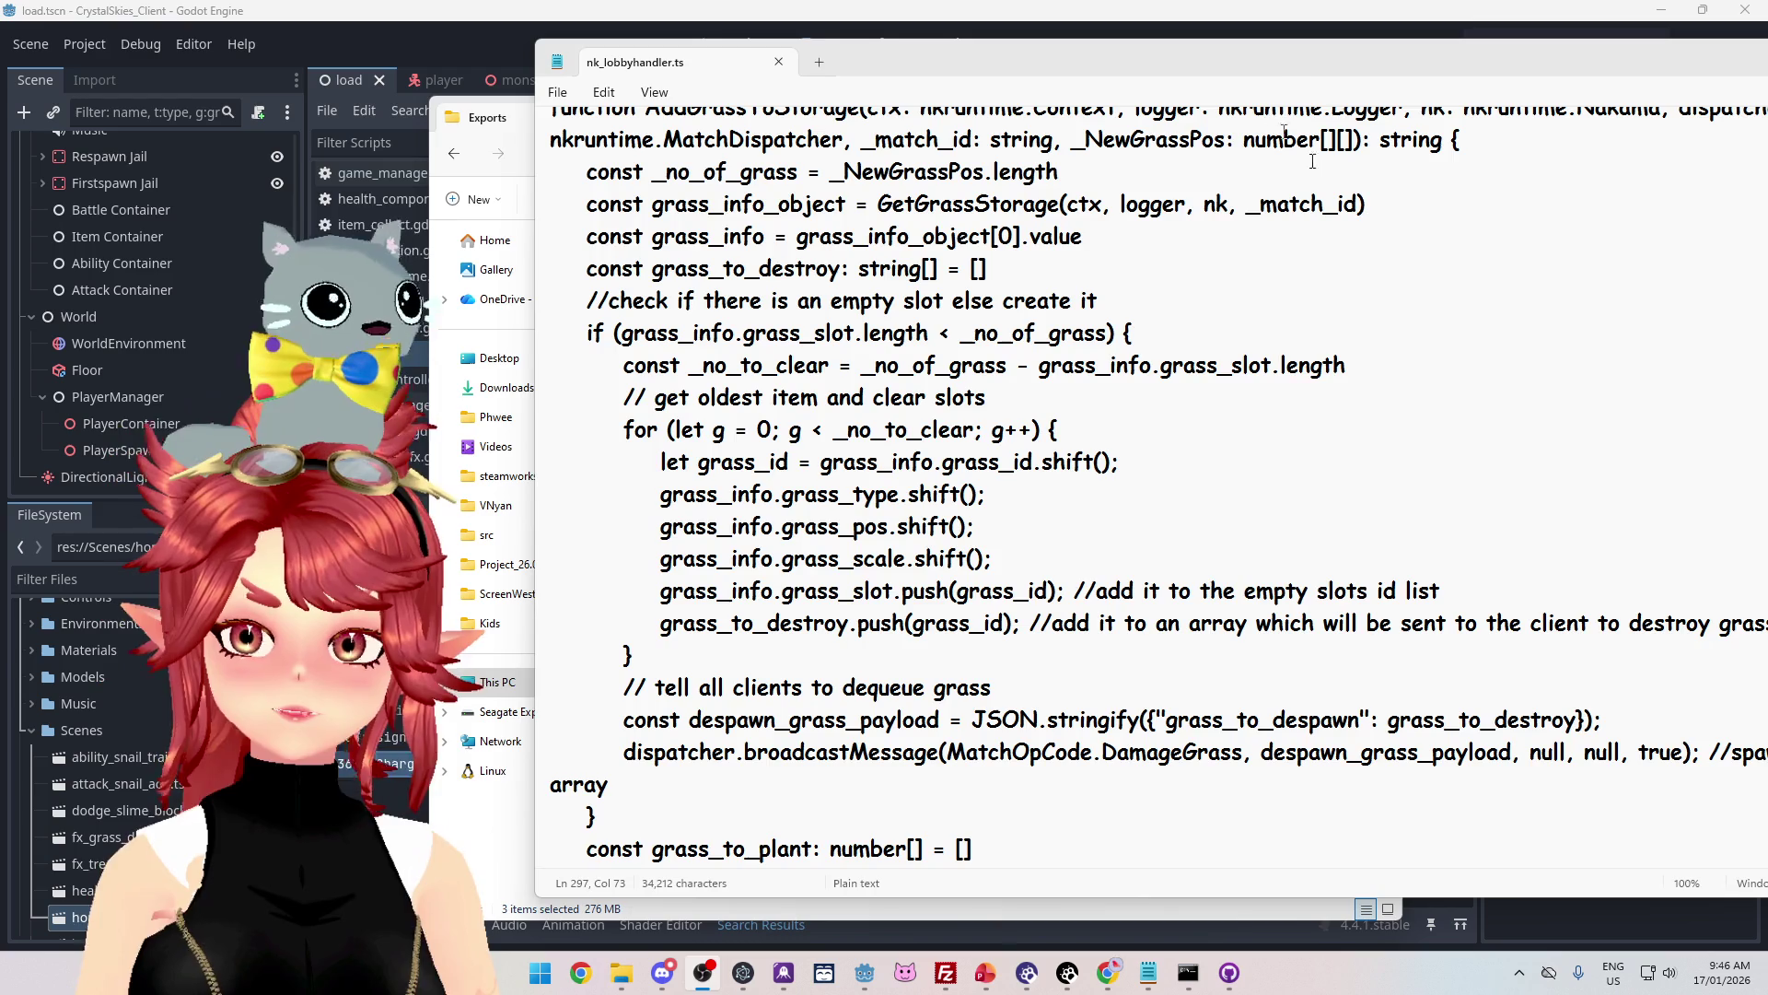
# Step: Minimize the Notepad code window and close the Exports folder window
pyautogui.click(1575, 62)
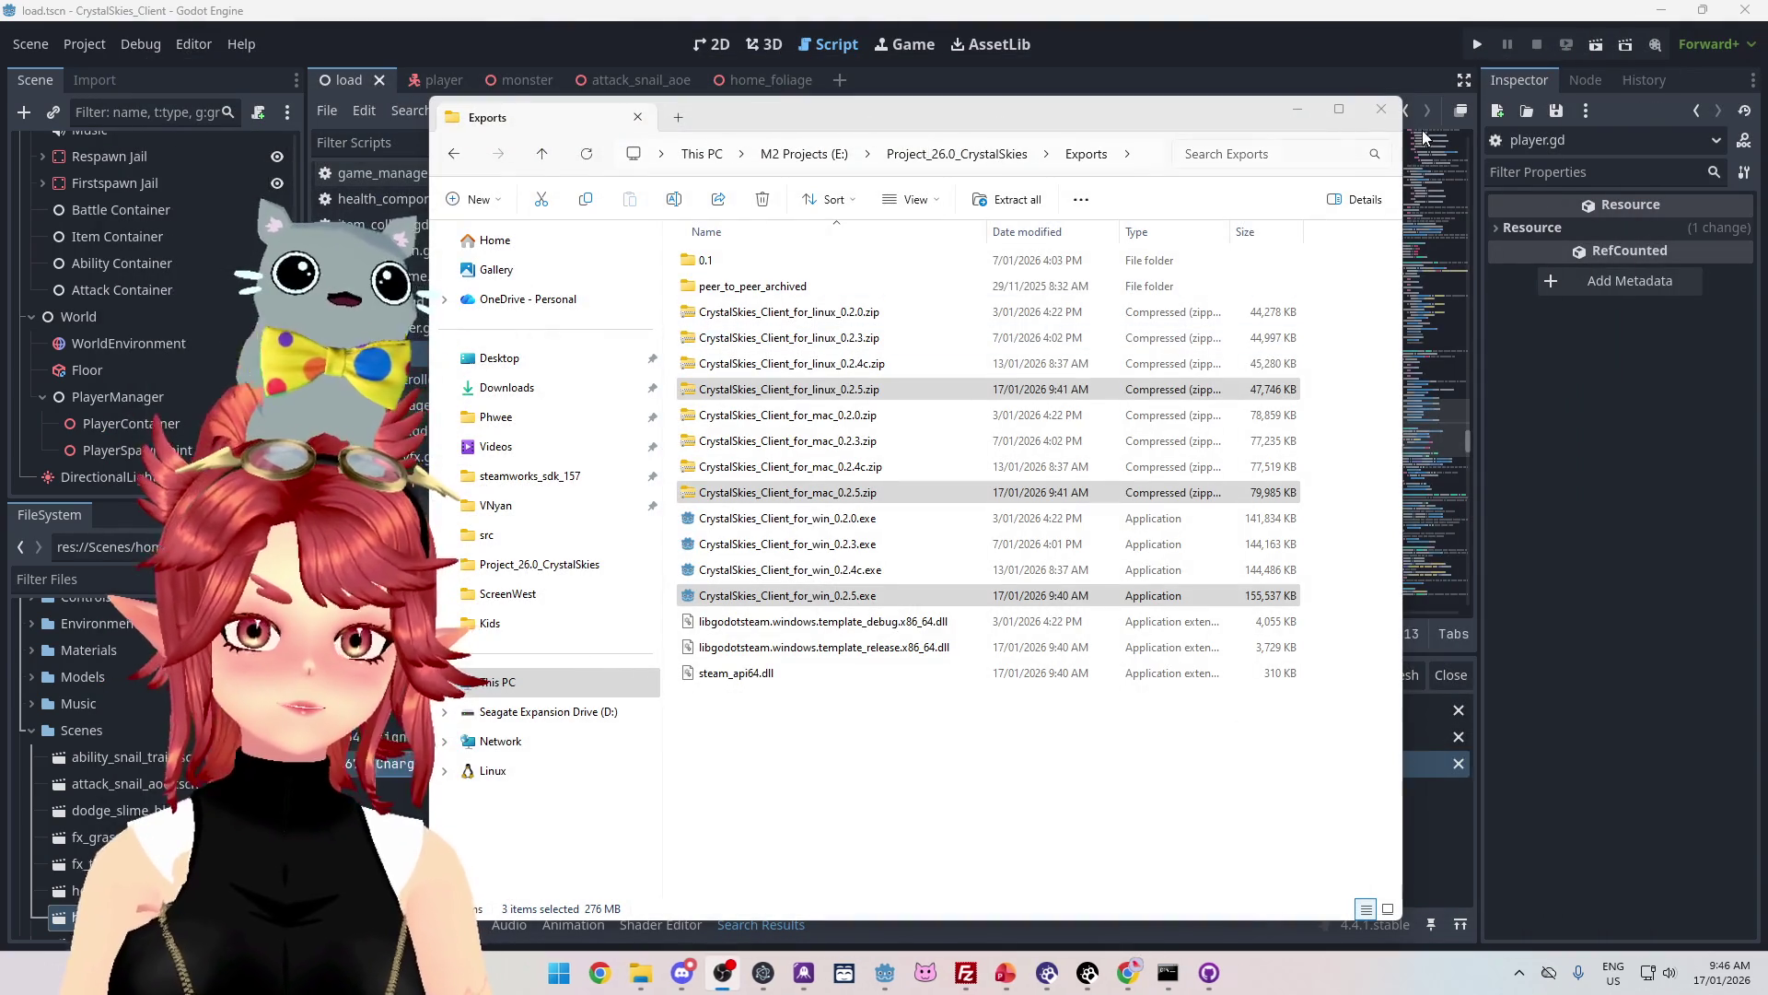
pyautogui.click(1381, 109)
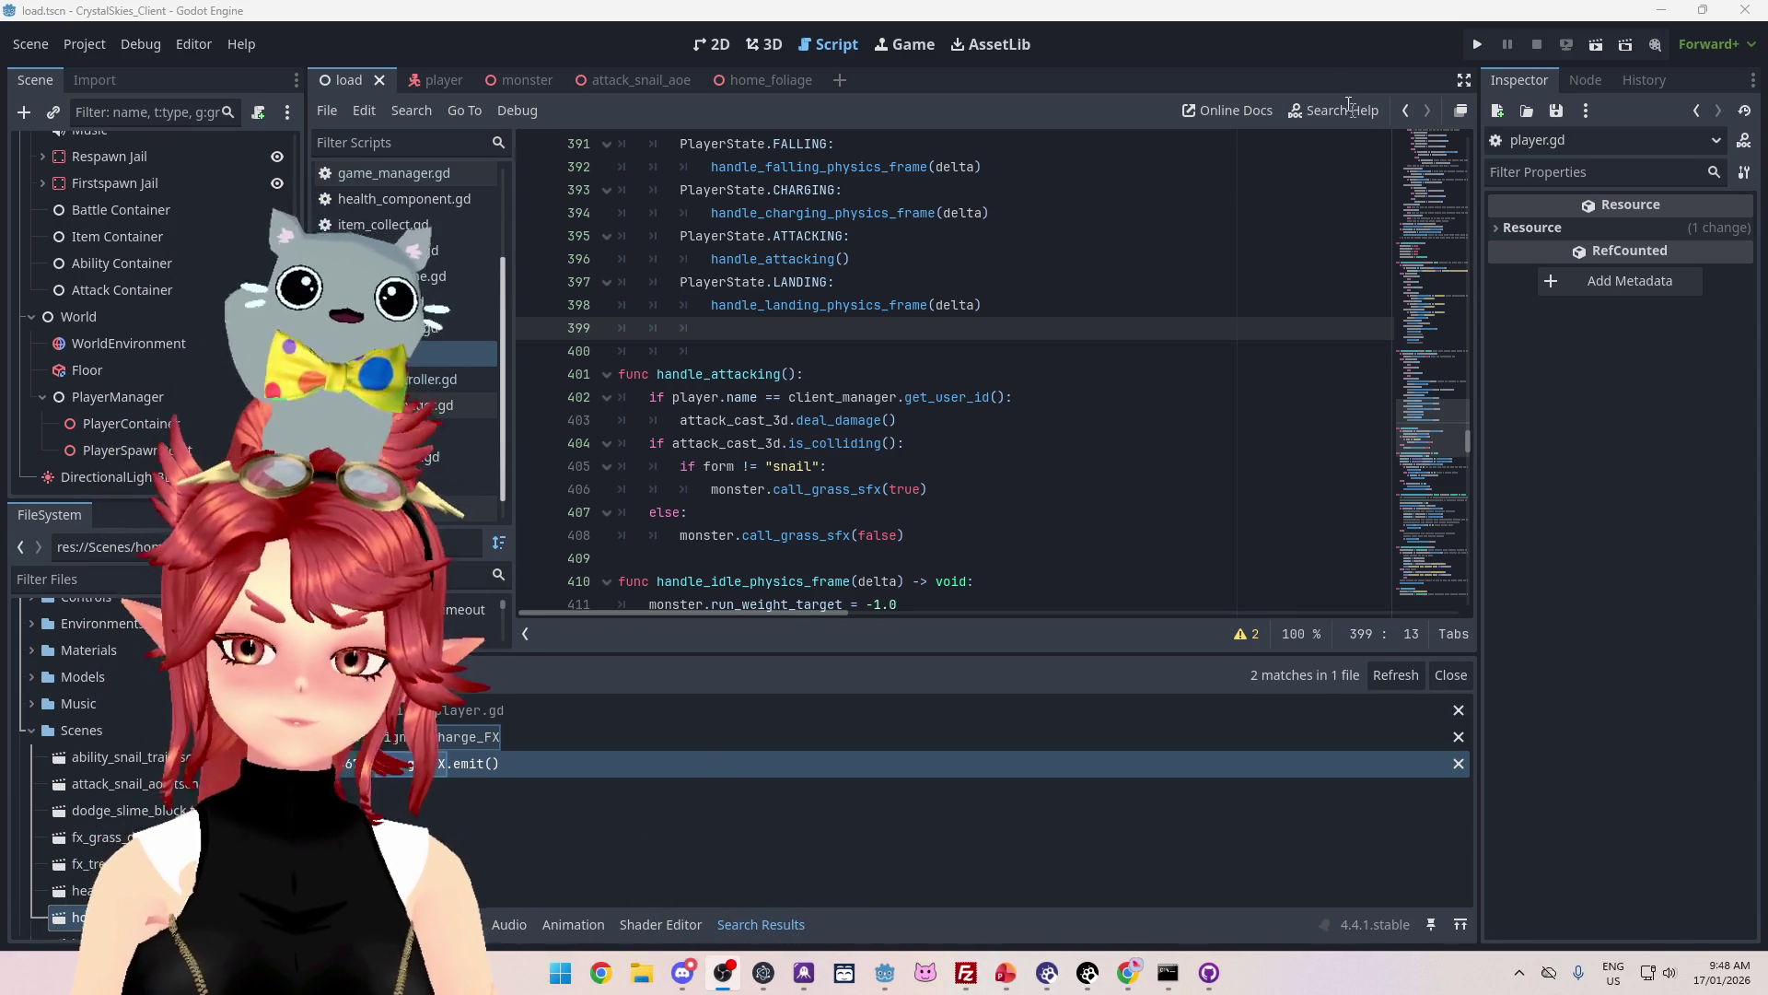
# Step: Run the project, fill in a display name and lobby name, and create a new lobby
pyautogui.click(1478, 44)
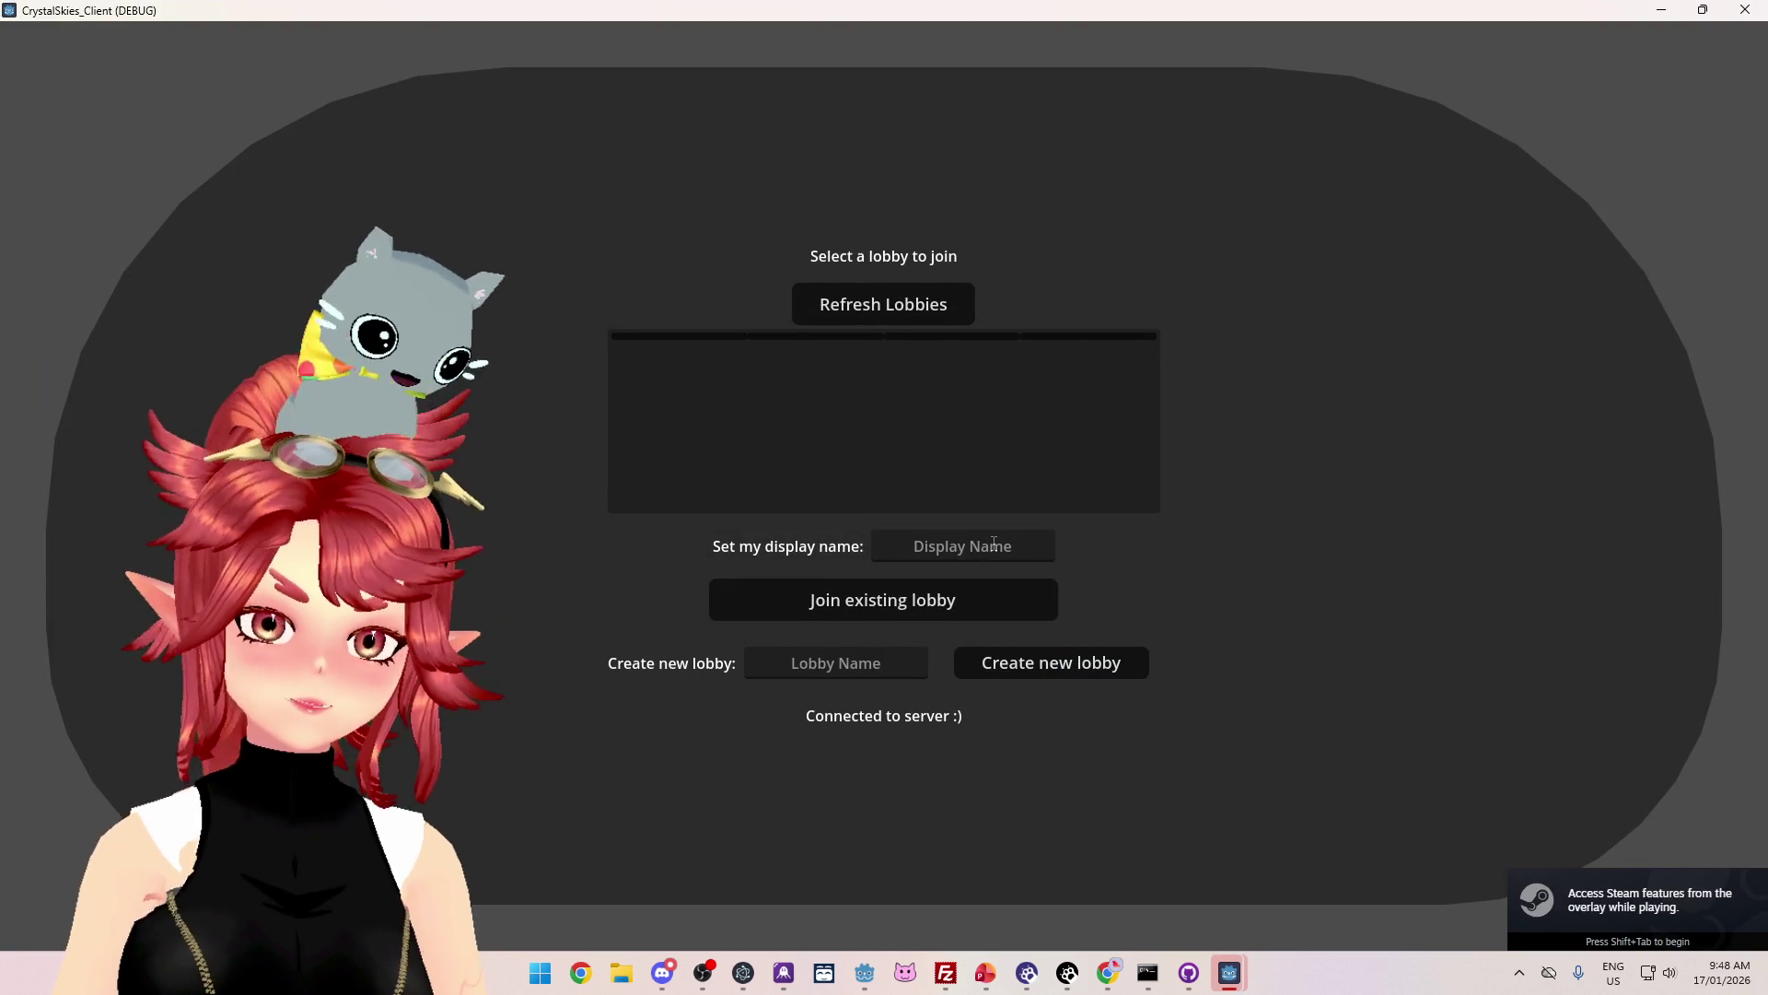
pyautogui.click(994, 545)
pyautogui.write('Phwee')
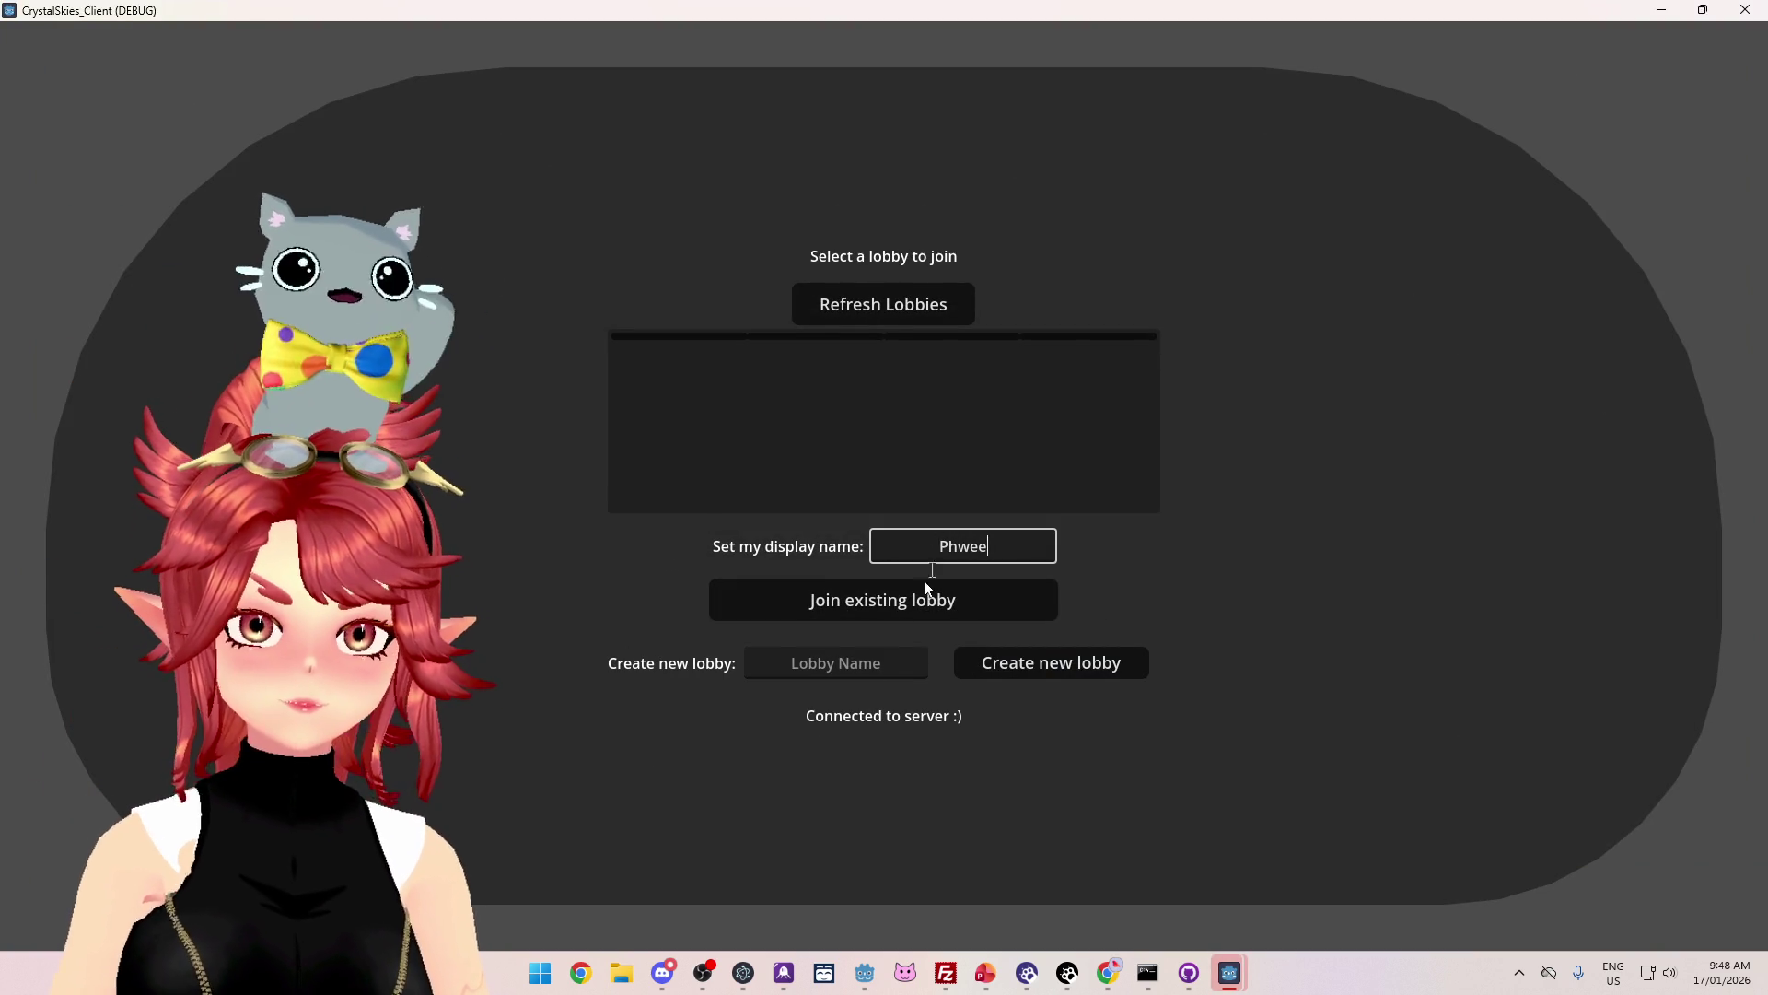
pyautogui.click(867, 660)
pyautogui.write('Phwee')
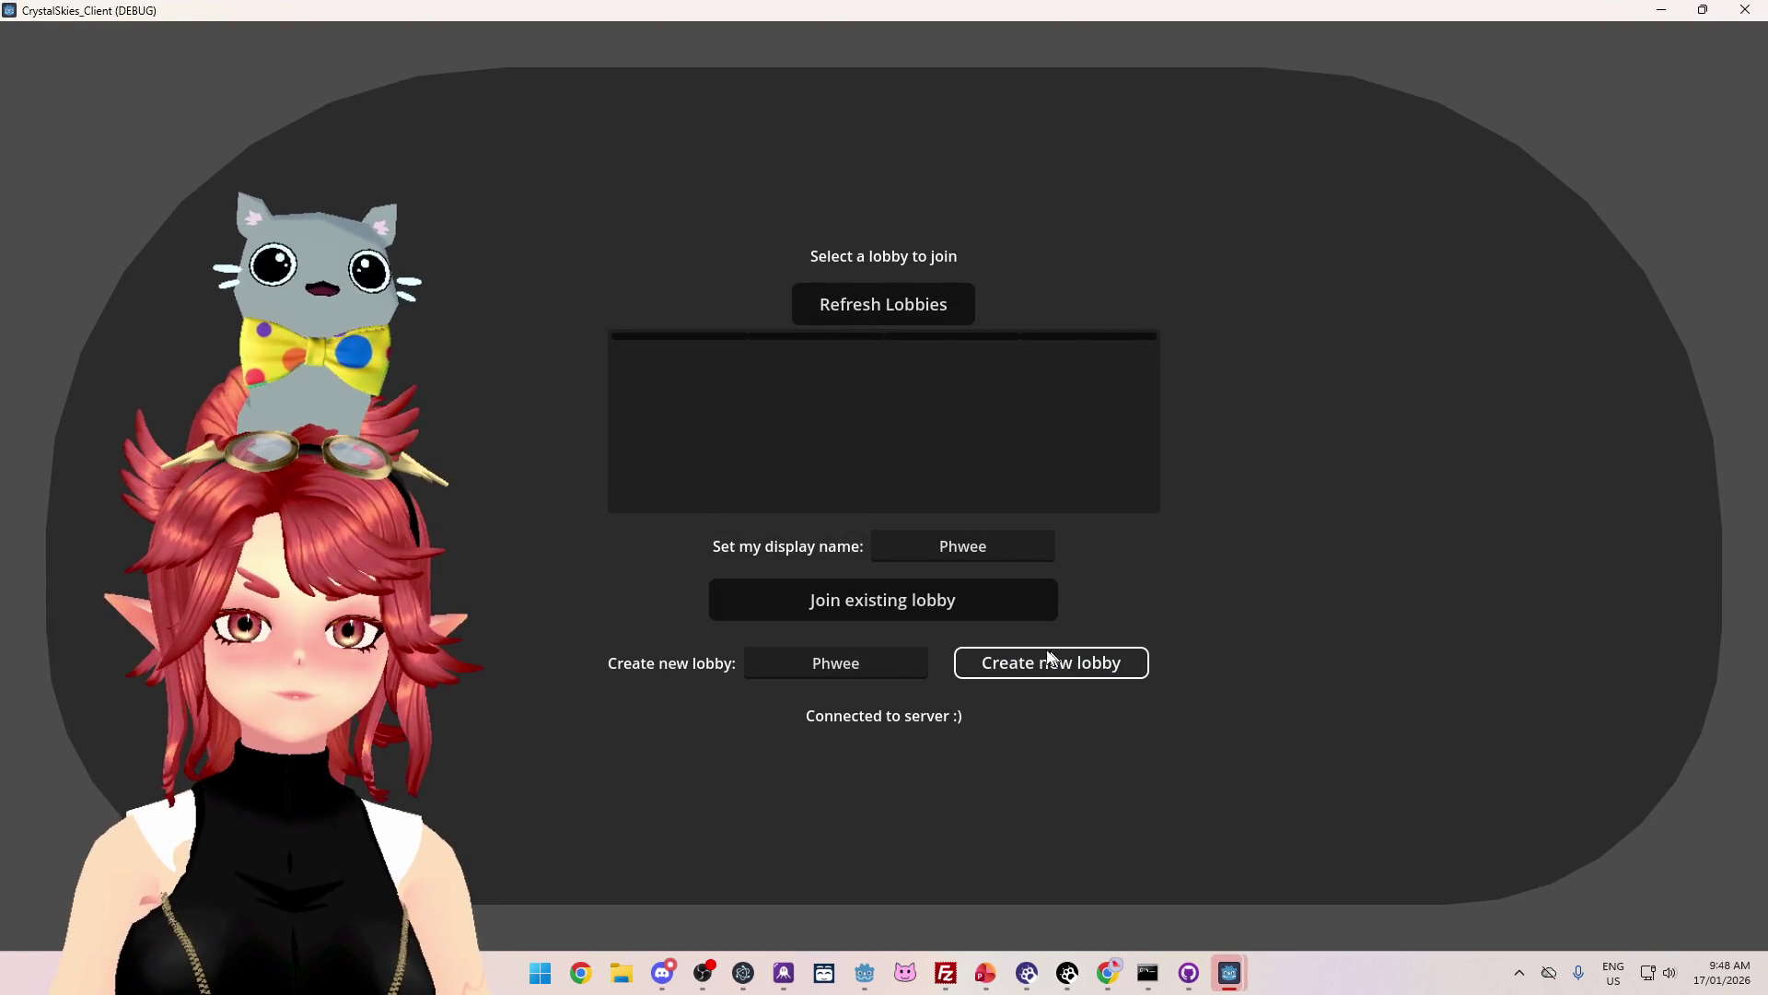
pyautogui.click(1036, 660)
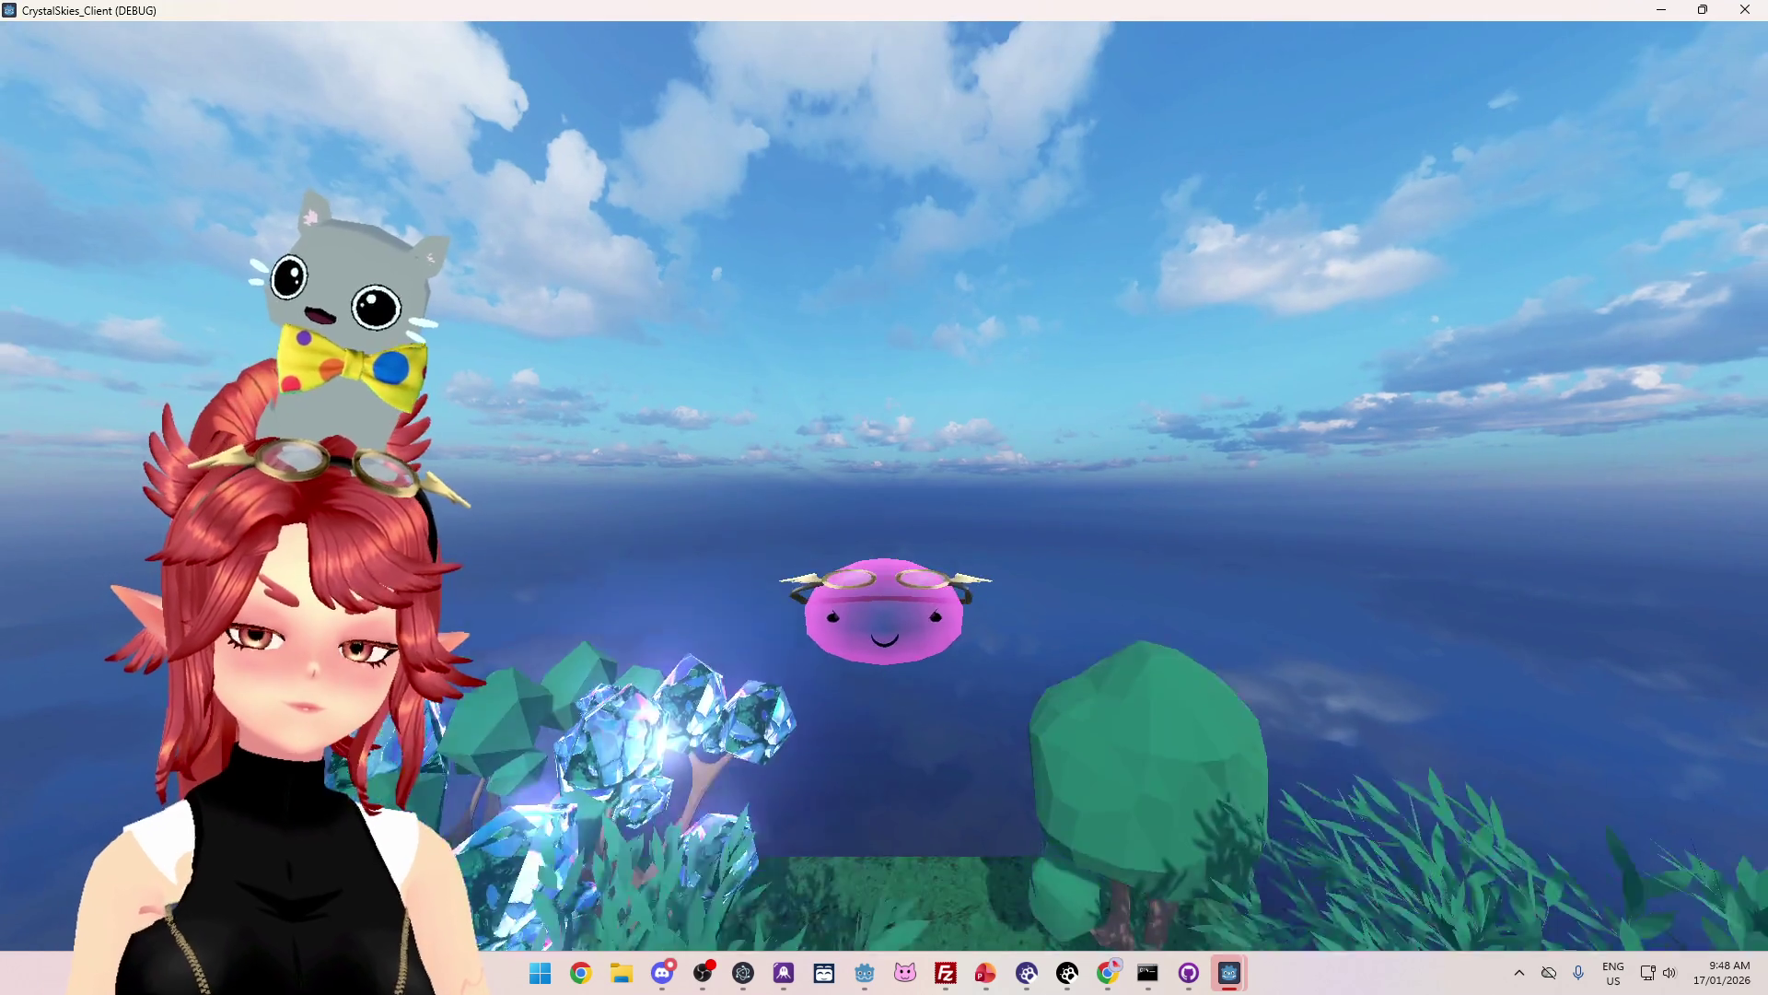
# Step: Move and orbit around the purple slime, open Host Settings, then switch back to PowerPoint
pyautogui.press('w')
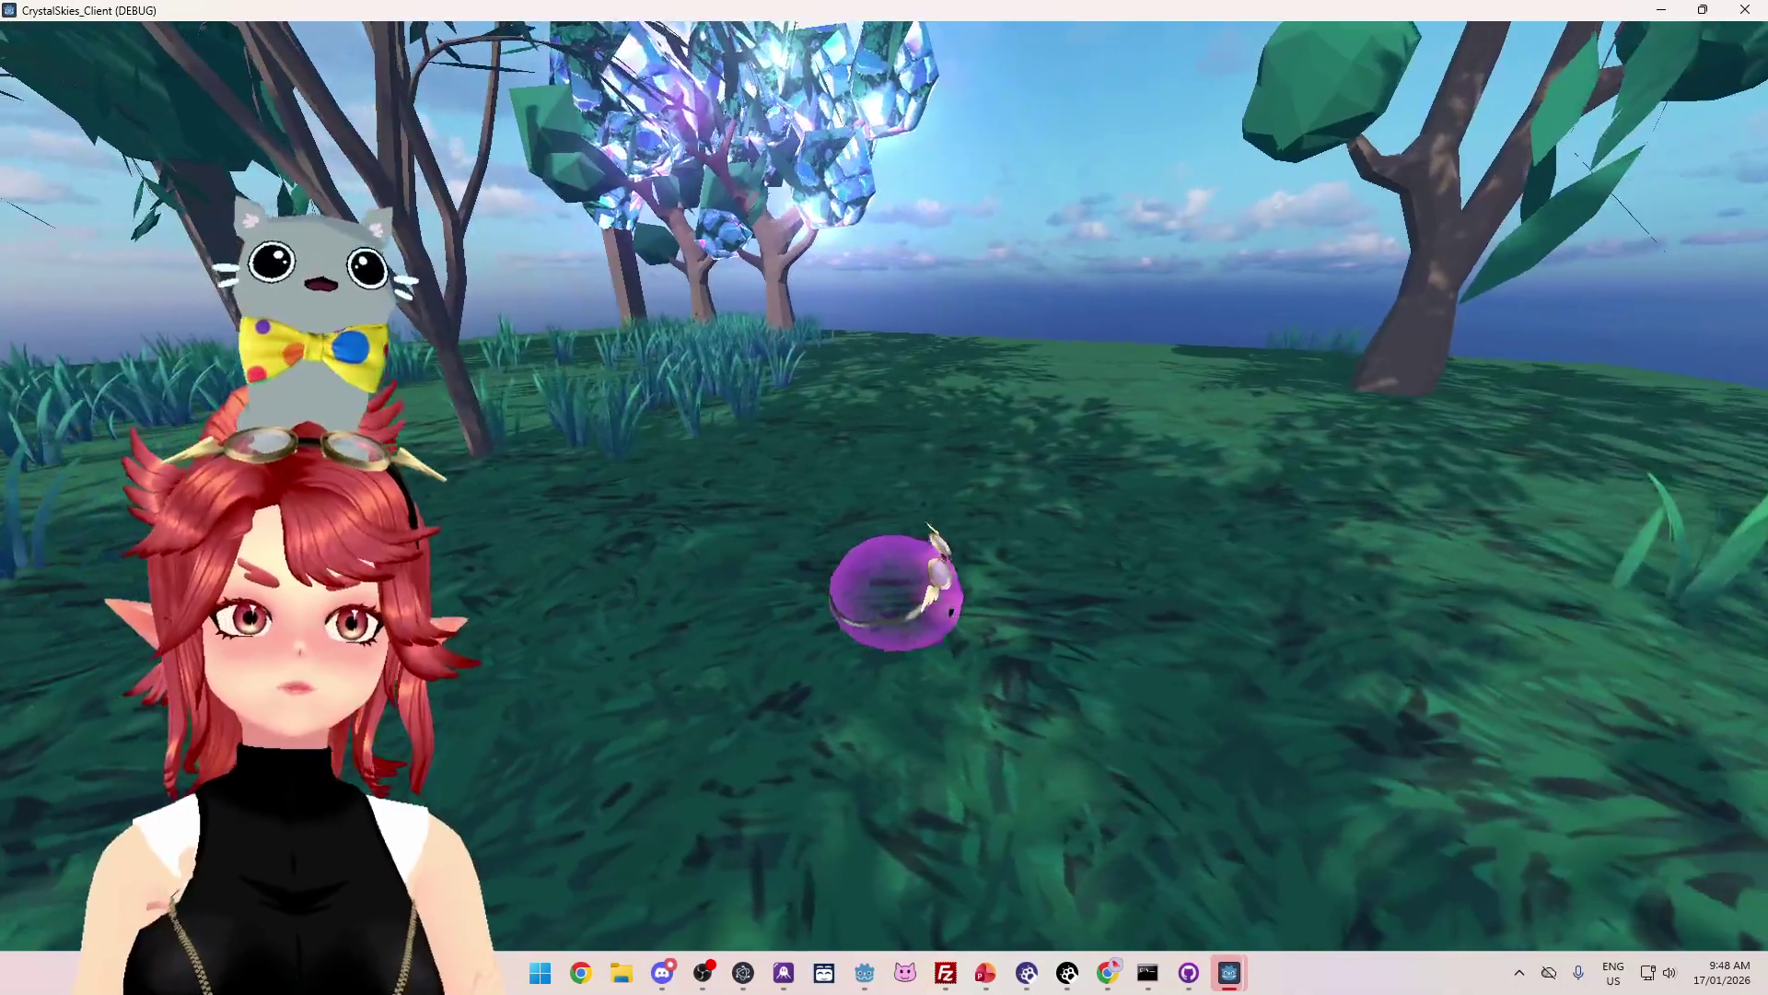
pyautogui.press('a')
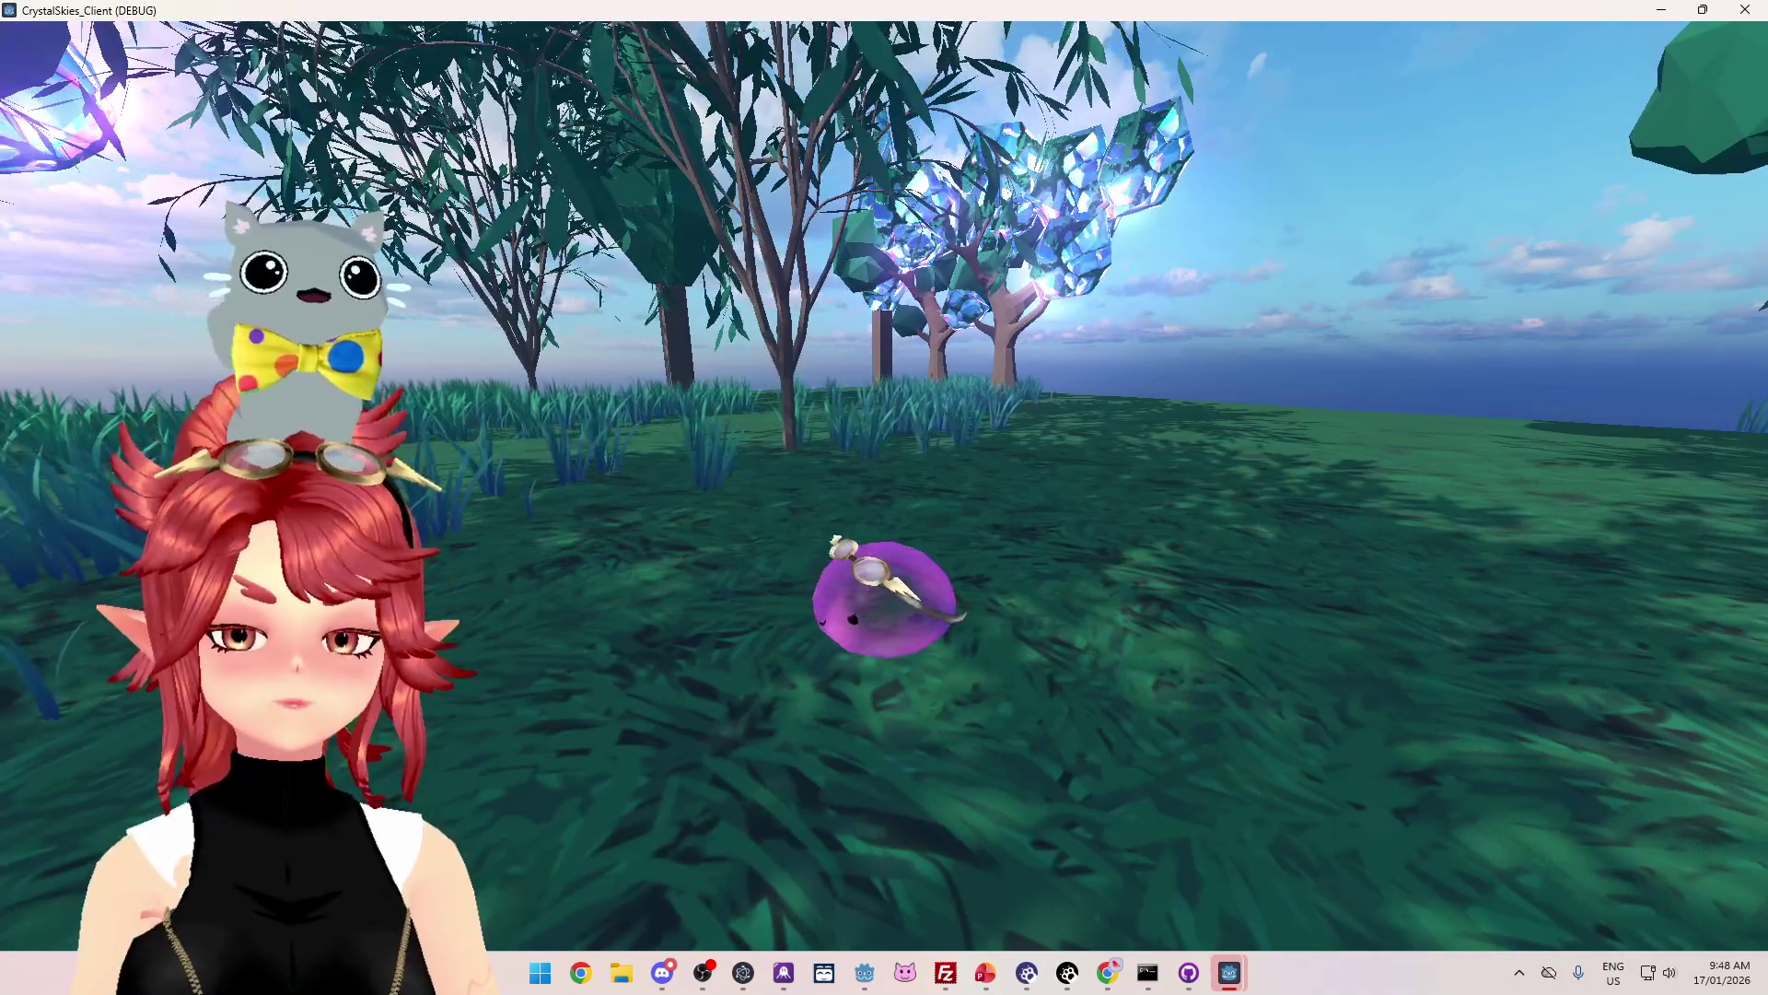
pyautogui.press('s')
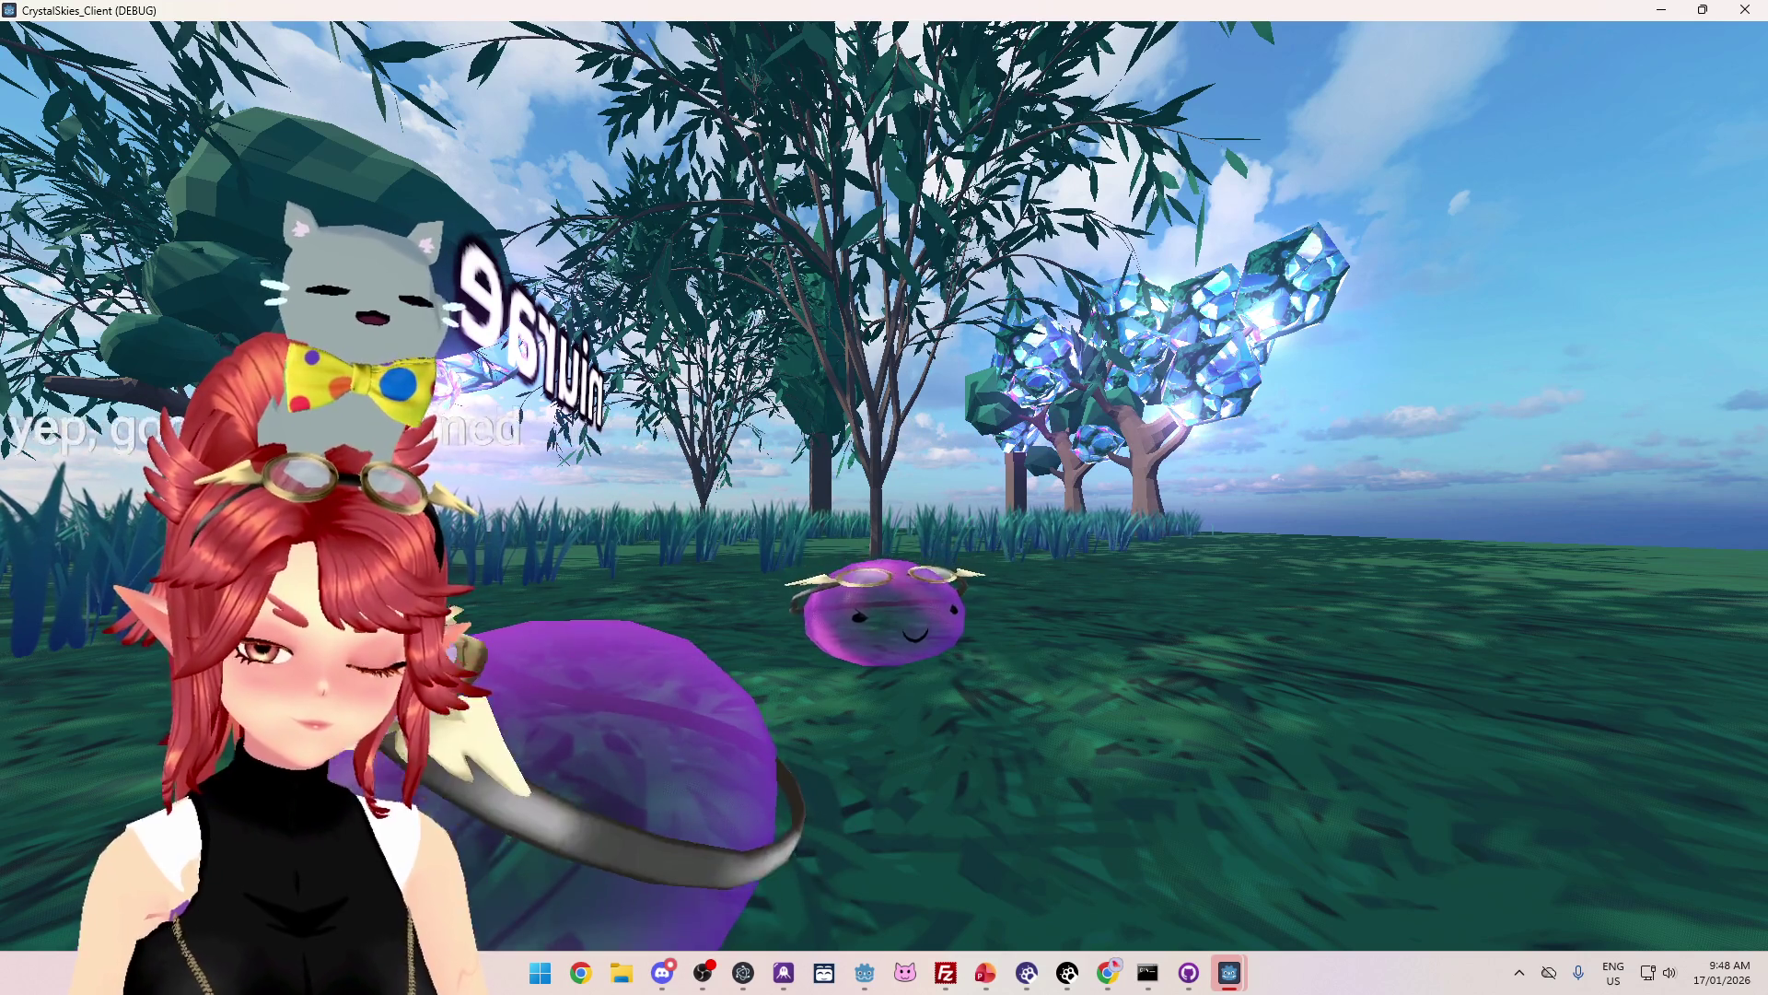
pyautogui.press('a')
pyautogui.press('d')
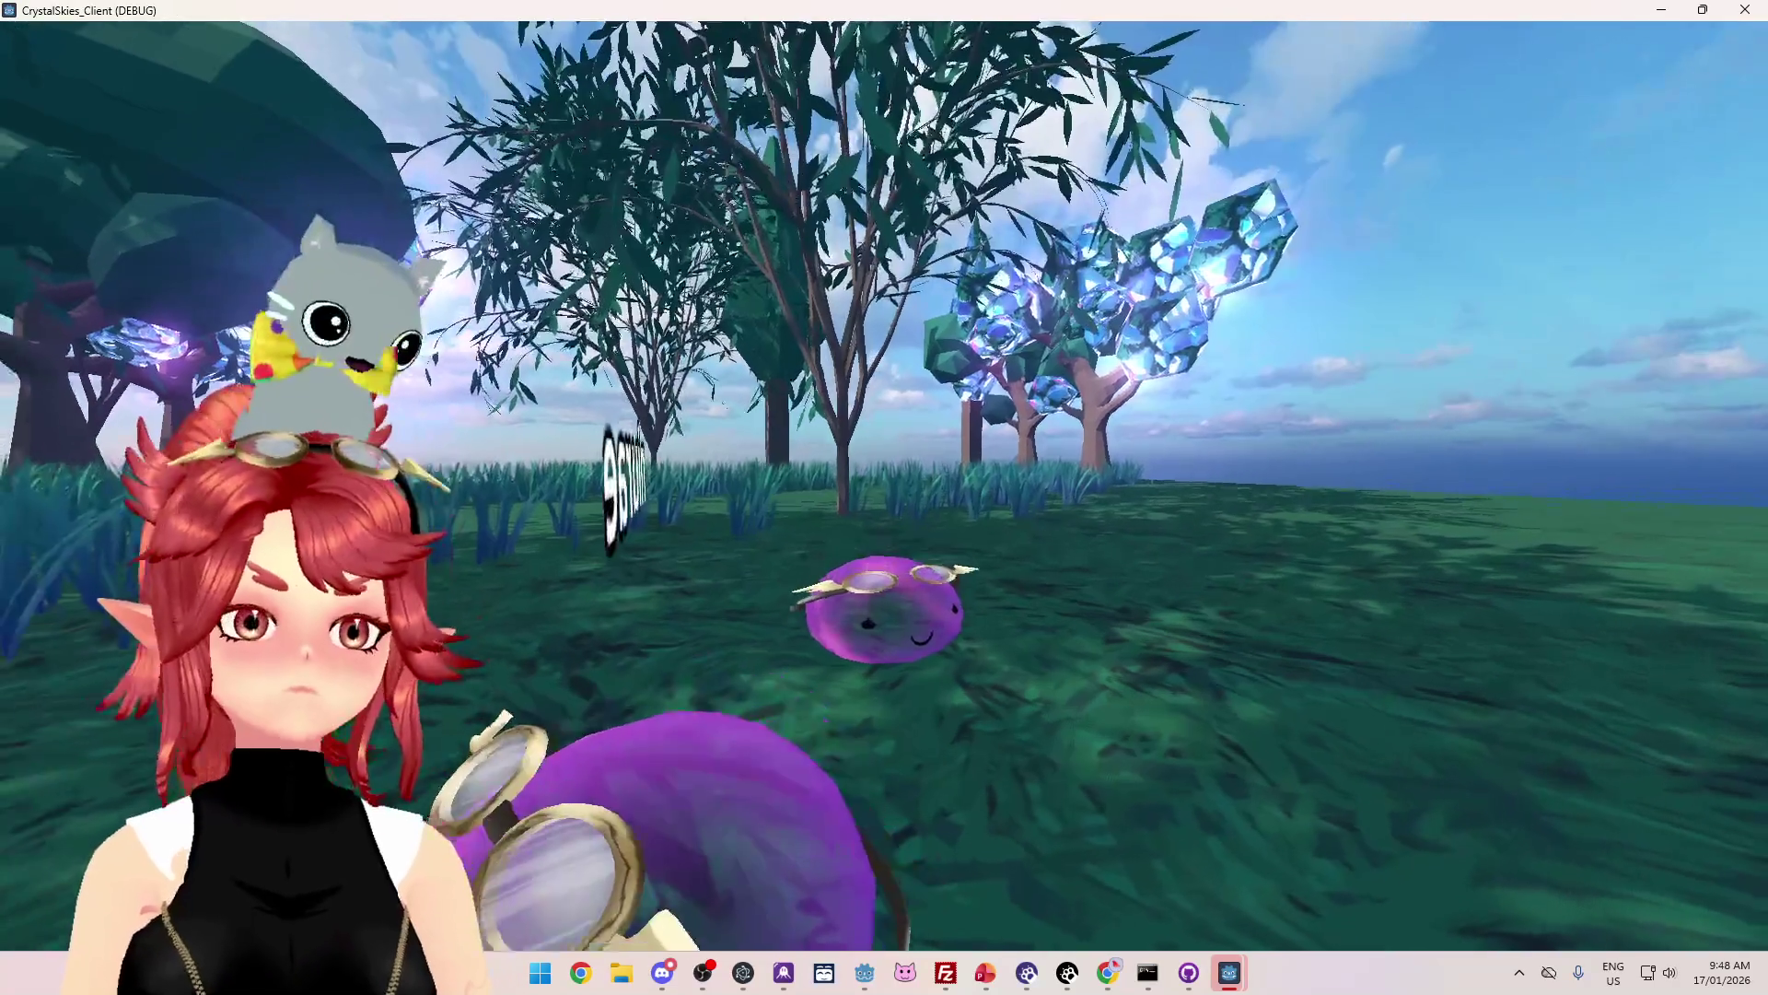
pyautogui.press('a')
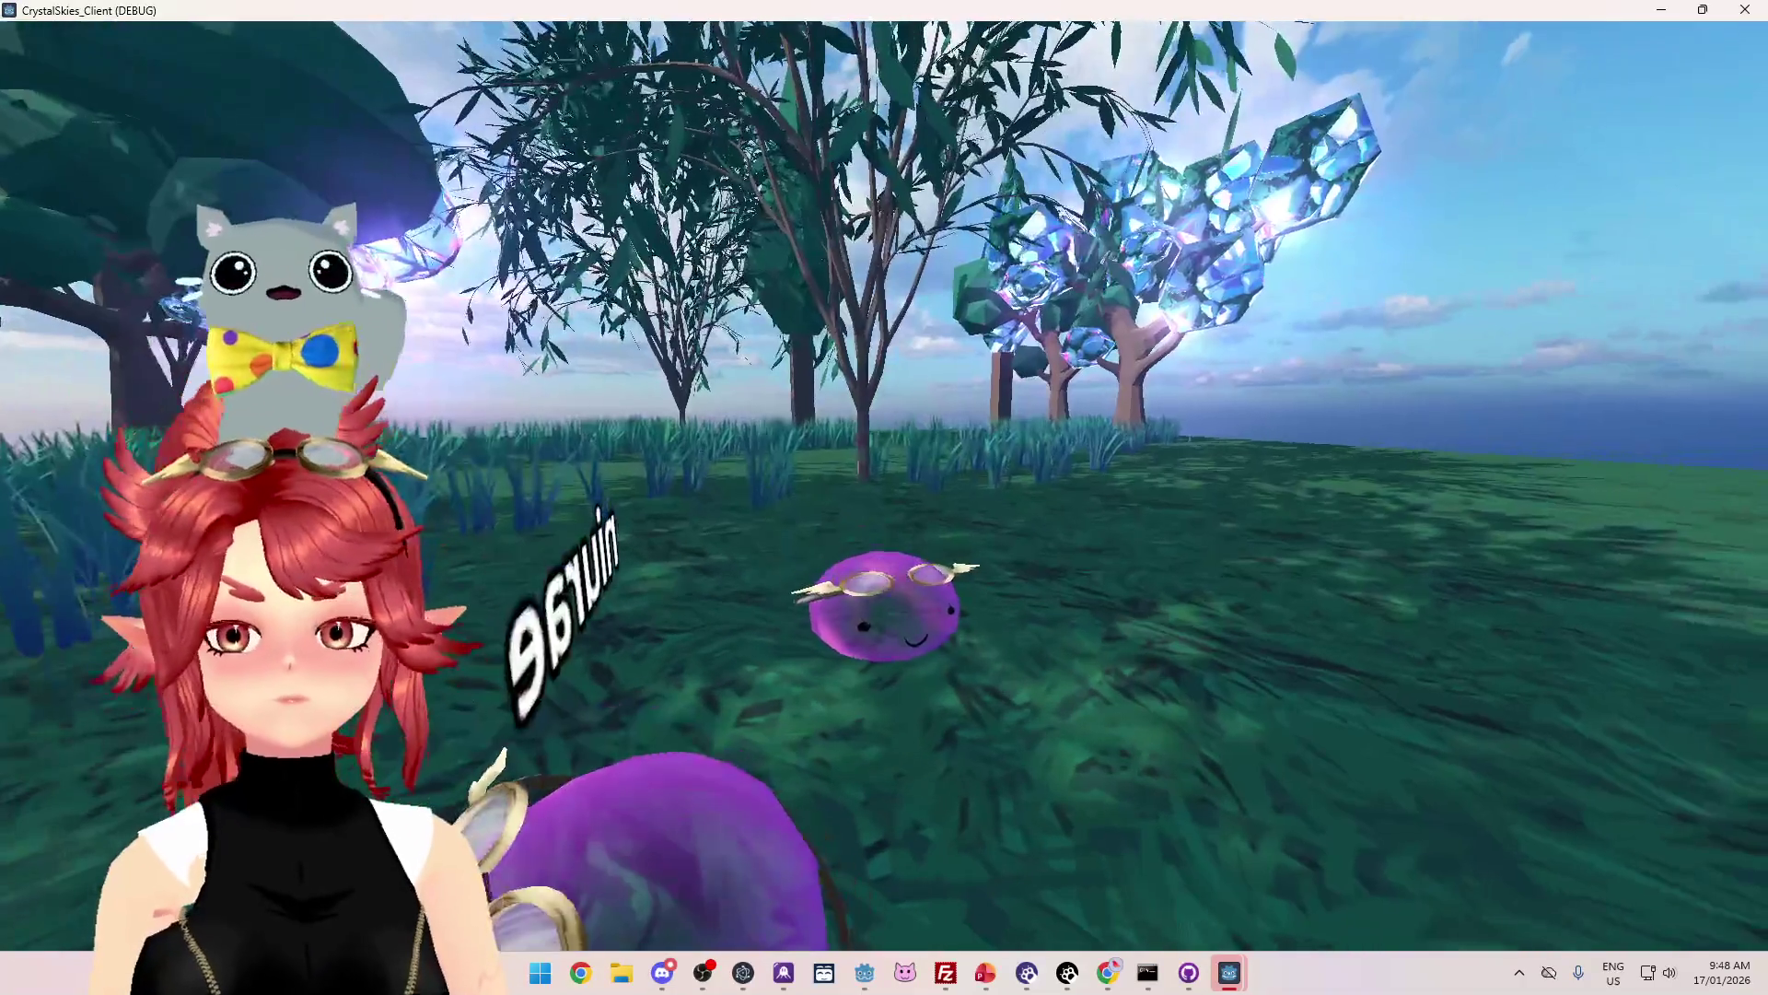
pyautogui.press('Escape')
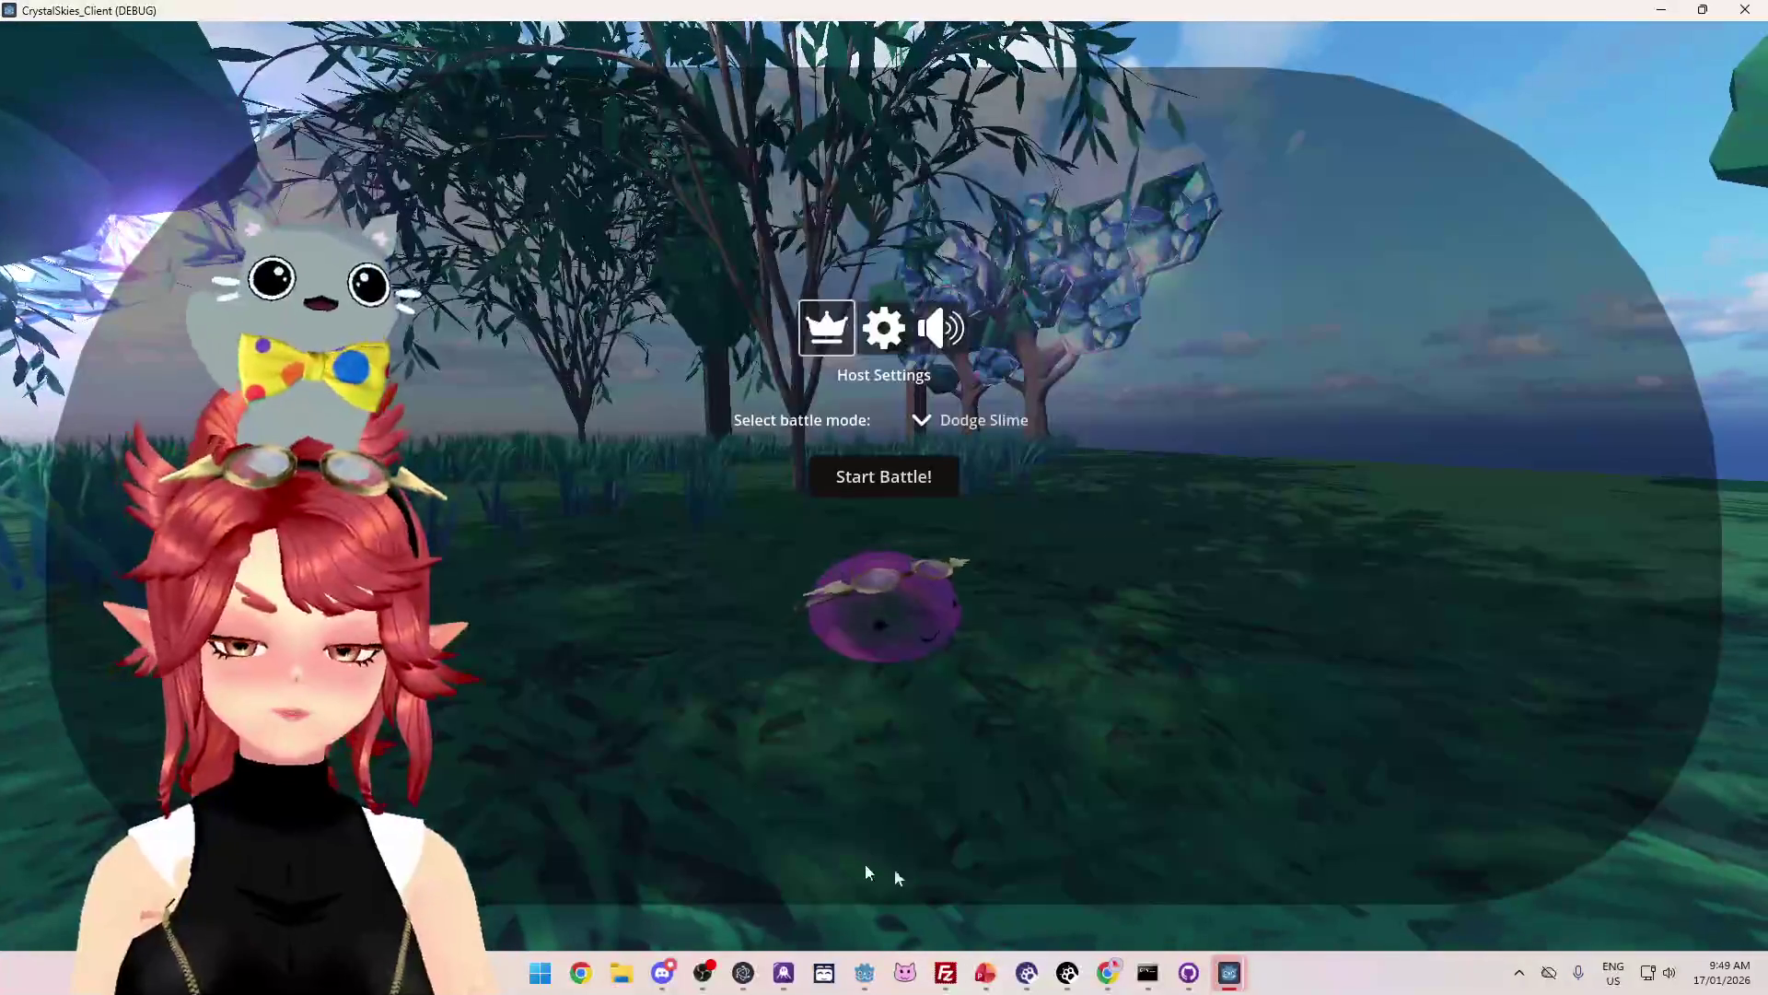
pyautogui.click(985, 973)
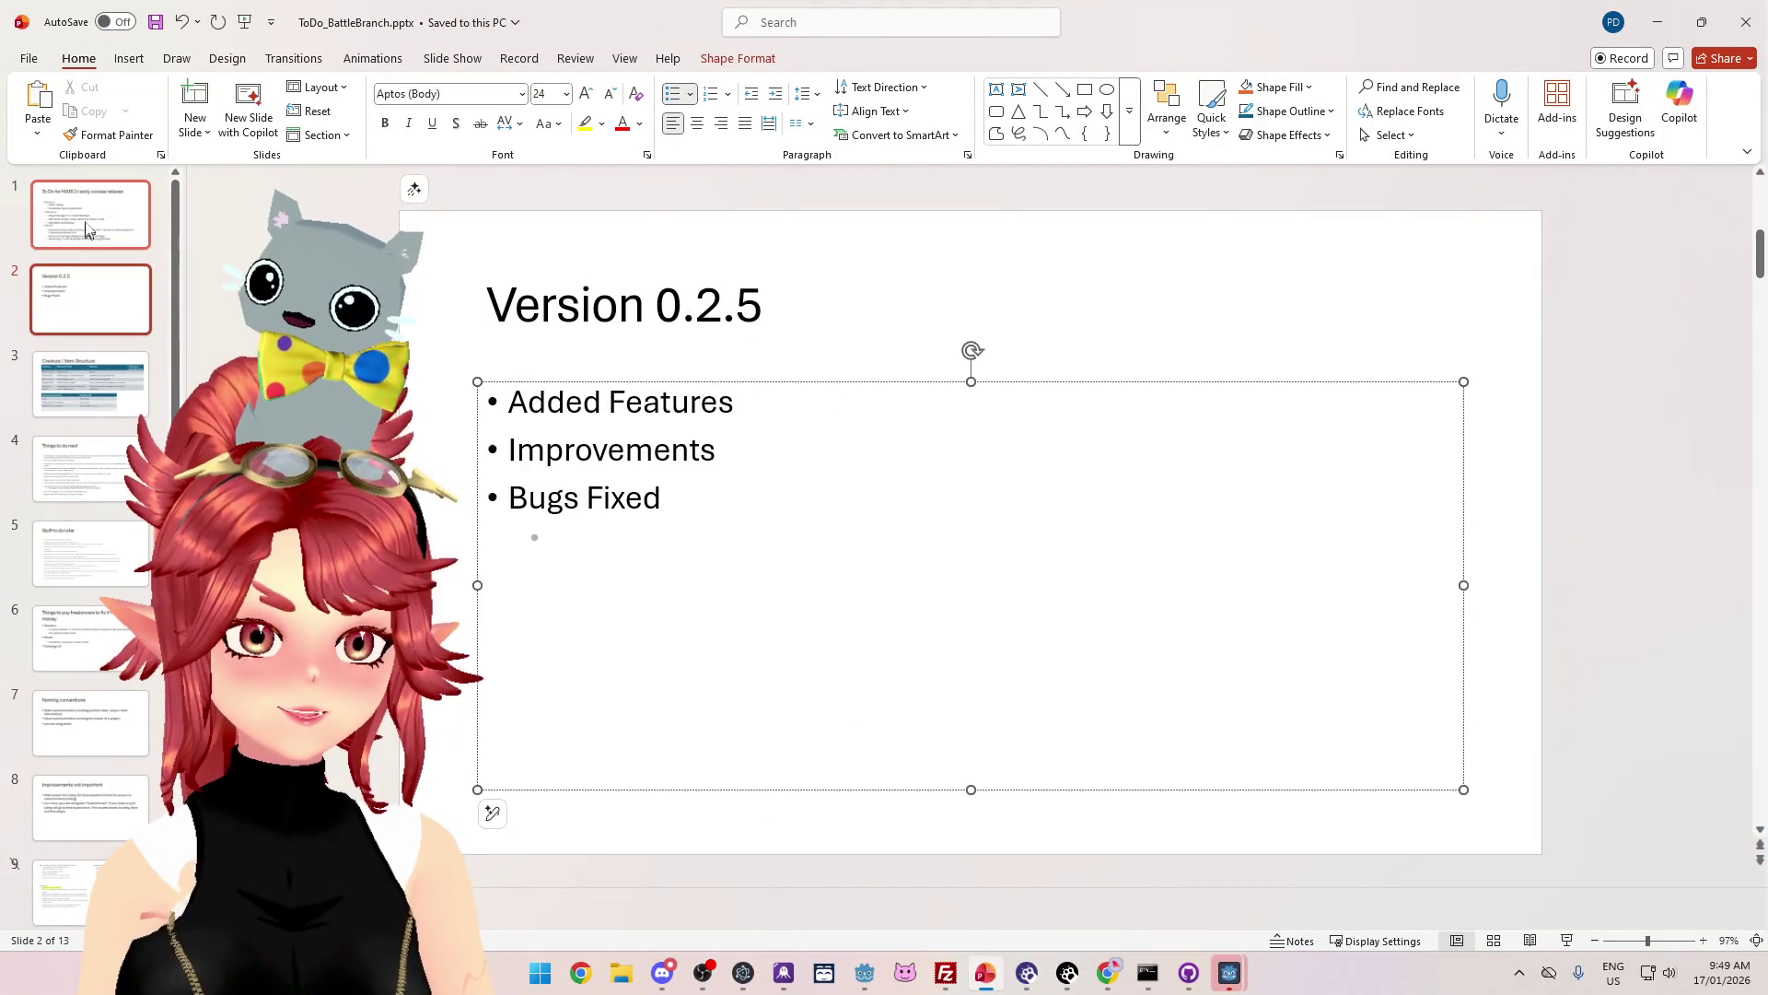
# Step: Insert a January bullet above Video Editing reading 'Everyone gets goggles (bug)', then minimize PowerPoint
pyautogui.click(88, 231)
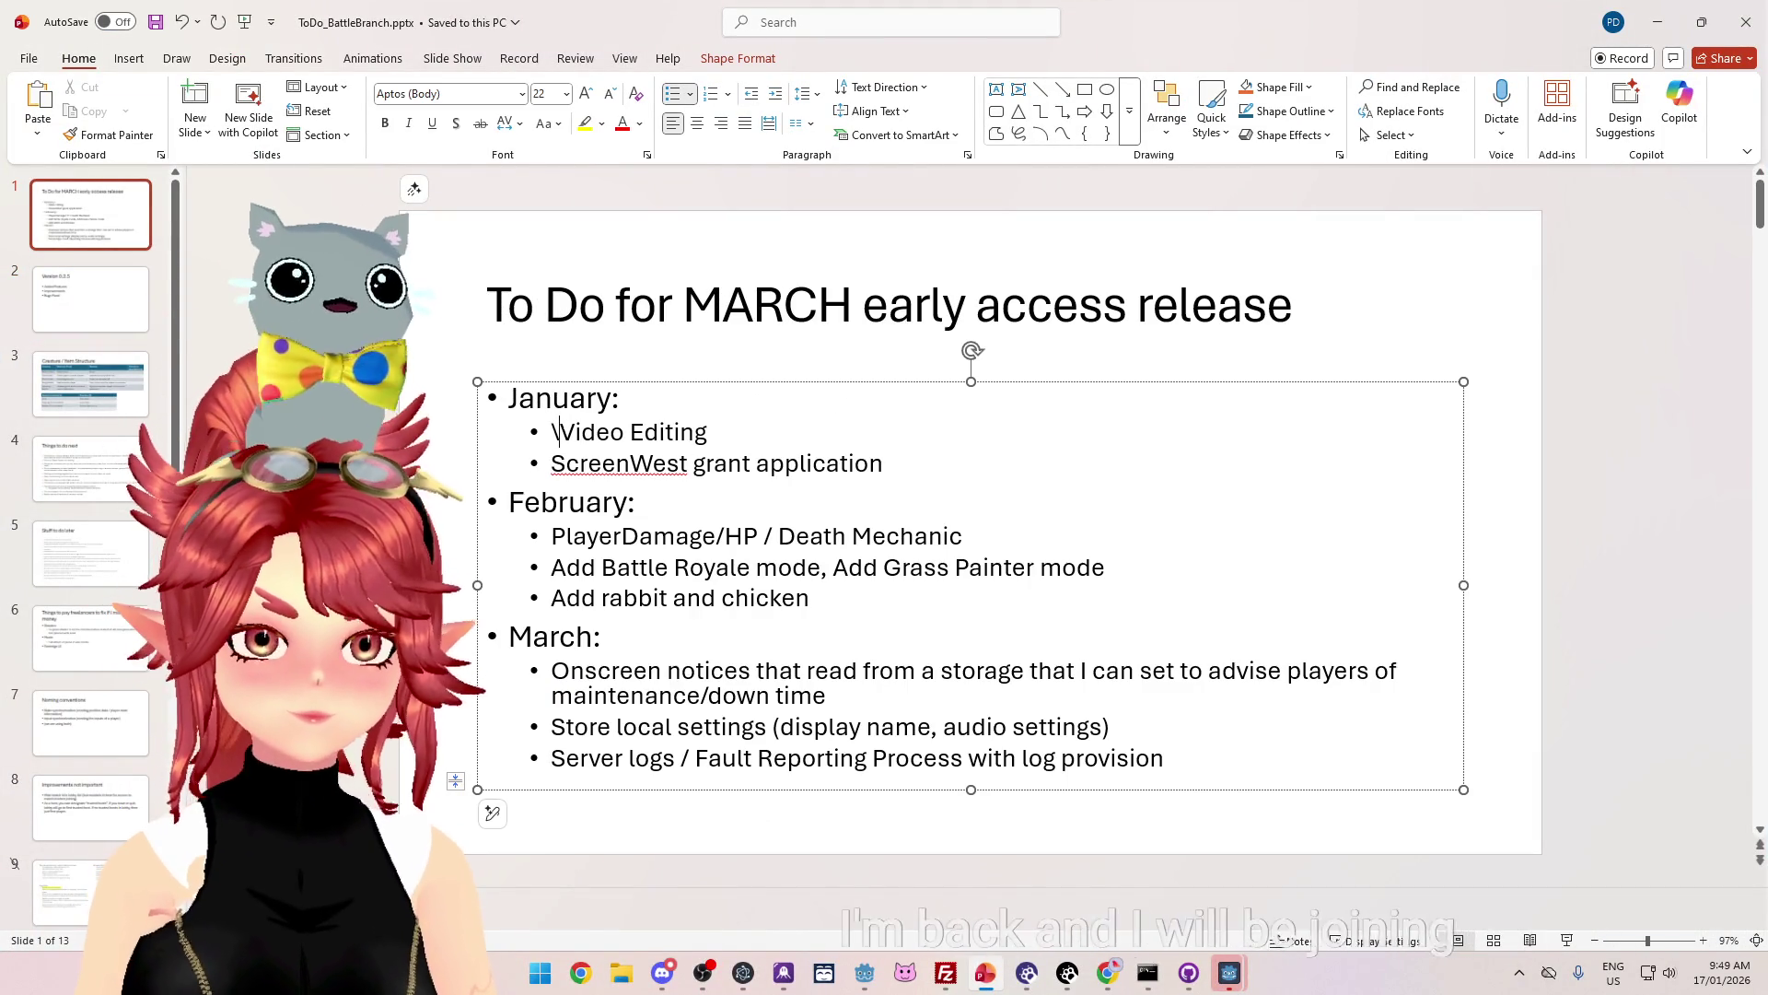
pyautogui.press('Return')
pyautogui.write('Everyone gets goggles')
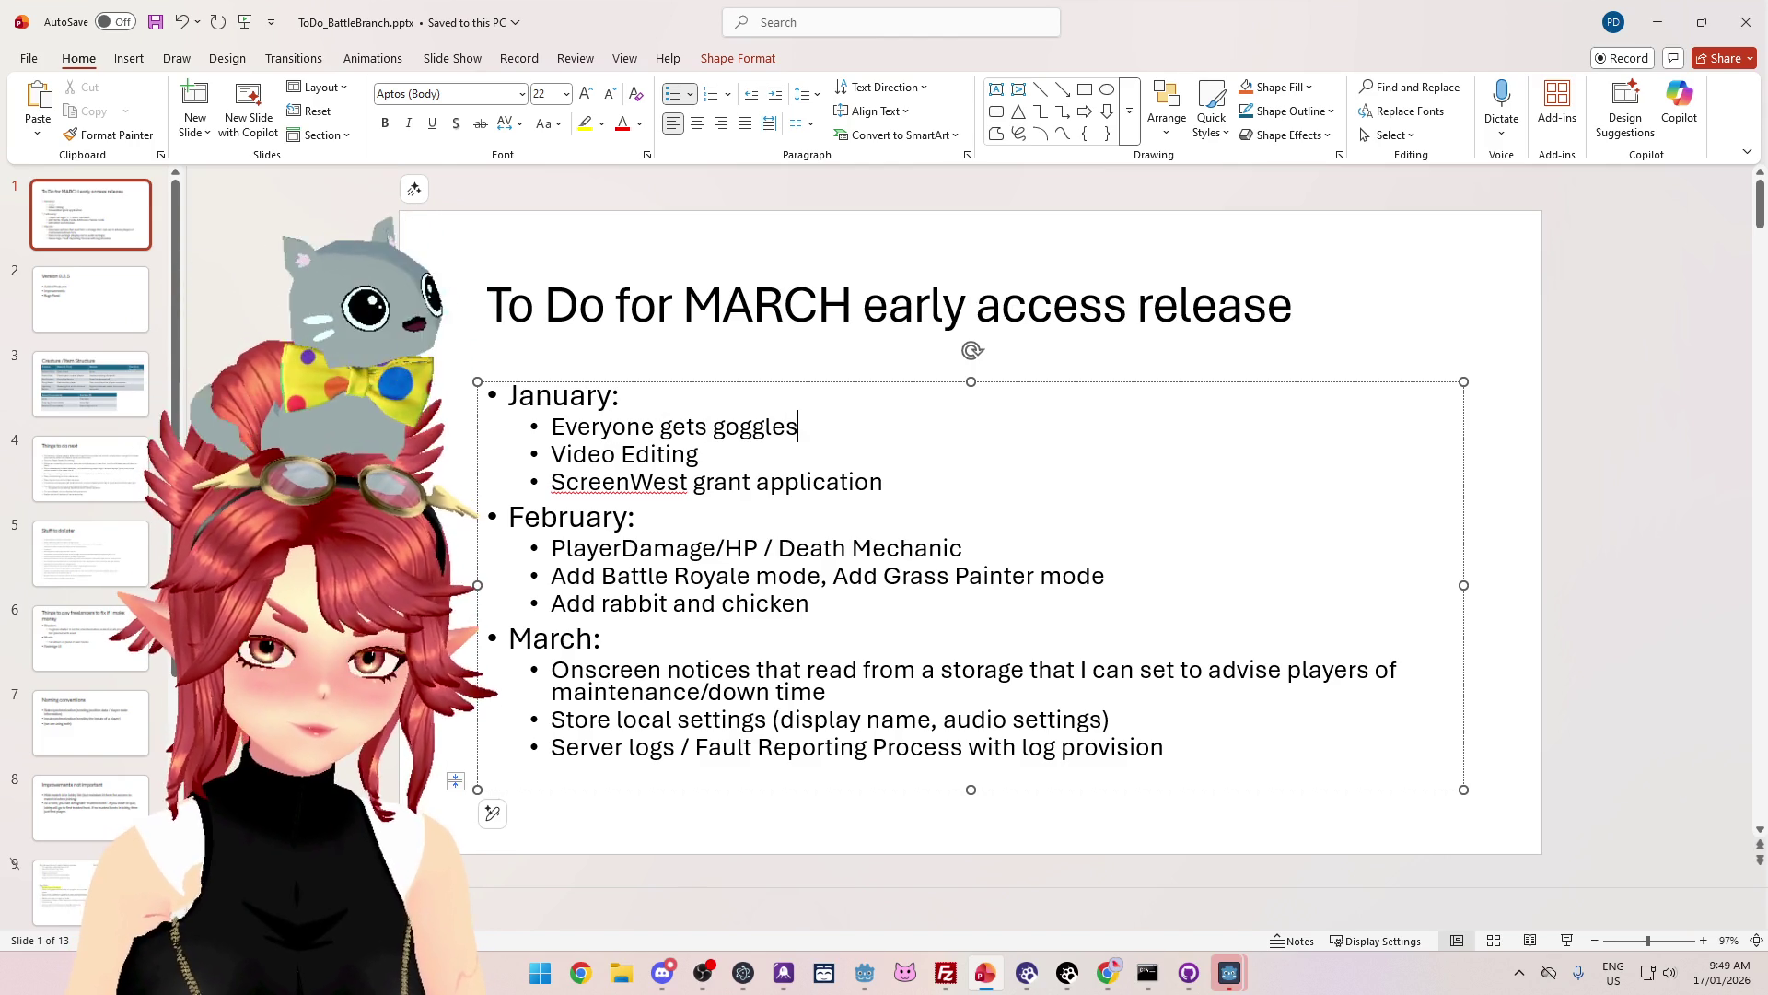
pyautogui.write(' (bug)')
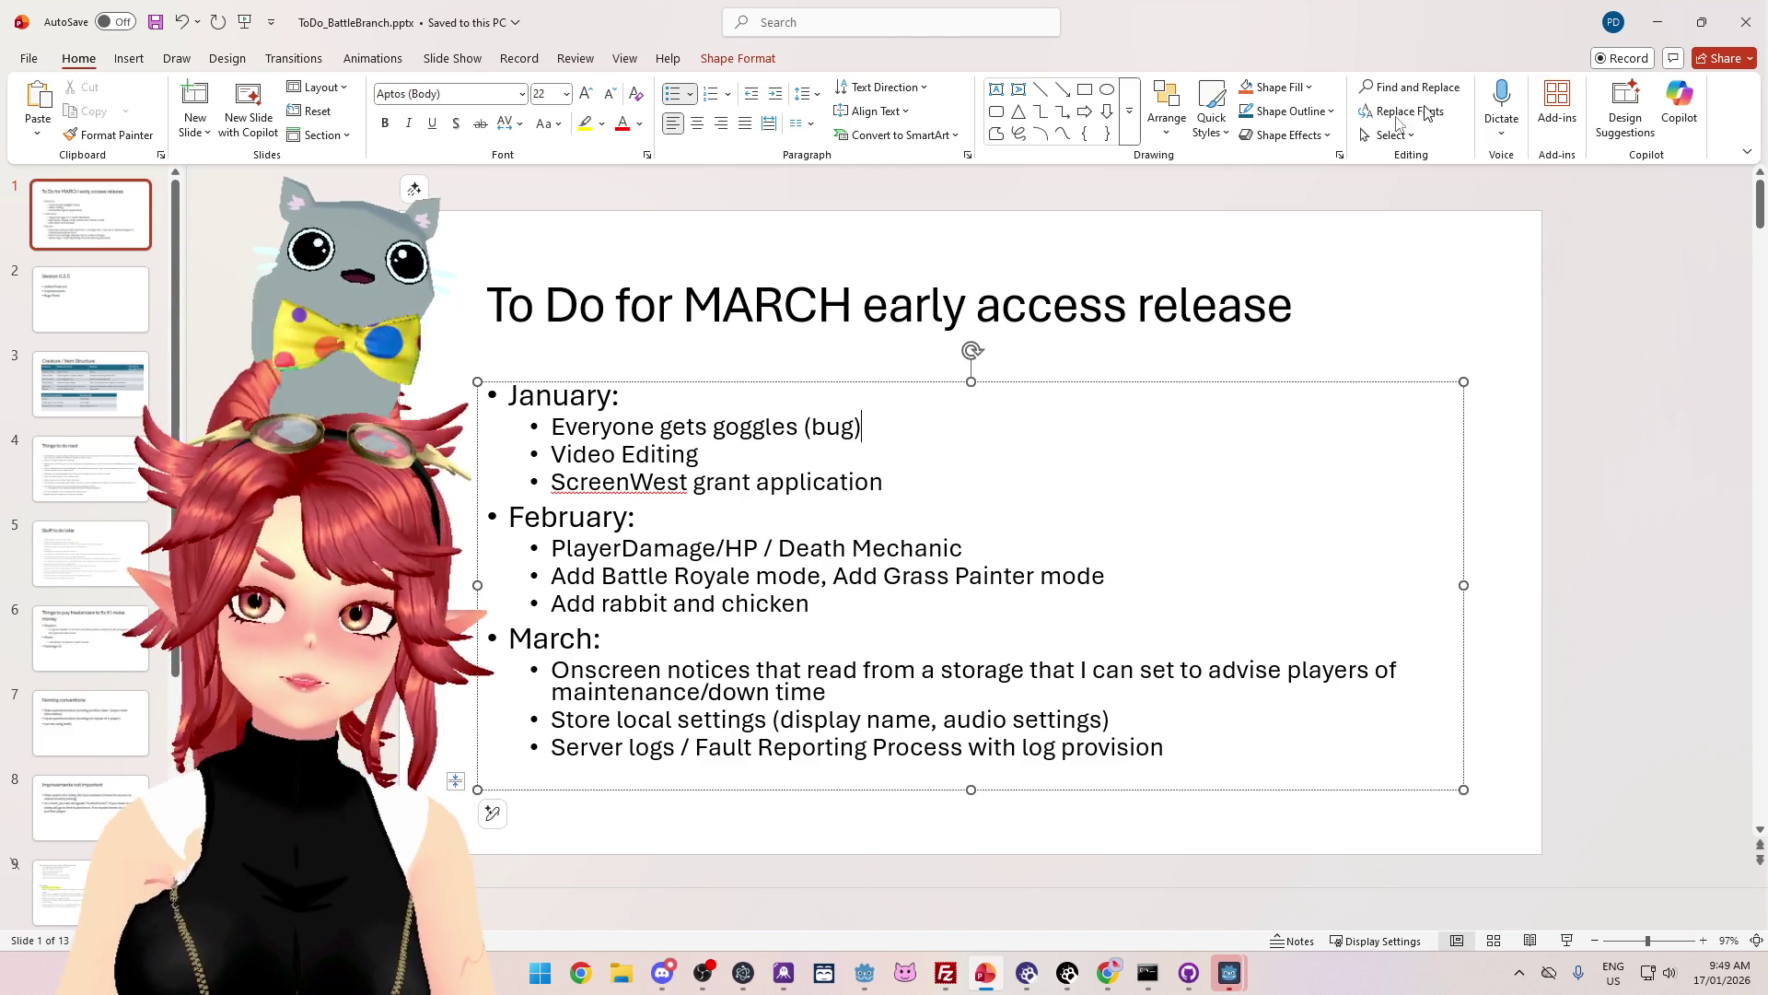
pyautogui.click(1657, 22)
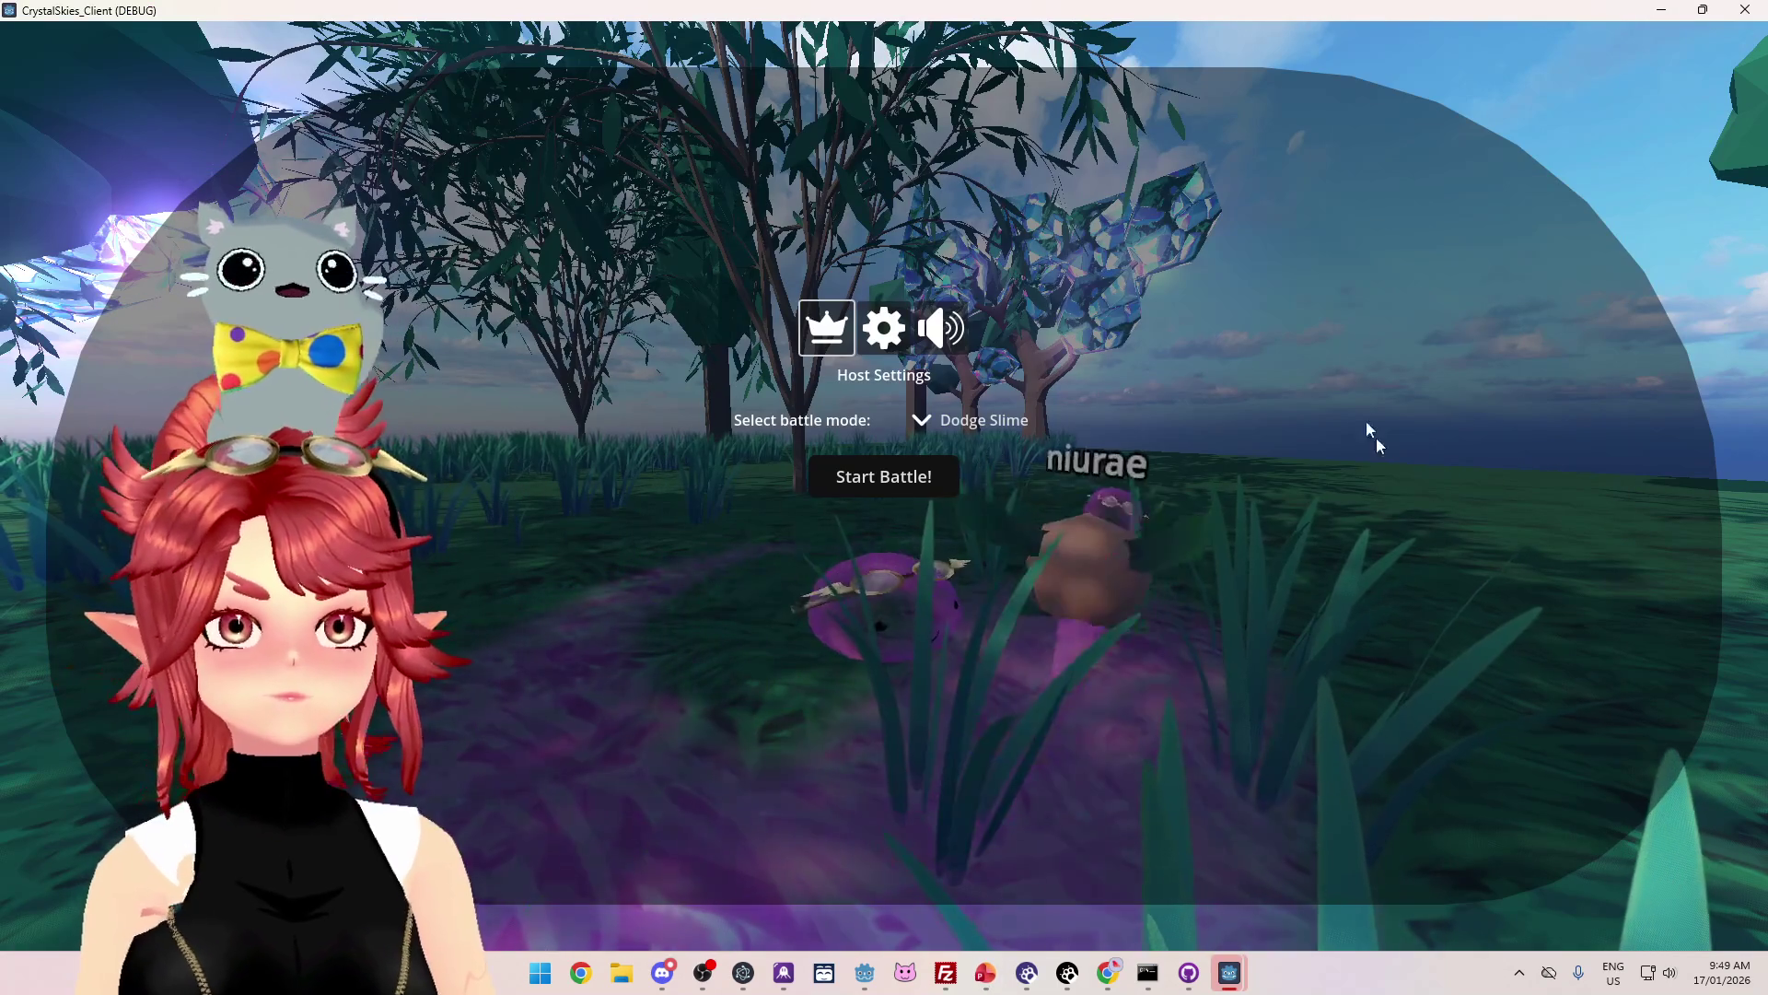
# Step: Close host settings and roll the purple creature toward the other player until the destroy_tree error halts the game
pyautogui.click(1574, 136)
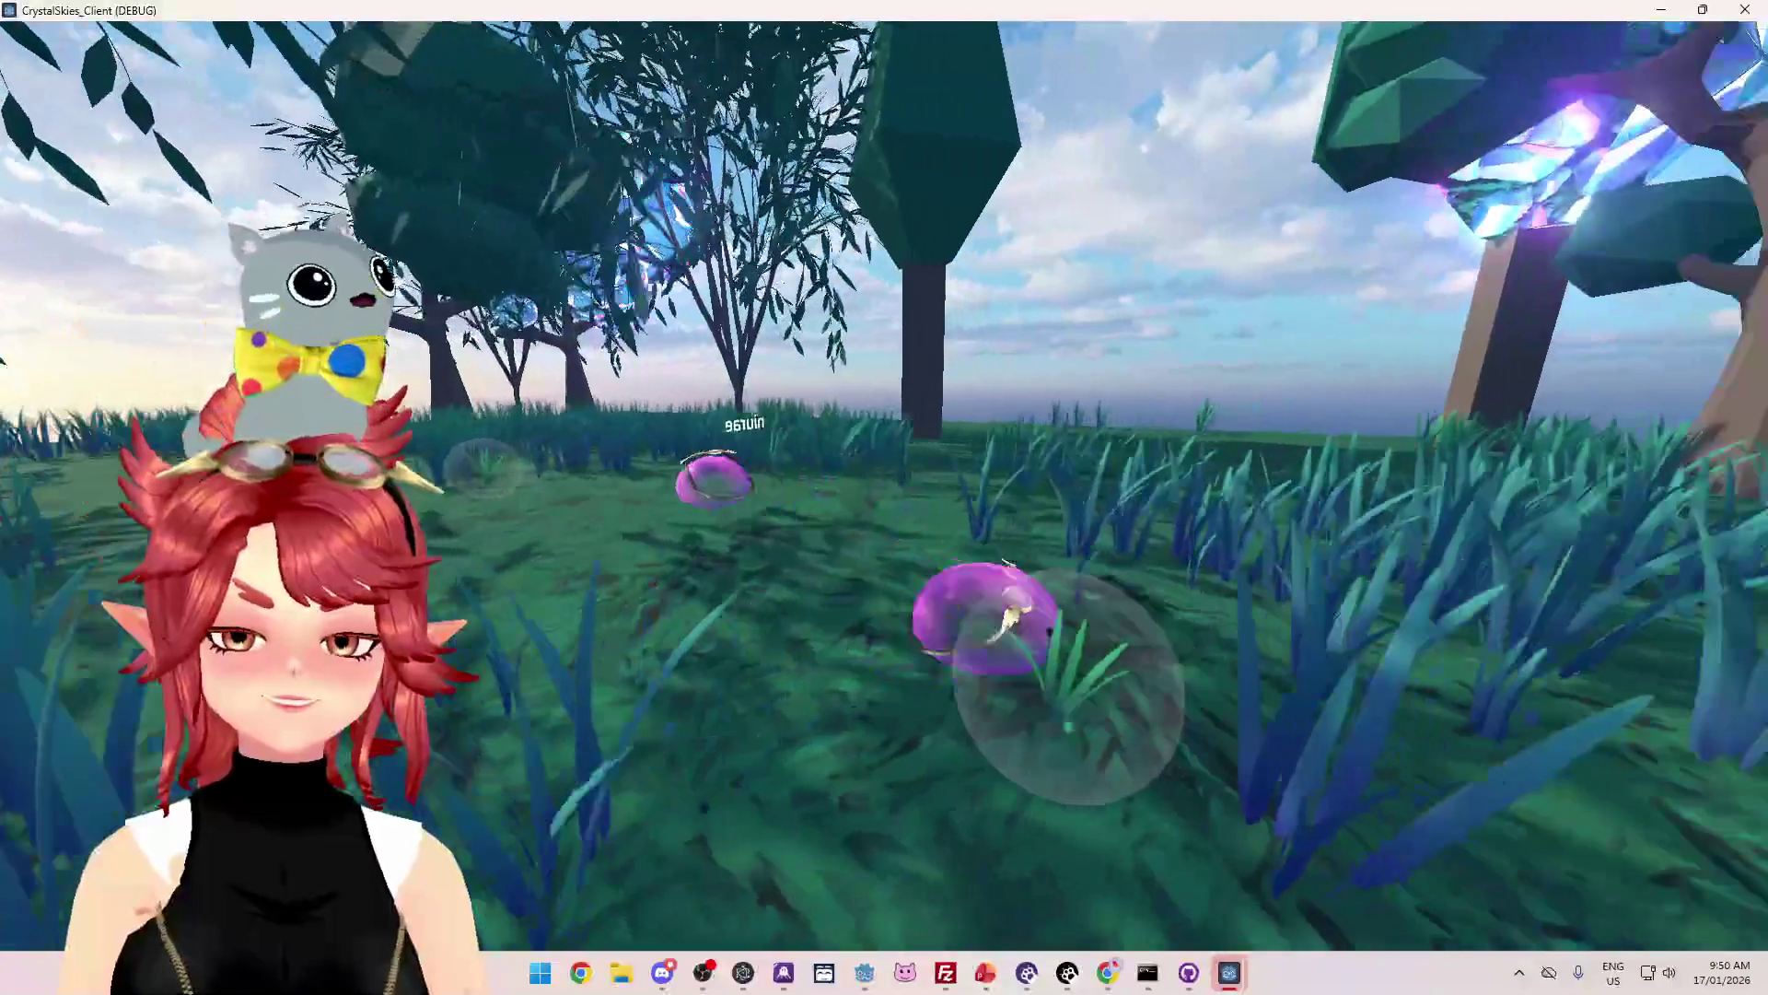
pyautogui.press('w')
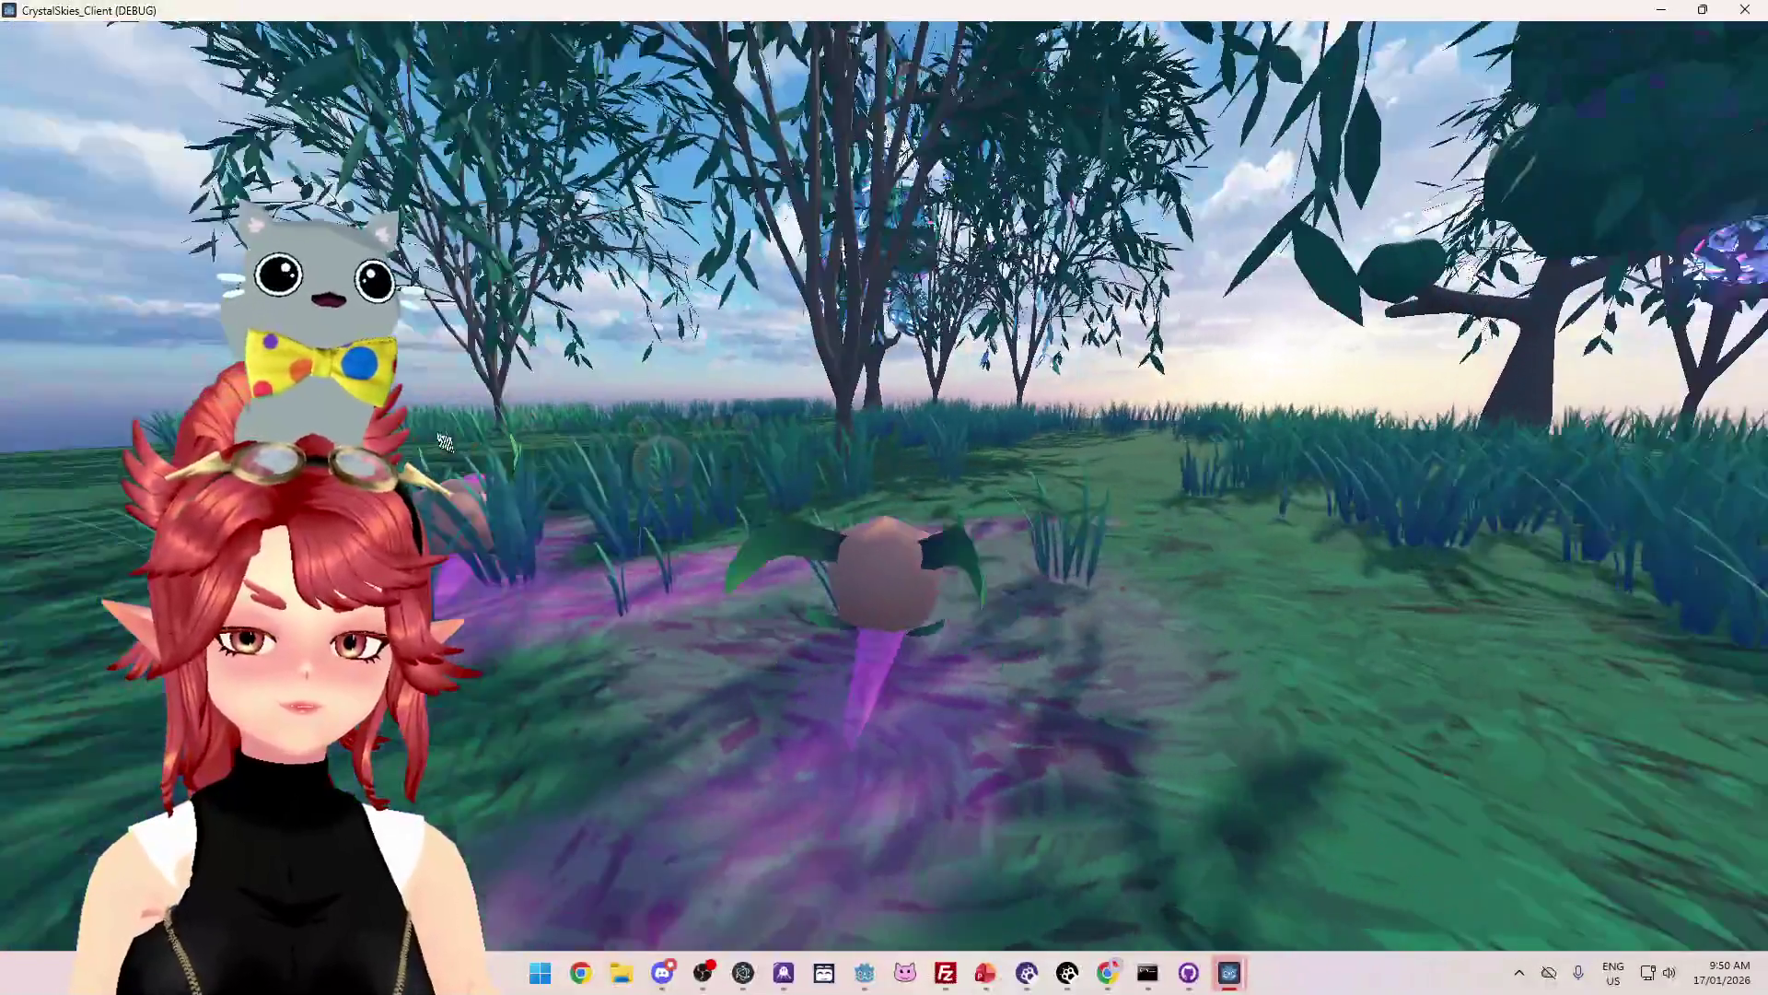
pyautogui.press('d')
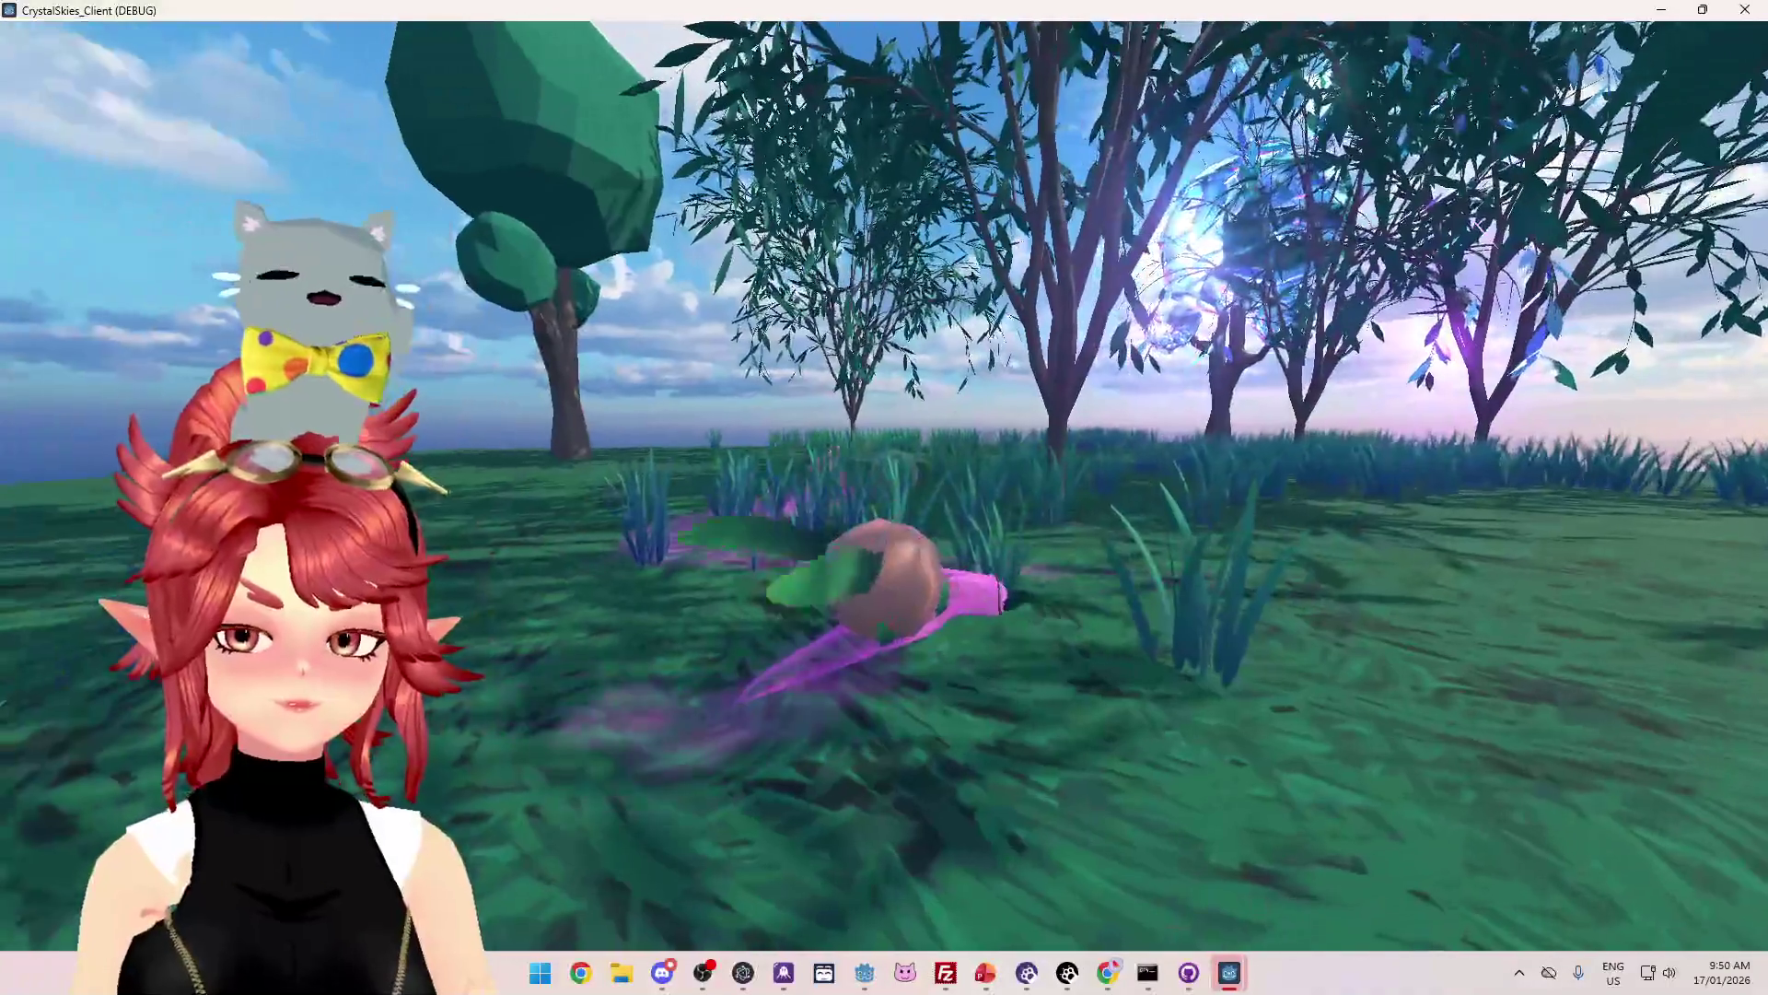
pyautogui.press('w')
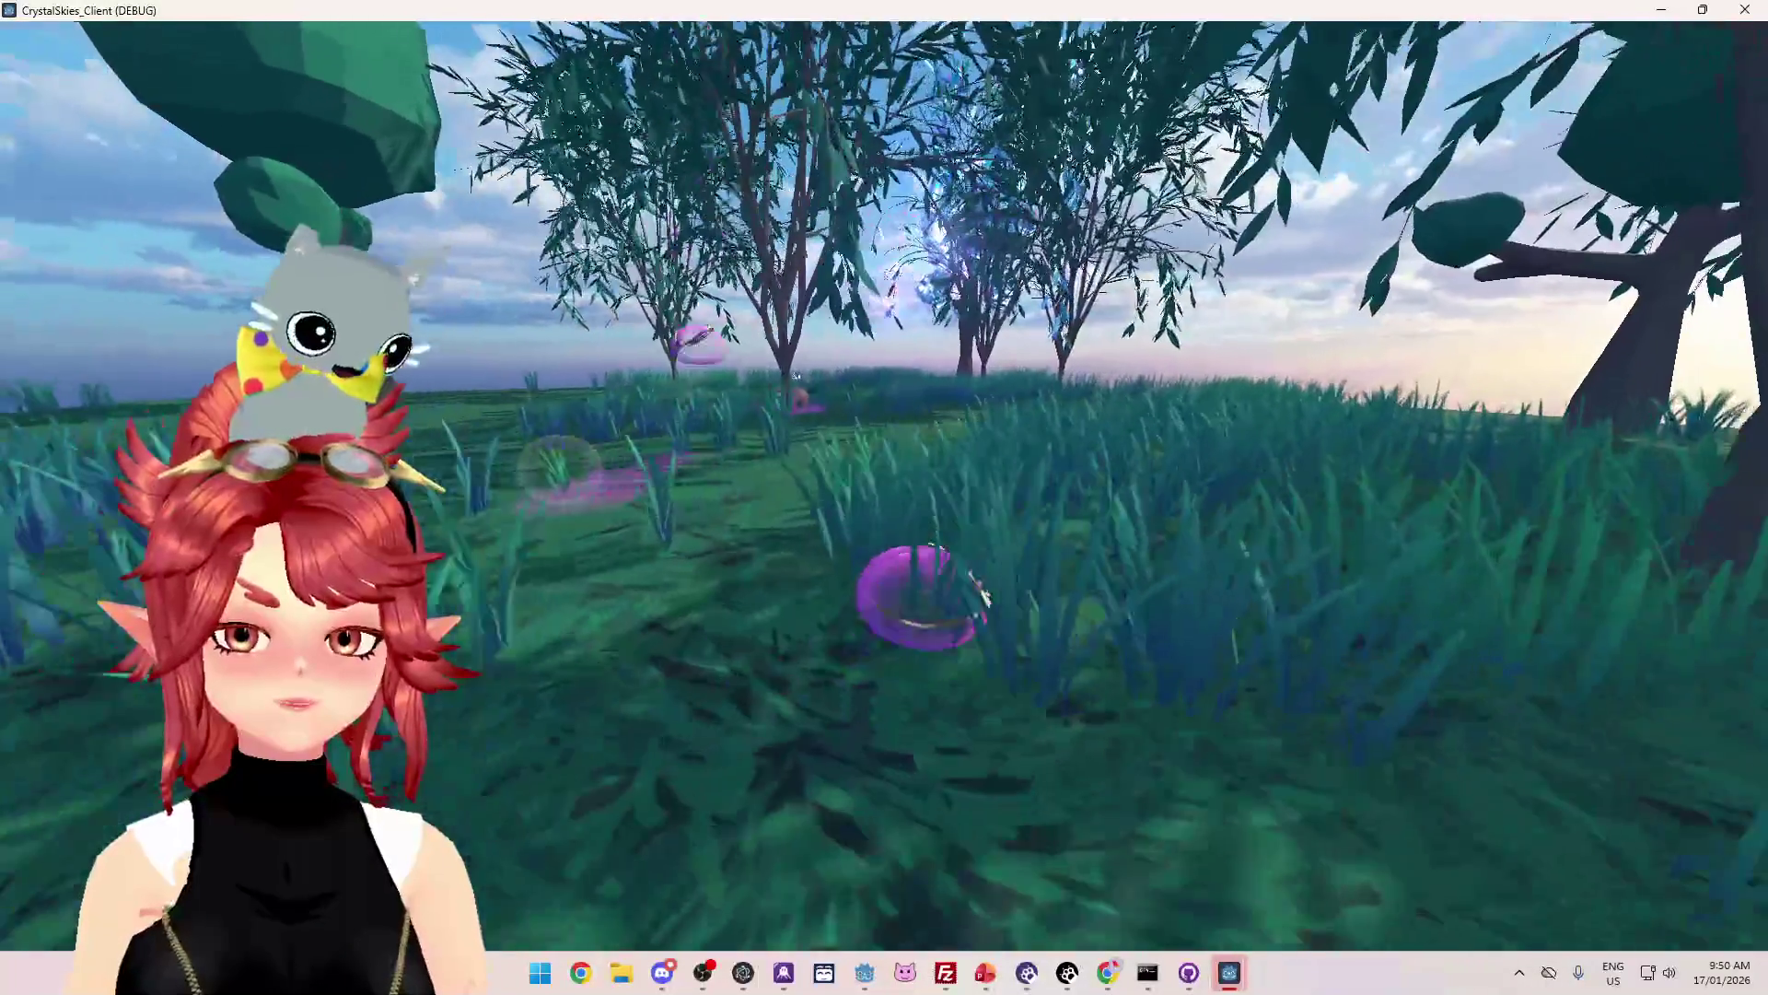
pyautogui.press('a')
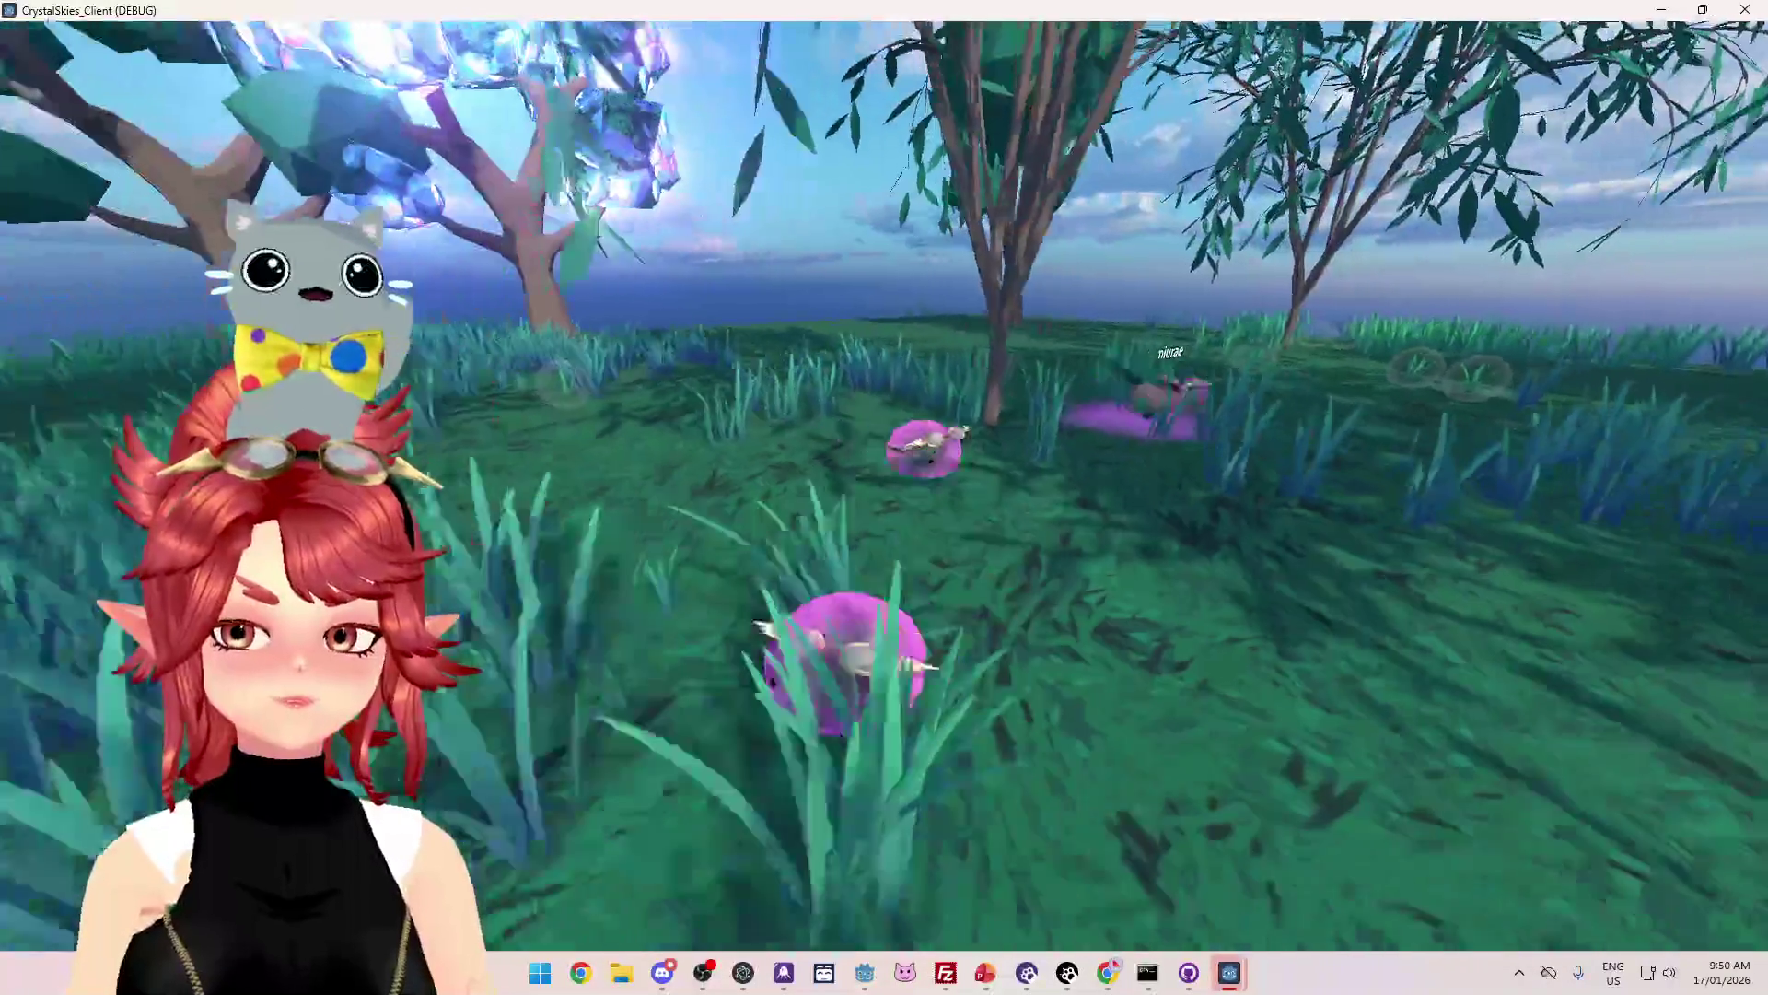
pyautogui.press('w')
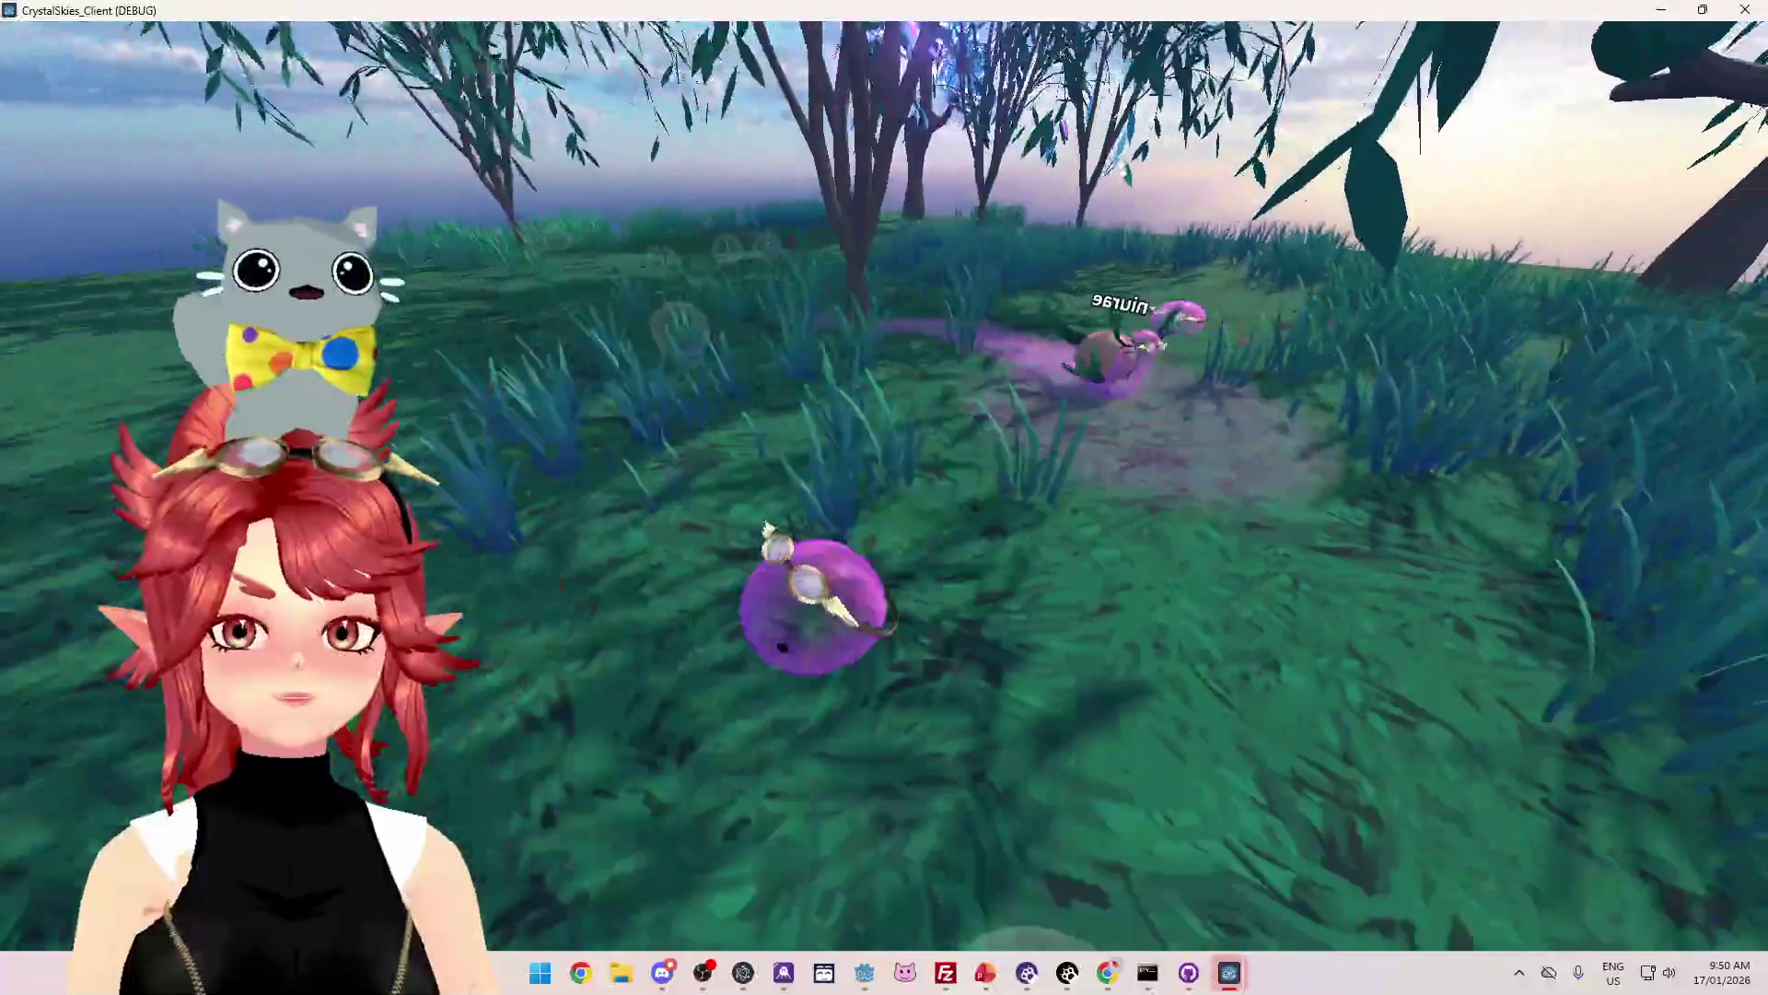
pyautogui.press('space')
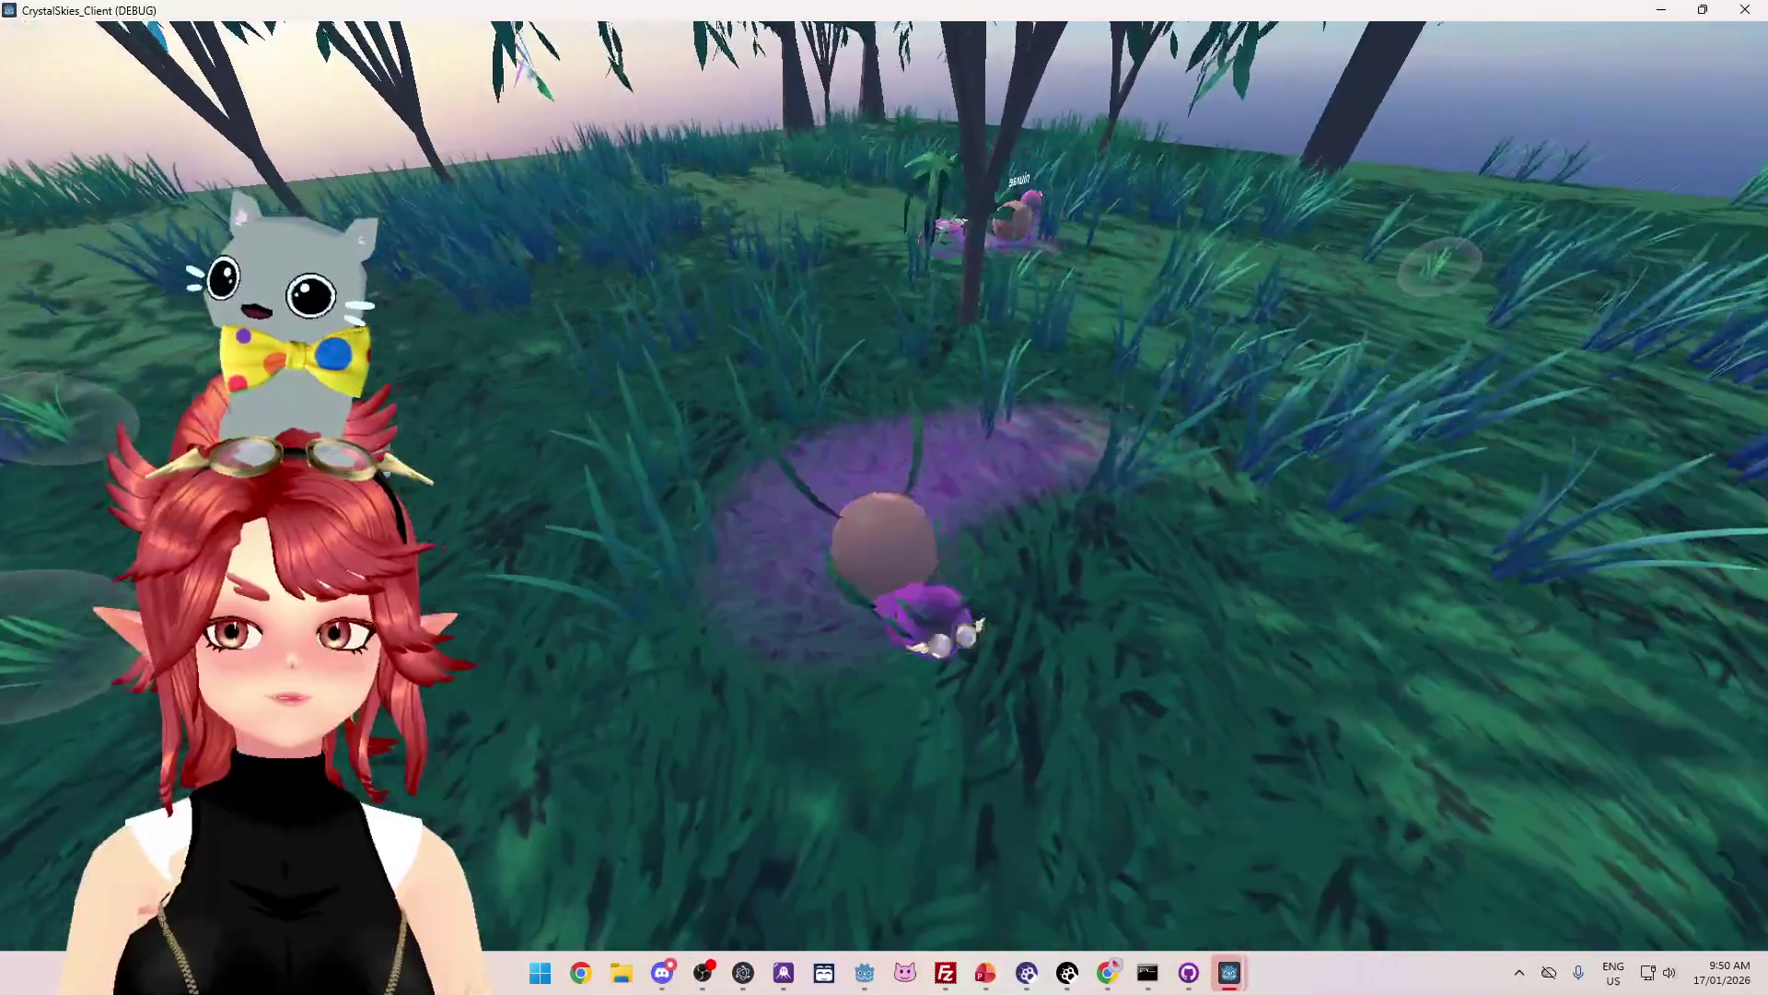
pyautogui.press('w')
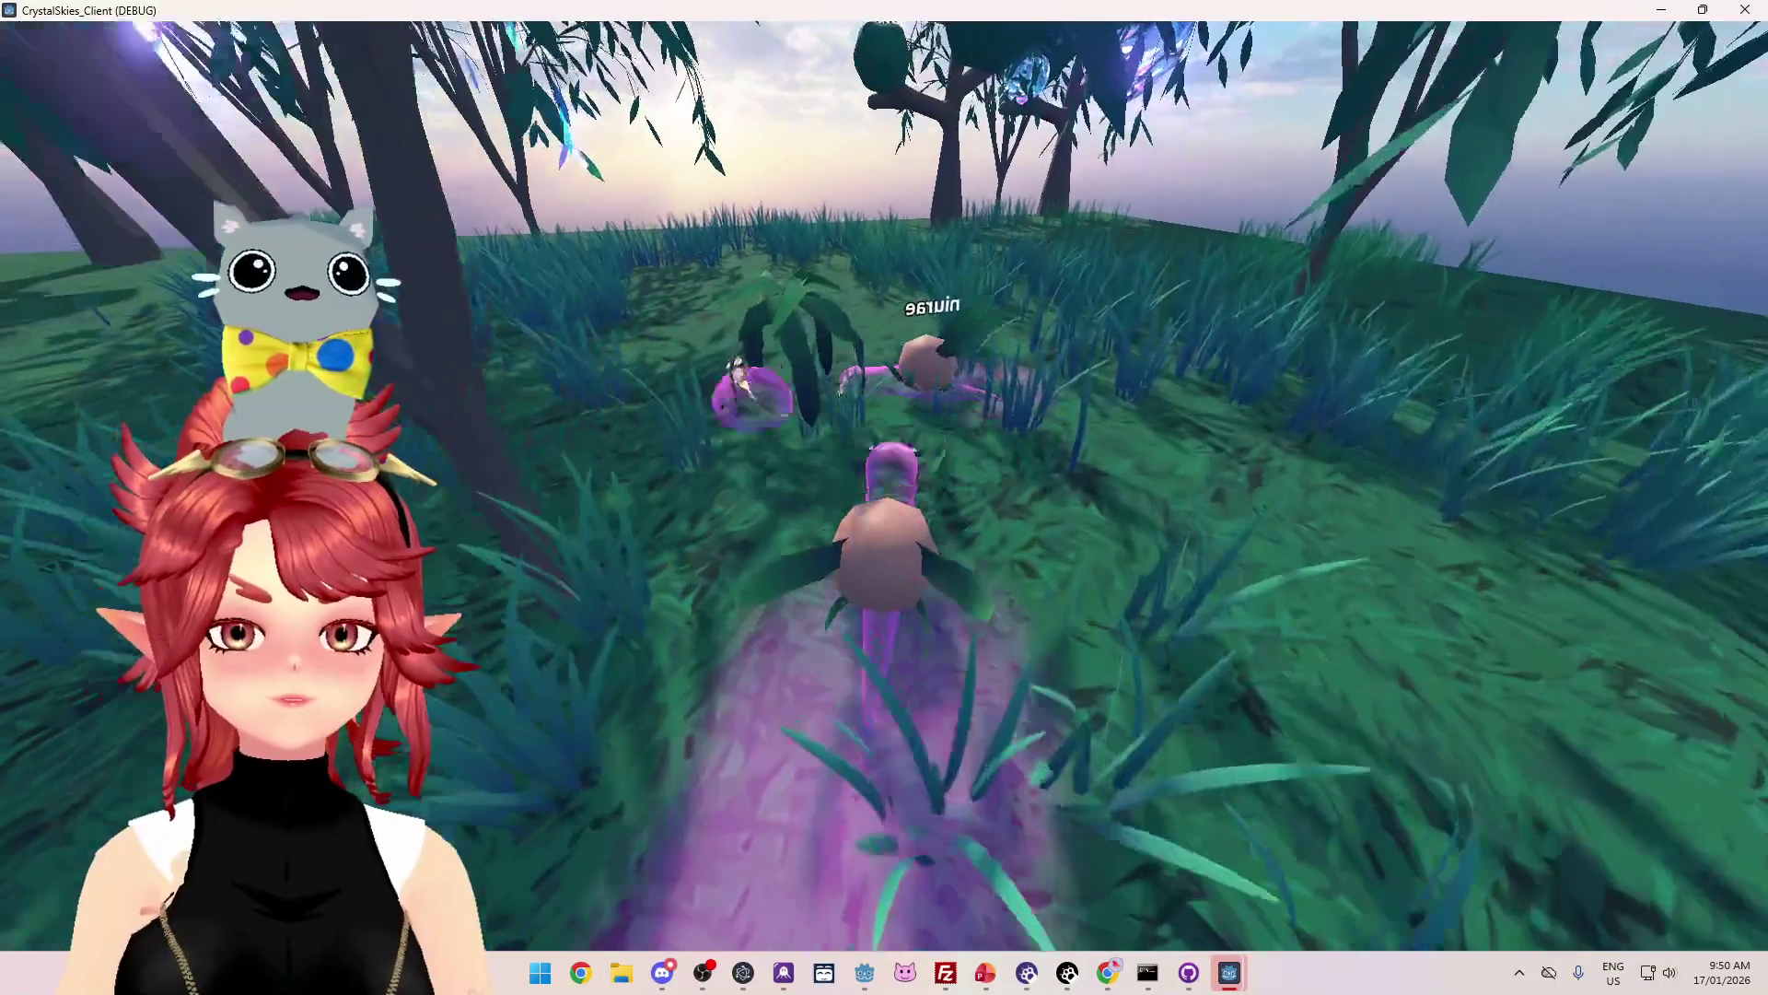
# Step: Remove the stray character and undo the accidental merge of lines 369 and 370
pyautogui.write('s')
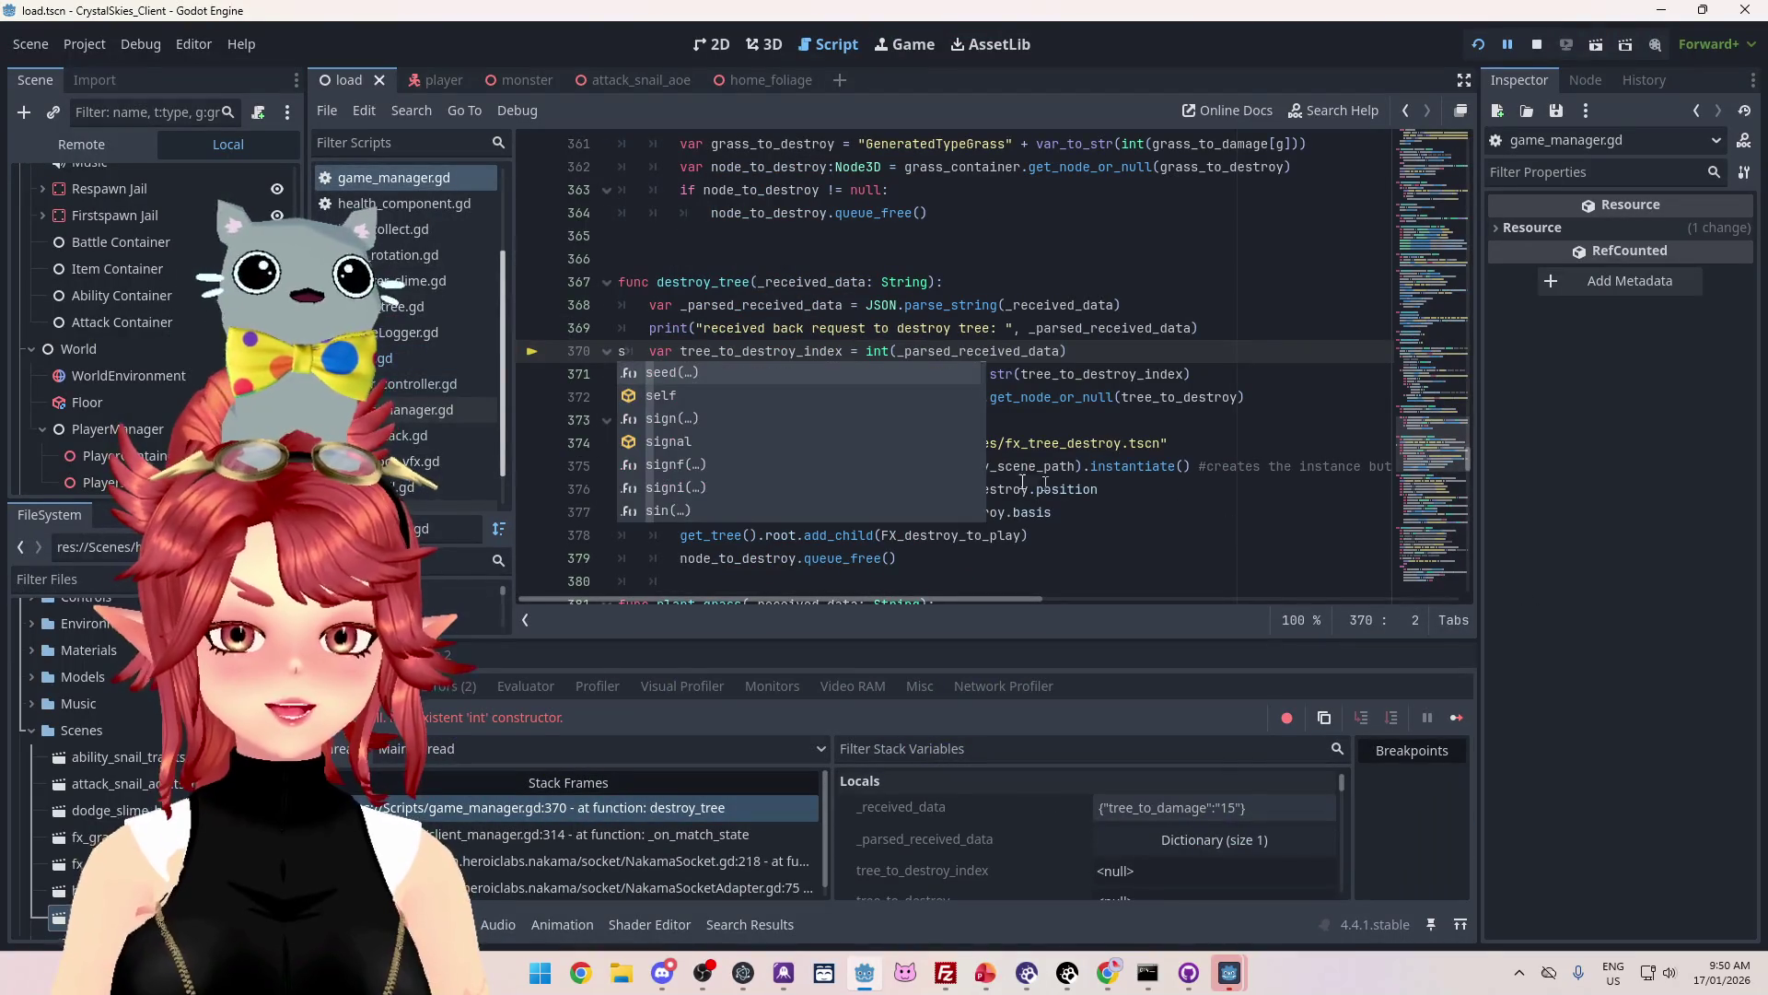
pyautogui.press('Left')
pyautogui.press('BackSpace')
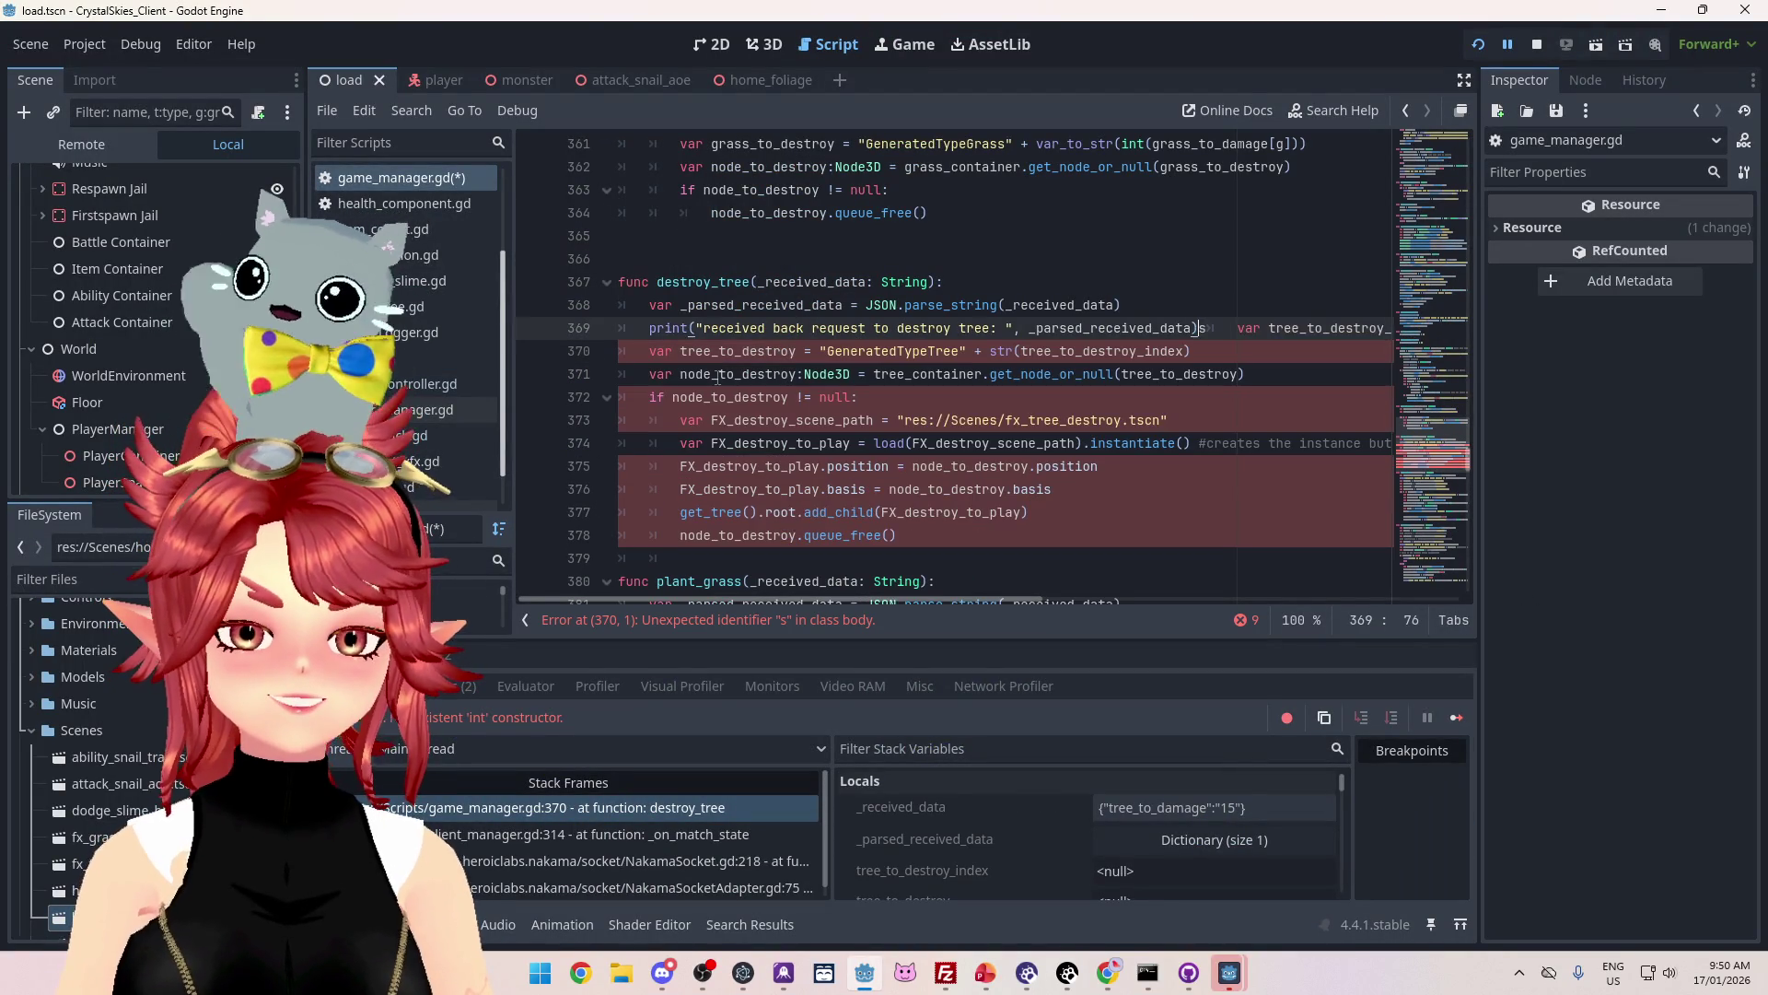
pyautogui.hotkey('ctrl', 'z')
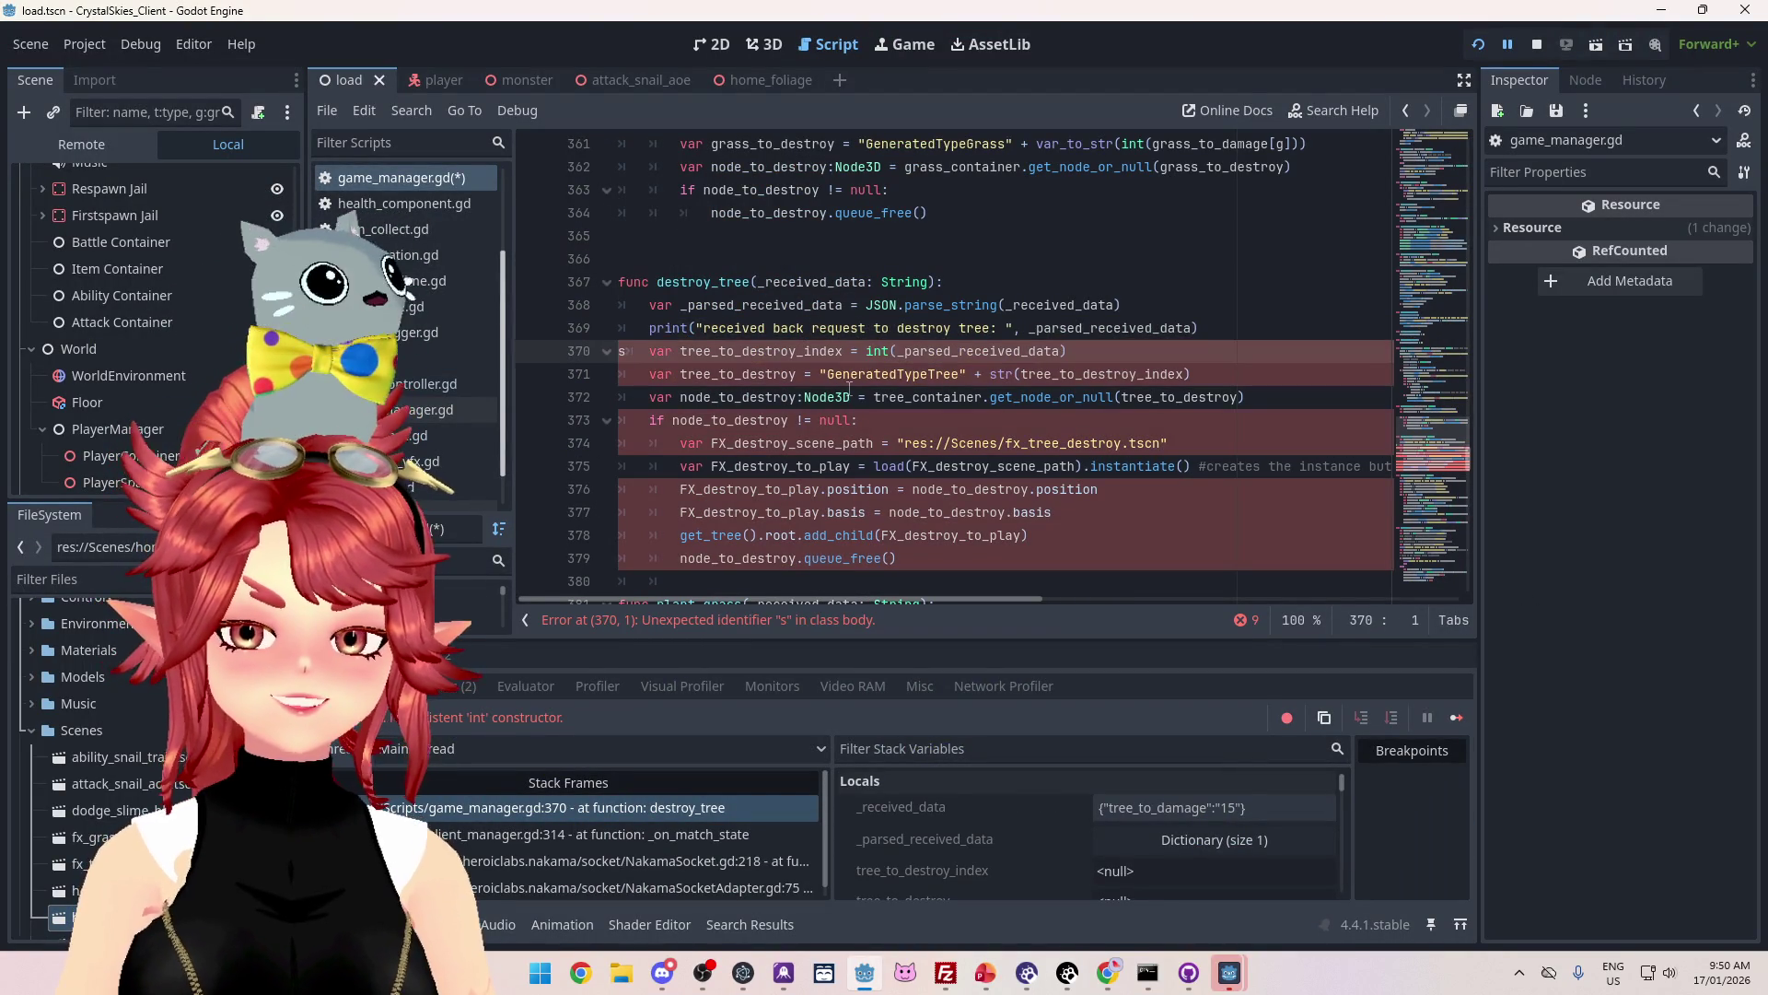
# Step: Enlarge the debugger panel and expand _parsed_received_data to inspect its contents
pyautogui.moveTo(1112, 370)
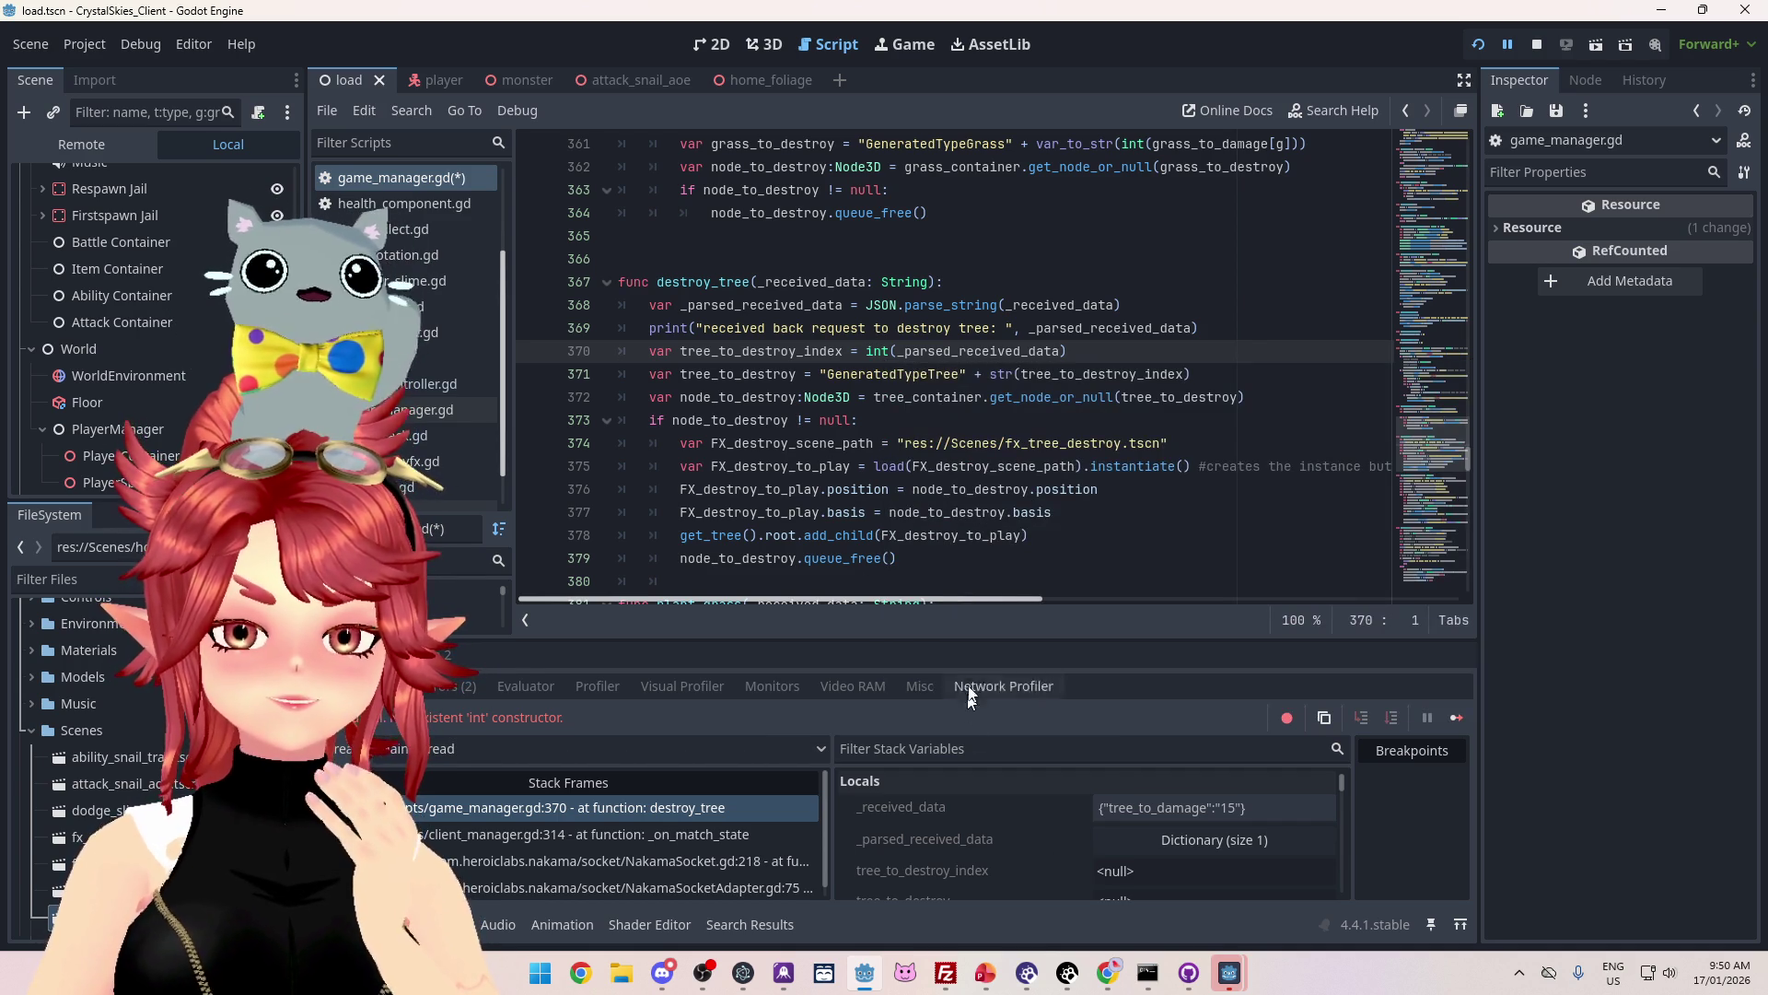
pyautogui.moveTo(972, 638); pyautogui.dragTo(975, 477)
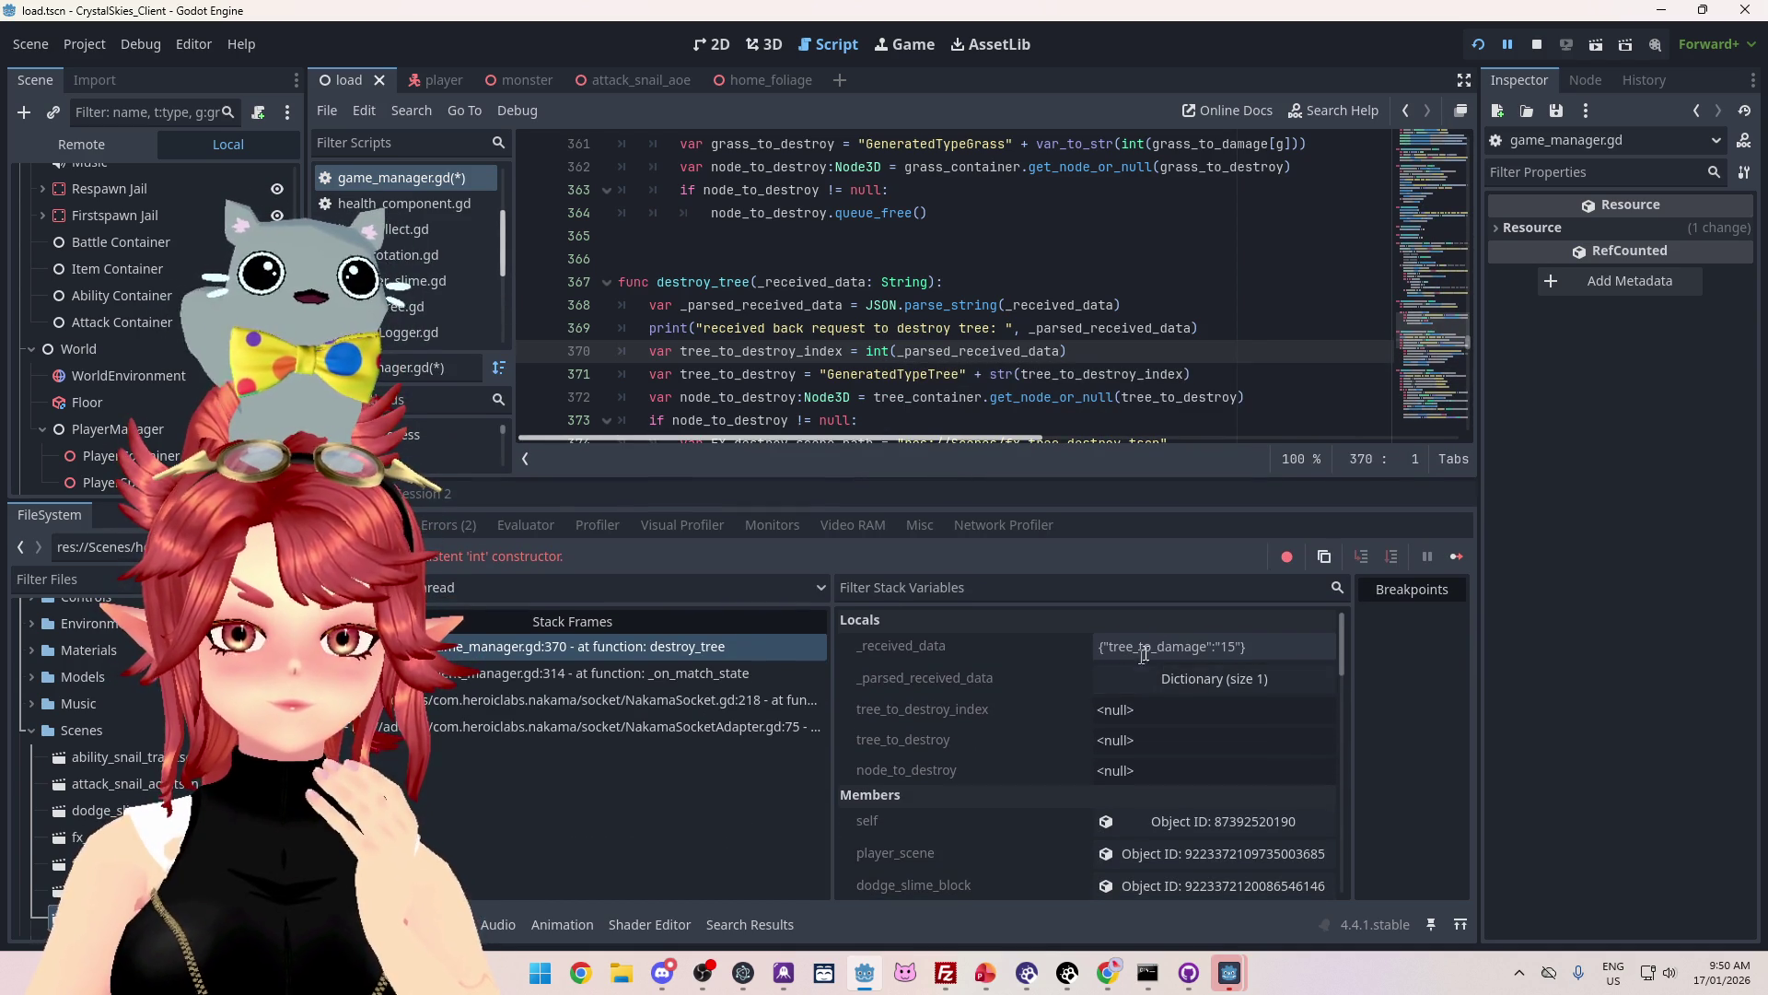
pyautogui.click(1193, 689)
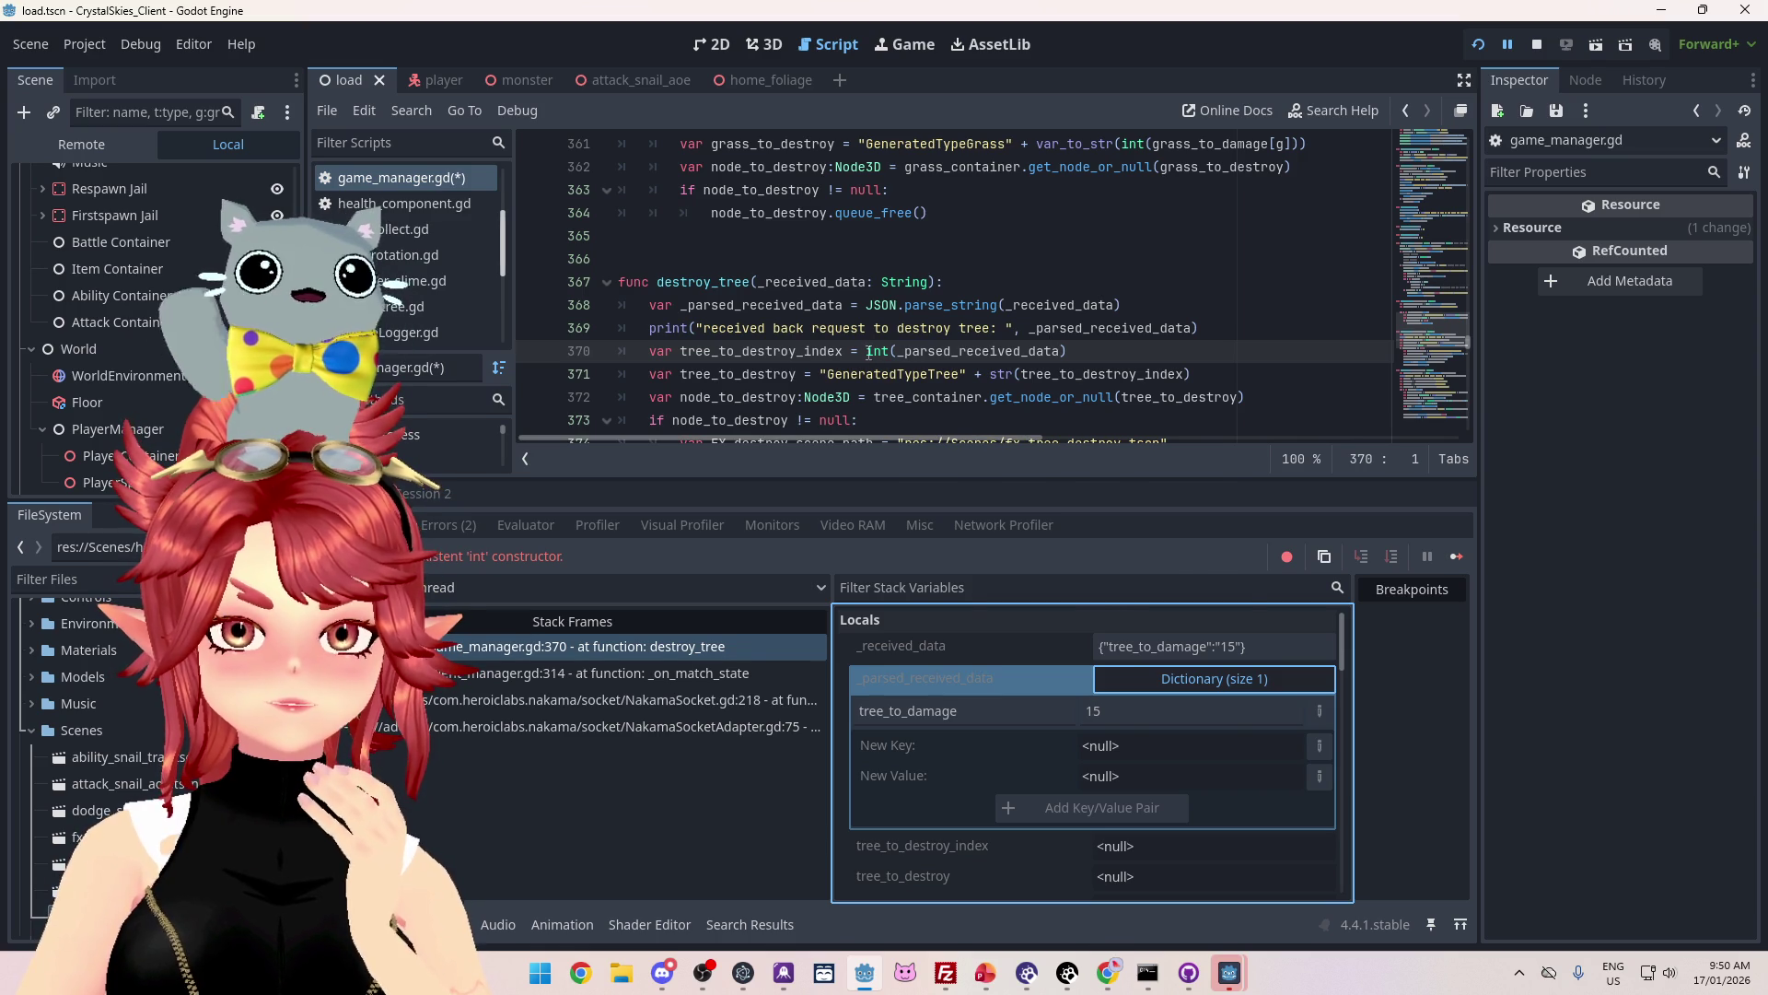
pyautogui.moveTo(868, 352)
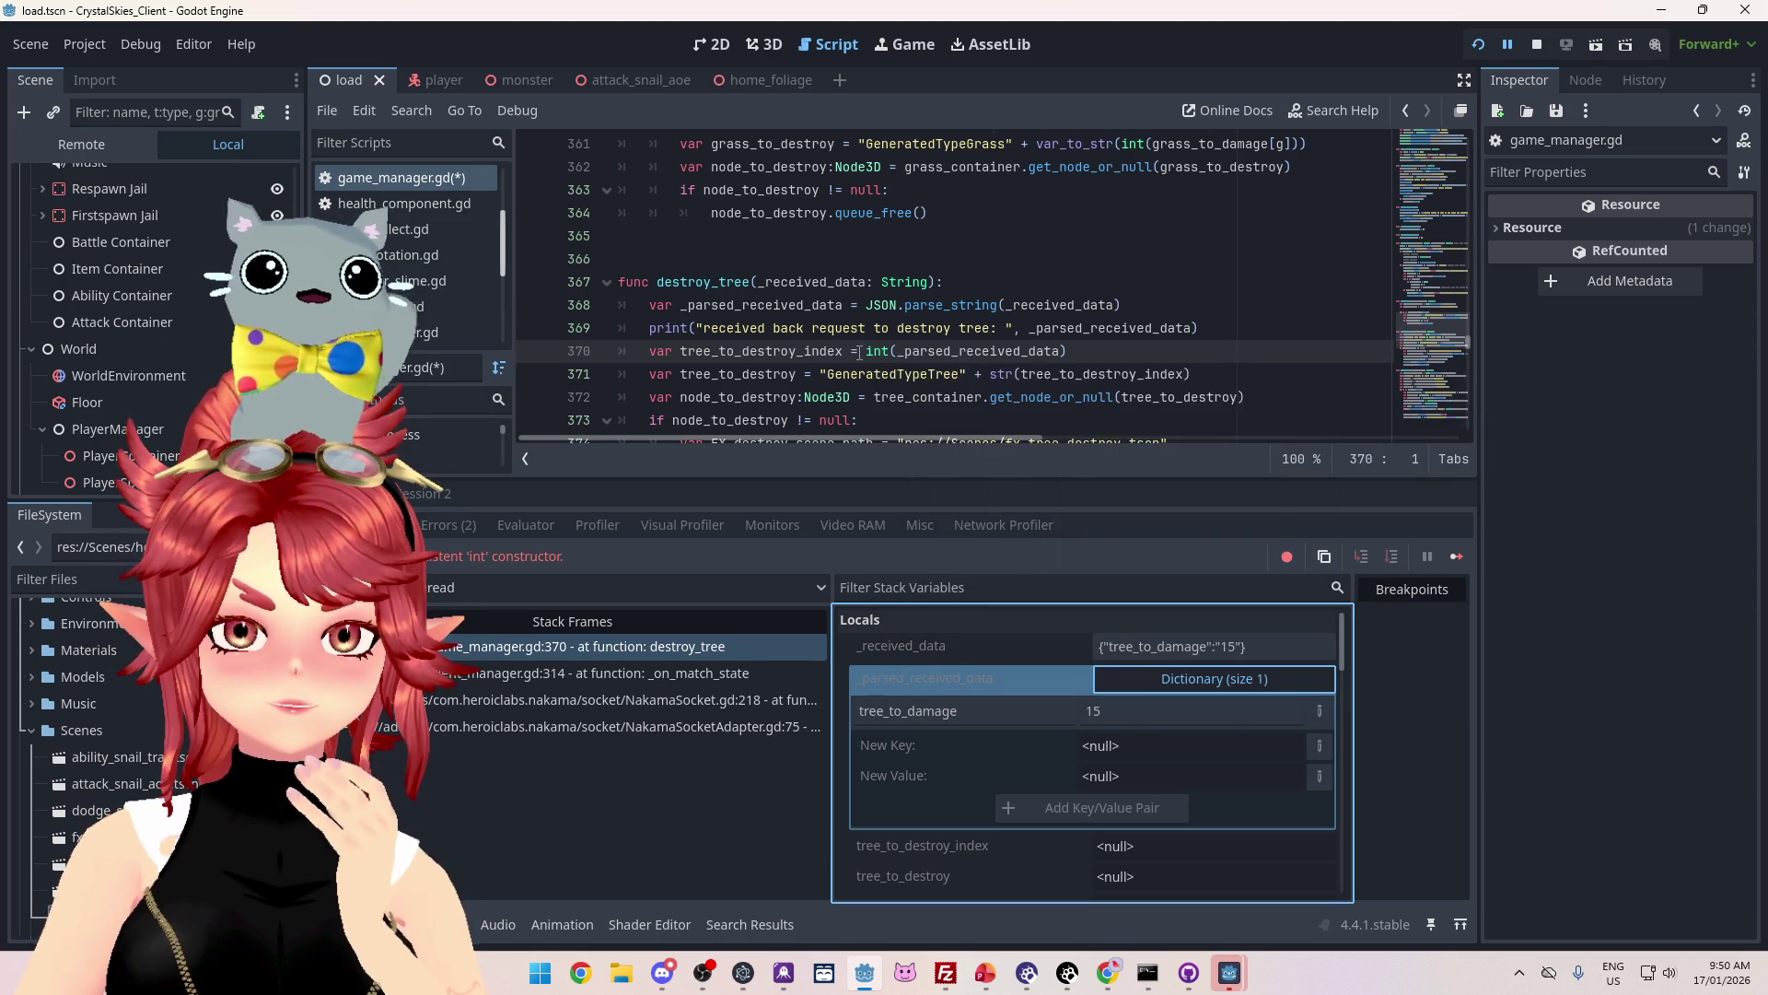
pyautogui.scroll(-1, 856, 352)
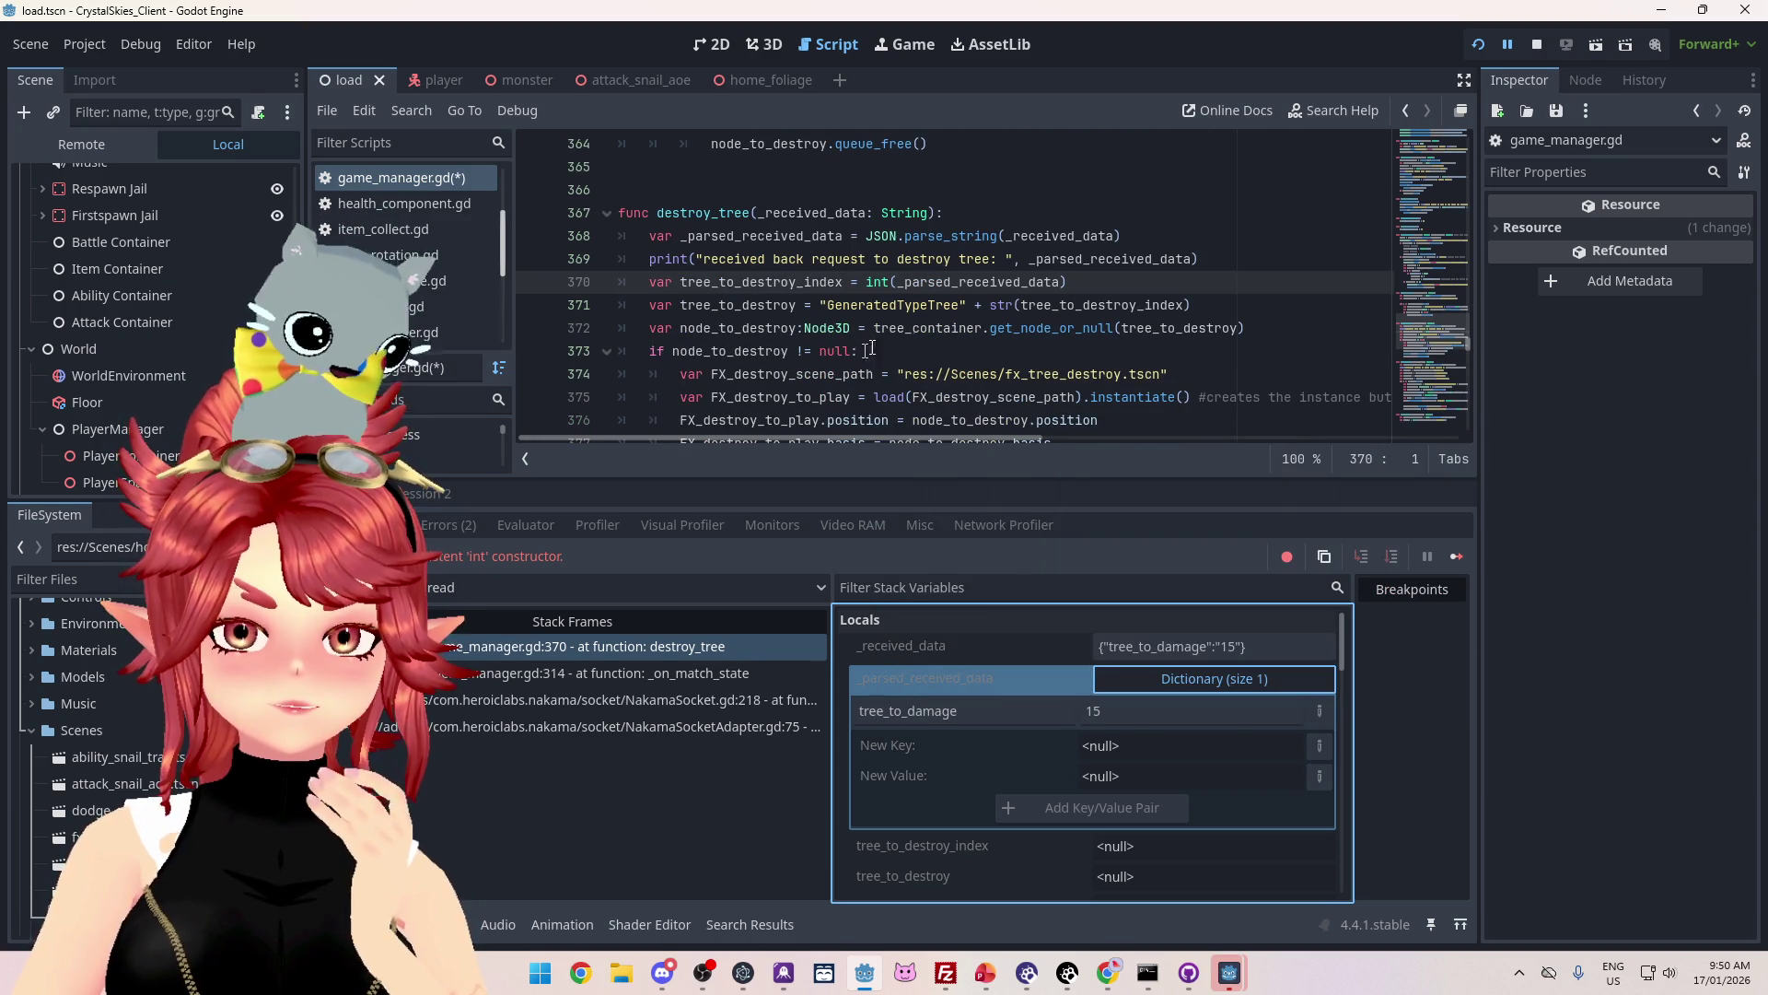
pyautogui.scroll(1, 1013, 373)
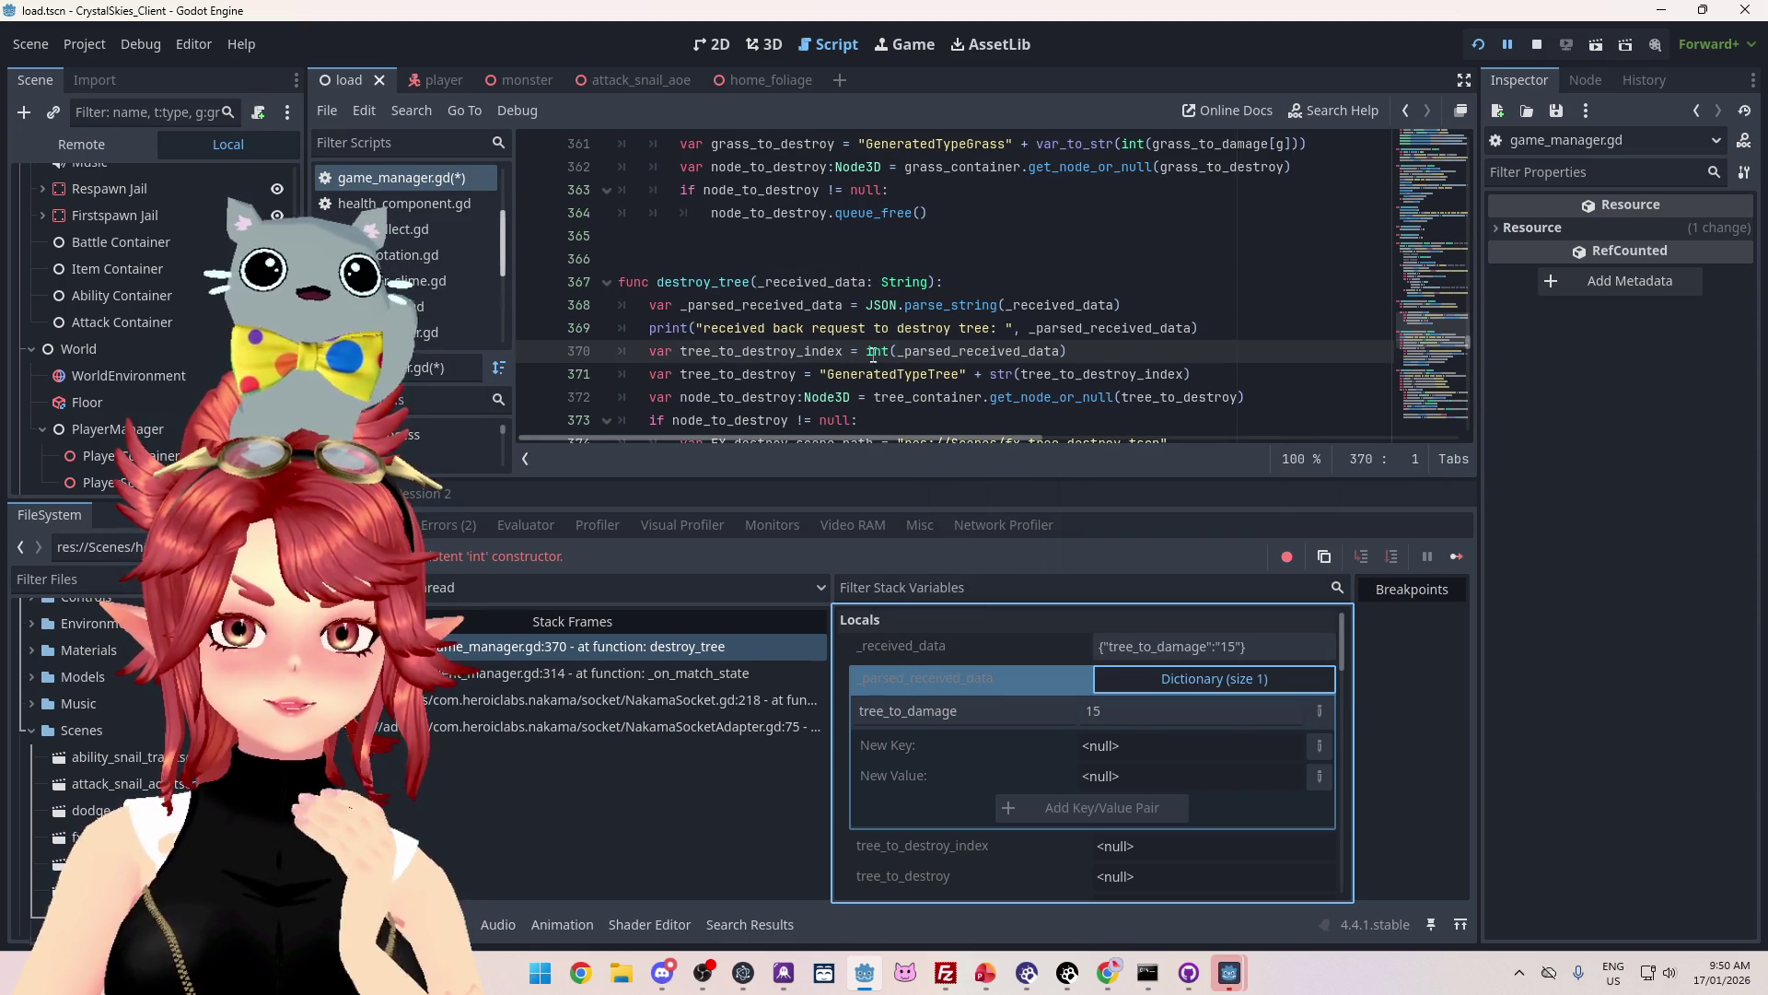
pyautogui.scroll(-1, 930, 362)
pyautogui.scroll(4, 930, 362)
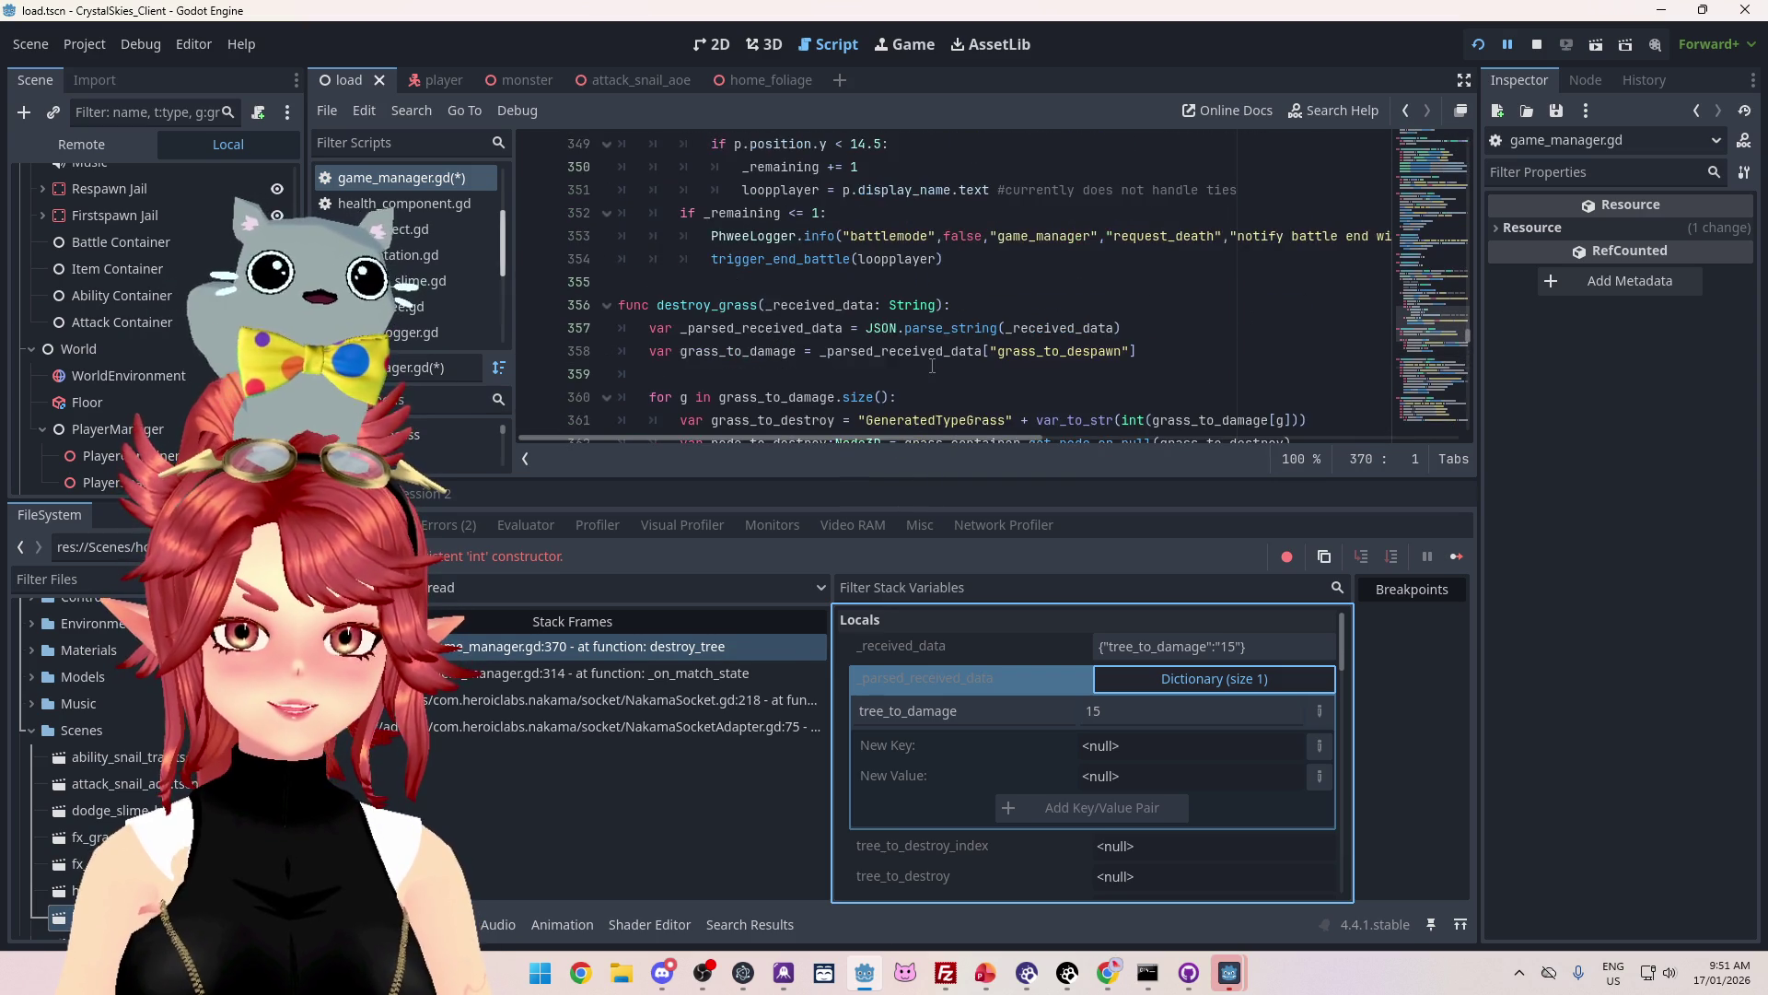
pyautogui.scroll(-2, 932, 366)
pyautogui.scroll(2, 932, 366)
pyautogui.scroll(-2, 932, 366)
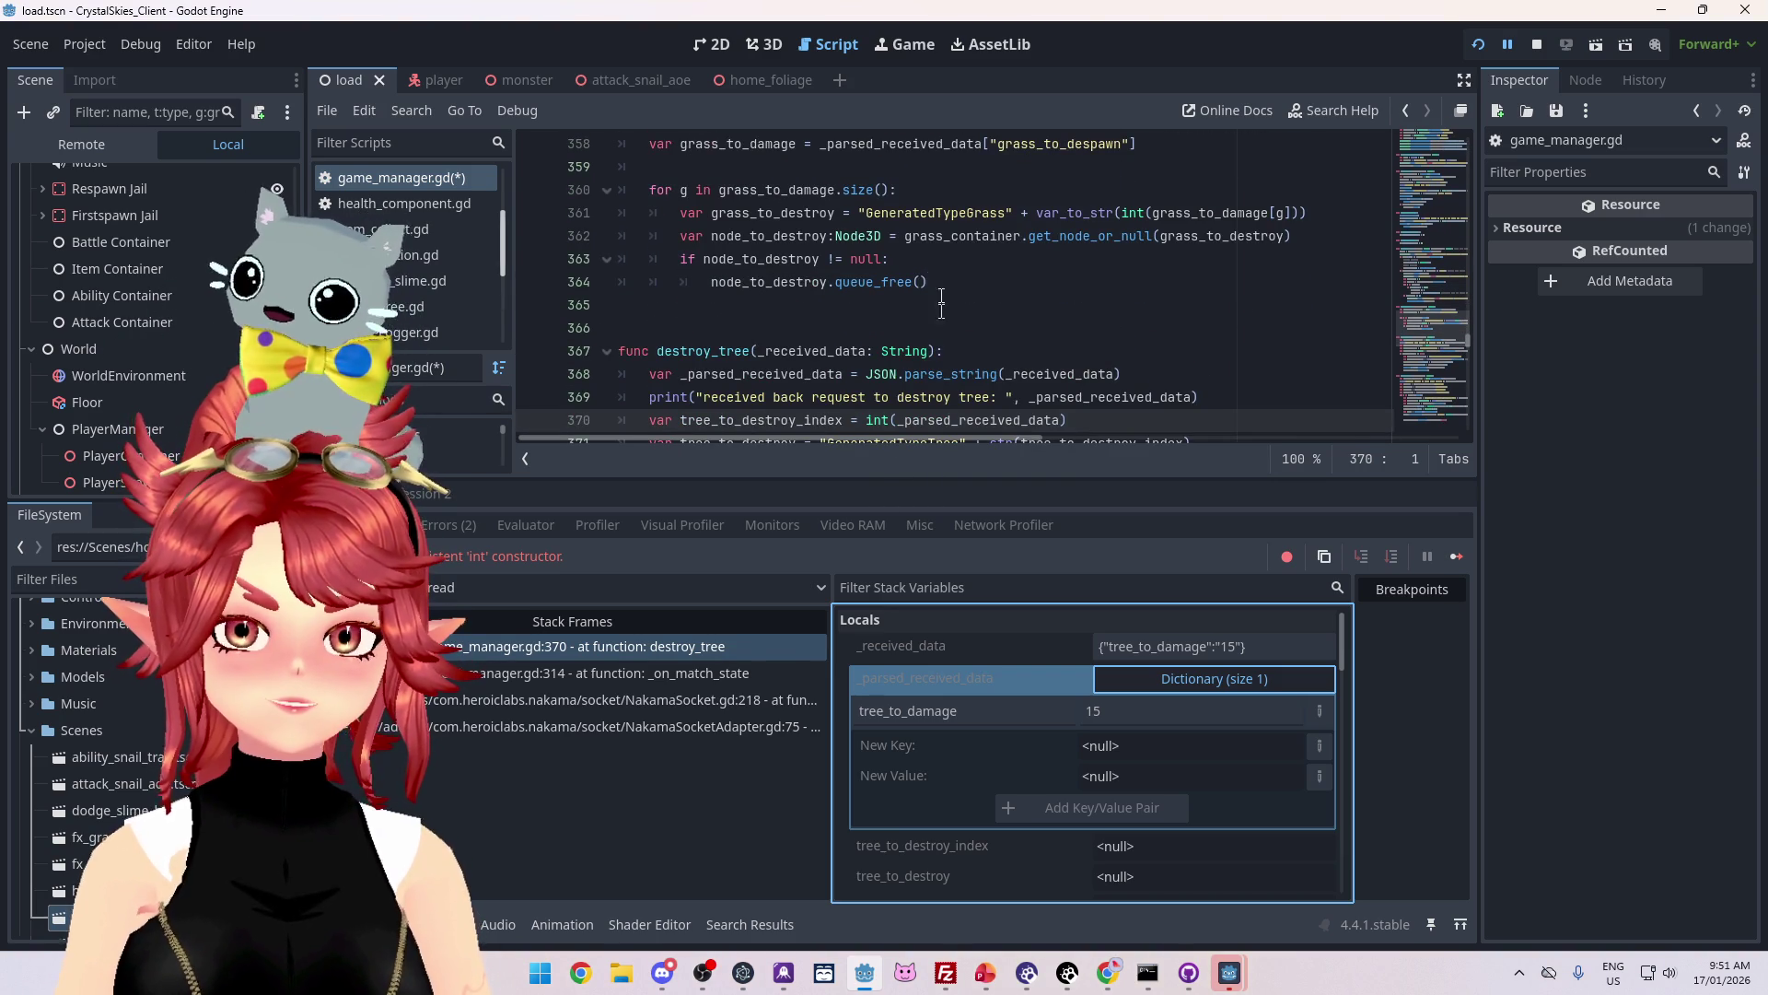
# Step: Replace line 370's int(...) with _parsed_received_data["tree_to_damage"] and resume the paused game
pyautogui.moveTo(820, 143); pyautogui.dragTo(1145, 145)
pyautogui.hotkey('ctrl', 'c')
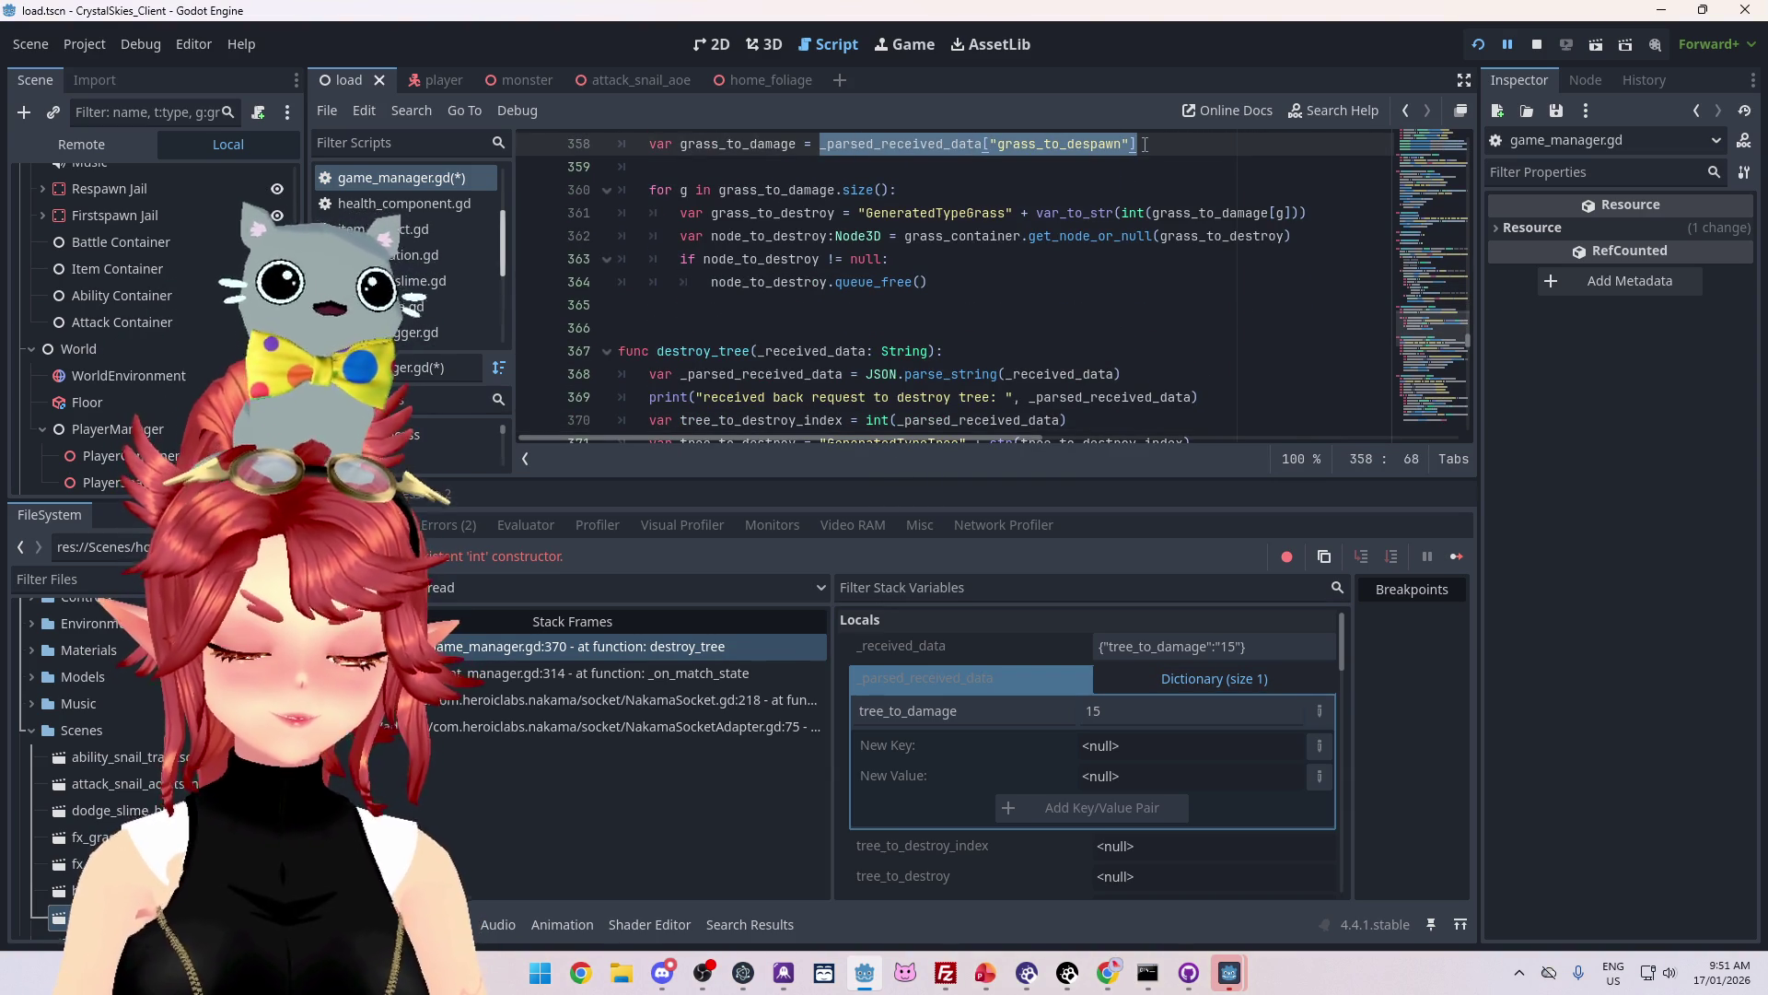
pyautogui.scroll(-1, 900, 313)
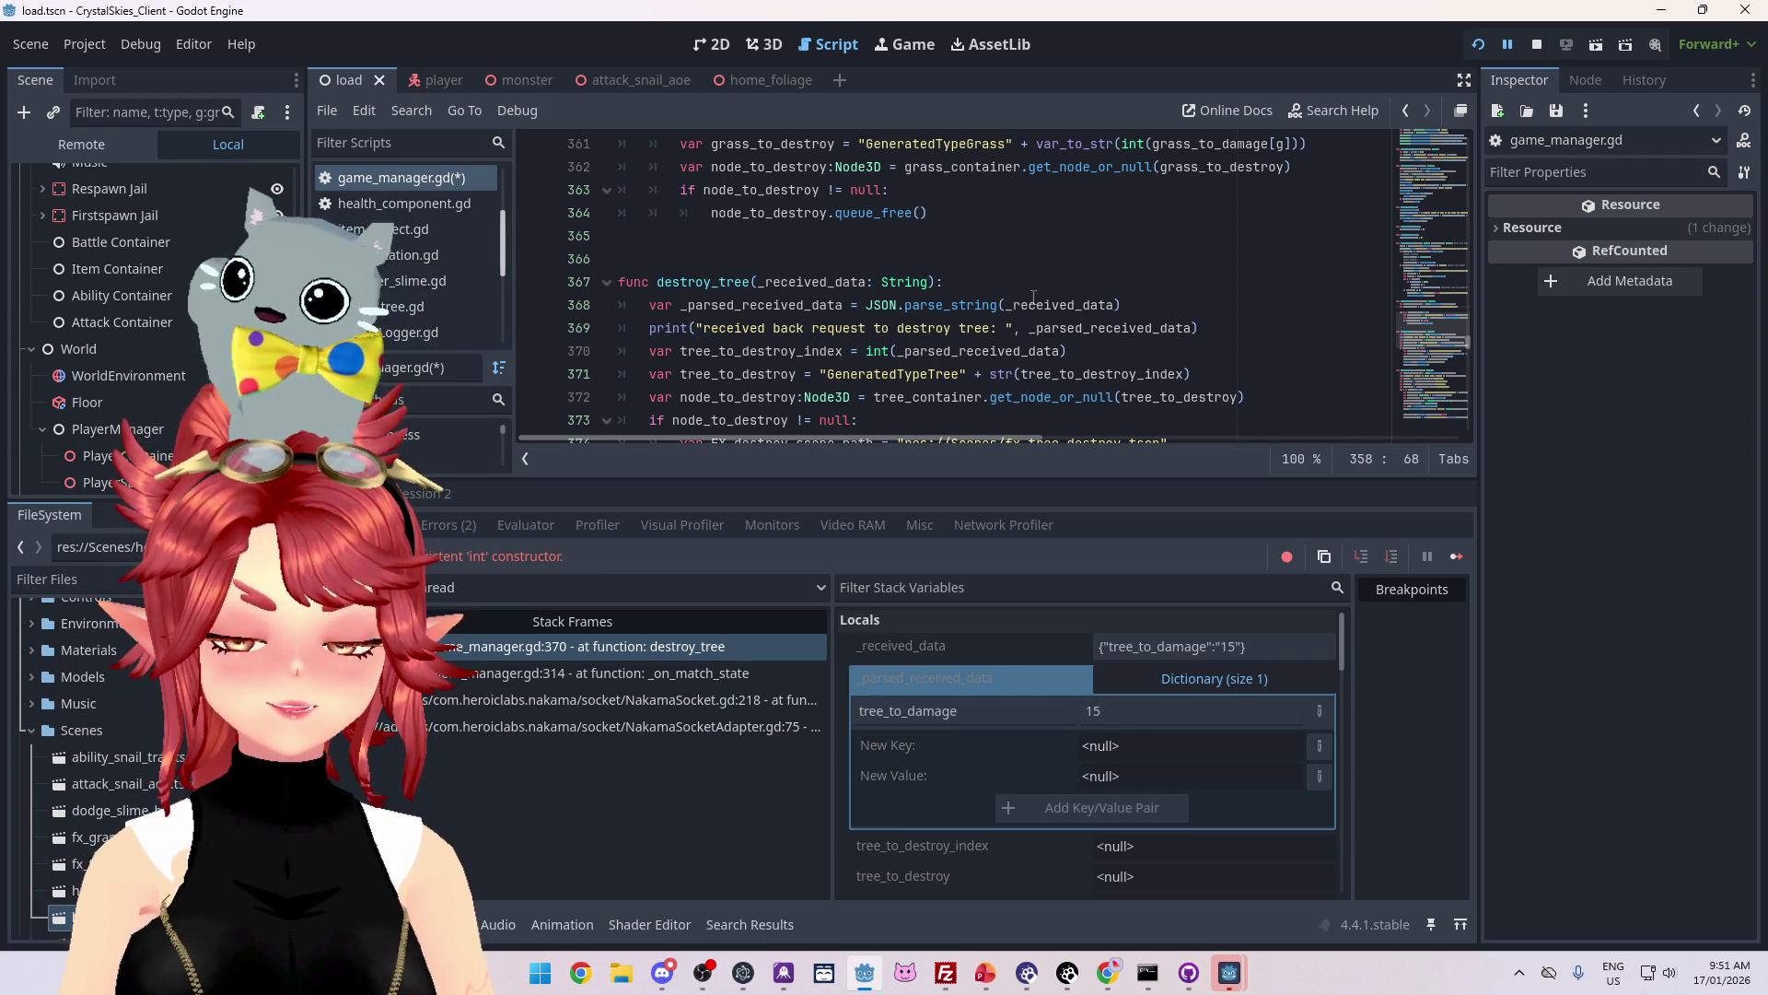
pyautogui.scroll(-1, 925, 341)
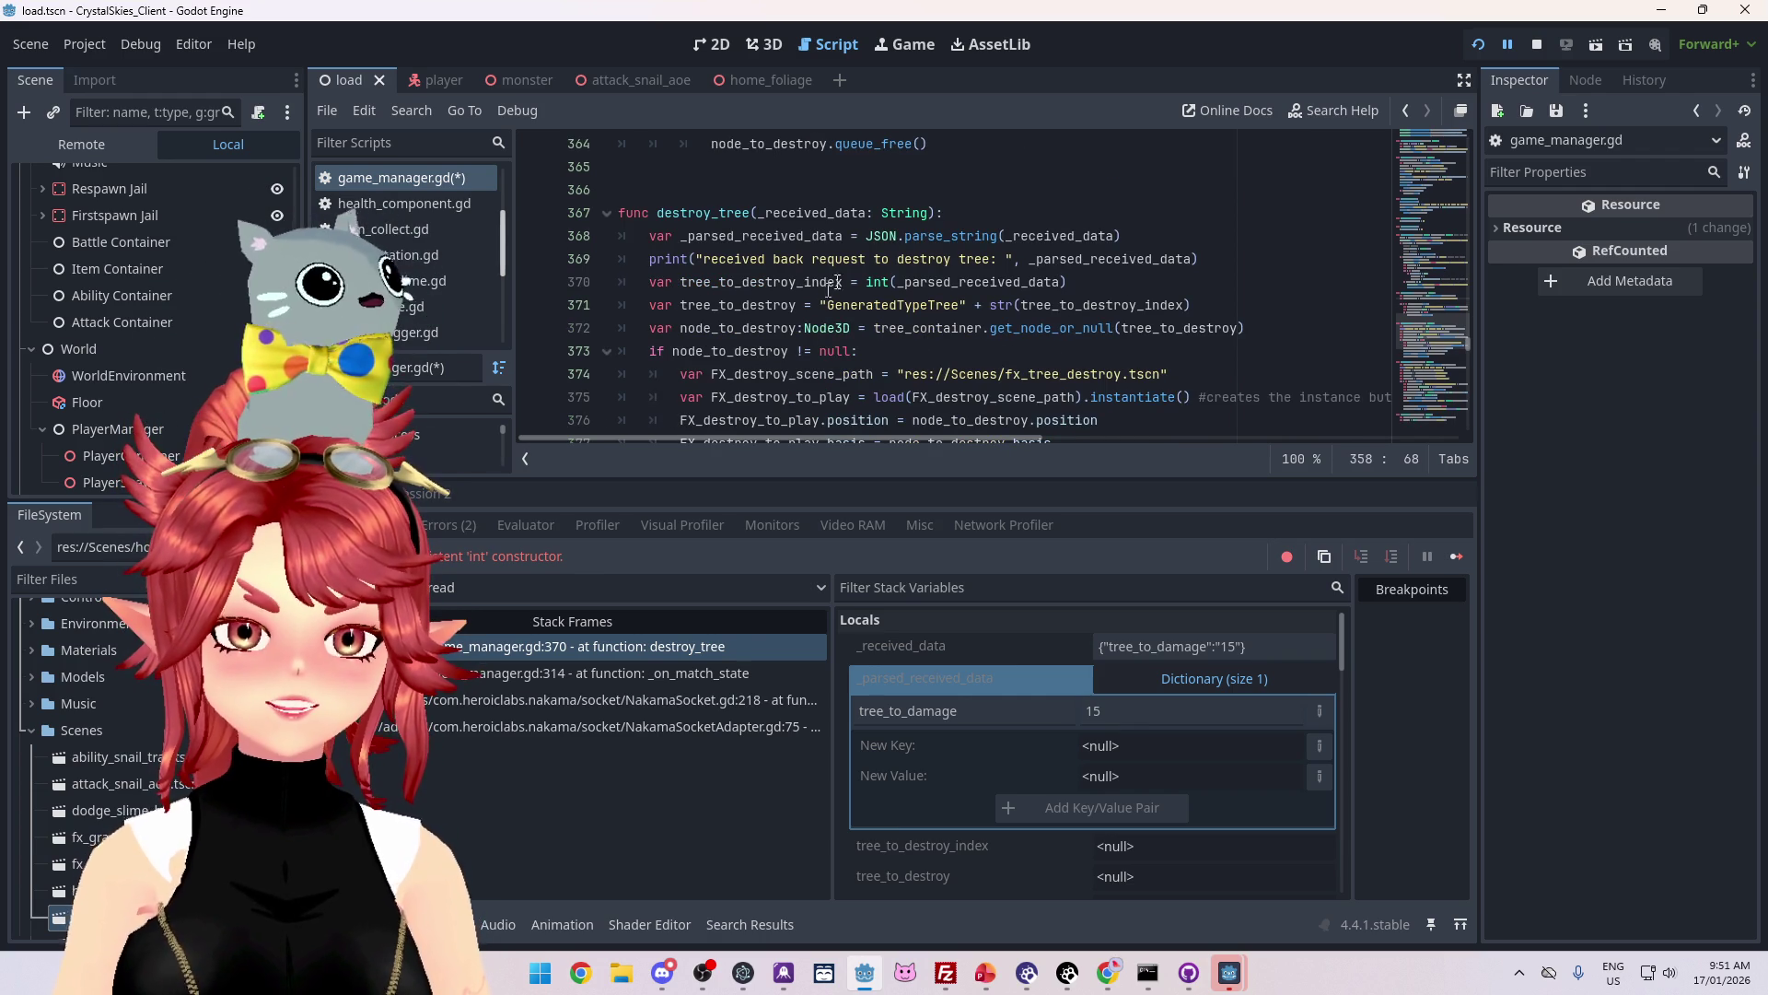
pyautogui.moveTo(1082, 283); pyautogui.dragTo(859, 282)
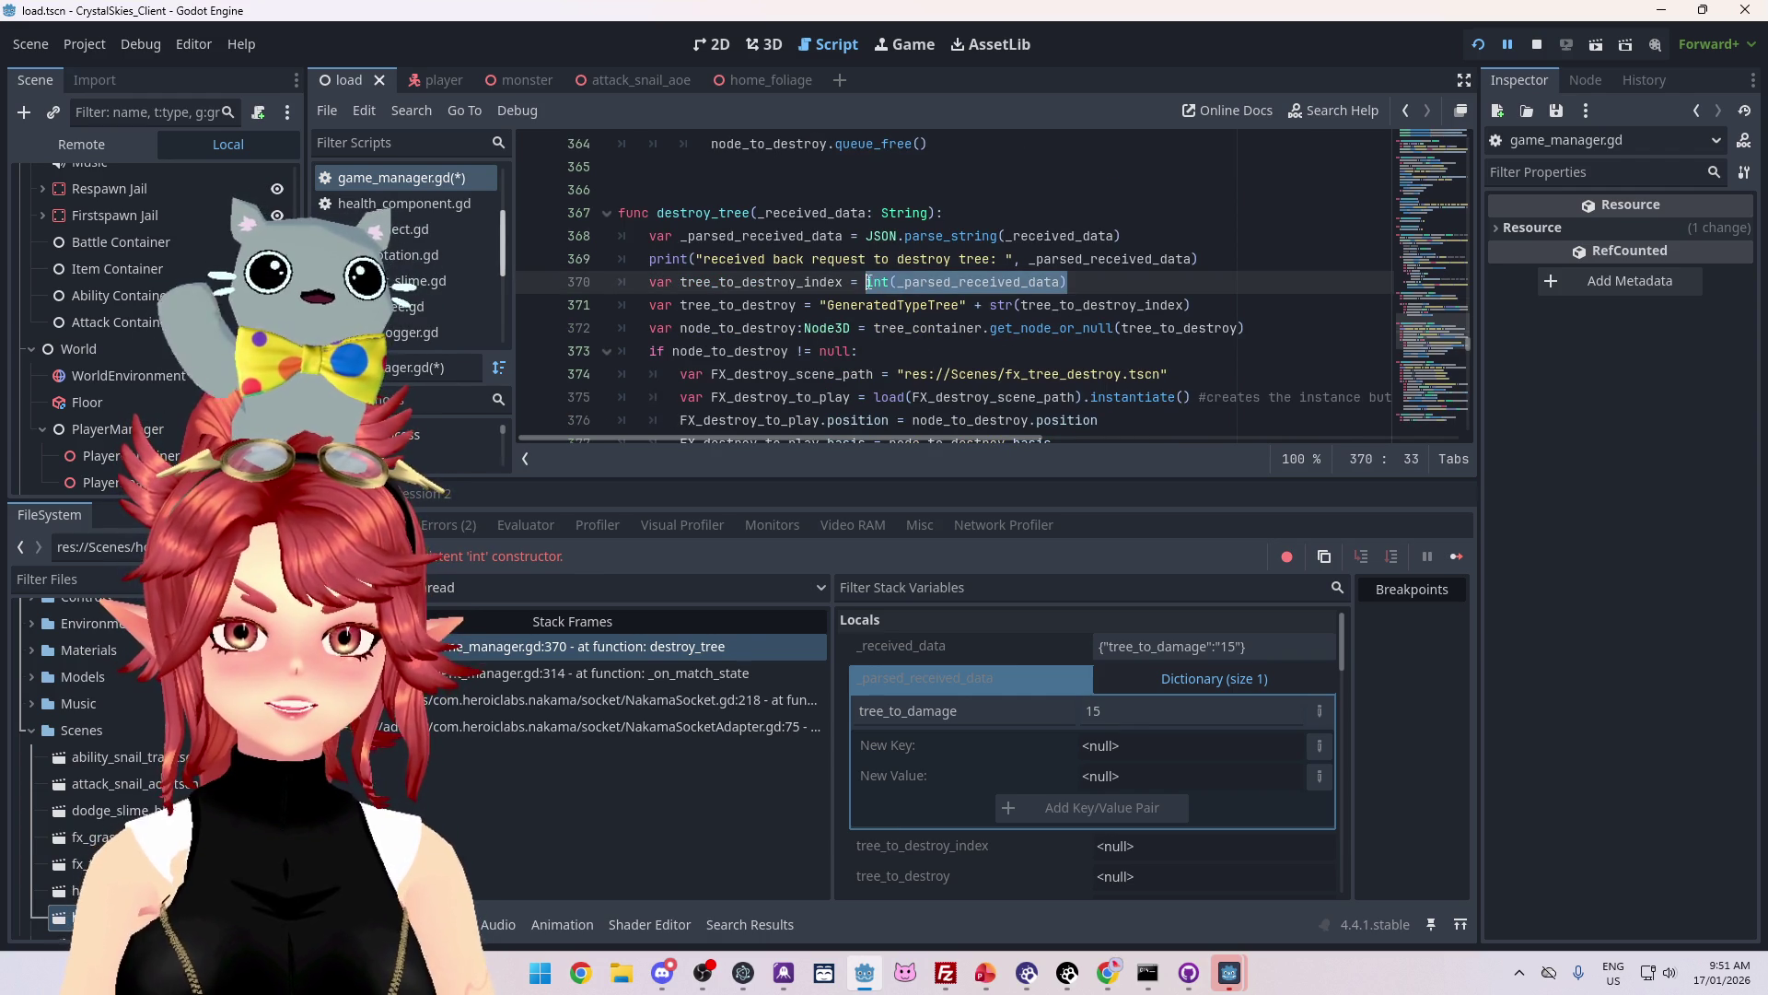
pyautogui.hotkey('ctrl', 'v')
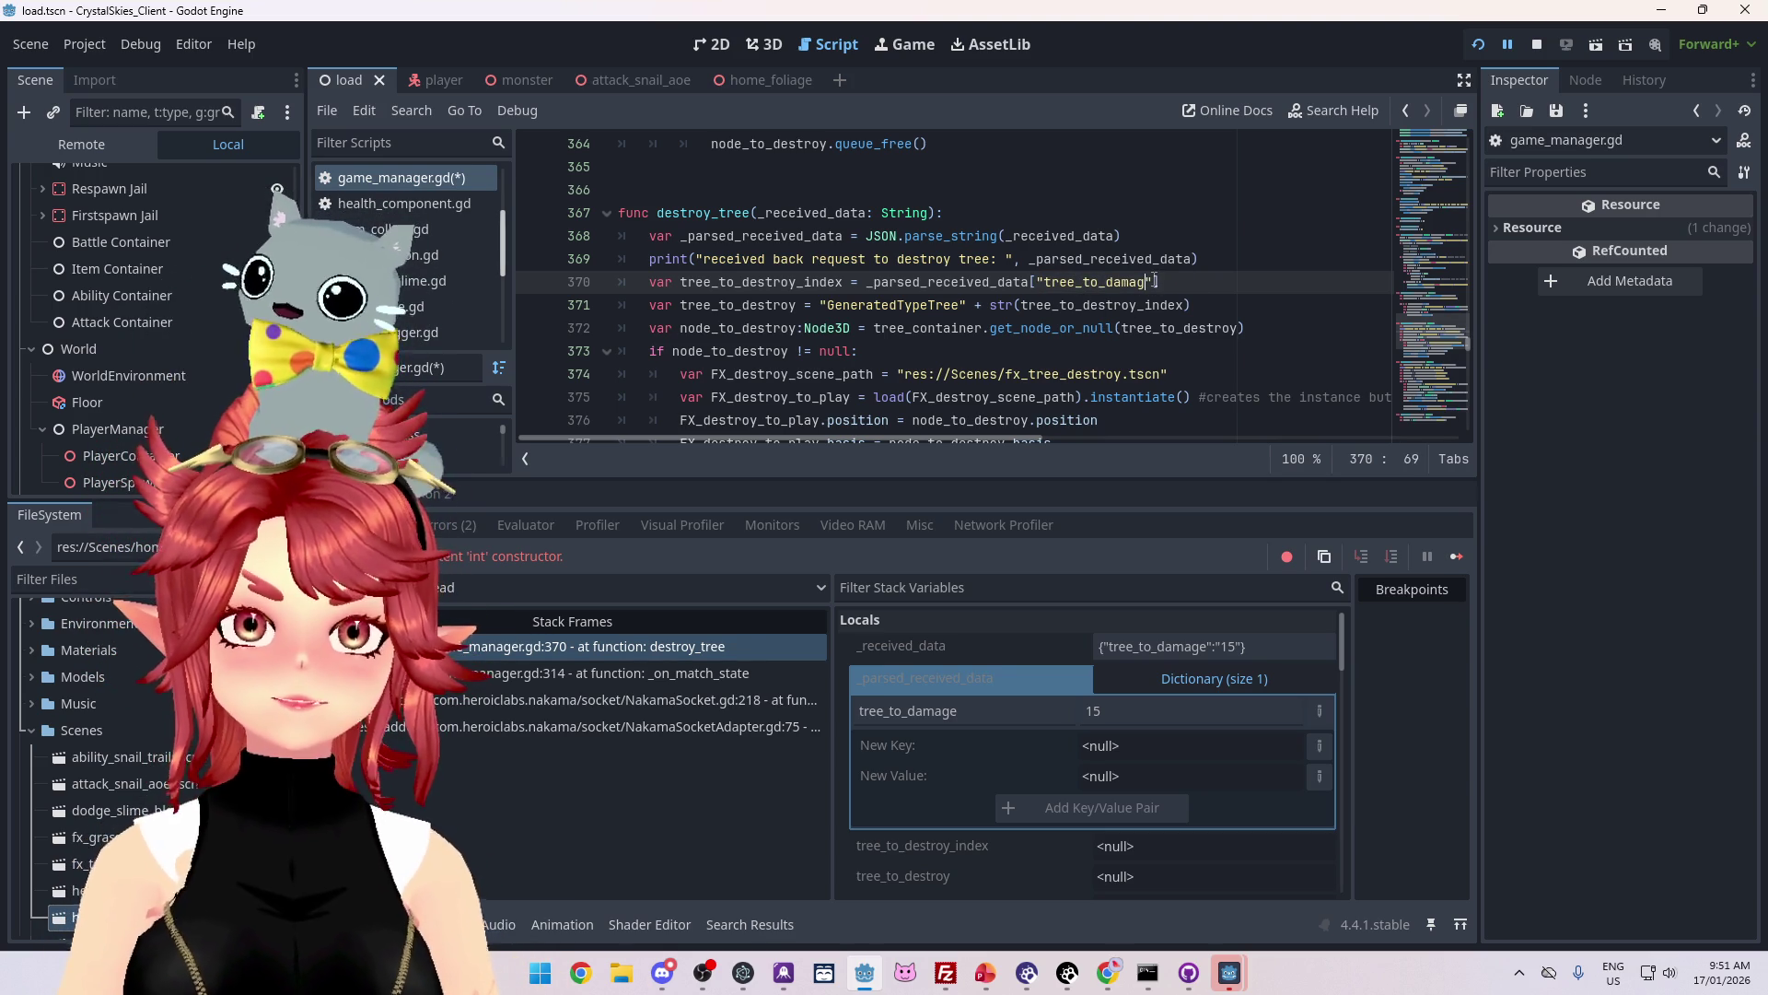
pyautogui.write('e')
pyautogui.click(1033, 242)
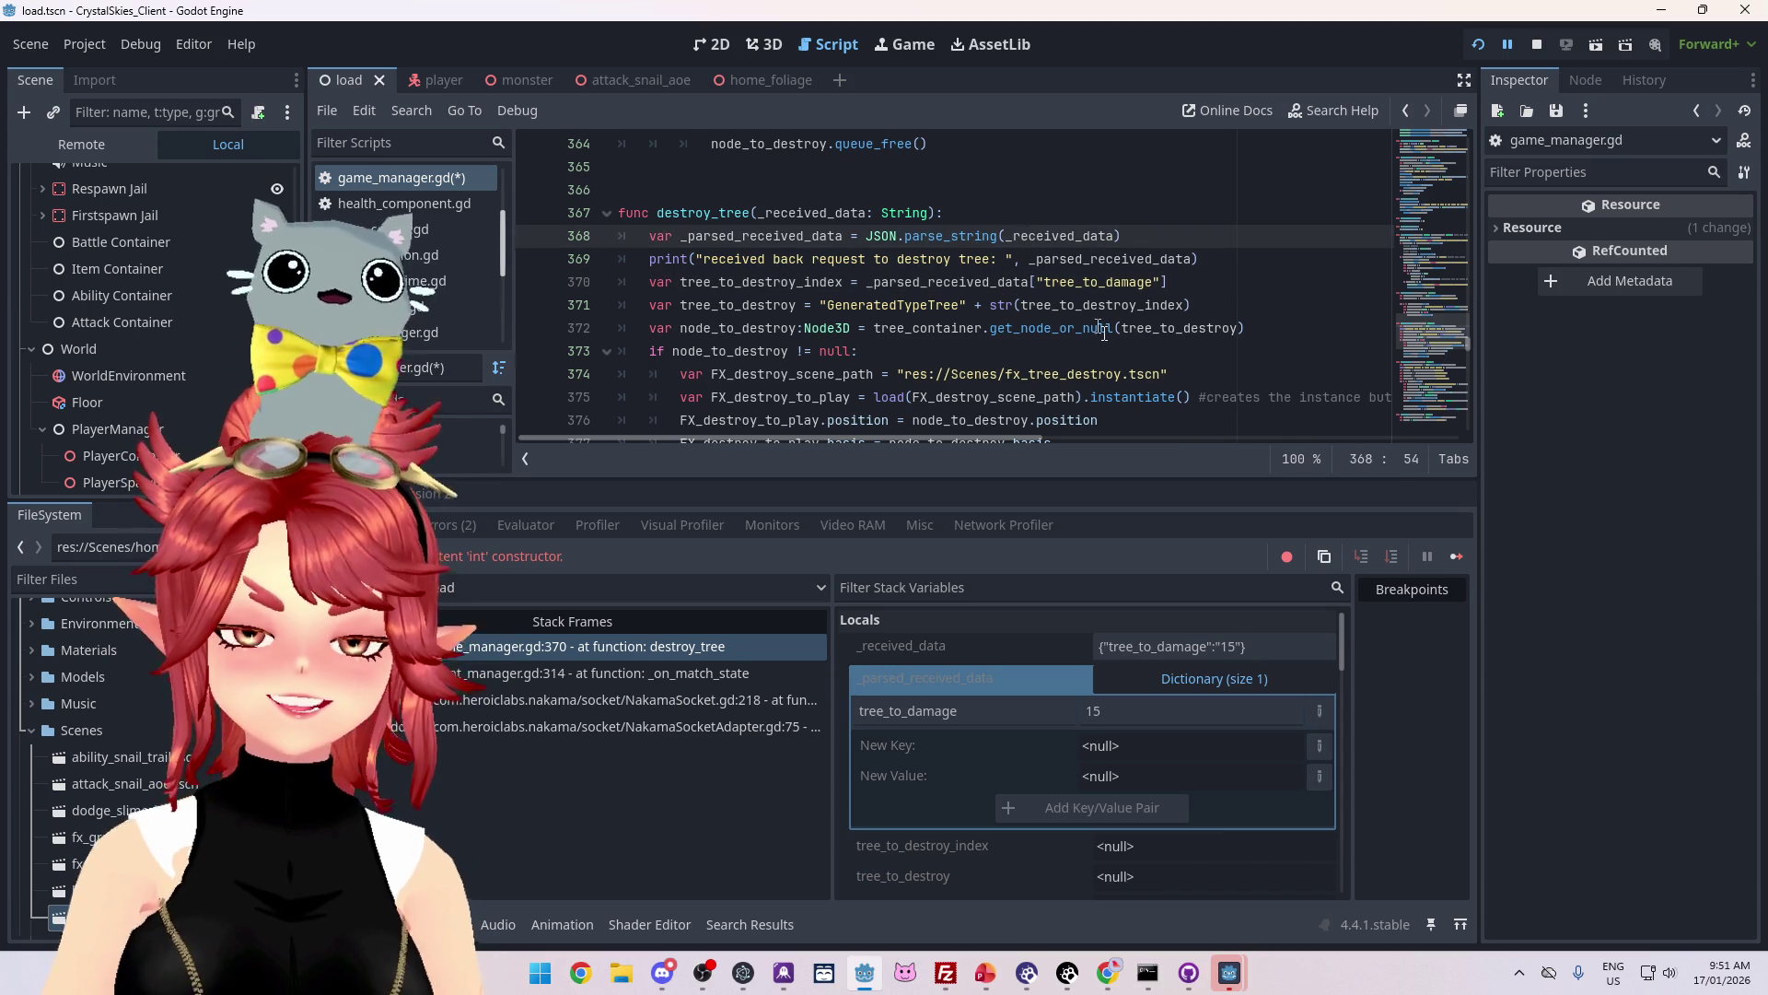
pyautogui.click(1098, 328)
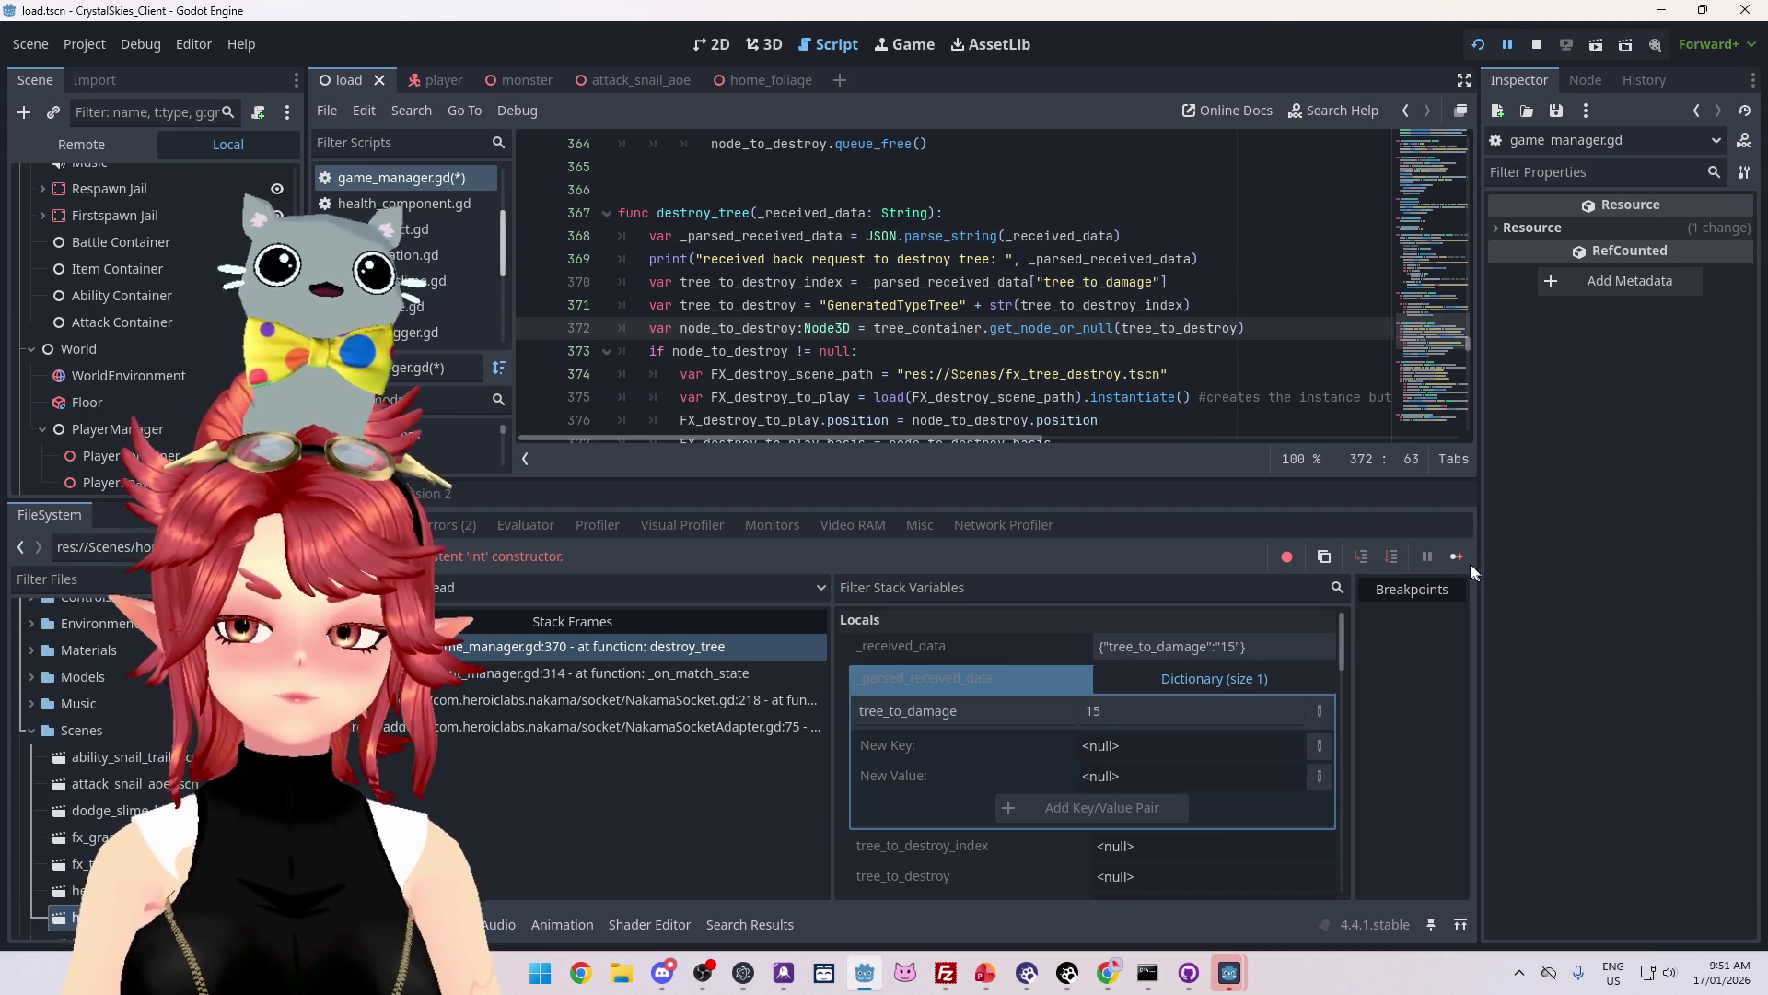
pyautogui.click(1456, 556)
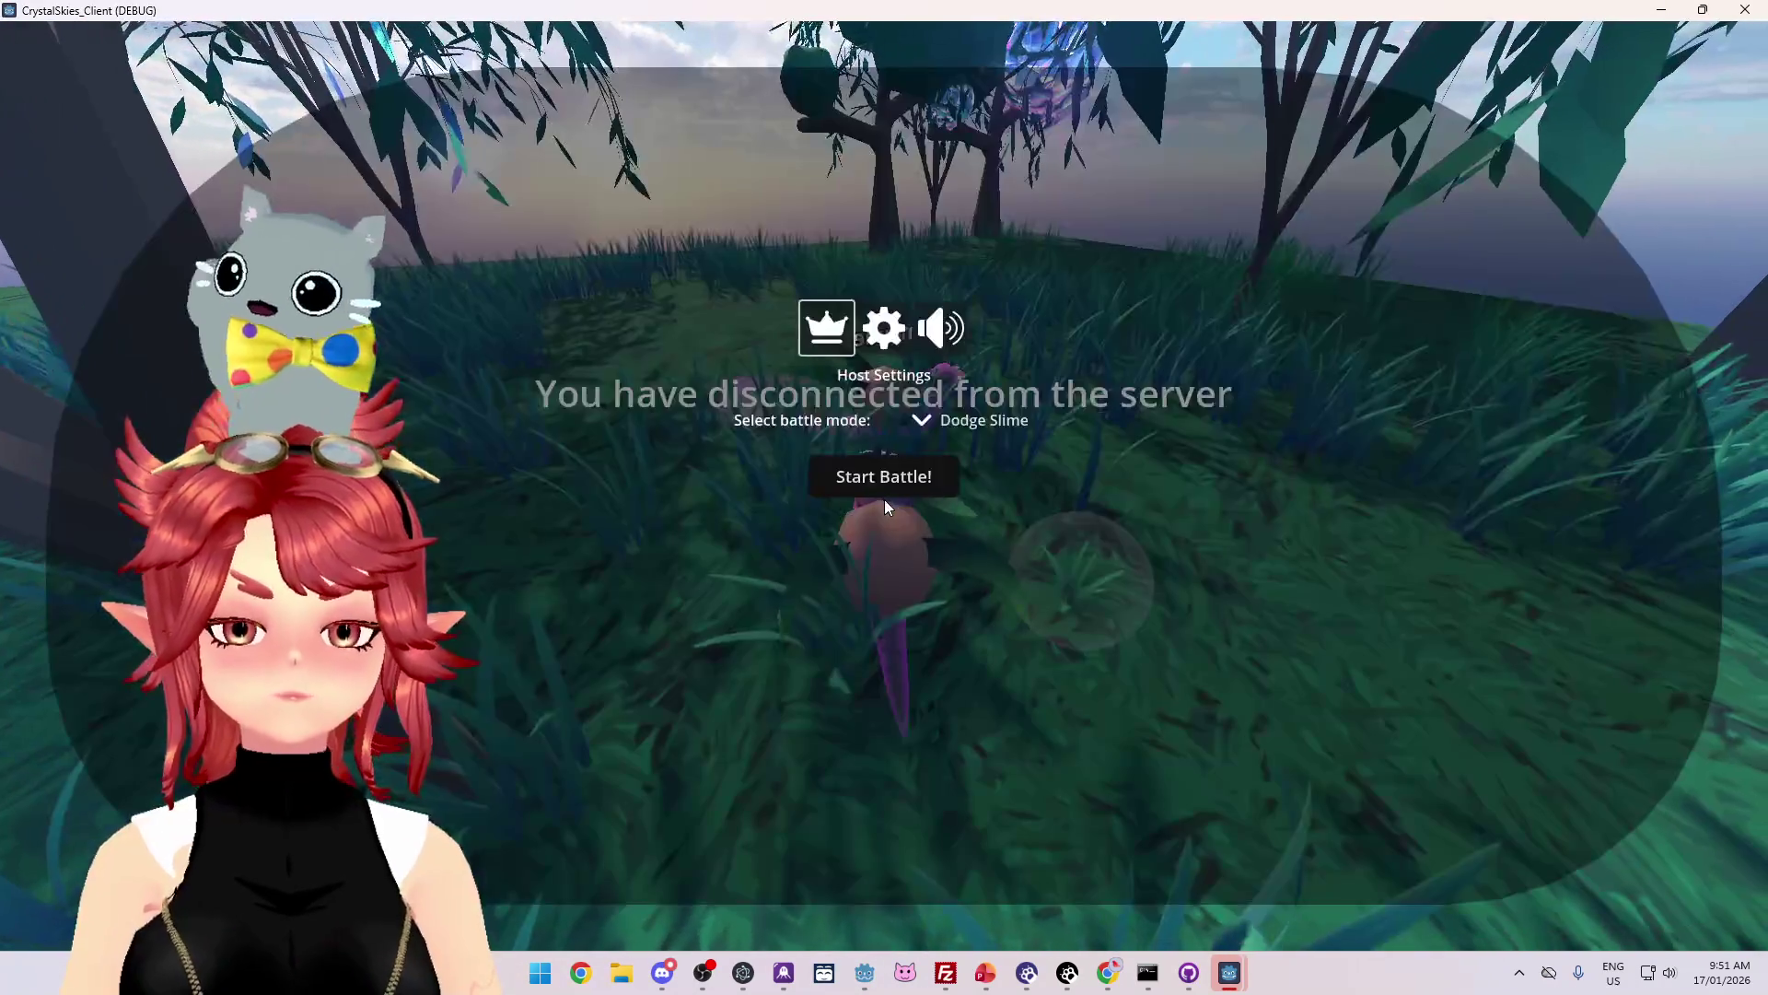
# Step: In the relaunched game window, refresh the lobby list and join the Phwee lobby
pyautogui.click(1108, 373)
pyautogui.press('Escape')
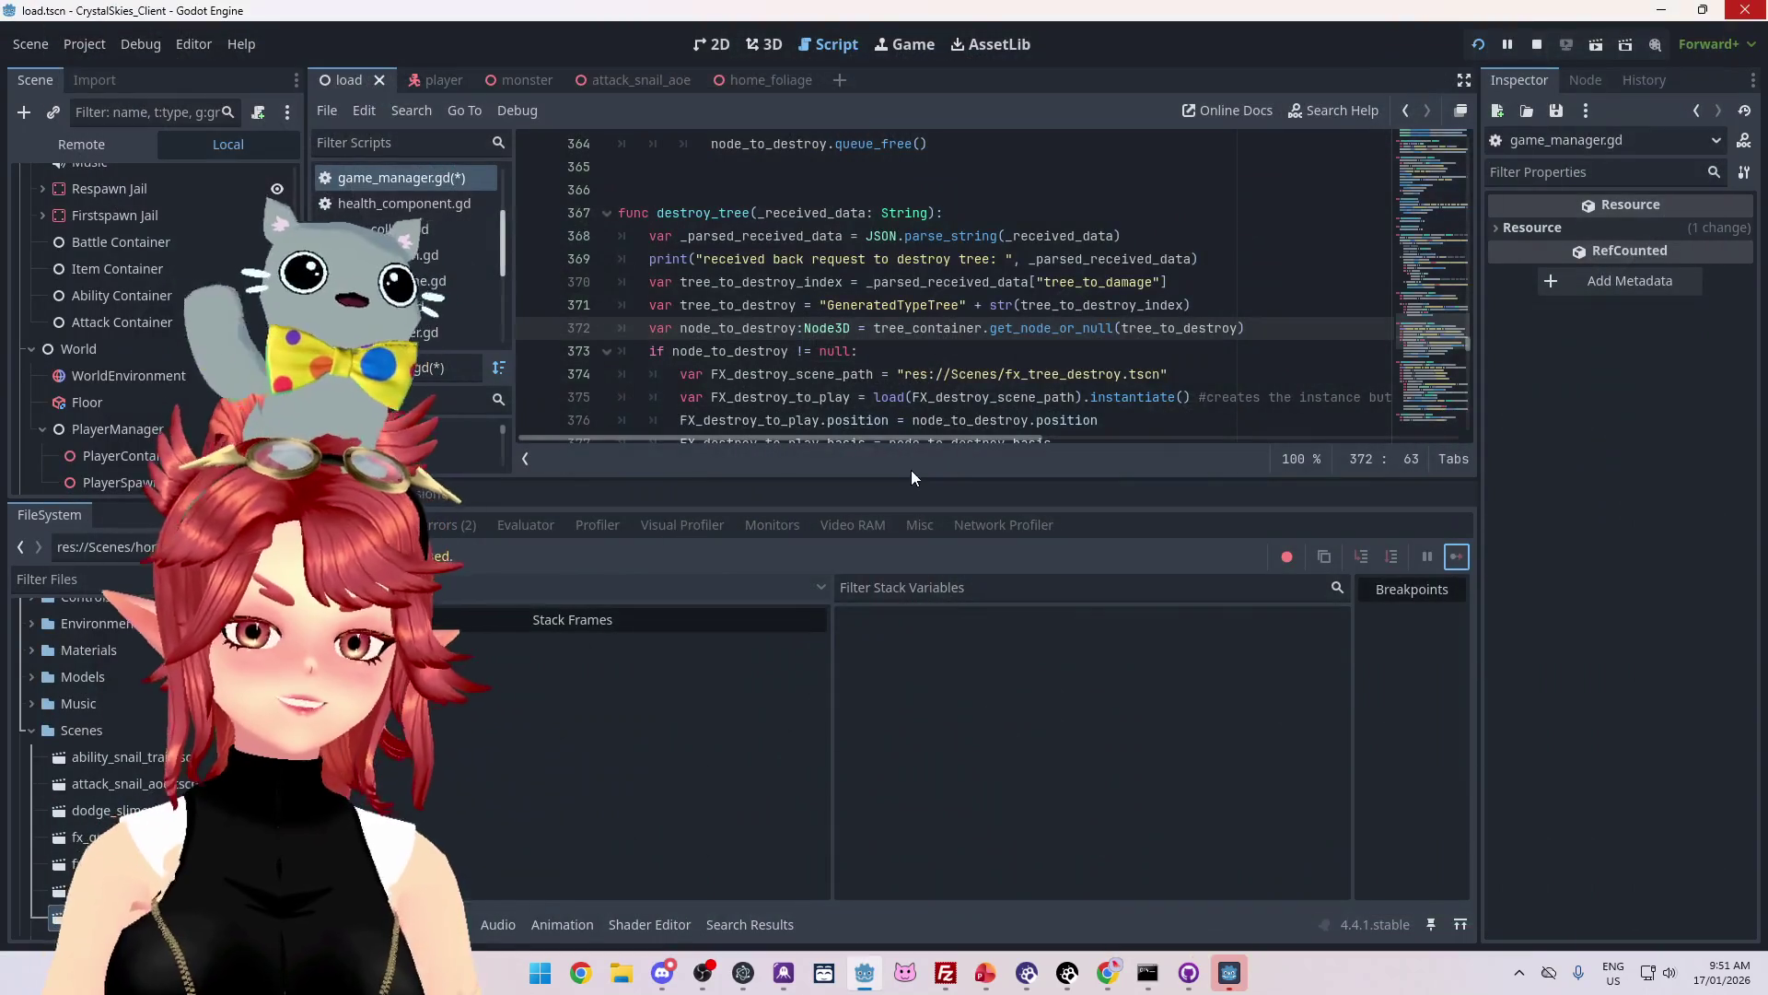
pyautogui.click(1234, 972)
pyautogui.click(962, 534)
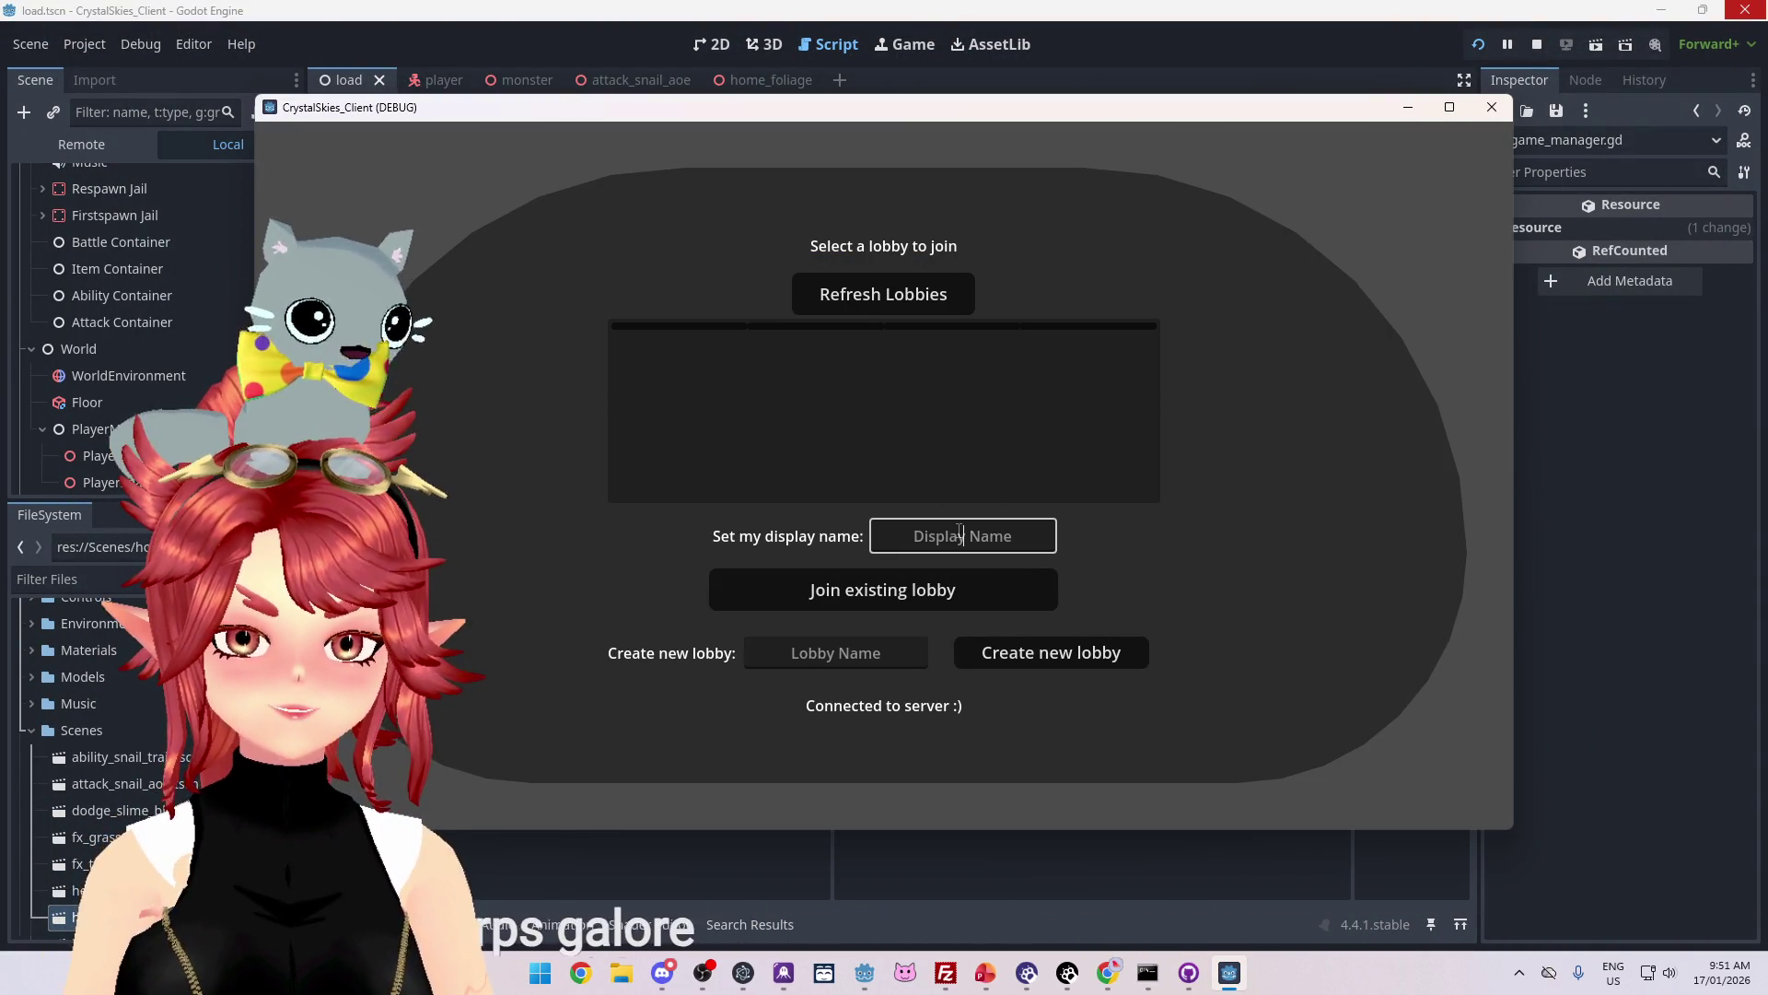
pyautogui.click(877, 292)
pyautogui.click(875, 373)
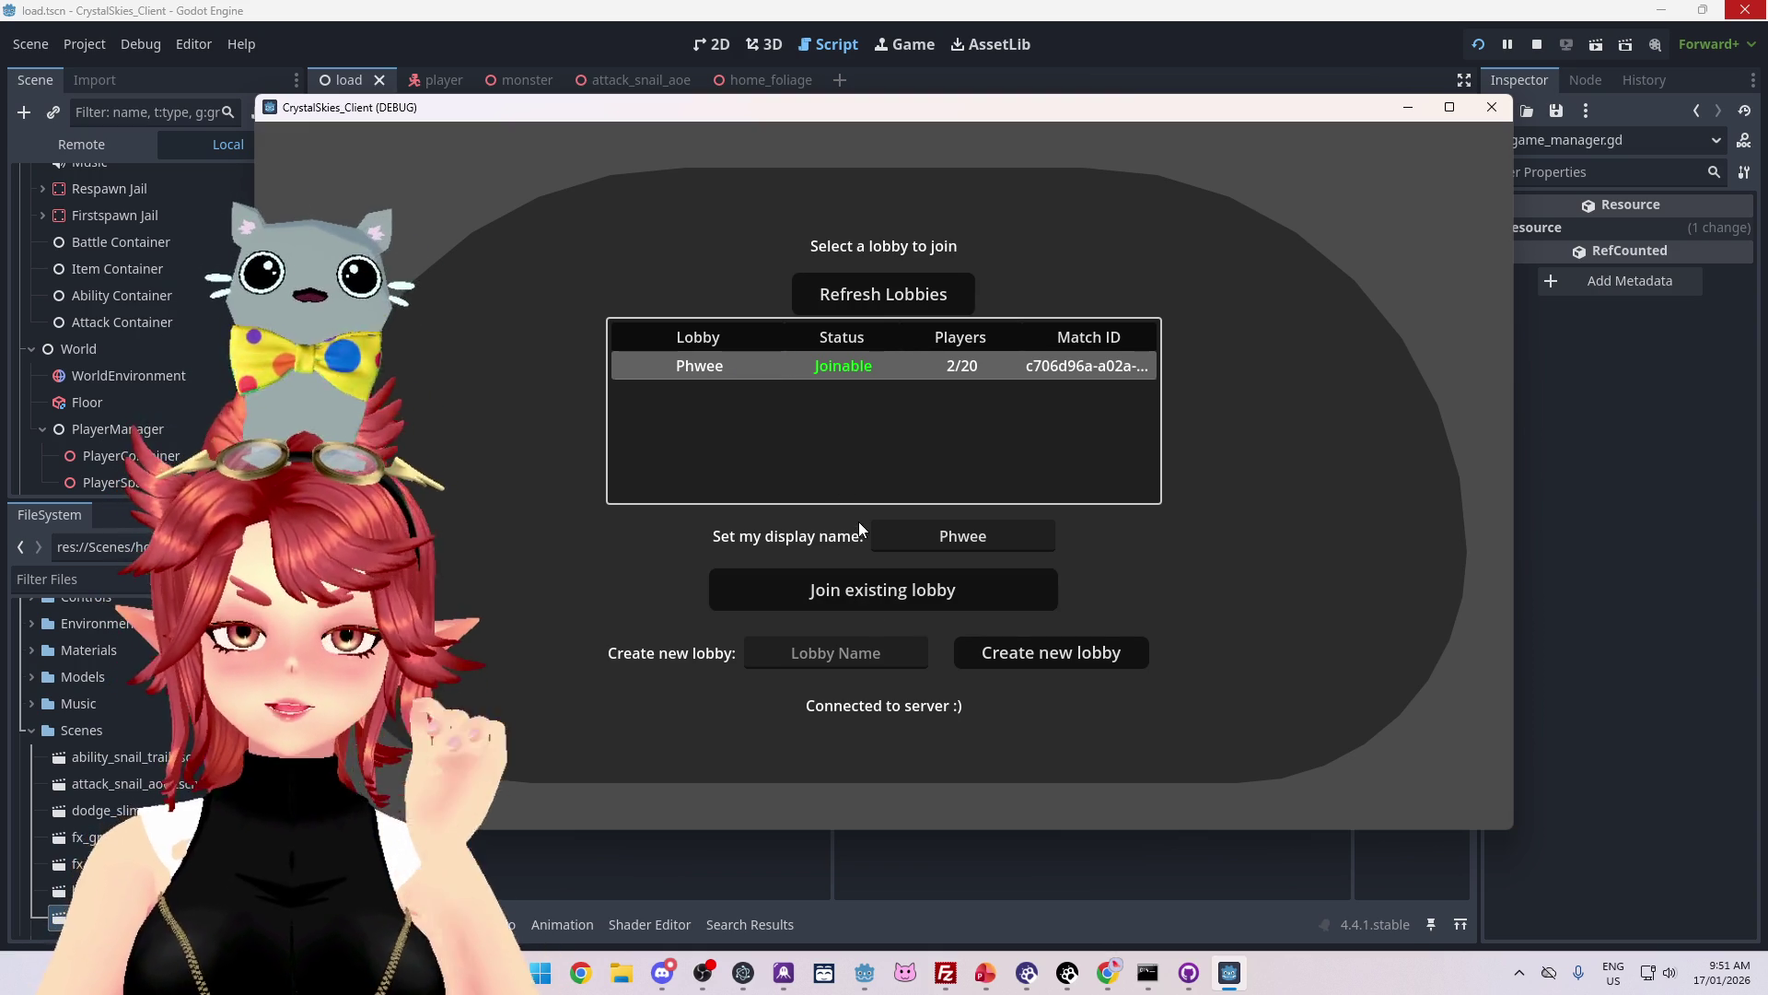
pyautogui.click(880, 599)
# Step: Move the snail player through the grass and trees, then switch to the PowerPoint to-do slide
pyautogui.press('Escape')
pyautogui.press('Escape')
pyautogui.press('Escape')
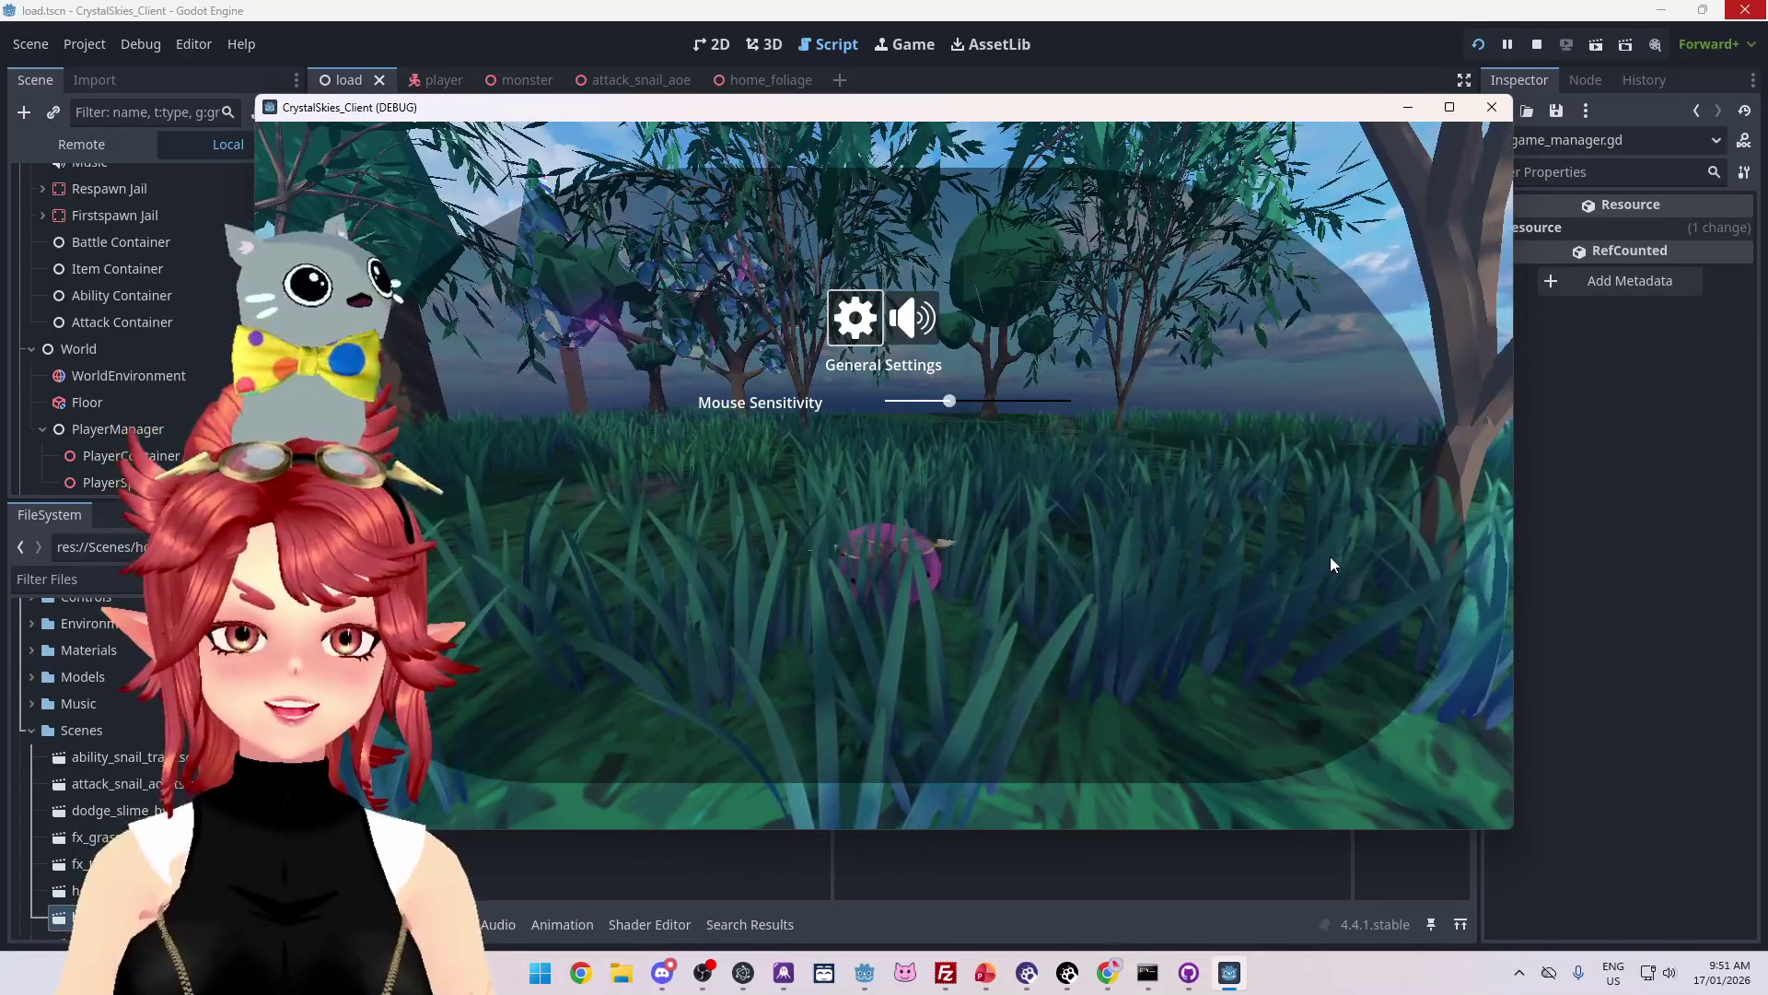
pyautogui.press('Escape')
pyautogui.press('Escape')
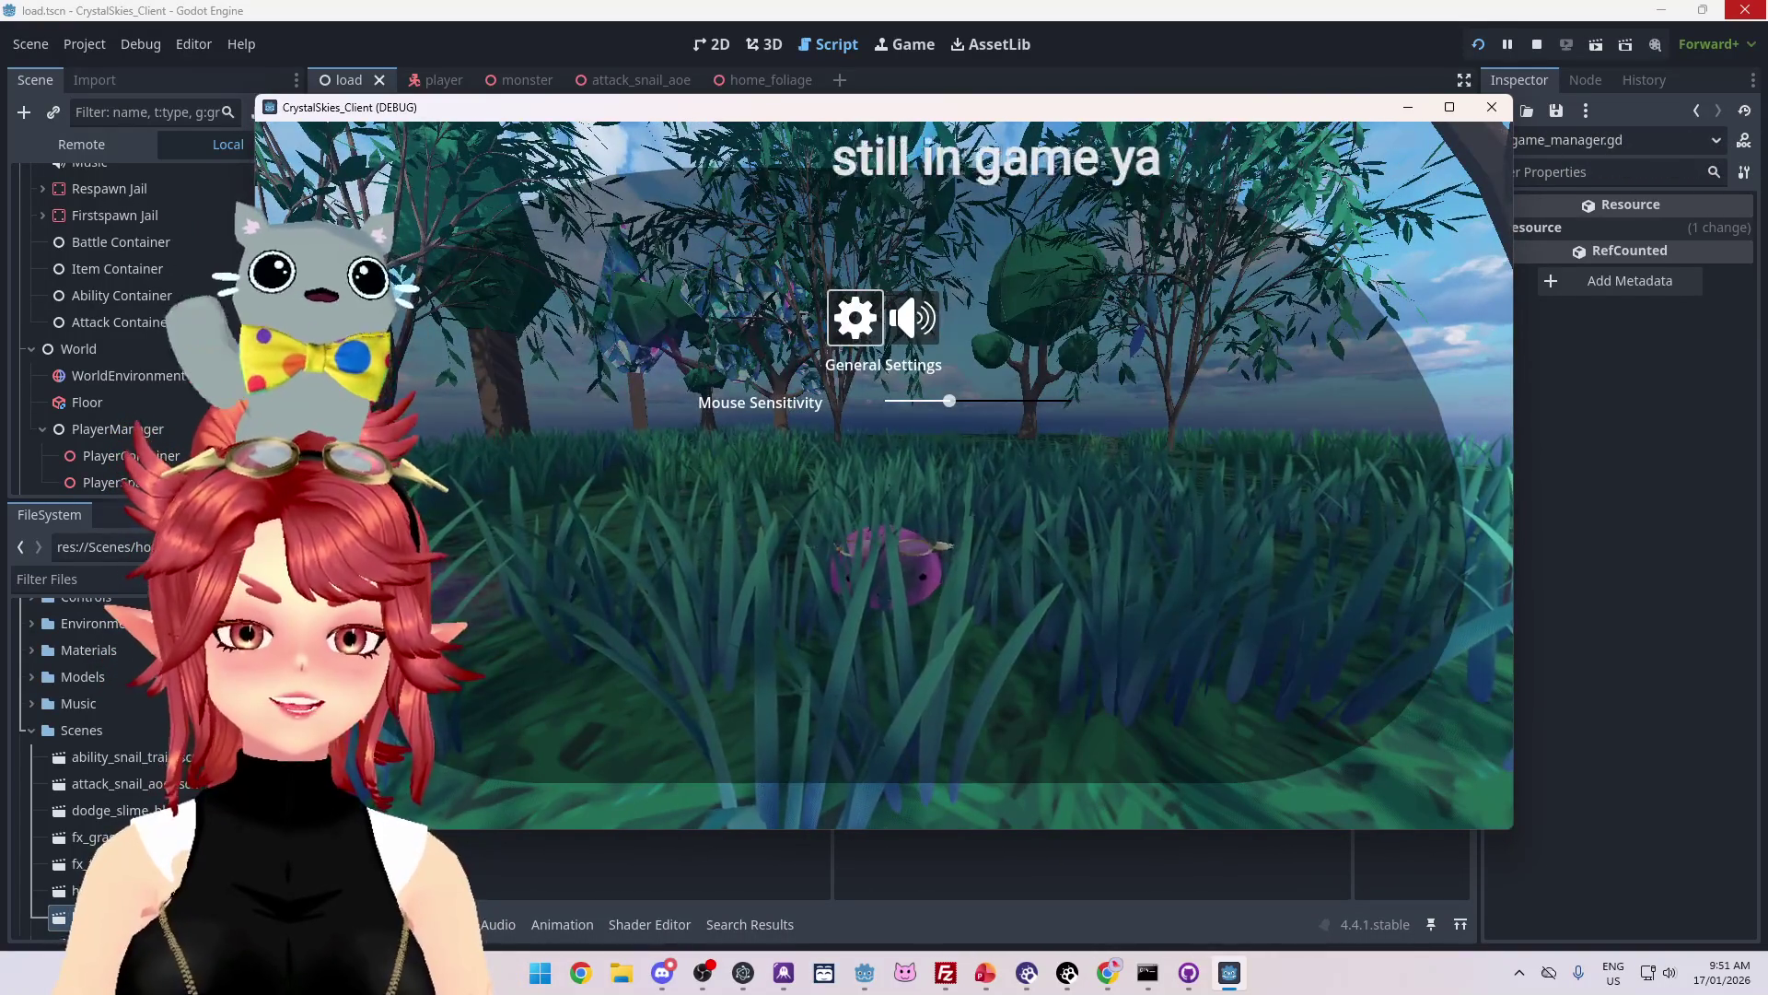
pyautogui.press('Escape')
pyautogui.press('w')
pyautogui.press('w')
pyautogui.press('w')
pyautogui.press('w')
pyautogui.press('w')
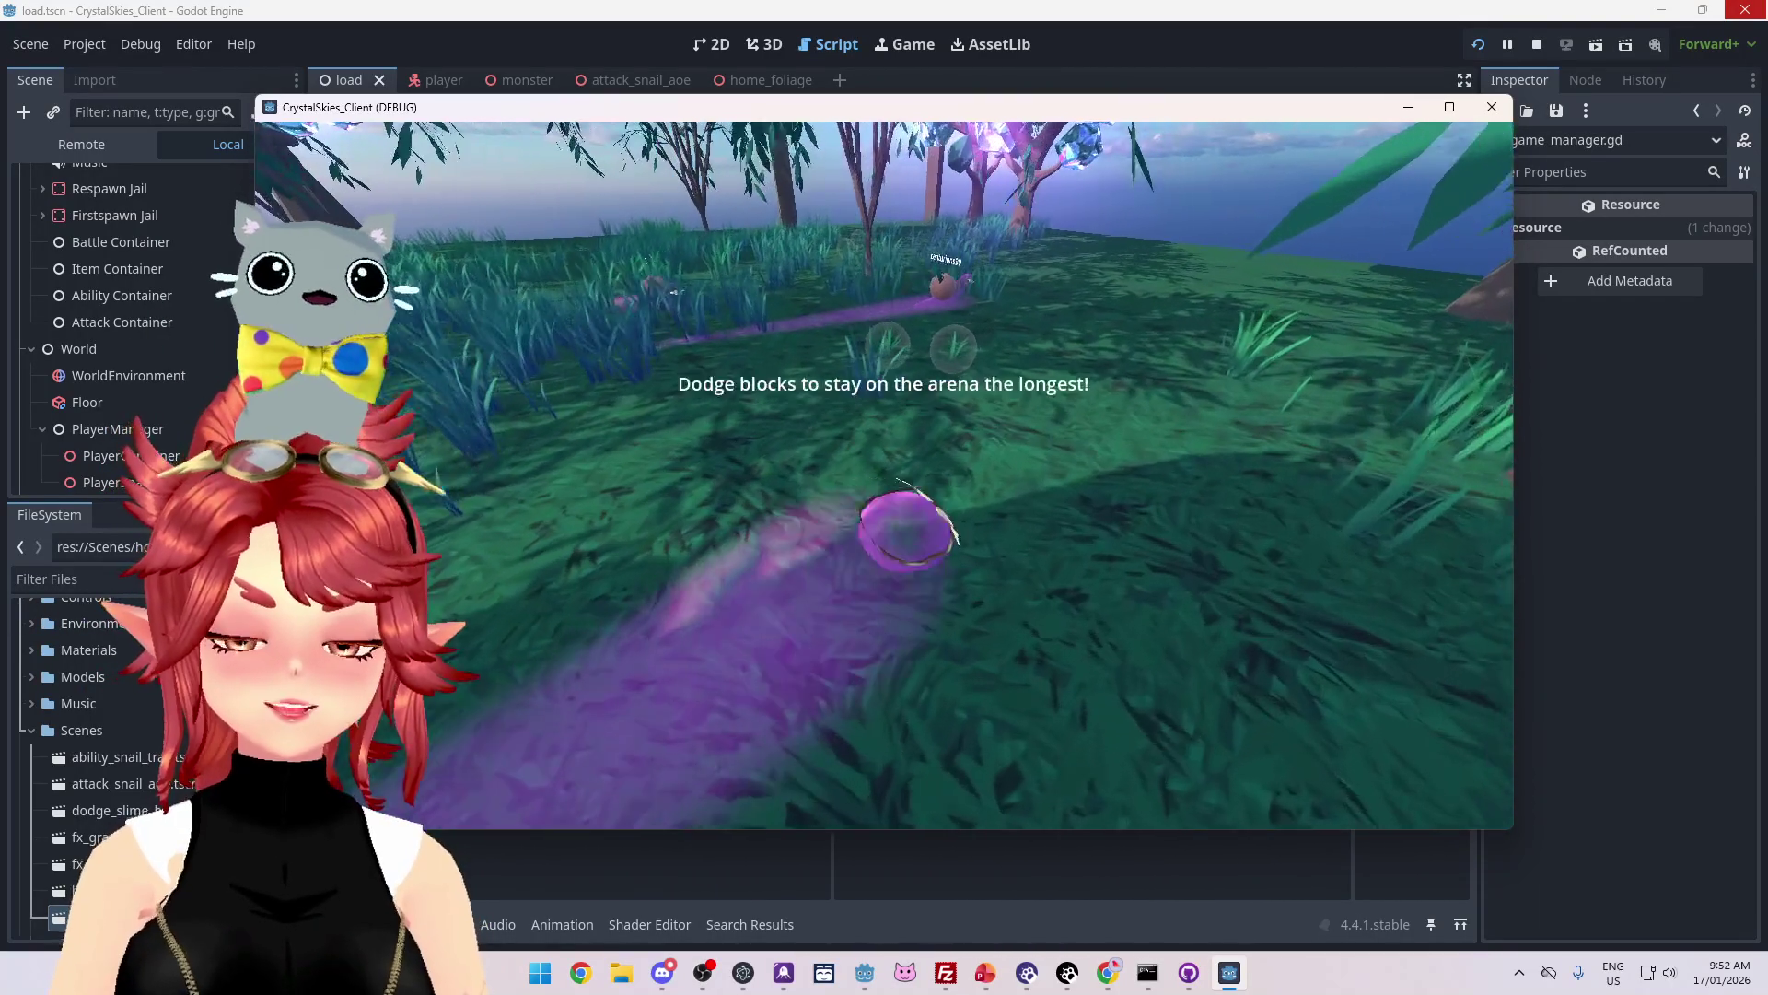
pyautogui.press('w')
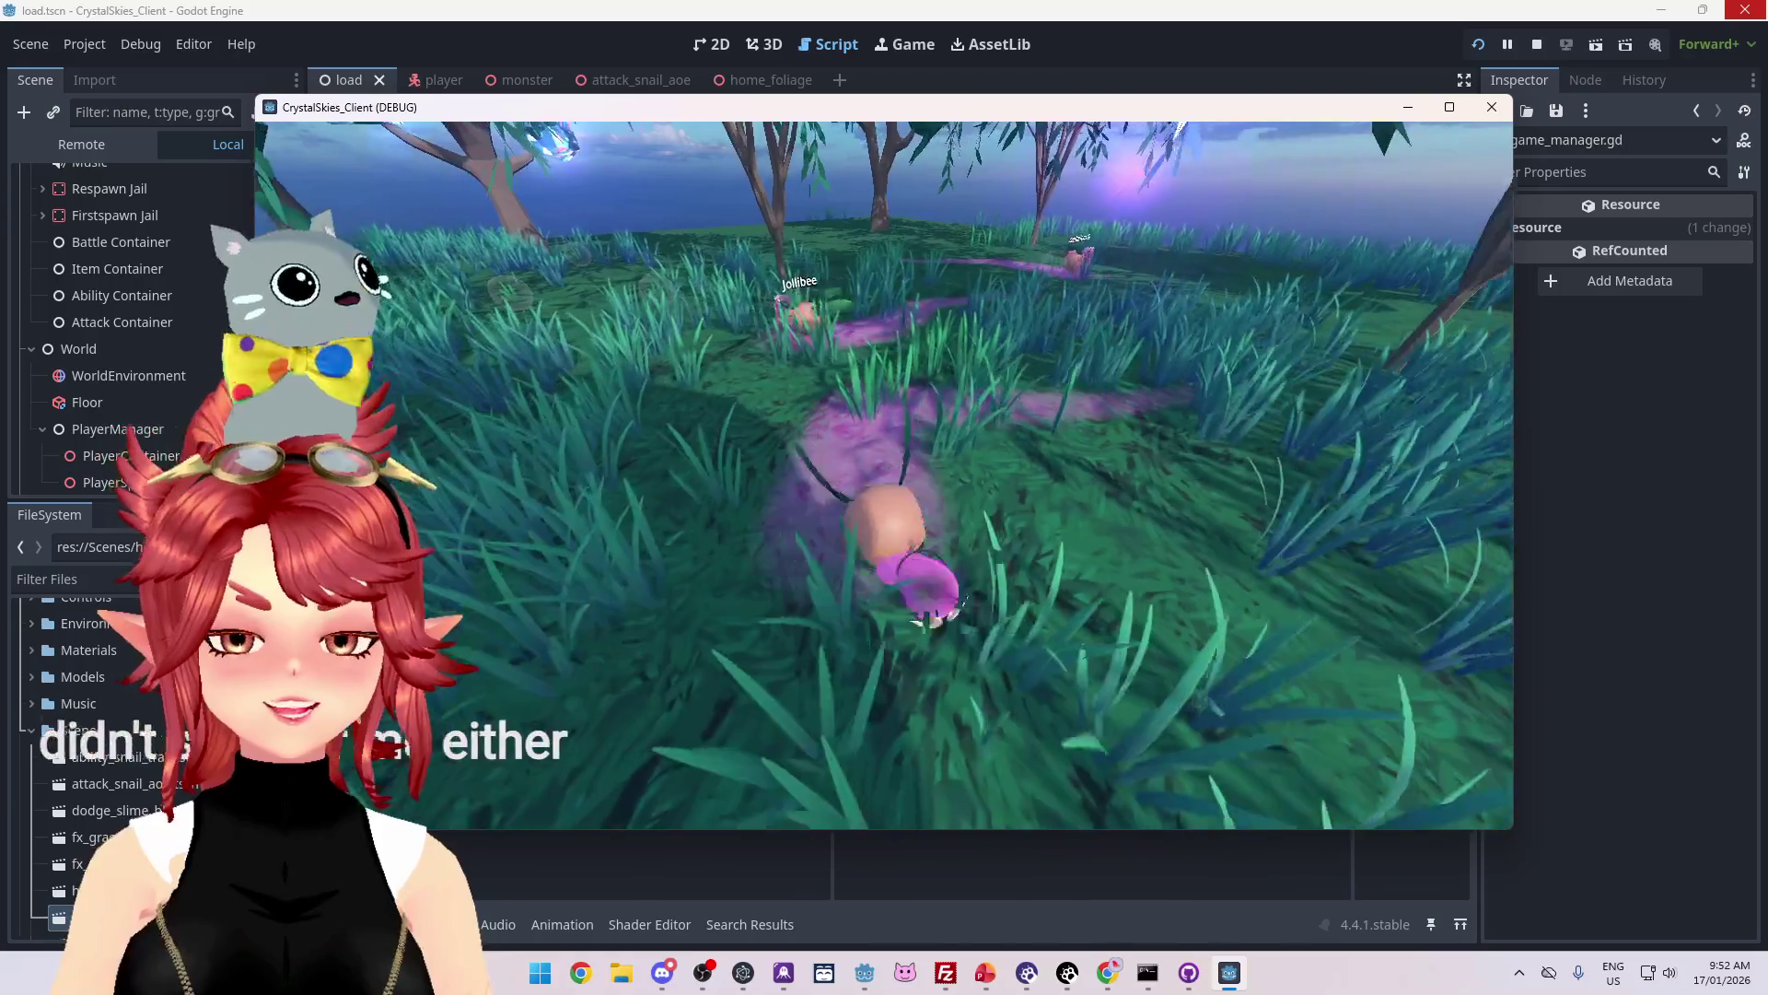
pyautogui.press('Escape')
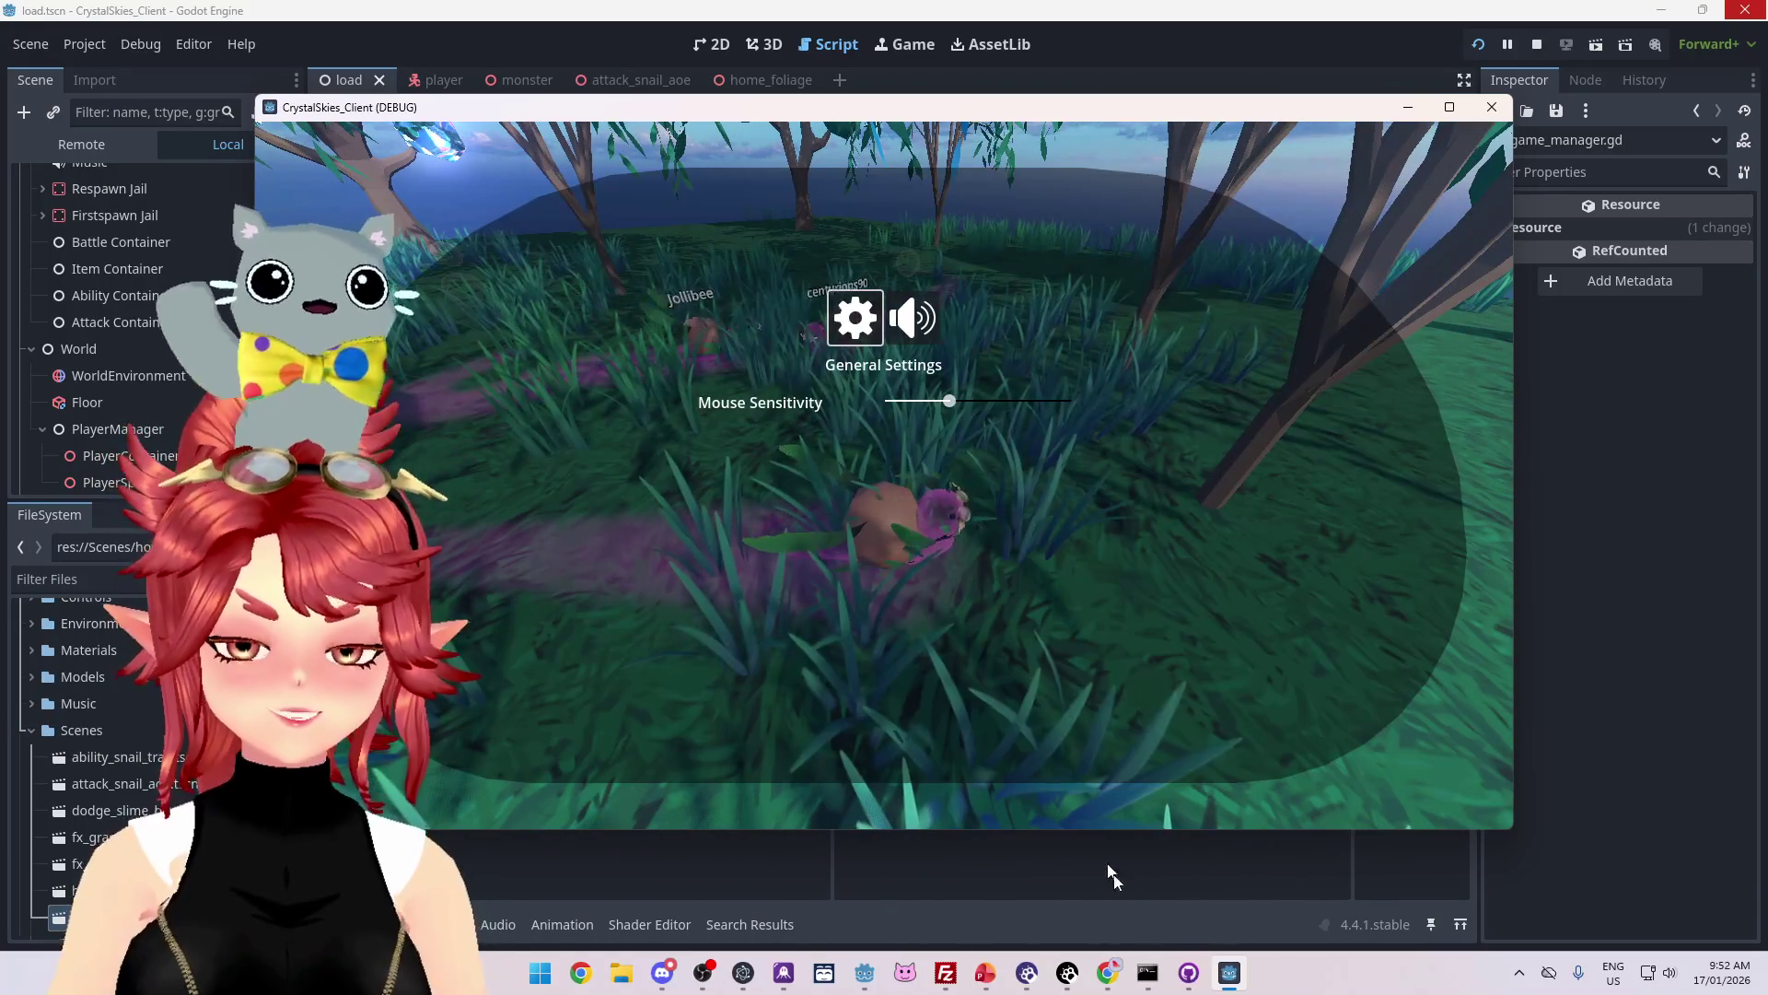
pyautogui.click(984, 973)
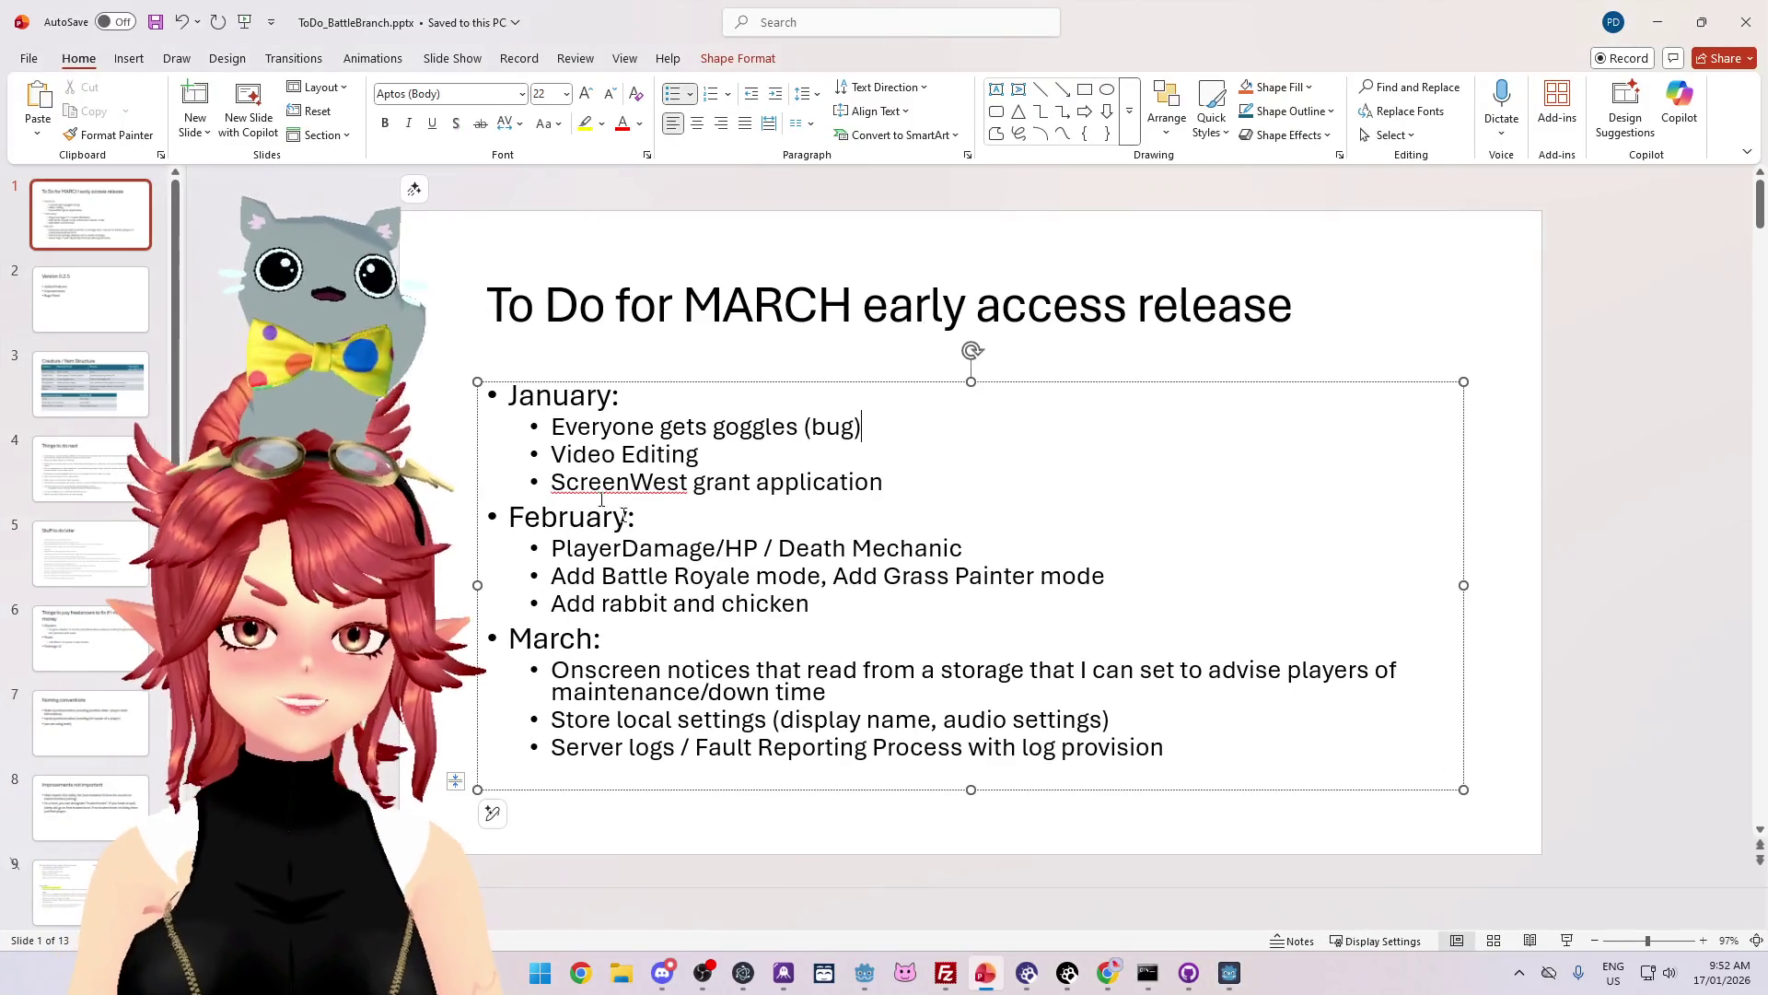
# Step: Add January bullets for the snail-rejoin bug and 'Seconary host cannot start battle', then return to the game
pyautogui.press('Return')
pyautogui.write('When exiting game, form on server held a snail, then joined game as snail')
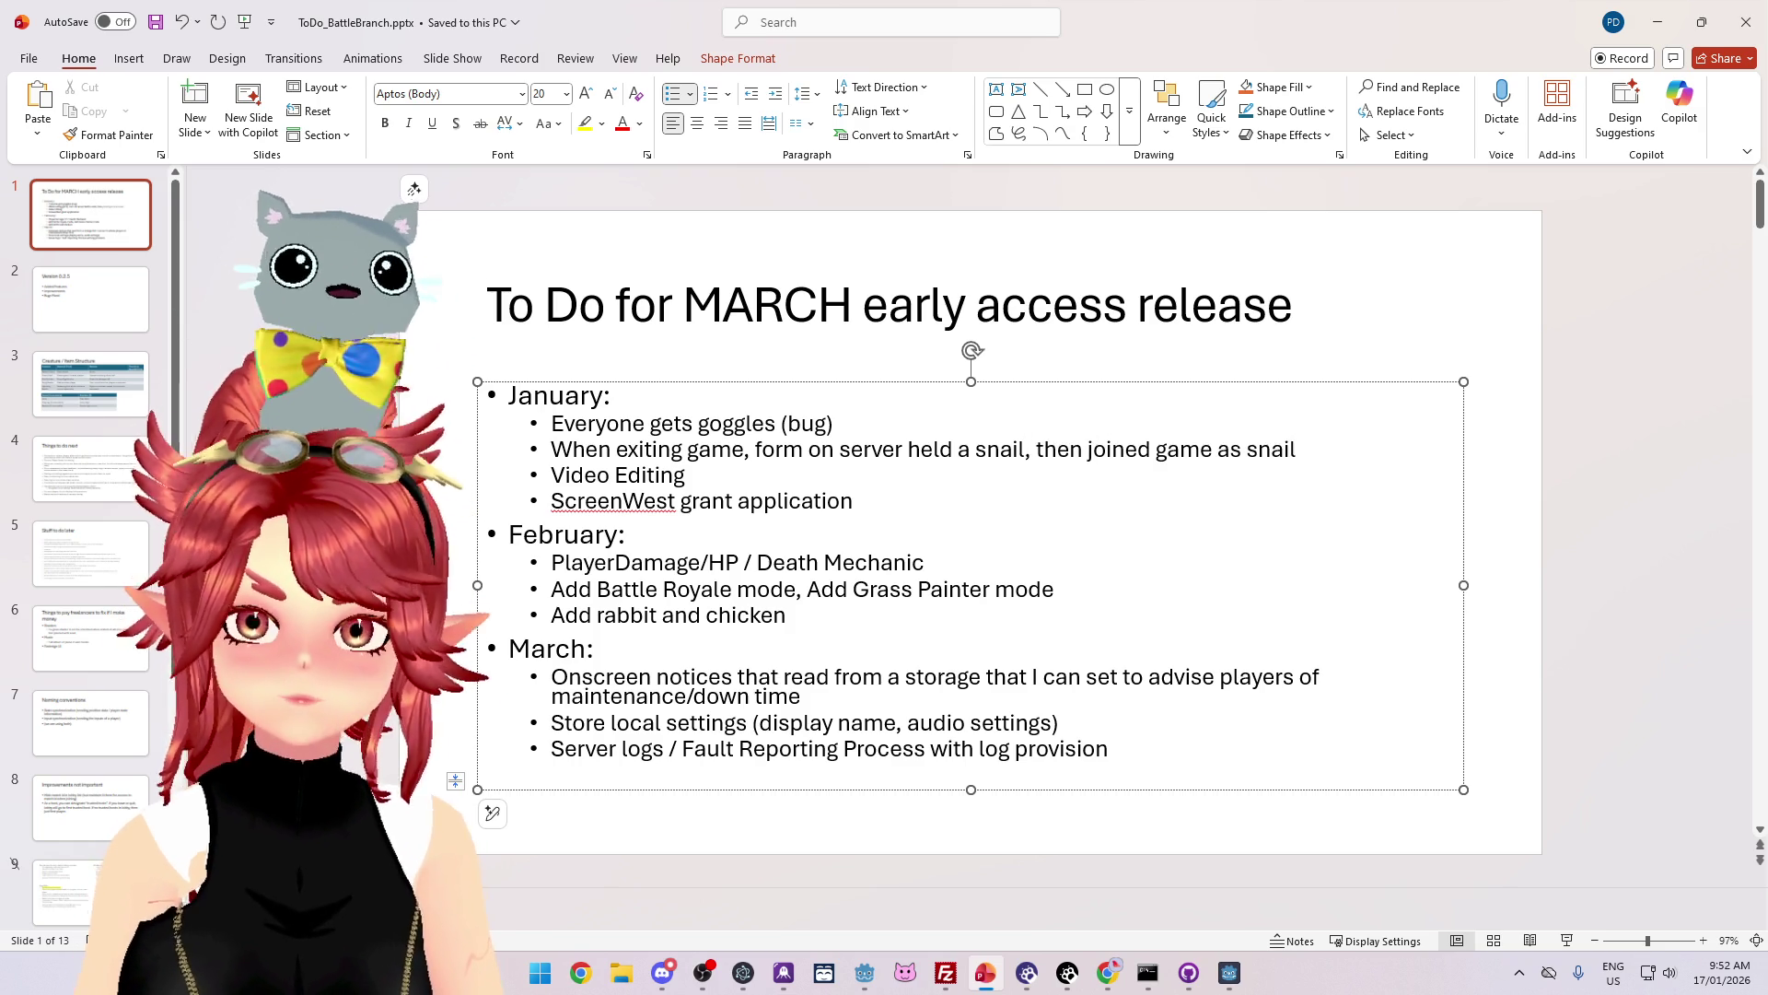
pyautogui.press('Return')
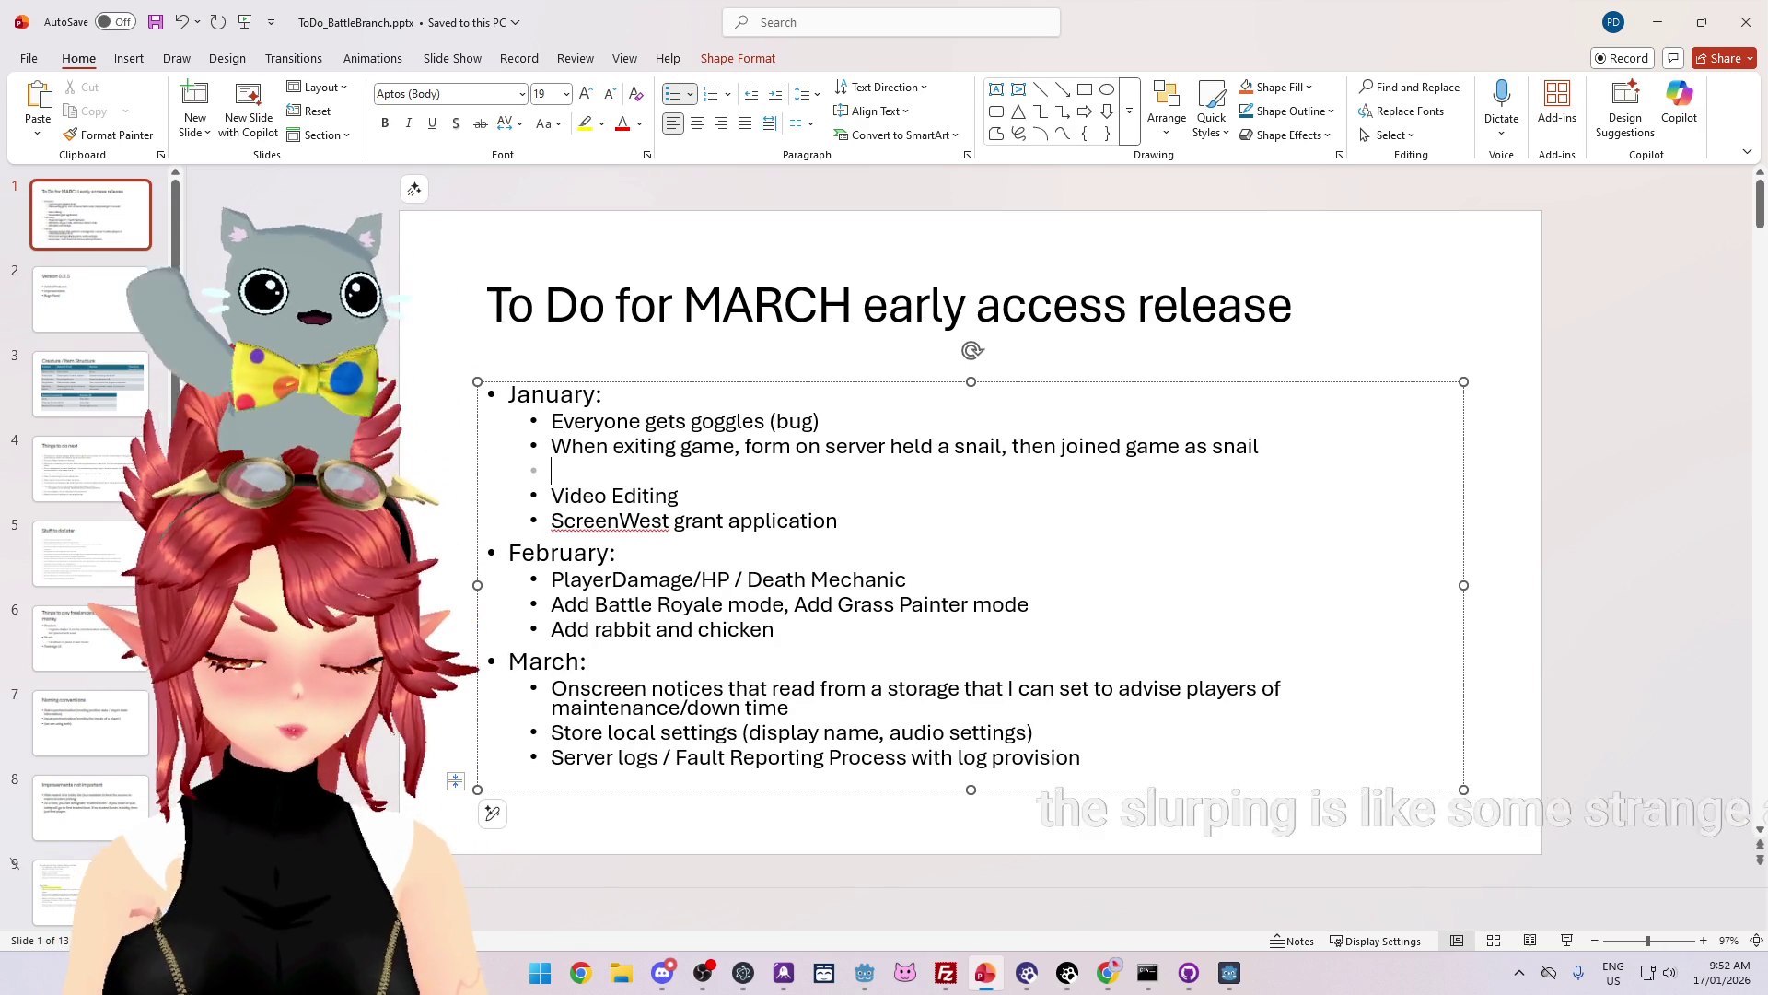
pyautogui.write('S')
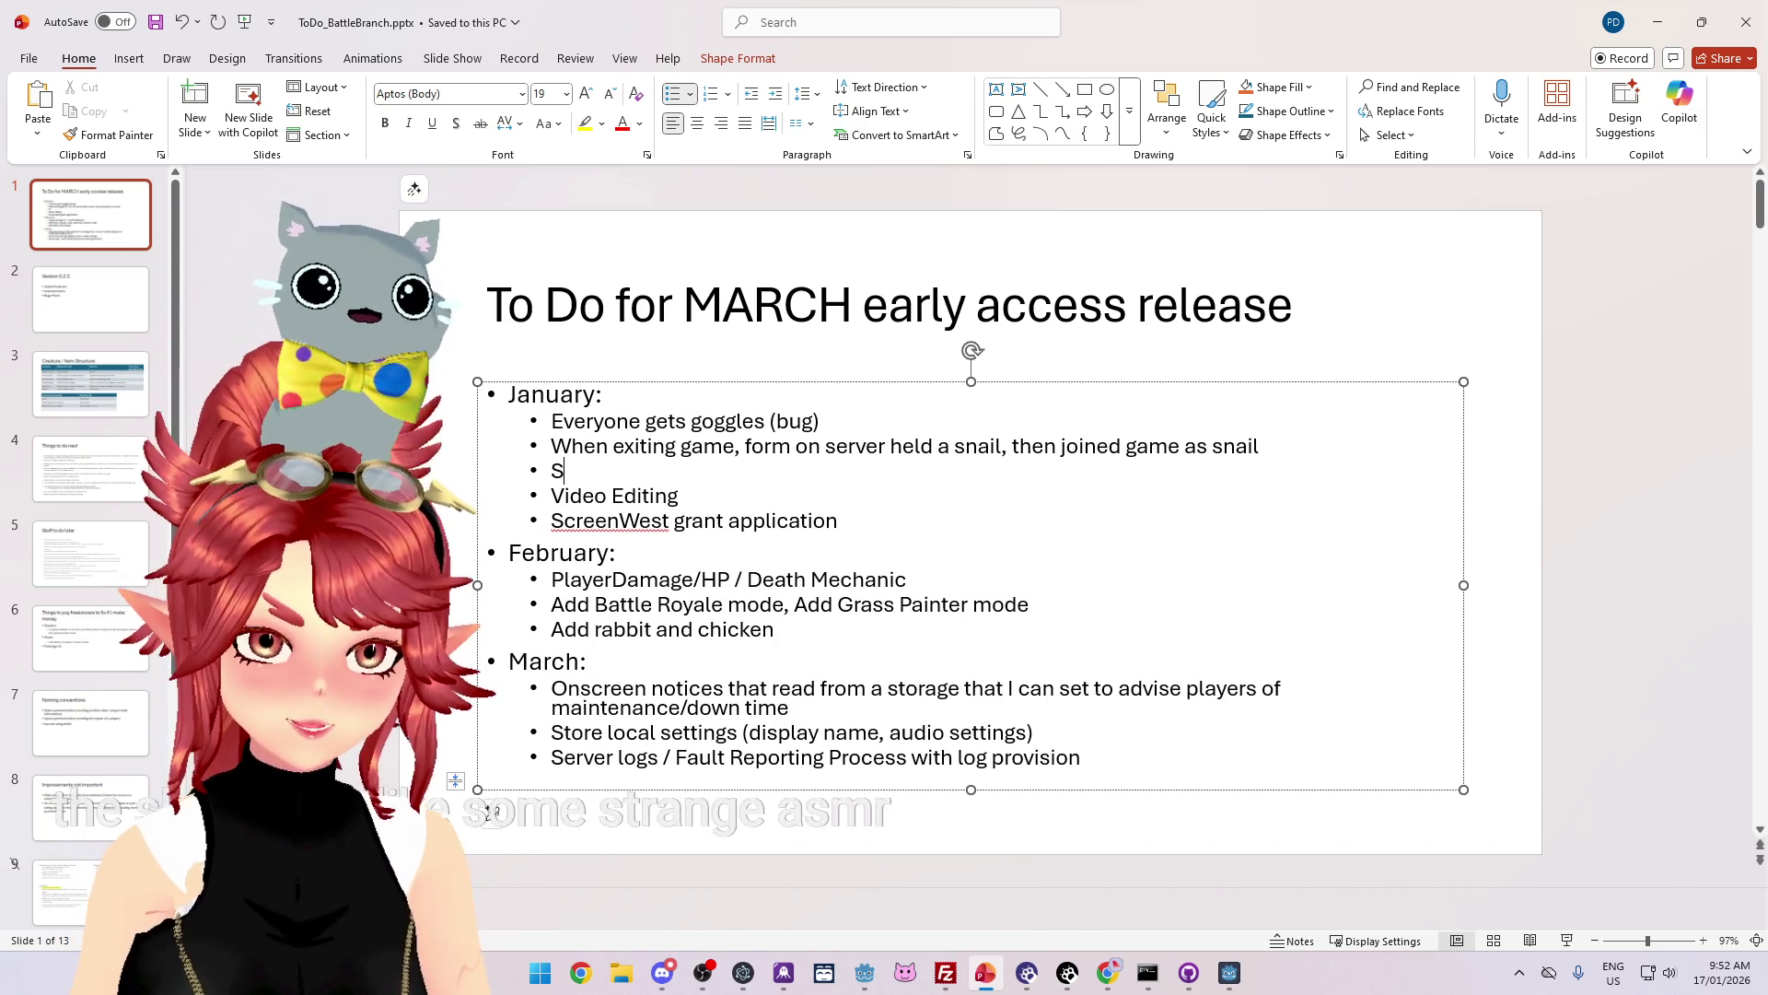
pyautogui.write('econary host cannot start battle')
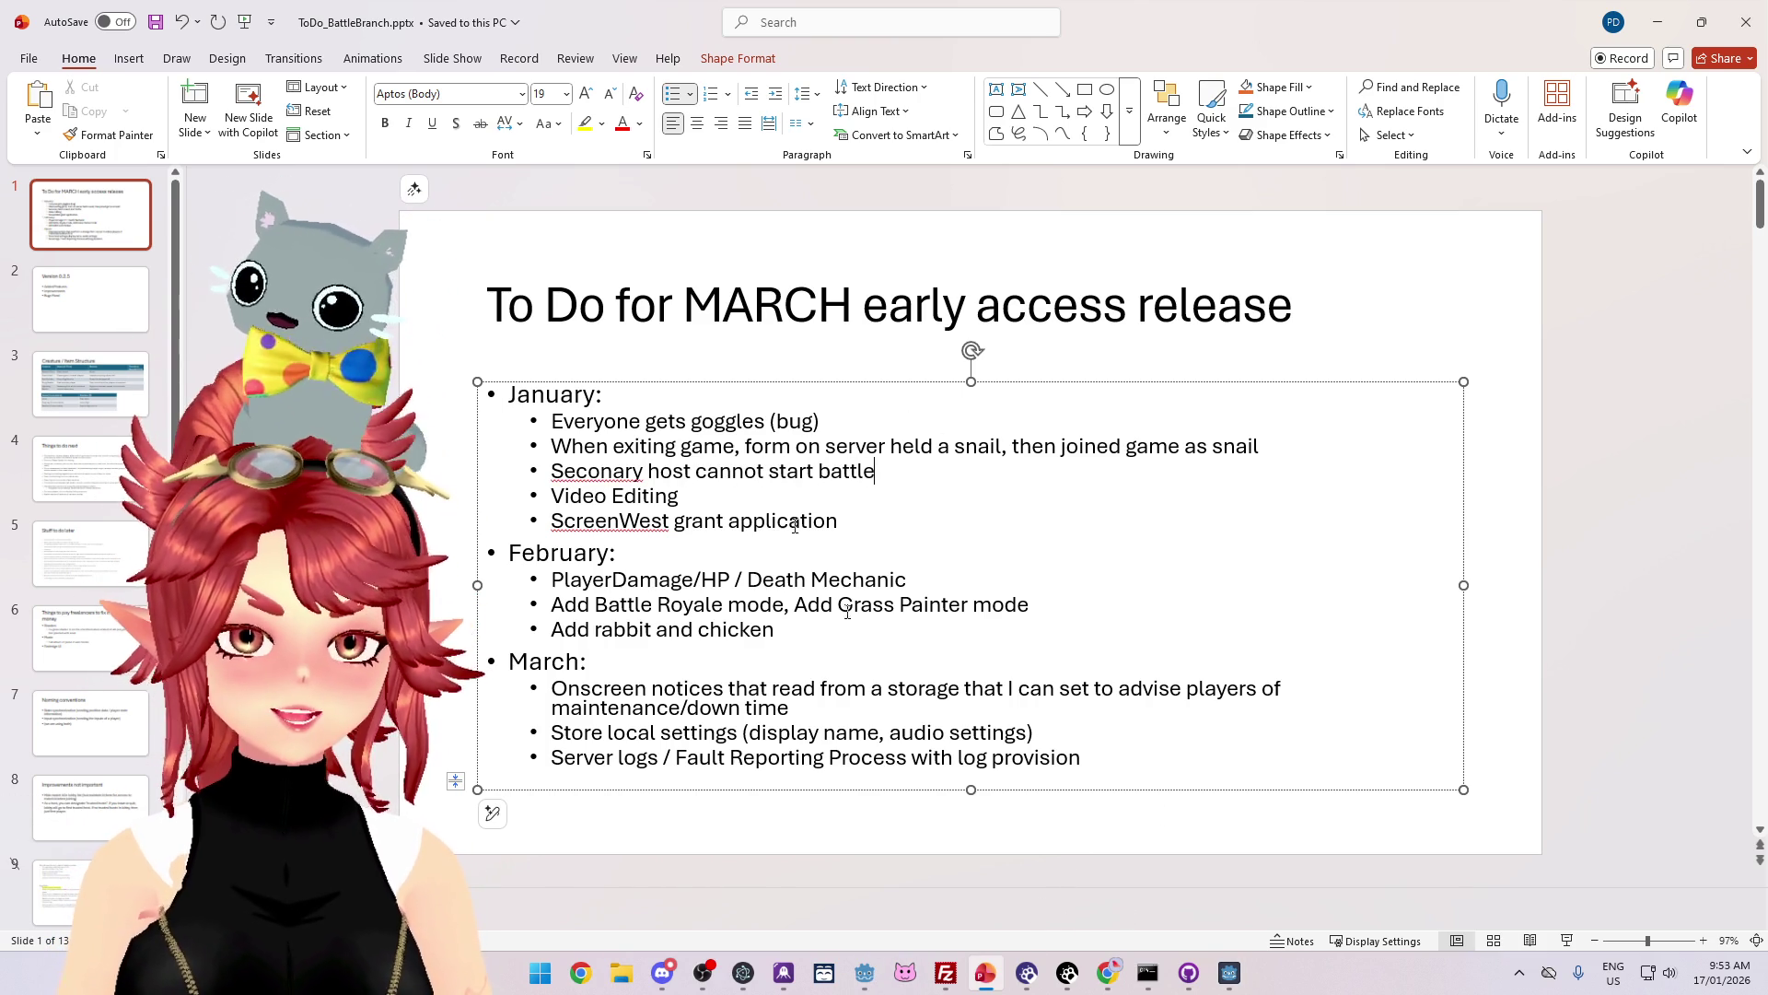
pyautogui.click(1225, 973)
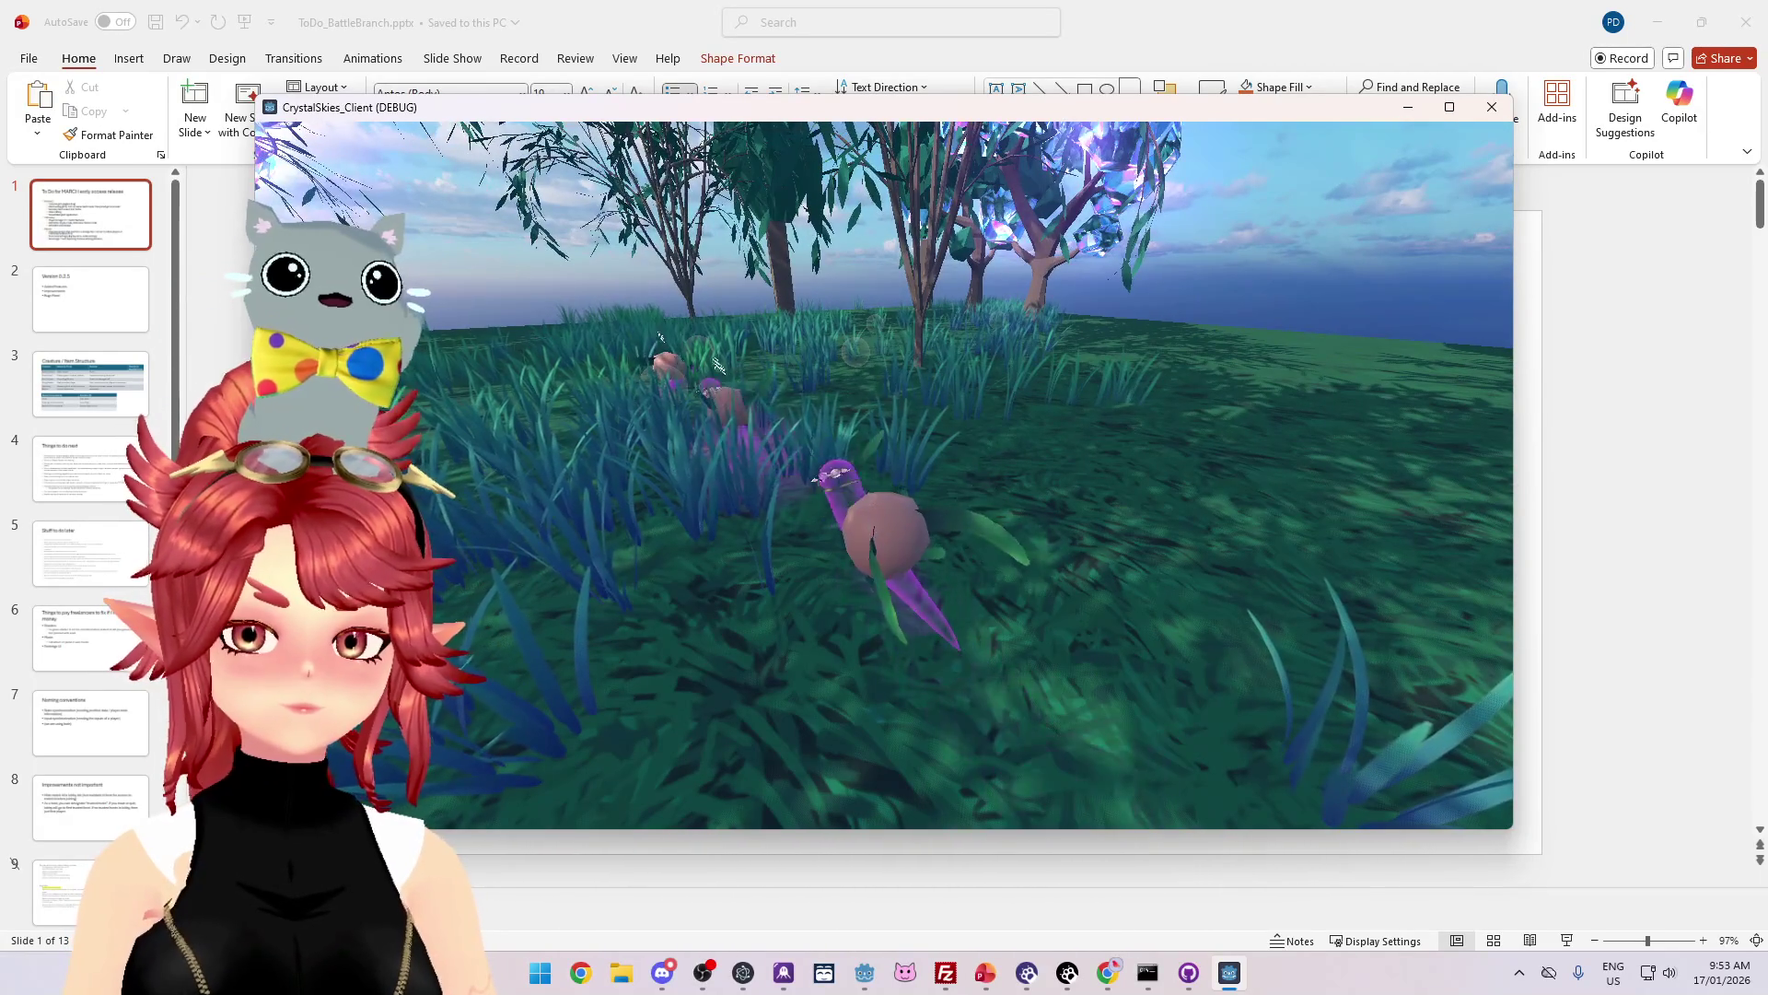
# Step: Run the character through the grass toward another player until the debugger halts again at line 370
pyautogui.press('w')
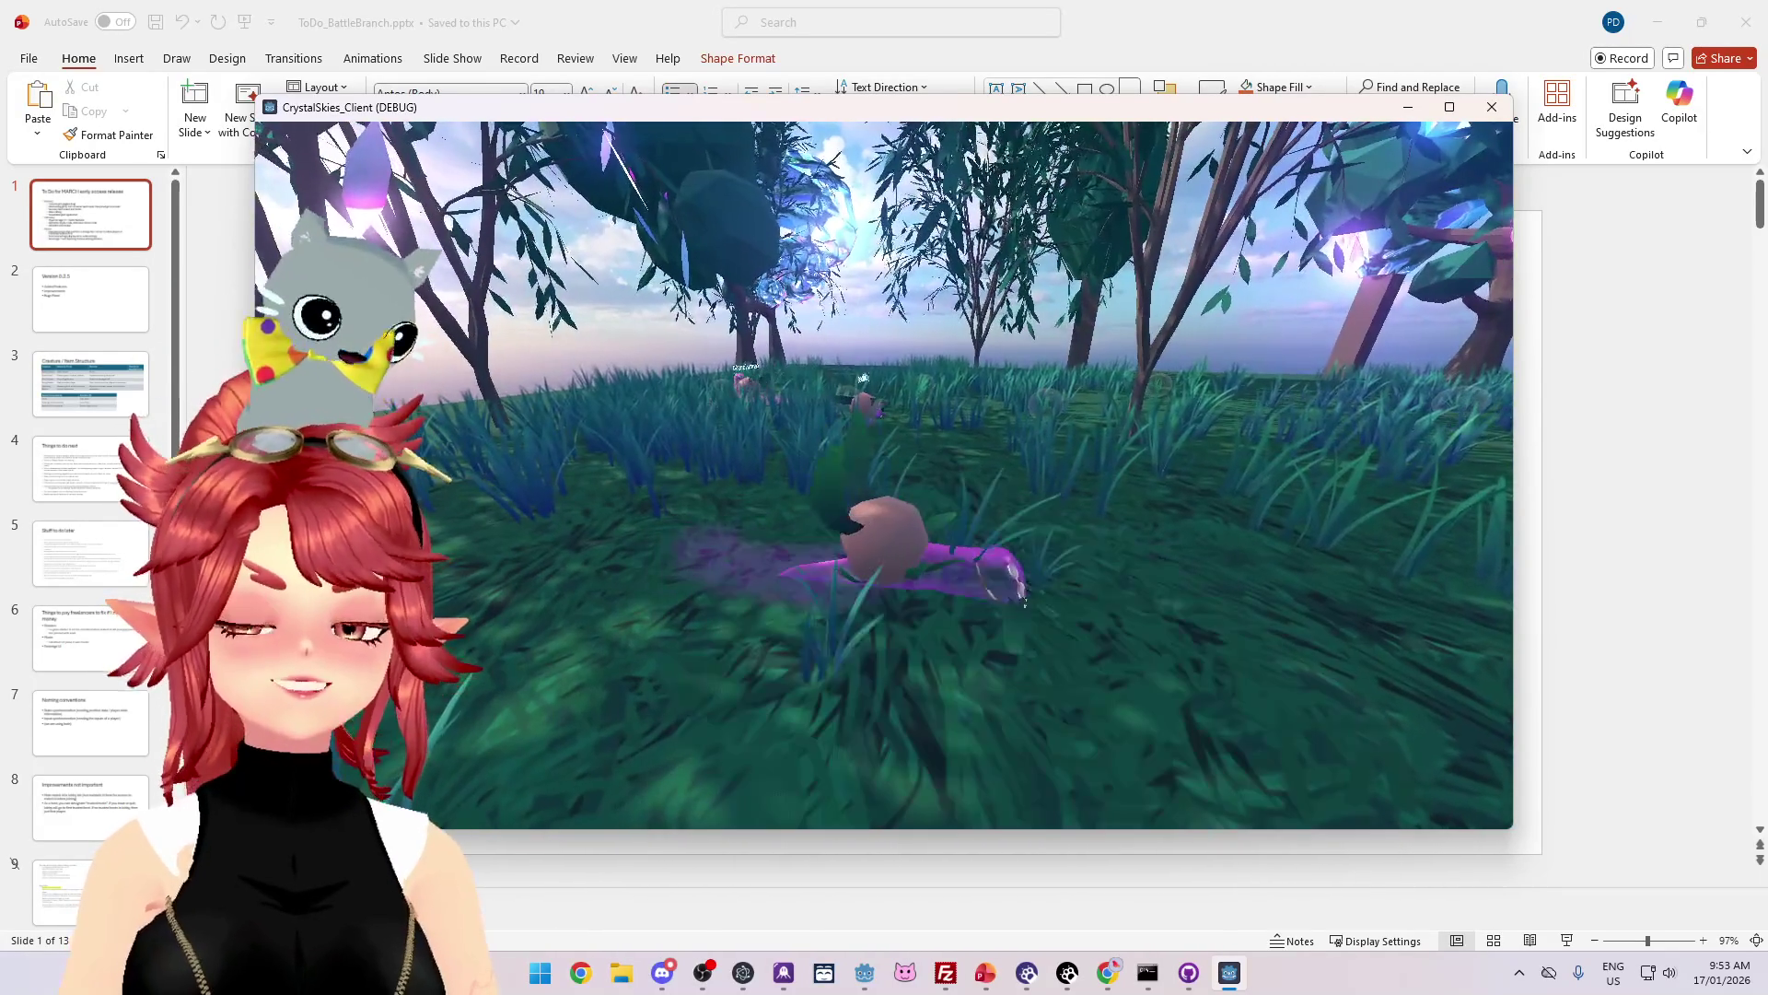
pyautogui.press('w')
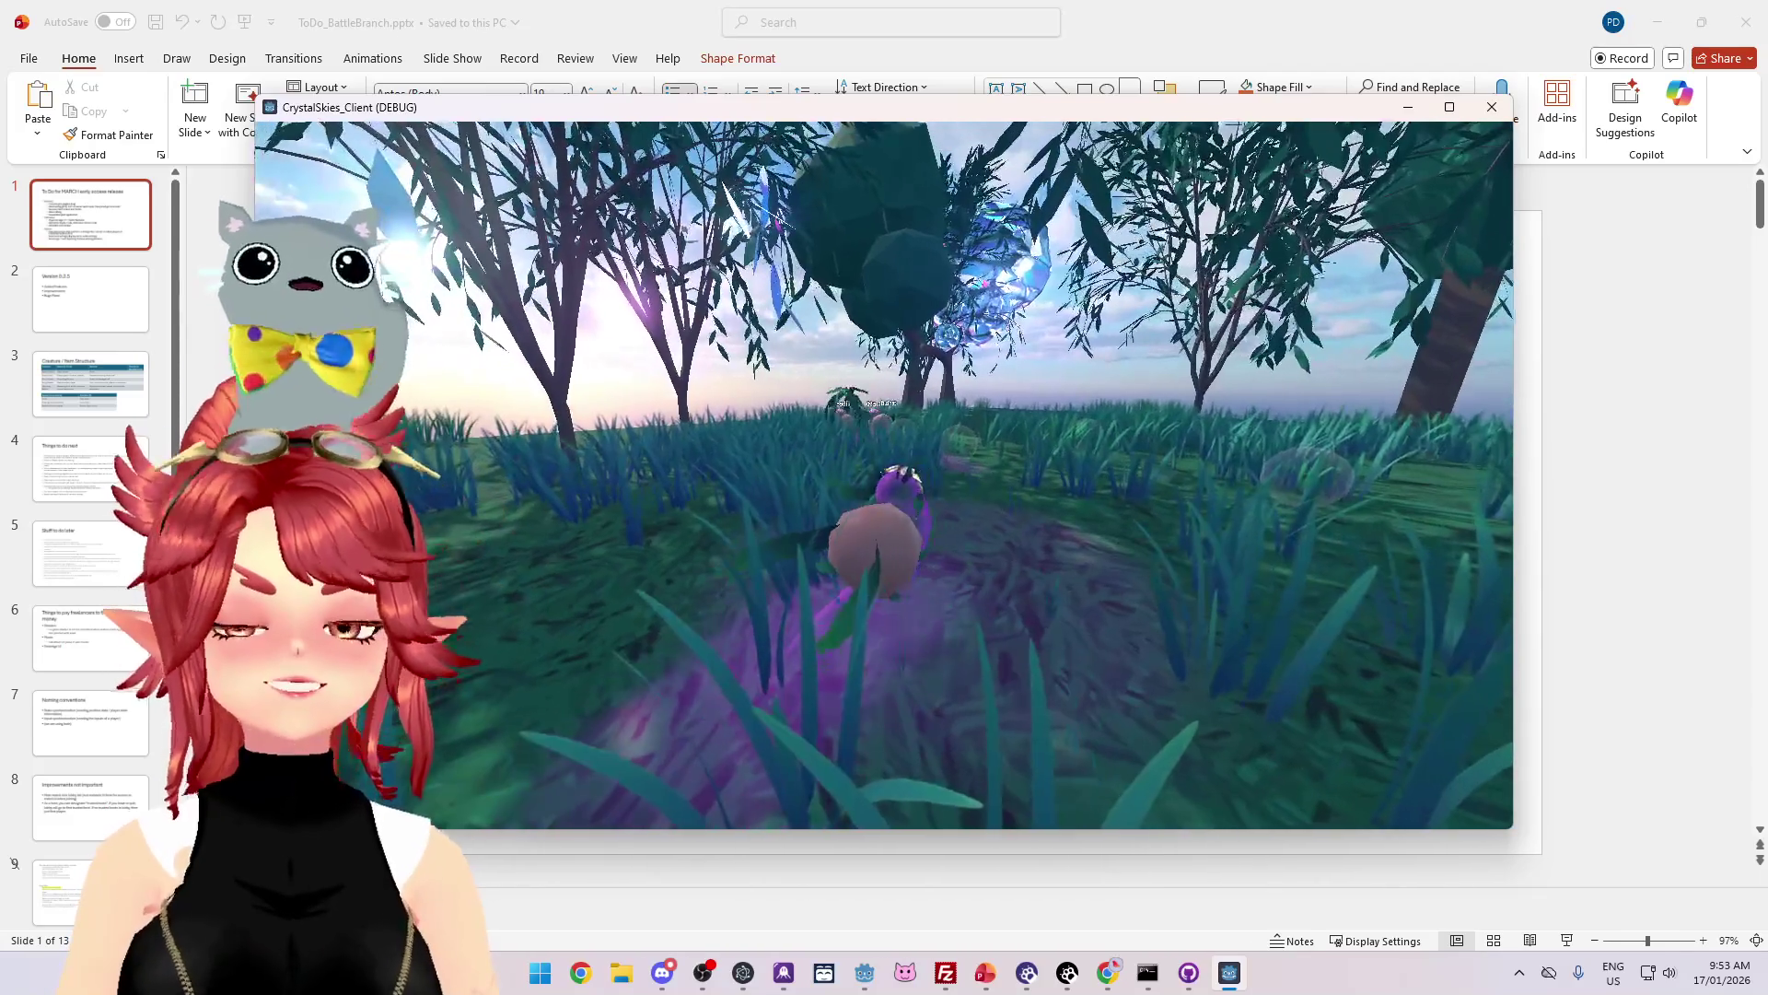
pyautogui.press('w')
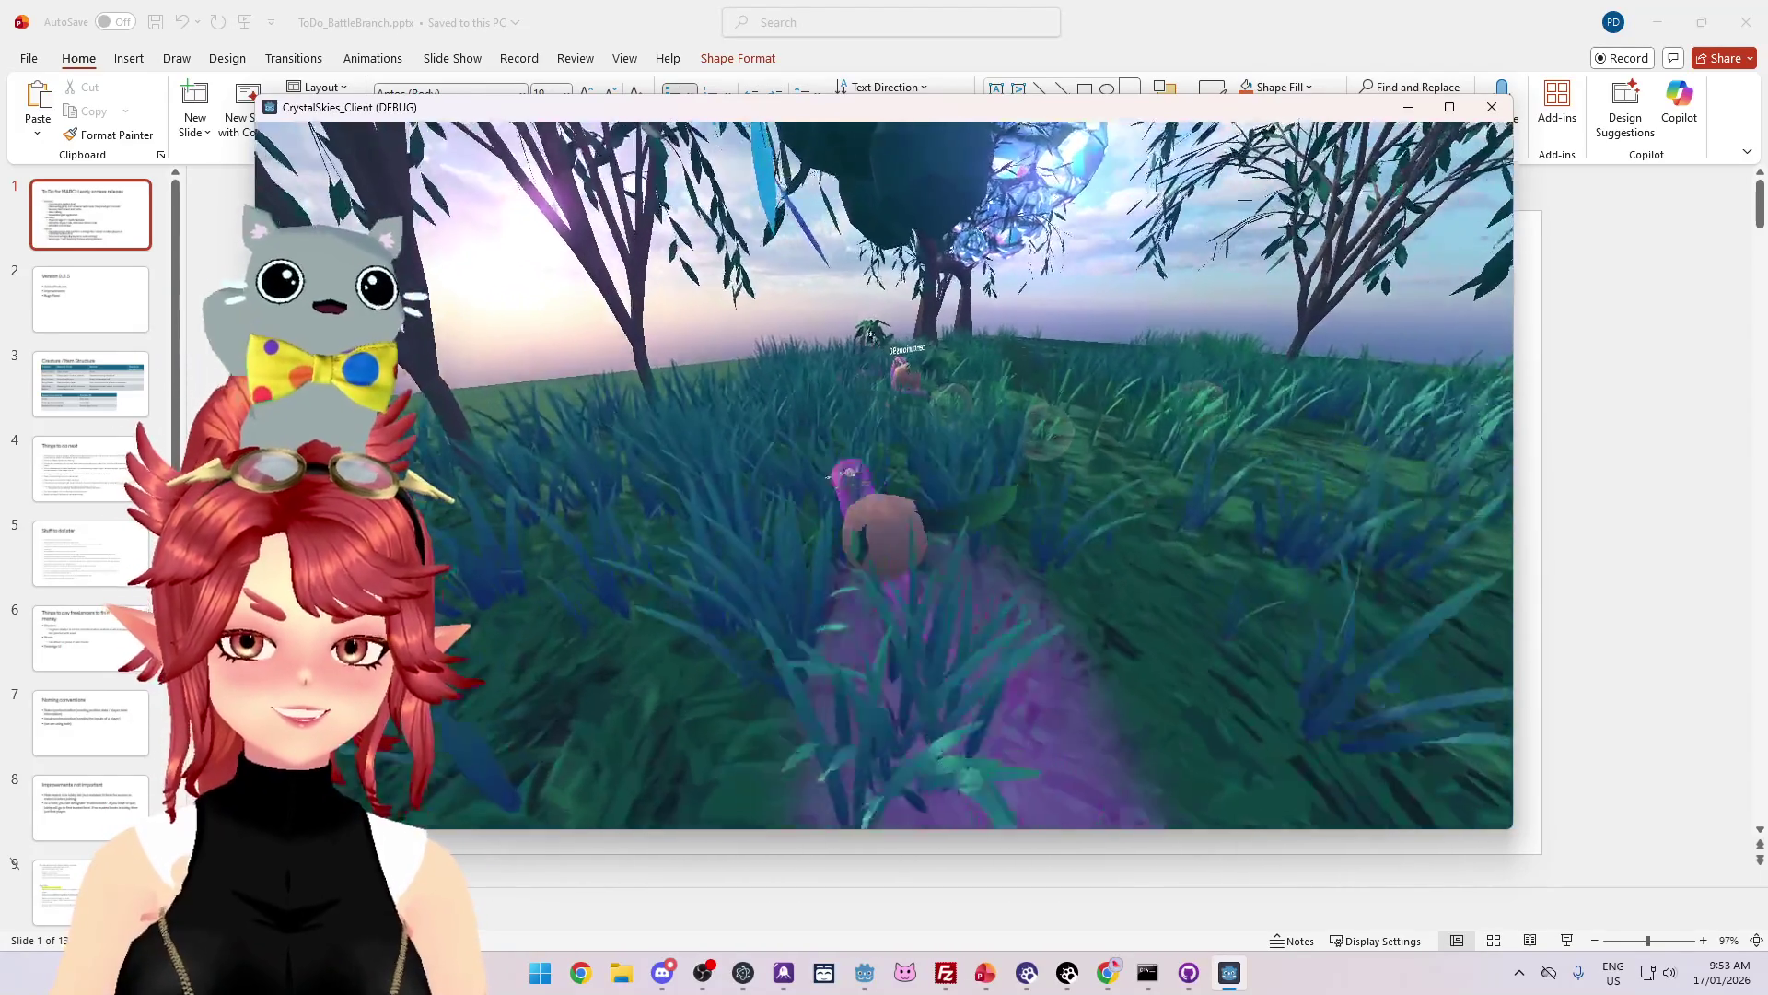
pyautogui.press('w')
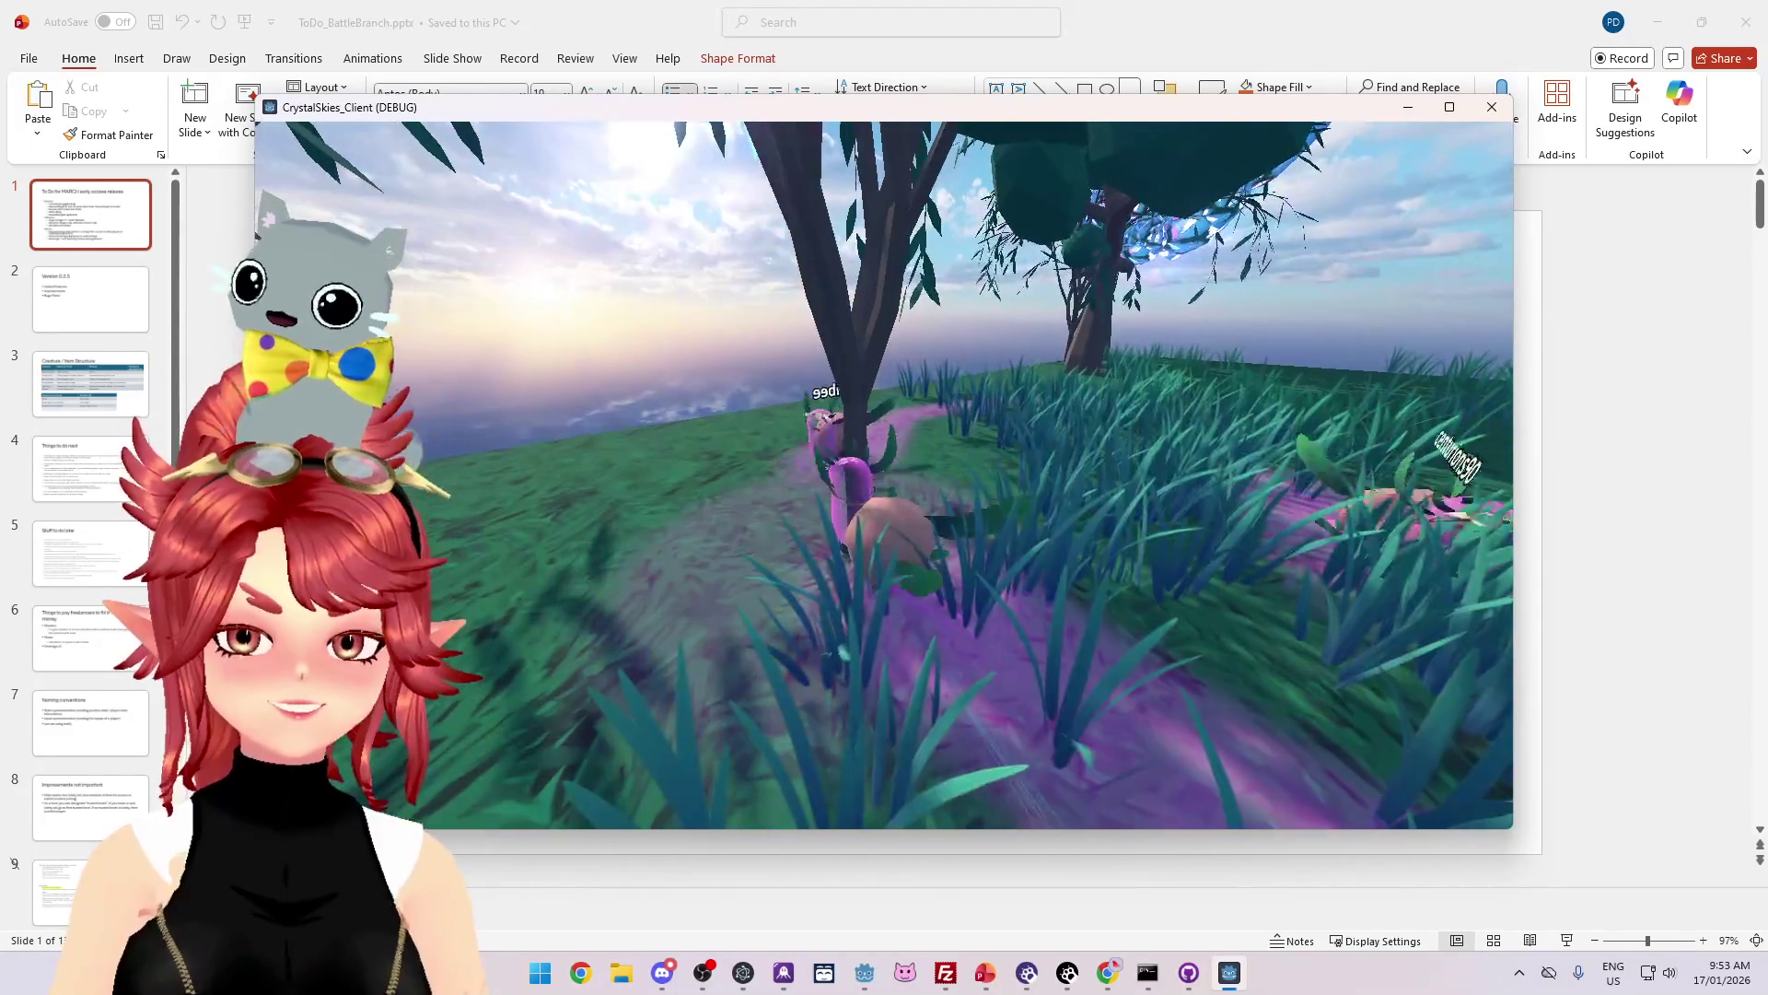
pyautogui.press('w')
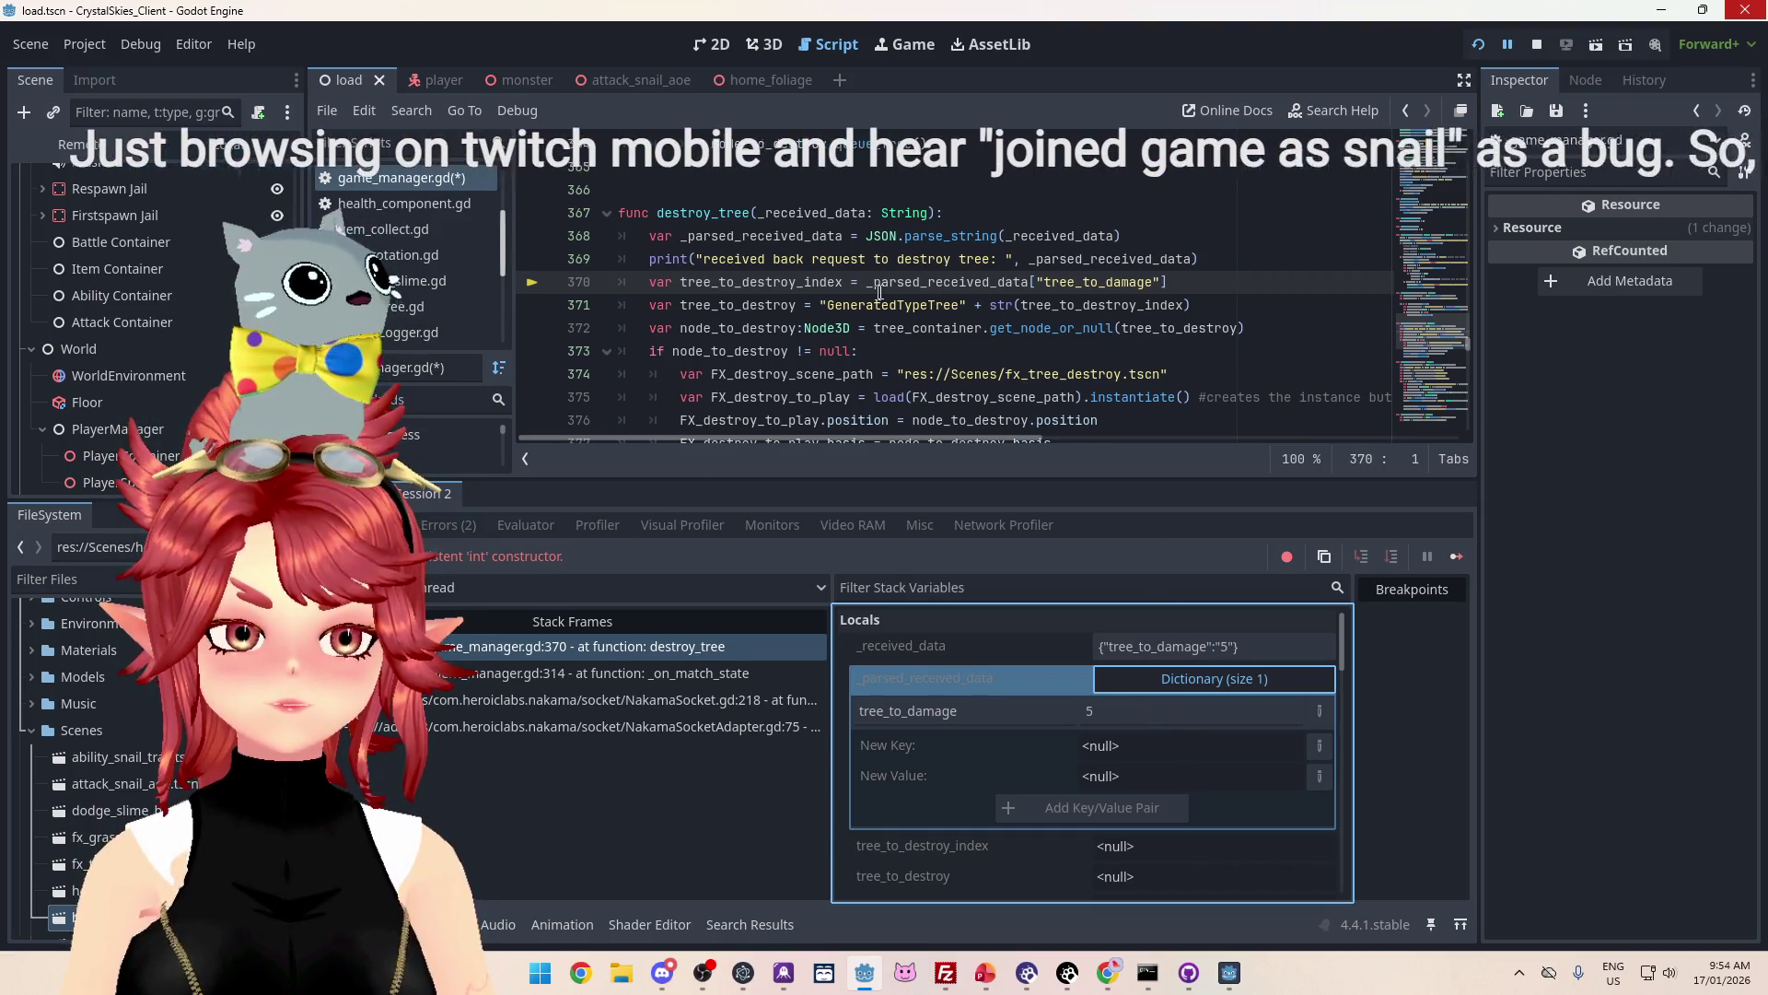
# Step: Check the Stack Frames, wrap line 370's tree_to_damage lookup in int(), and save the scripts
pyautogui.moveTo(870, 281)
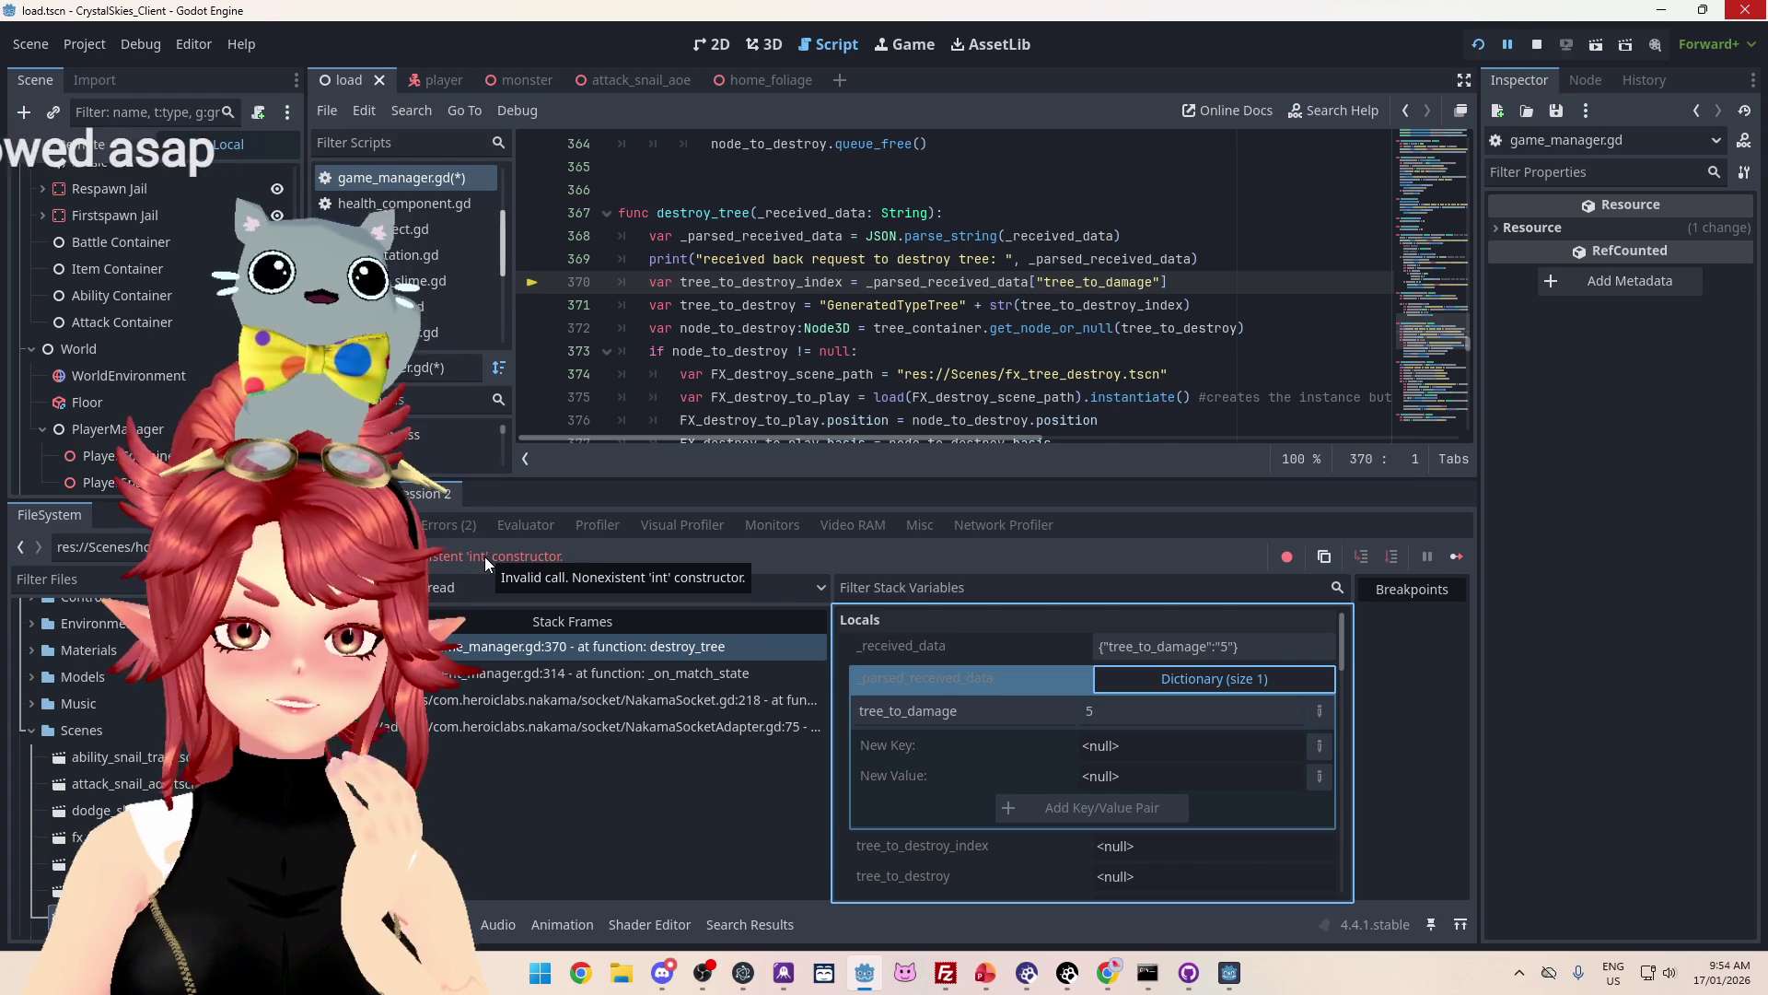
pyautogui.click(669, 672)
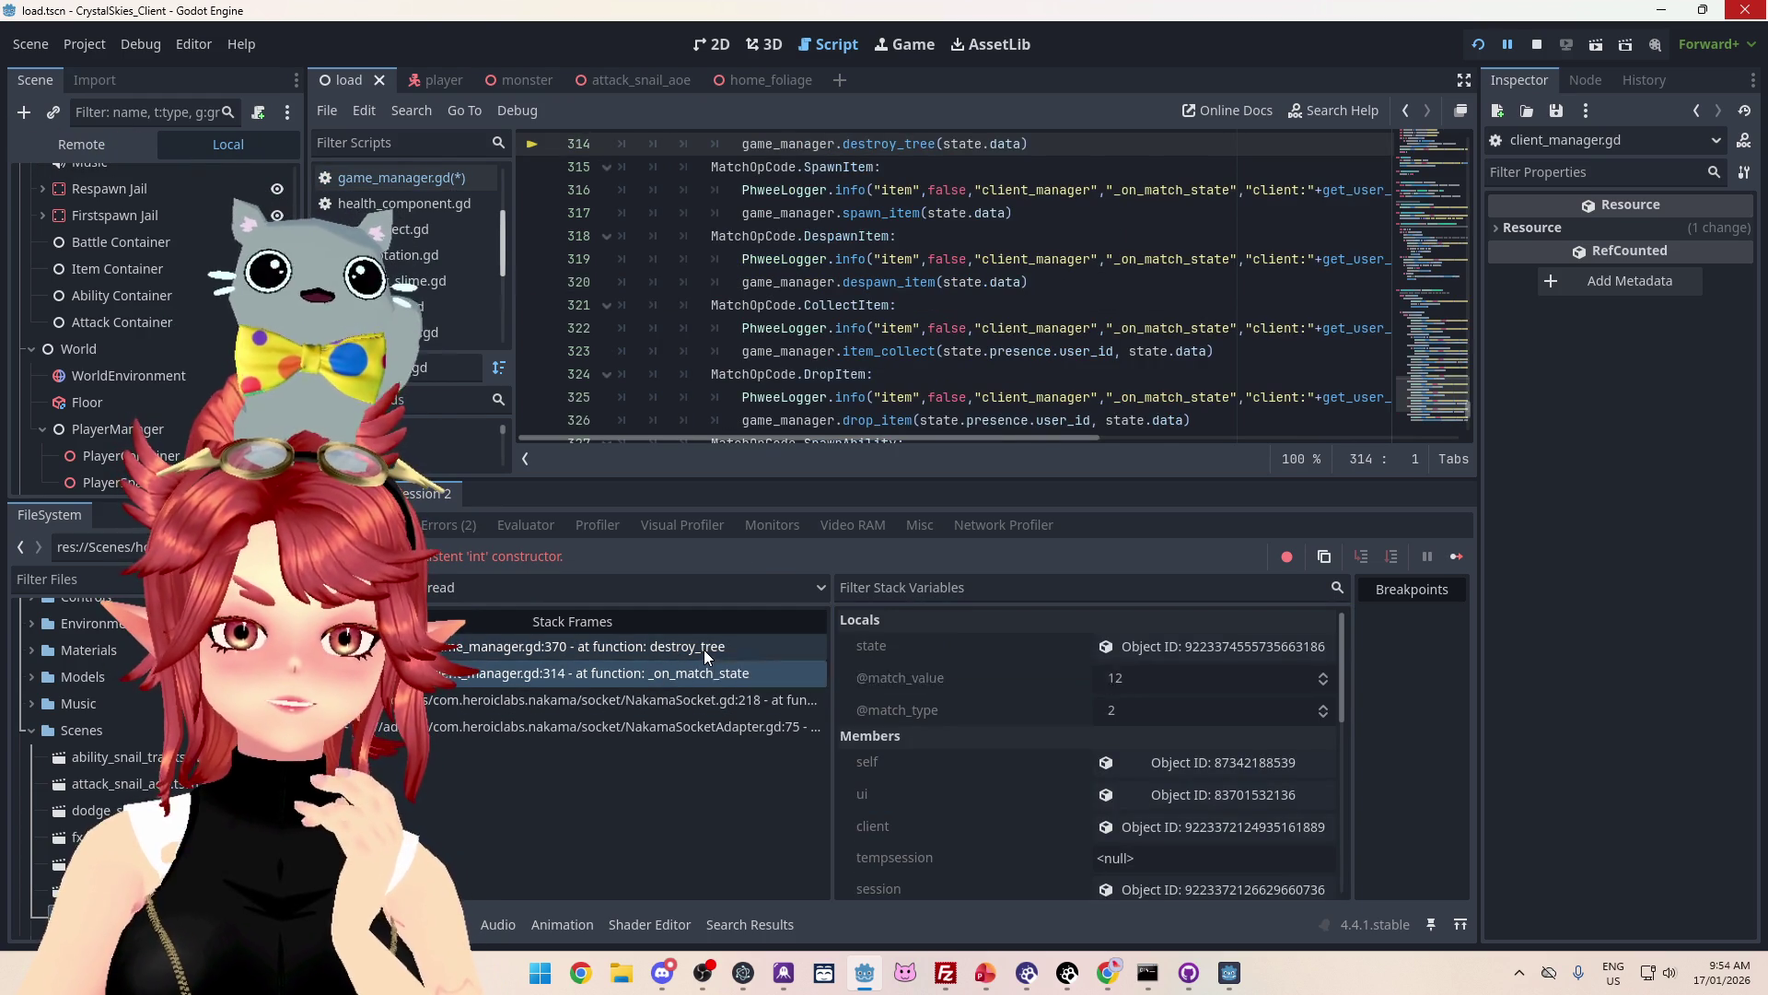
pyautogui.click(704, 649)
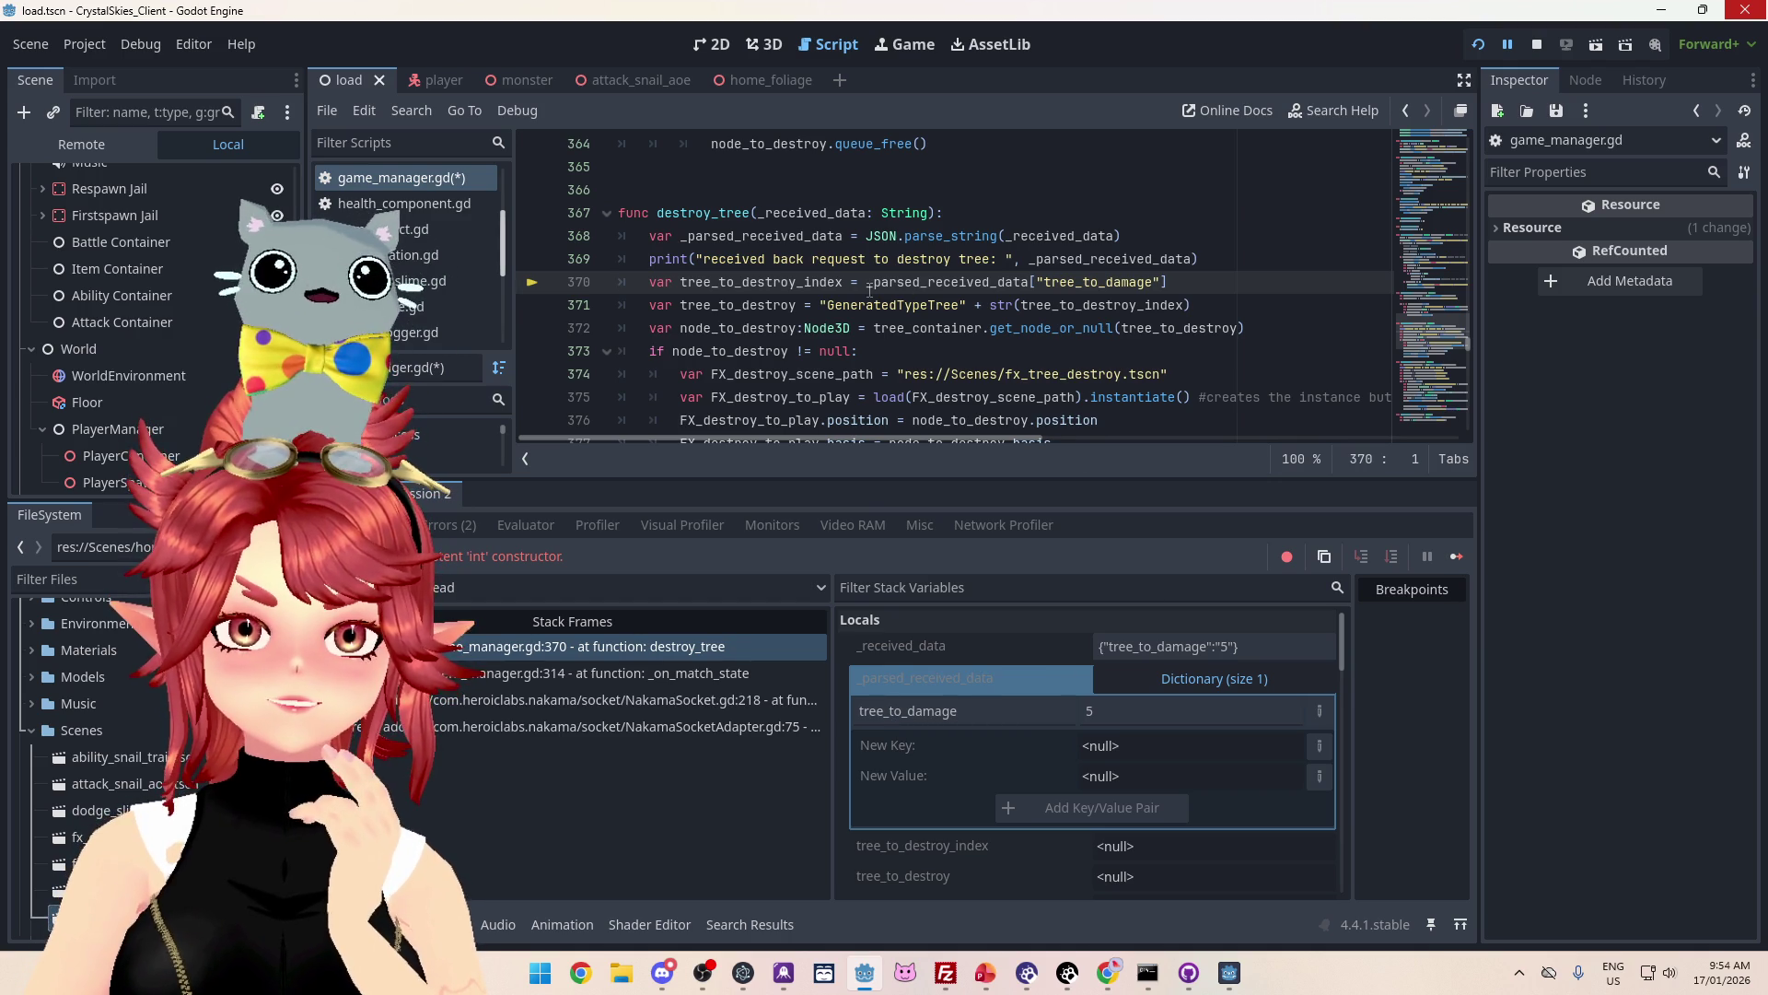
pyautogui.moveTo(869, 289)
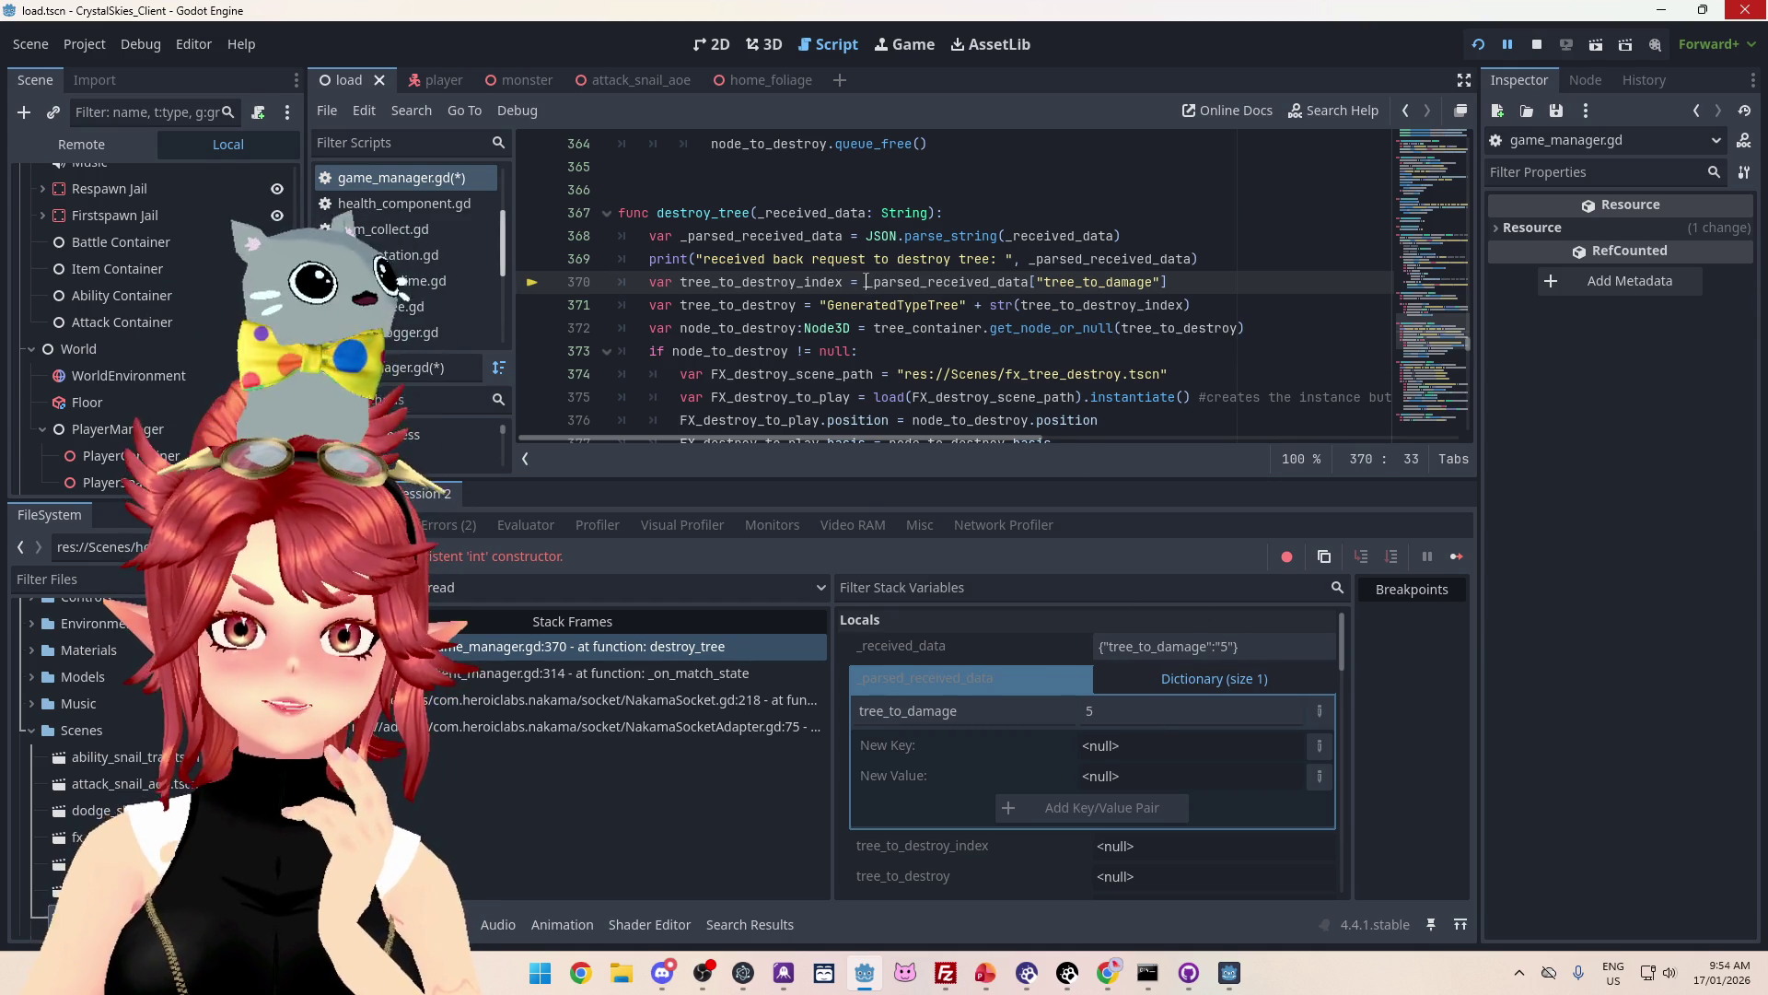
pyautogui.write('int(')
pyautogui.click(1254, 284)
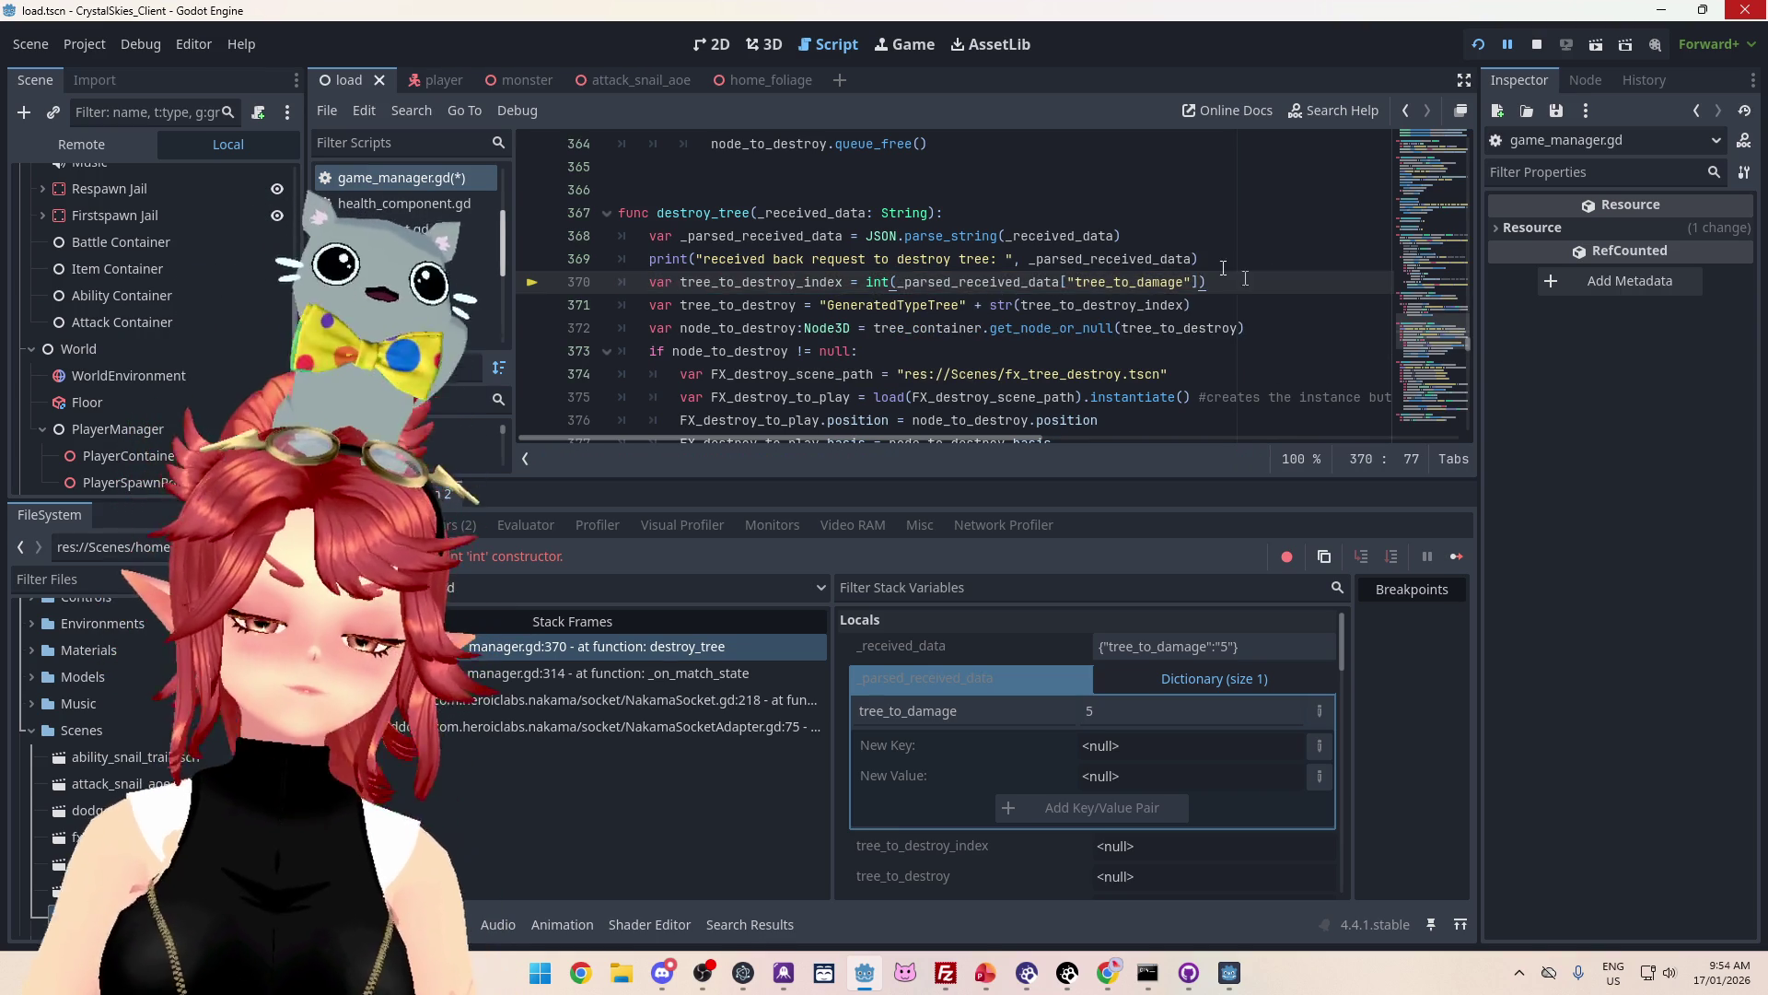
pyautogui.click(1132, 236)
pyautogui.hotkey('ctrl', 's')
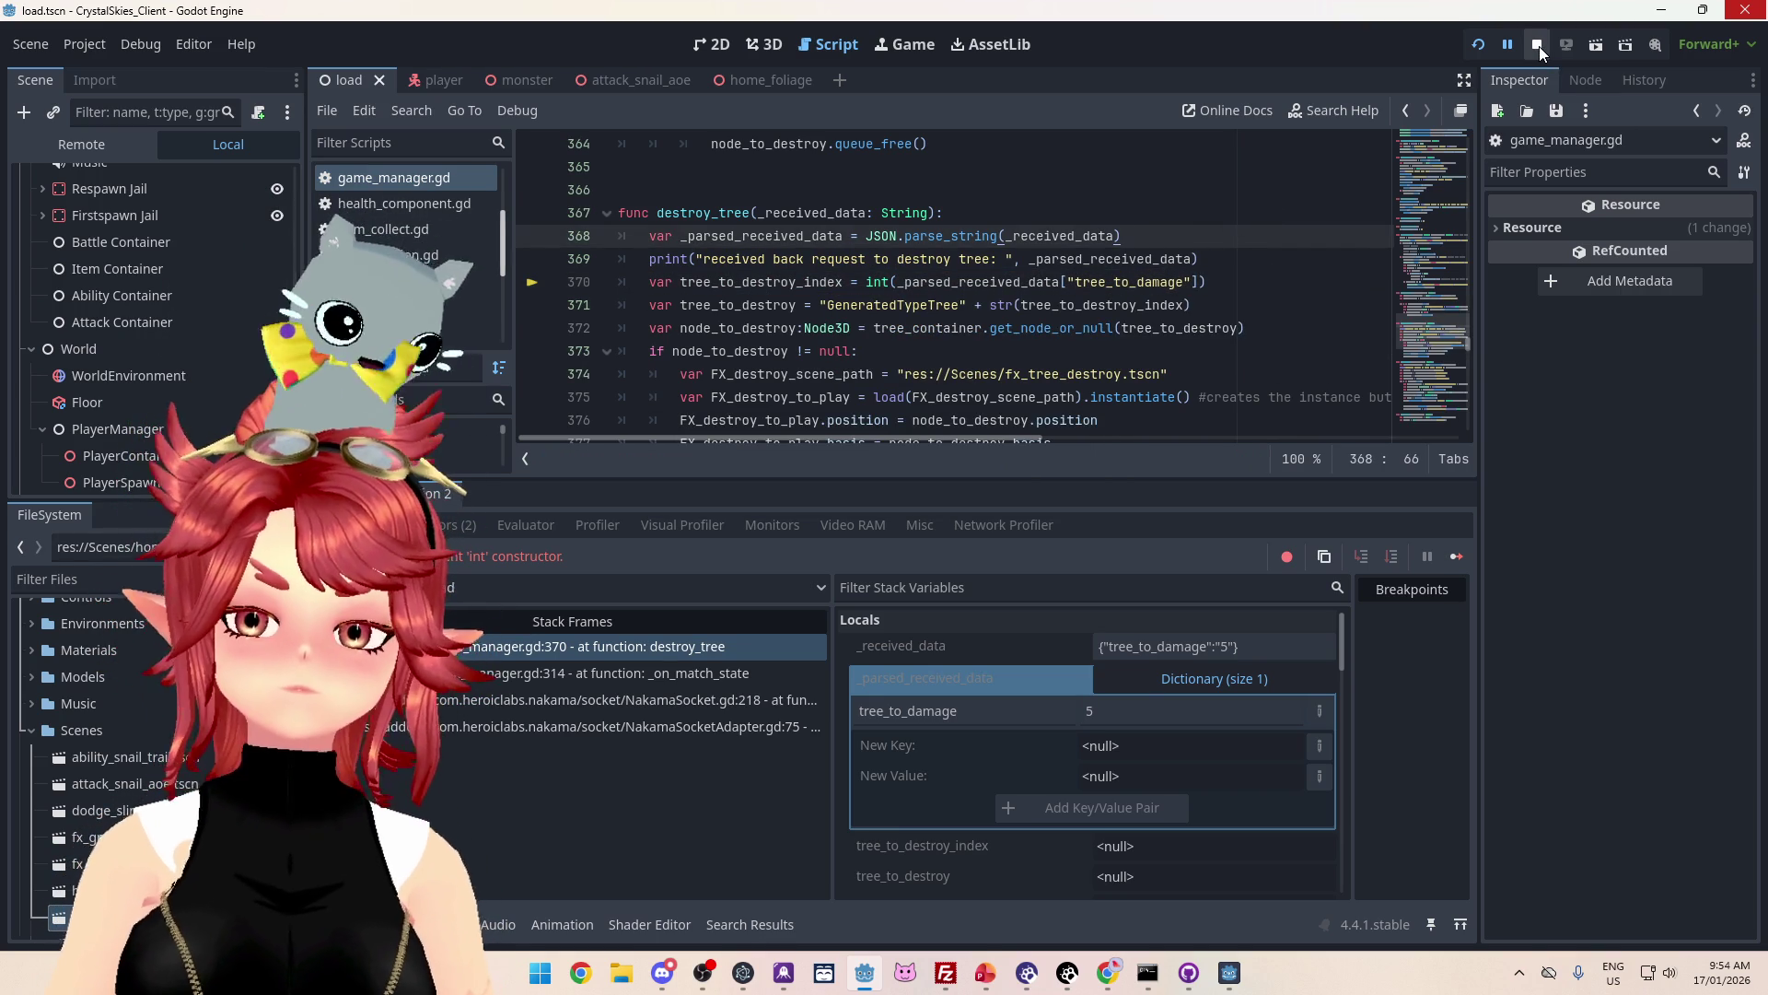
# Step: Stop the running game and relaunch the project to its lobby screen
pyautogui.click(1539, 46)
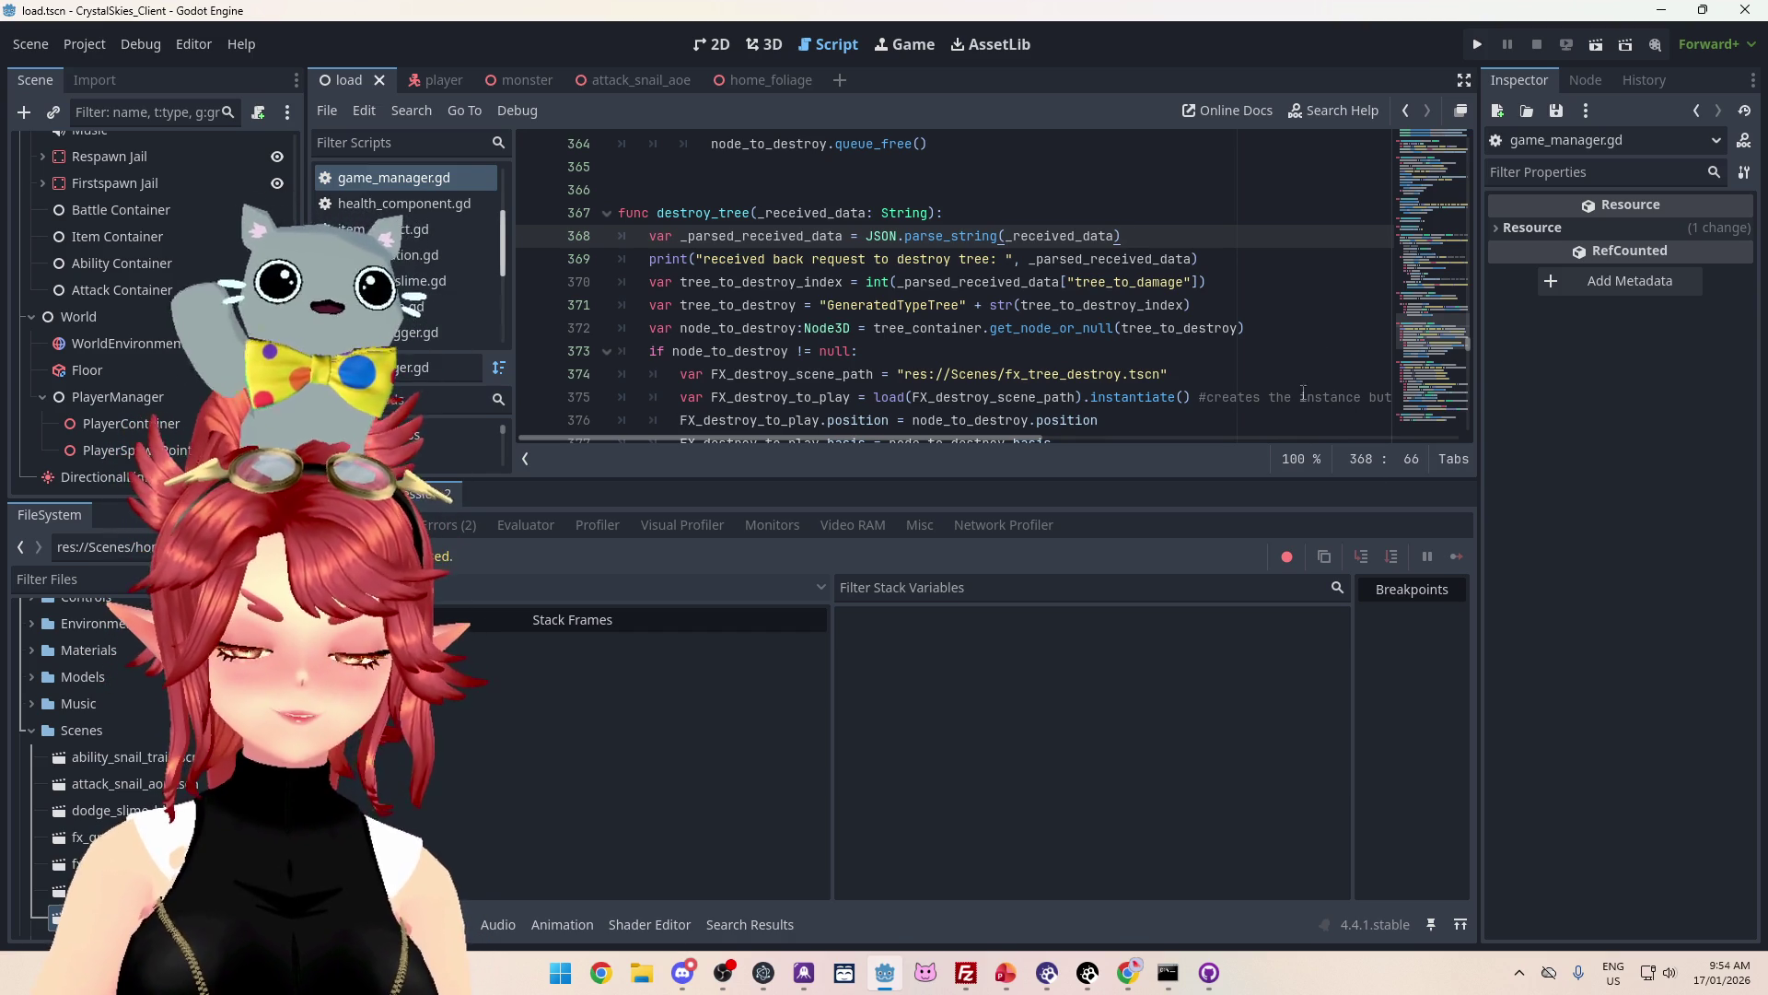
pyautogui.click(1474, 48)
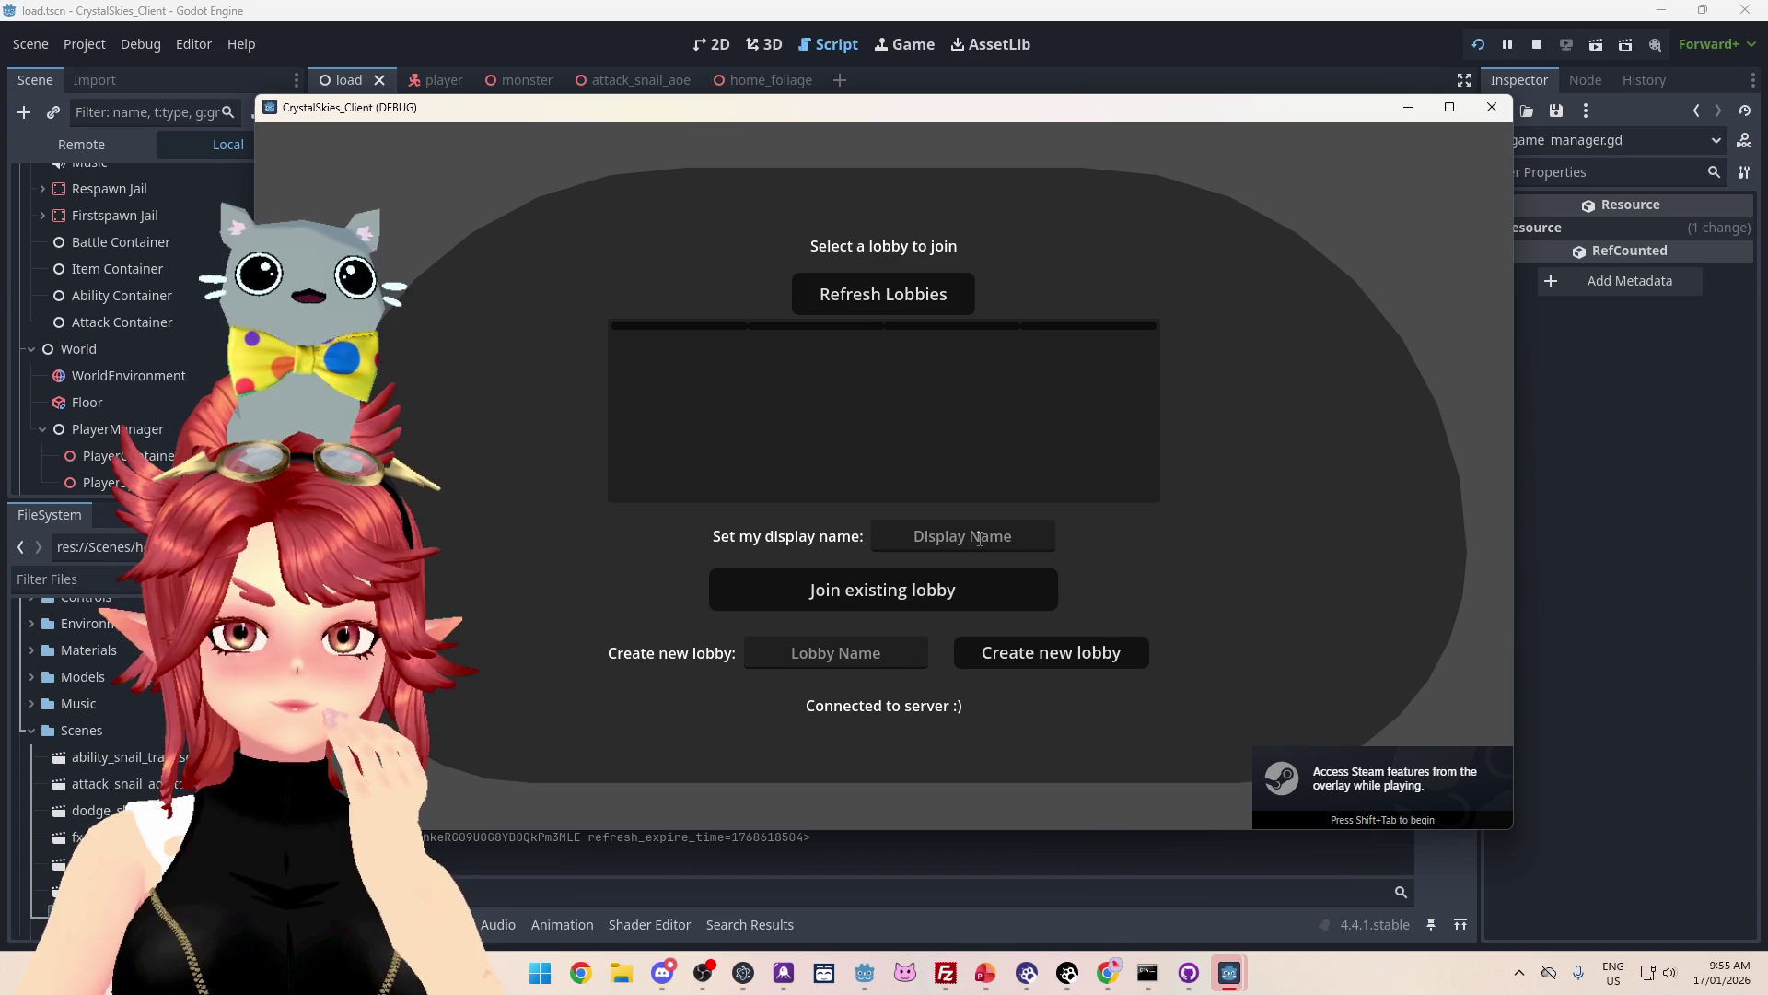
pyautogui.write('Phwee')
pyautogui.click(836, 652)
# Step: Create a lobby named 'asddd' and start the Dodge Slime battle from Host Settings
pyautogui.write('asddd')
pyautogui.click(1040, 663)
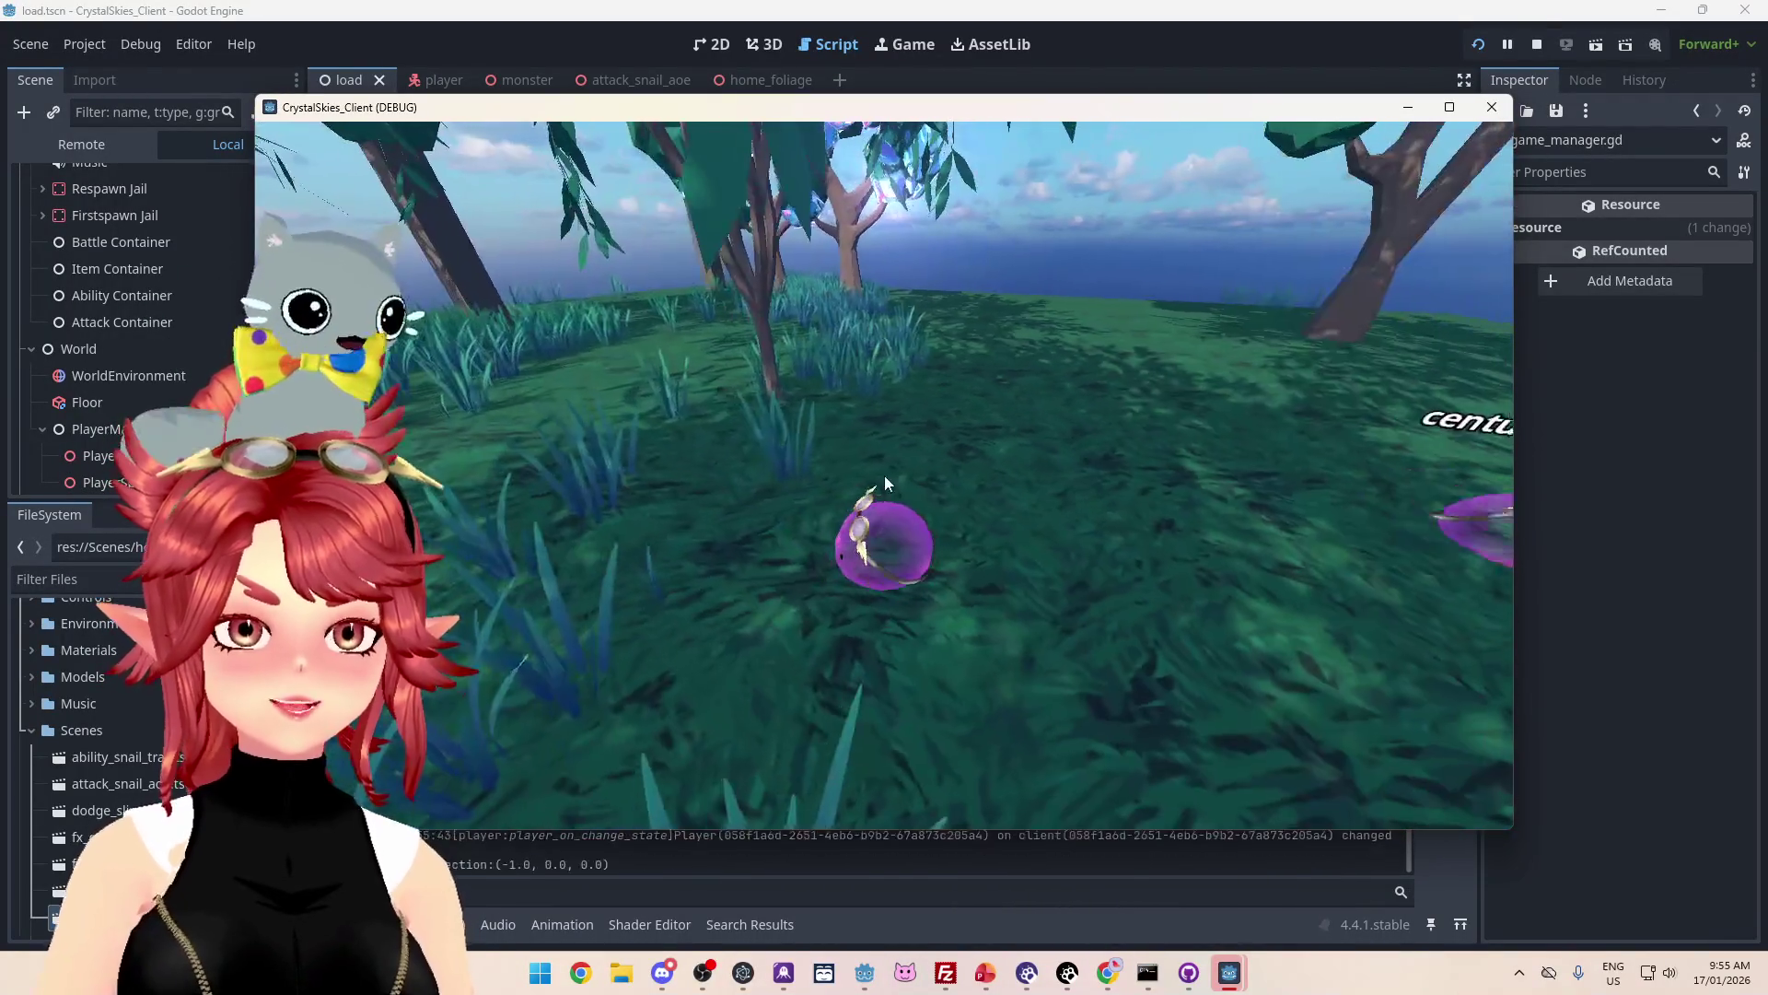
pyautogui.press('Escape')
pyautogui.click(872, 464)
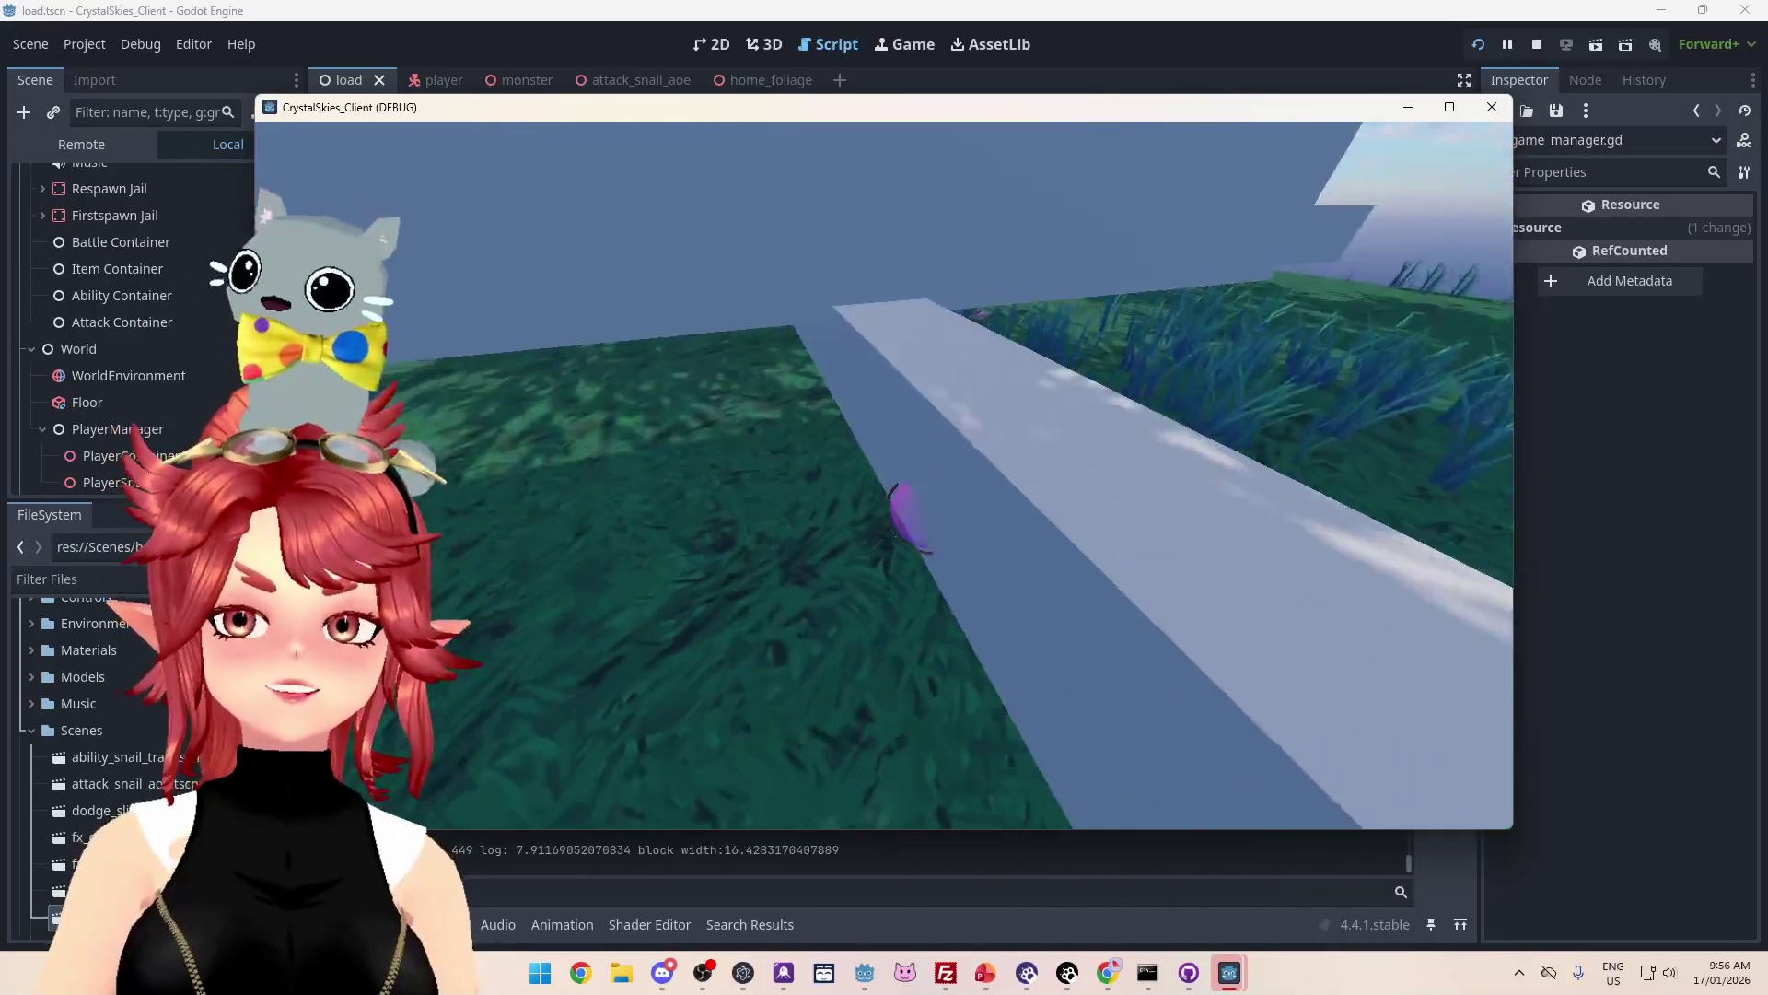
# Step: Move the slime across the grass toward the trees until disconnected, then close the game window
pyautogui.press('w')
pyautogui.press('w')
pyautogui.press('w')
pyautogui.press('w')
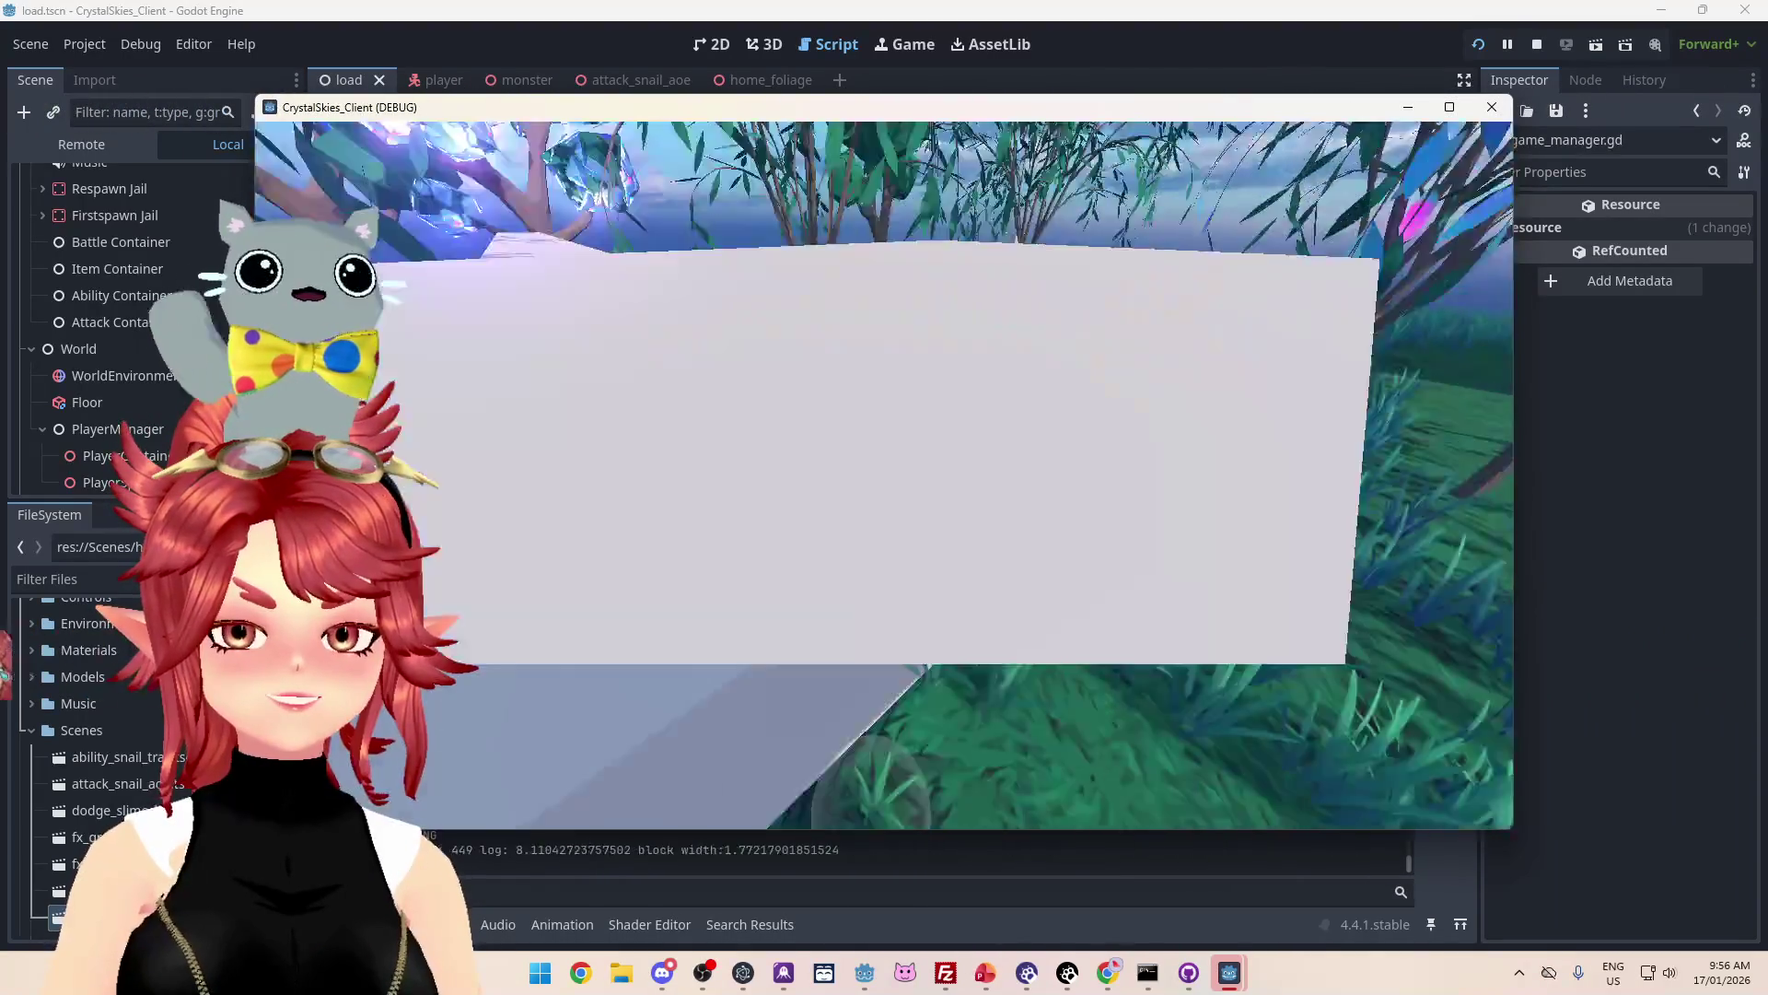
pyautogui.press('w')
pyautogui.press('w')
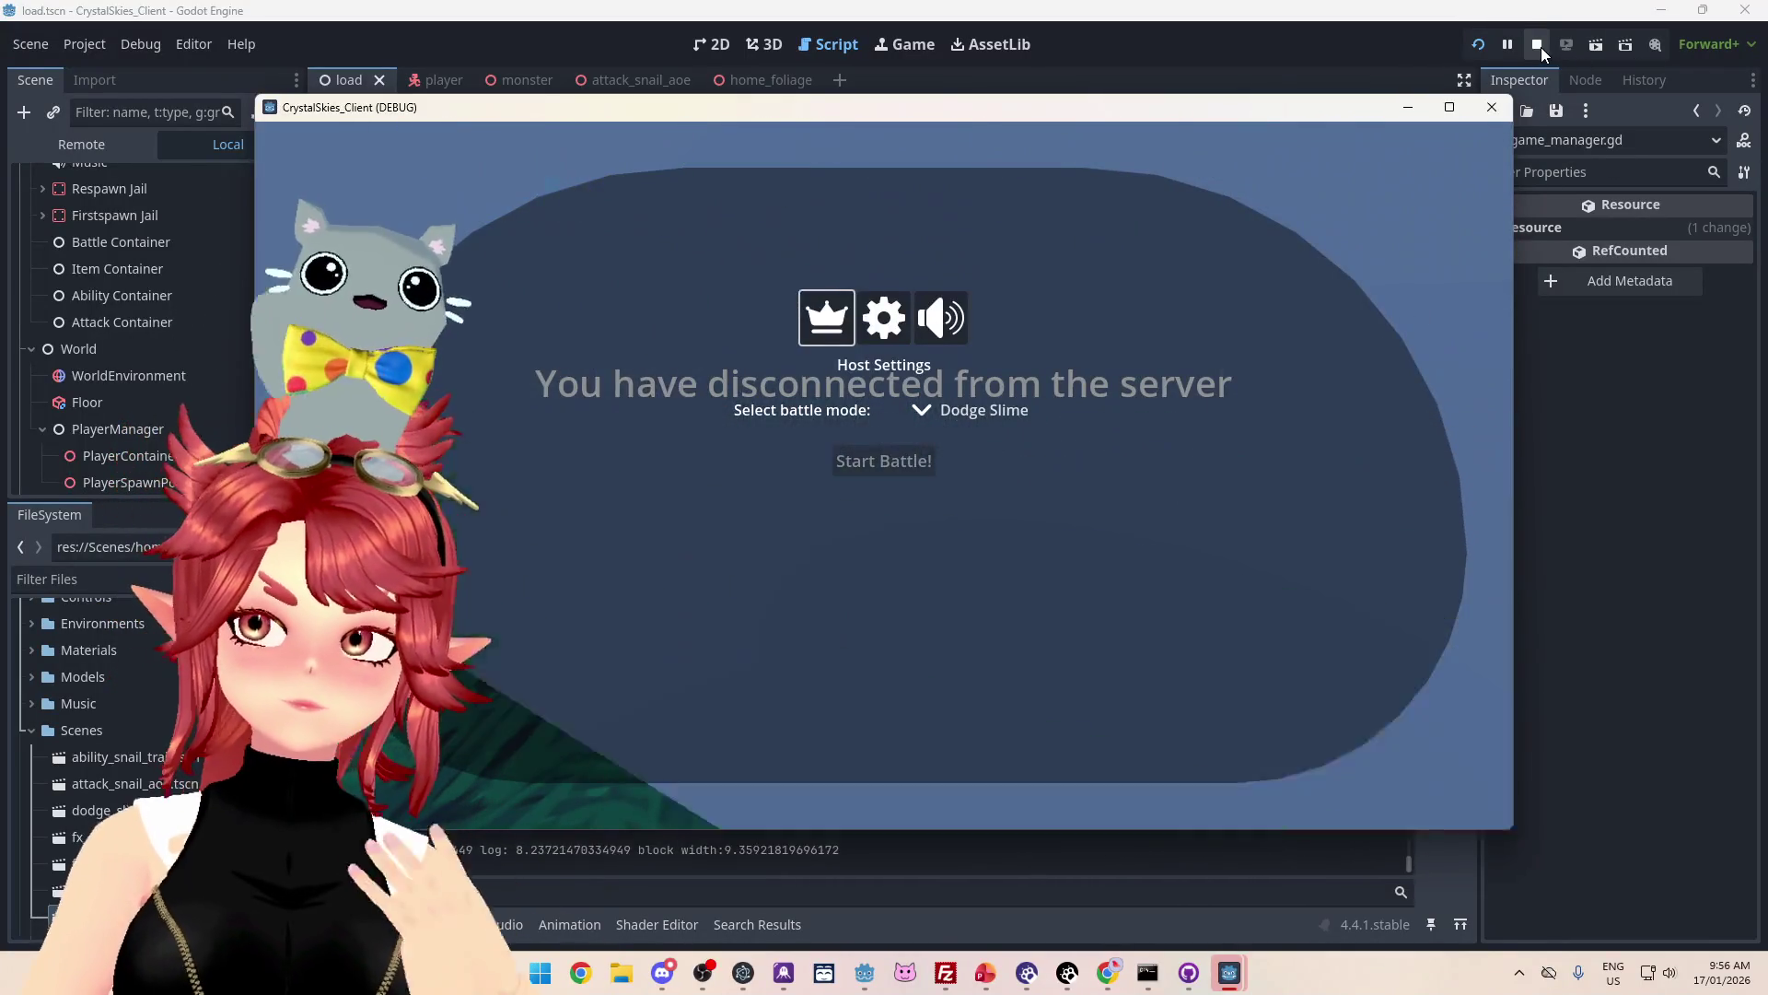
pyautogui.click(1536, 44)
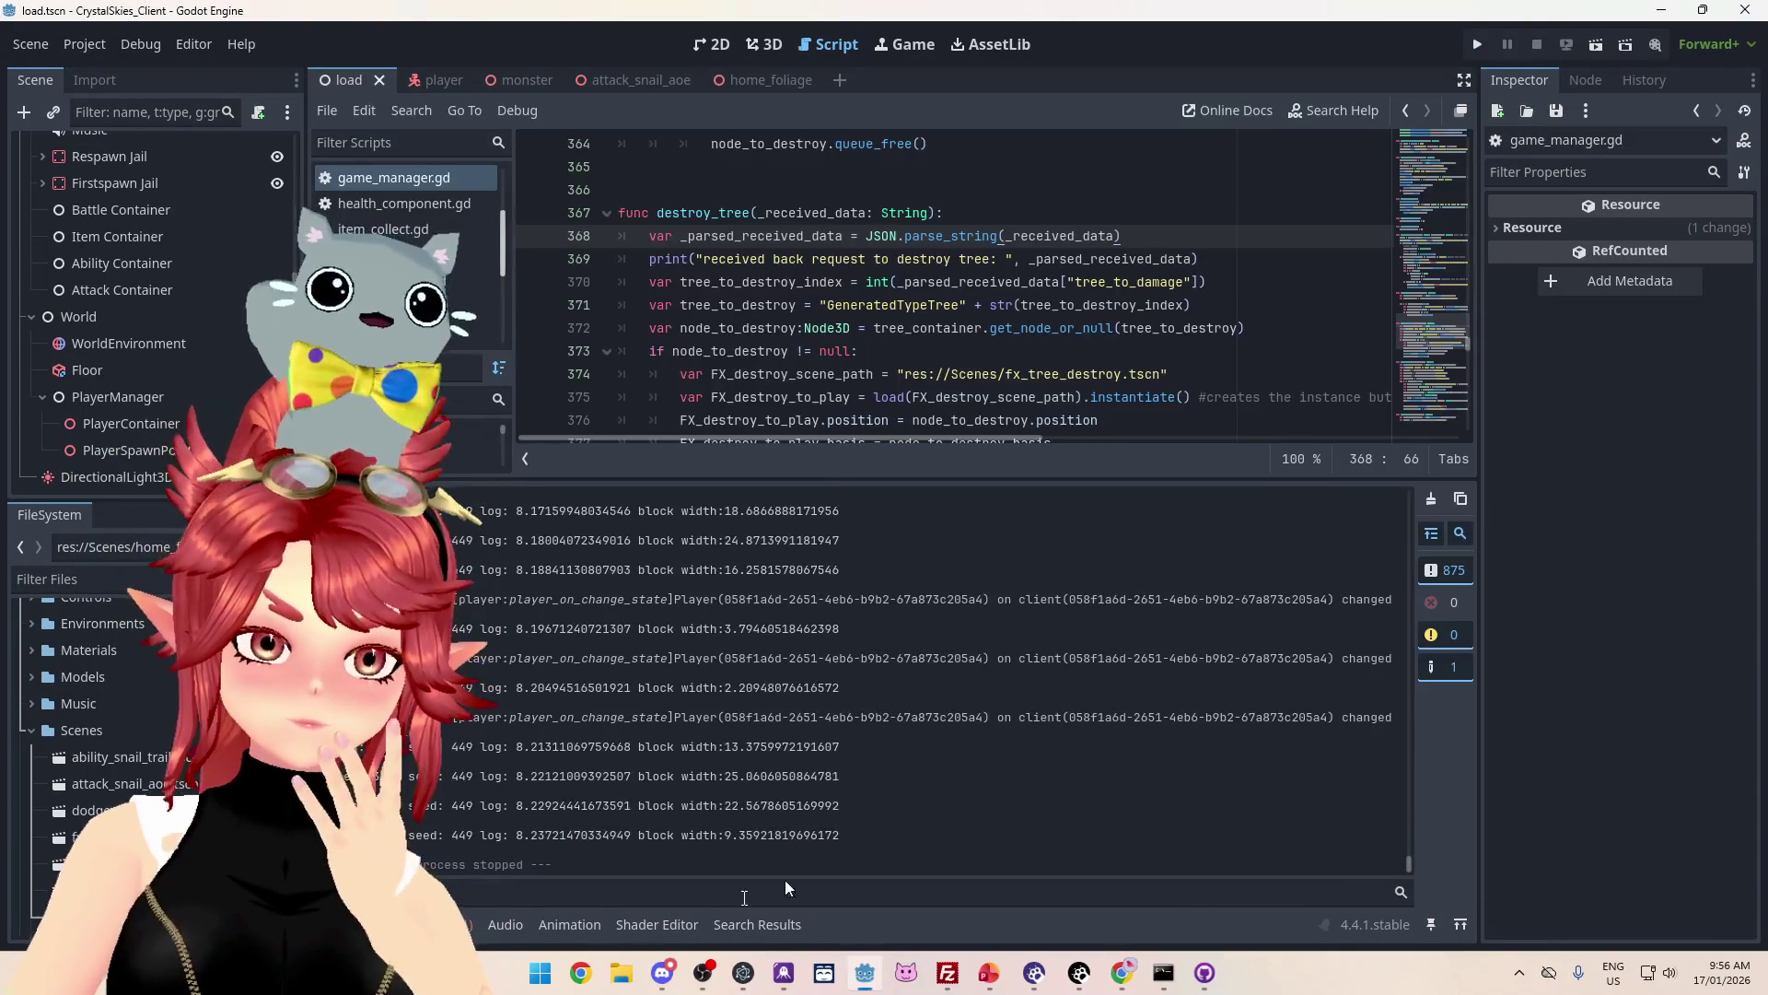
# Step: Show the debugger errors, make the code editor taller, and scroll through destroy_tree()
pyautogui.click(439, 527)
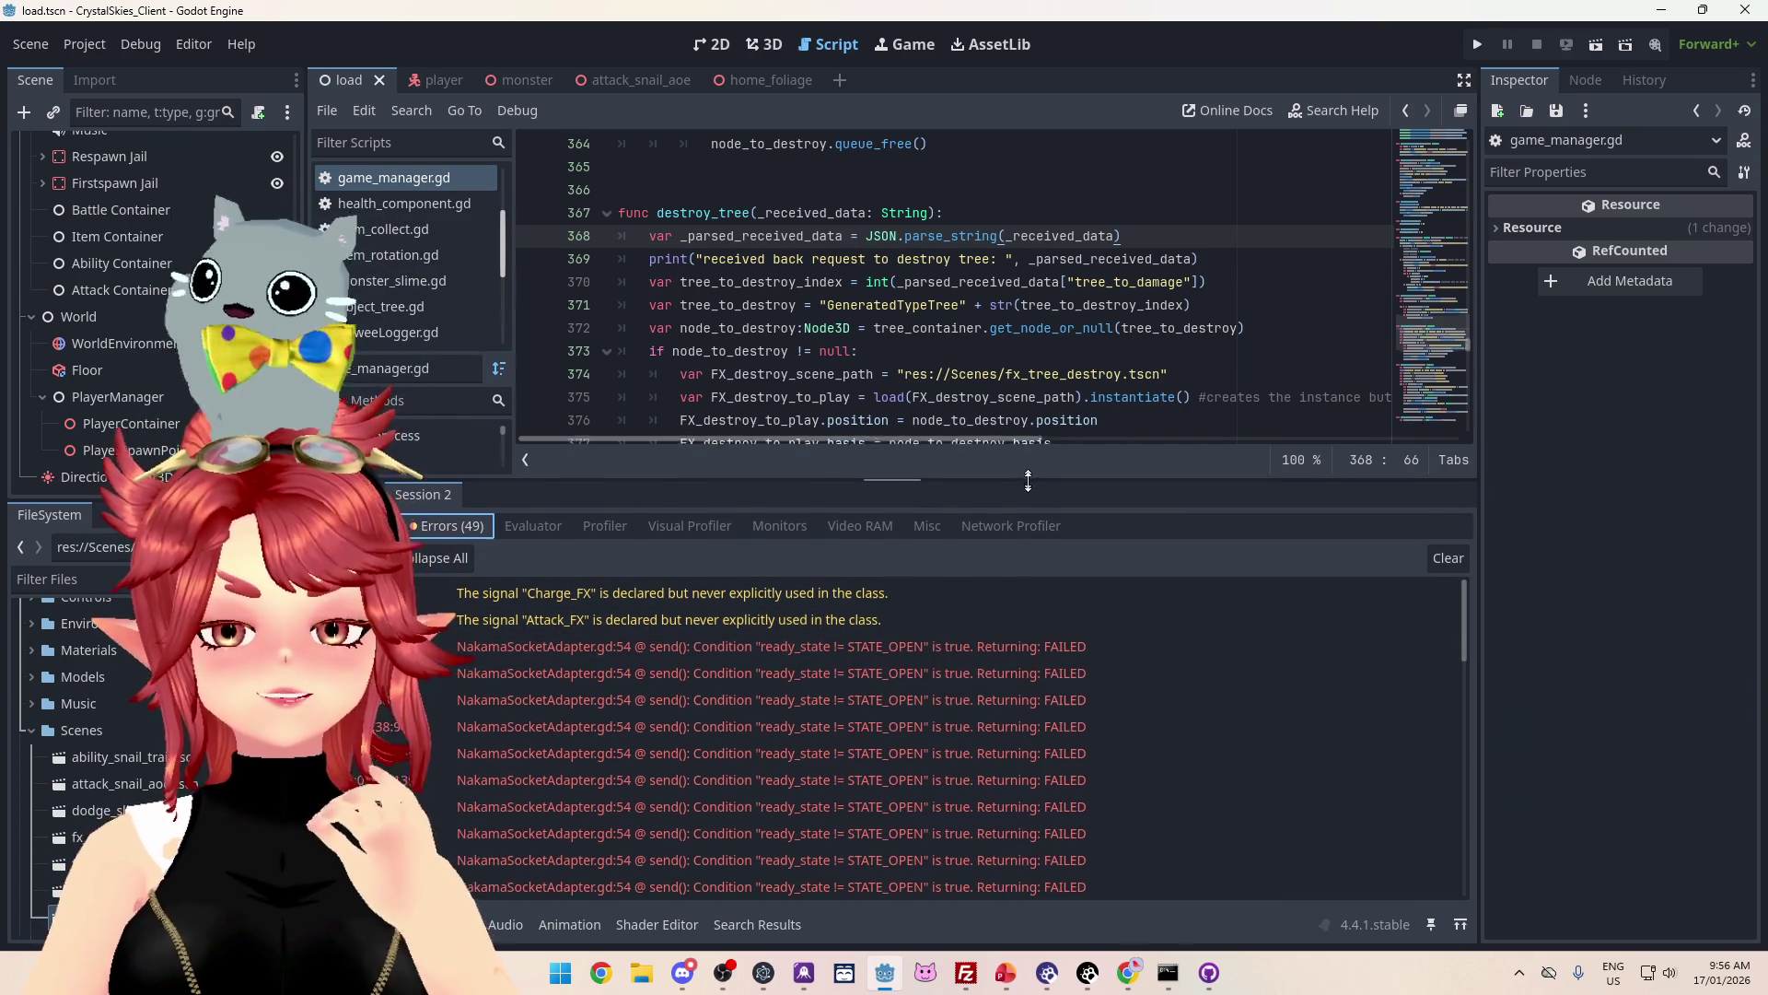
pyautogui.moveTo(1028, 479); pyautogui.dragTo(990, 641)
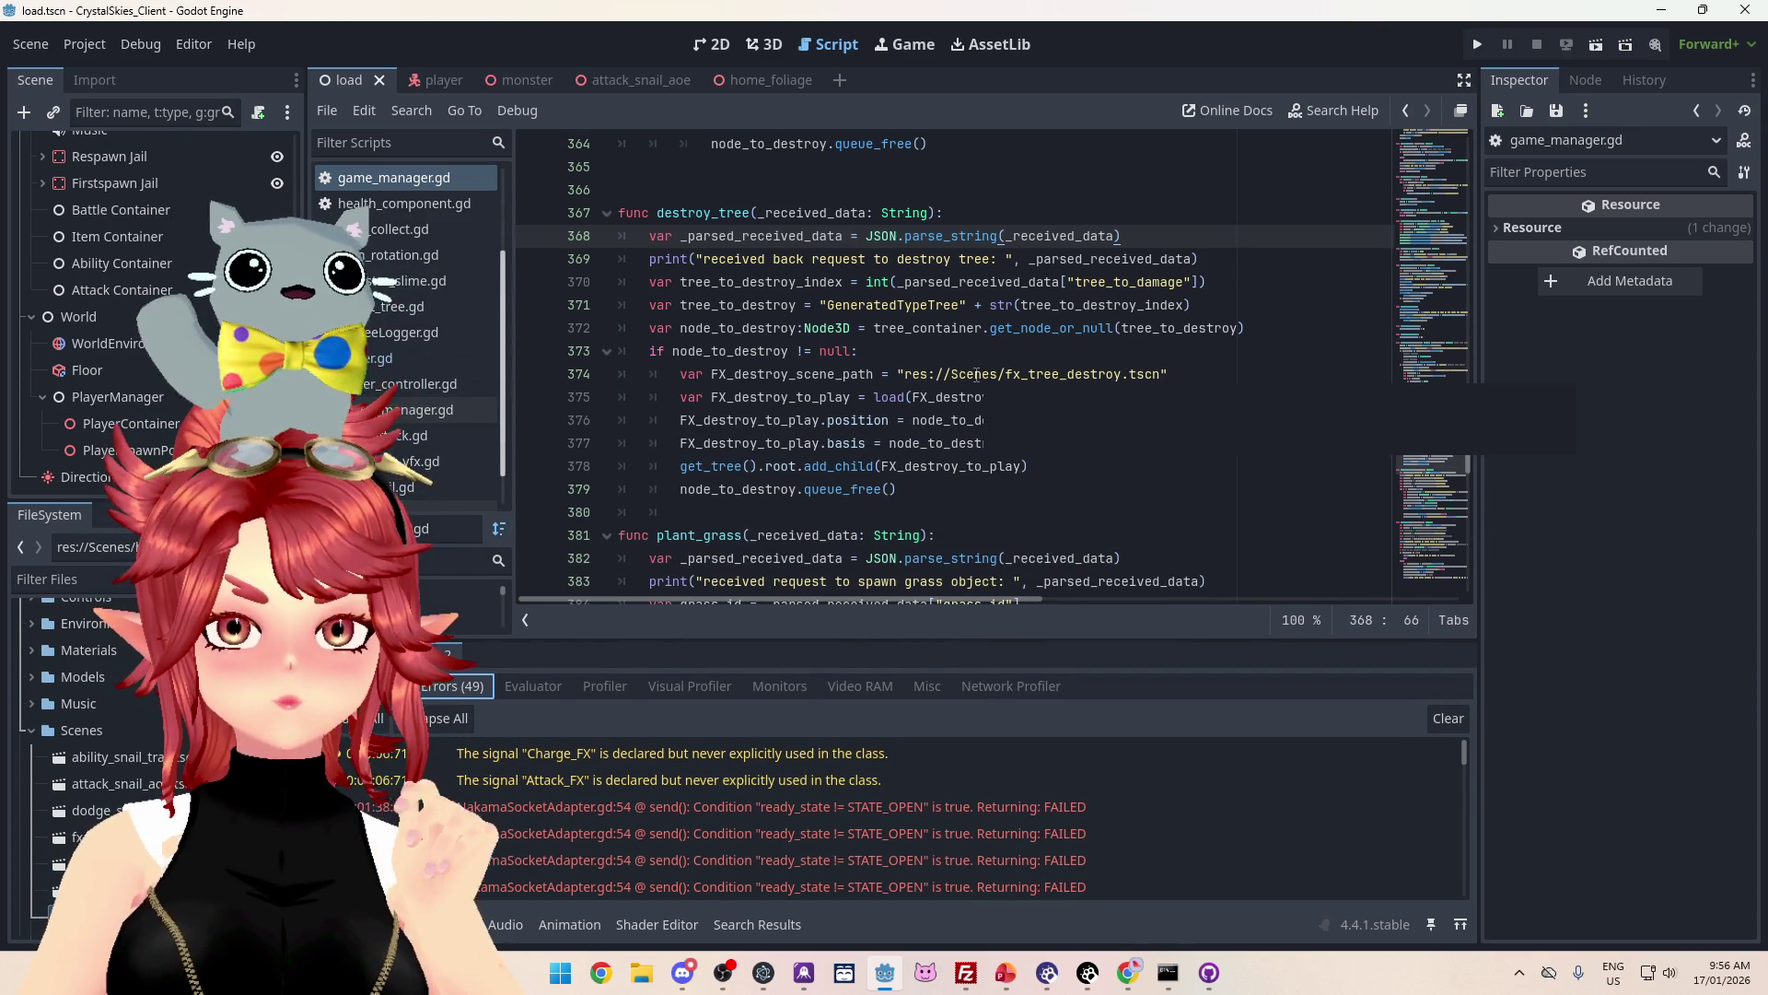
pyautogui.scroll(4, 1110, 454)
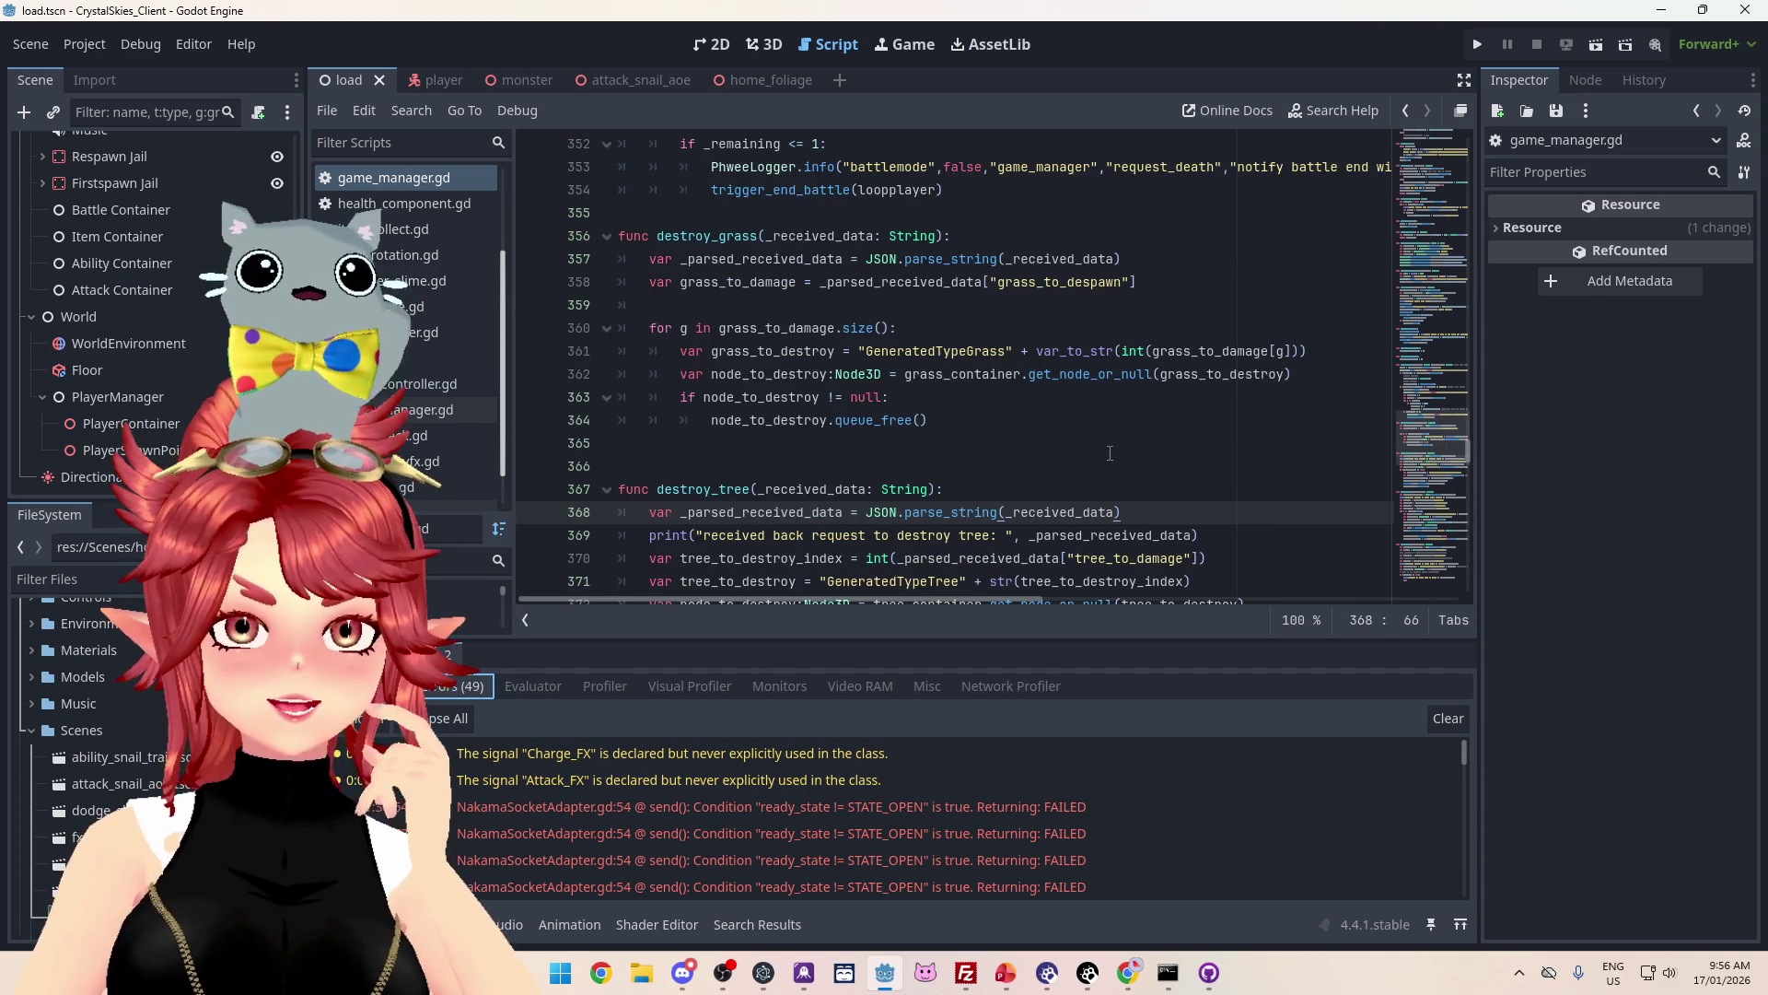
pyautogui.scroll(-2, 1110, 453)
pyautogui.click(829, 327)
pyautogui.scroll(-2, 764, 359)
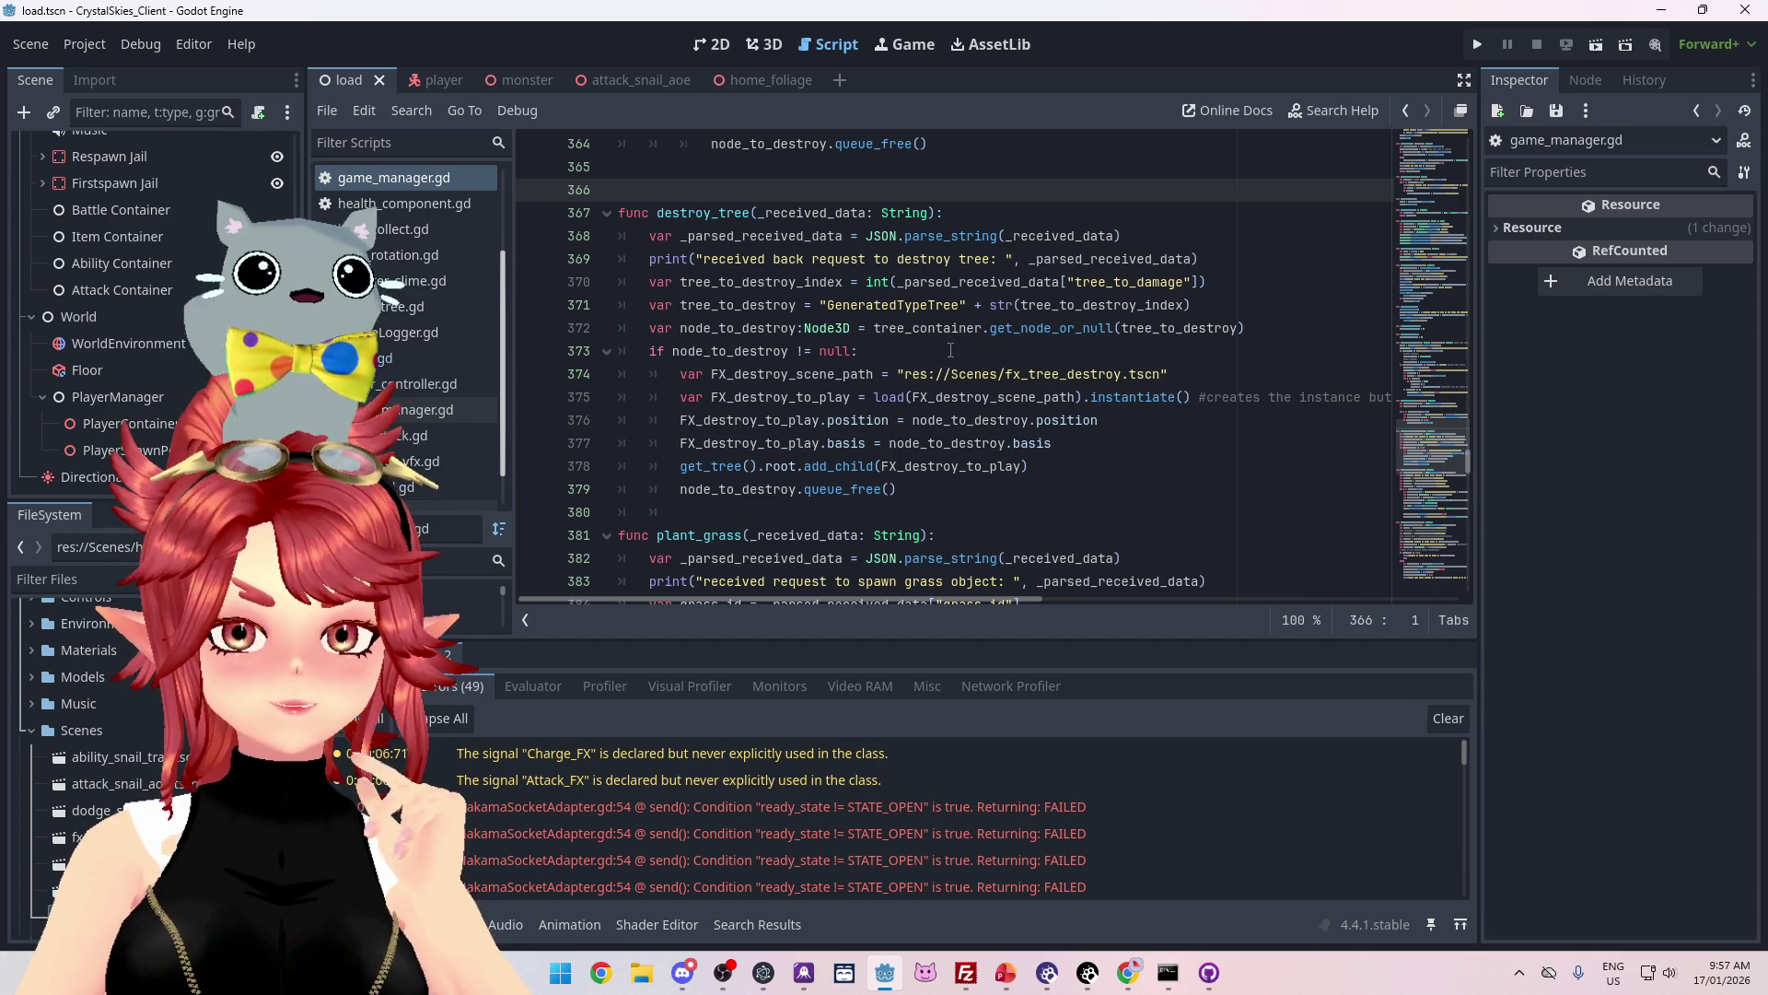
pyautogui.scroll(-3, 943, 350)
pyautogui.scroll(3, 944, 350)
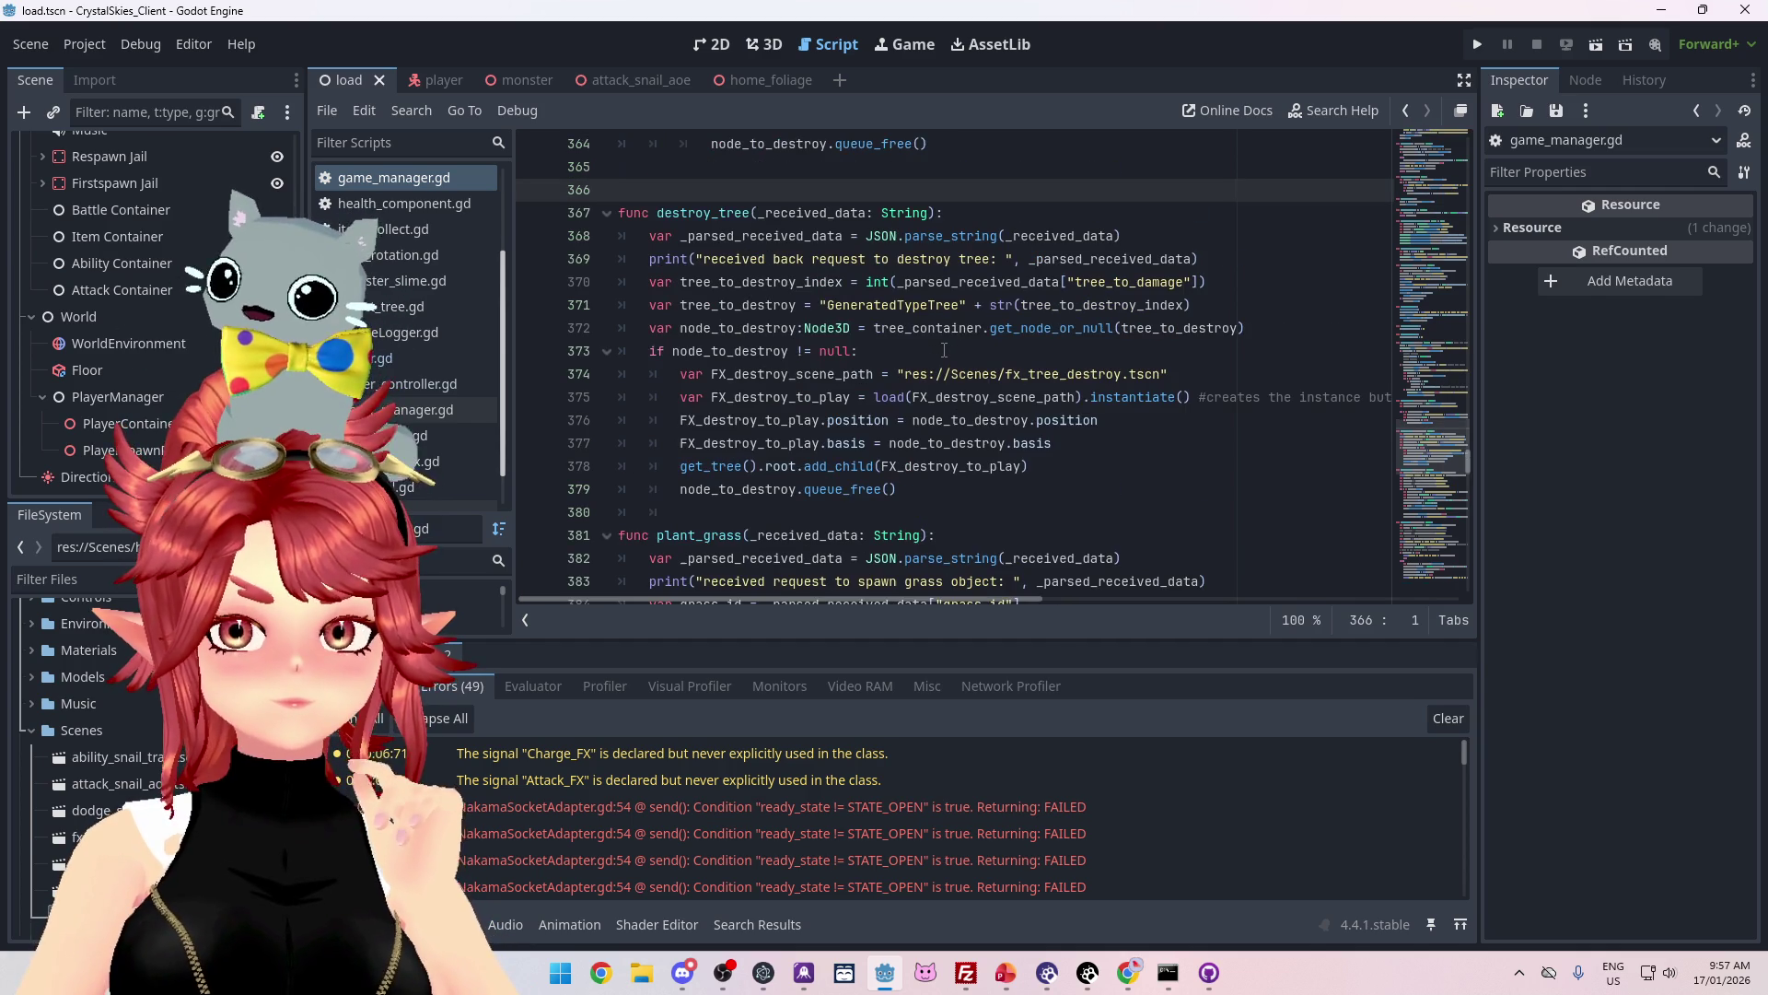
pyautogui.scroll(-3, 939, 350)
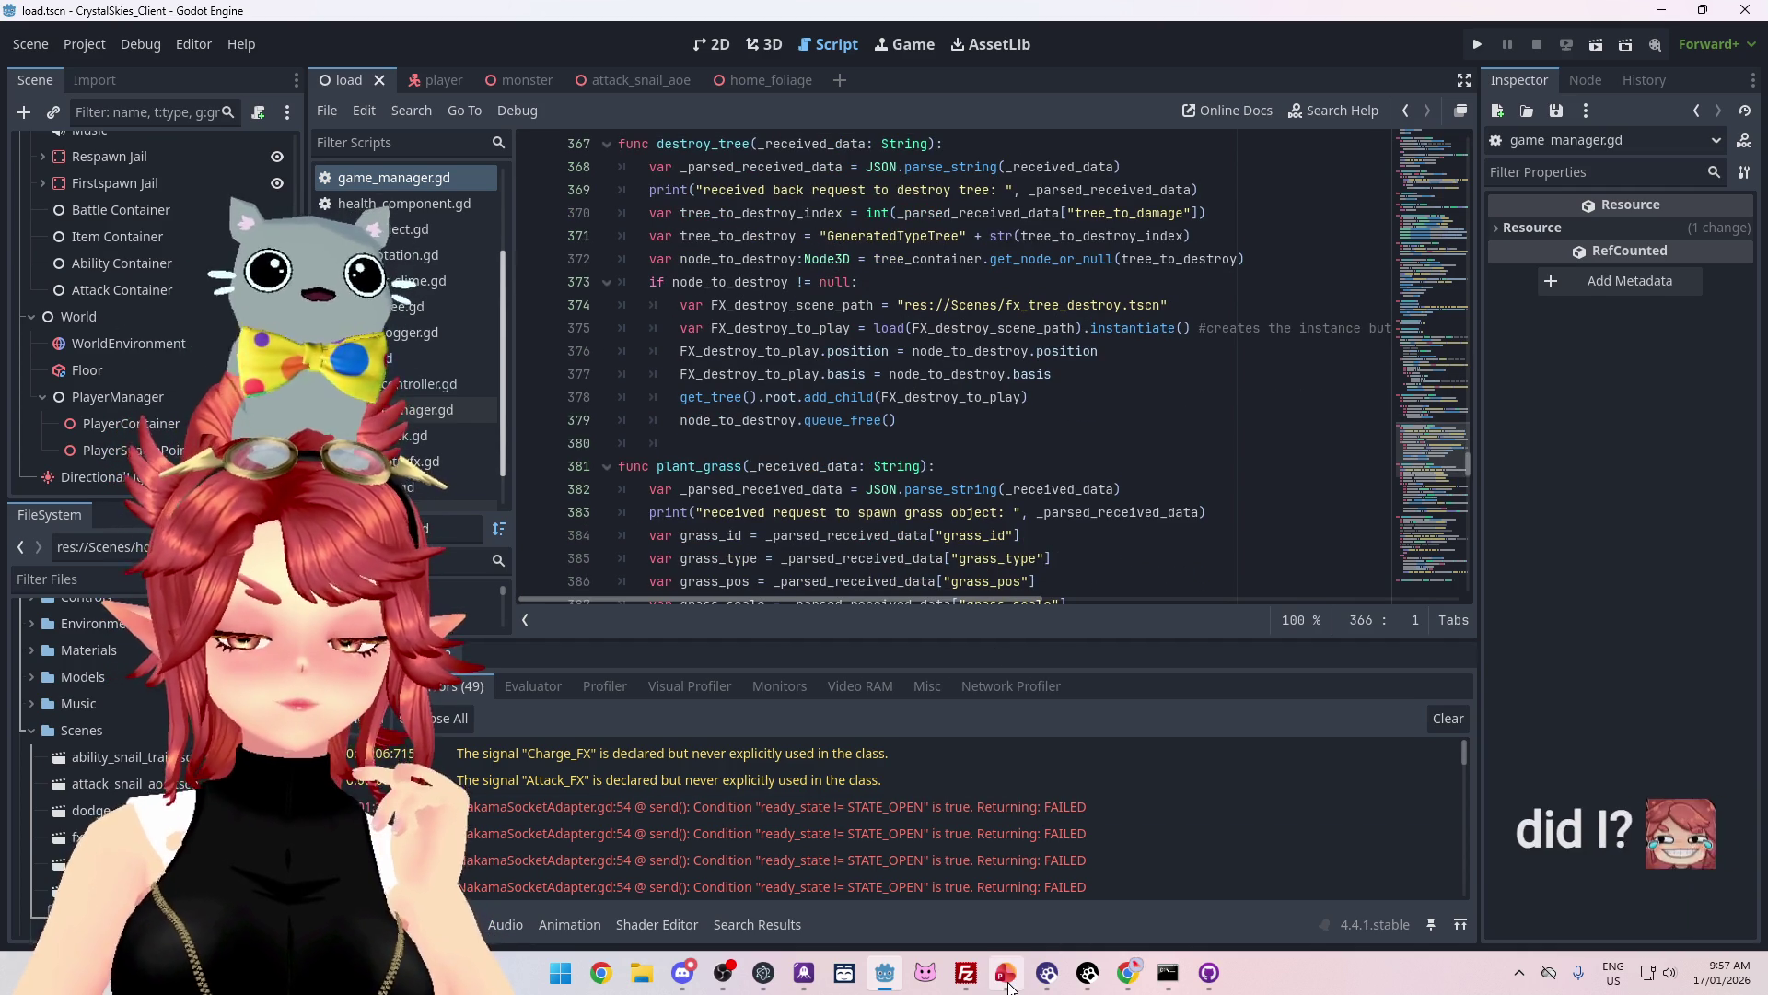
pyautogui.moveTo(1007, 982)
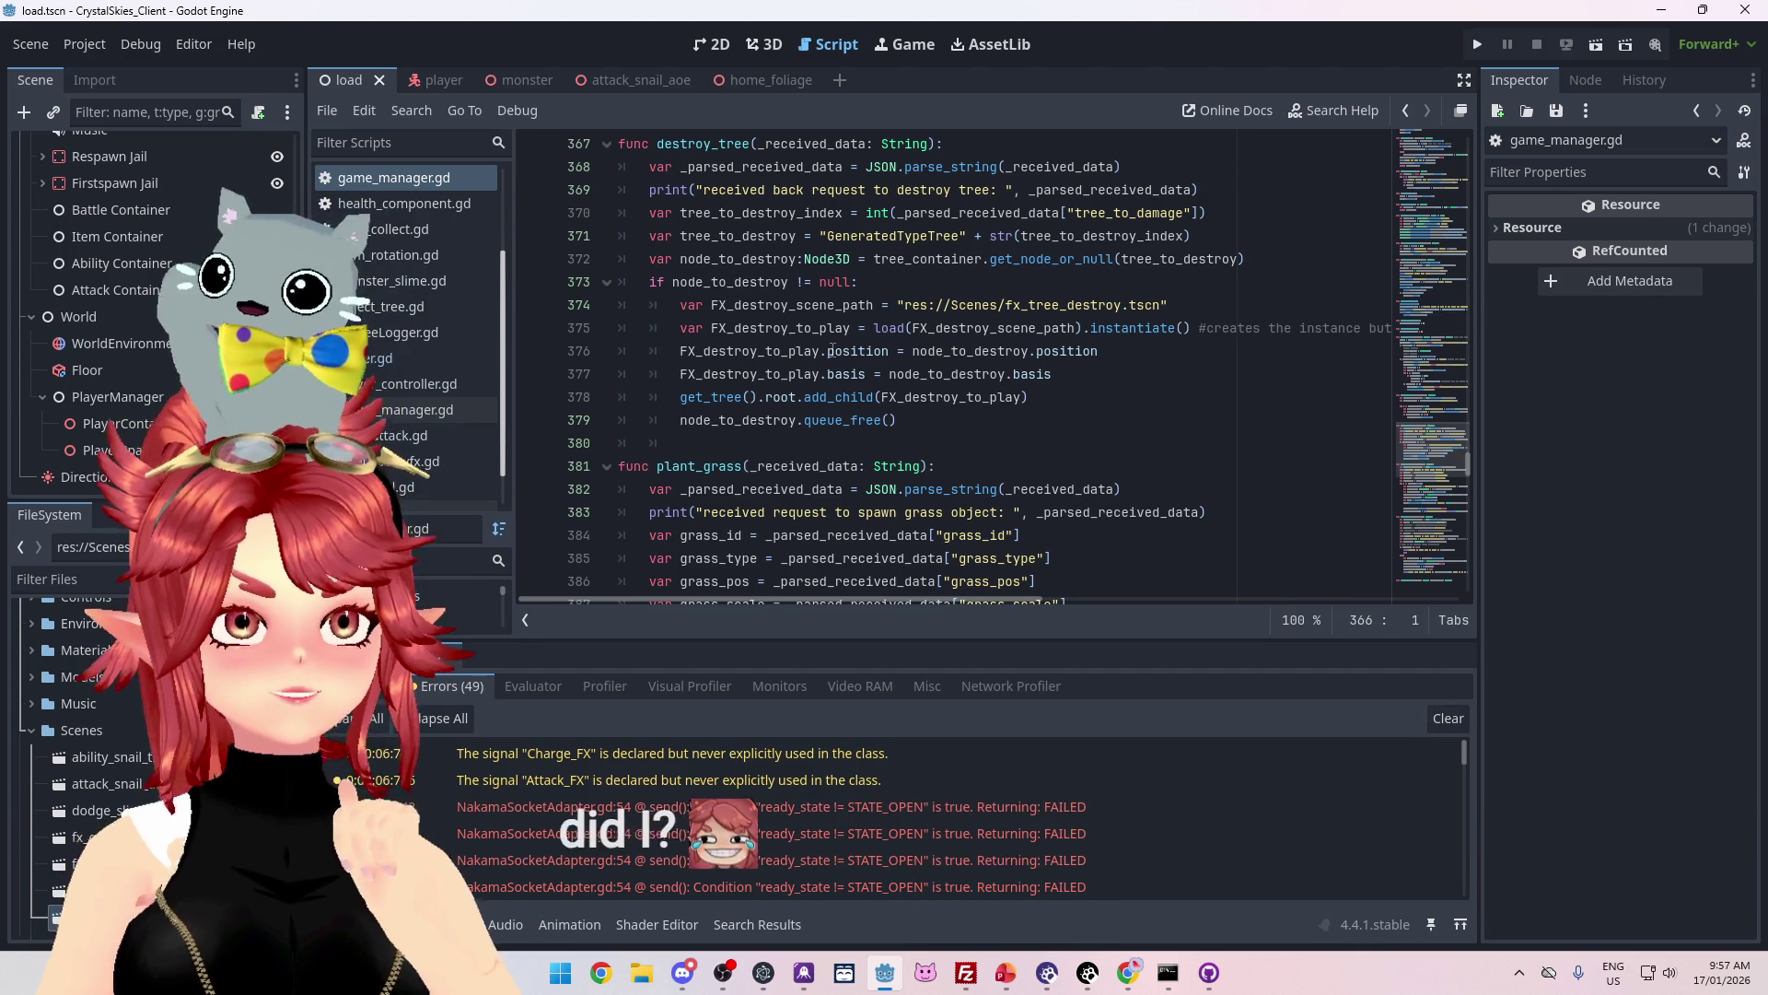
# Step: Review the node_to_destroy null check and FX position lines, then switch to PowerPoint
pyautogui.click(974, 282)
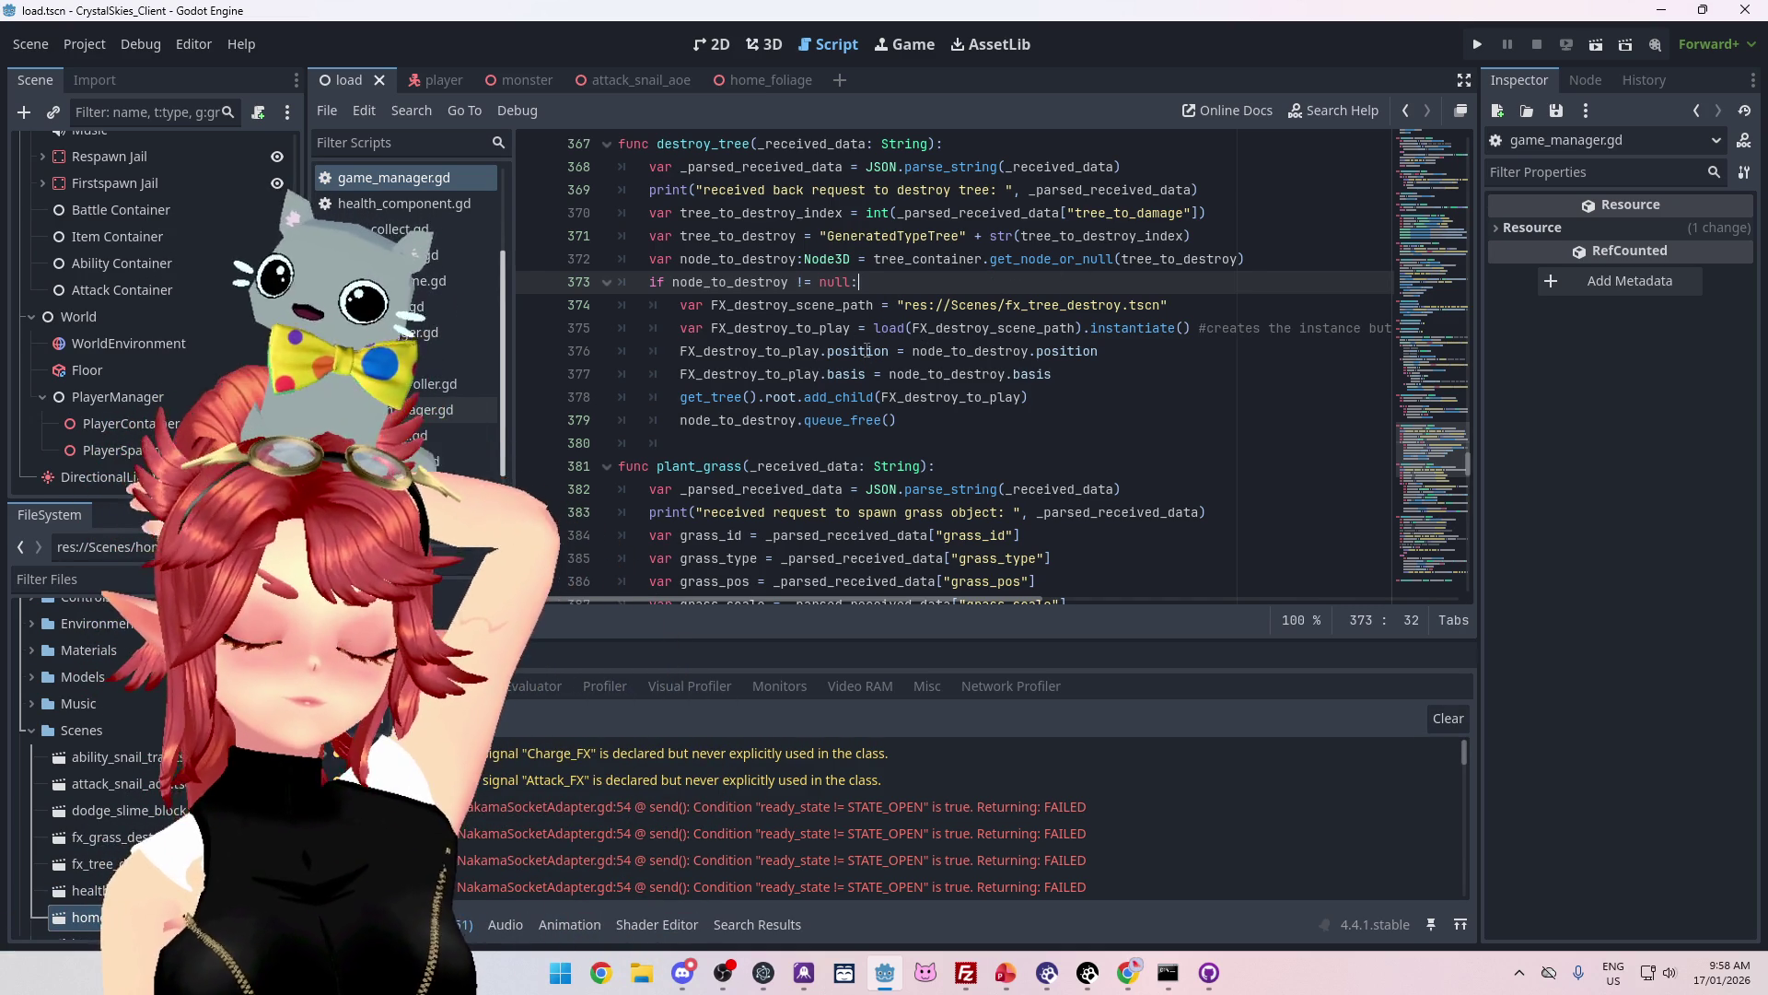
pyautogui.click(868, 351)
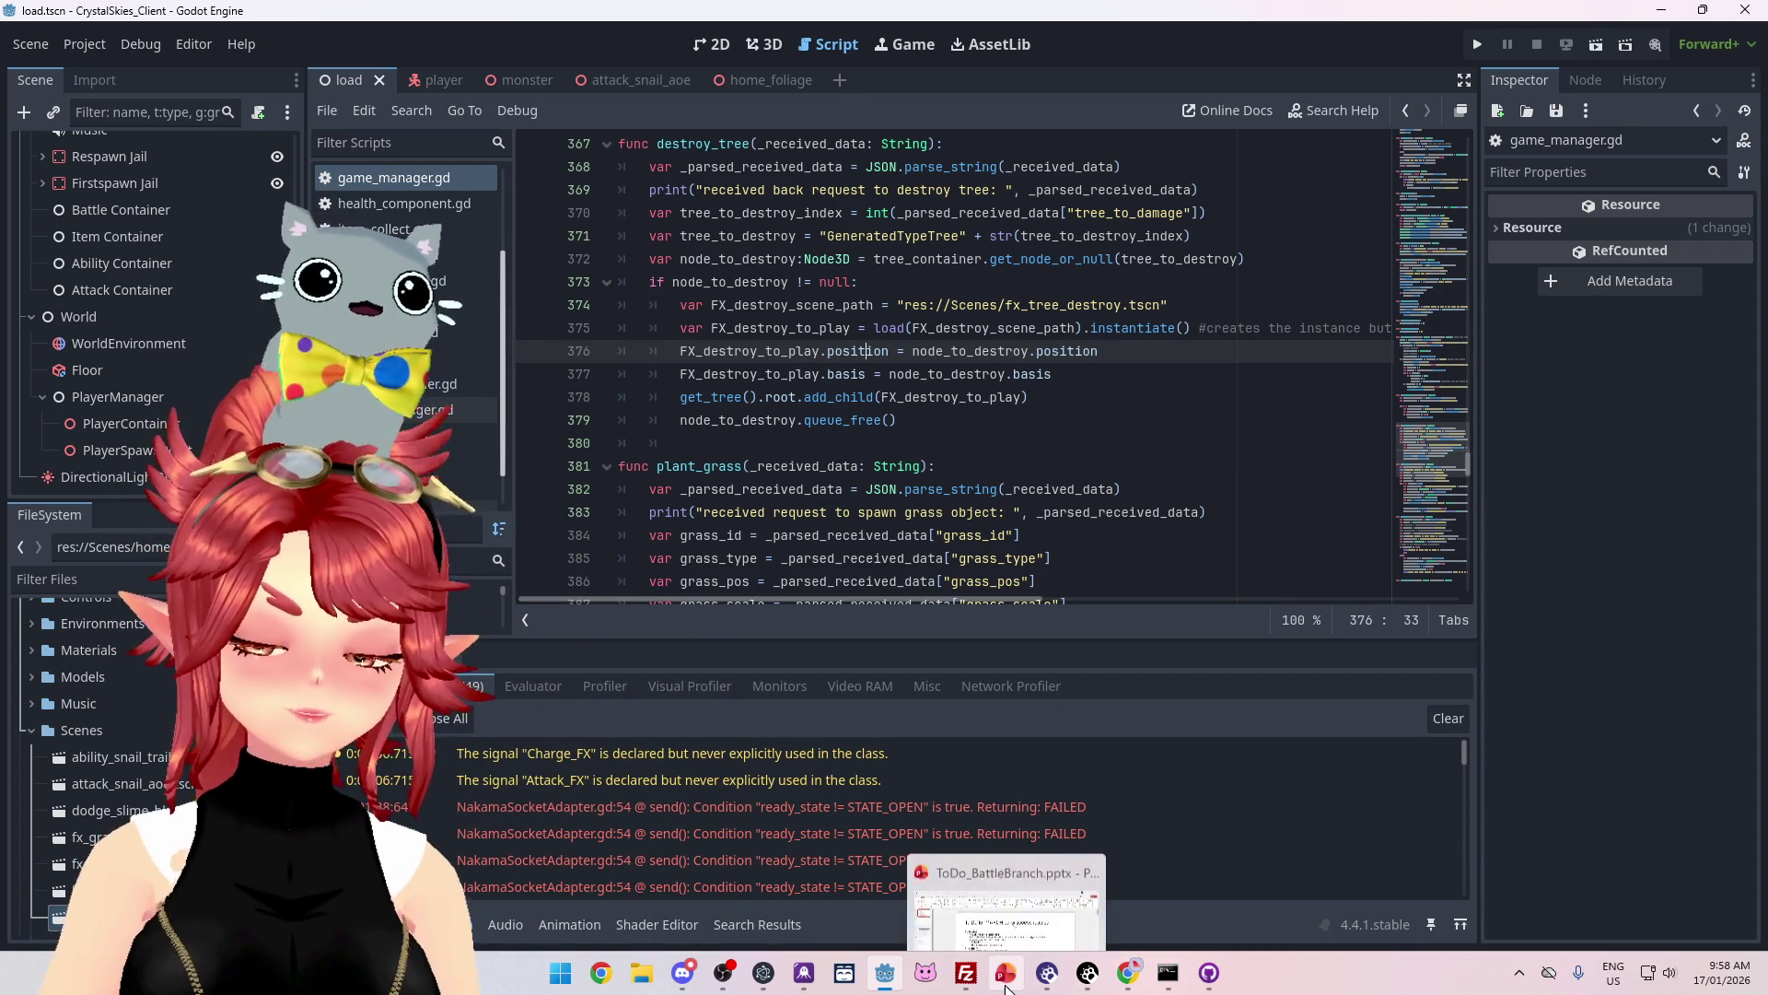
pyautogui.click(1005, 983)
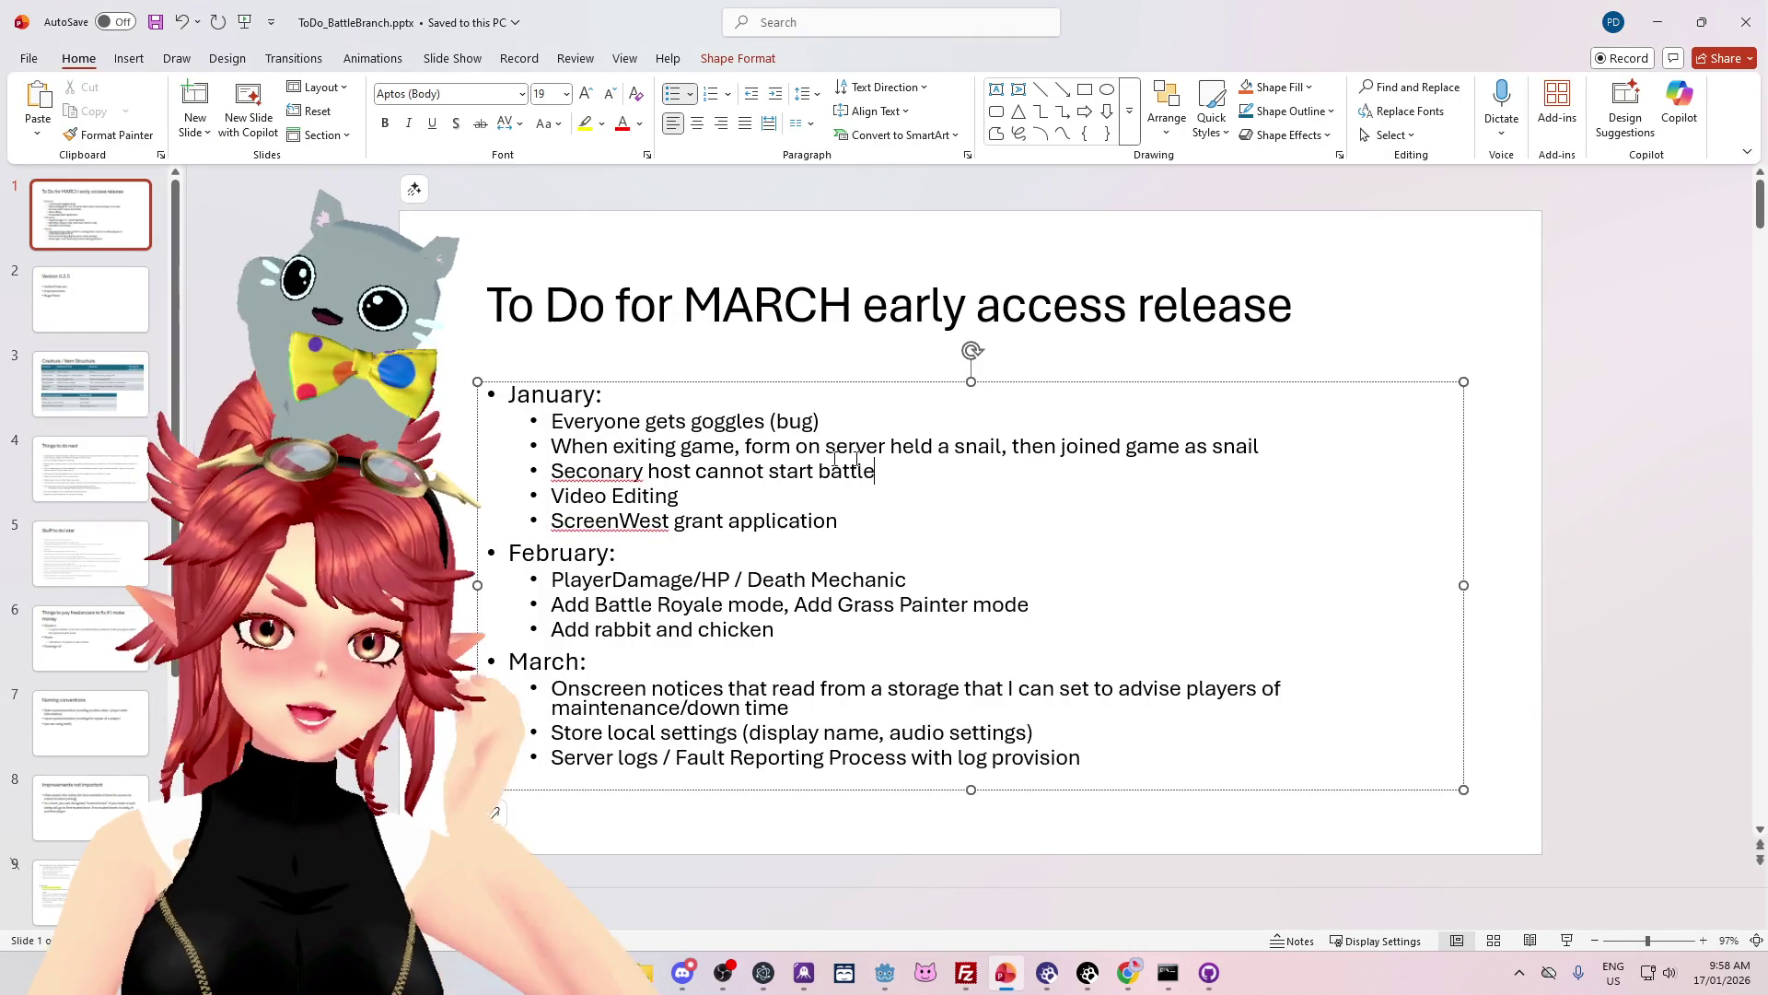
# Step: Correct 'Seconary' to 'Secondary' in the January bullet and select the first three January bullets
pyautogui.moveTo(875, 471); pyautogui.dragTo(599, 425)
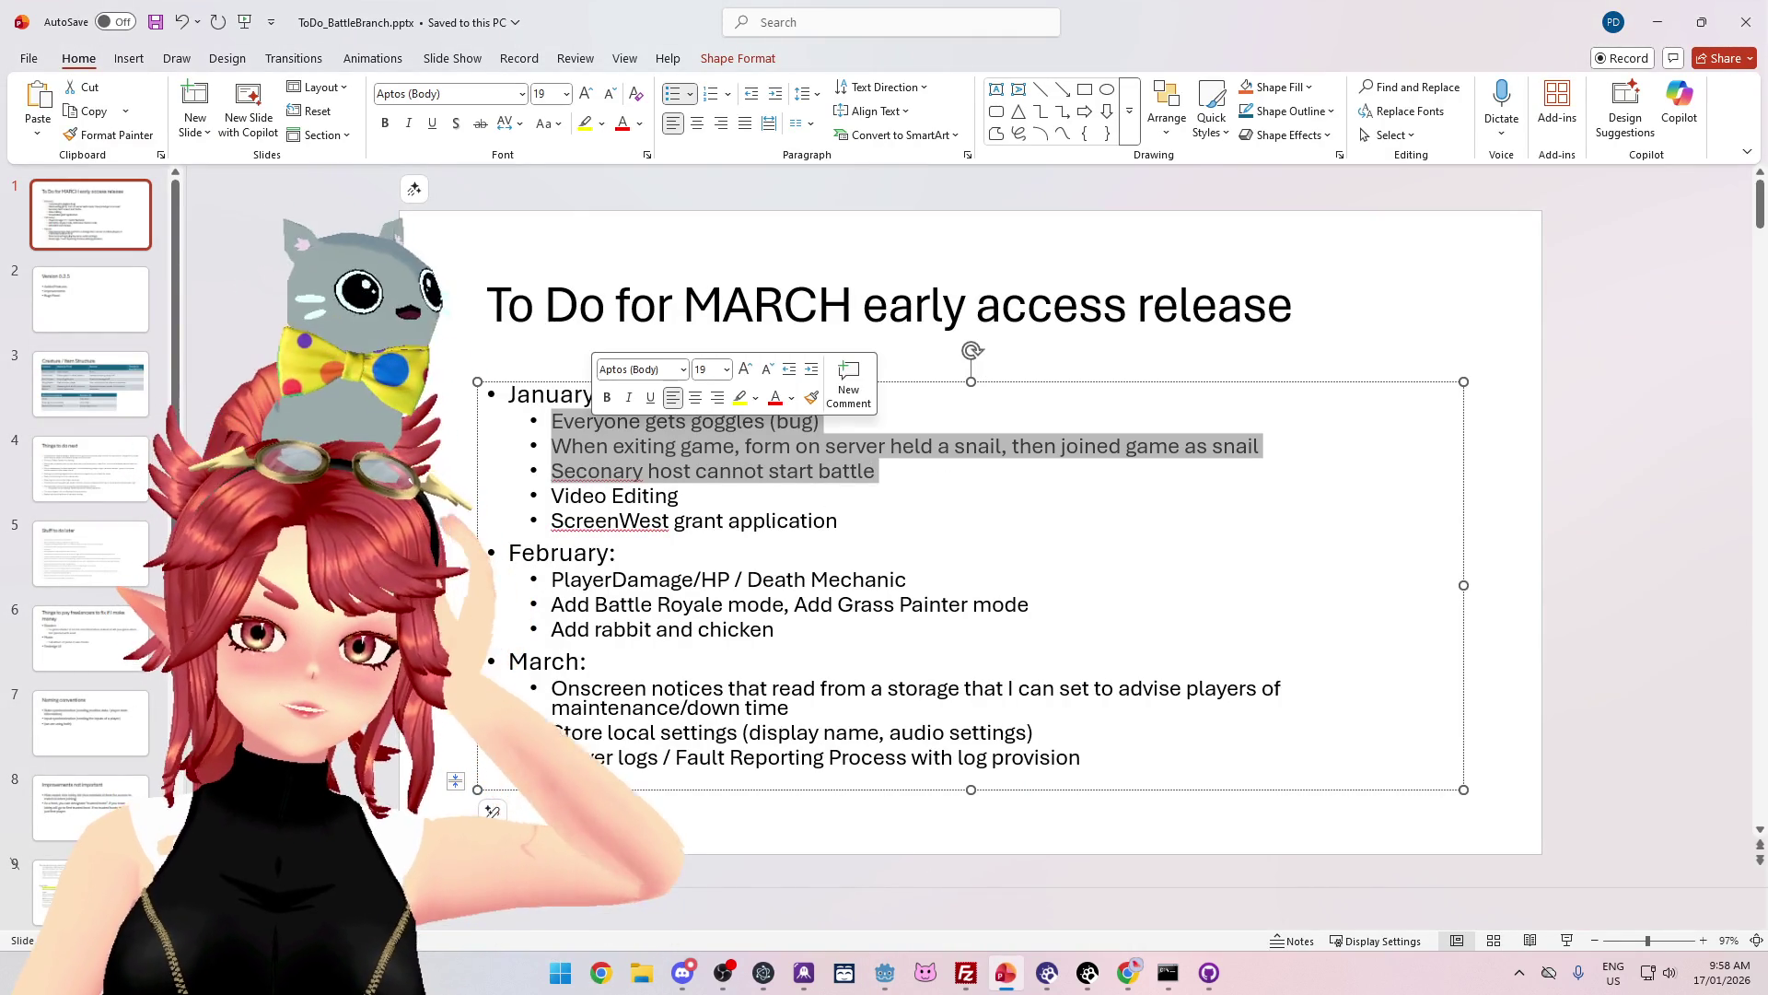
pyautogui.click(613, 470)
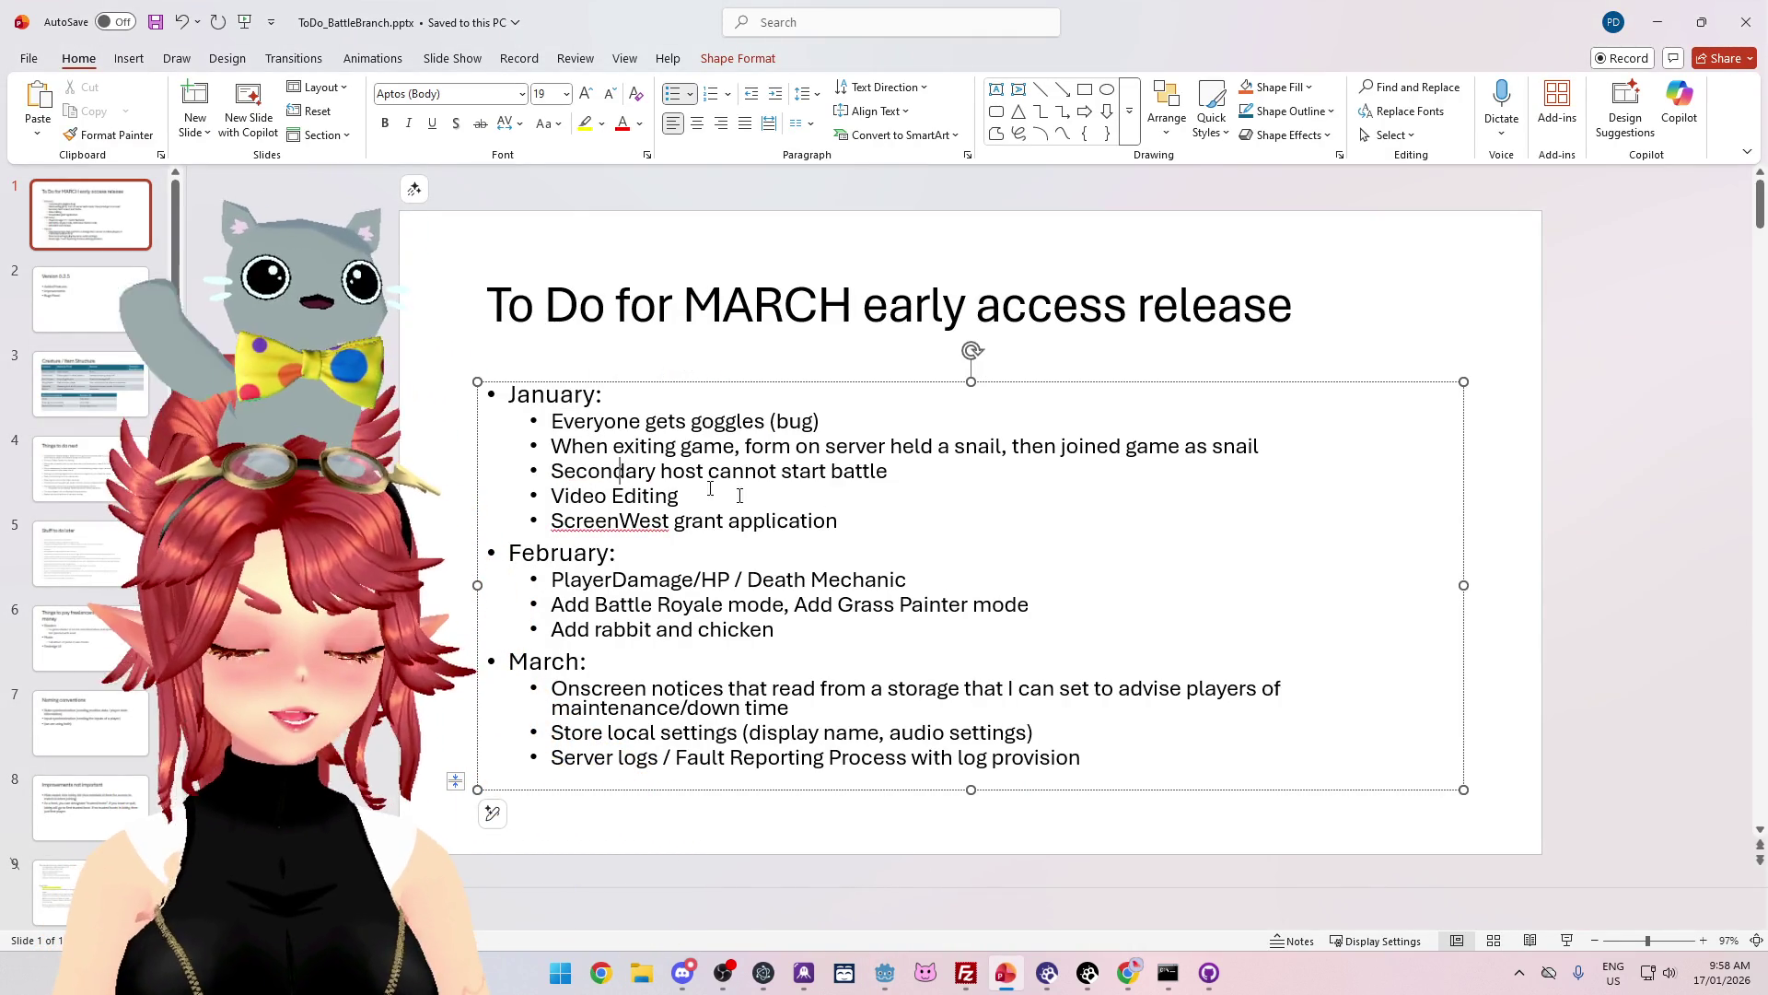
pyautogui.write('d')
pyautogui.moveTo(889, 470)
pyautogui.mouseDown()
pyautogui.moveTo(562, 446)
pyautogui.moveTo(571, 422)
pyautogui.mouseUp()
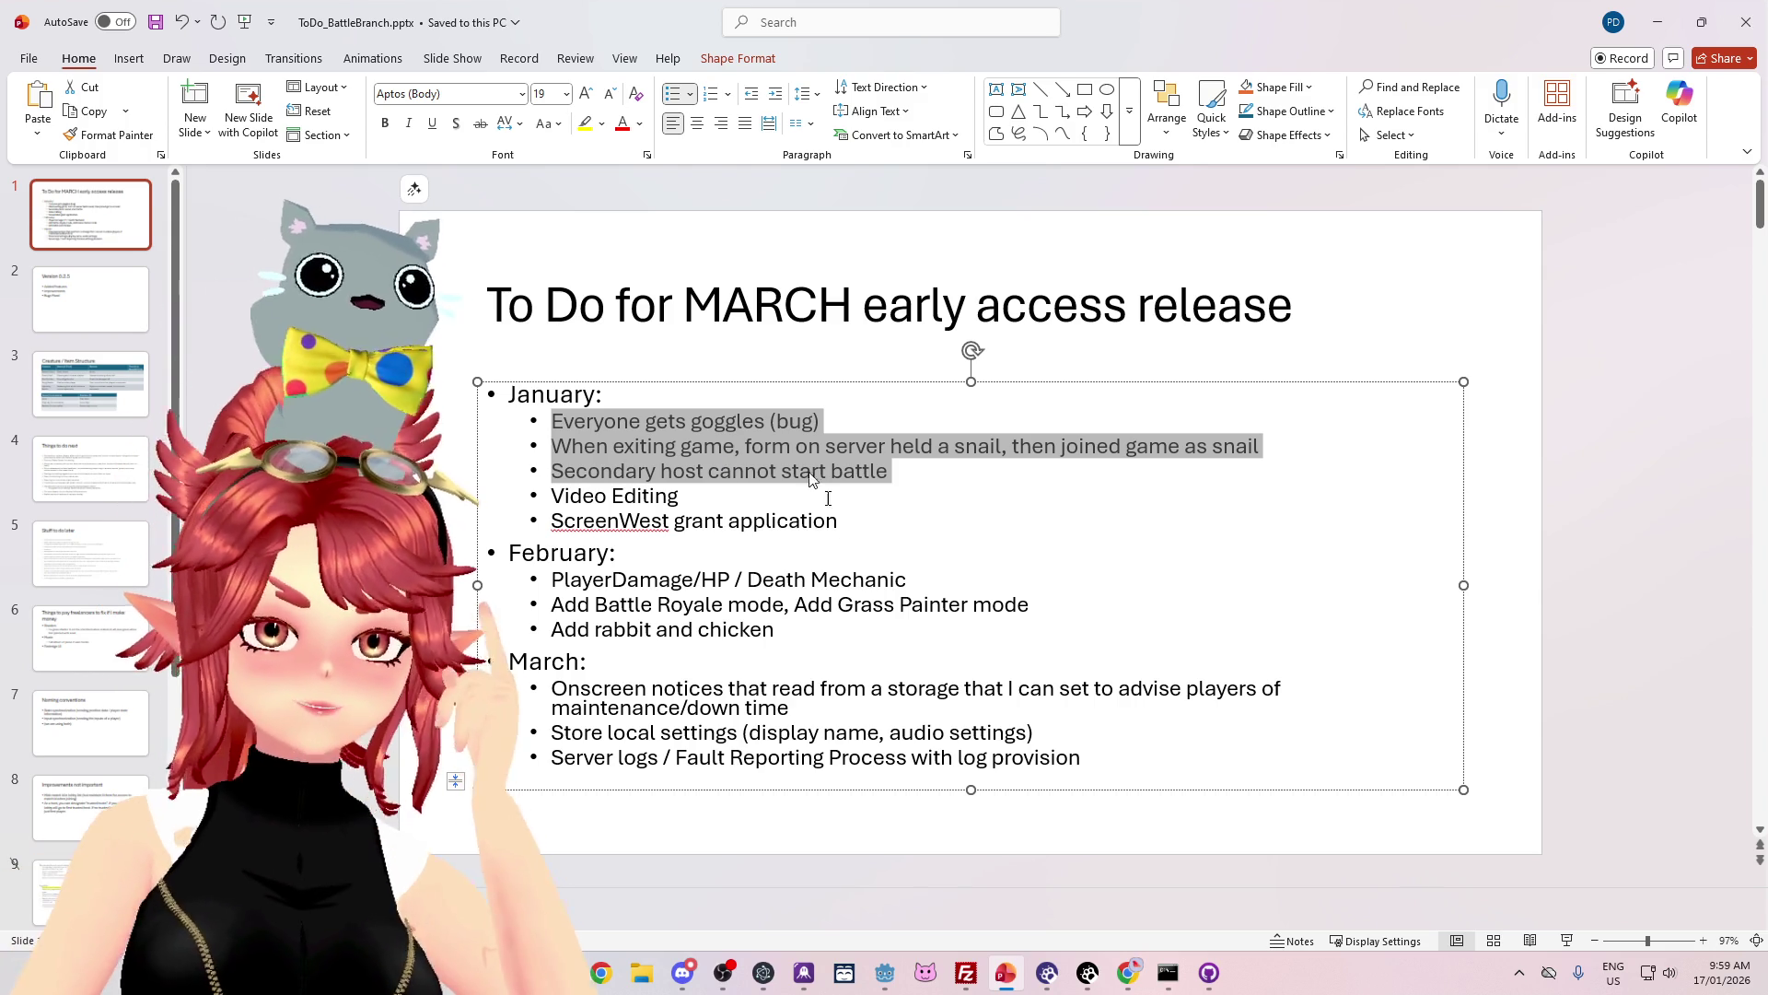
pyautogui.moveTo(551, 496)
pyautogui.mouseDown()
pyautogui.moveTo(841, 520)
pyautogui.moveTo(552, 518)
pyautogui.moveTo(551, 495)
pyautogui.mouseUp()
pyautogui.click(876, 516)
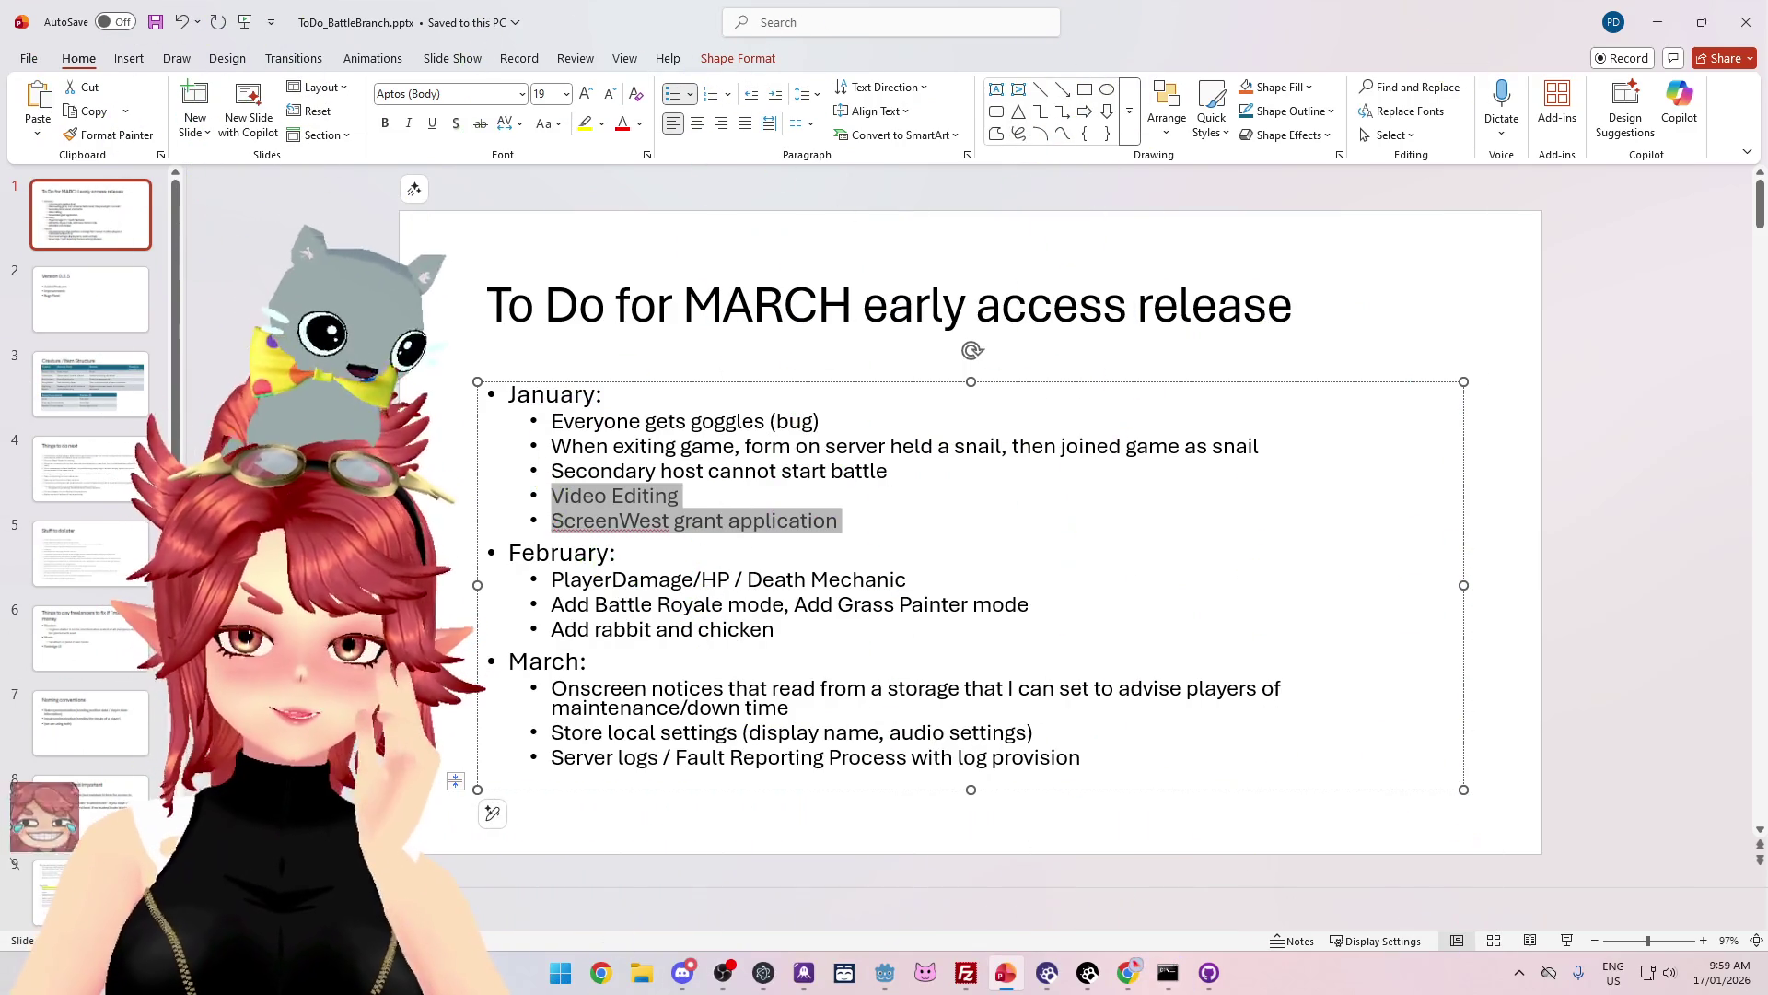
pyautogui.click(678, 495)
pyautogui.moveTo(840, 522); pyautogui.dragTo(569, 495)
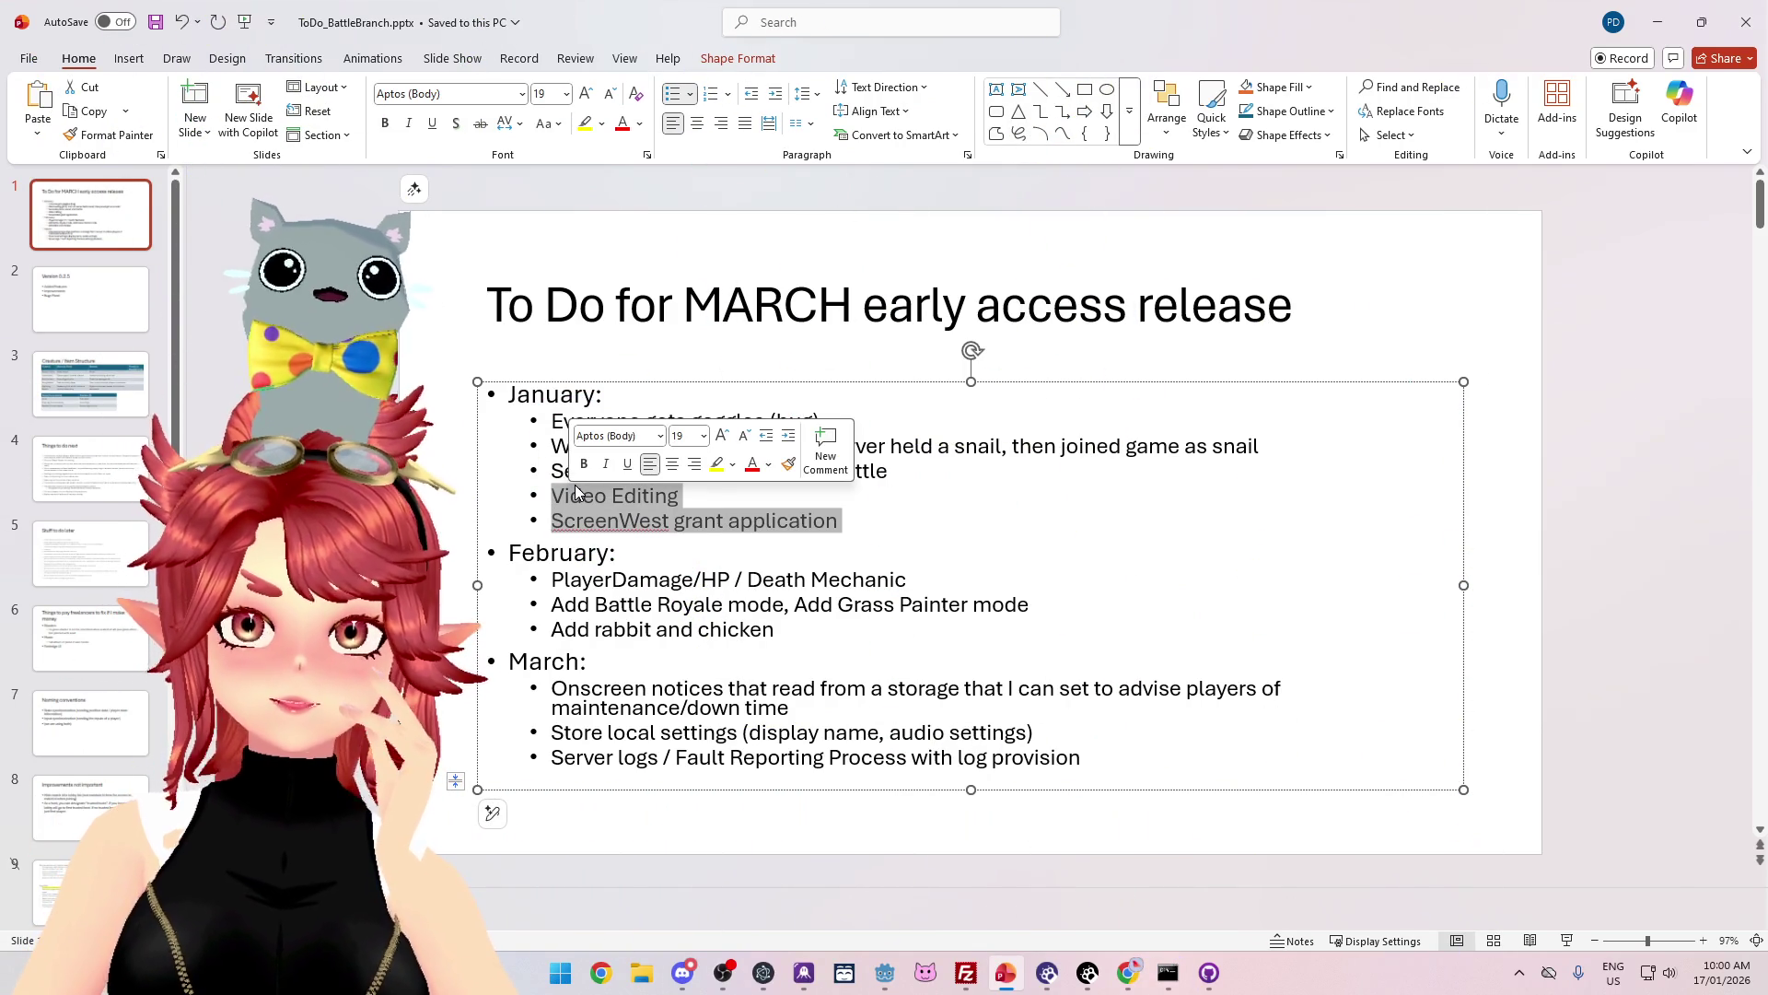
pyautogui.moveTo(910, 475); pyautogui.dragTo(534, 420)
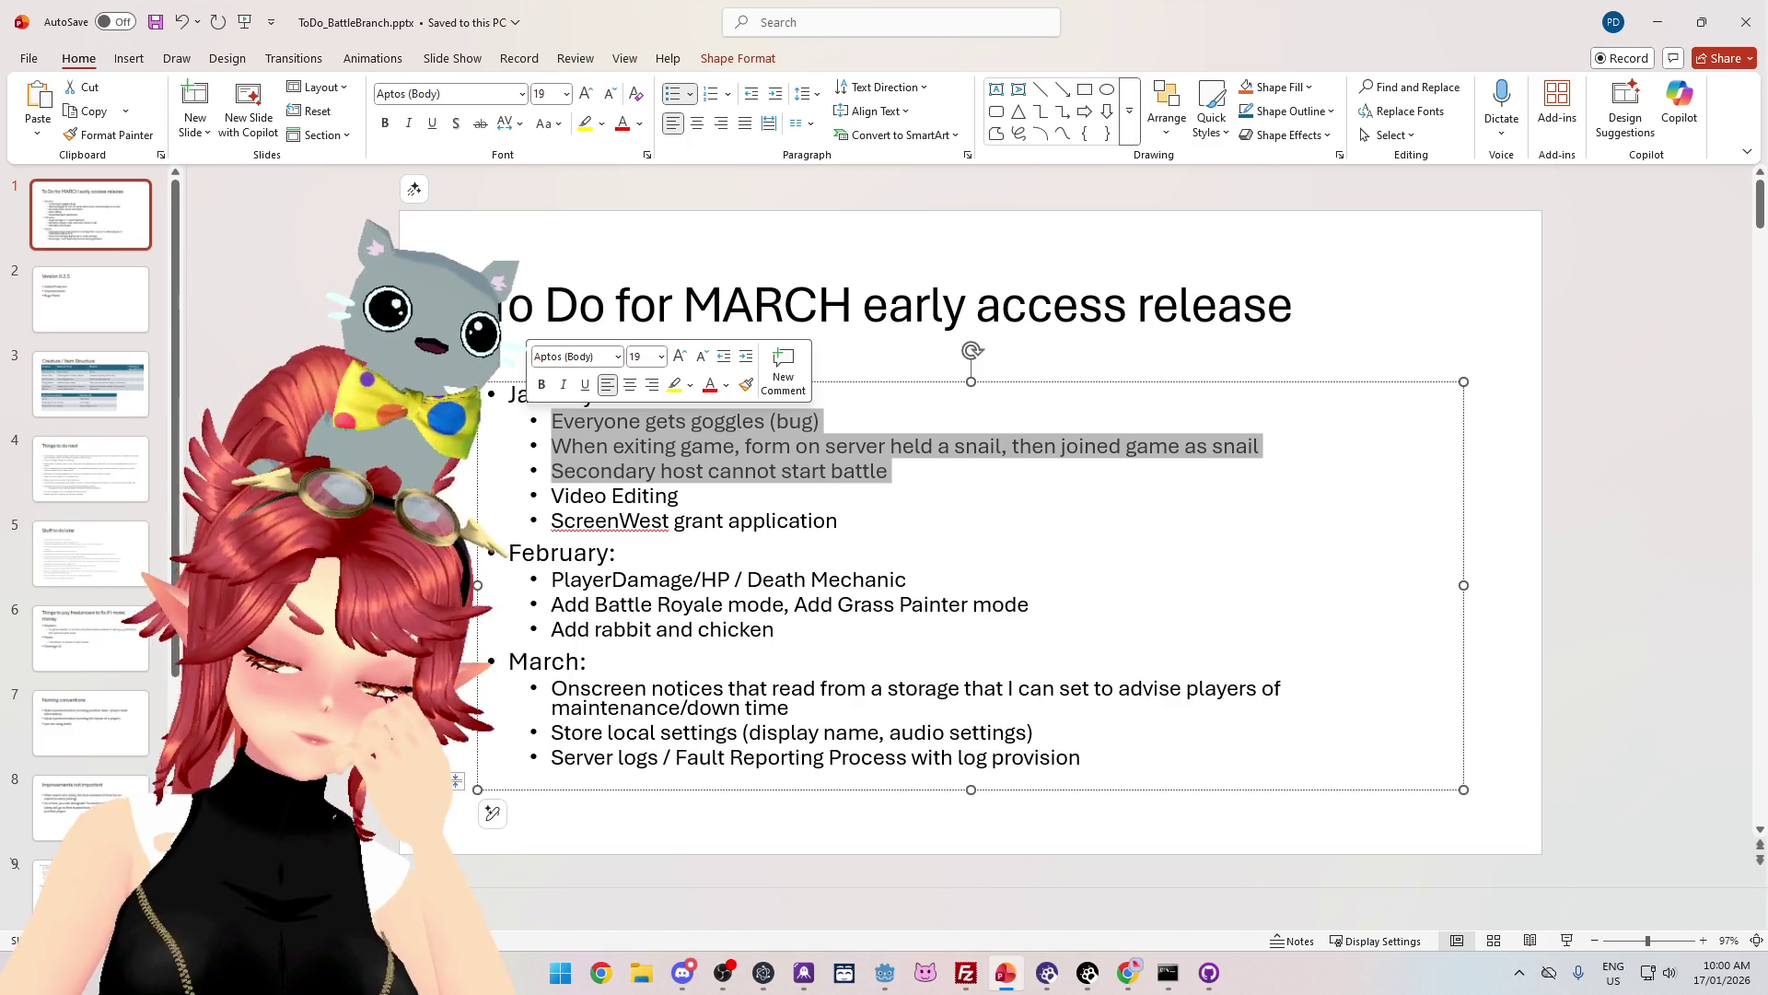
pyautogui.moveTo(572, 419); pyautogui.dragTo(679, 495)
pyautogui.hotkey('ctrl', 'z')
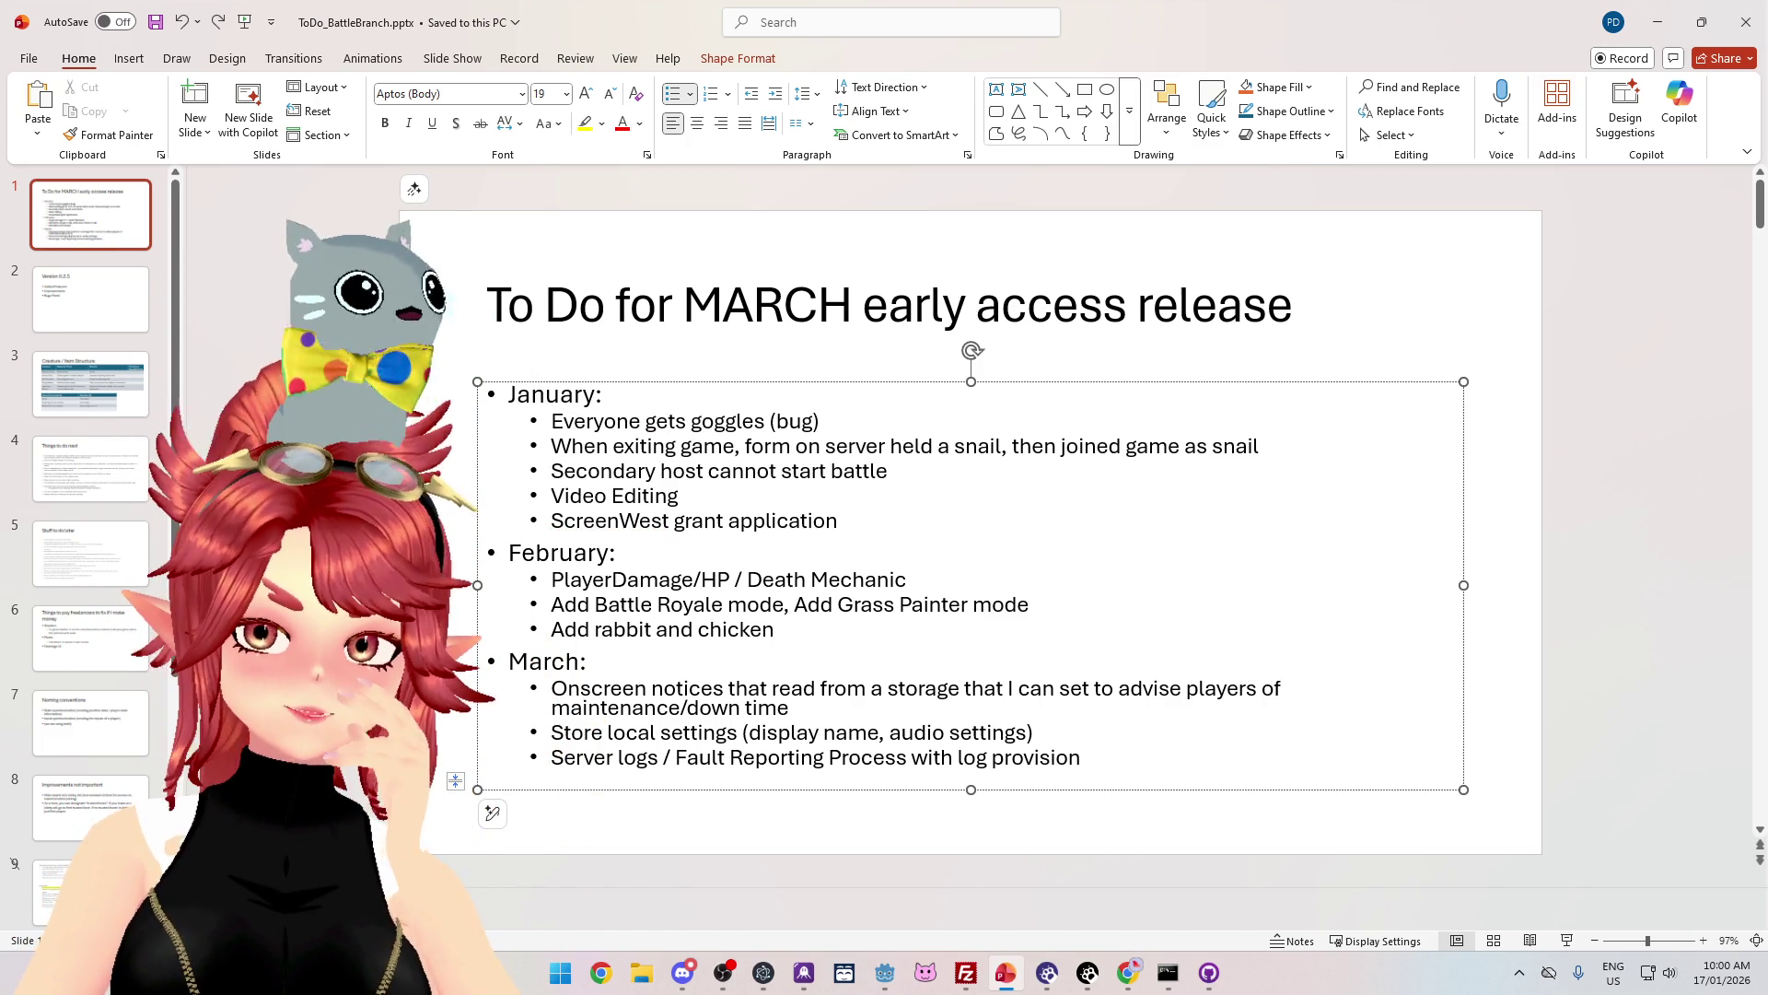
pyautogui.tripleClick(633, 515)
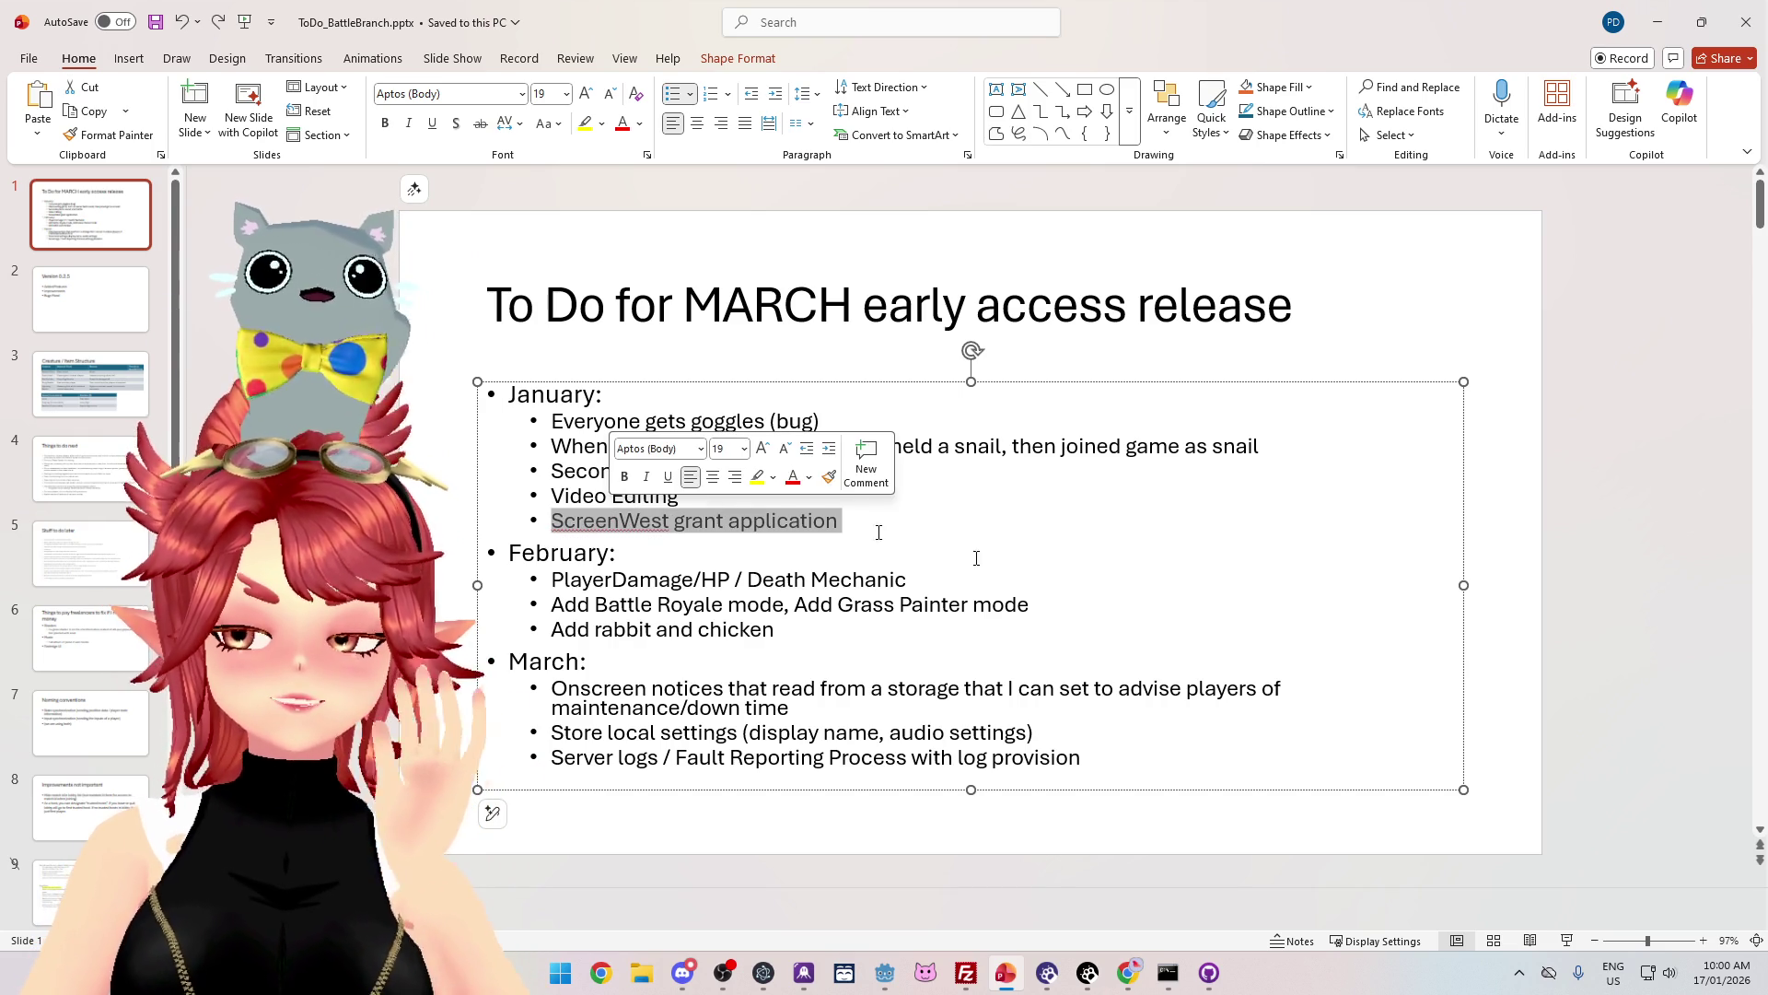
pyautogui.moveTo(841, 521)
pyautogui.mouseDown()
pyautogui.moveTo(608, 505)
pyautogui.moveTo(552, 521)
pyautogui.mouseUp()
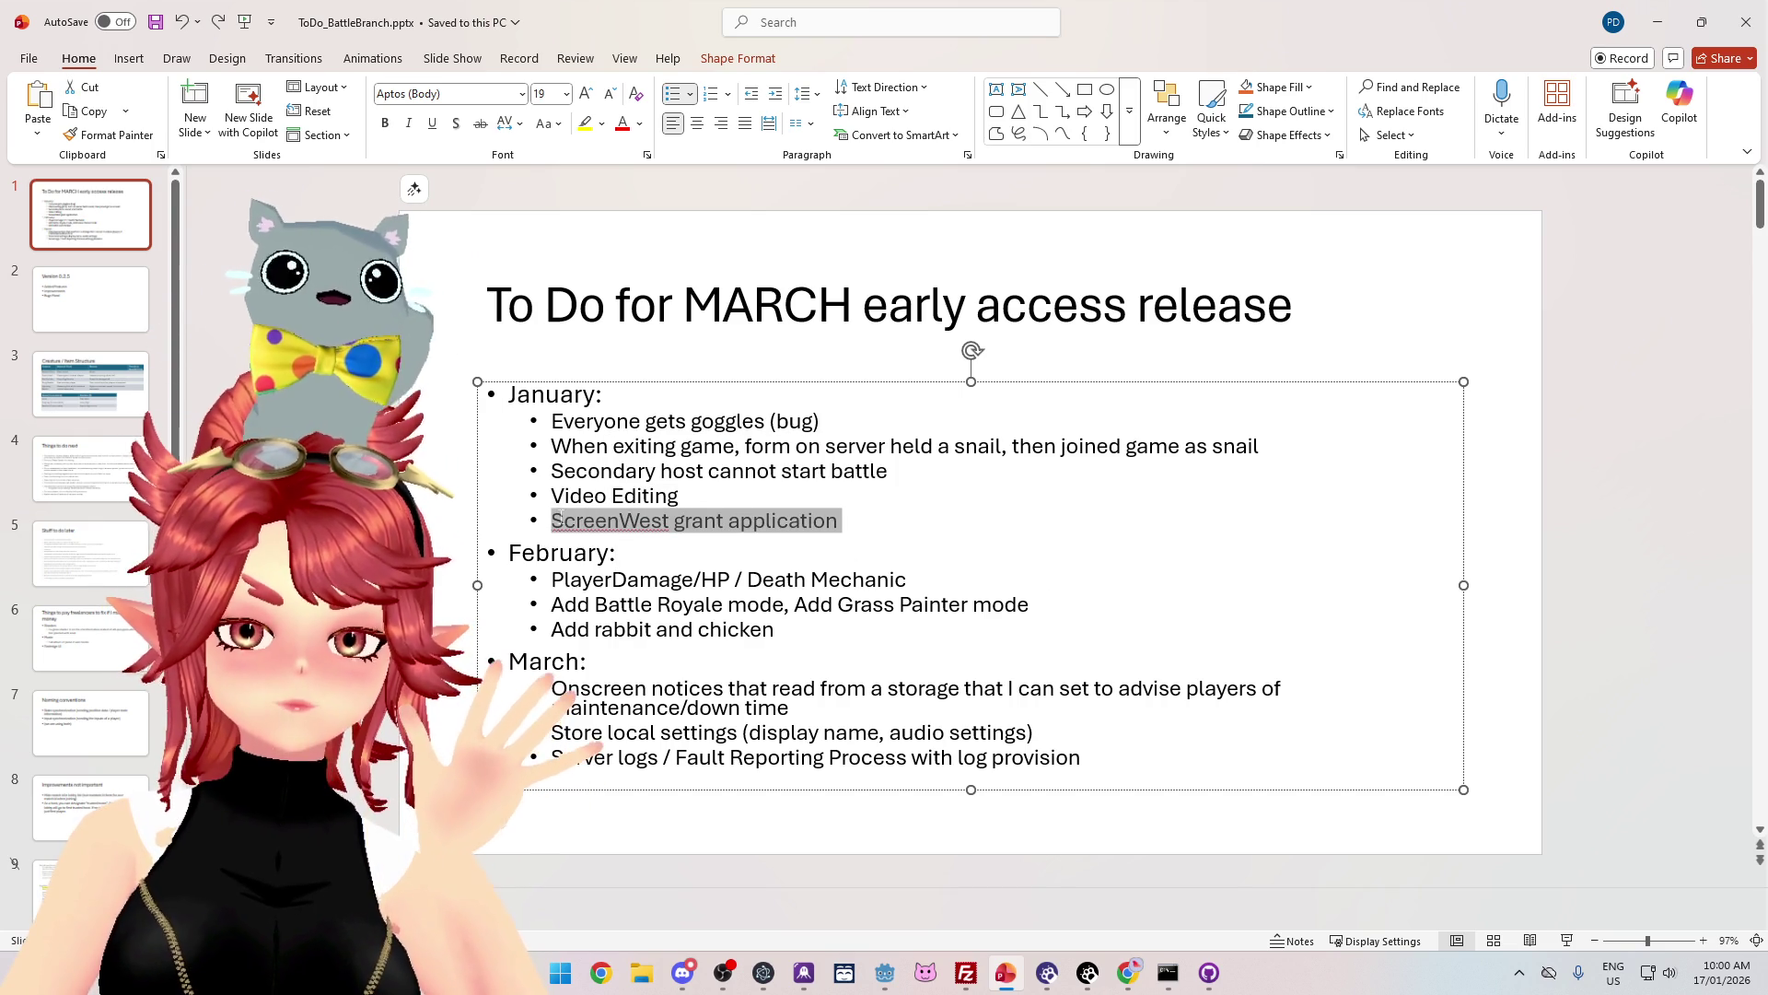
pyautogui.click(615, 553)
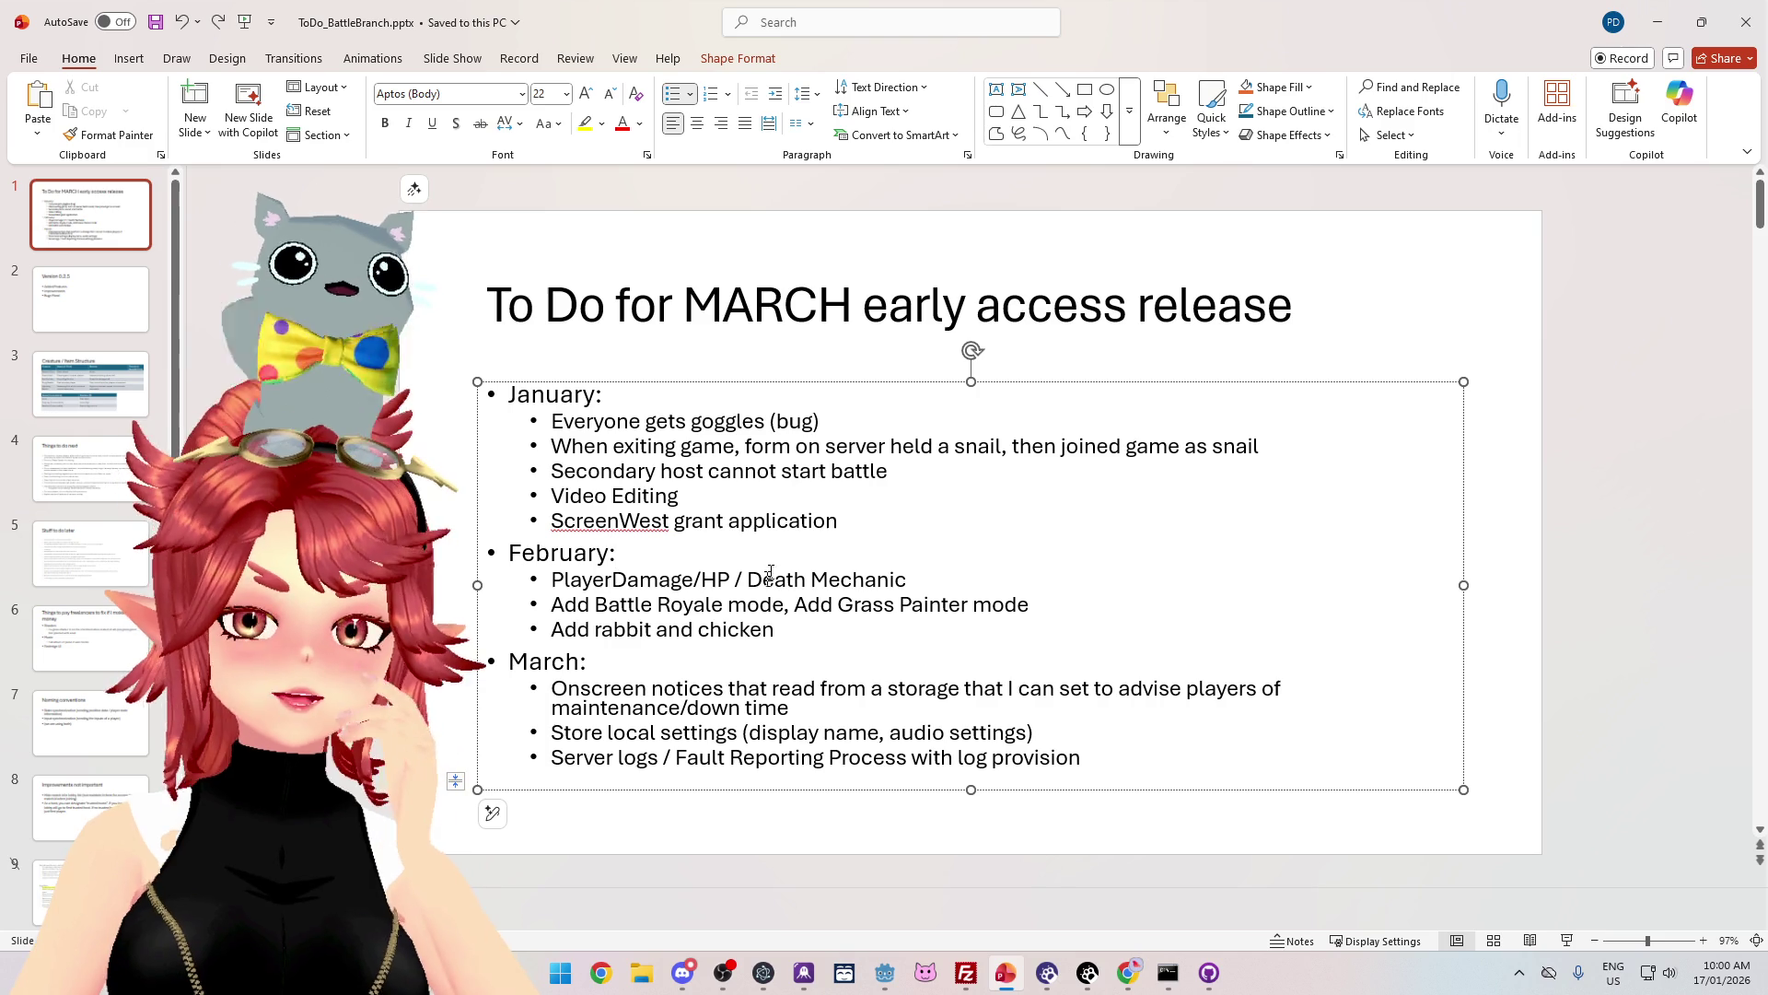
pyautogui.moveTo(551, 579)
pyautogui.mouseDown()
pyautogui.moveTo(635, 580)
pyautogui.moveTo(829, 636)
pyautogui.mouseUp()
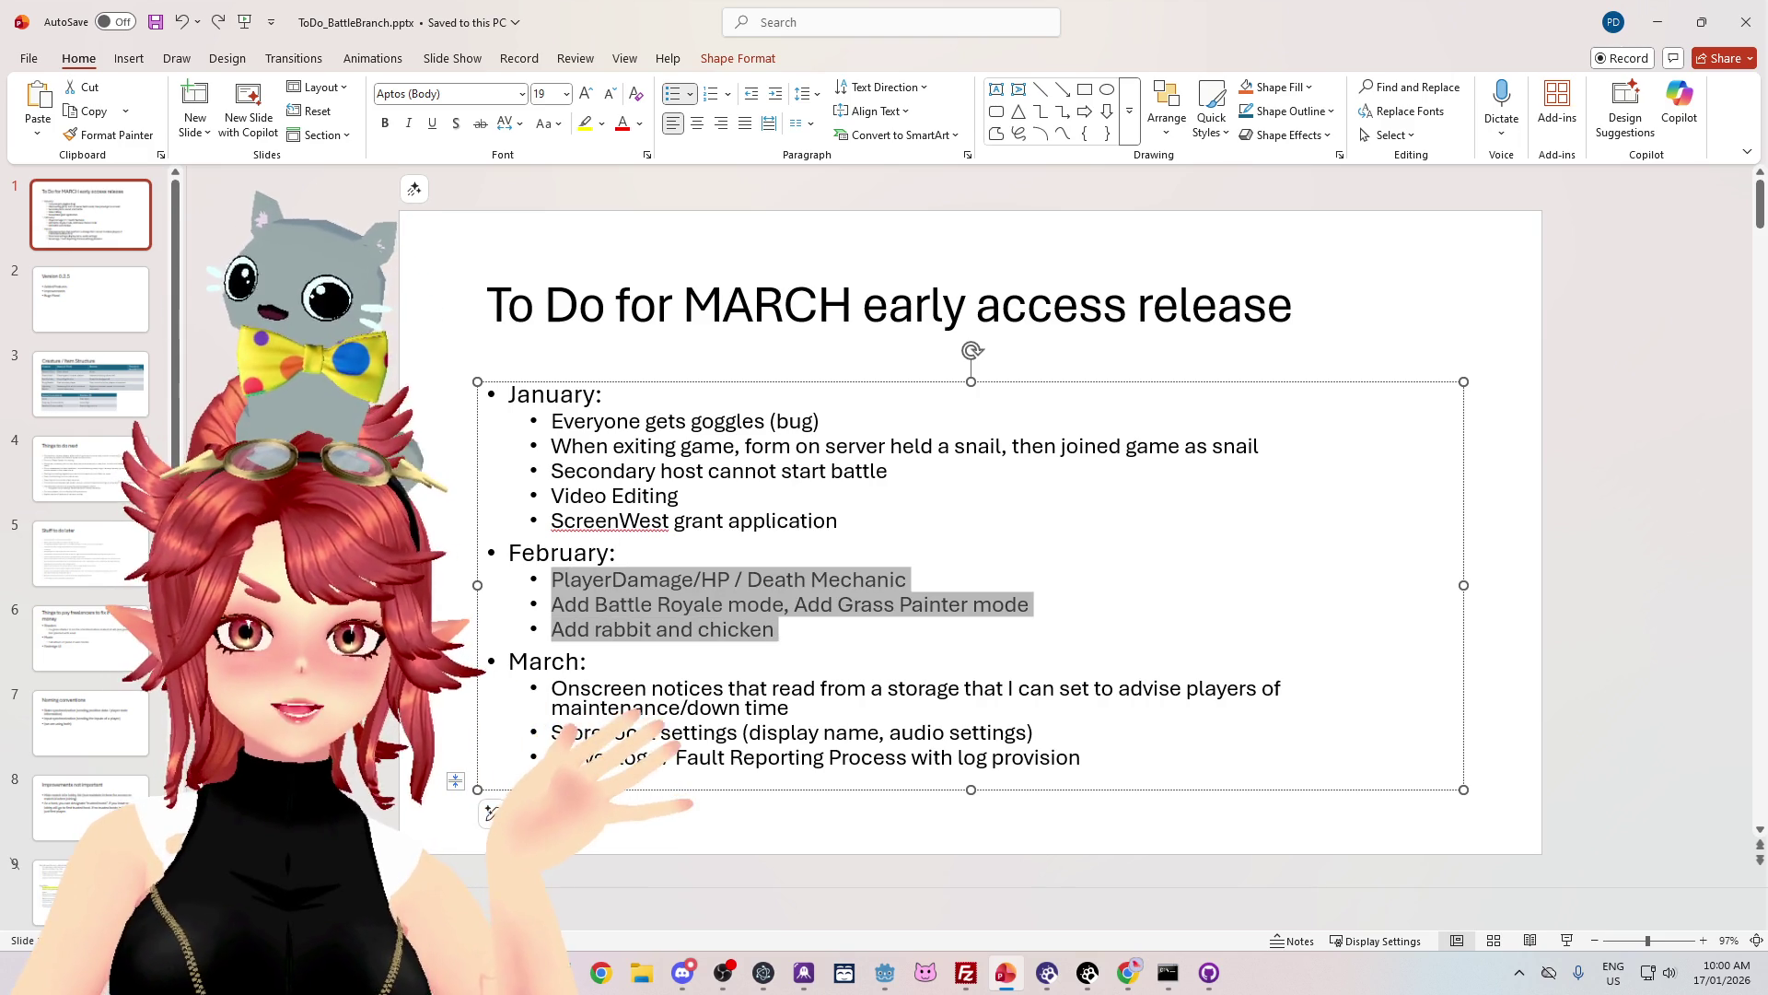
pyautogui.click(829, 646)
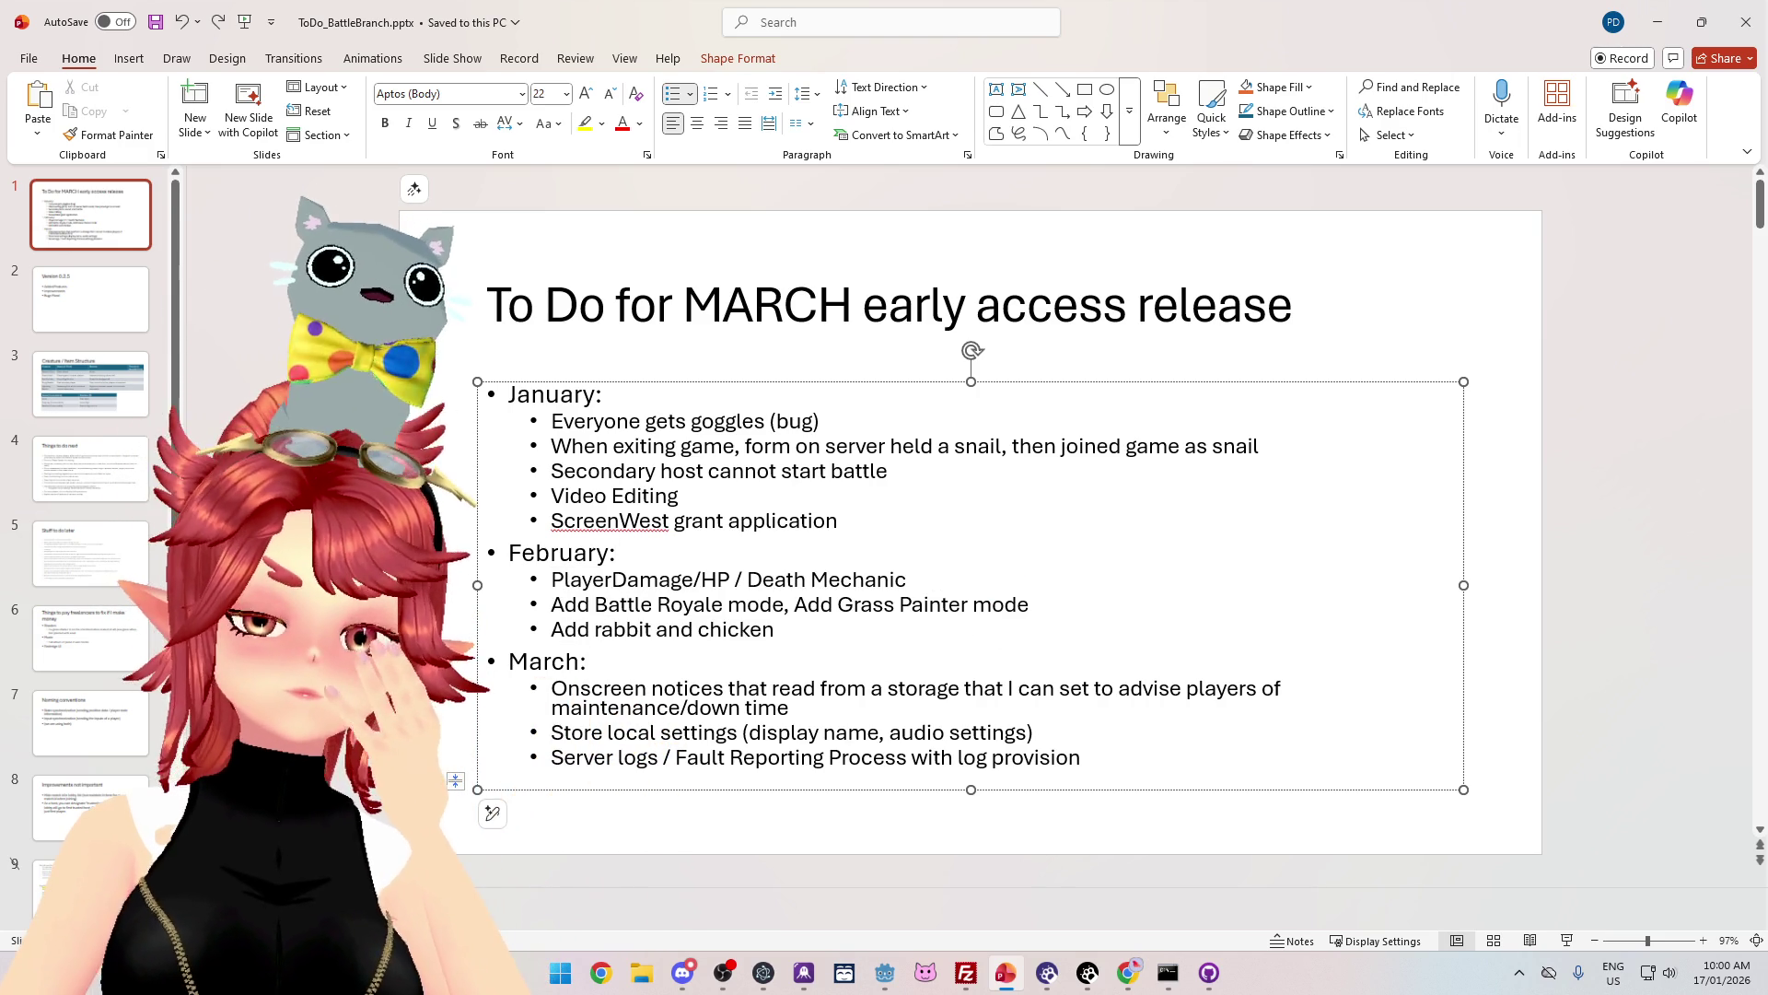
pyautogui.moveTo(1031, 604)
pyautogui.mouseDown()
pyautogui.moveTo(797, 604)
pyautogui.moveTo(948, 615)
pyautogui.mouseUp()
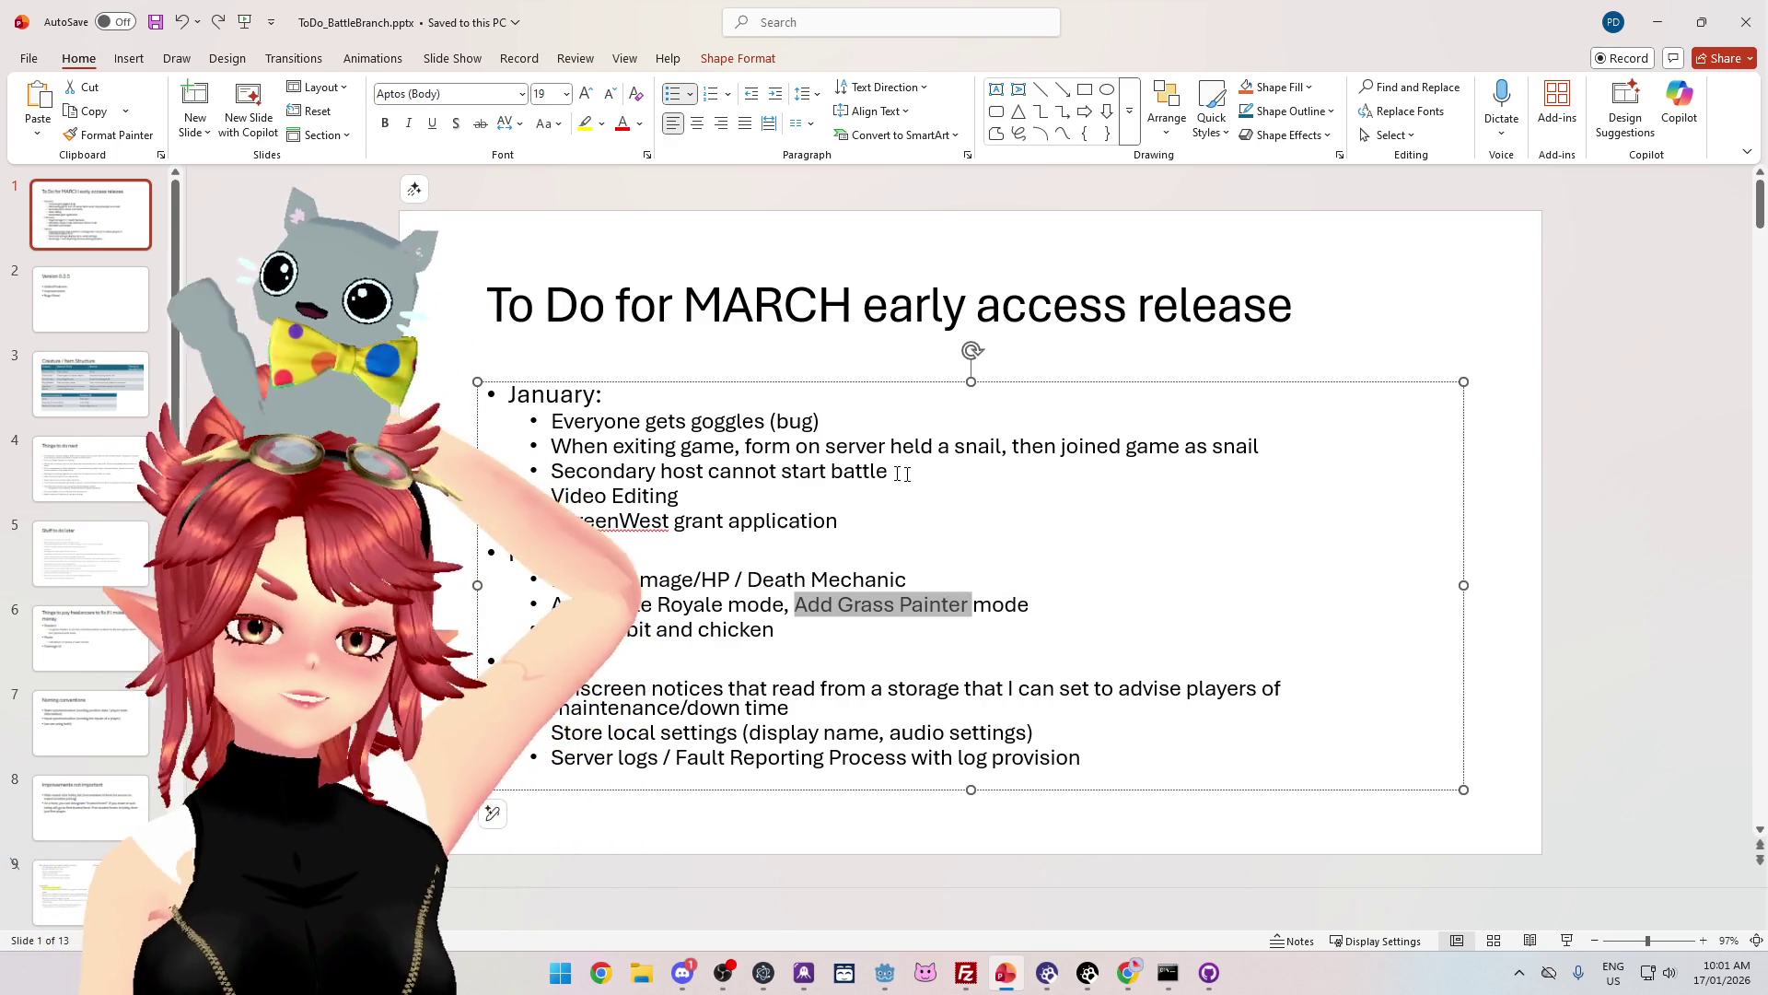
# Step: Switch from the PowerPoint to-do slide back to the Godot editor
pyautogui.click(887, 974)
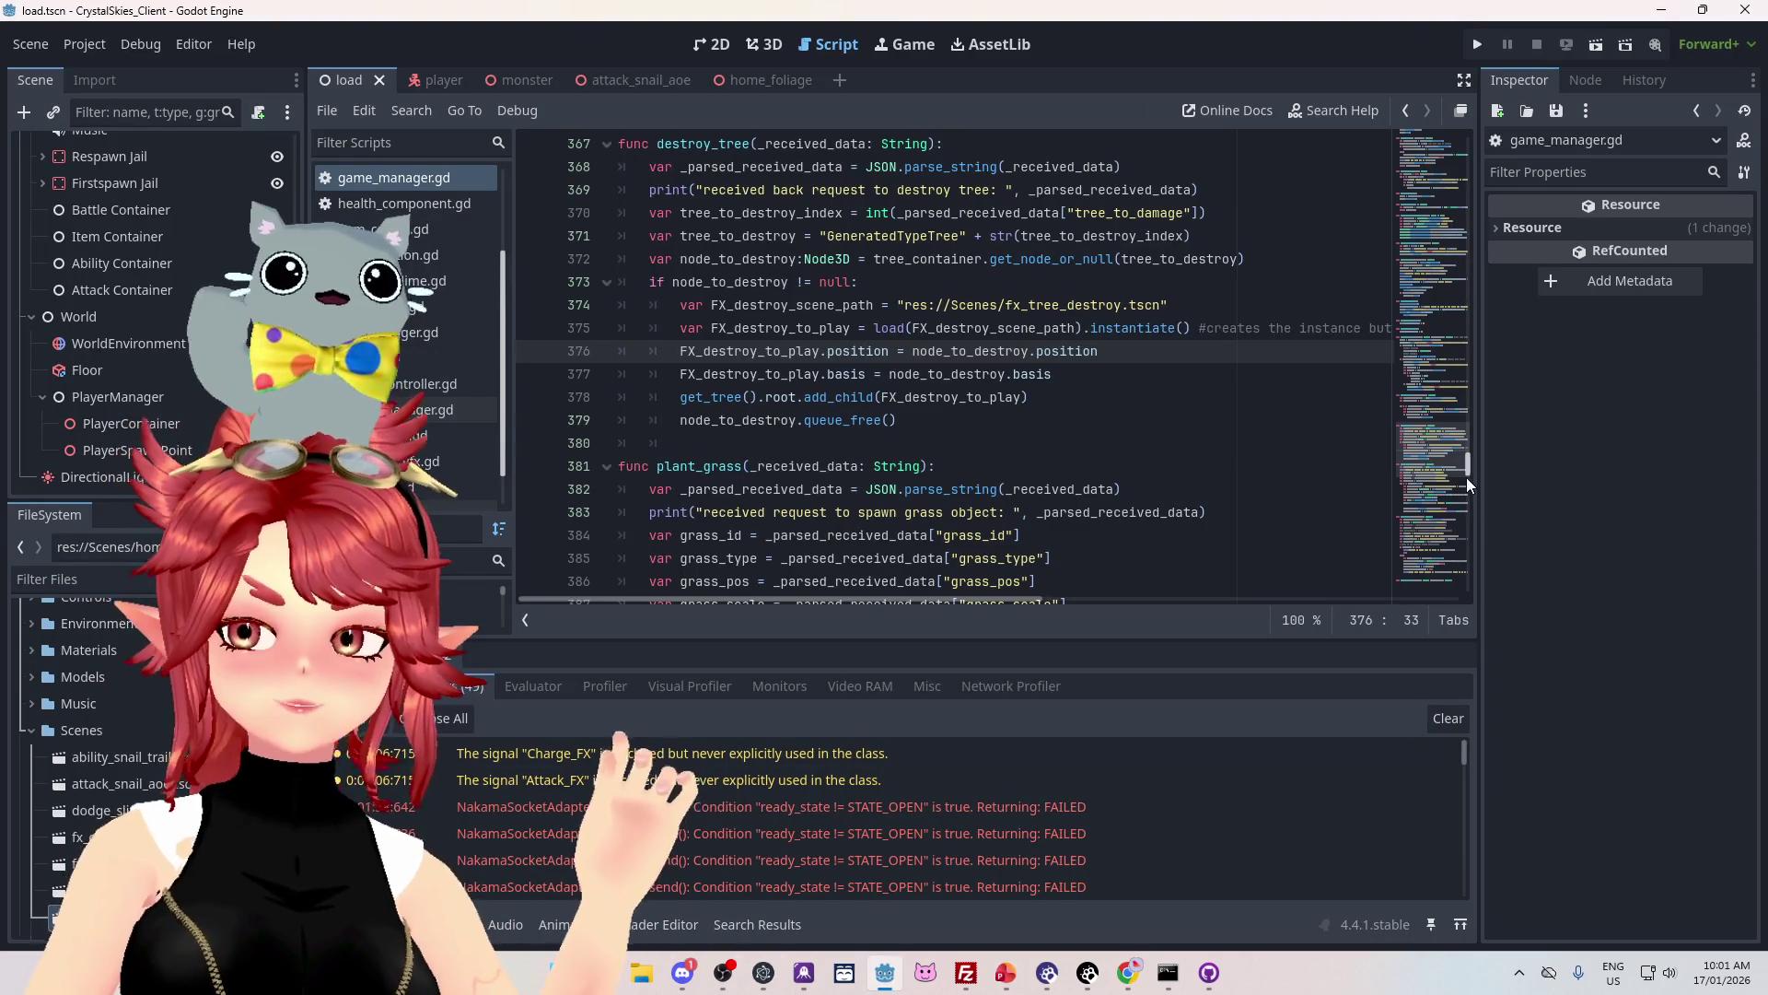
pyautogui.moveTo(1471, 474)
pyautogui.mouseDown()
pyautogui.moveTo(1455, 158)
pyautogui.moveTo(1457, 180)
pyautogui.mouseUp()
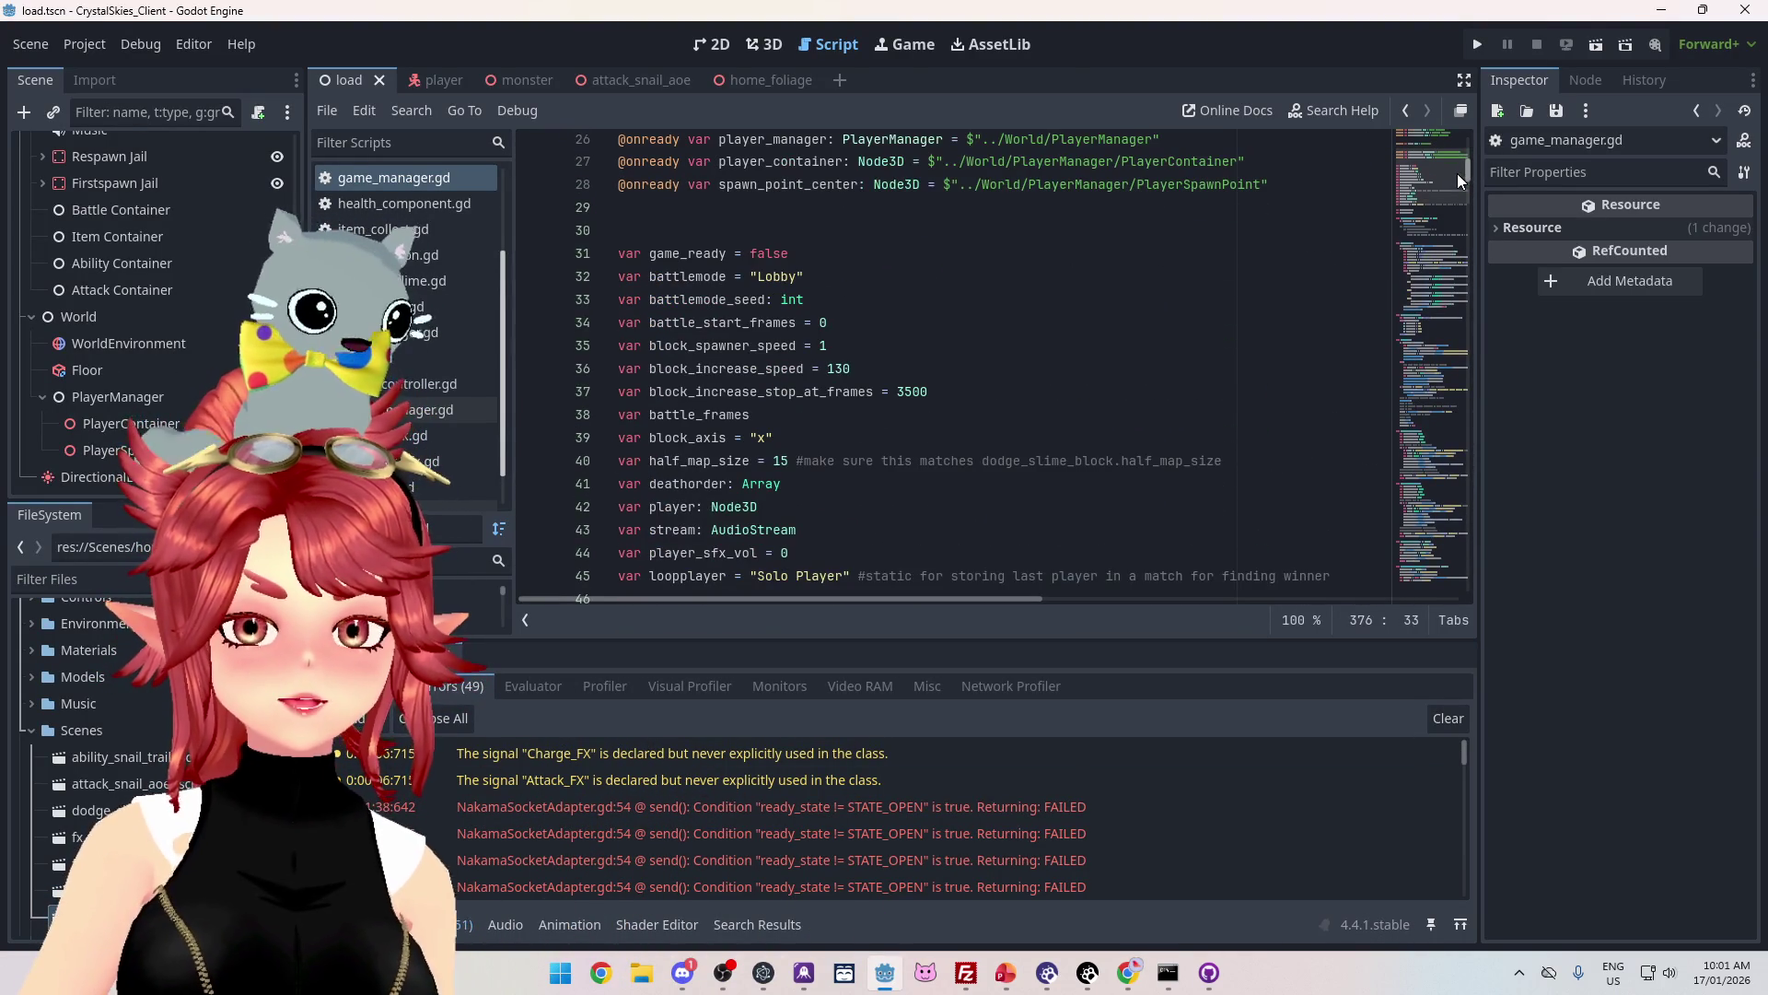
pyautogui.click(406, 357)
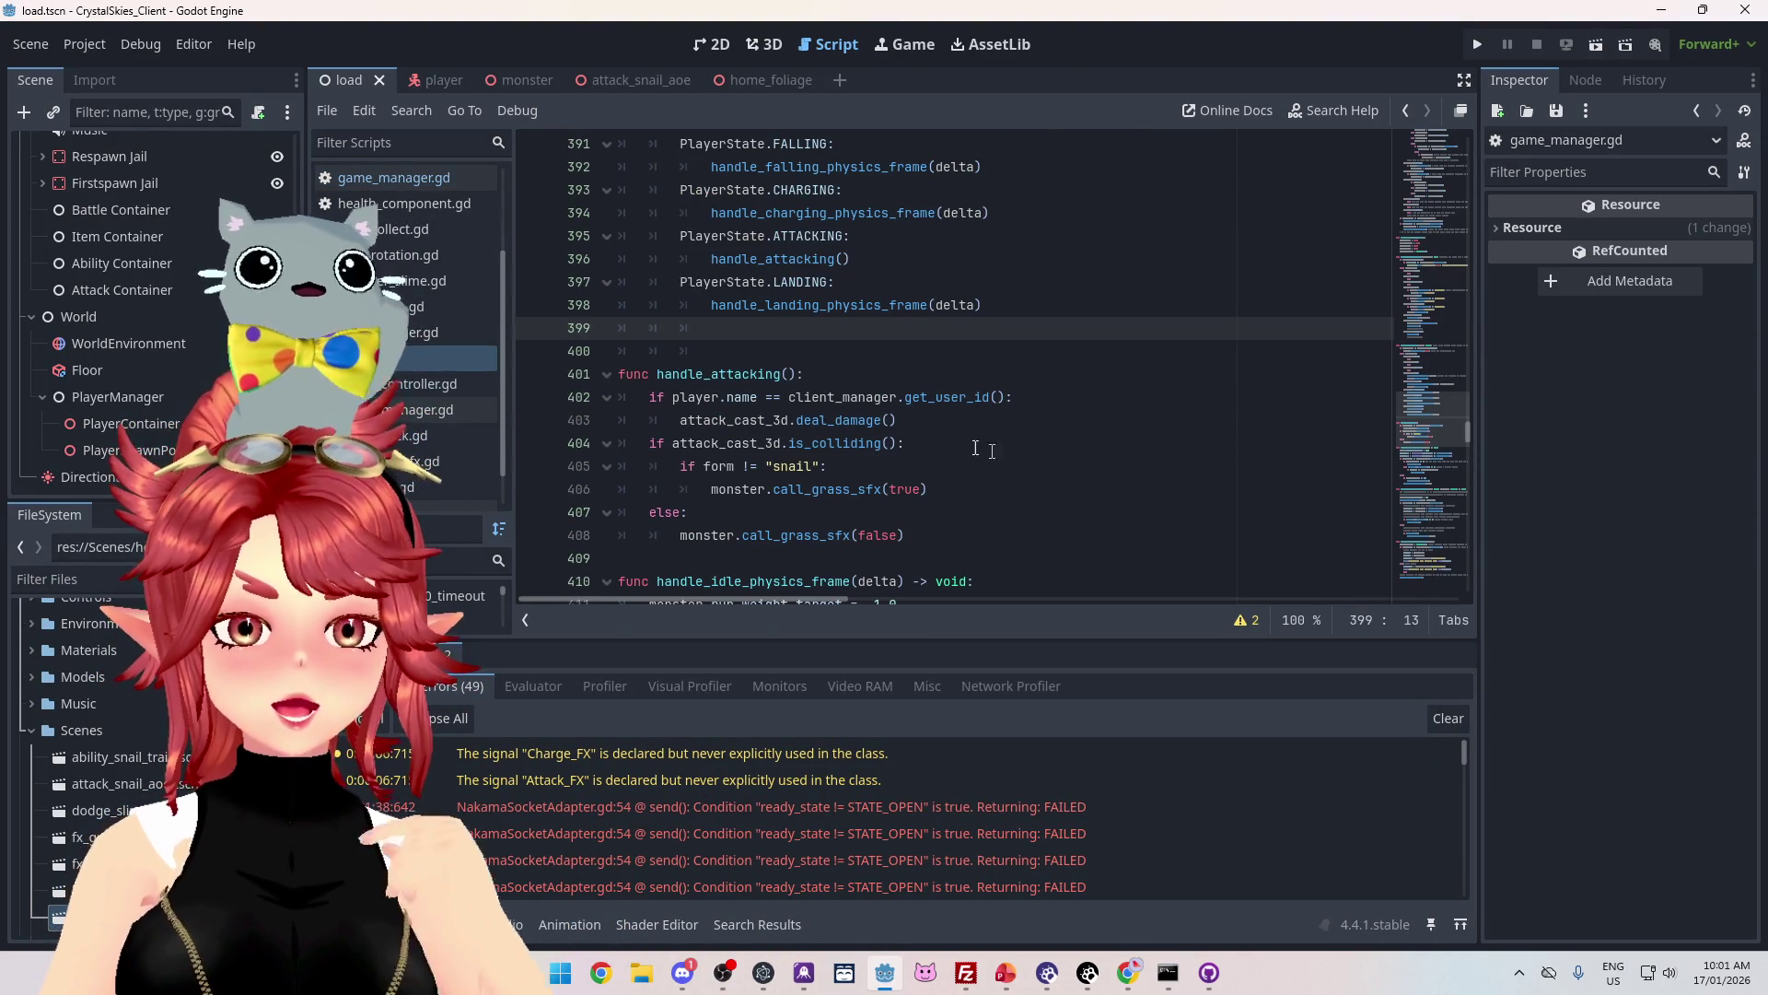
pyautogui.hotkey('alt', 'Left')
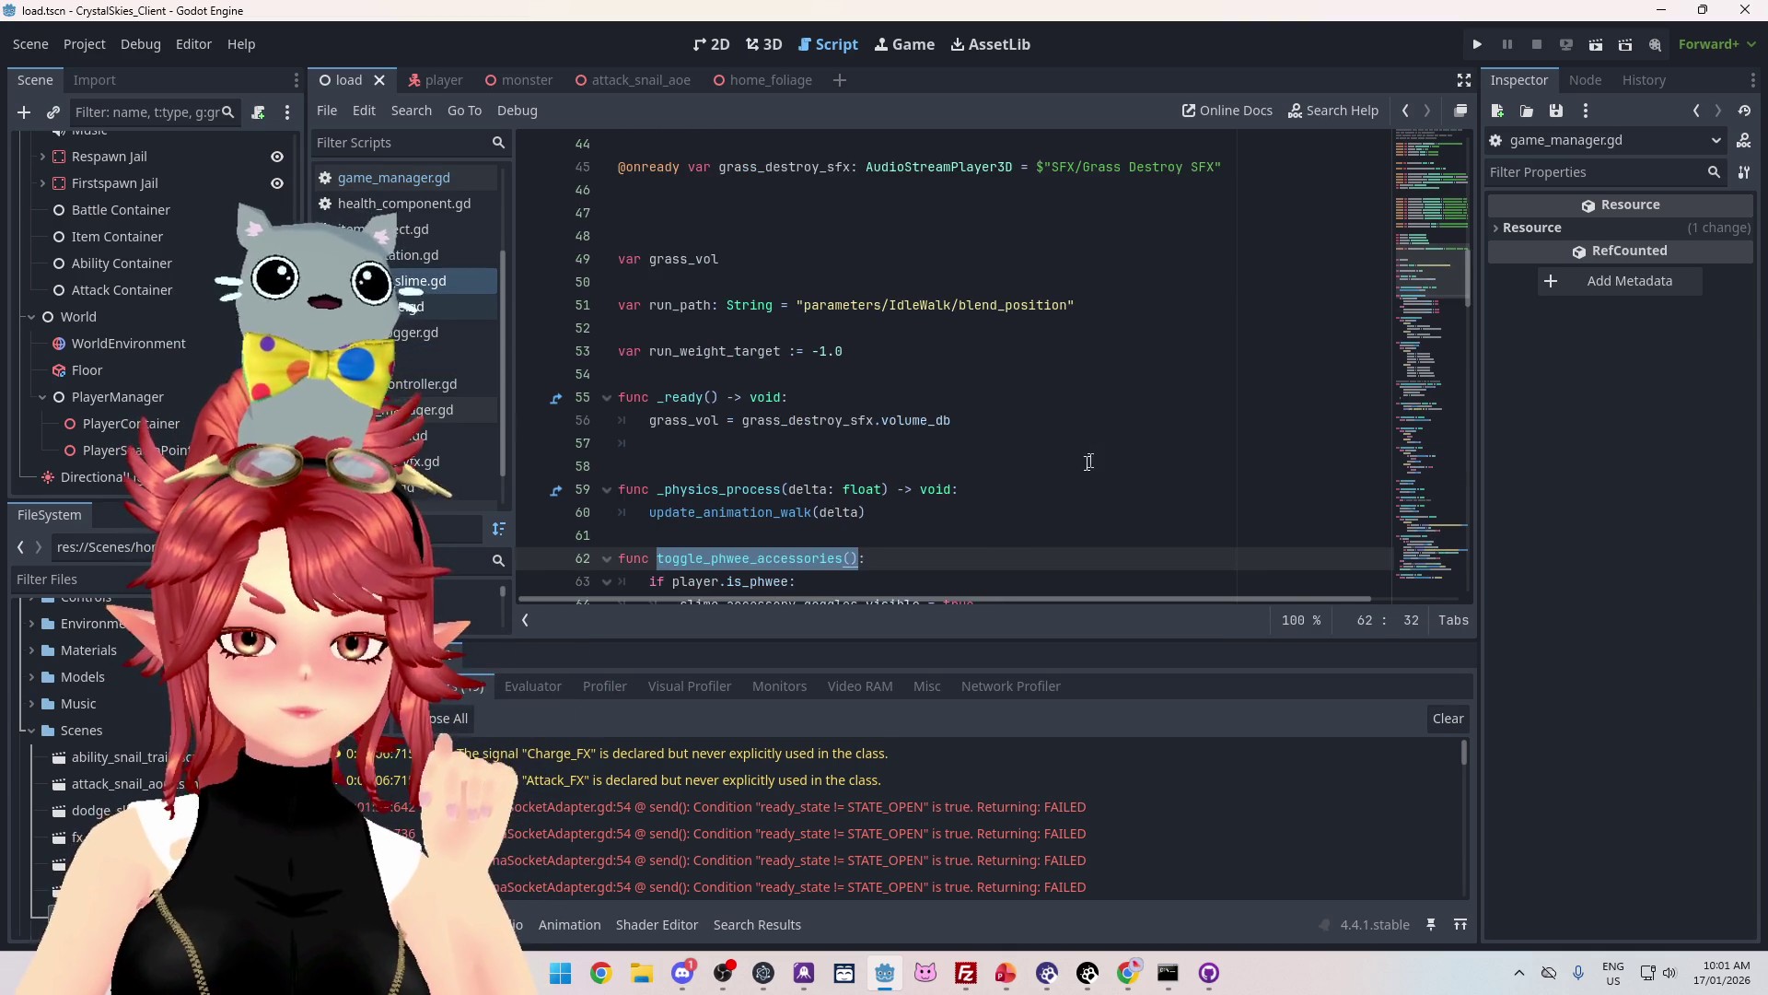
pyautogui.scroll(-2, 1099, 454)
pyautogui.scroll(-2, 698, 333)
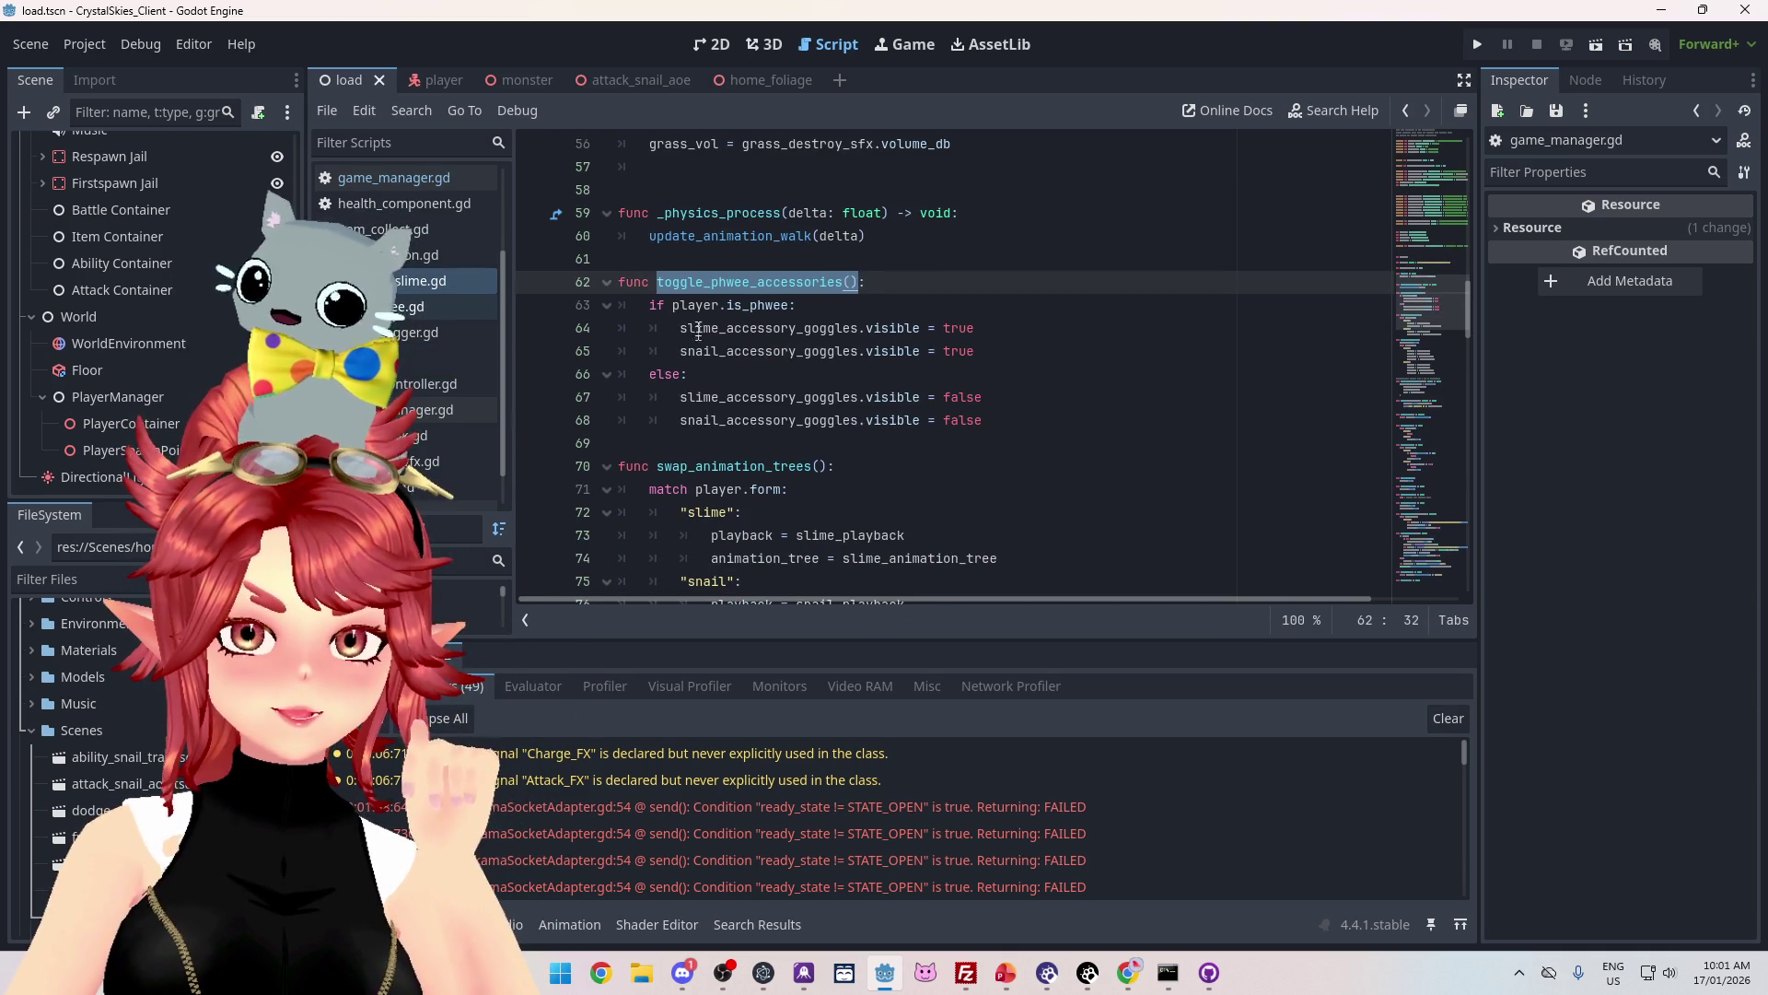
pyautogui.click(825, 306)
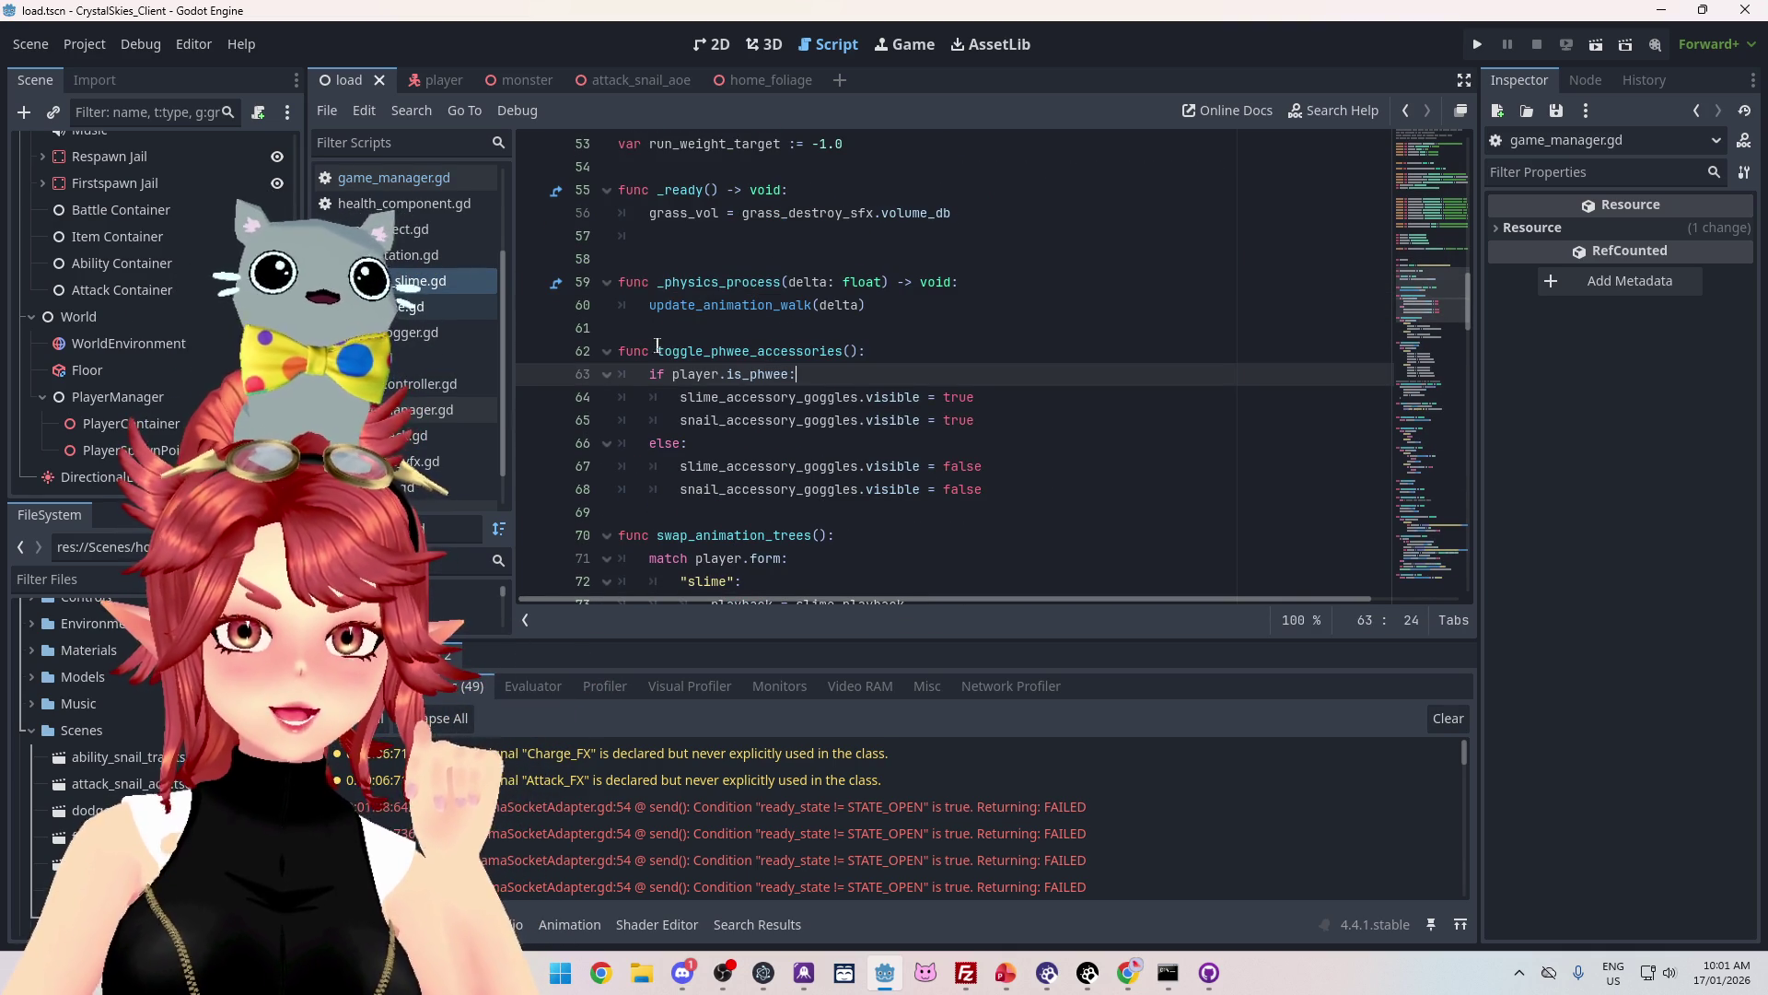
pyautogui.moveTo(657, 350); pyautogui.dragTo(873, 360)
pyautogui.click(677, 420)
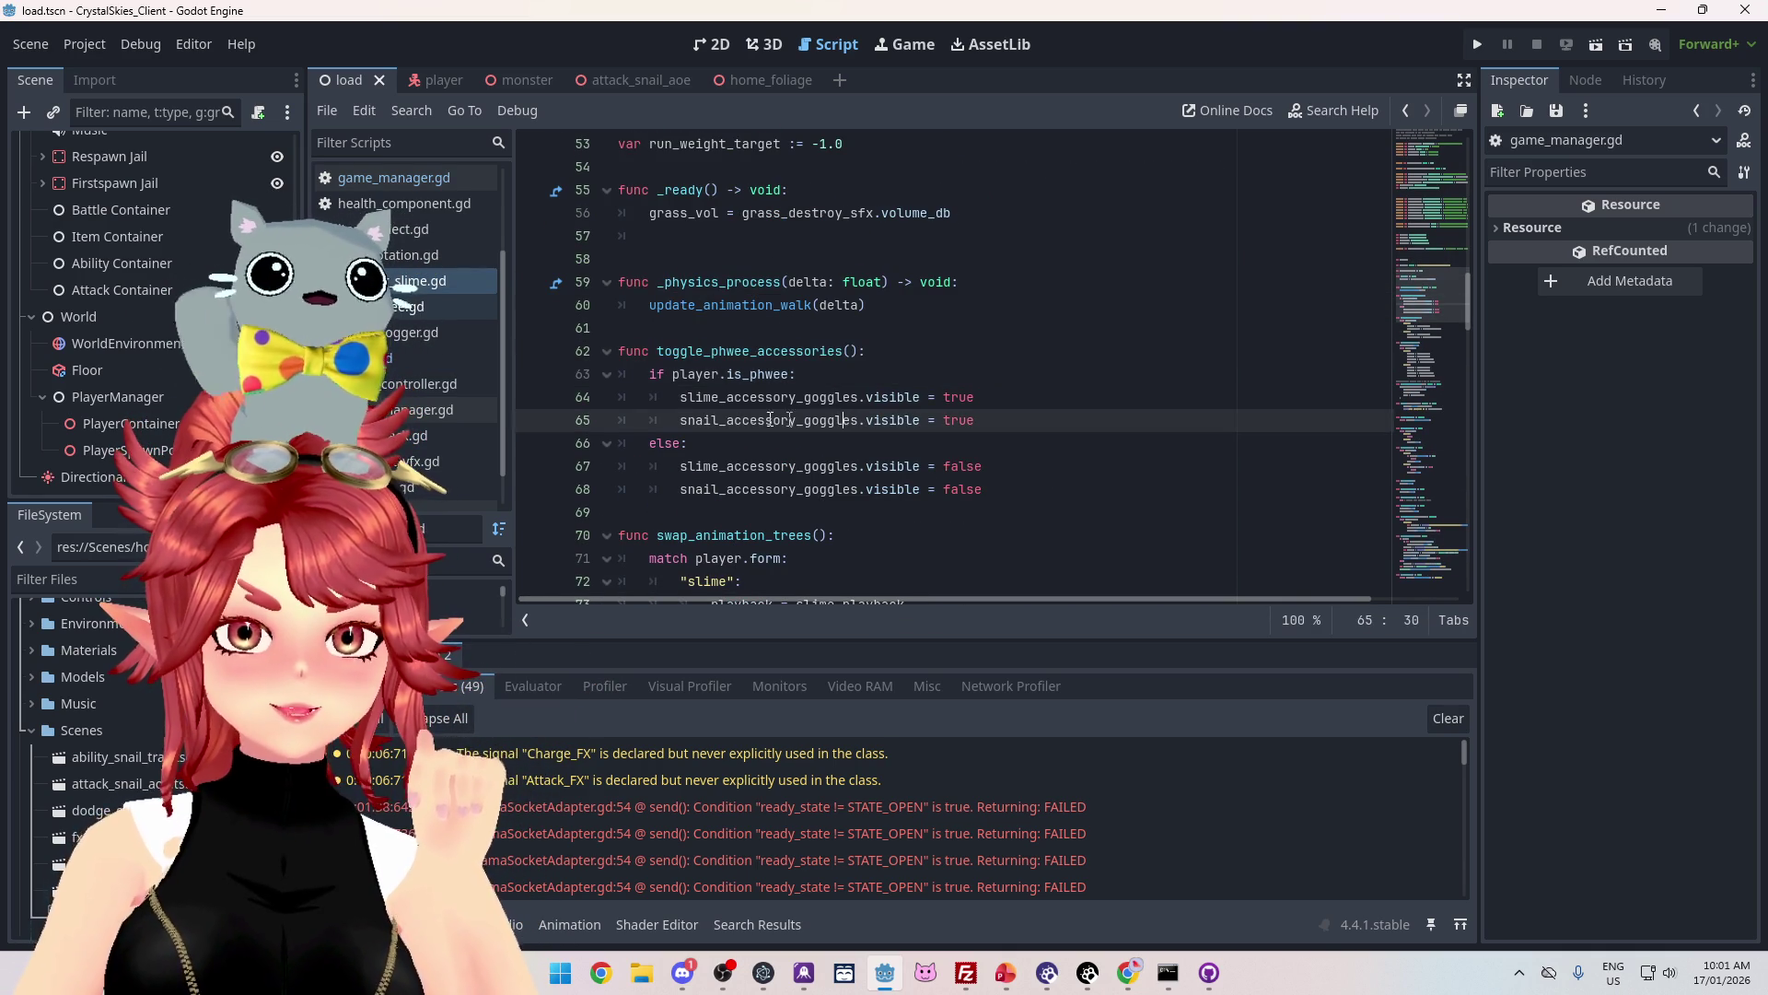
pyautogui.moveTo(650, 374); pyautogui.dragTo(784, 373)
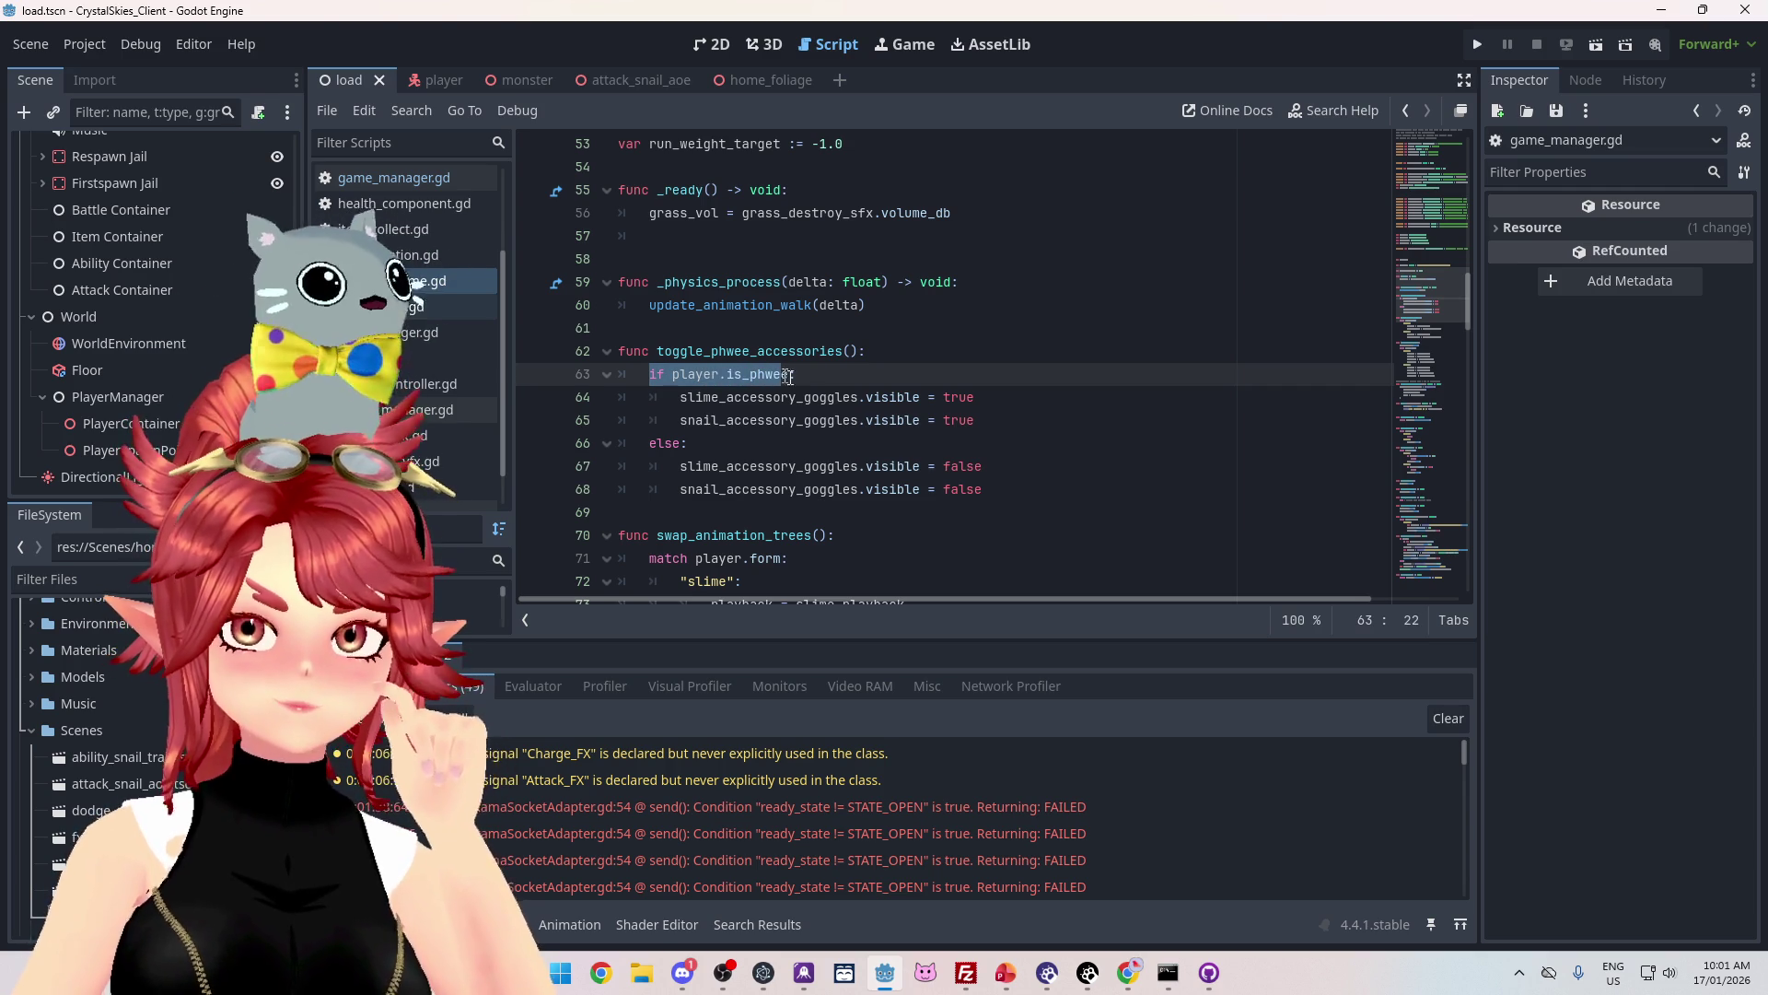
pyautogui.moveTo(938, 397)
pyautogui.mouseDown()
pyautogui.moveTo(974, 420)
pyautogui.moveTo(980, 511)
pyautogui.mouseUp()
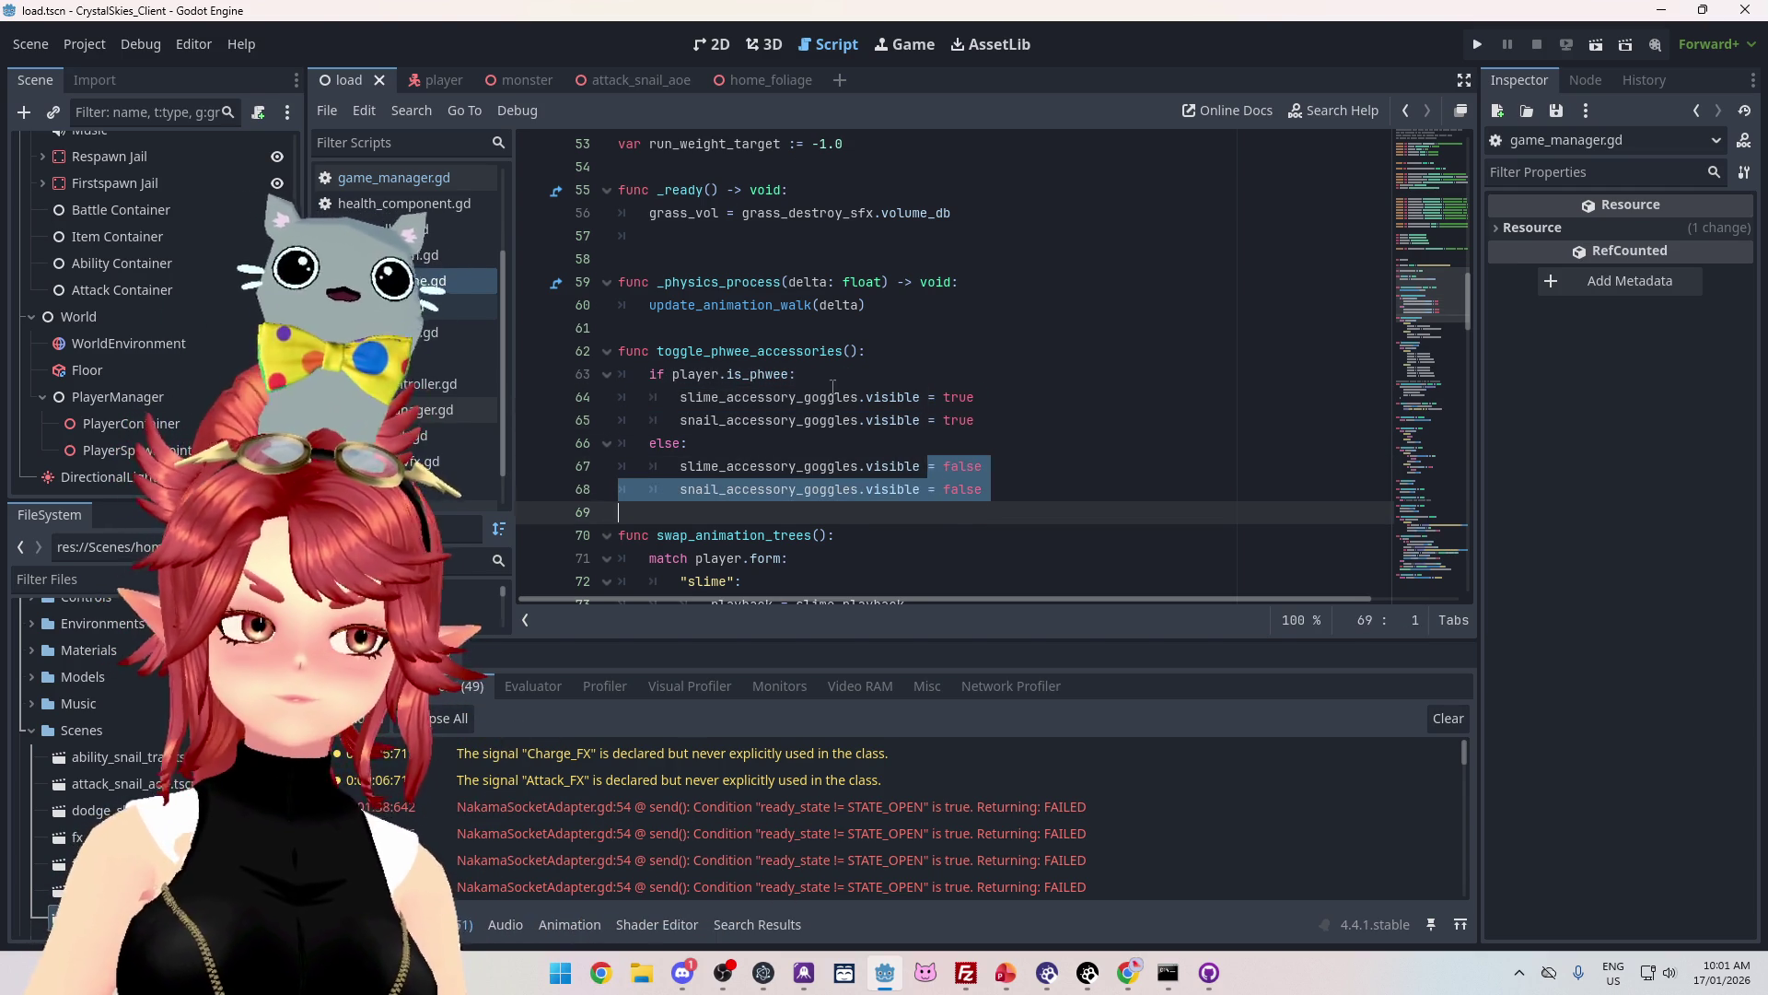
pyautogui.click(831, 380)
pyautogui.scroll(1, 772, 450)
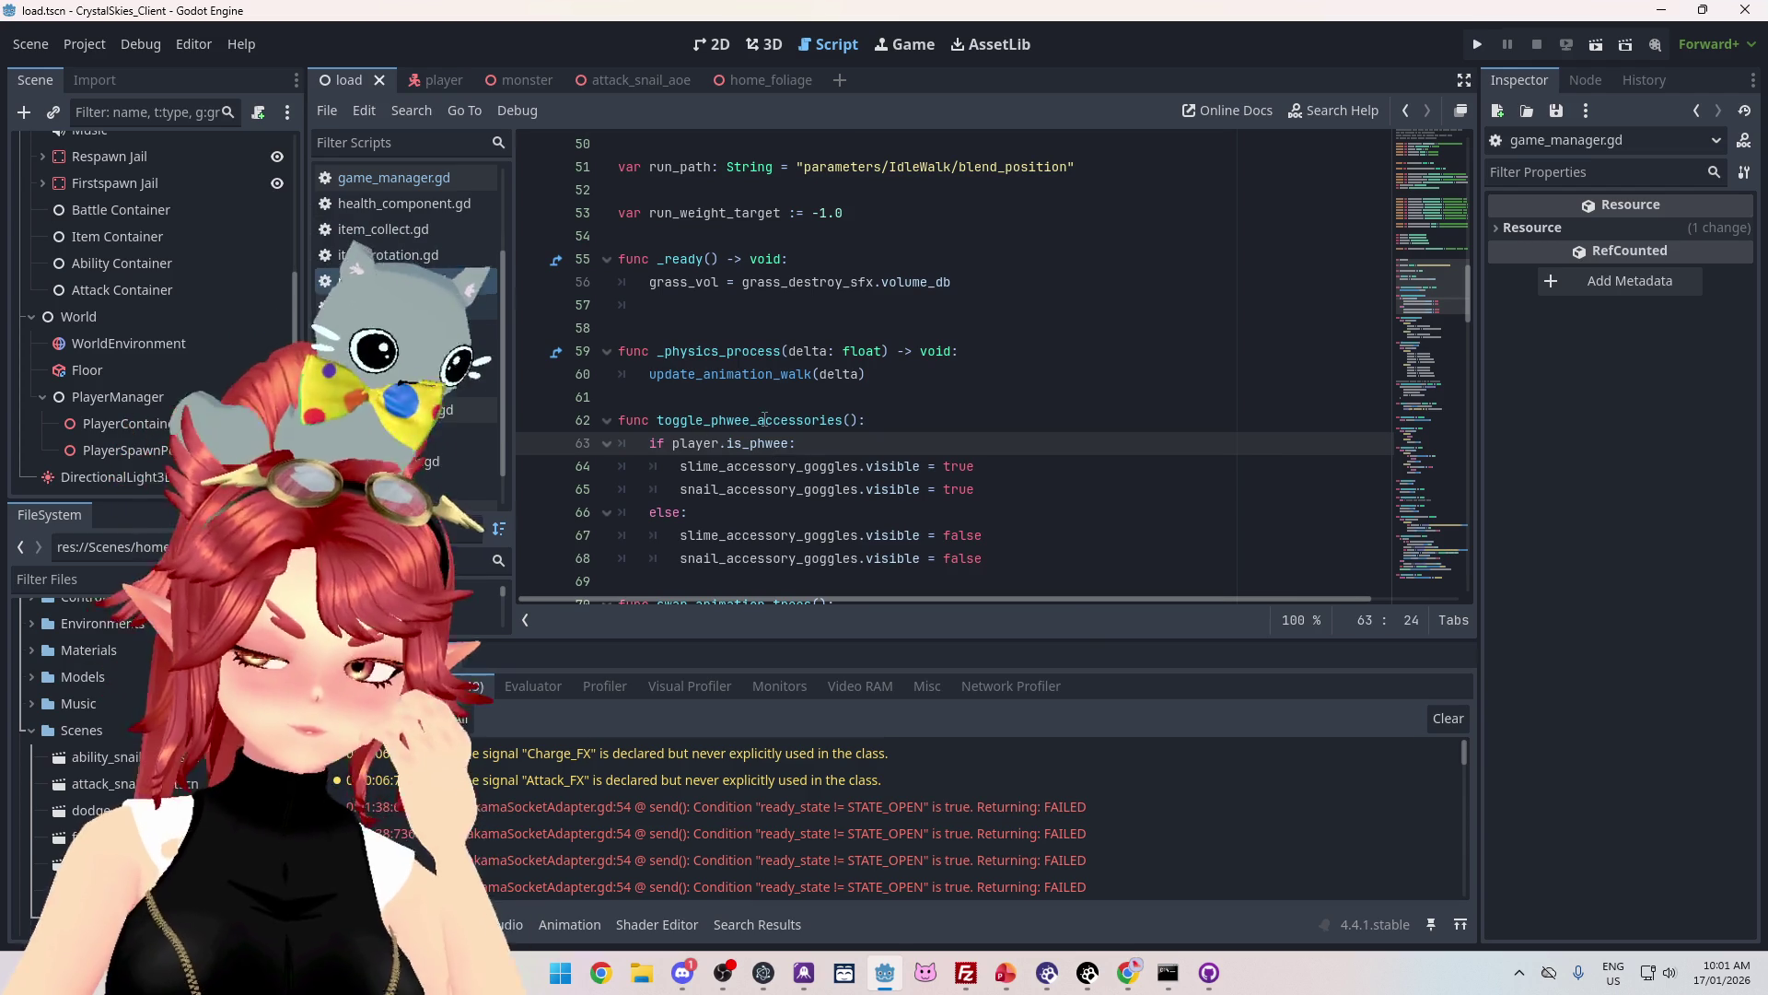
pyautogui.click(662, 420)
pyautogui.hotkey('shift', 'End')
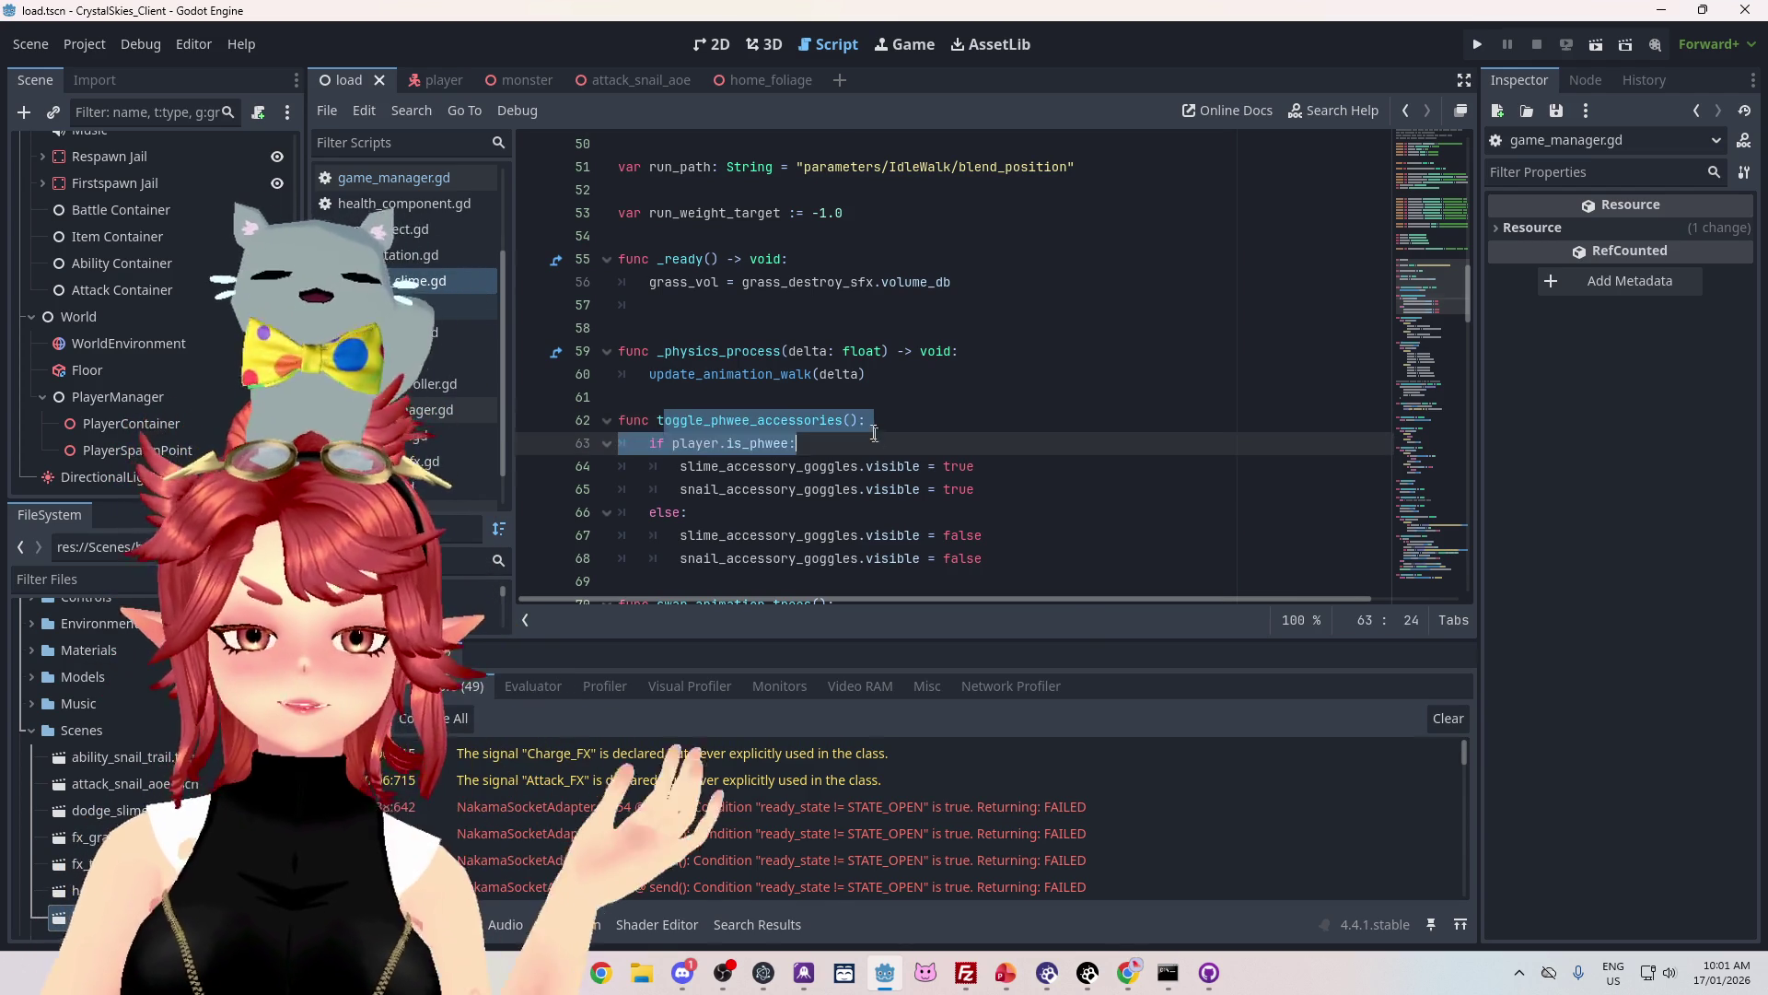
pyautogui.moveTo(672, 443); pyautogui.dragTo(789, 443)
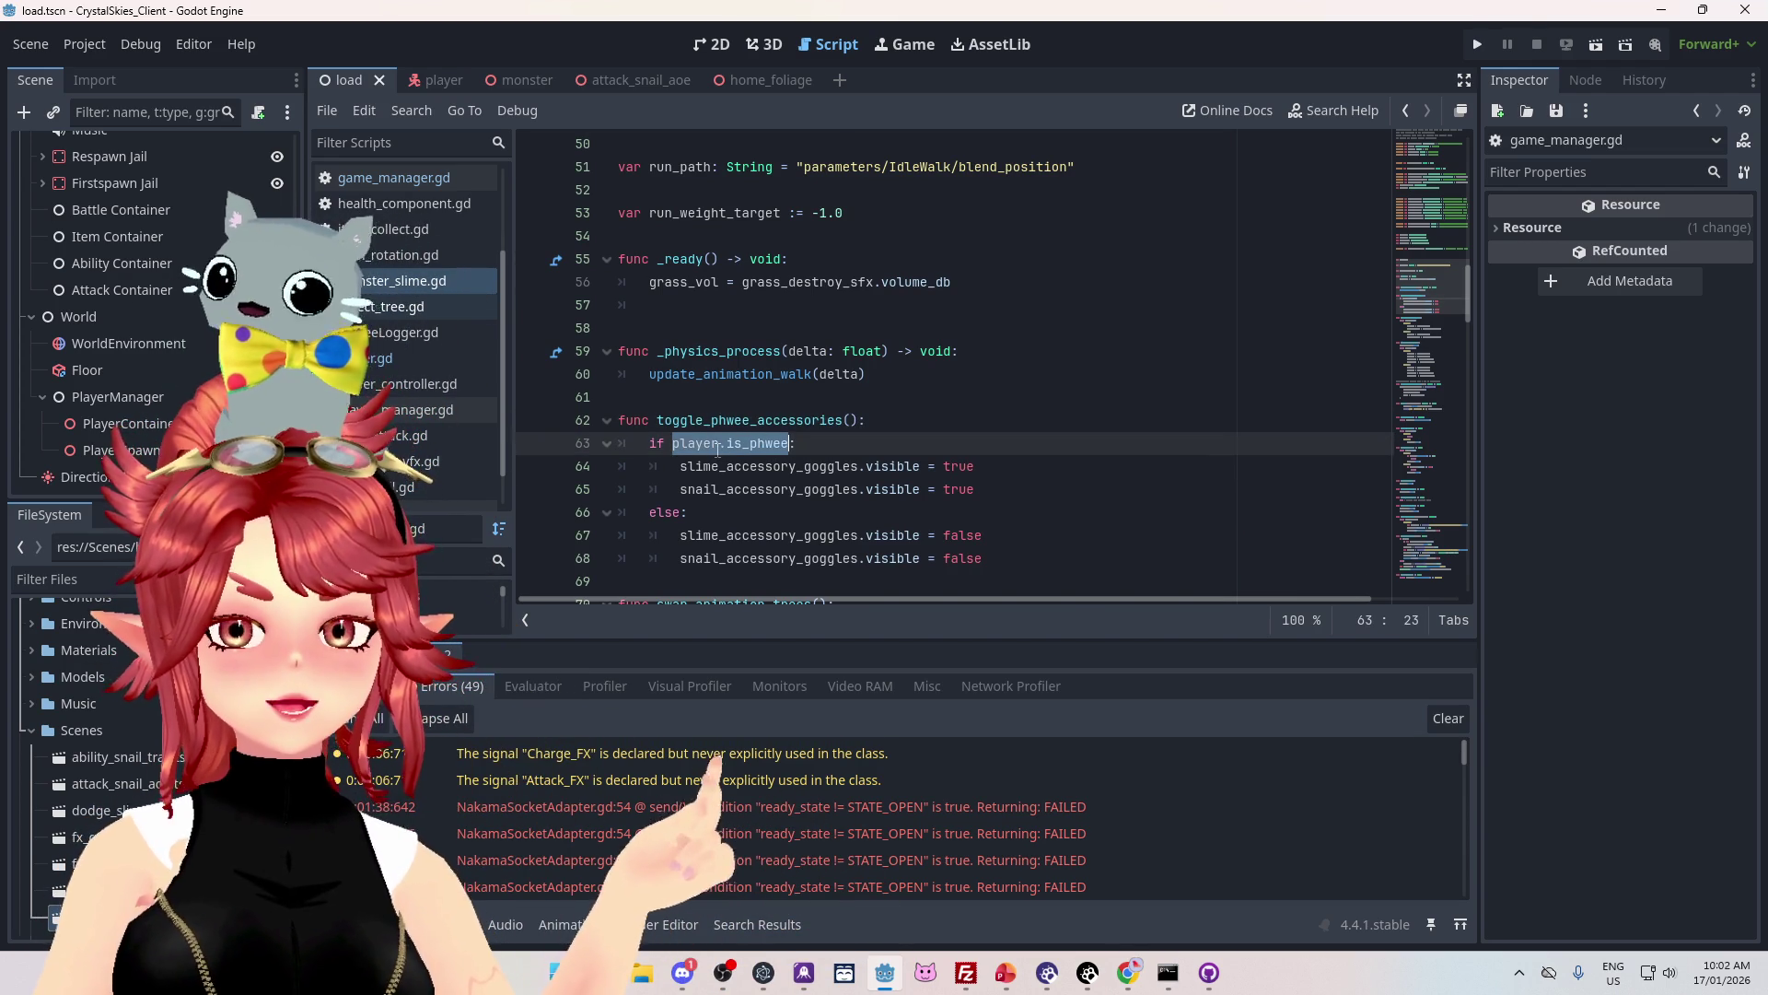
pyautogui.click(673, 444)
pyautogui.moveTo(673, 444); pyautogui.dragTo(718, 446)
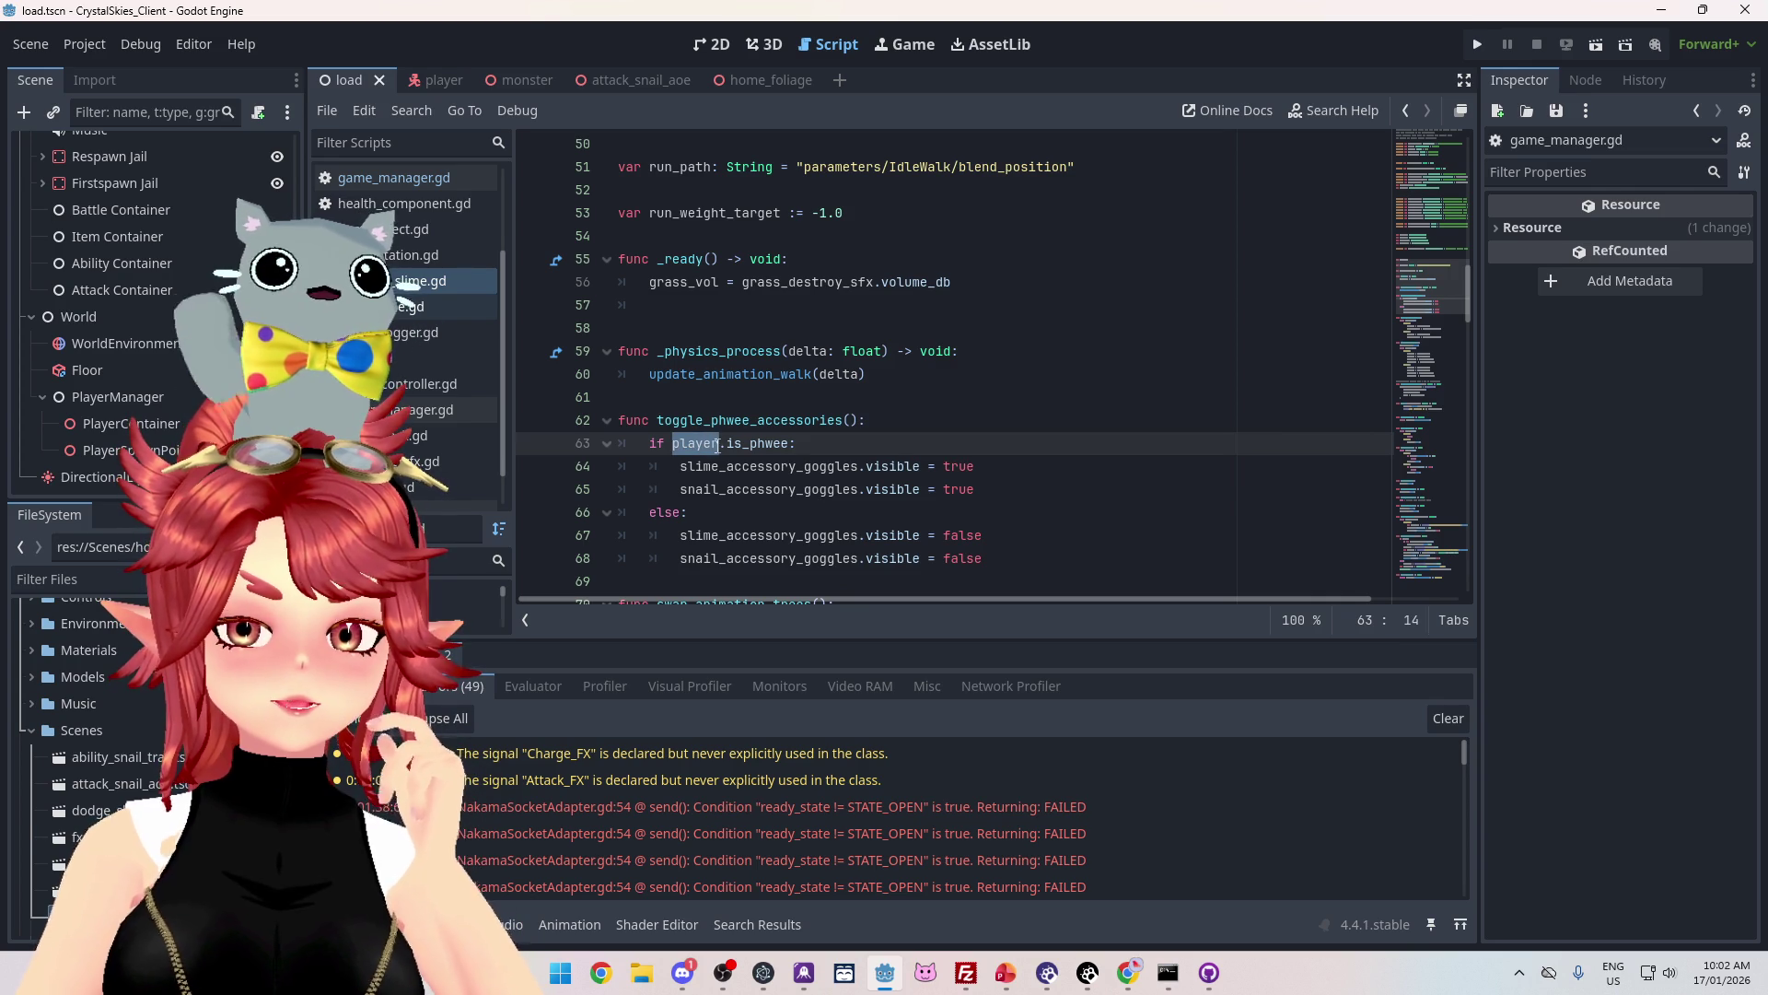
# Step: Look through slime.gd, then open player.gd from the Scripts list
pyautogui.scroll(5, 918, 464)
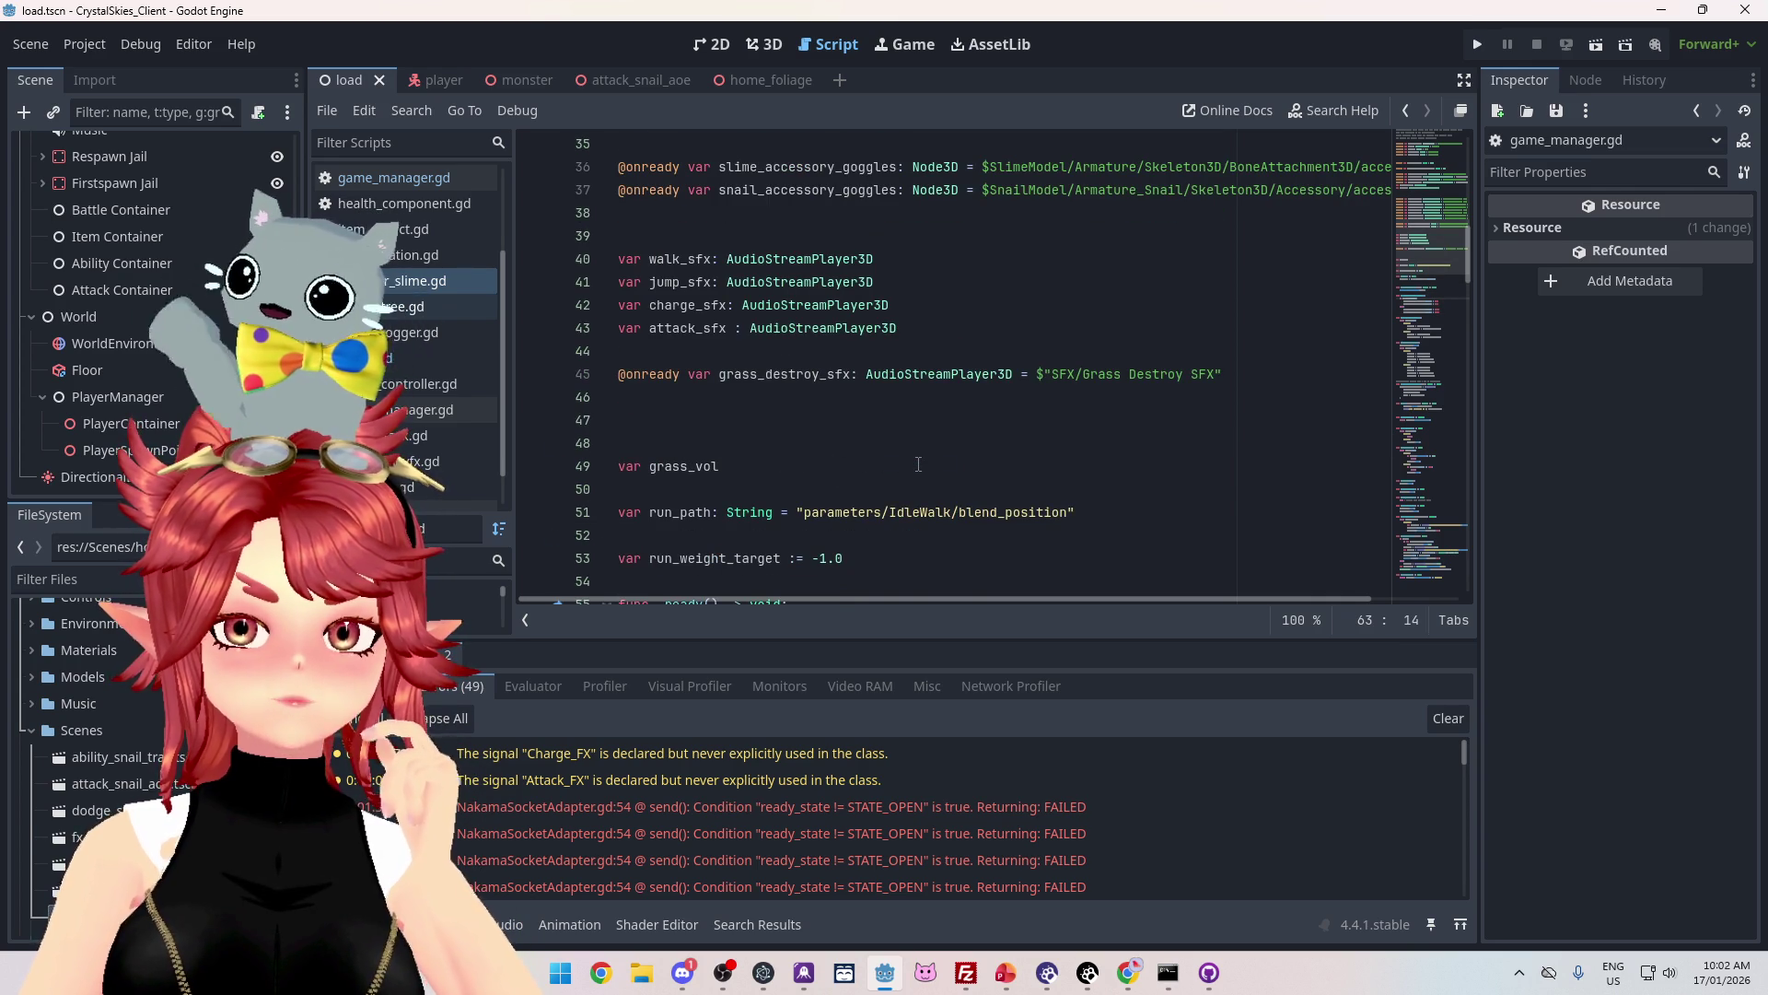
pyautogui.scroll(2, 918, 464)
pyautogui.scroll(-3, 919, 465)
pyautogui.scroll(6, 919, 464)
pyautogui.scroll(6, 918, 464)
pyautogui.scroll(-11, 919, 471)
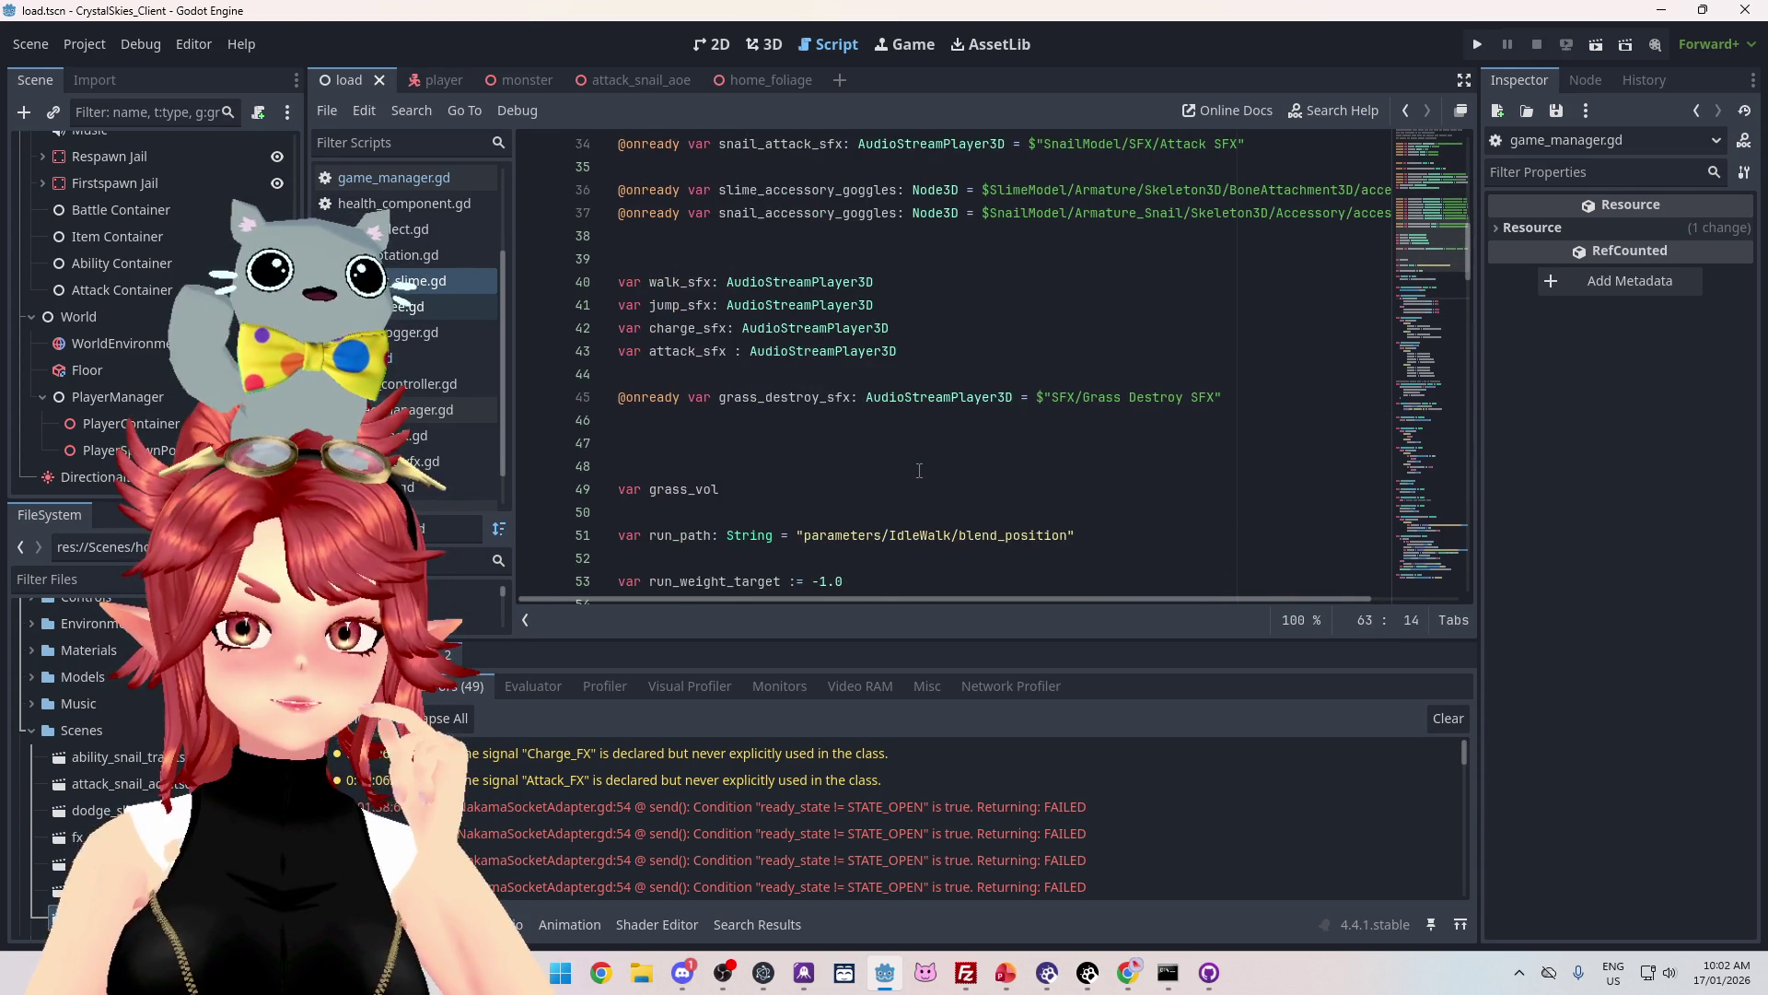
pyautogui.scroll(-5, 919, 471)
pyautogui.scroll(4, 919, 471)
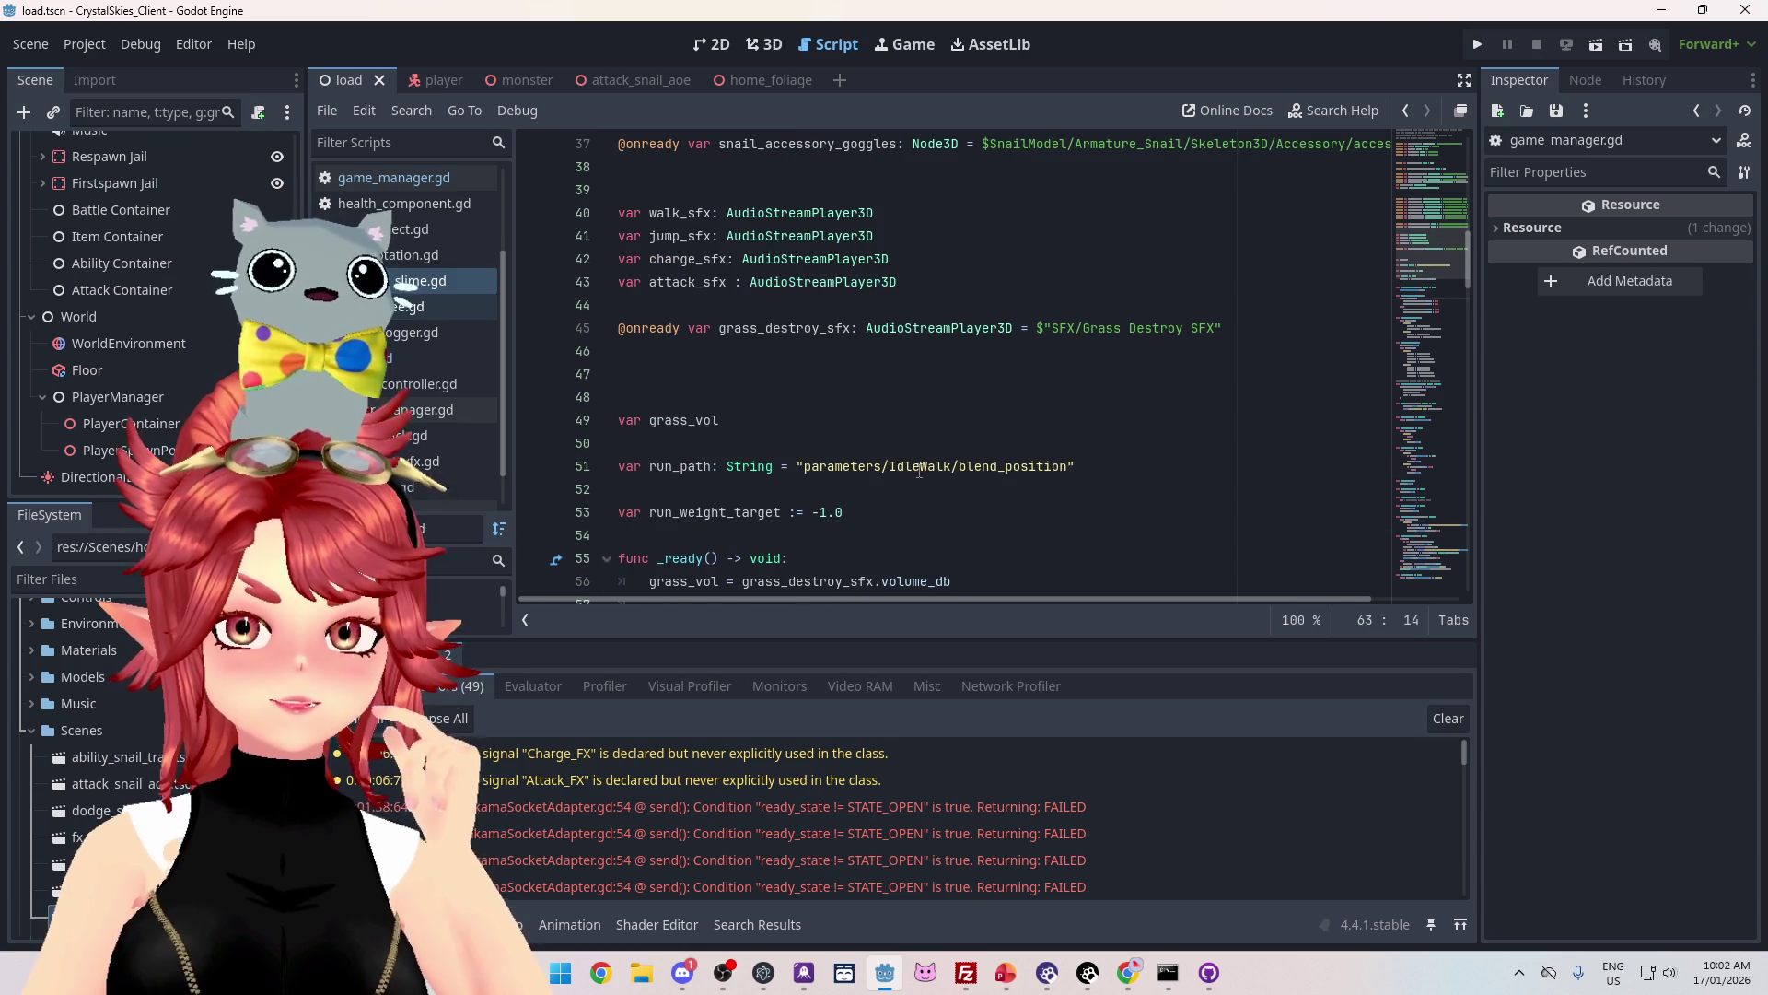
pyautogui.scroll(10, 918, 470)
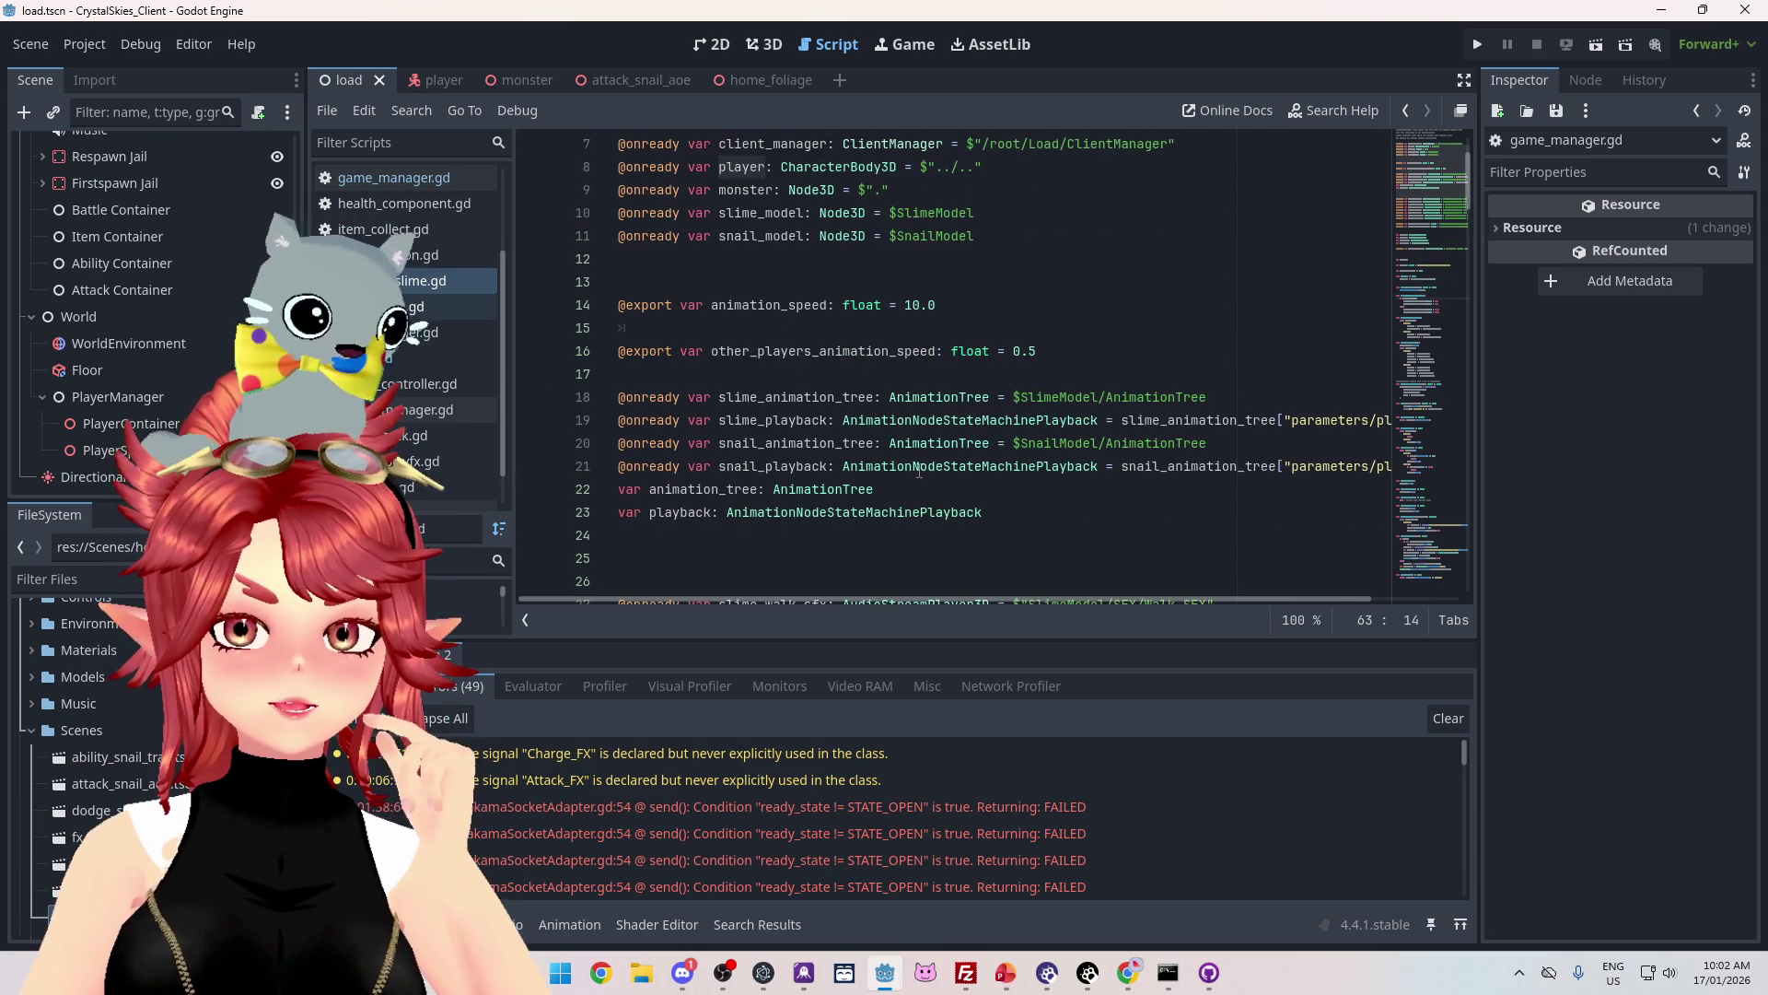
pyautogui.scroll(2, 918, 470)
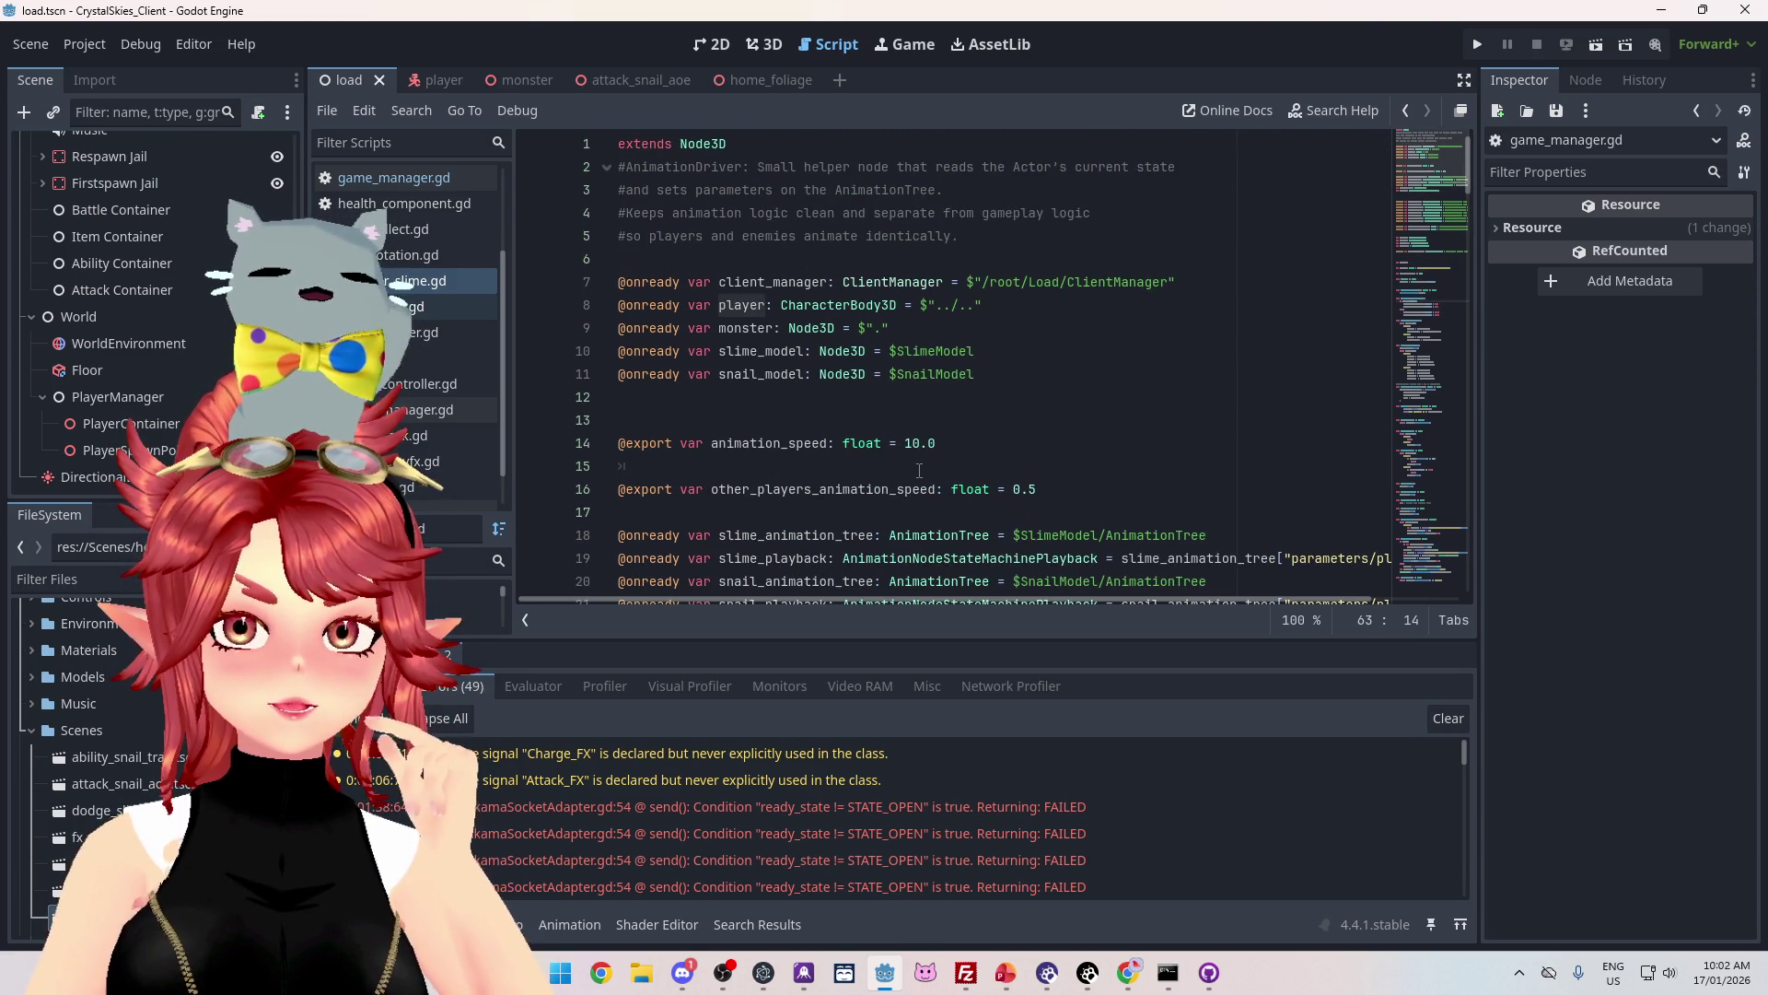
pyautogui.scroll(-18, 919, 471)
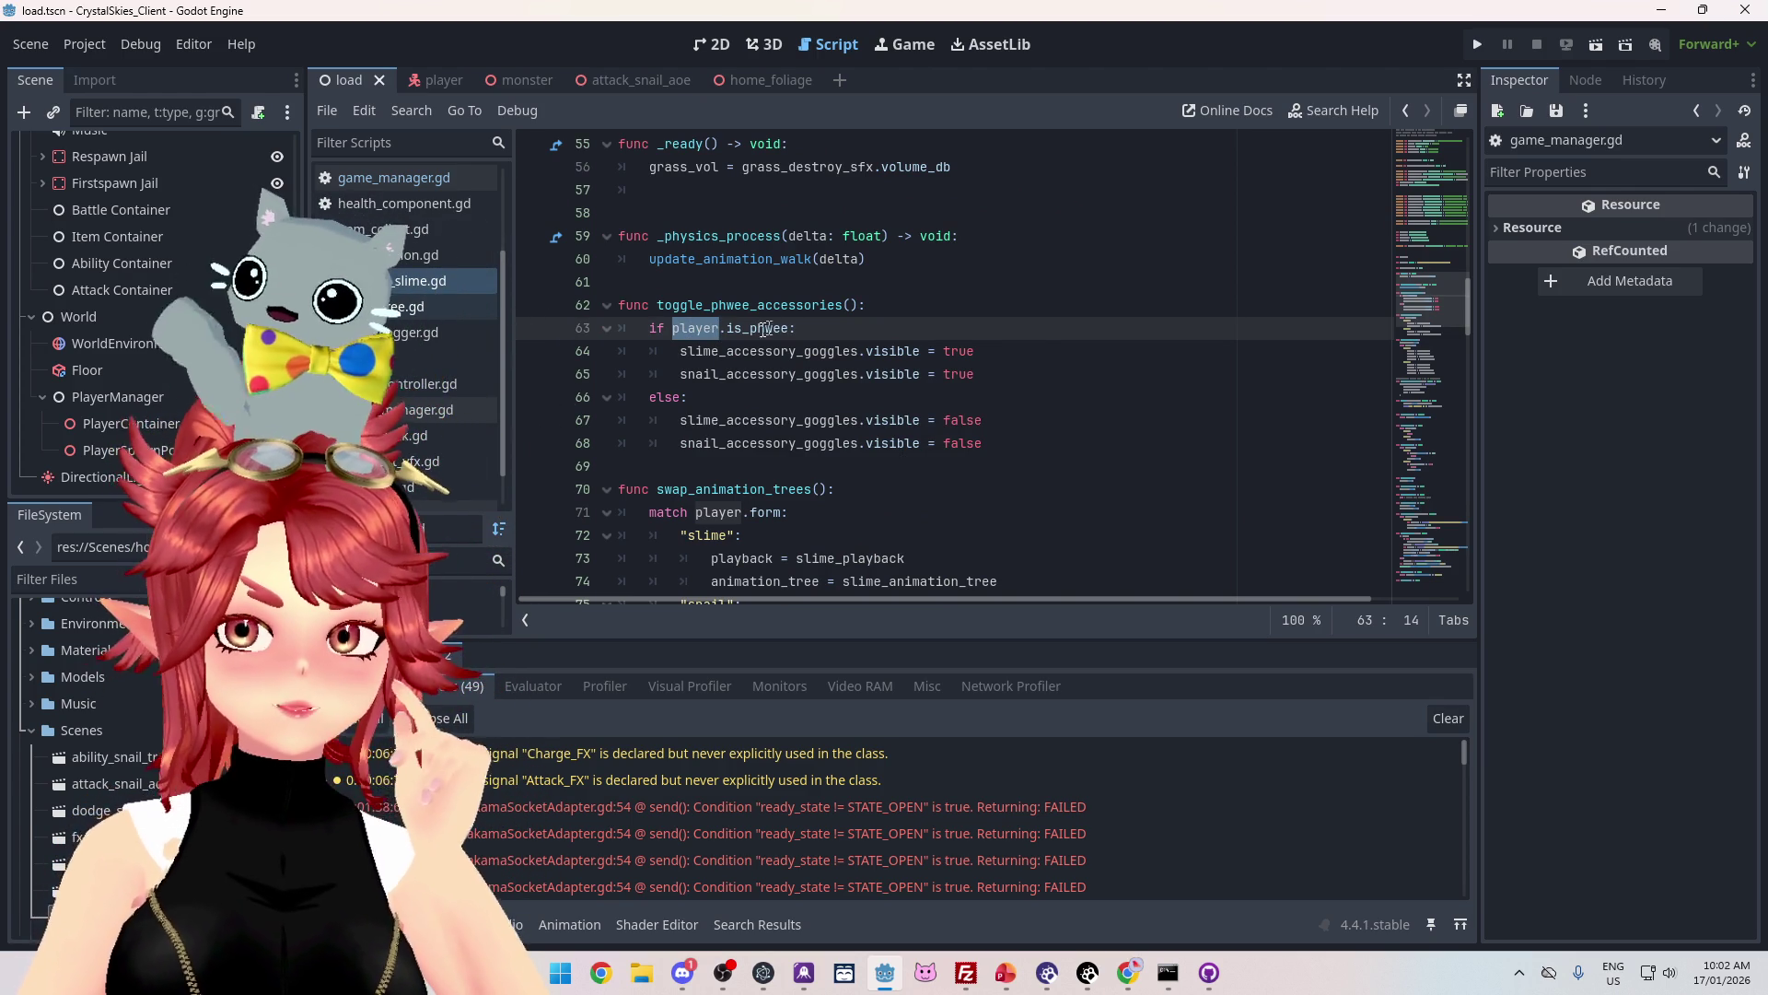
pyautogui.click(397, 364)
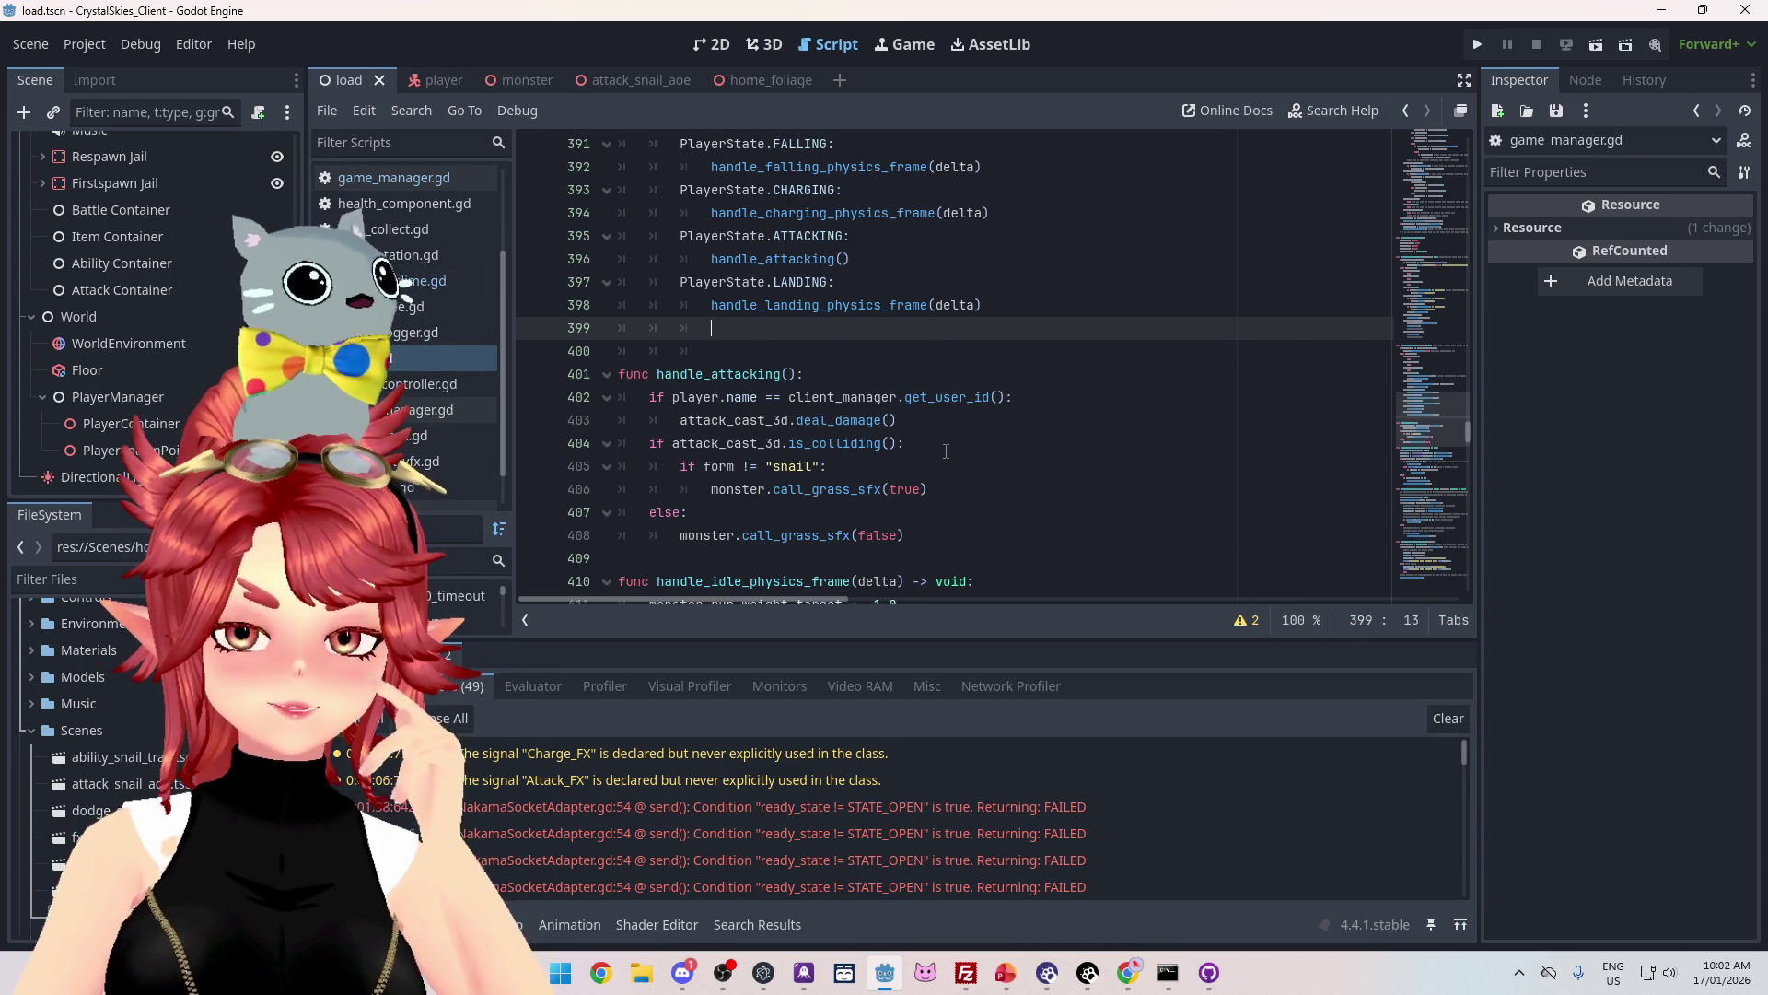
# Step: Scroll player.gd to func _ready() near line 171, where is_phwee is set
pyautogui.moveTo(1455, 241)
pyautogui.mouseDown()
pyautogui.moveTo(1444, 200)
pyautogui.moveTo(1444, 254)
pyautogui.mouseUp()
pyautogui.scroll(-6, 850, 435)
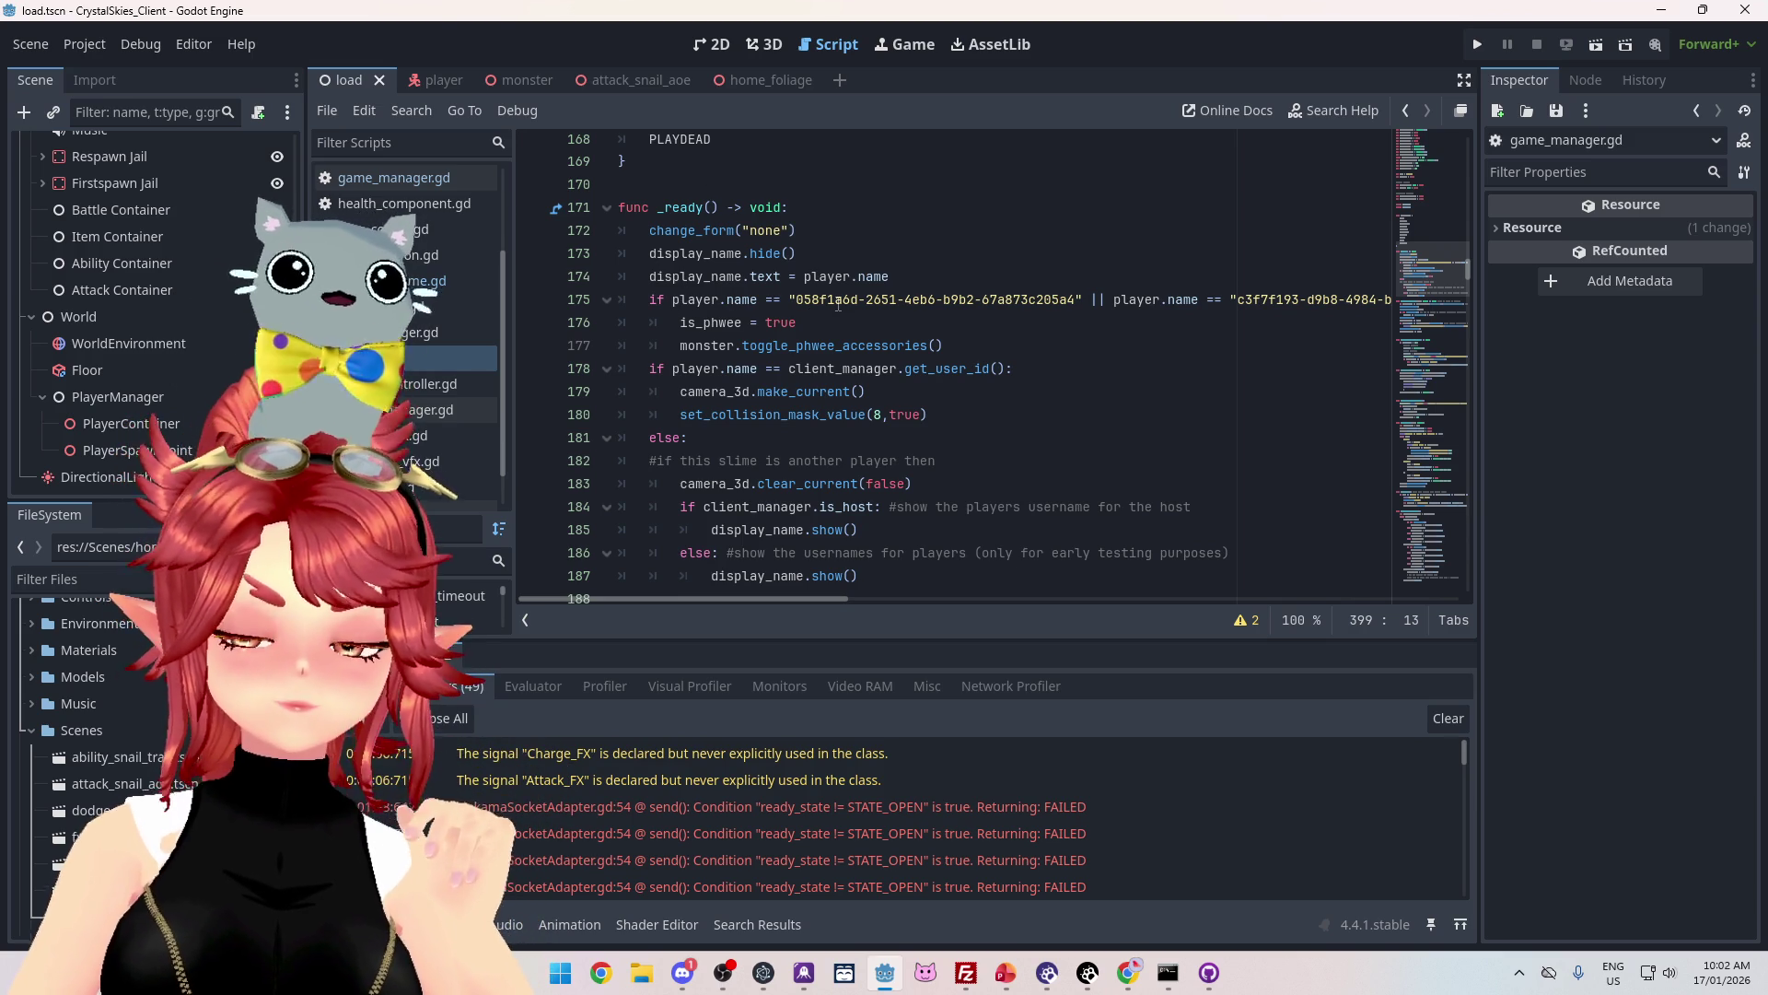
pyautogui.moveTo(804, 599)
pyautogui.mouseDown()
pyautogui.moveTo(975, 599)
pyautogui.moveTo(804, 594)
pyautogui.mouseUp()
pyautogui.scroll(3, 794, 430)
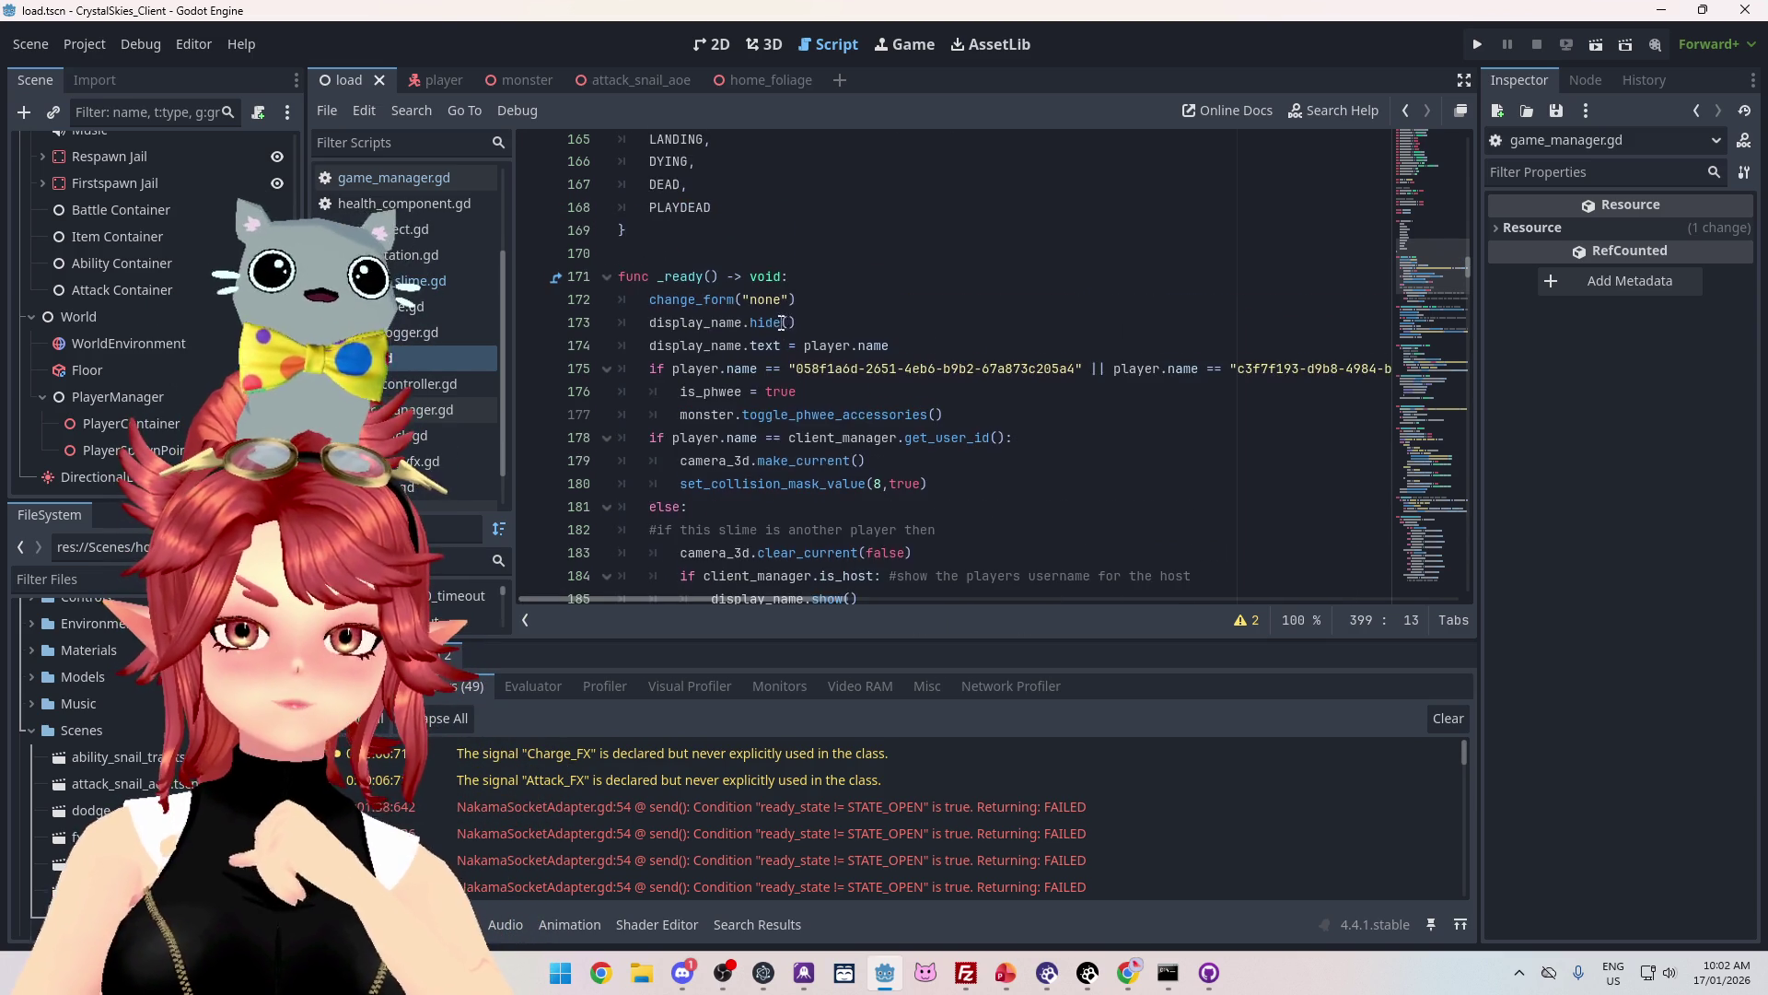
pyautogui.scroll(8, 794, 430)
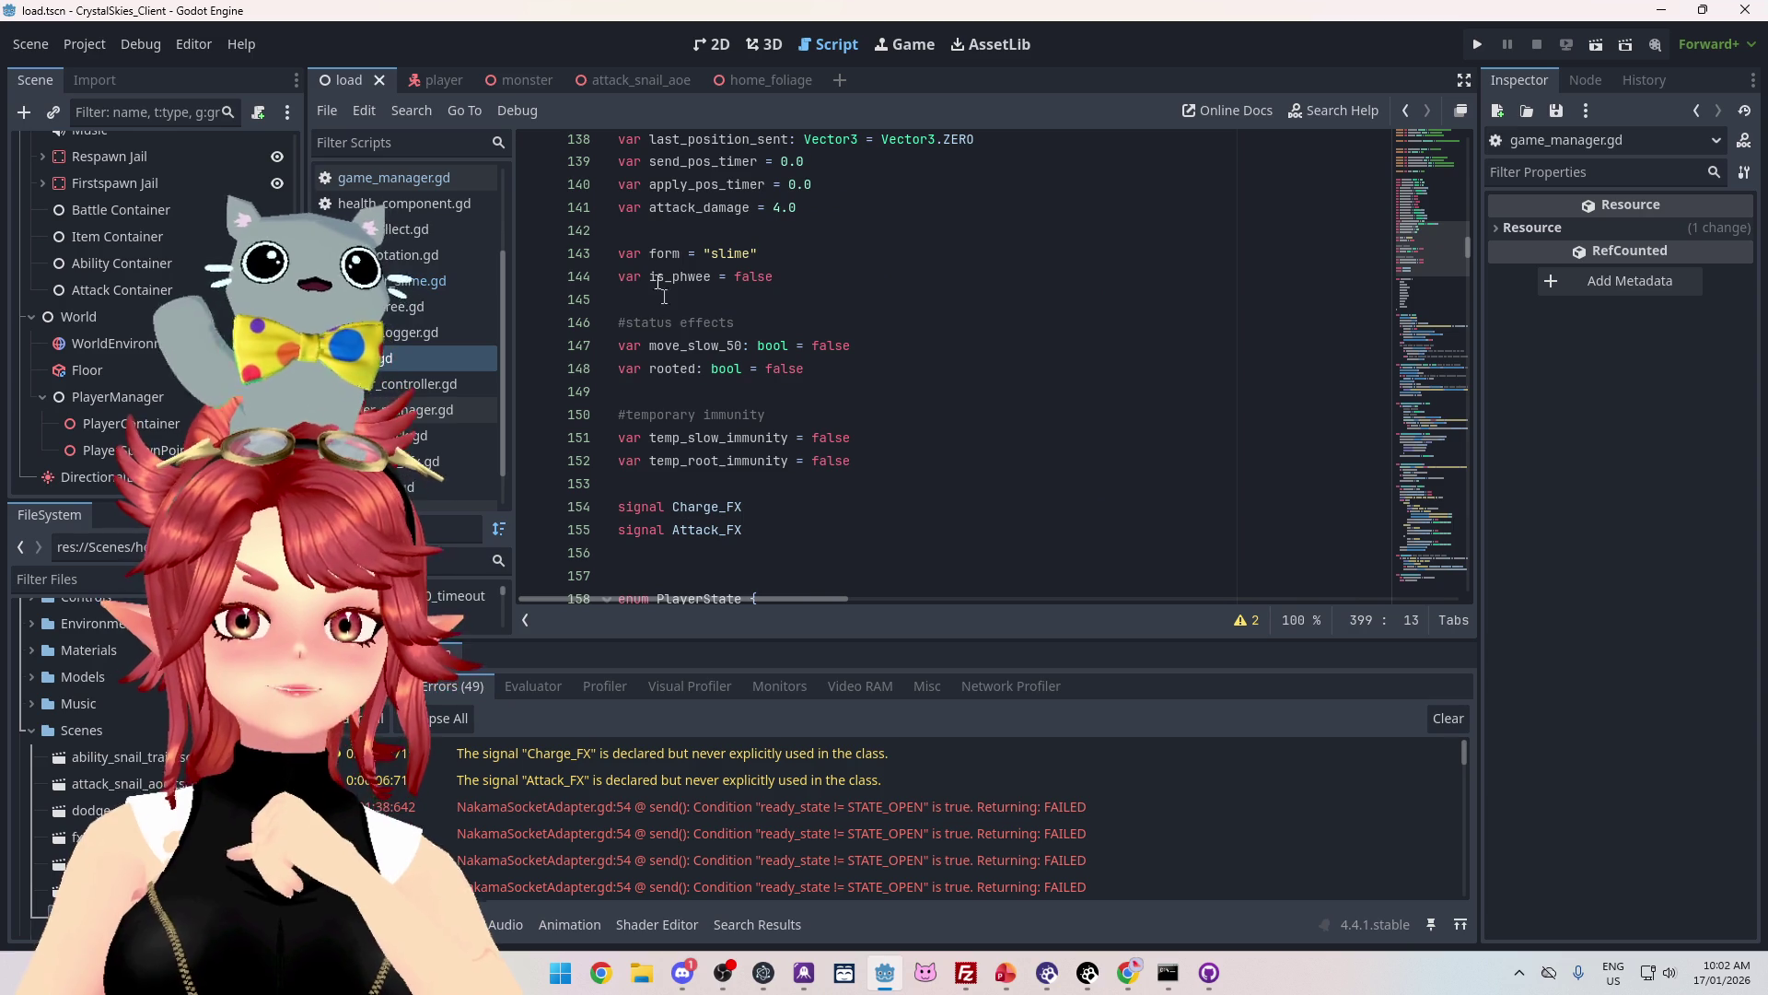
pyautogui.scroll(-10, 776, 311)
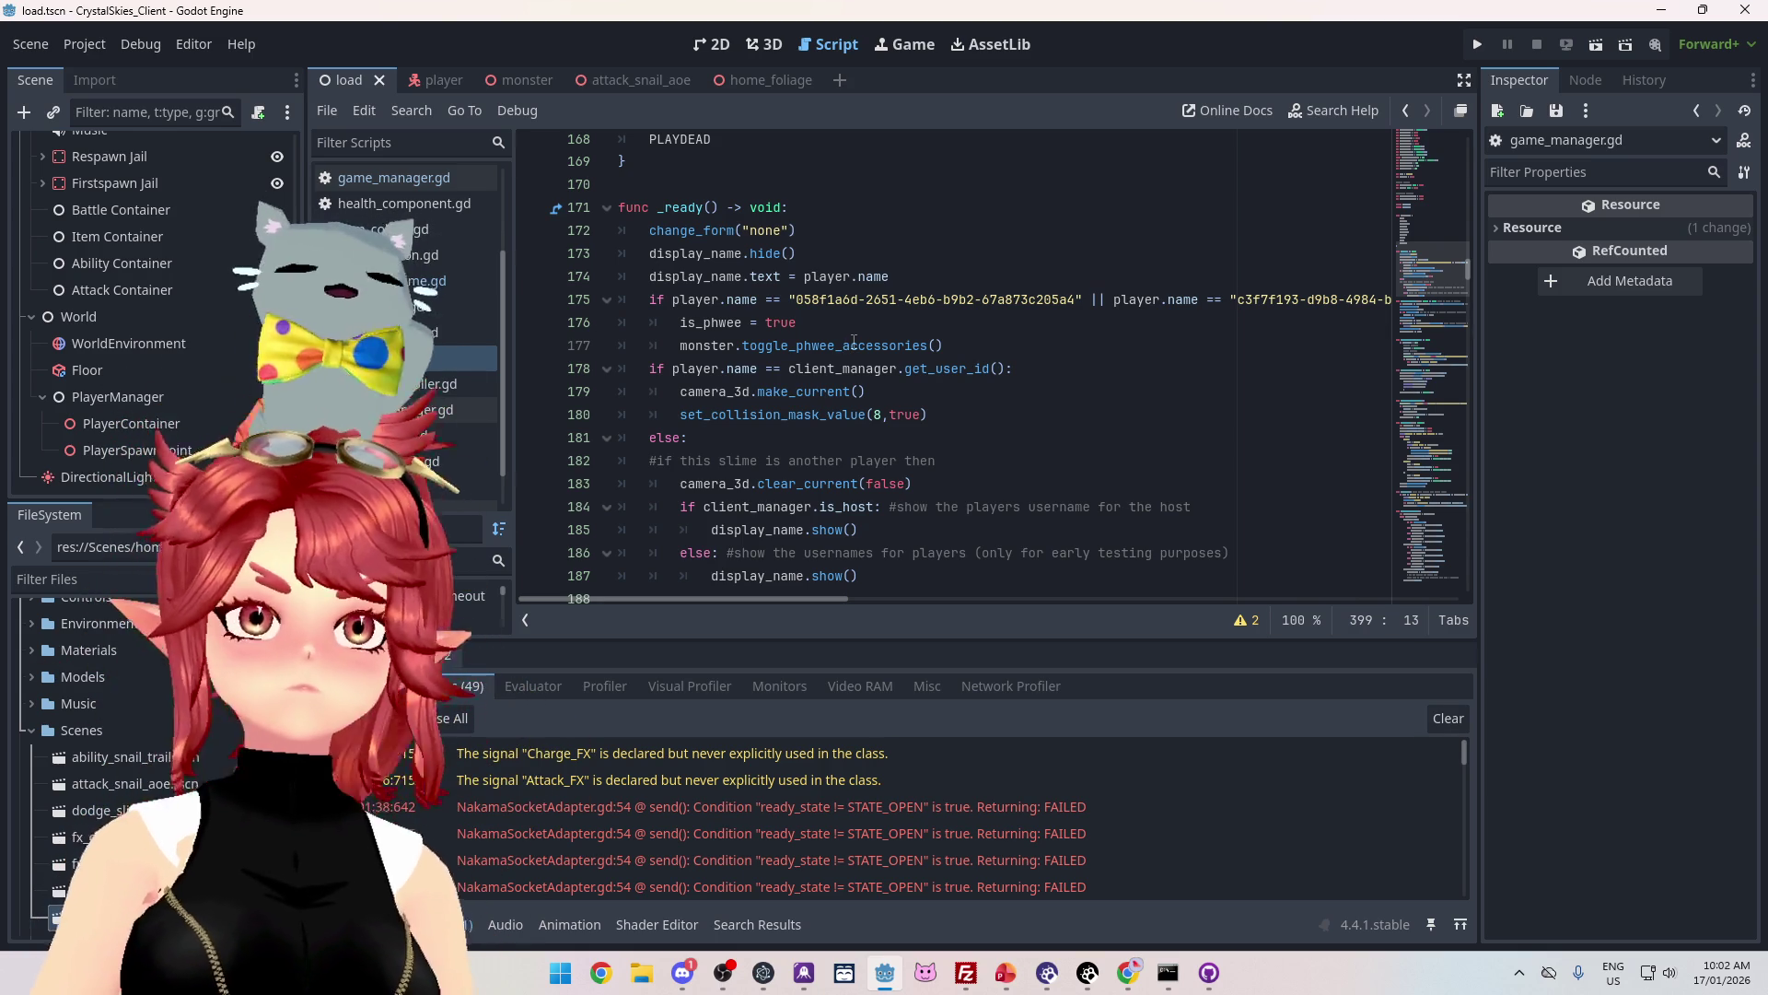
pyautogui.scroll(1, 853, 340)
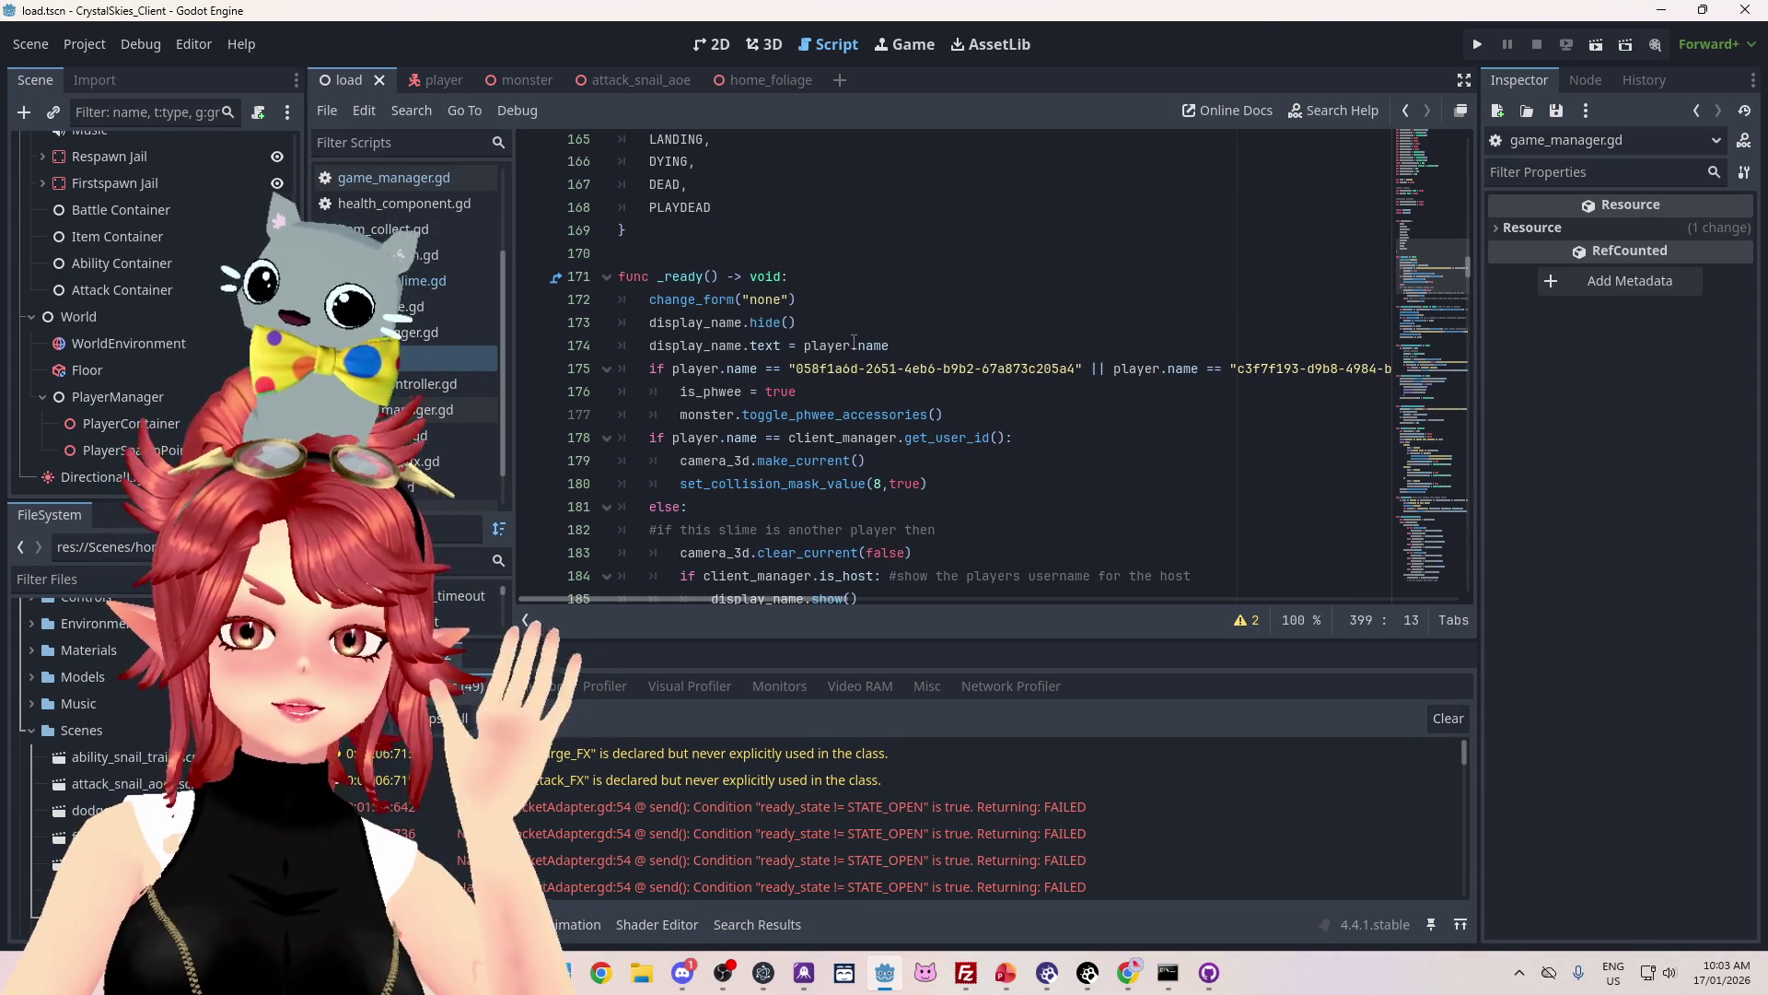
pyautogui.scroll(-1, 854, 341)
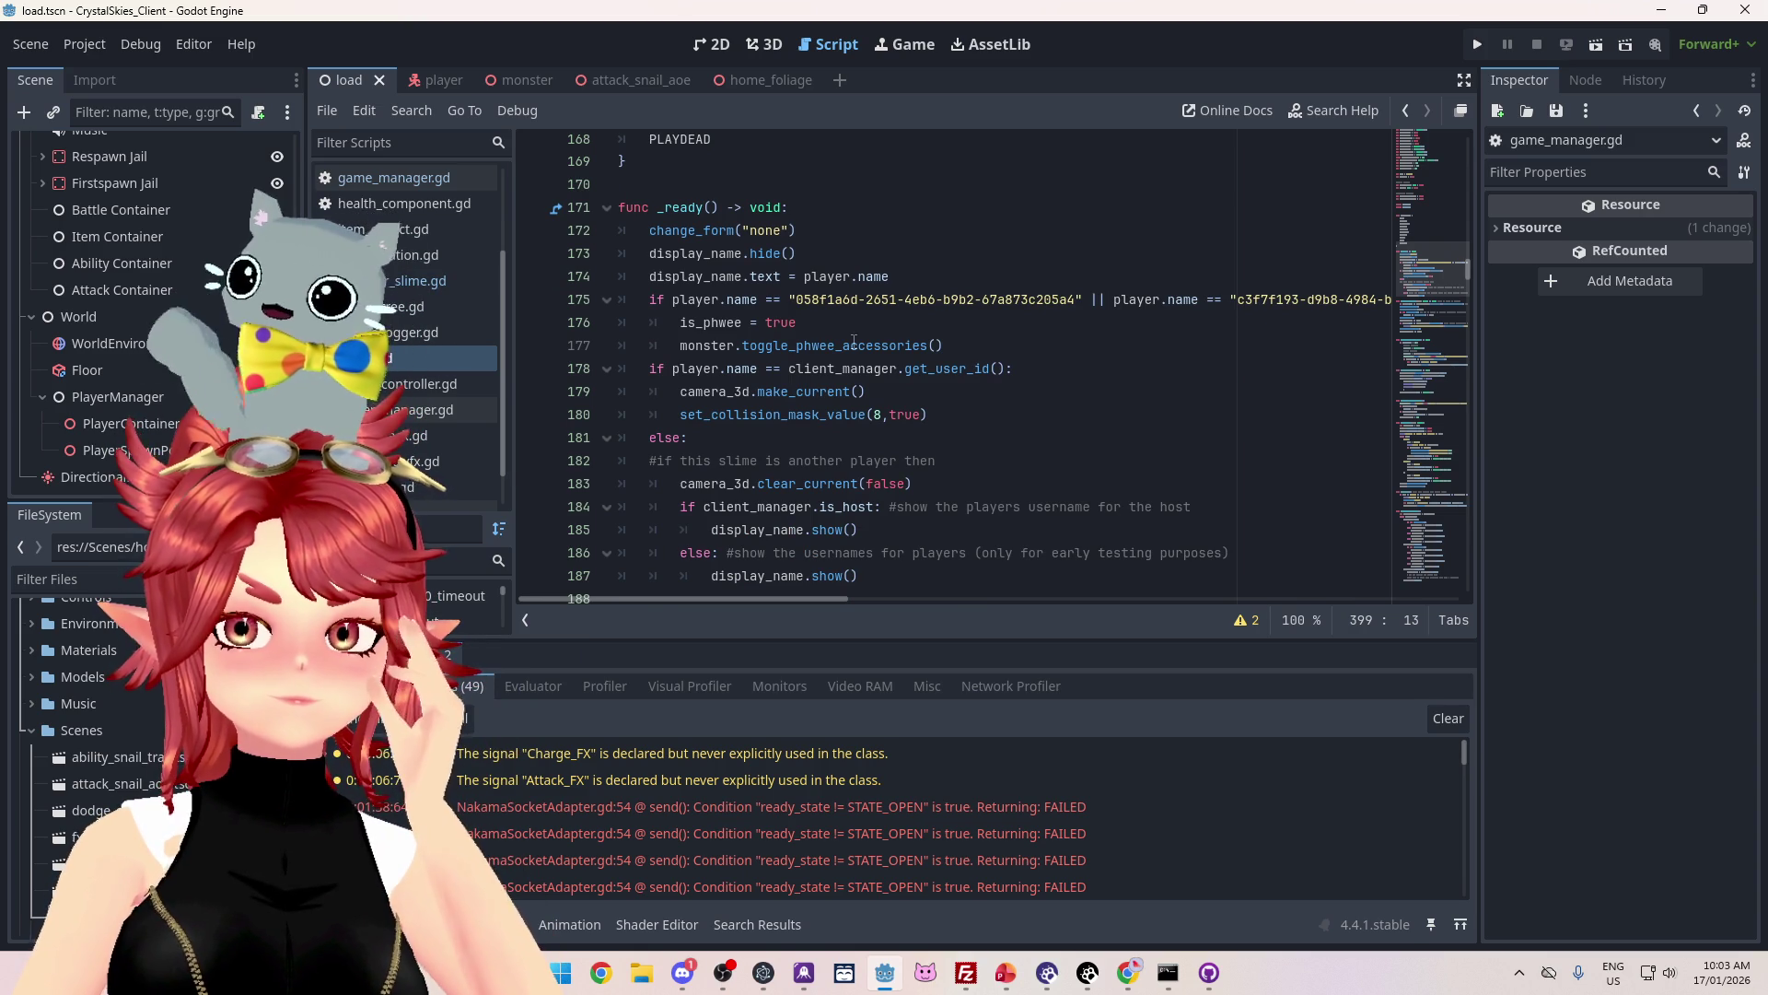
# Step: Unindent the monster.toggle_phwee_accessories() call on line 177 out of the is_phwee block
pyautogui.scroll(-1, 854, 341)
pyautogui.scroll(1, 854, 340)
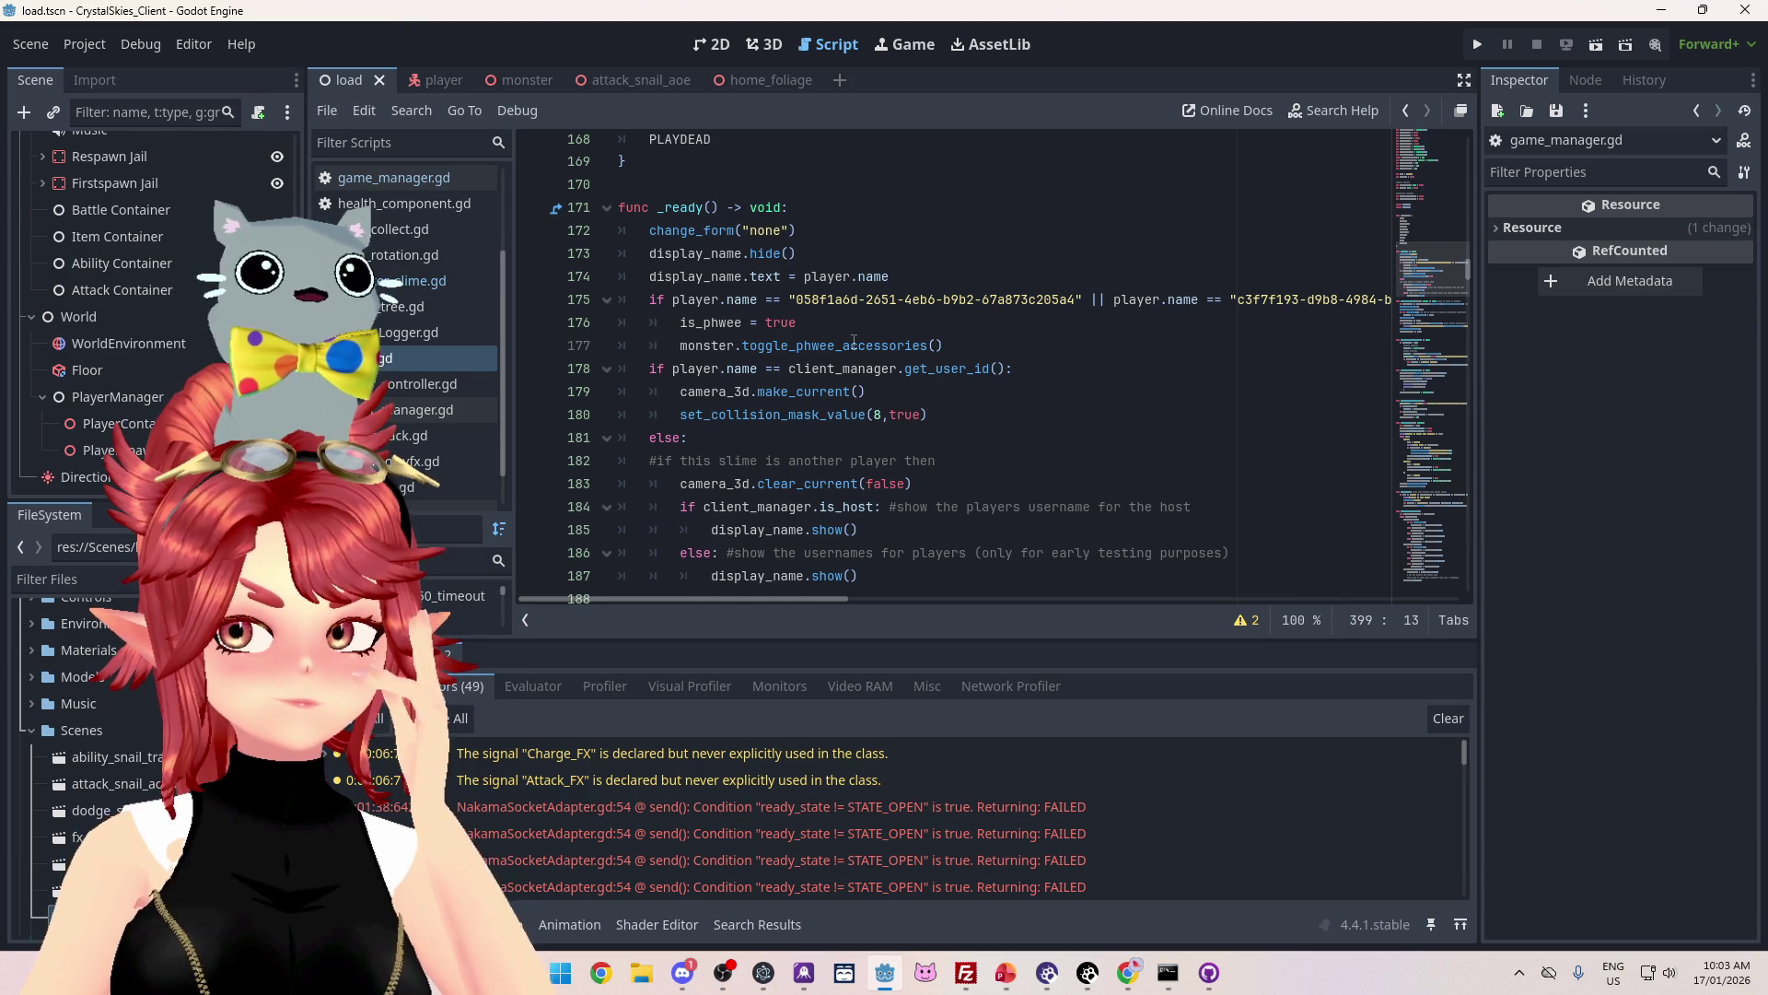
pyautogui.scroll(1, 853, 341)
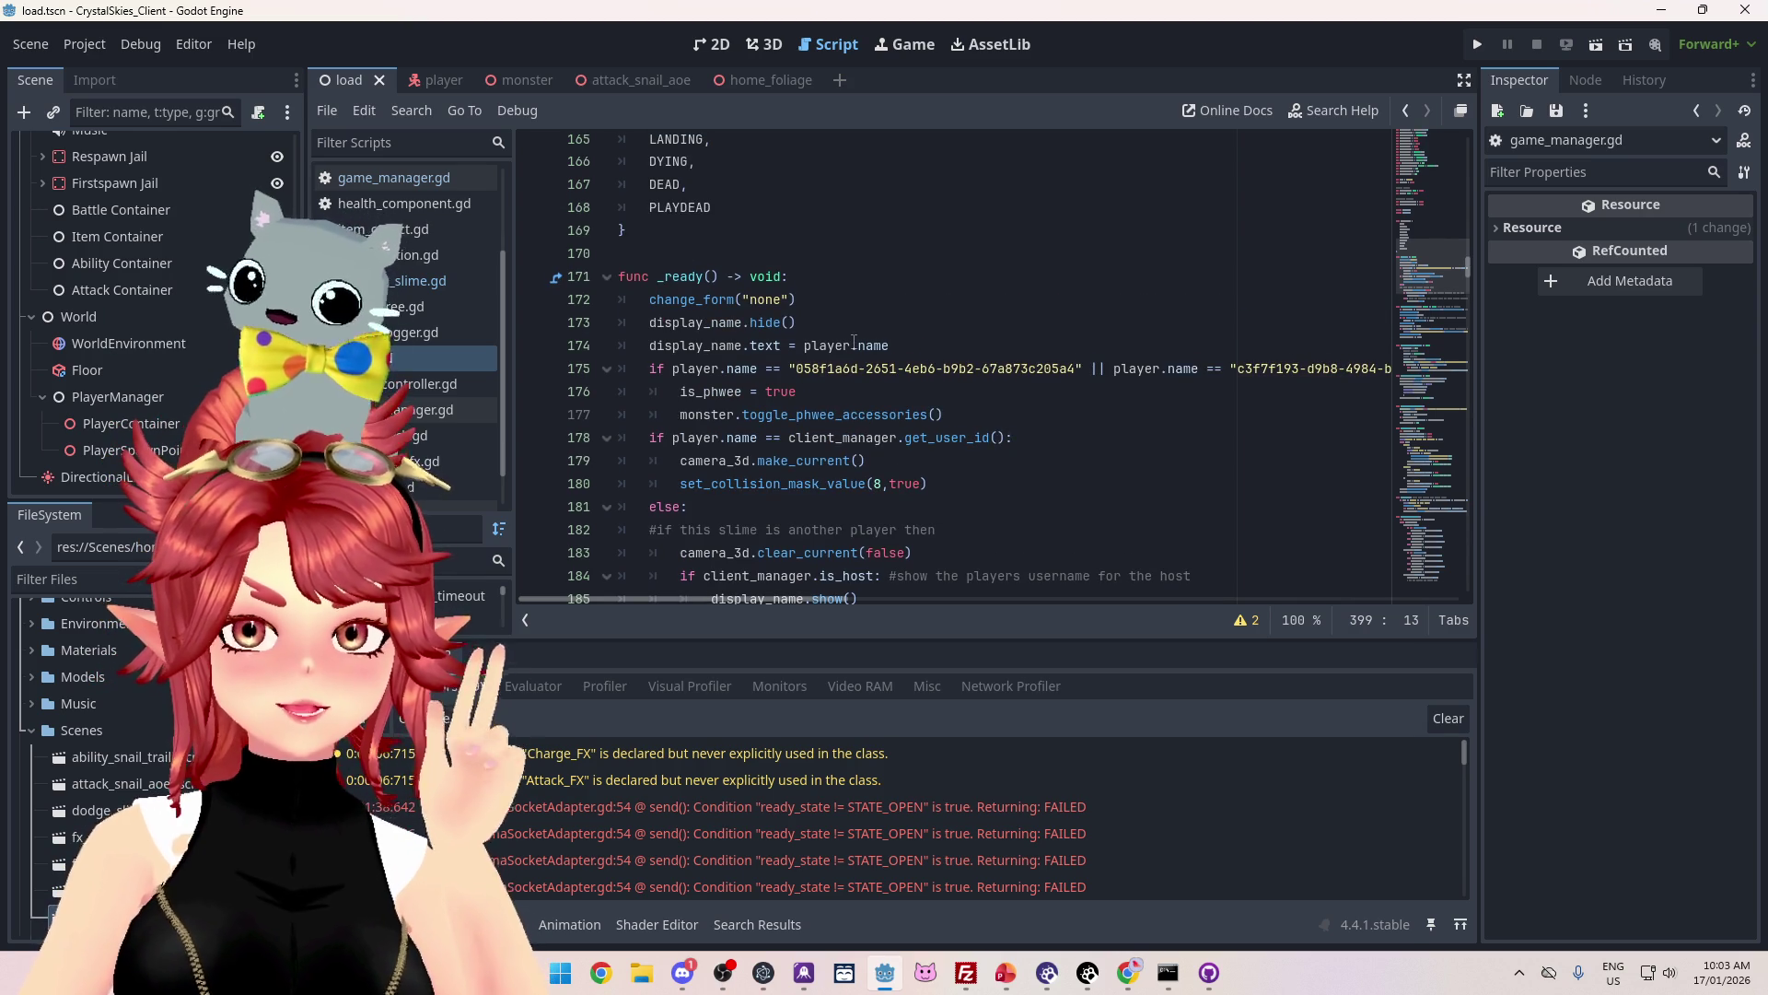
pyautogui.moveTo(945, 414); pyautogui.dragTo(667, 411)
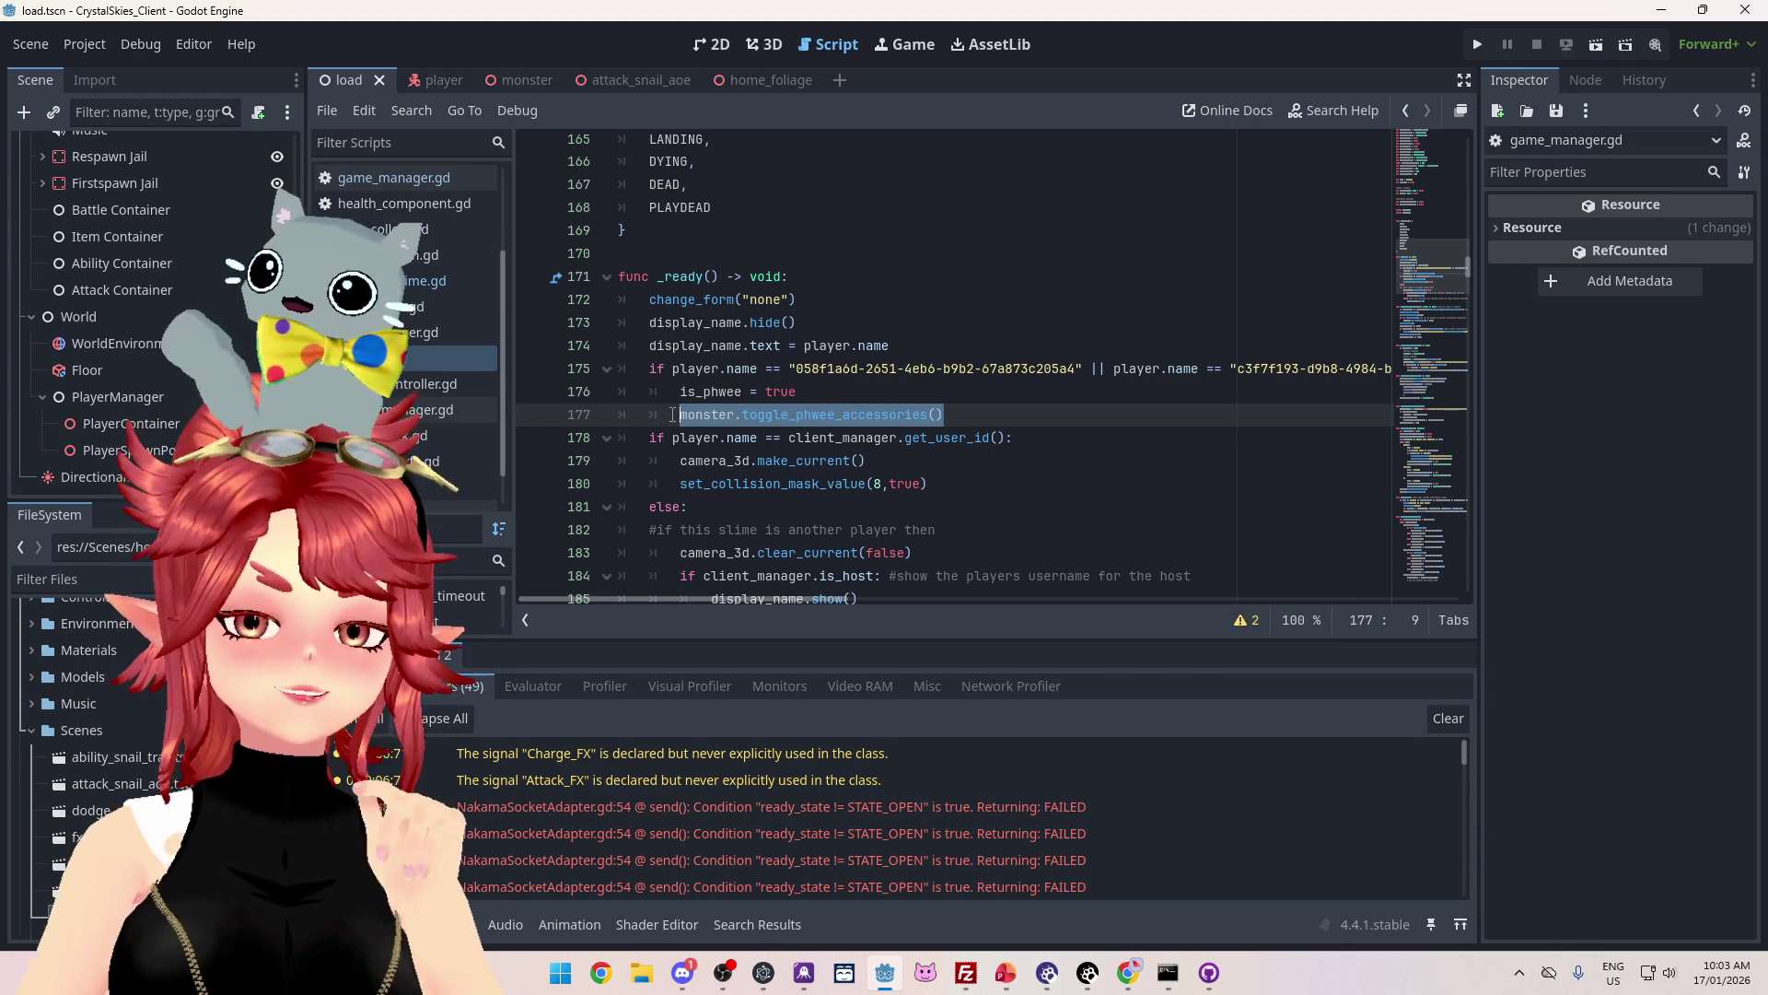
pyautogui.click(836, 438)
pyautogui.click(680, 417)
pyautogui.press('BackSpace')
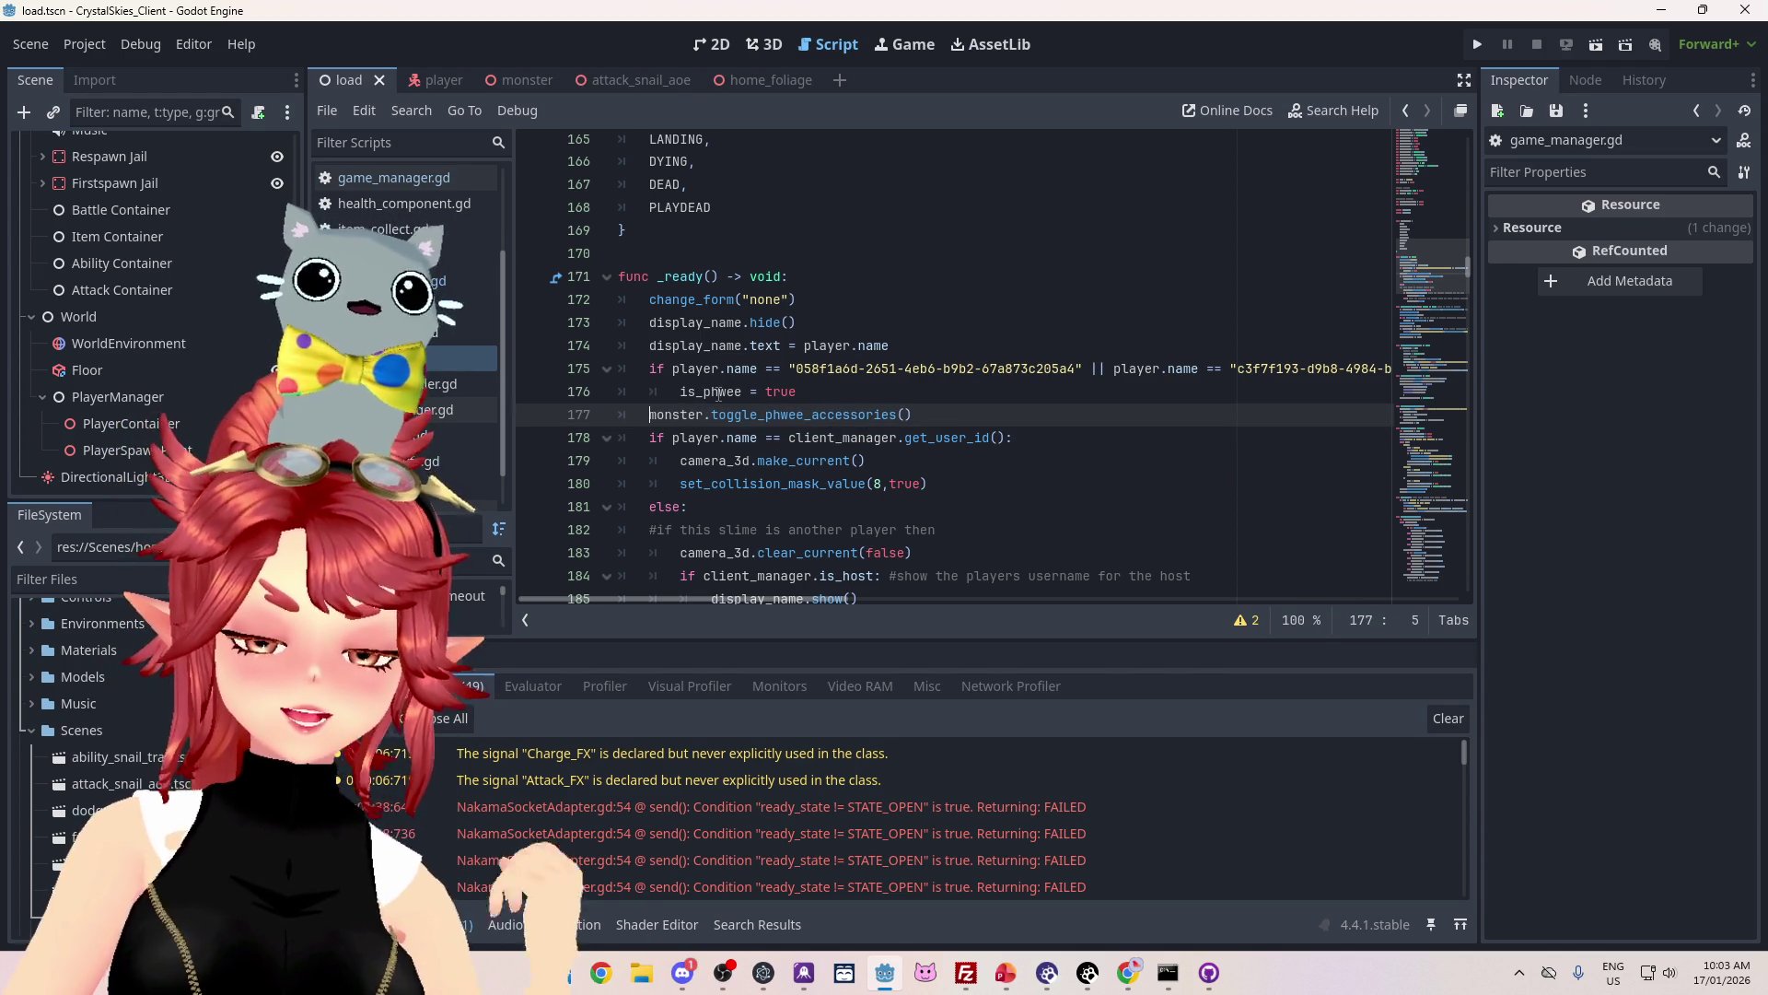
pyautogui.click(807, 394)
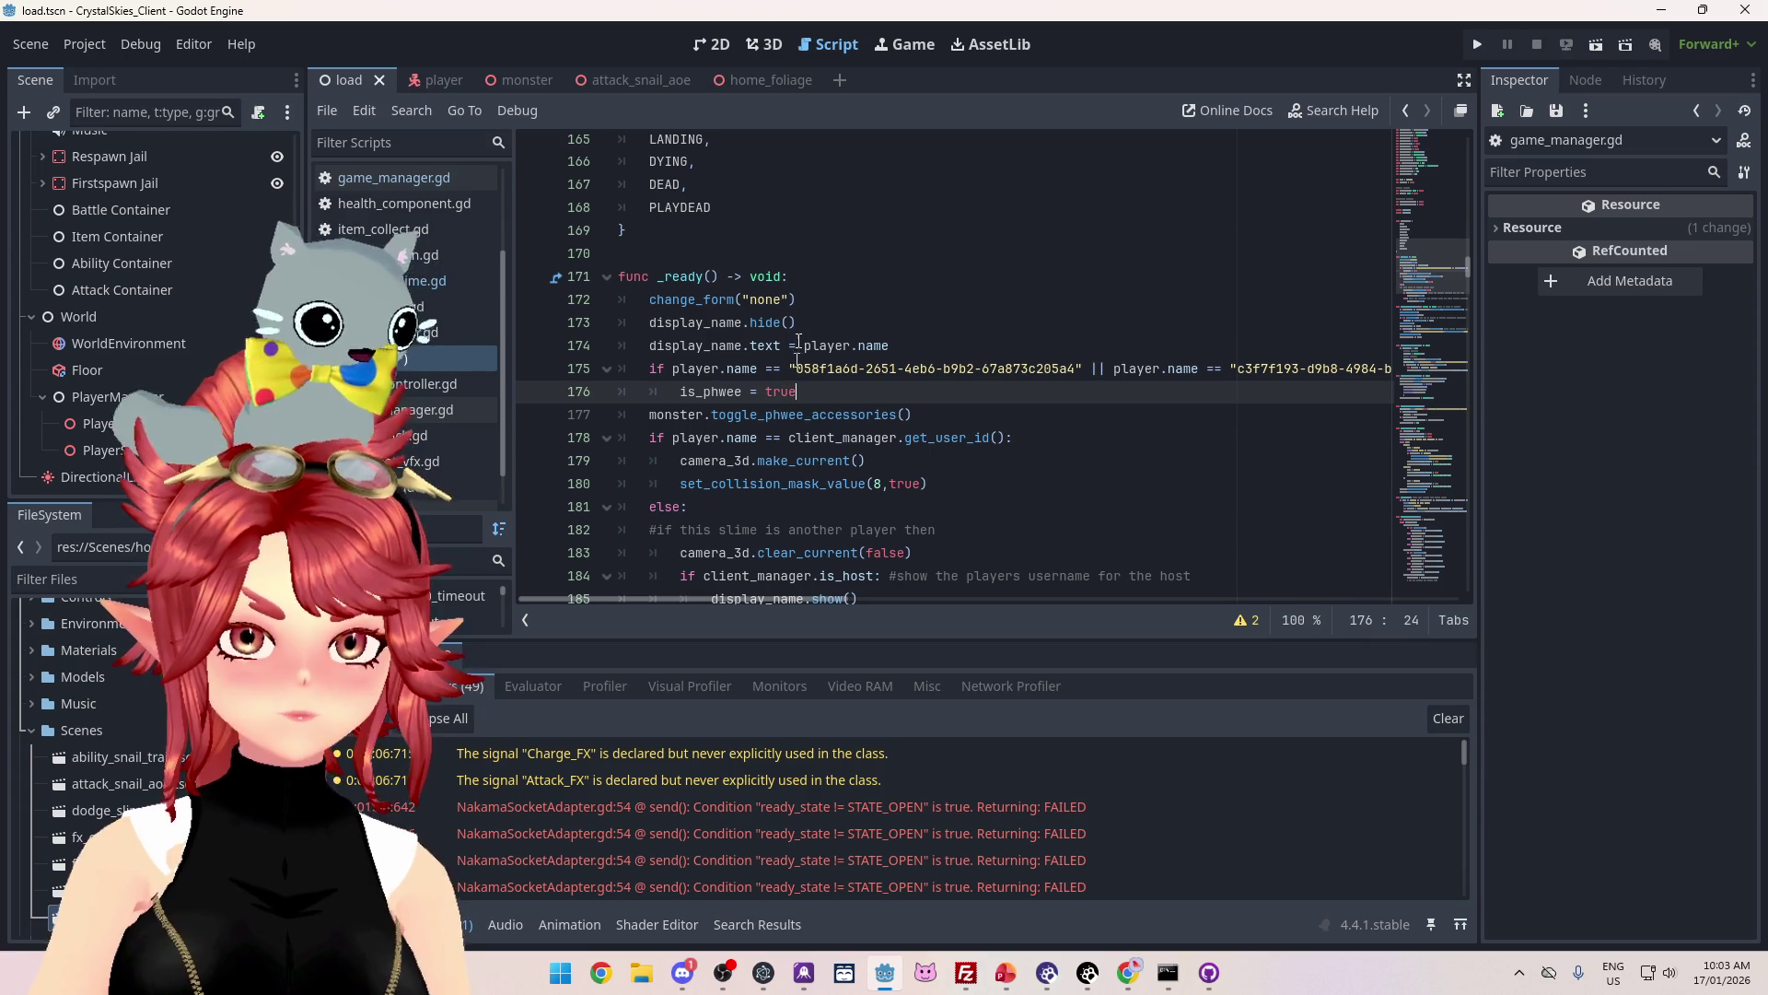
pyautogui.click(782, 417)
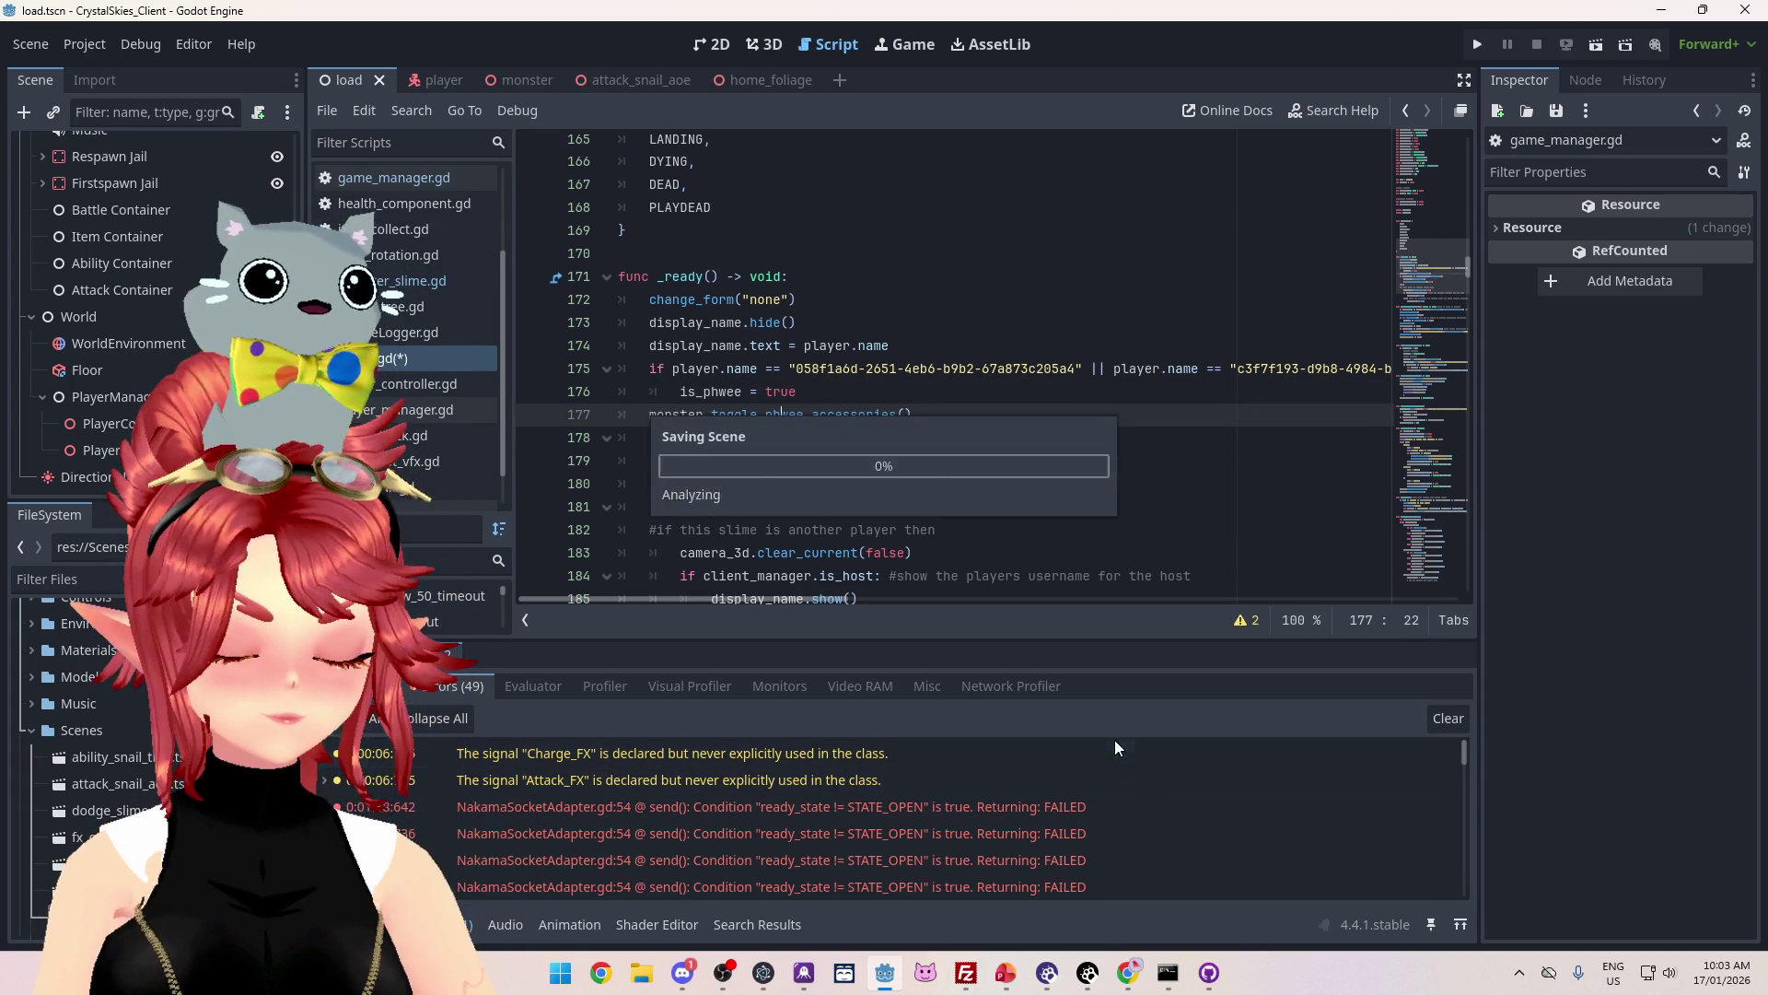
# Step: Delete the 'Everyone gets goggles (bug)' item from the PowerPoint to-do slide
pyautogui.click(1006, 973)
pyautogui.moveTo(820, 421); pyautogui.dragTo(551, 422)
pyautogui.press('Delete')
pyautogui.press('Delete')
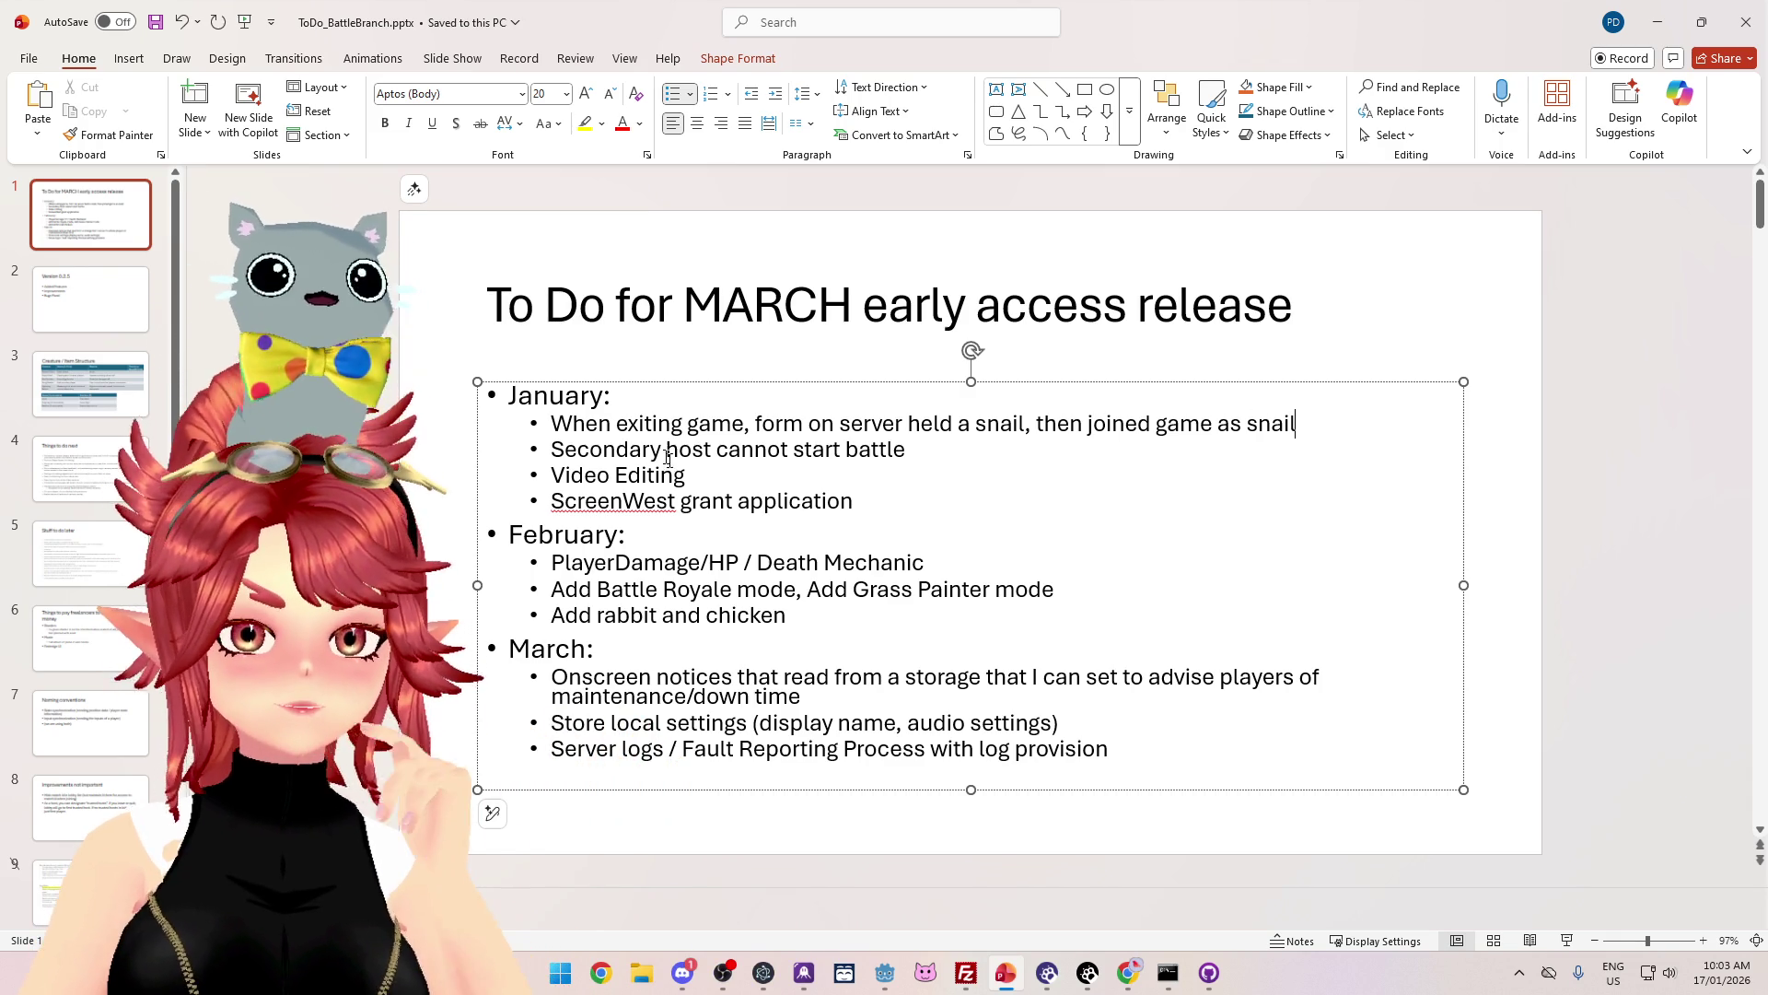
# Step: Select the opening words of the snail-rejoin bug item, now first on the January list
pyautogui.click(761, 423)
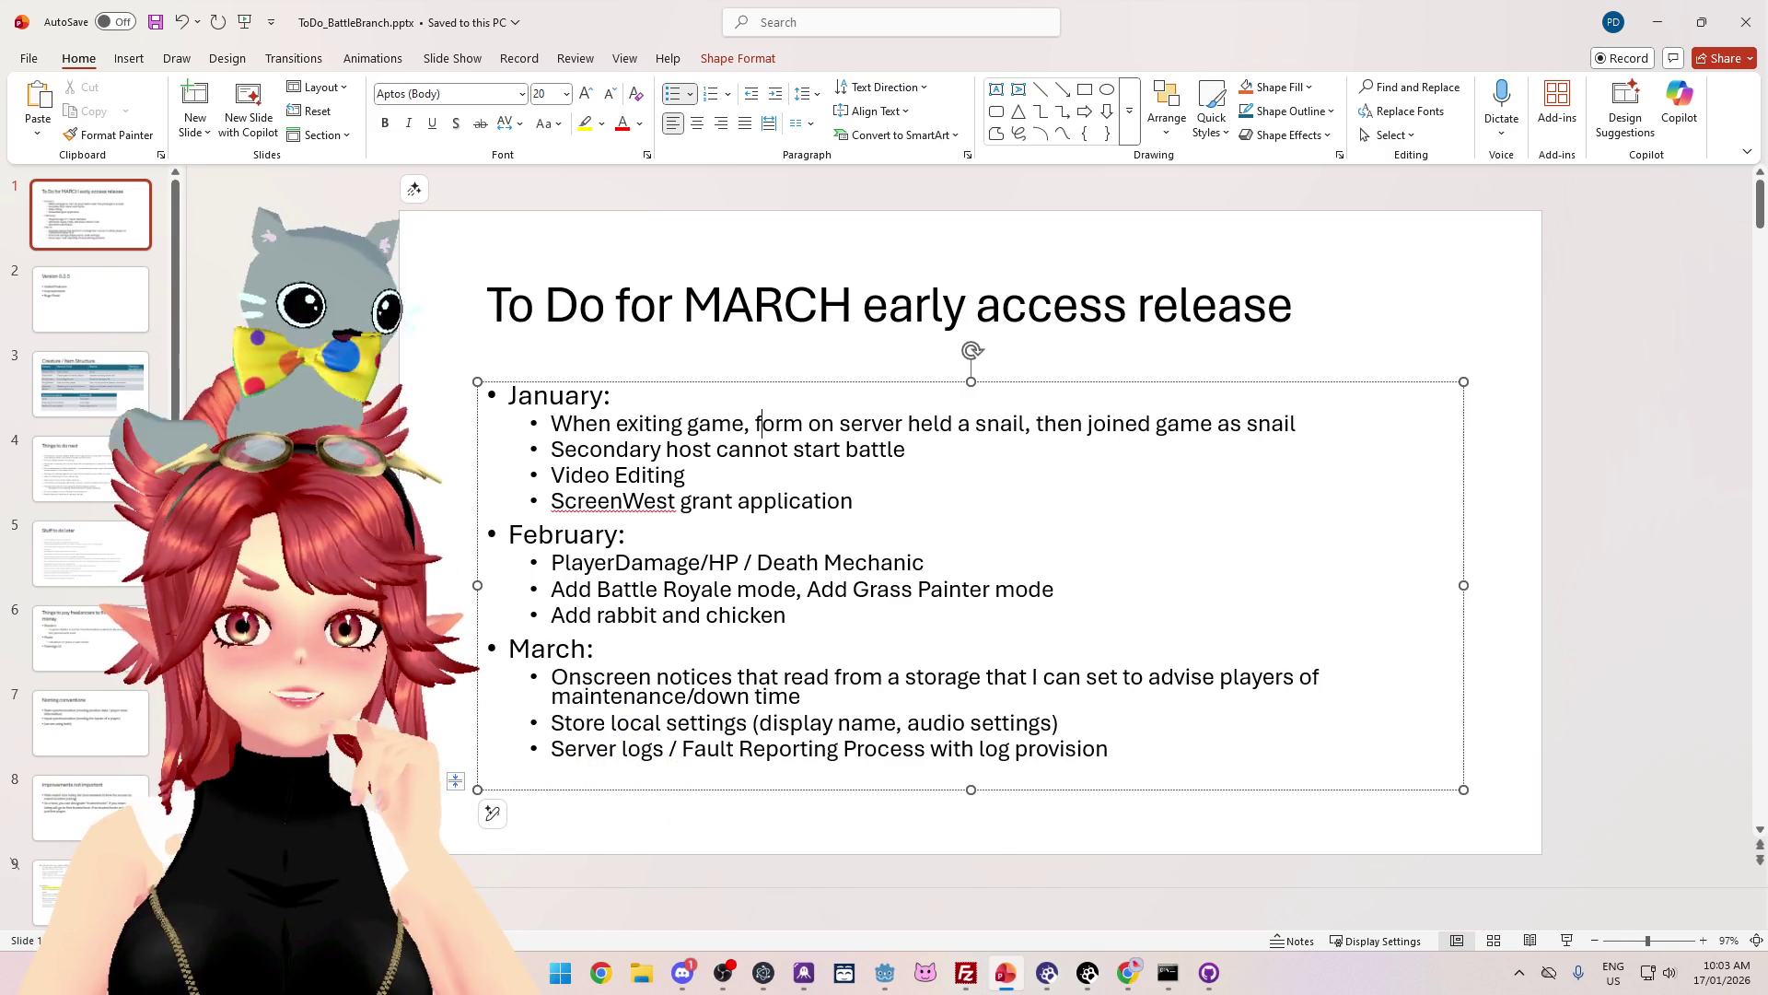
pyautogui.moveTo(579, 423); pyautogui.dragTo(745, 423)
pyautogui.click(804, 423)
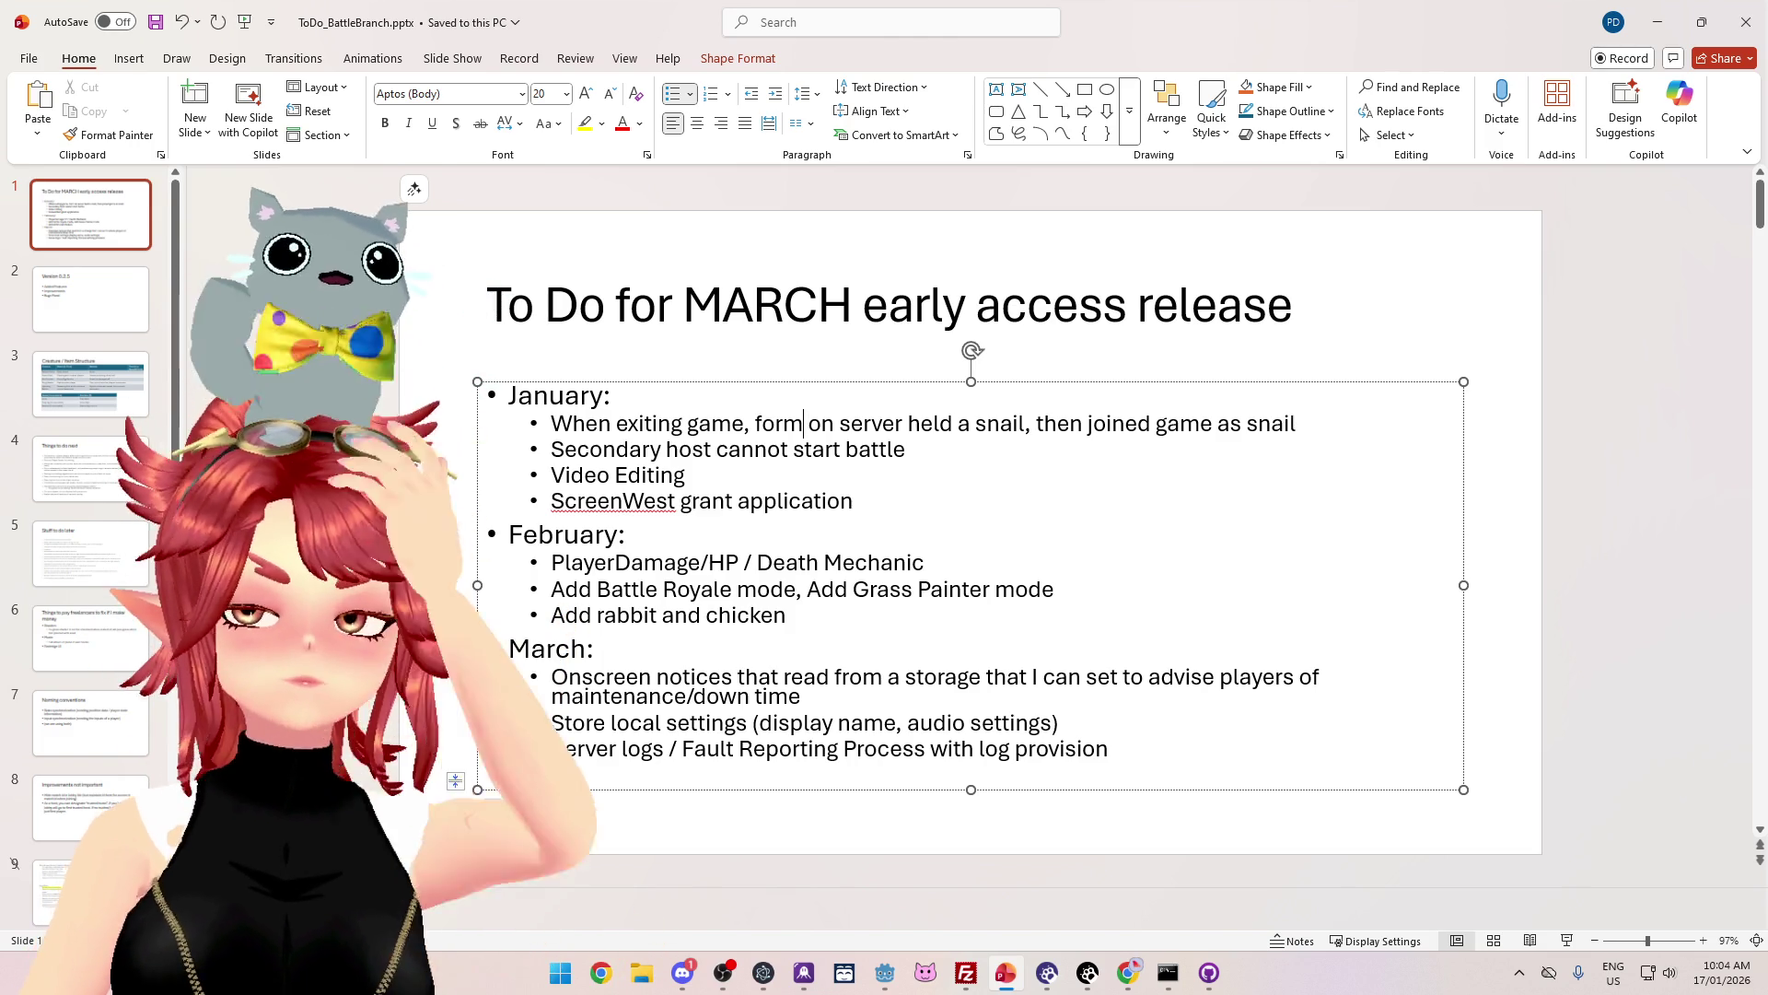
pyautogui.moveTo(605, 429); pyautogui.dragTo(973, 425)
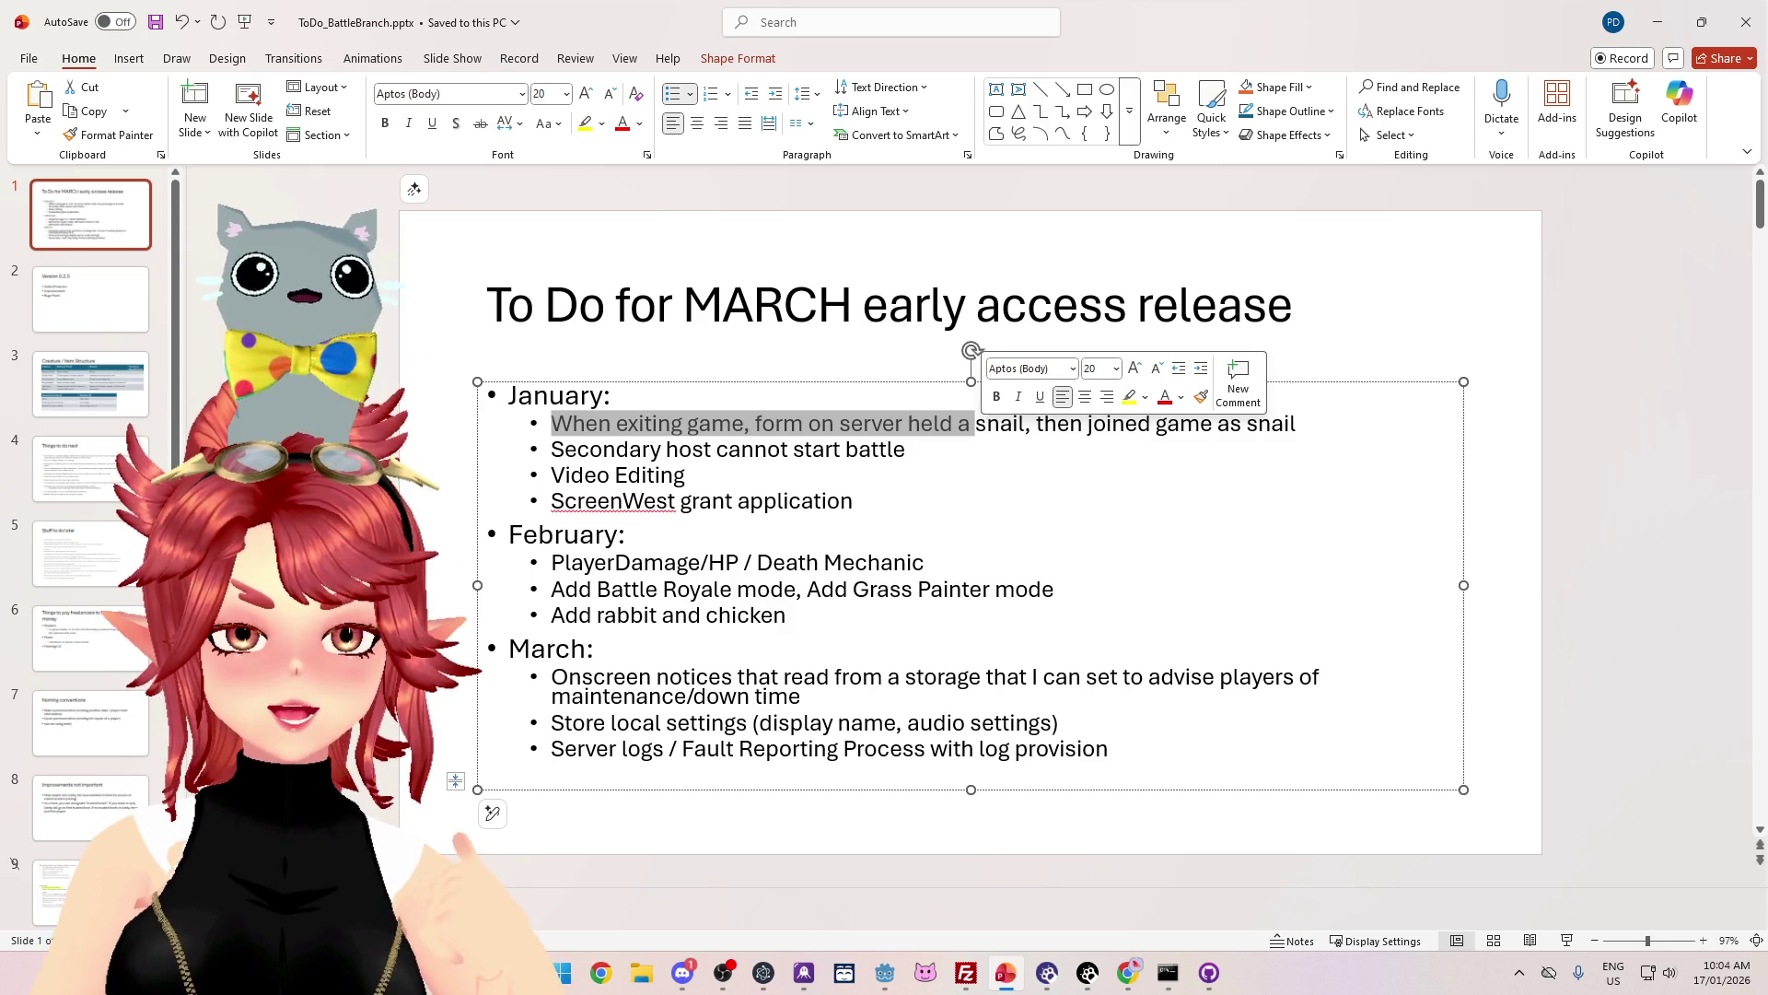
pyautogui.moveTo(1209, 975)
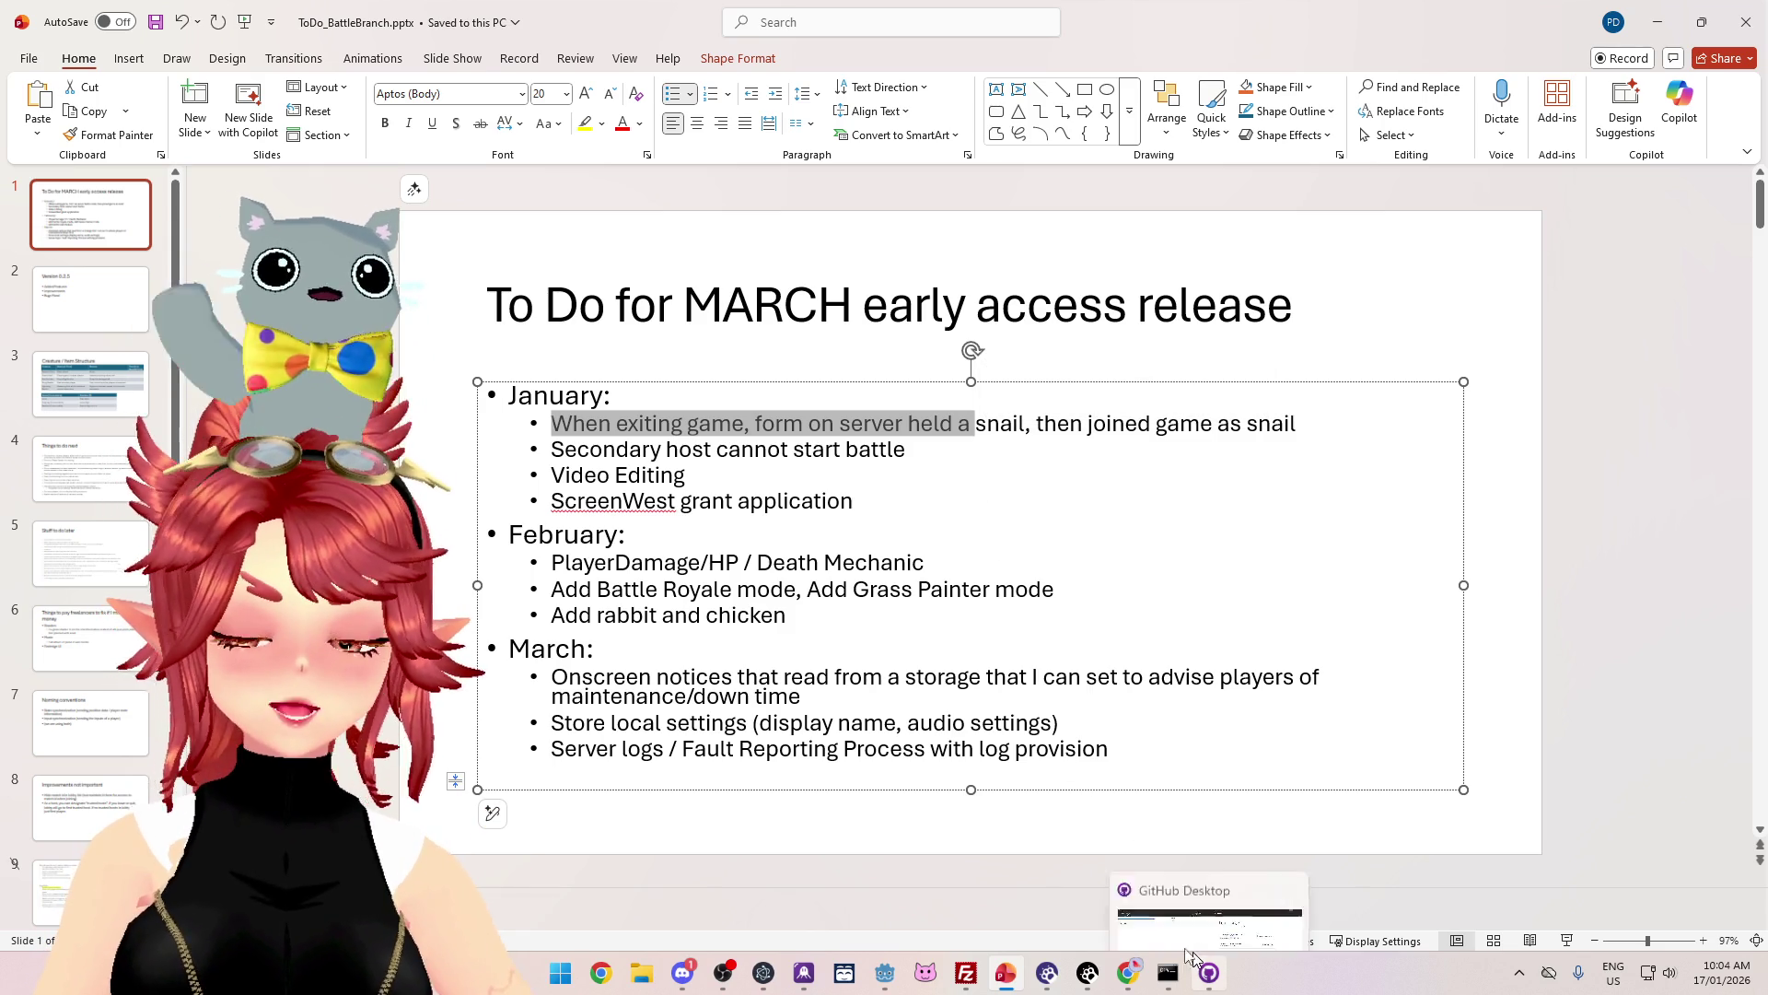
# Step: Open nk_lobbyhandler.ts from CrystalSkies_Server > nakama_server > src in Notepad
pyautogui.moveTo(1088, 973)
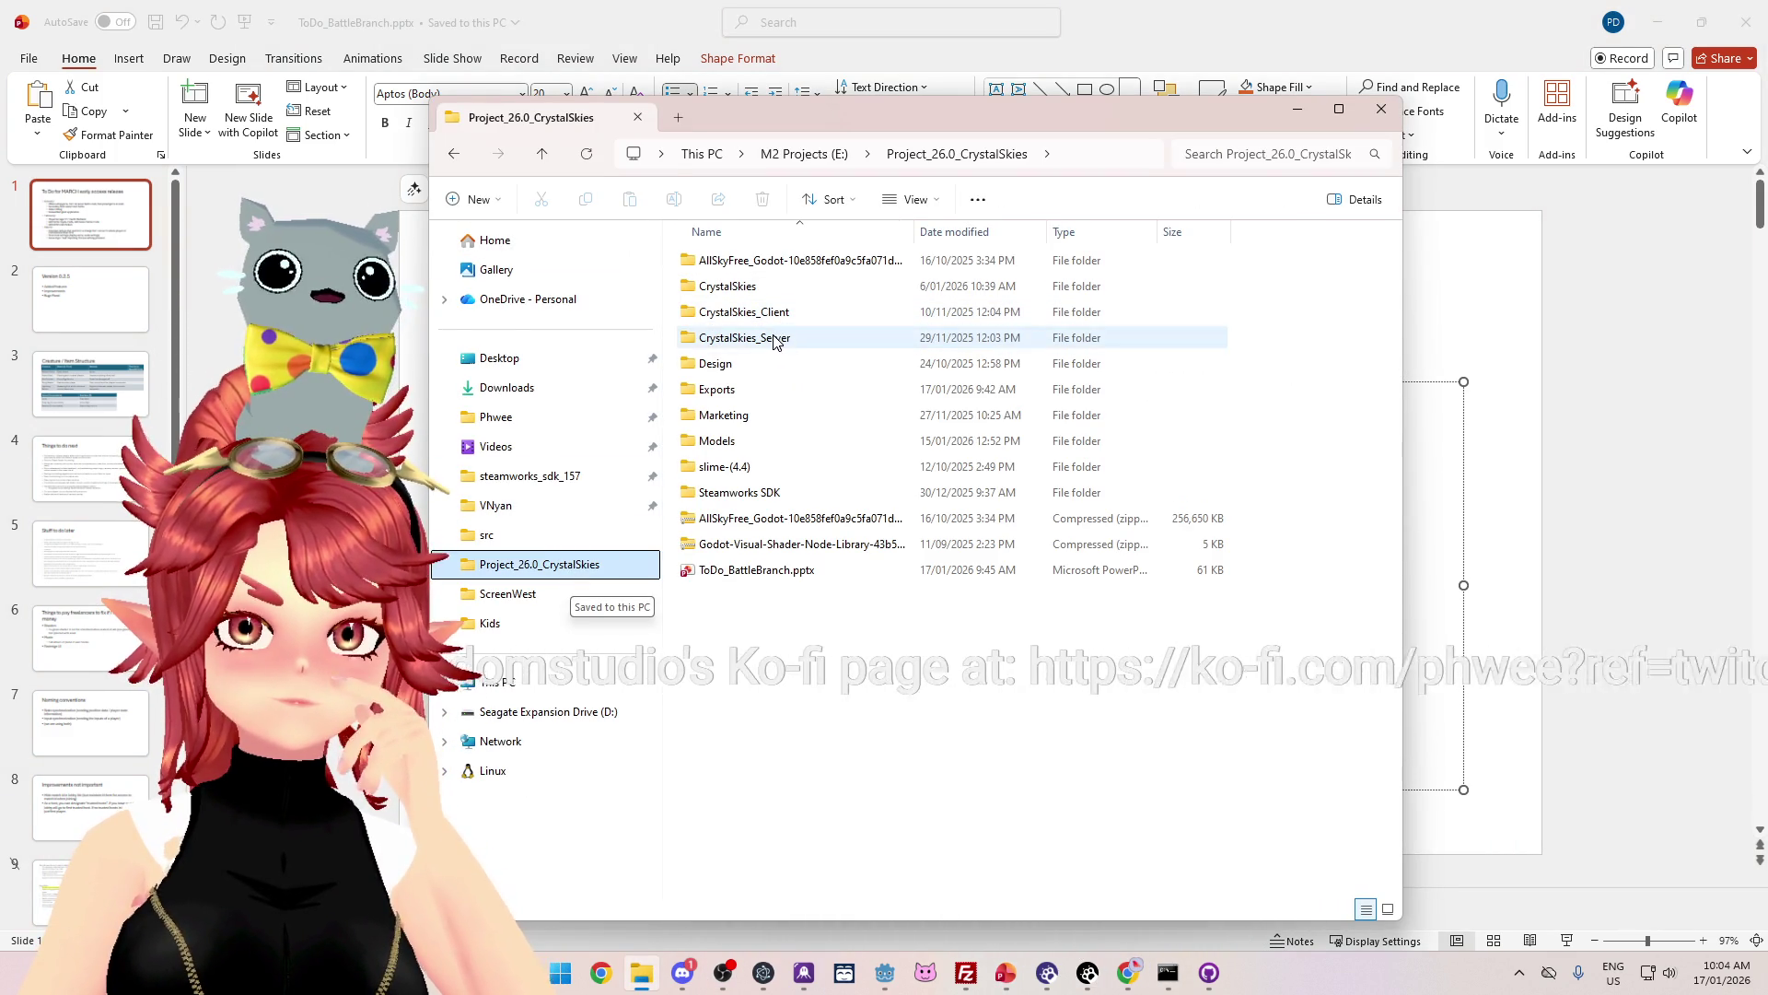
pyautogui.click(774, 341)
pyautogui.doubleClick(773, 341)
pyautogui.doubleClick(761, 290)
pyautogui.doubleClick(739, 315)
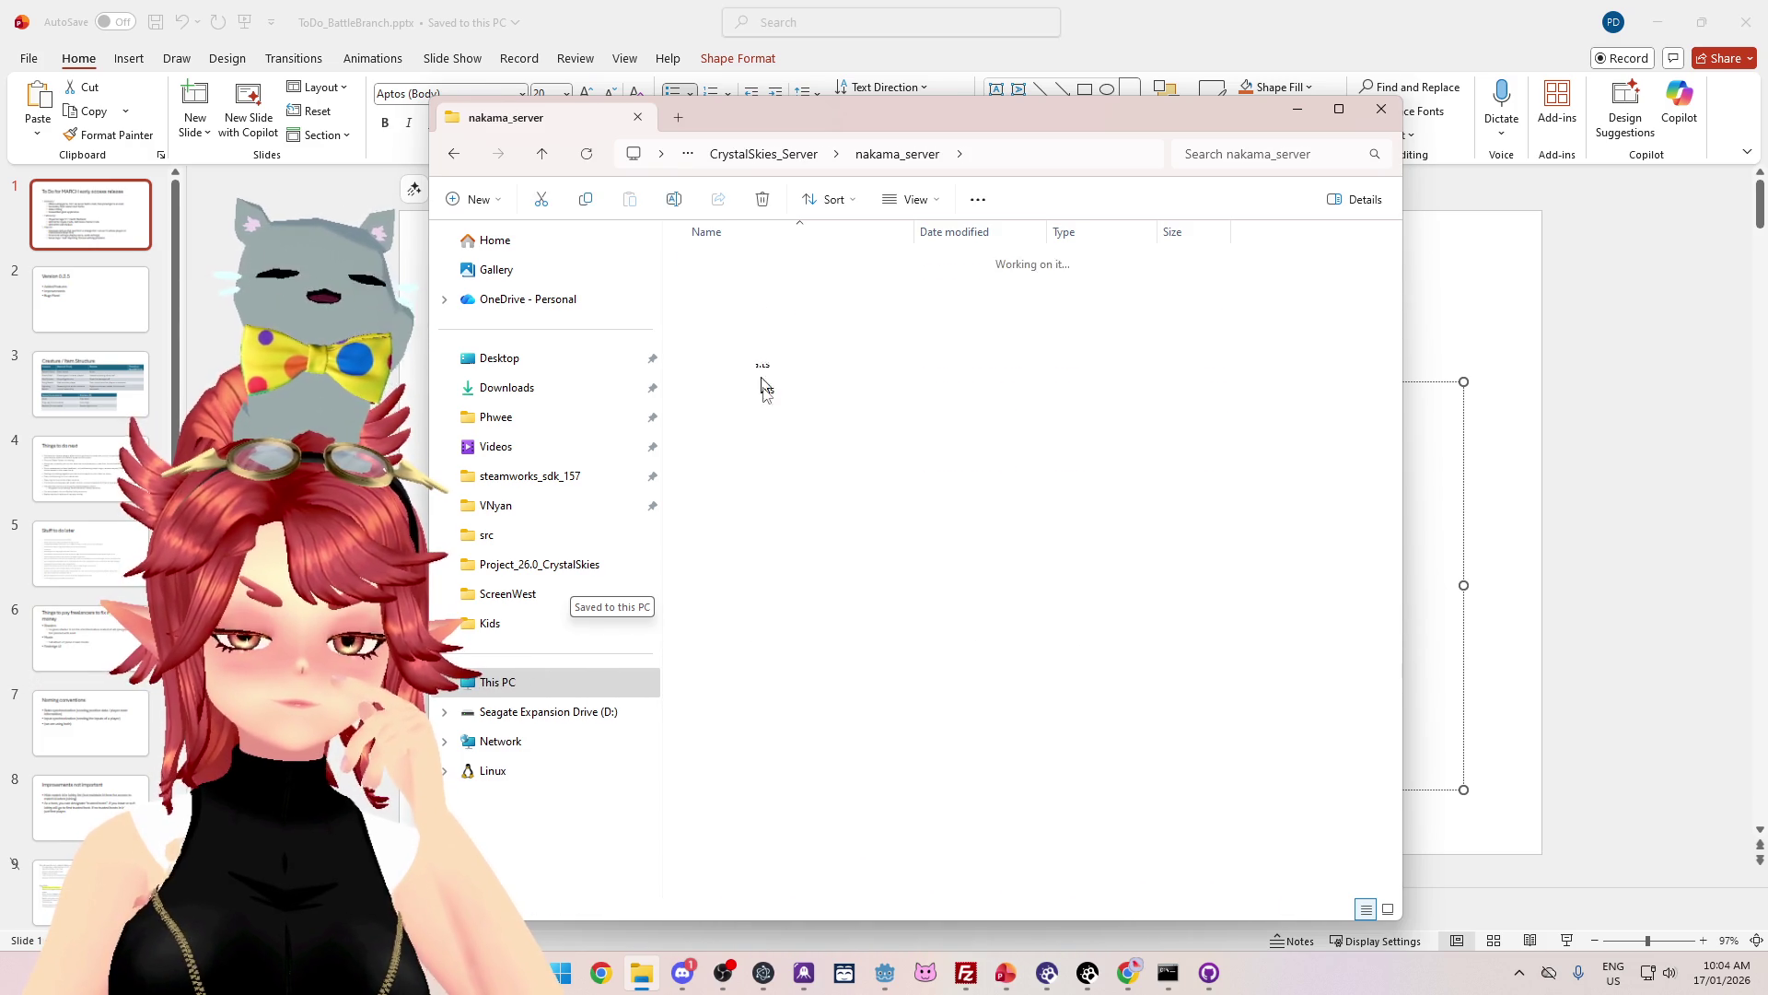
pyautogui.doubleClick(753, 313)
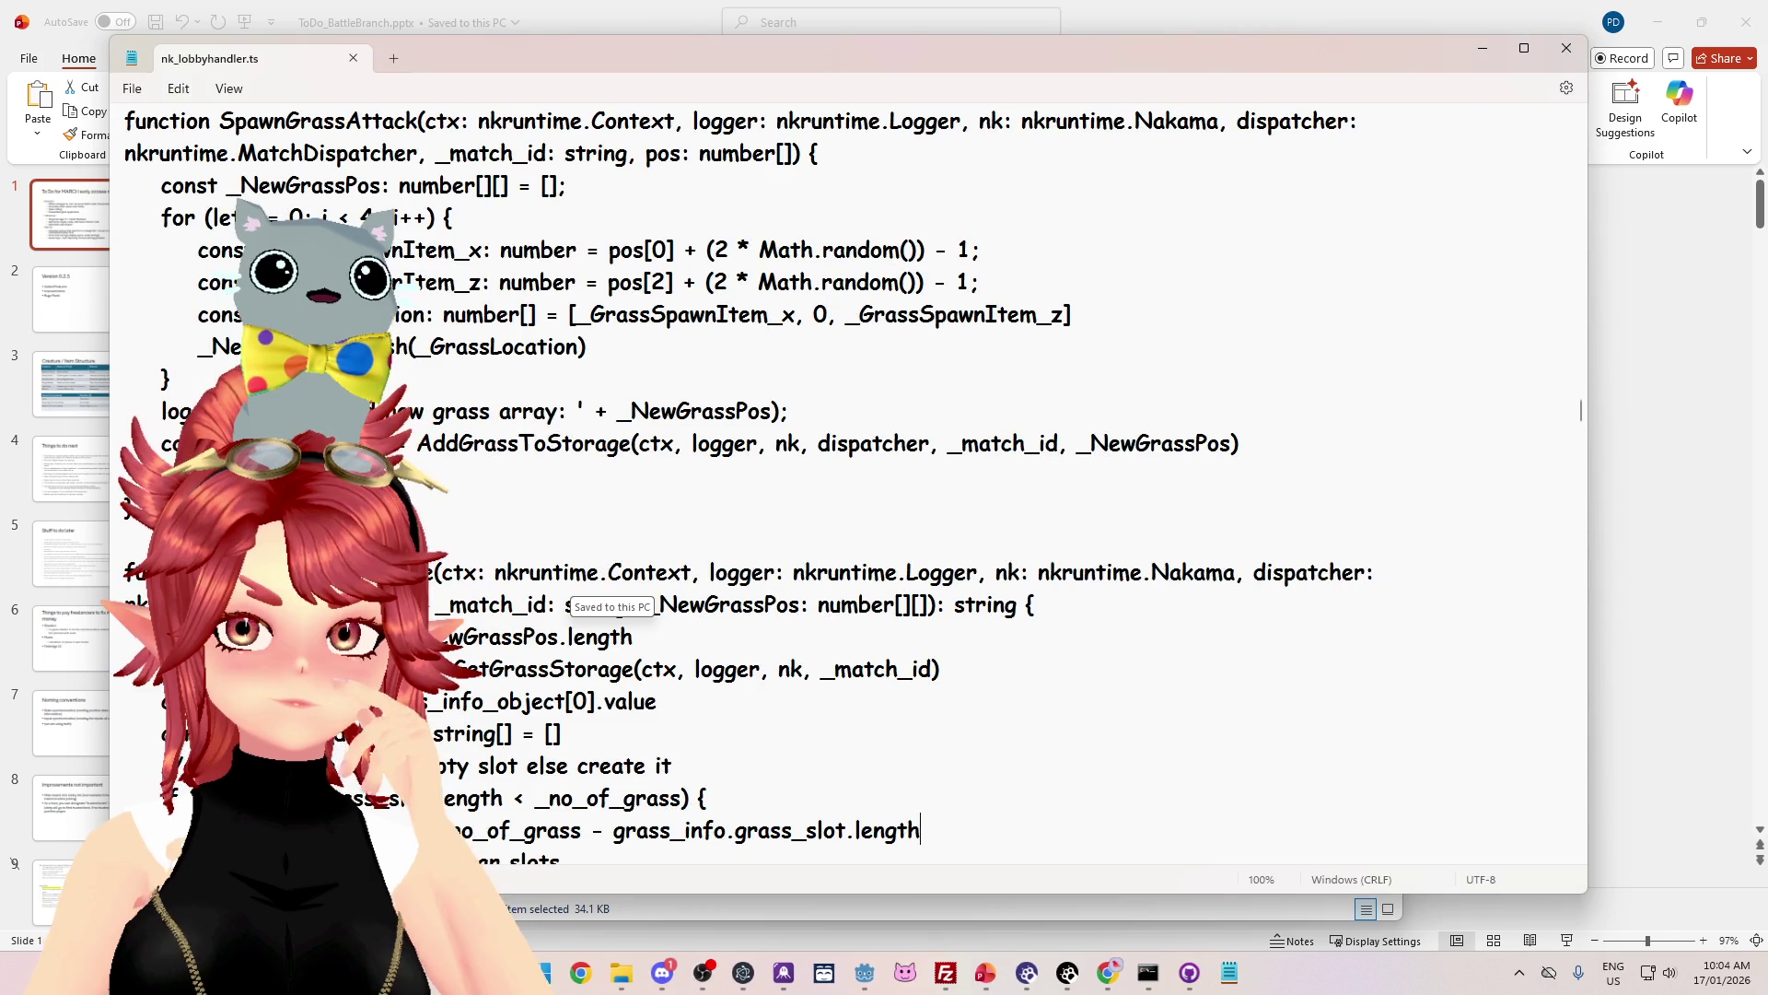
# Step: Scroll to matchLeave and place the cursor on its empty line after the presence loop
pyautogui.scroll(-5, 670, 504)
pyautogui.moveTo(1572, 433); pyautogui.dragTo(1554, 195)
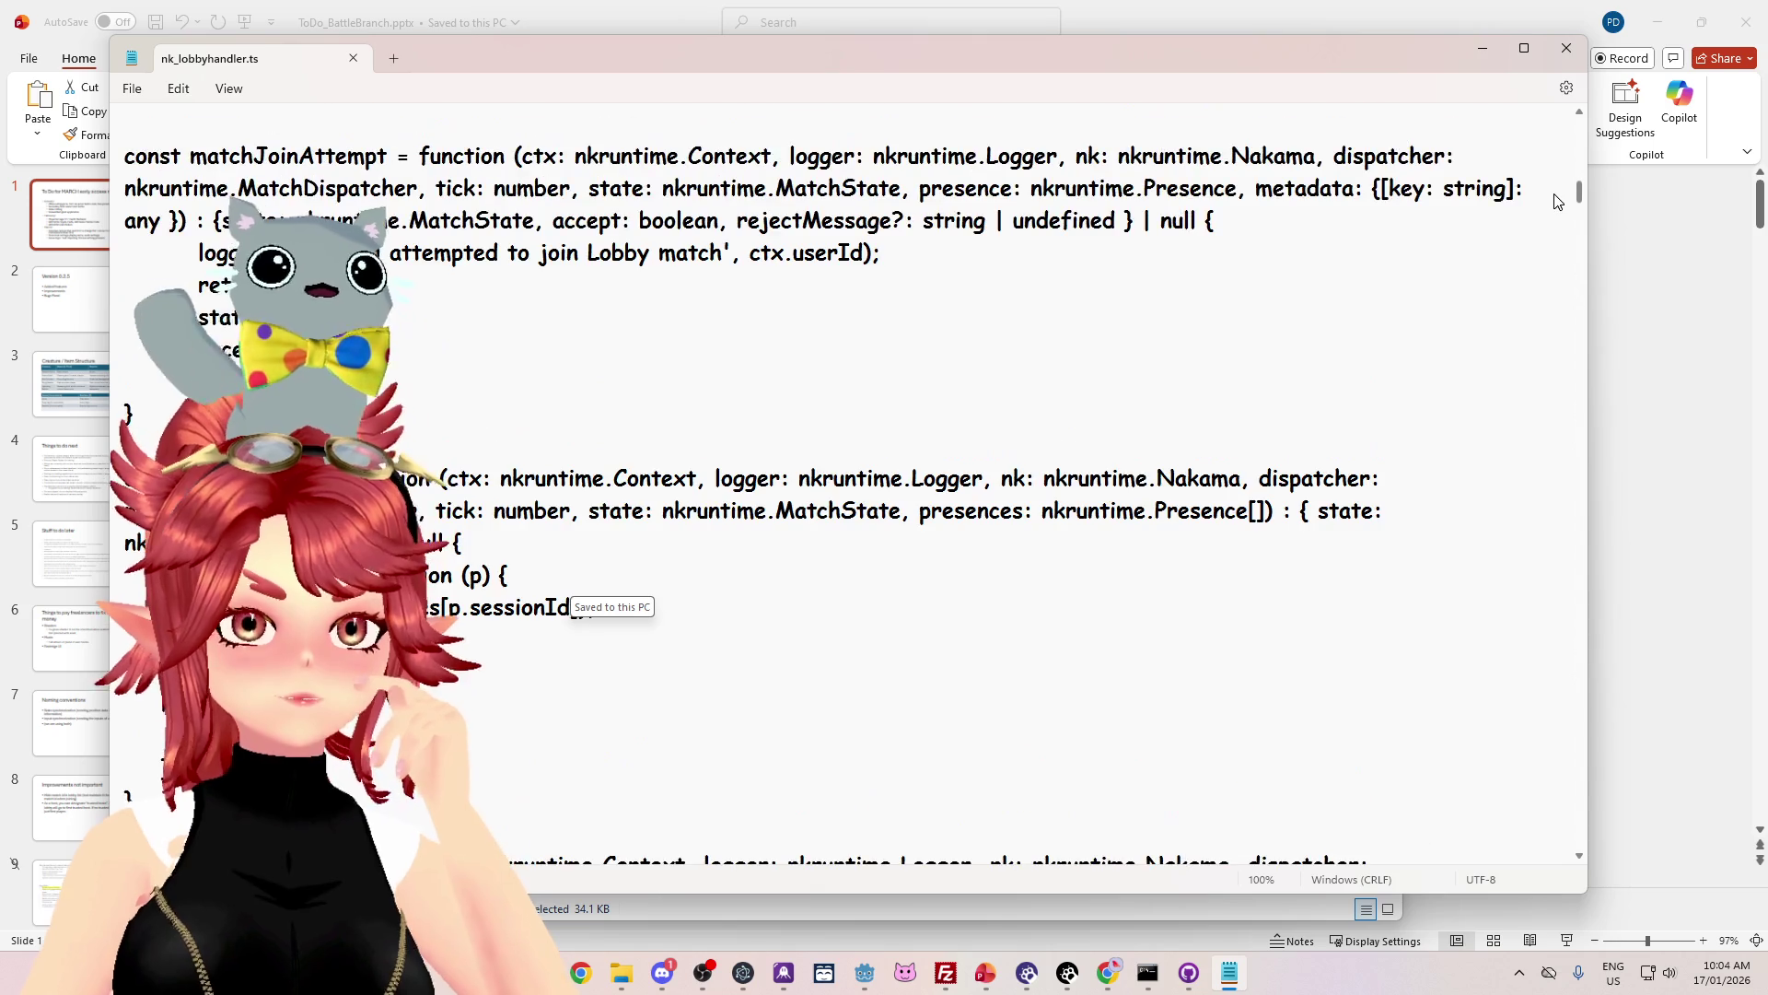
pyautogui.scroll(-2, 1555, 201)
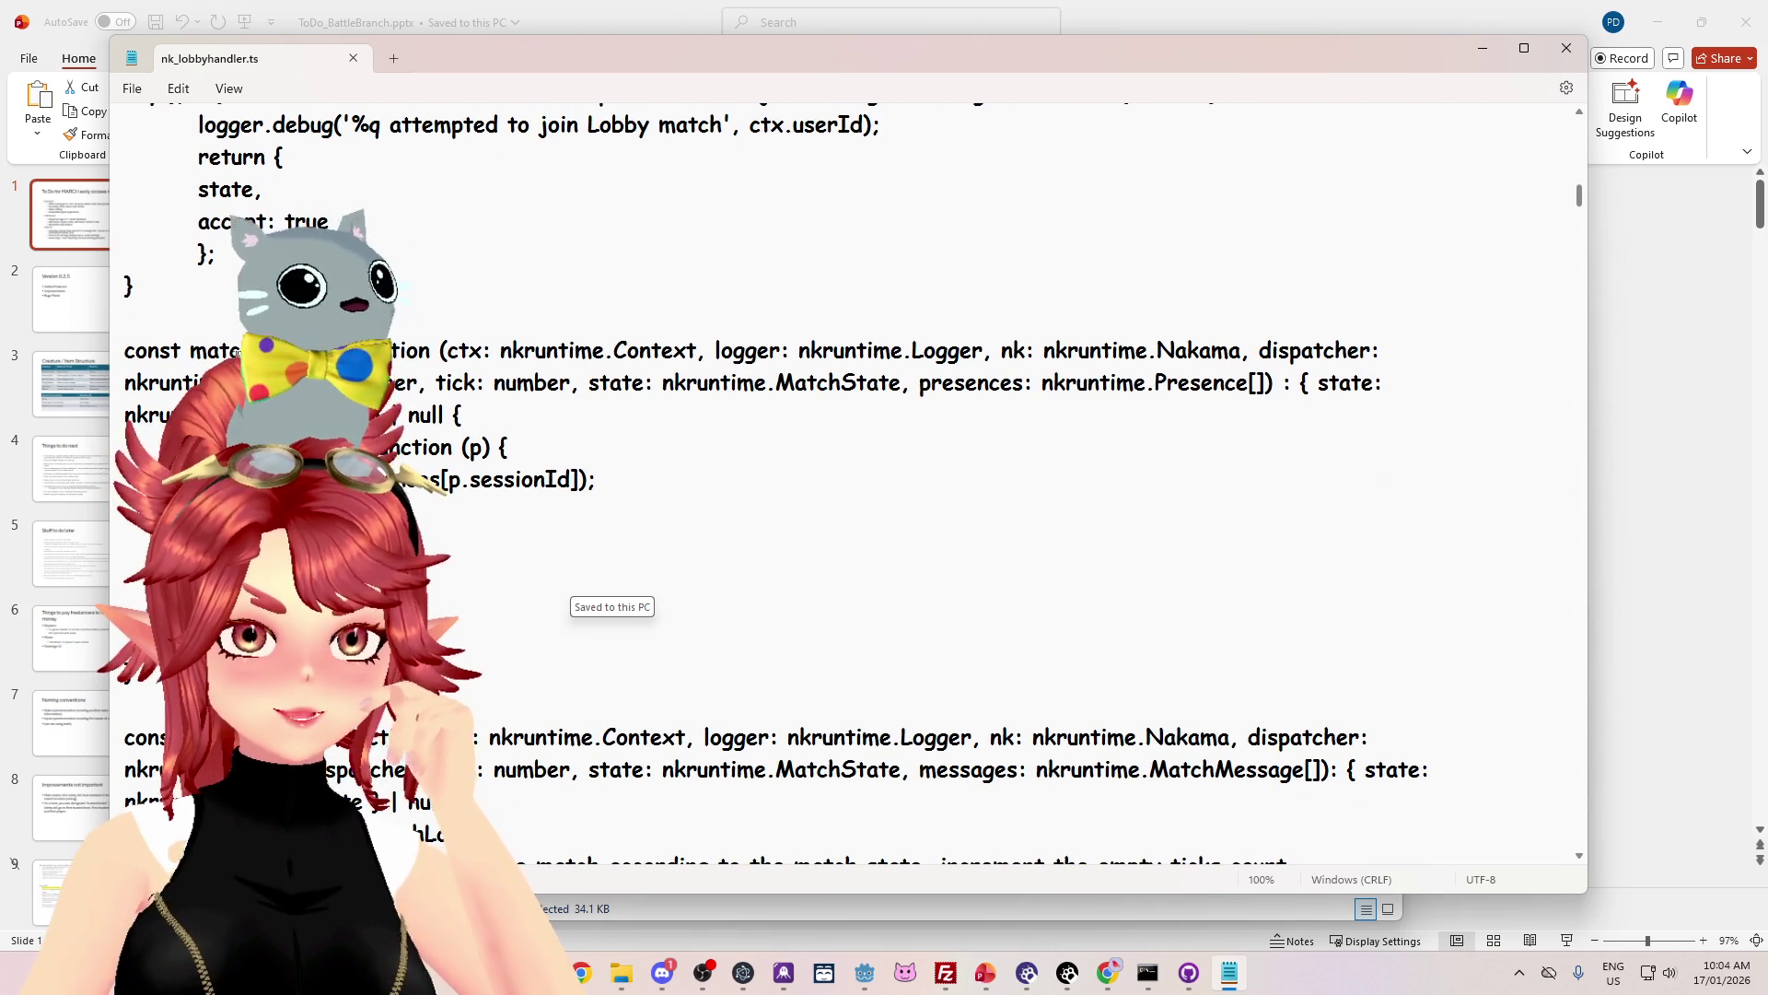
pyautogui.moveTo(461, 350); pyautogui.dragTo(696, 350)
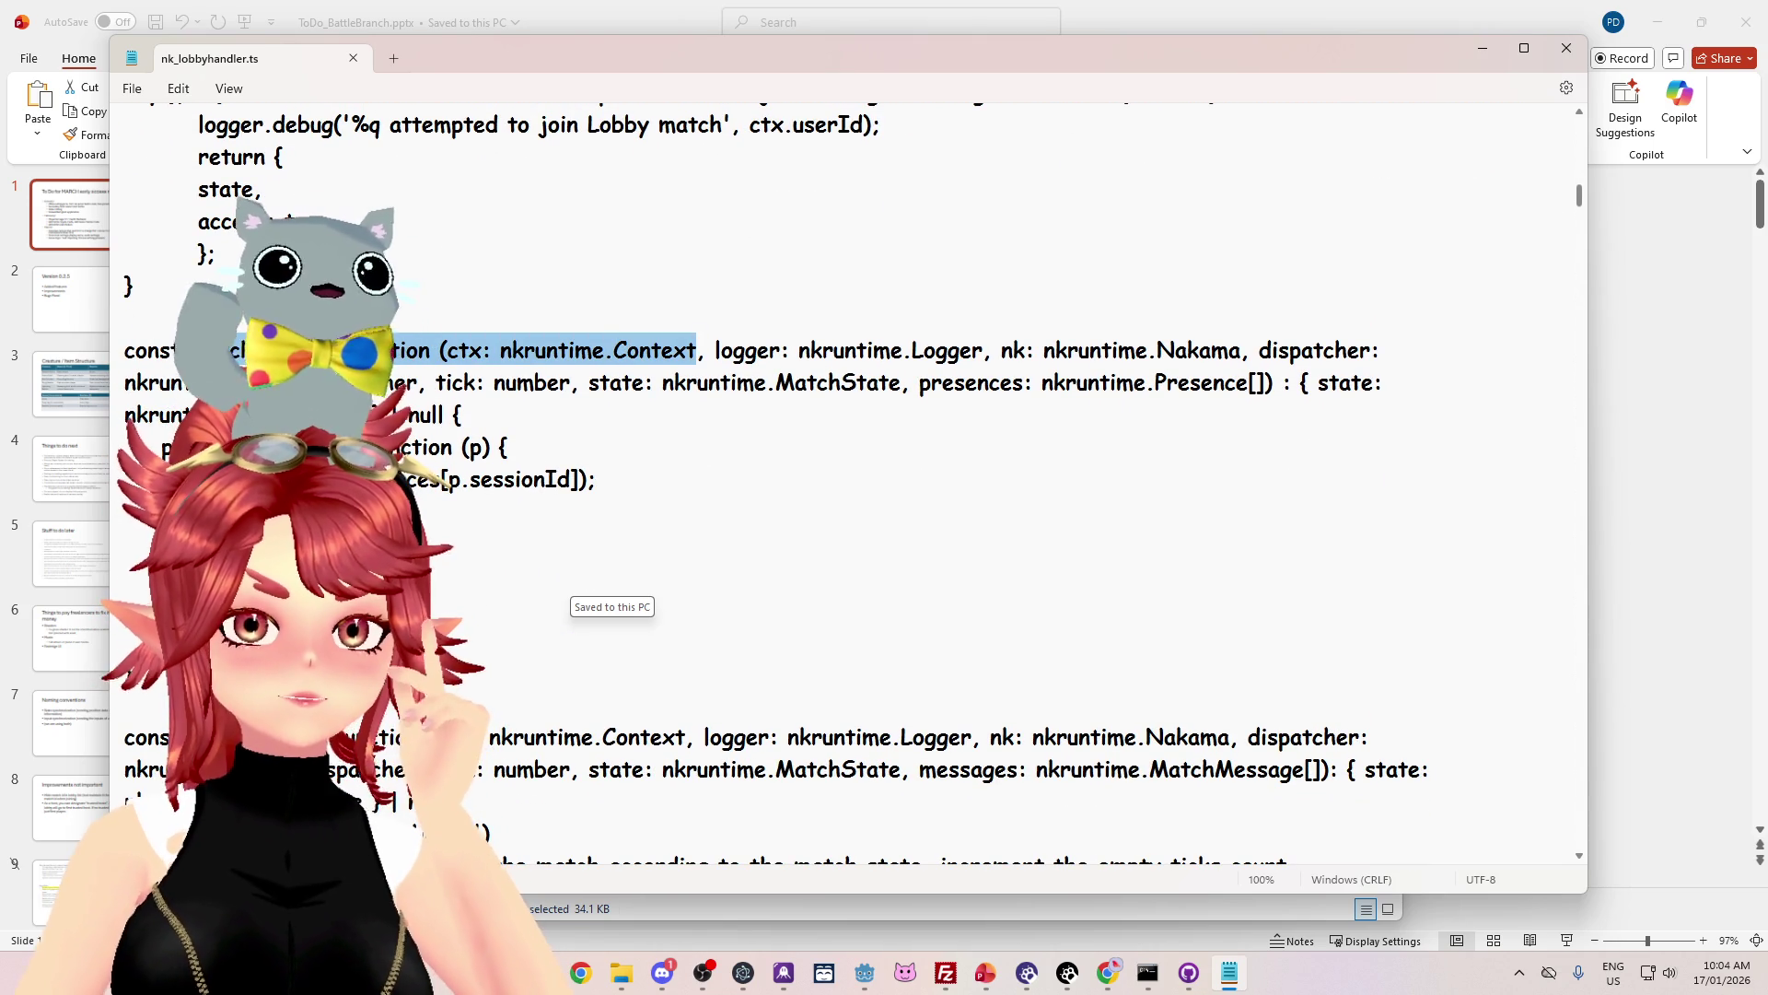
pyautogui.click(696, 350)
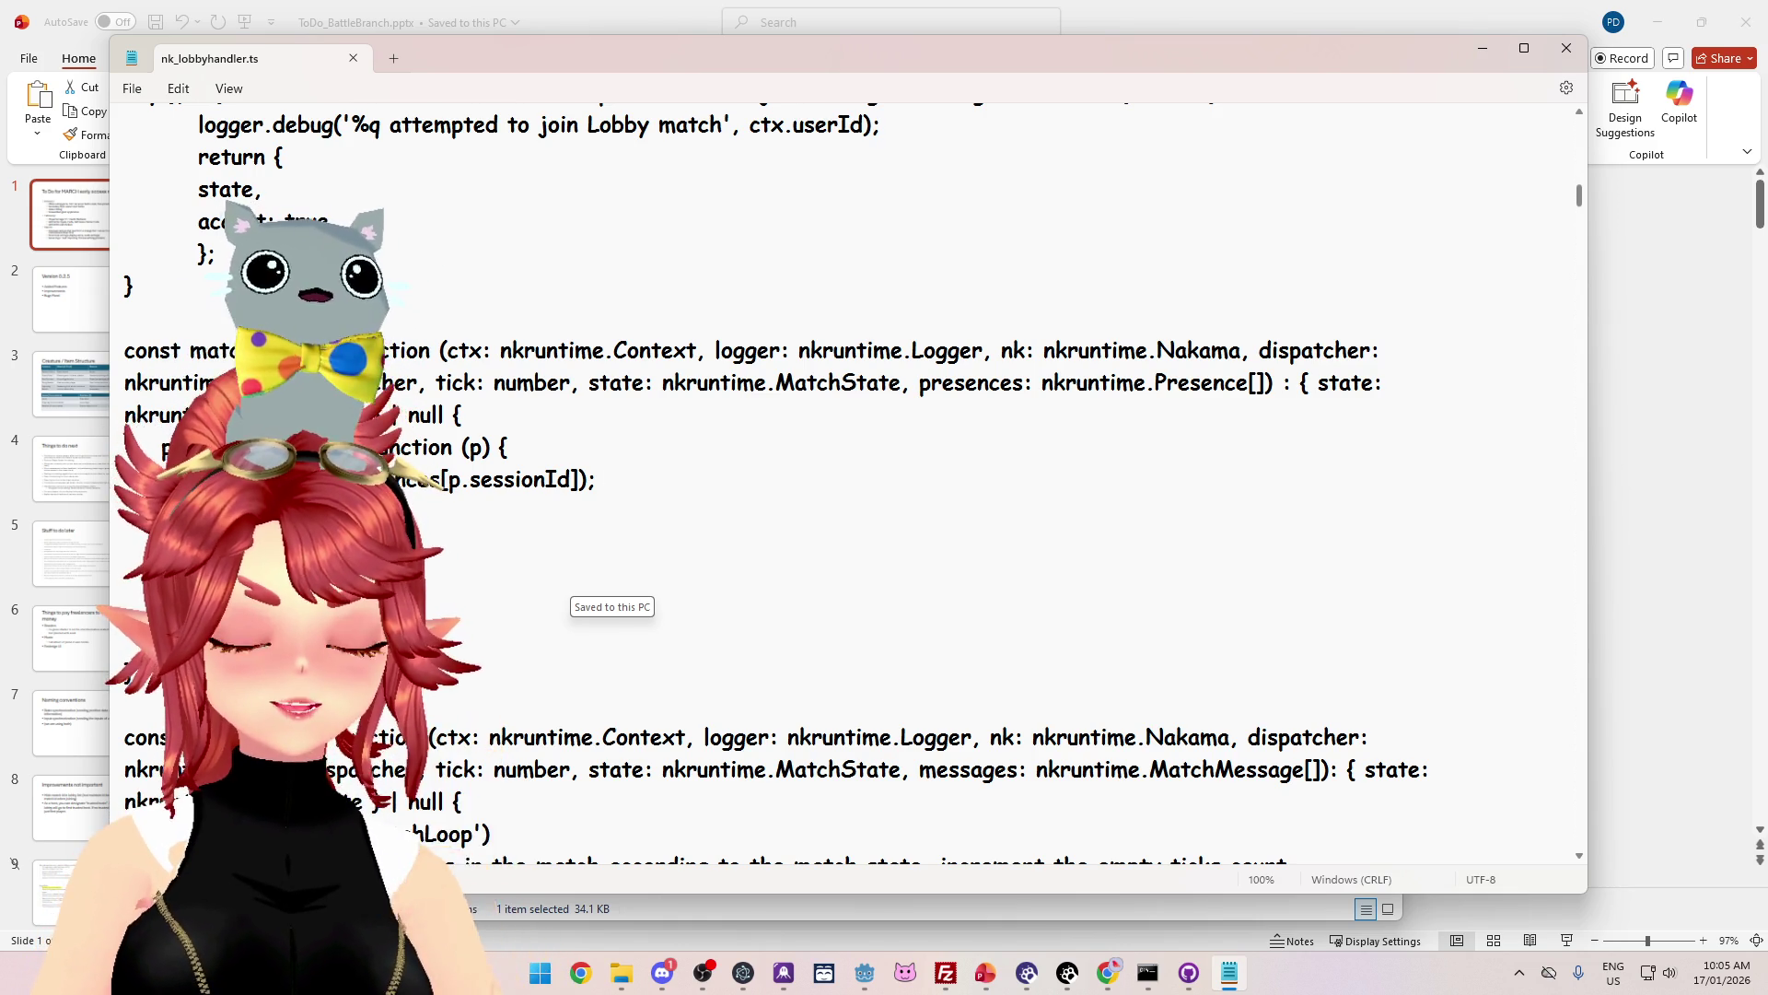
pyautogui.scroll(3, 847, 484)
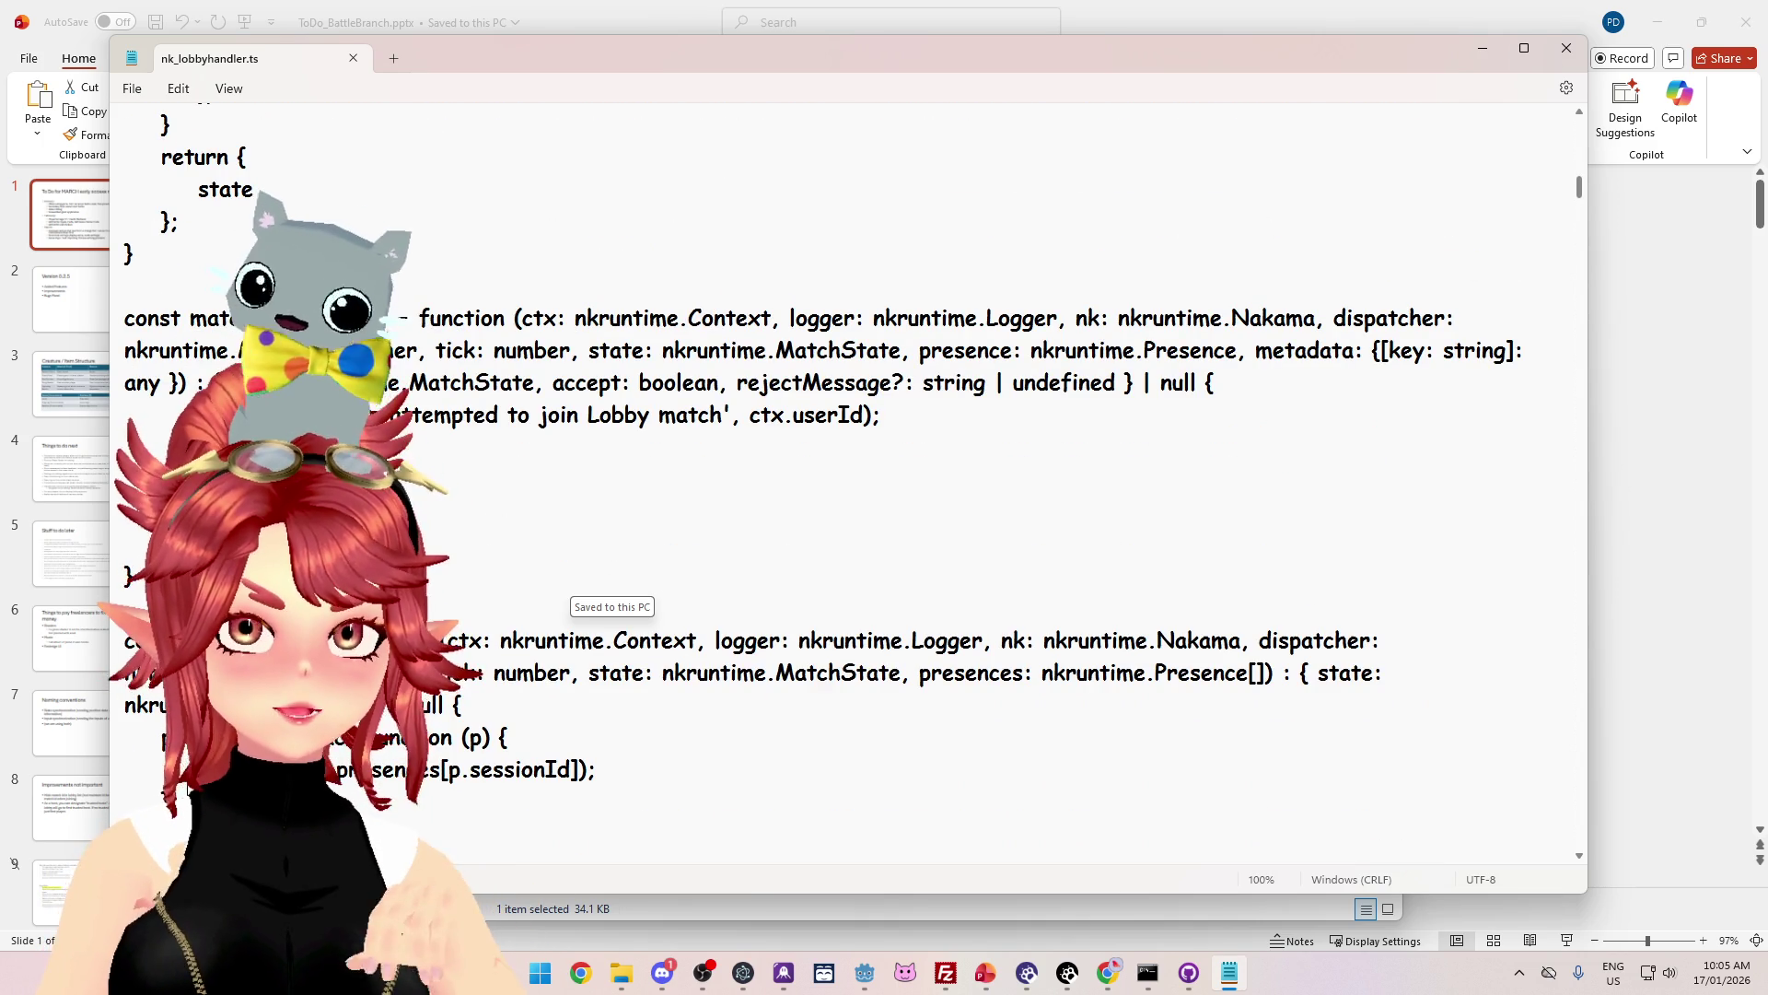
pyautogui.scroll(-7, 818, 455)
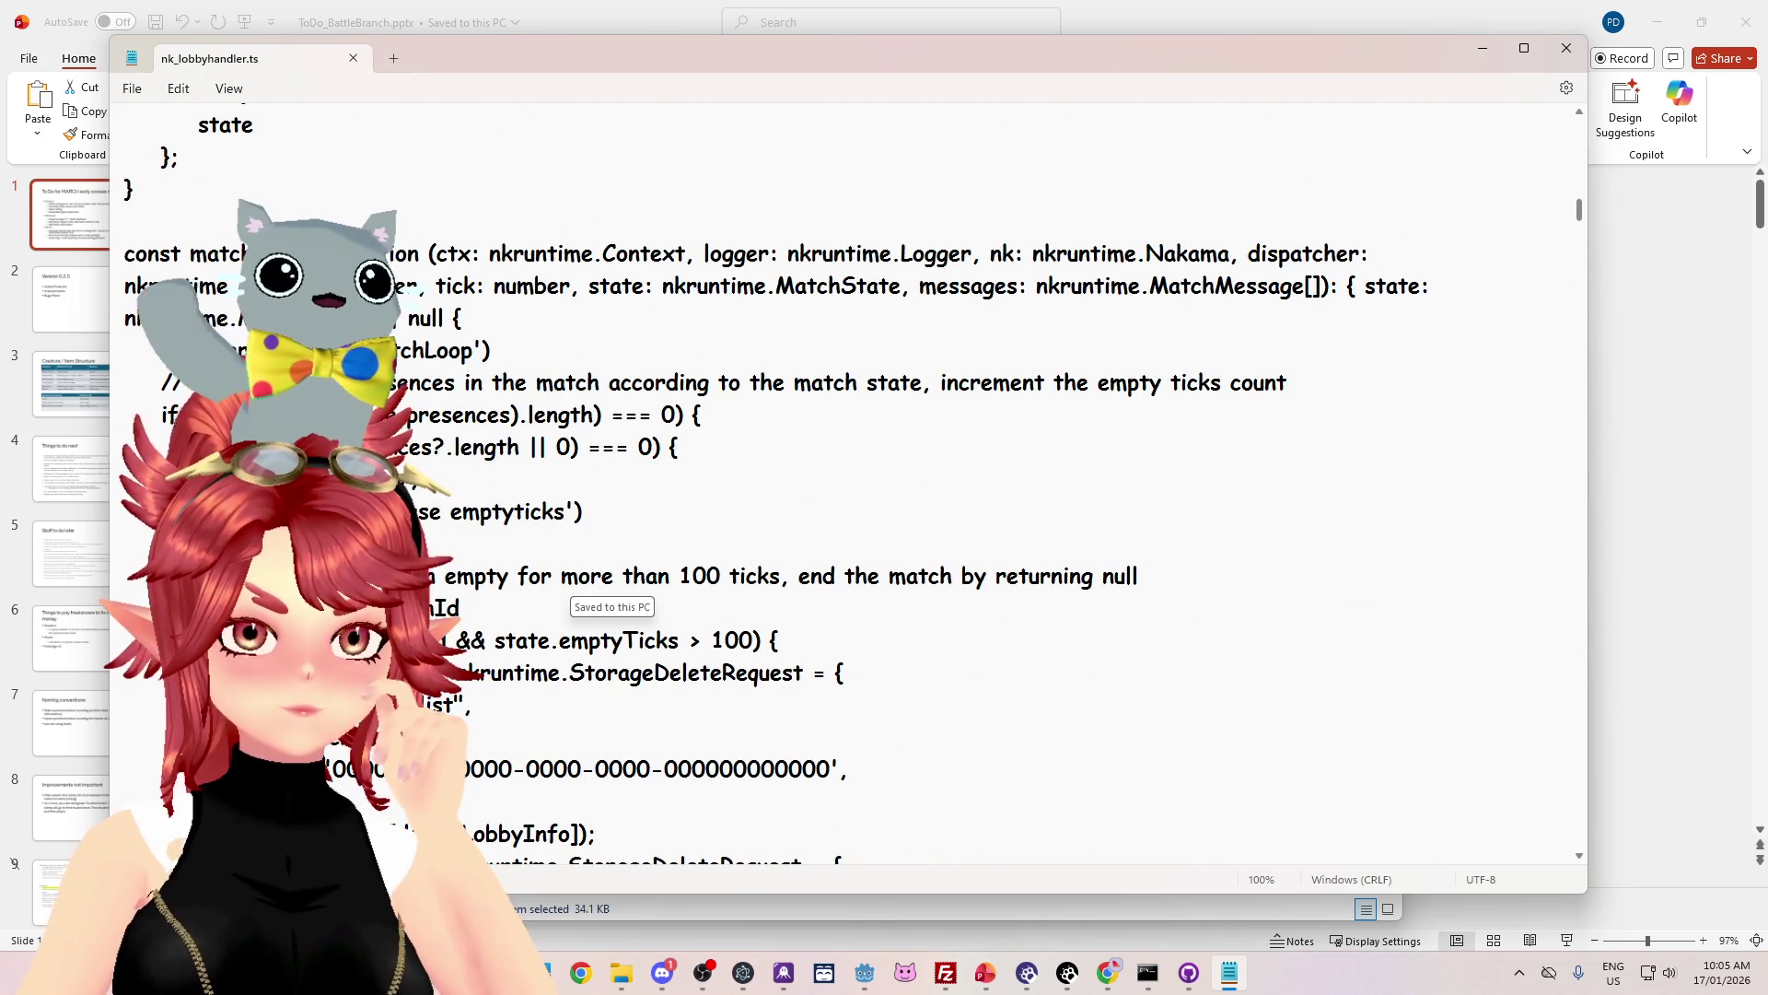
pyautogui.scroll(1, 818, 479)
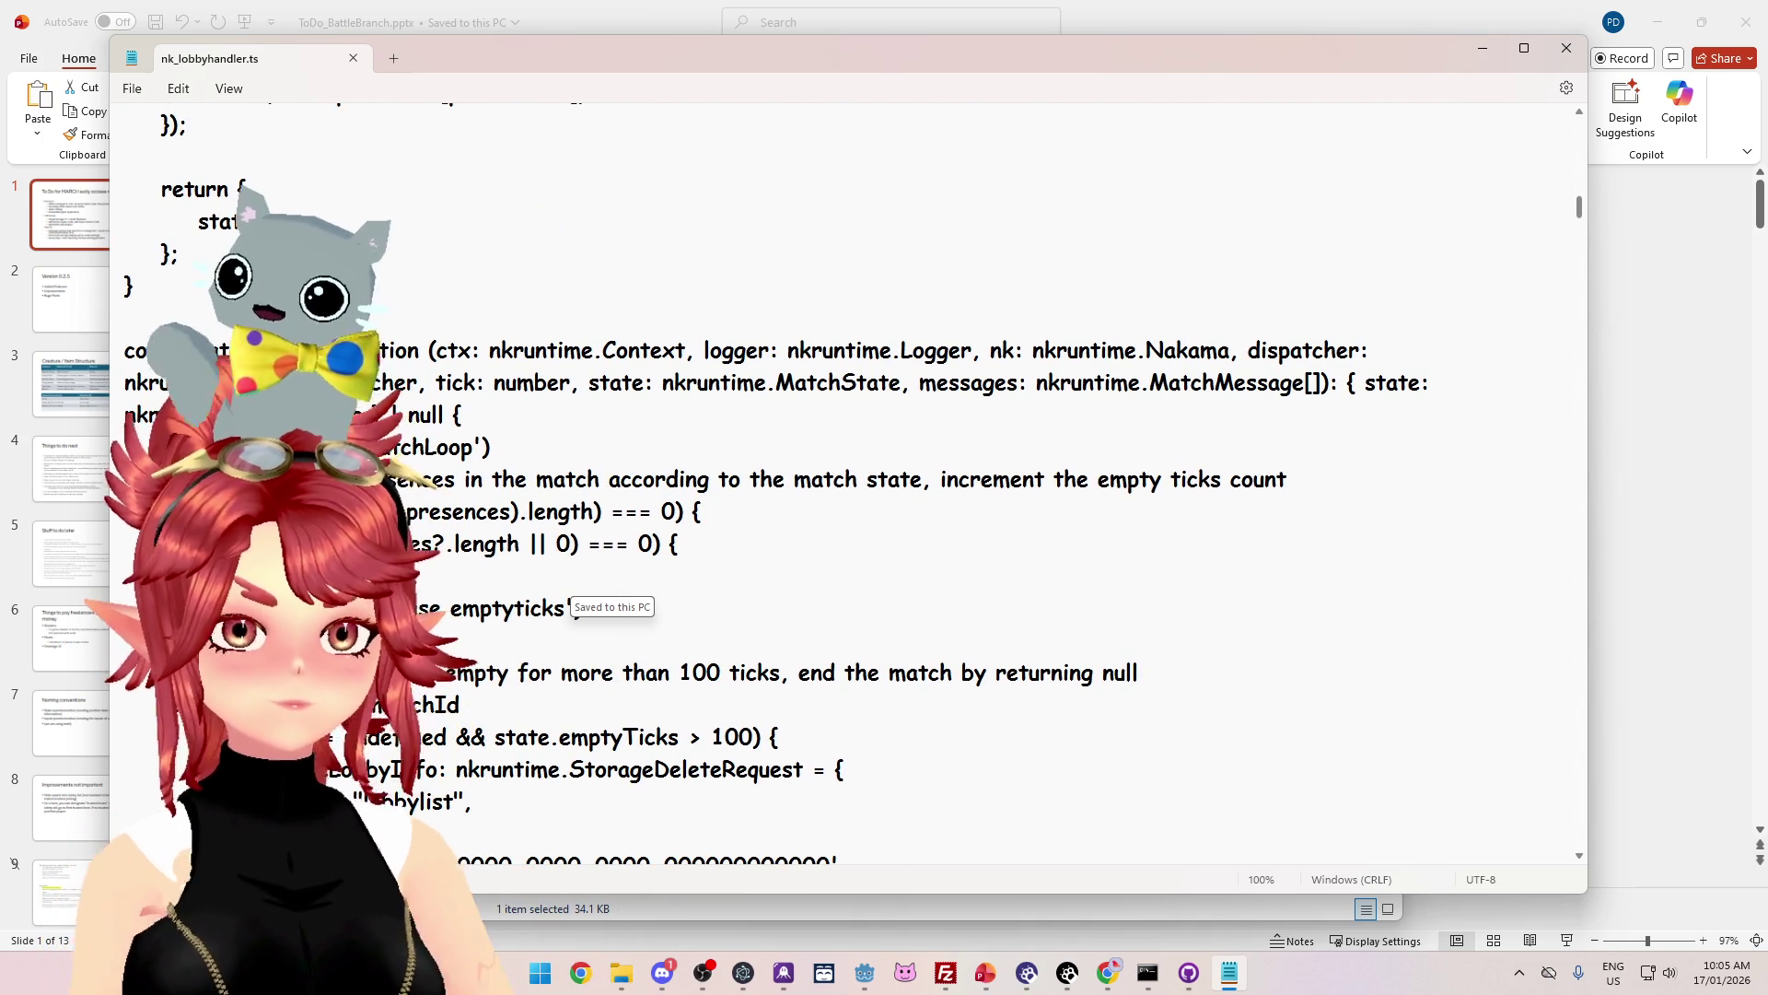
pyautogui.scroll(4, 818, 478)
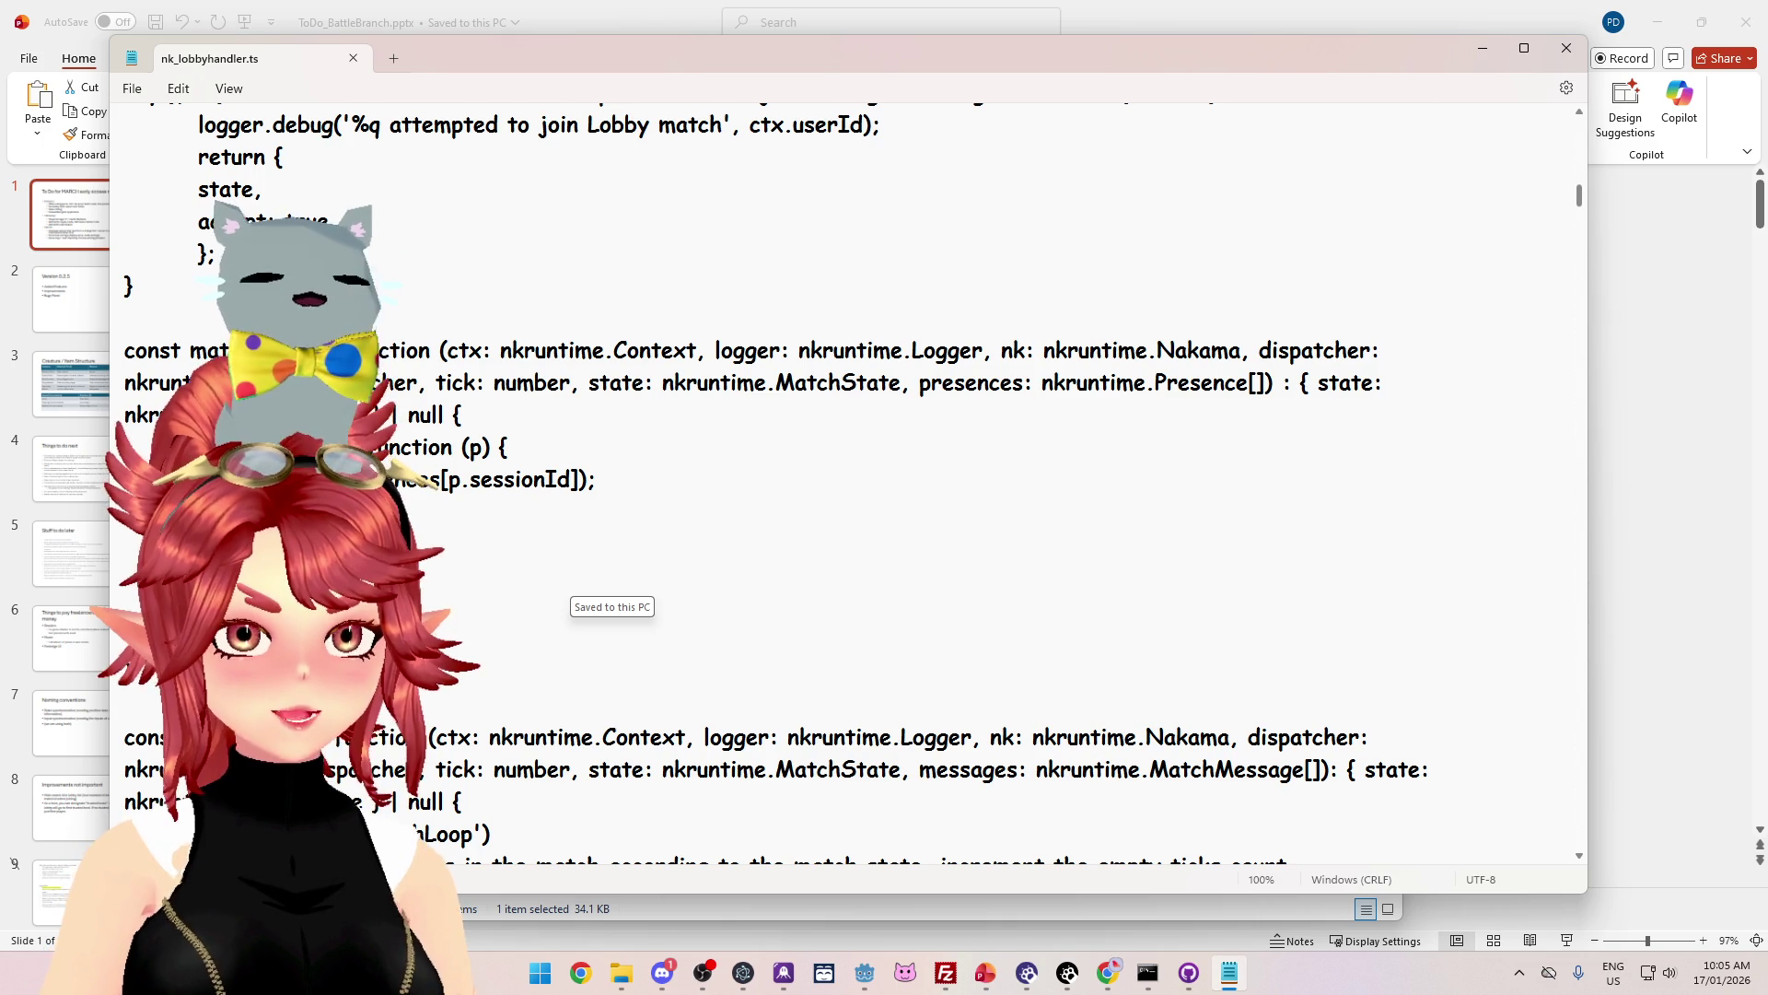
pyautogui.moveTo(405, 479); pyautogui.dragTo(579, 479)
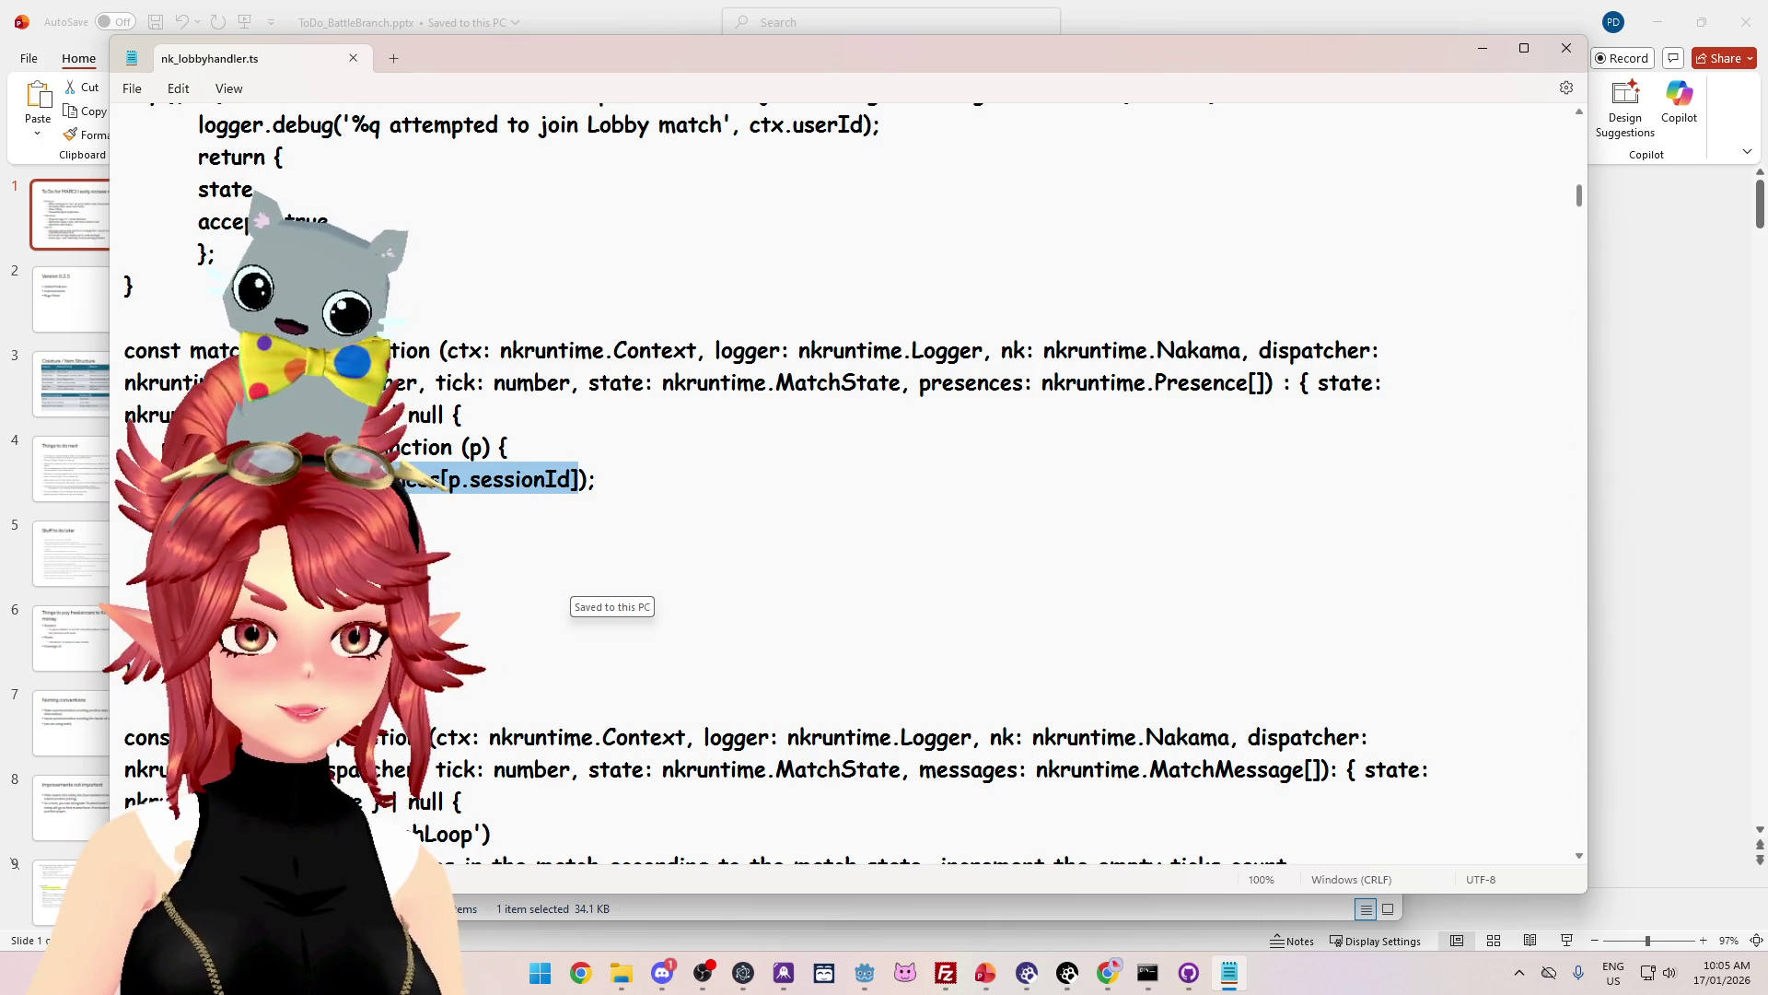
pyautogui.click(124, 543)
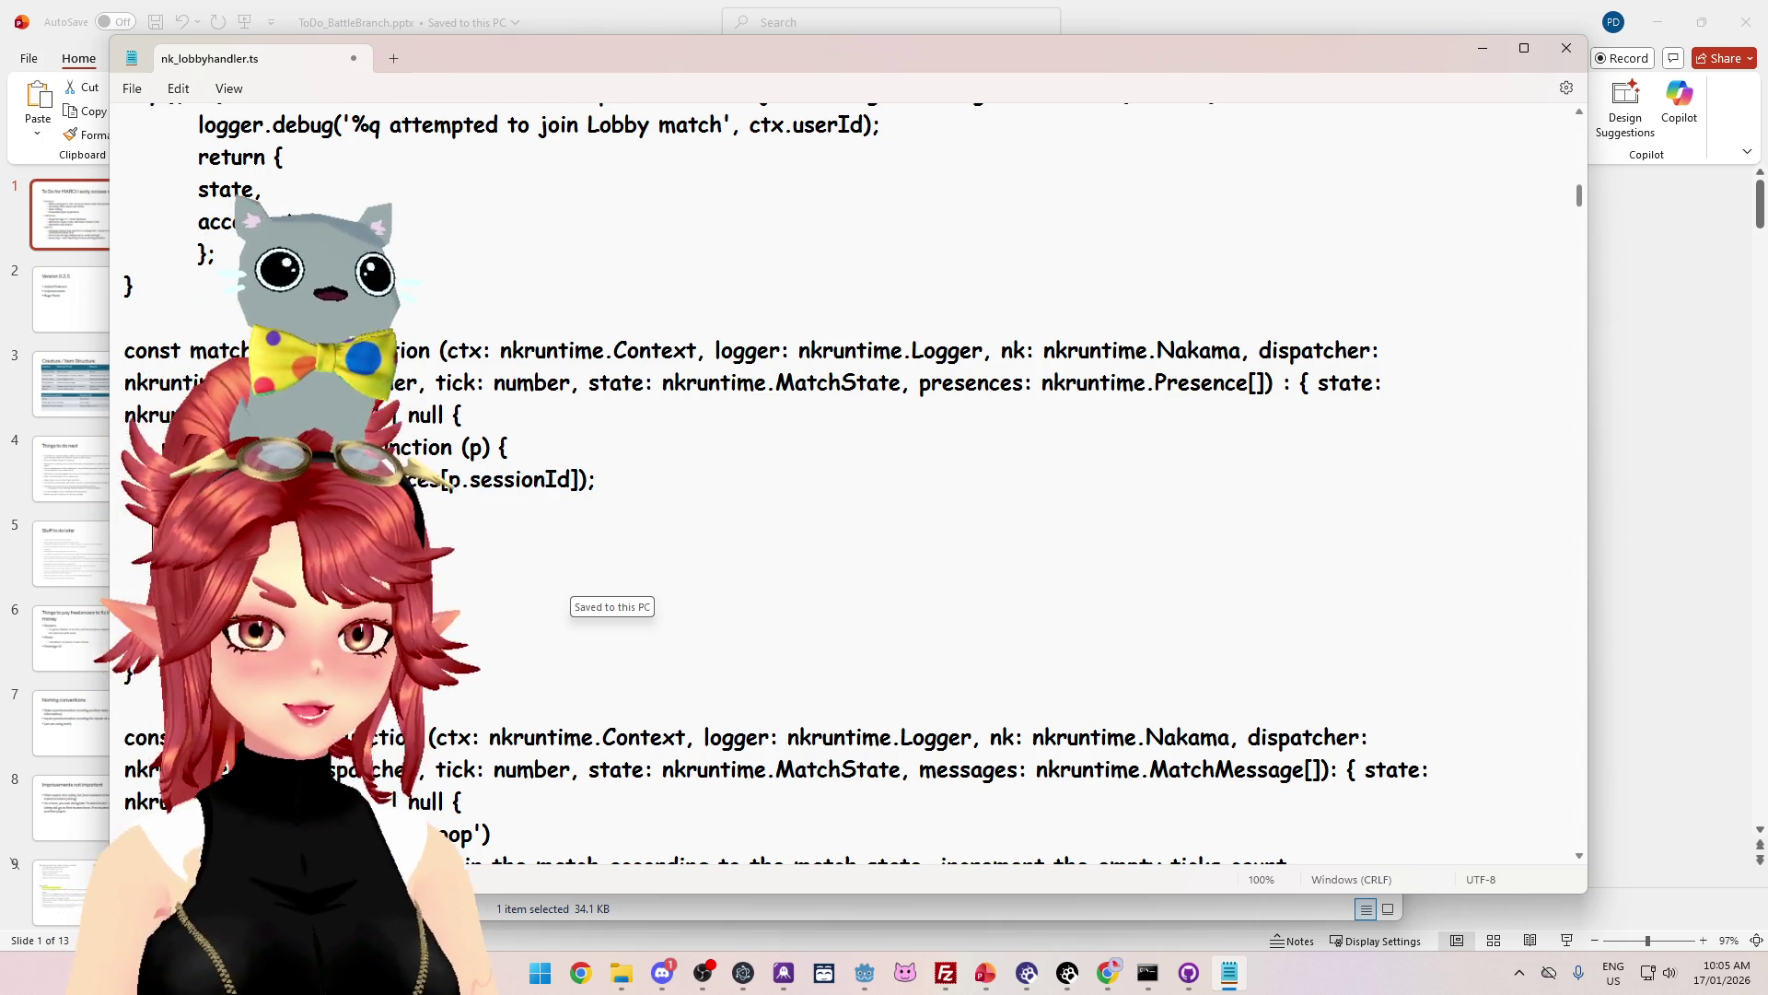
pyautogui.scroll(-4, 1580, 198)
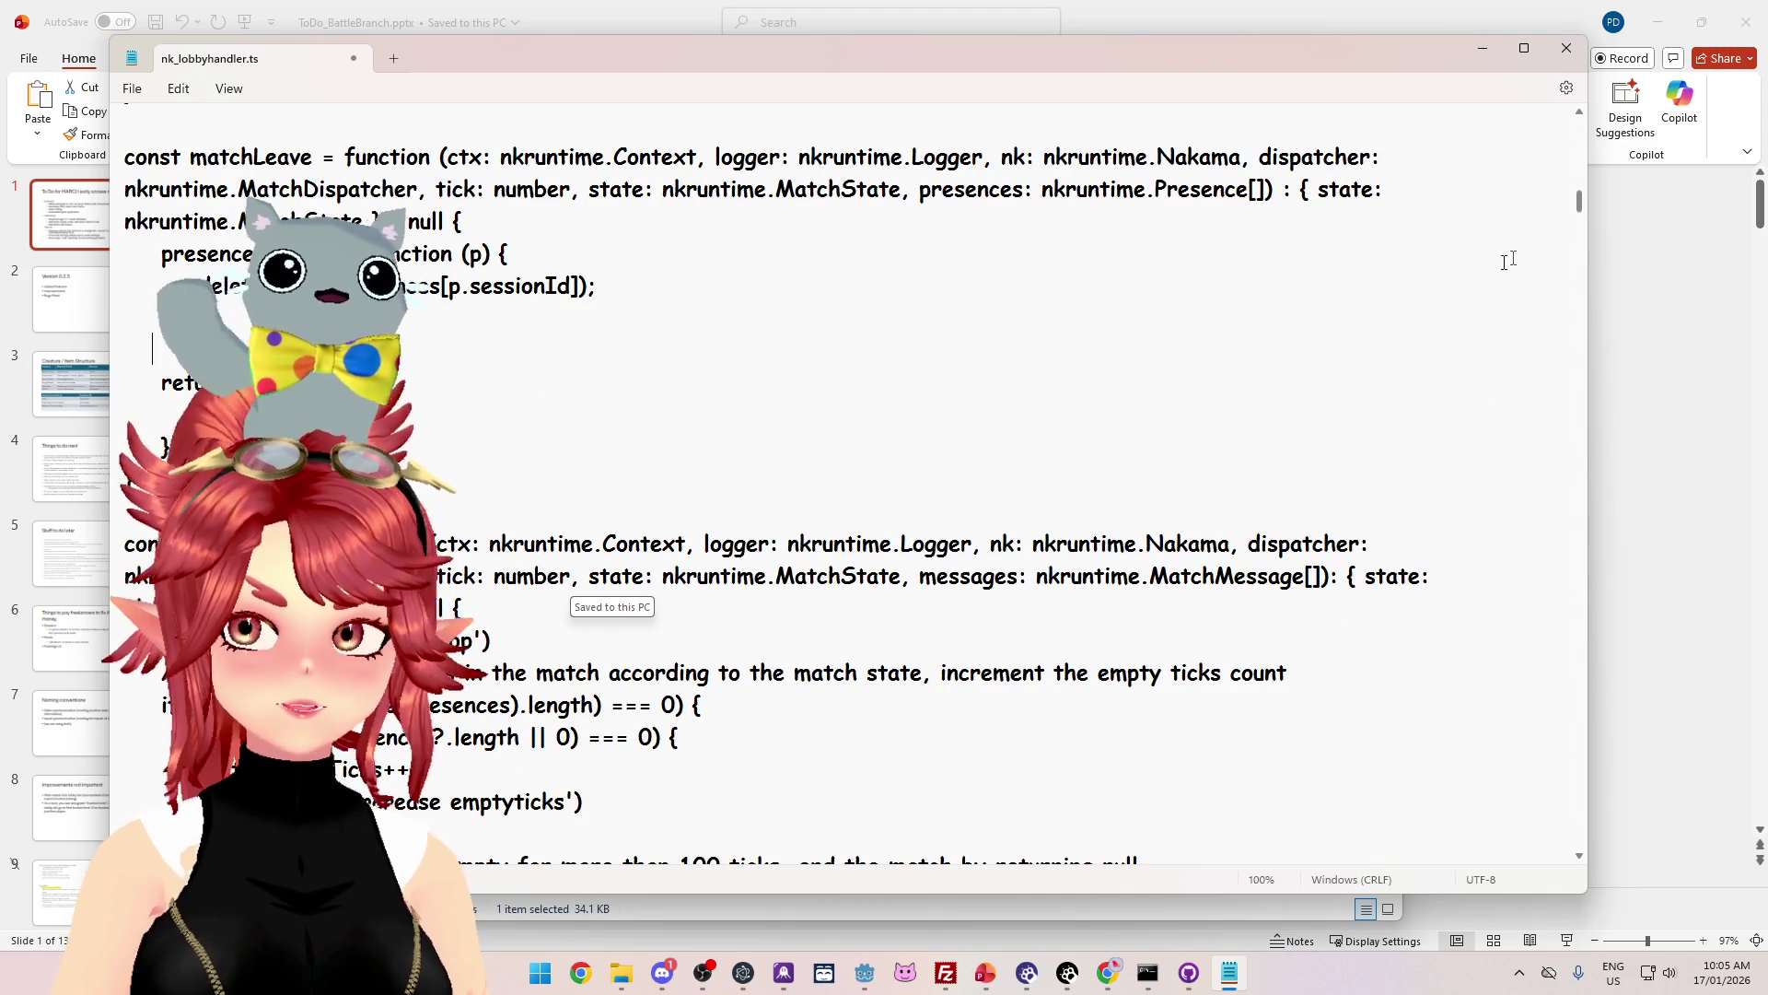
# Step: Search for 'getplayer' and select the GetPlayerStorage lookup lines through the indexOf line
pyautogui.hotkey('ctrl', 'f')
pyautogui.write('getplayer')
pyautogui.scroll(-3, 1580, 210)
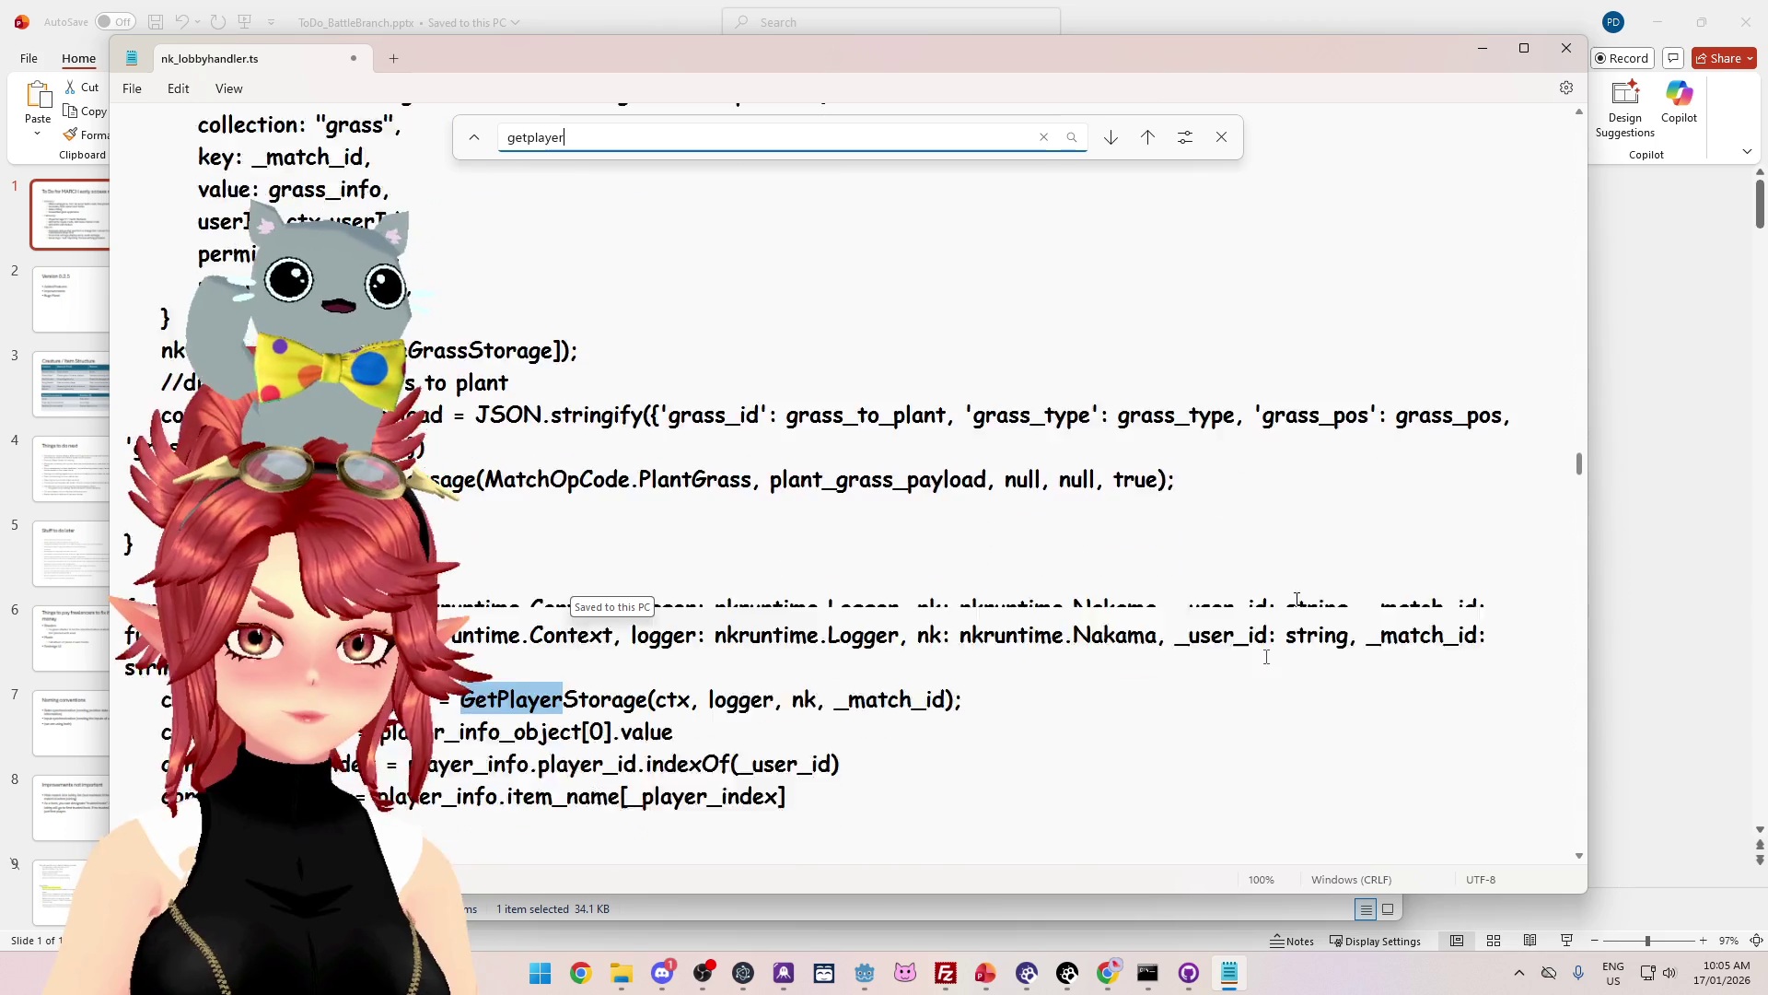
pyautogui.moveTo(161, 539); pyautogui.dragTo(682, 572)
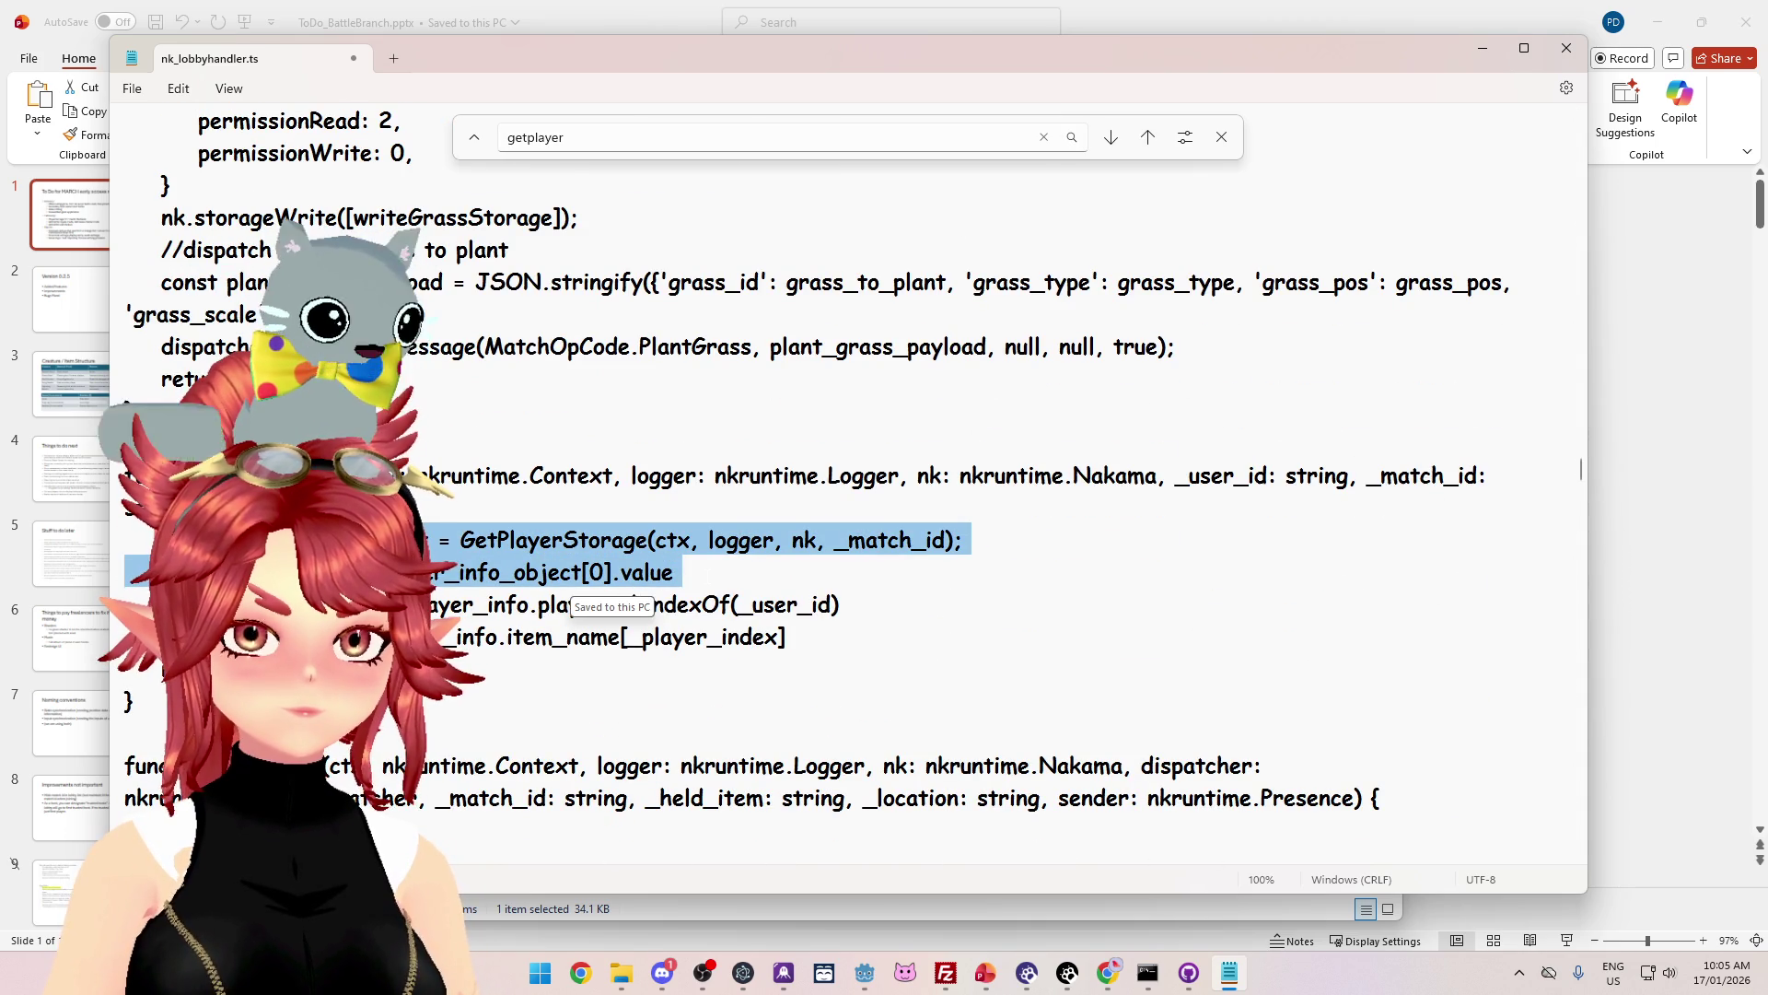
pyautogui.moveTo(852, 586)
pyautogui.mouseDown()
pyautogui.moveTo(852, 608)
pyautogui.moveTo(750, 568)
pyautogui.moveTo(851, 591)
pyautogui.mouseUp()
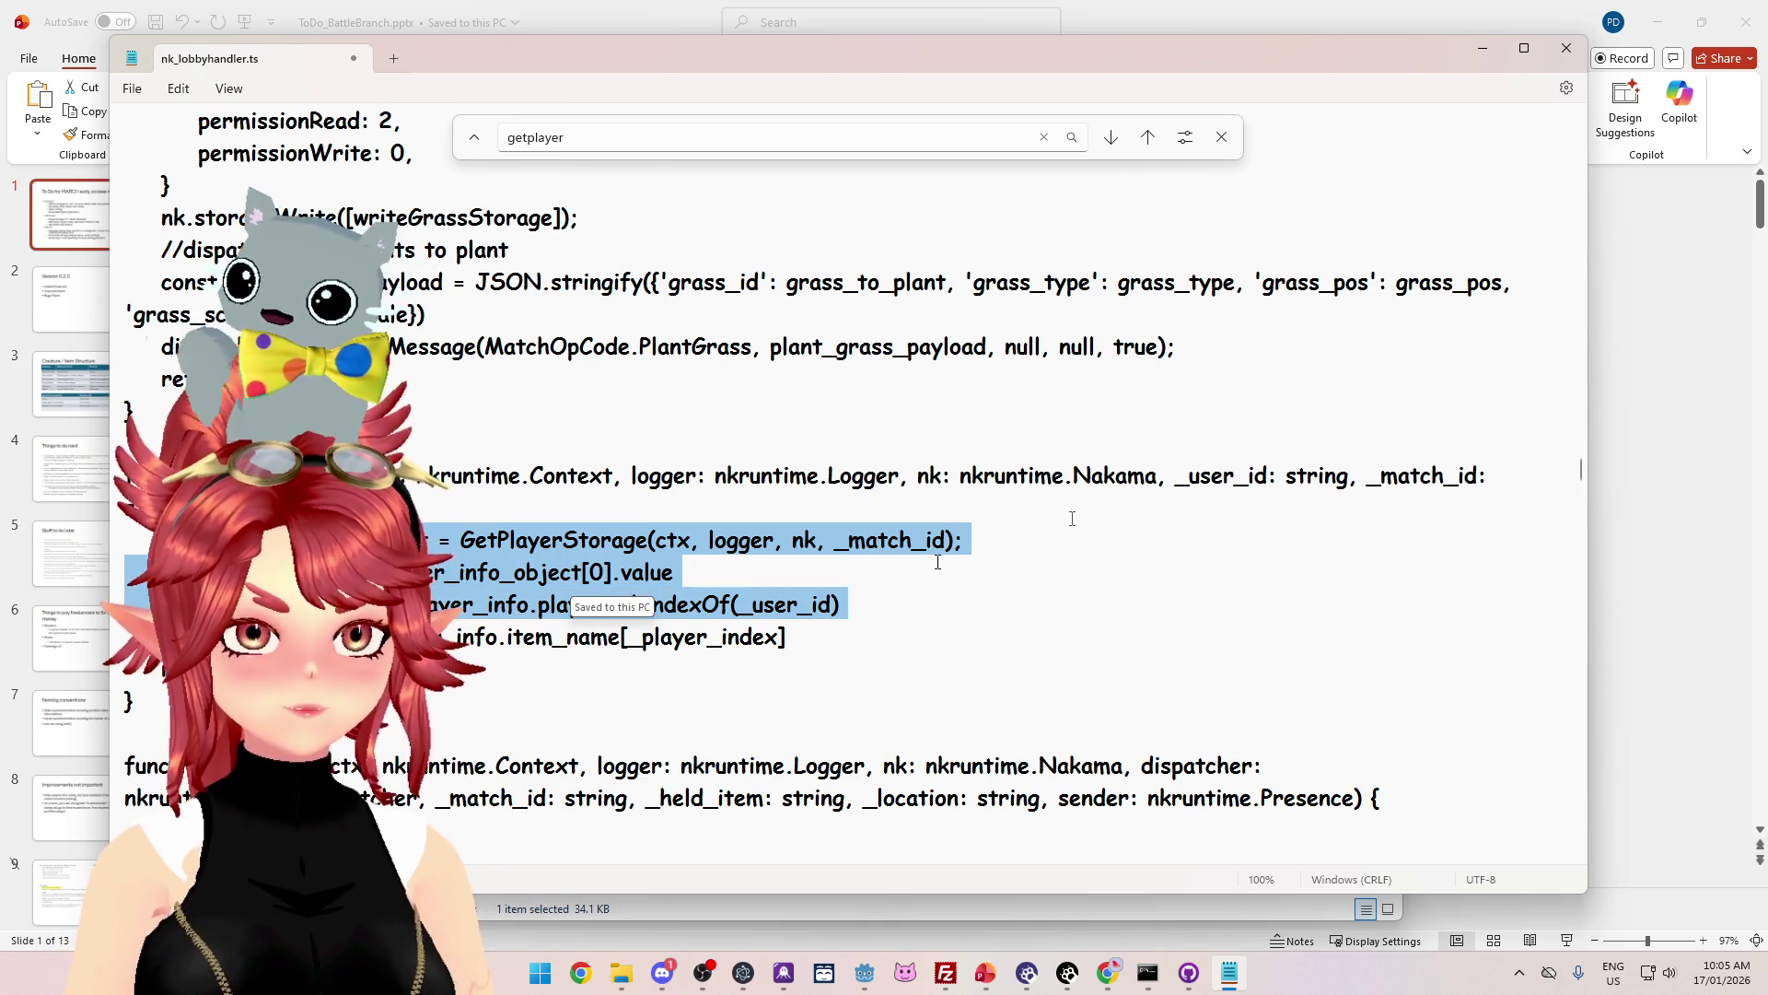
# Step: In the lines pasted into matchLeave, replace the _match_id argument with ctx.matchId
pyautogui.moveTo(1580, 477); pyautogui.dragTo(1575, 130)
pyautogui.scroll(-15, 919, 398)
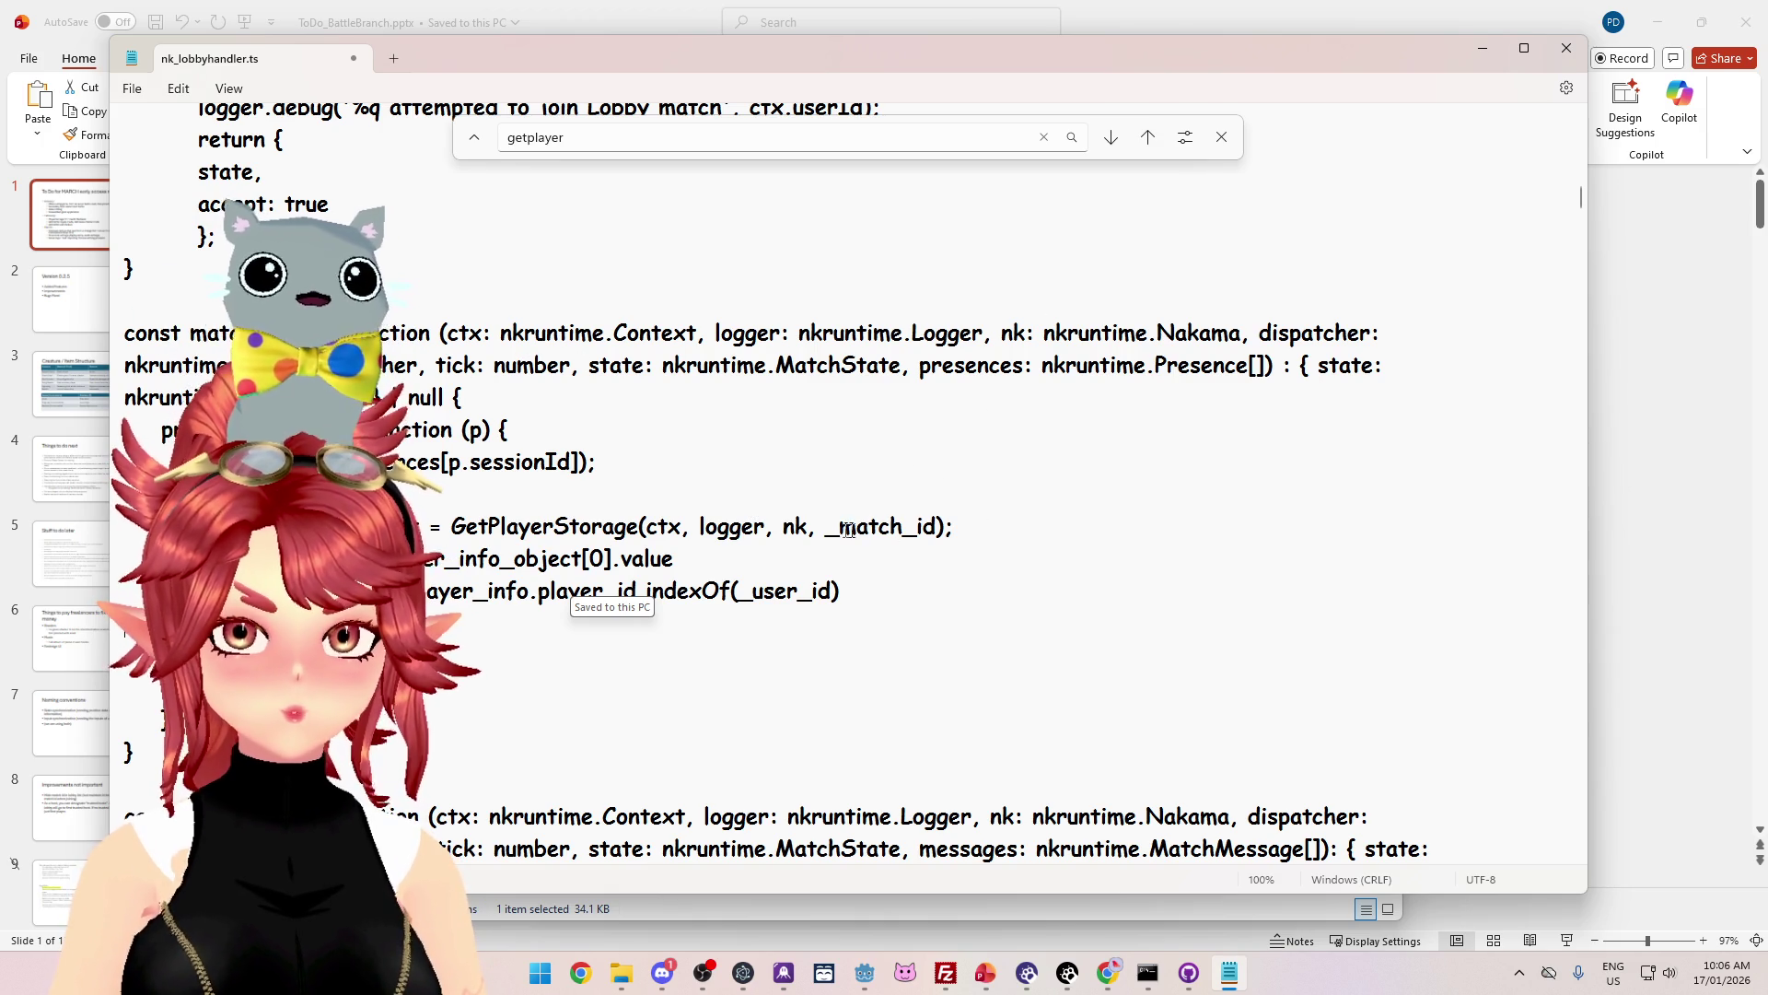
pyautogui.moveTo(827, 526); pyautogui.dragTo(936, 531)
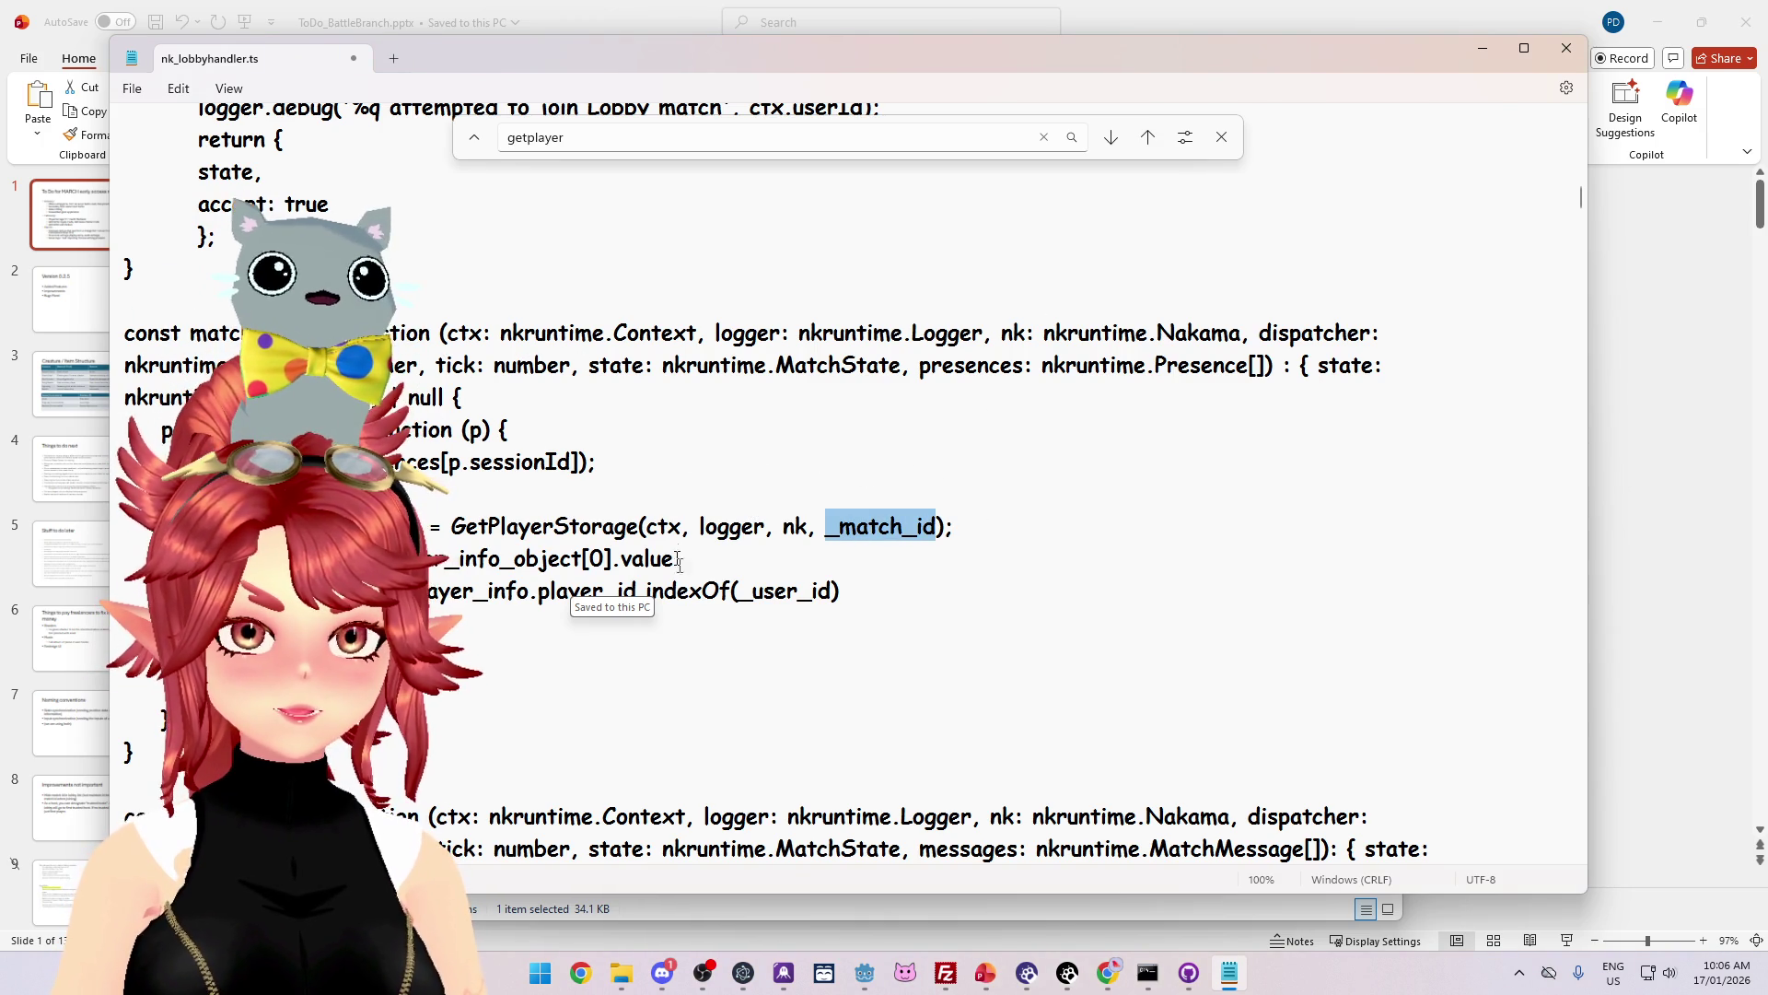
pyautogui.scroll(-9, 673, 547)
pyautogui.scroll(3, 673, 547)
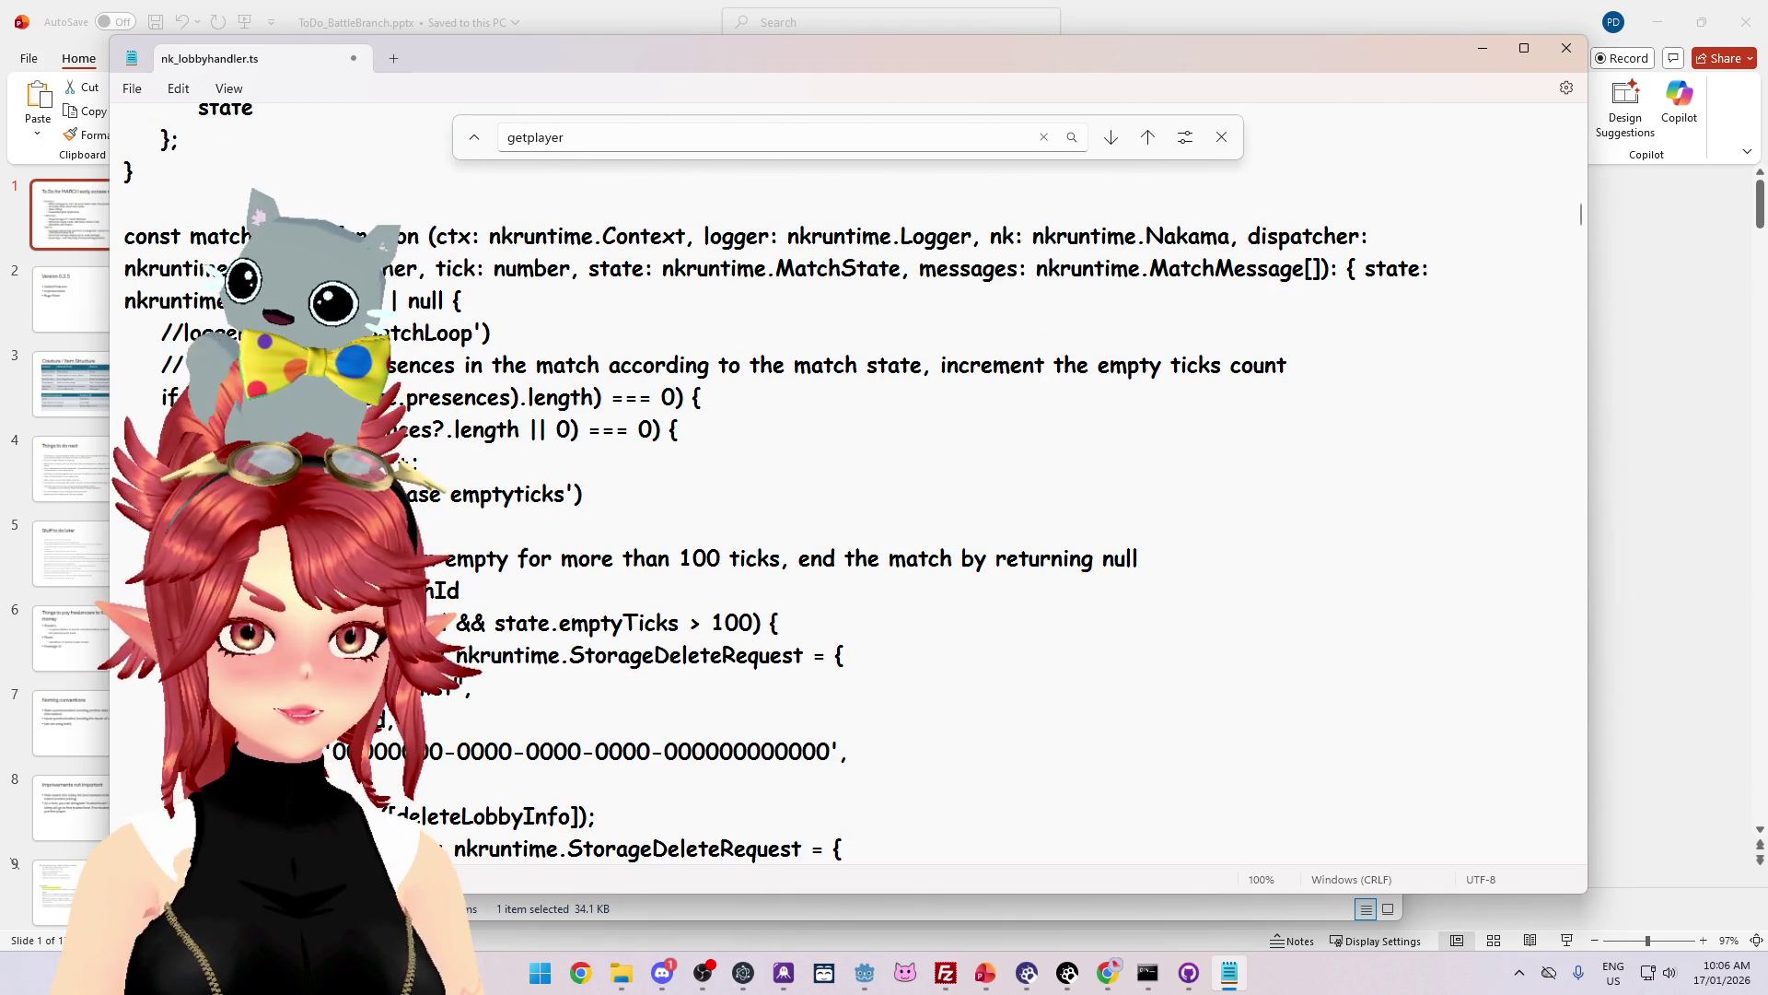
pyautogui.scroll(6, 682, 553)
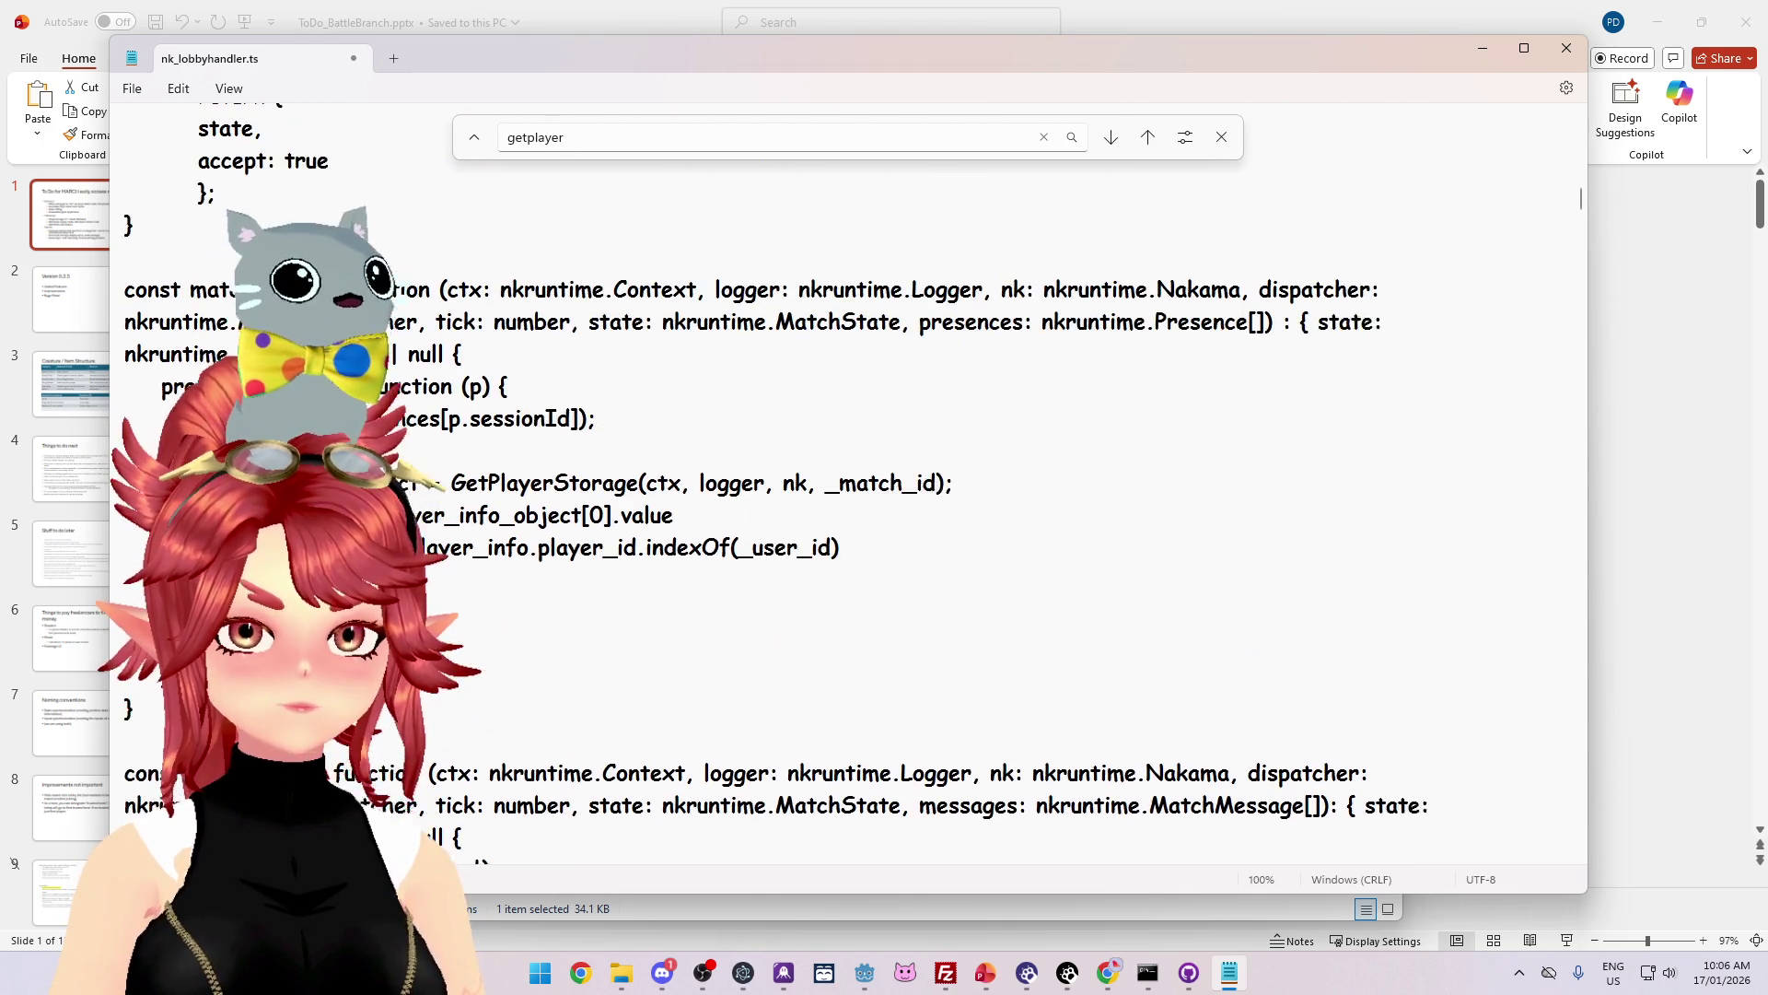
pyautogui.moveTo(824, 526); pyautogui.dragTo(949, 526)
pyautogui.write('ctx.matchId')
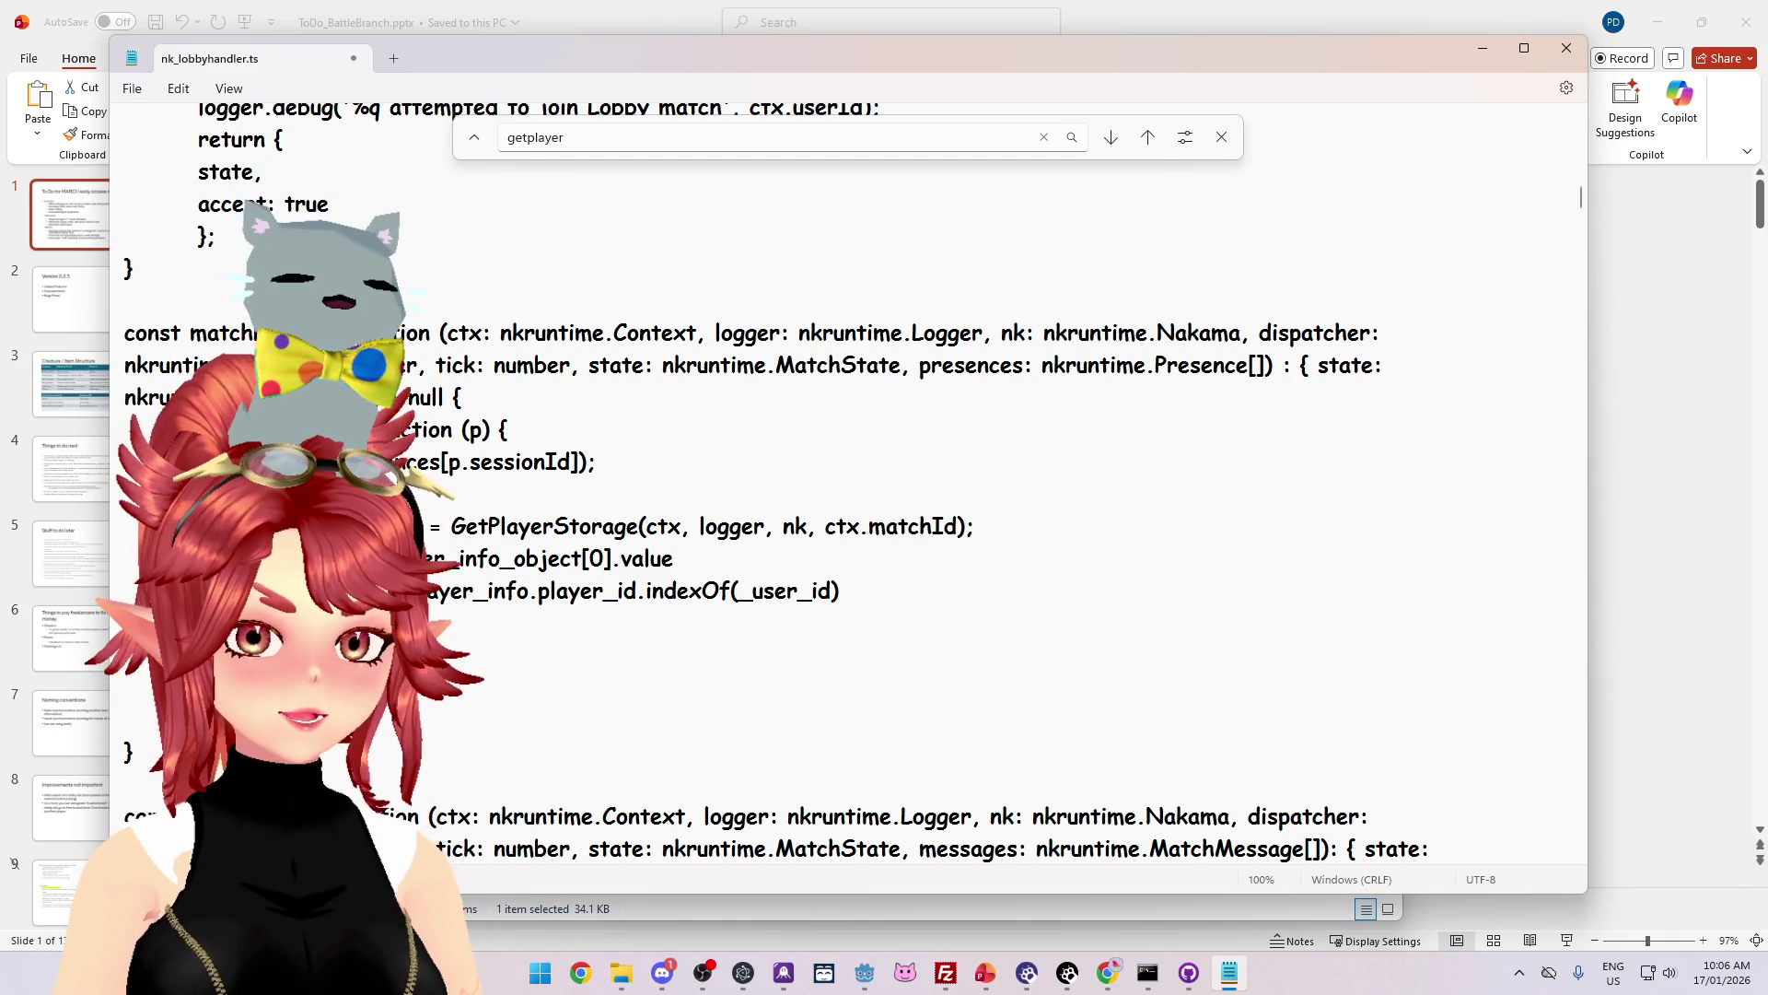
pyautogui.write('t')
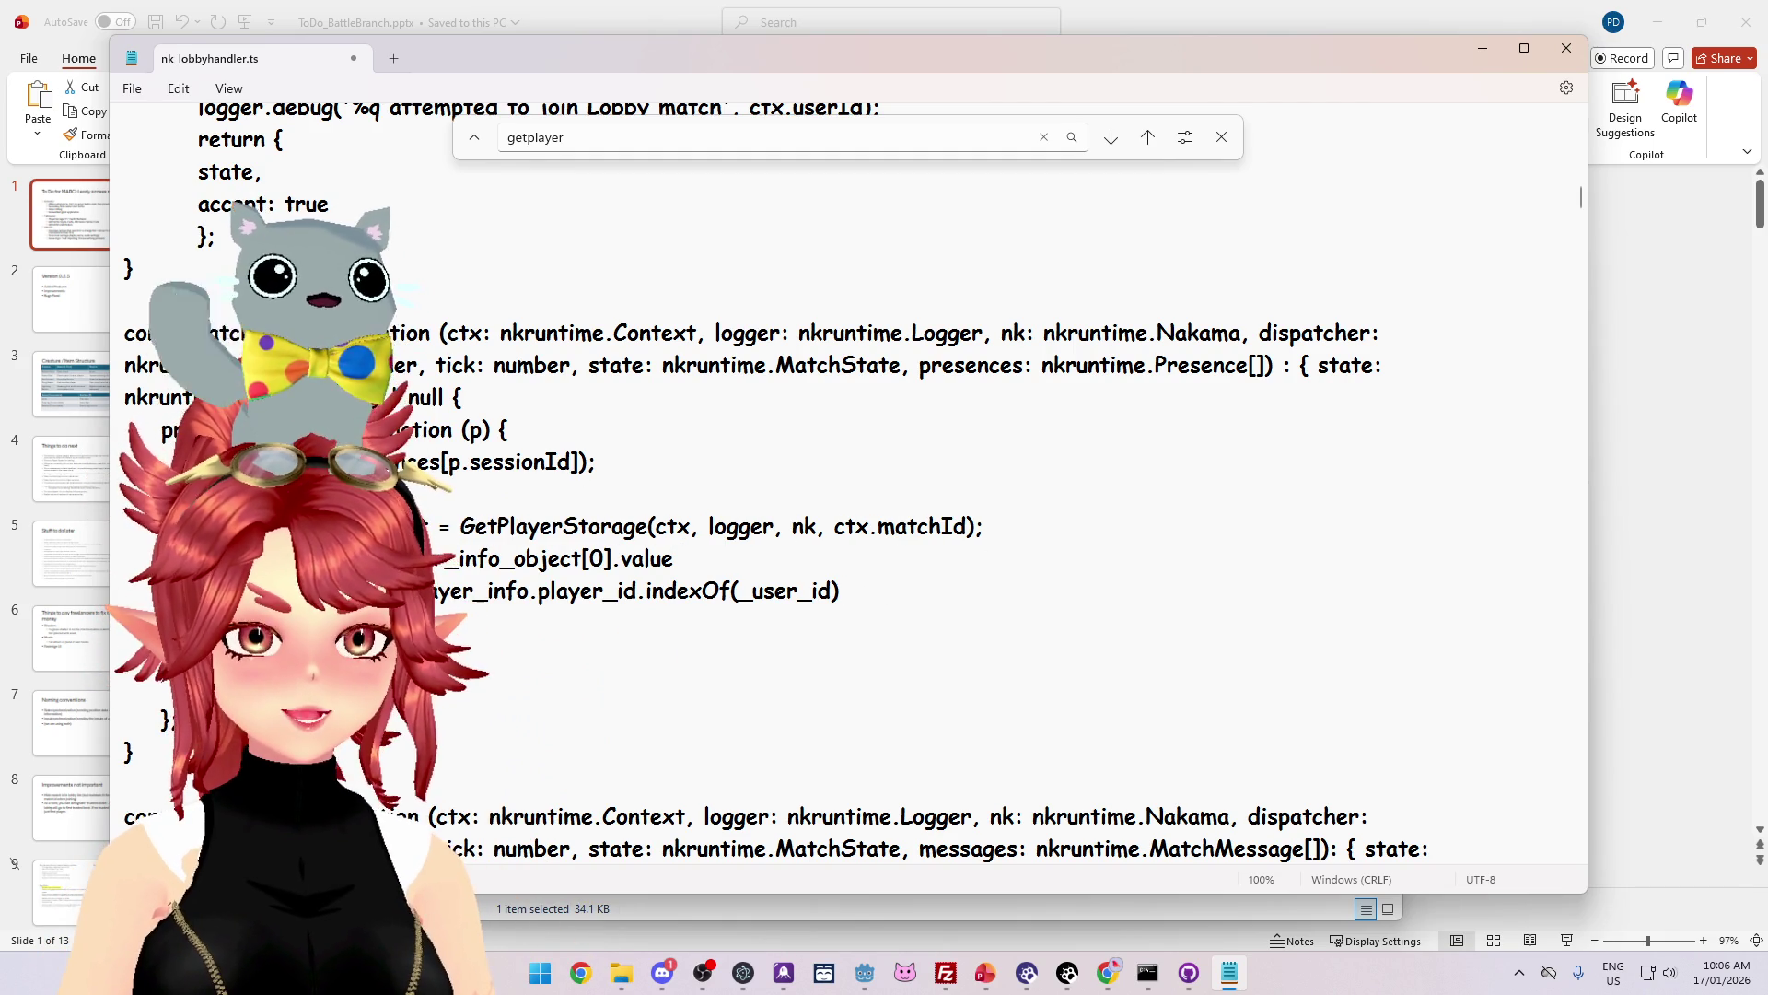
pyautogui.scroll(-1, 771, 481)
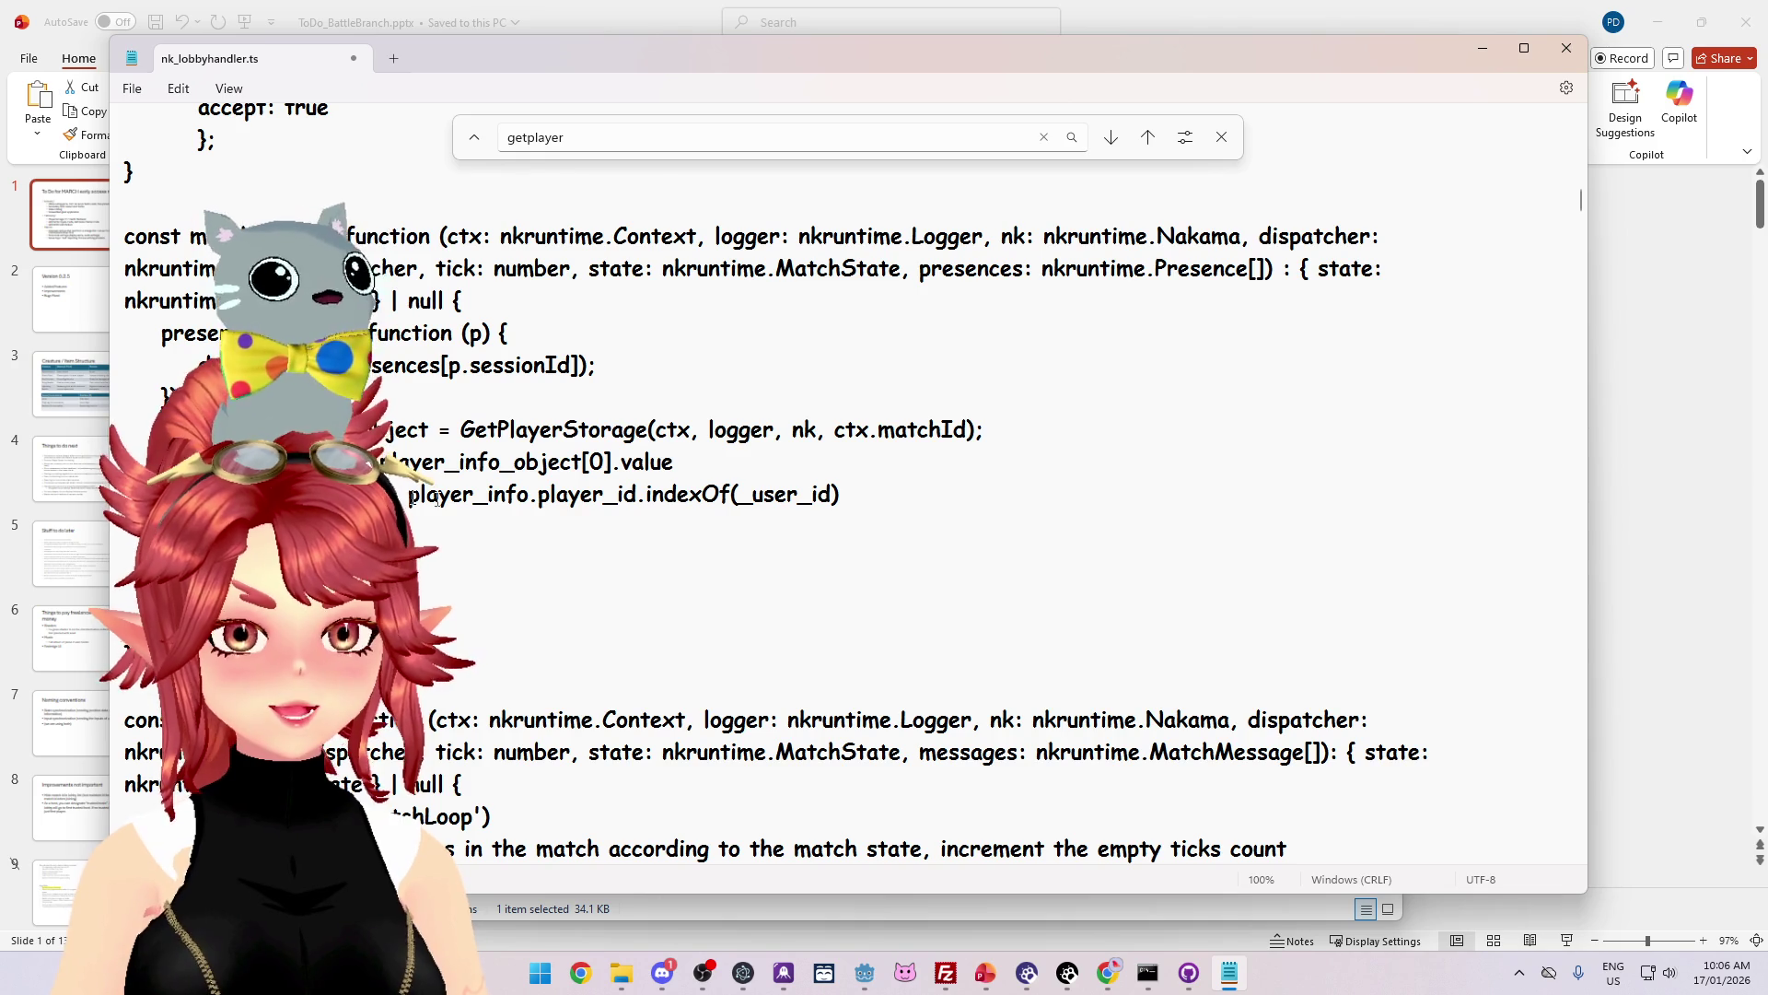
# Step: Relaunch the game and create lobby 'asdd' with display name 'Phwee'
pyautogui.click(864, 973)
pyautogui.hotkey('ctrl', 's')
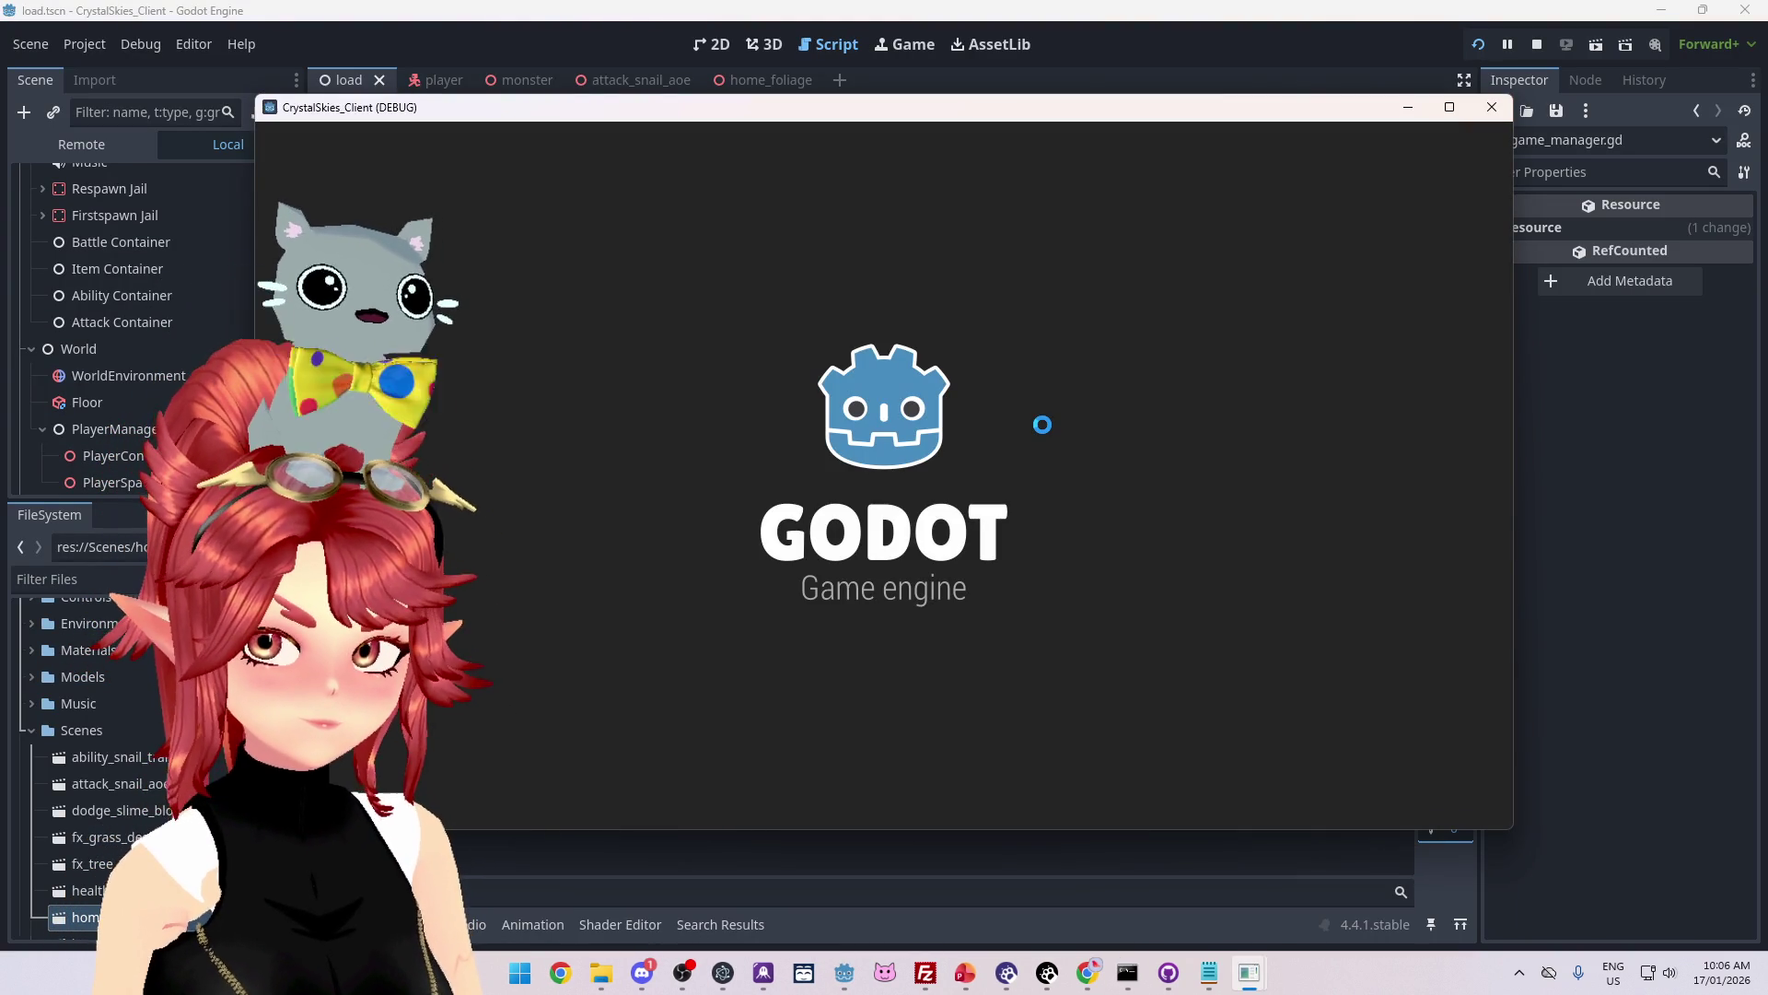
pyautogui.click(989, 535)
pyautogui.write('Phwee')
pyautogui.press('Tab')
pyautogui.press('Tab')
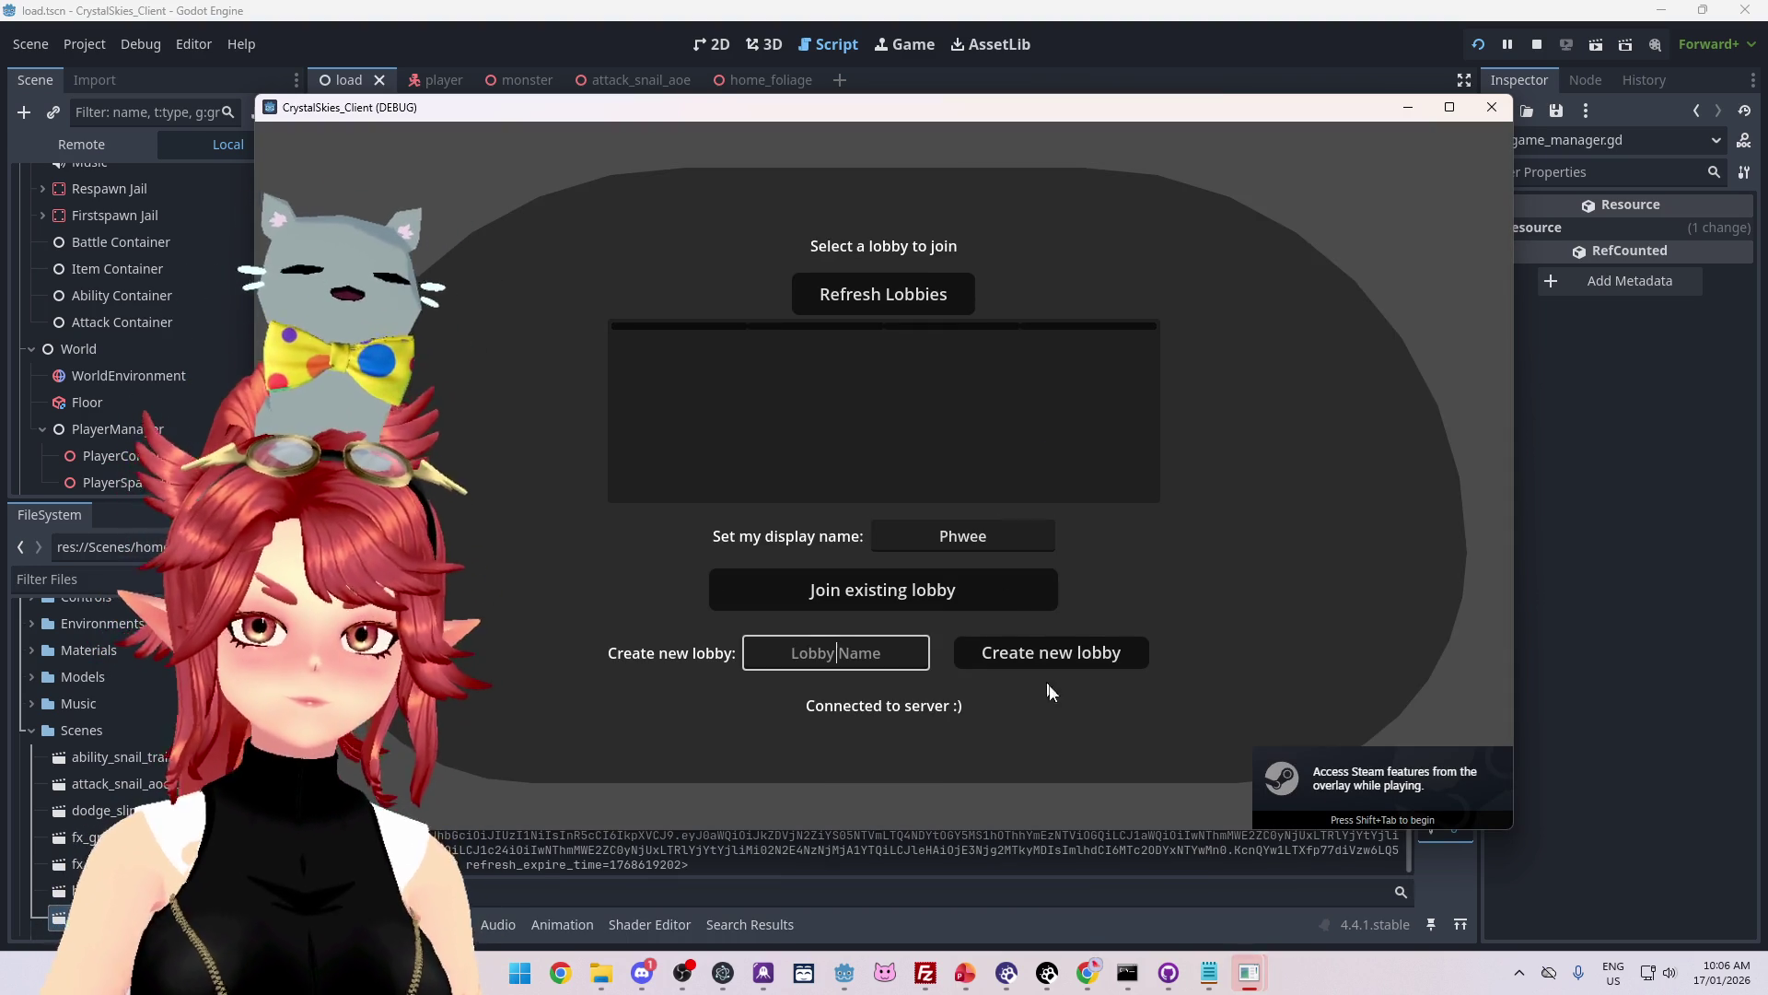
pyautogui.write('asdd')
pyautogui.click(1083, 653)
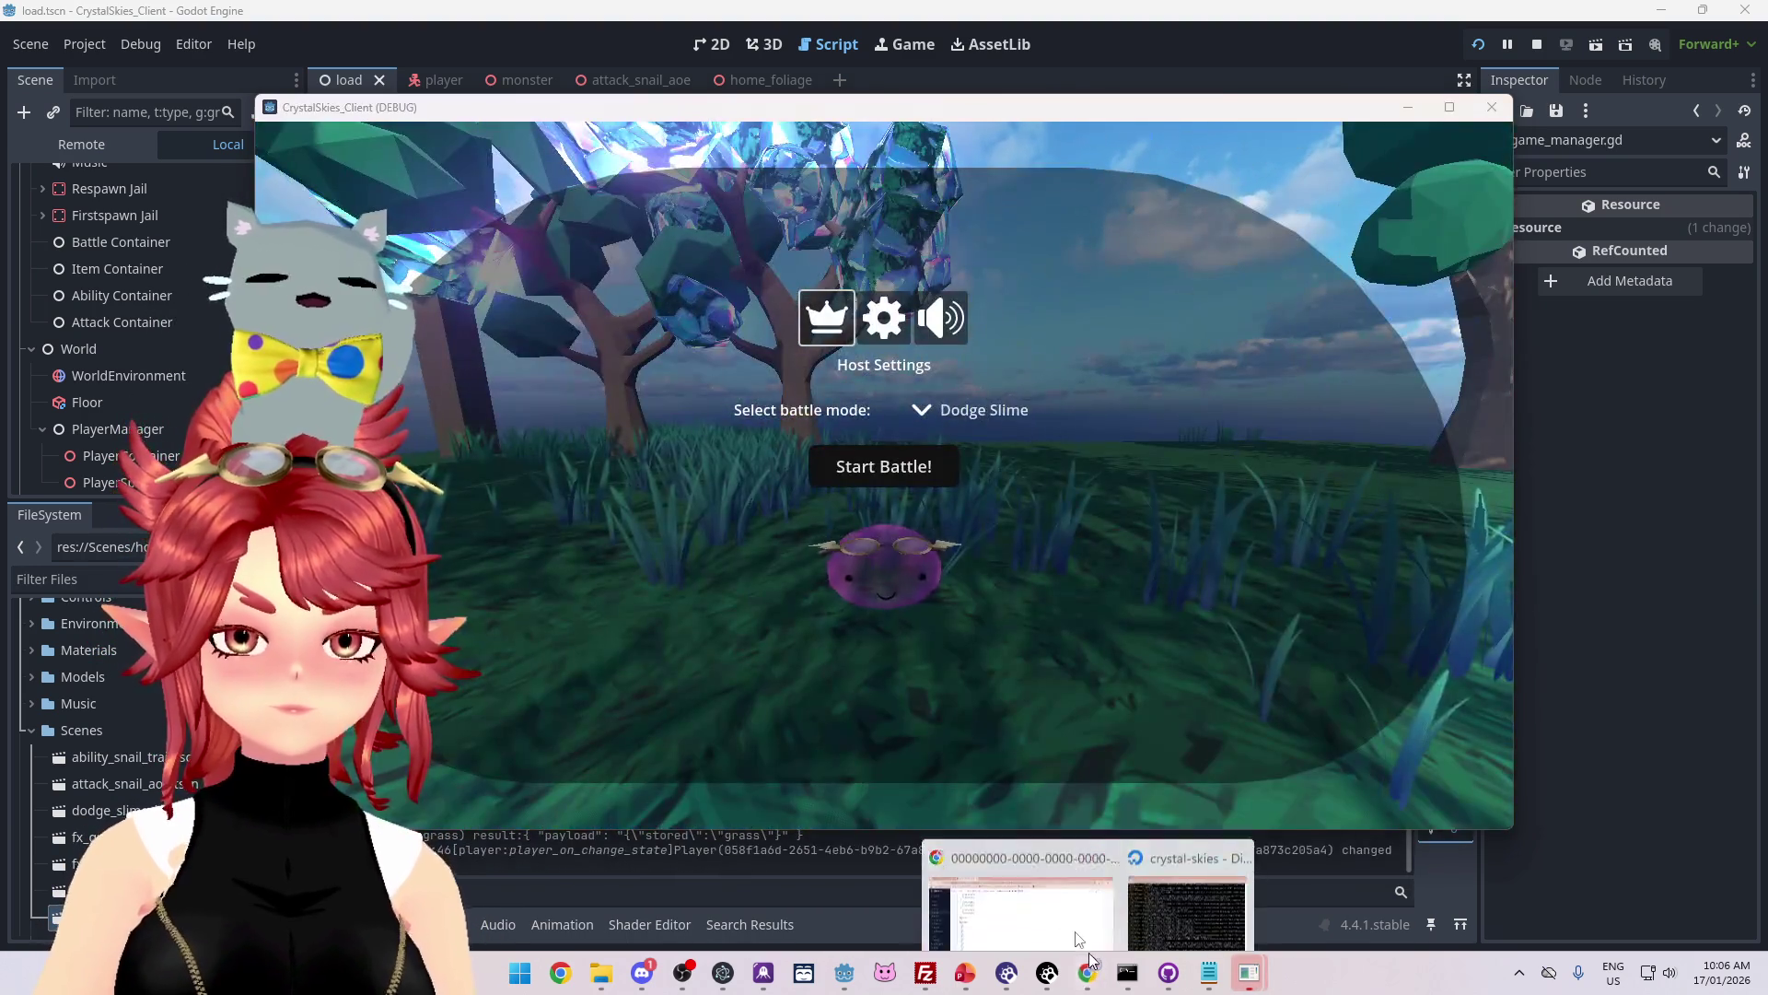
# Step: Open a player storage object from the Nakama console's Storage list
pyautogui.click(1077, 939)
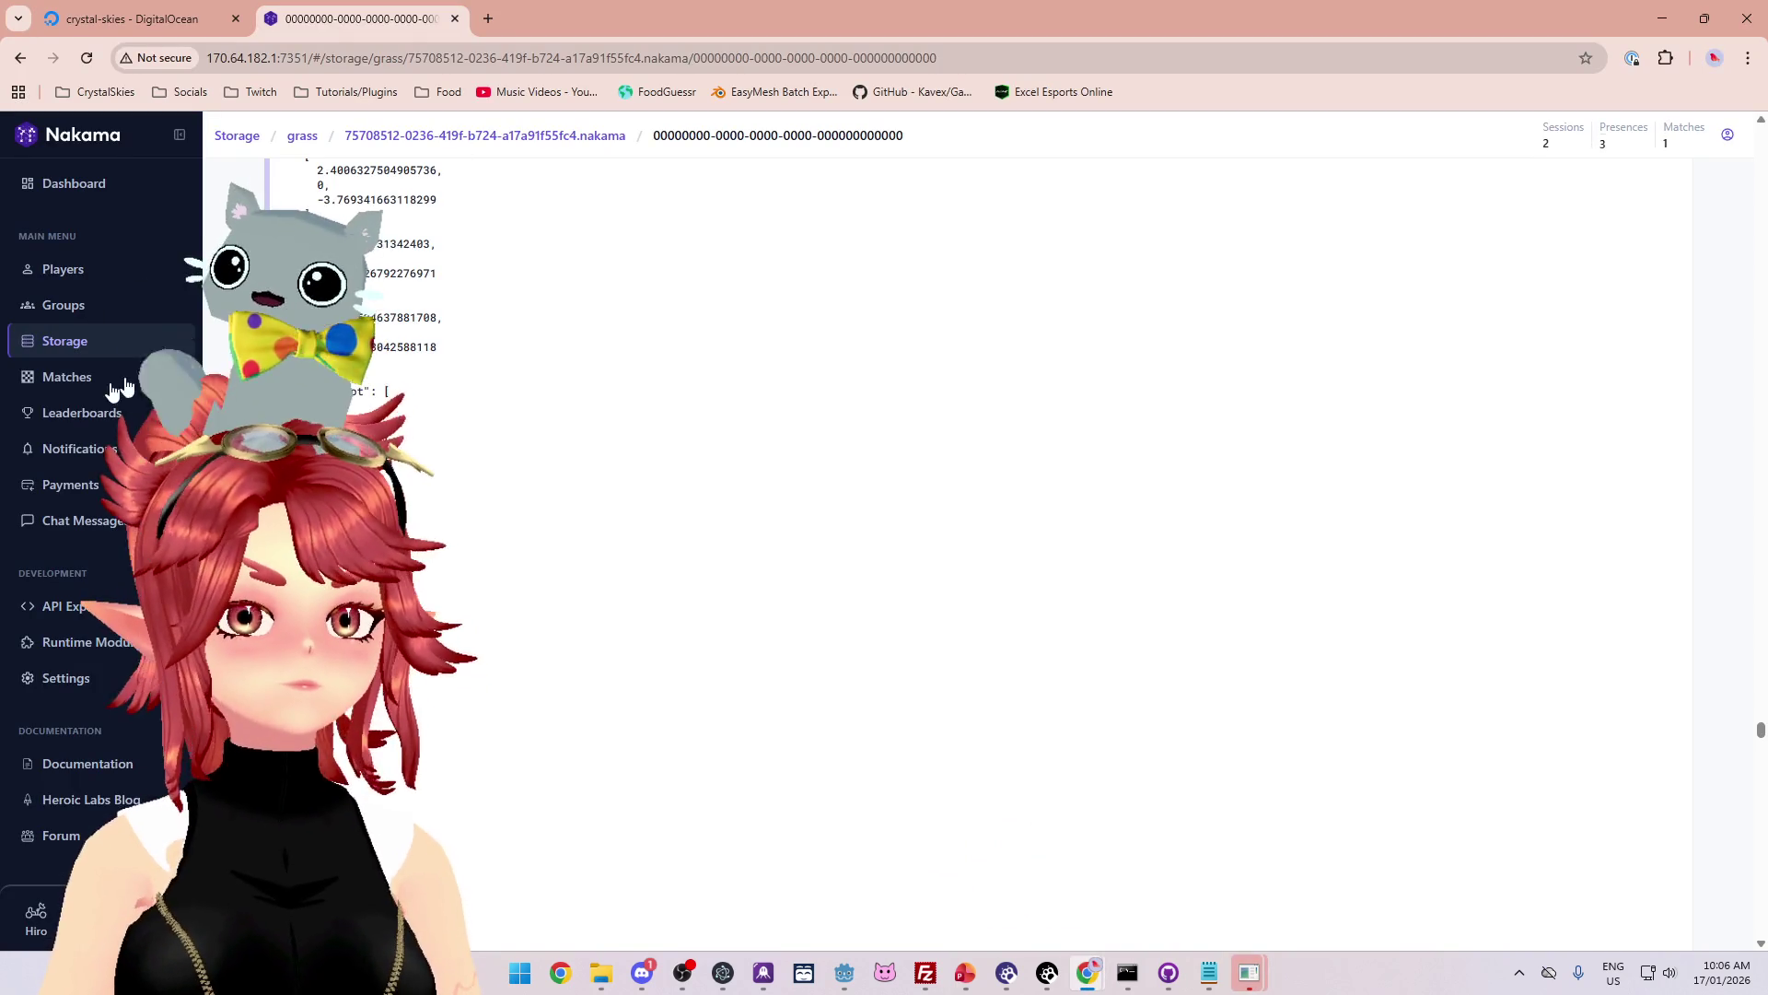
pyautogui.click(60, 377)
pyautogui.click(64, 342)
pyautogui.click(556, 440)
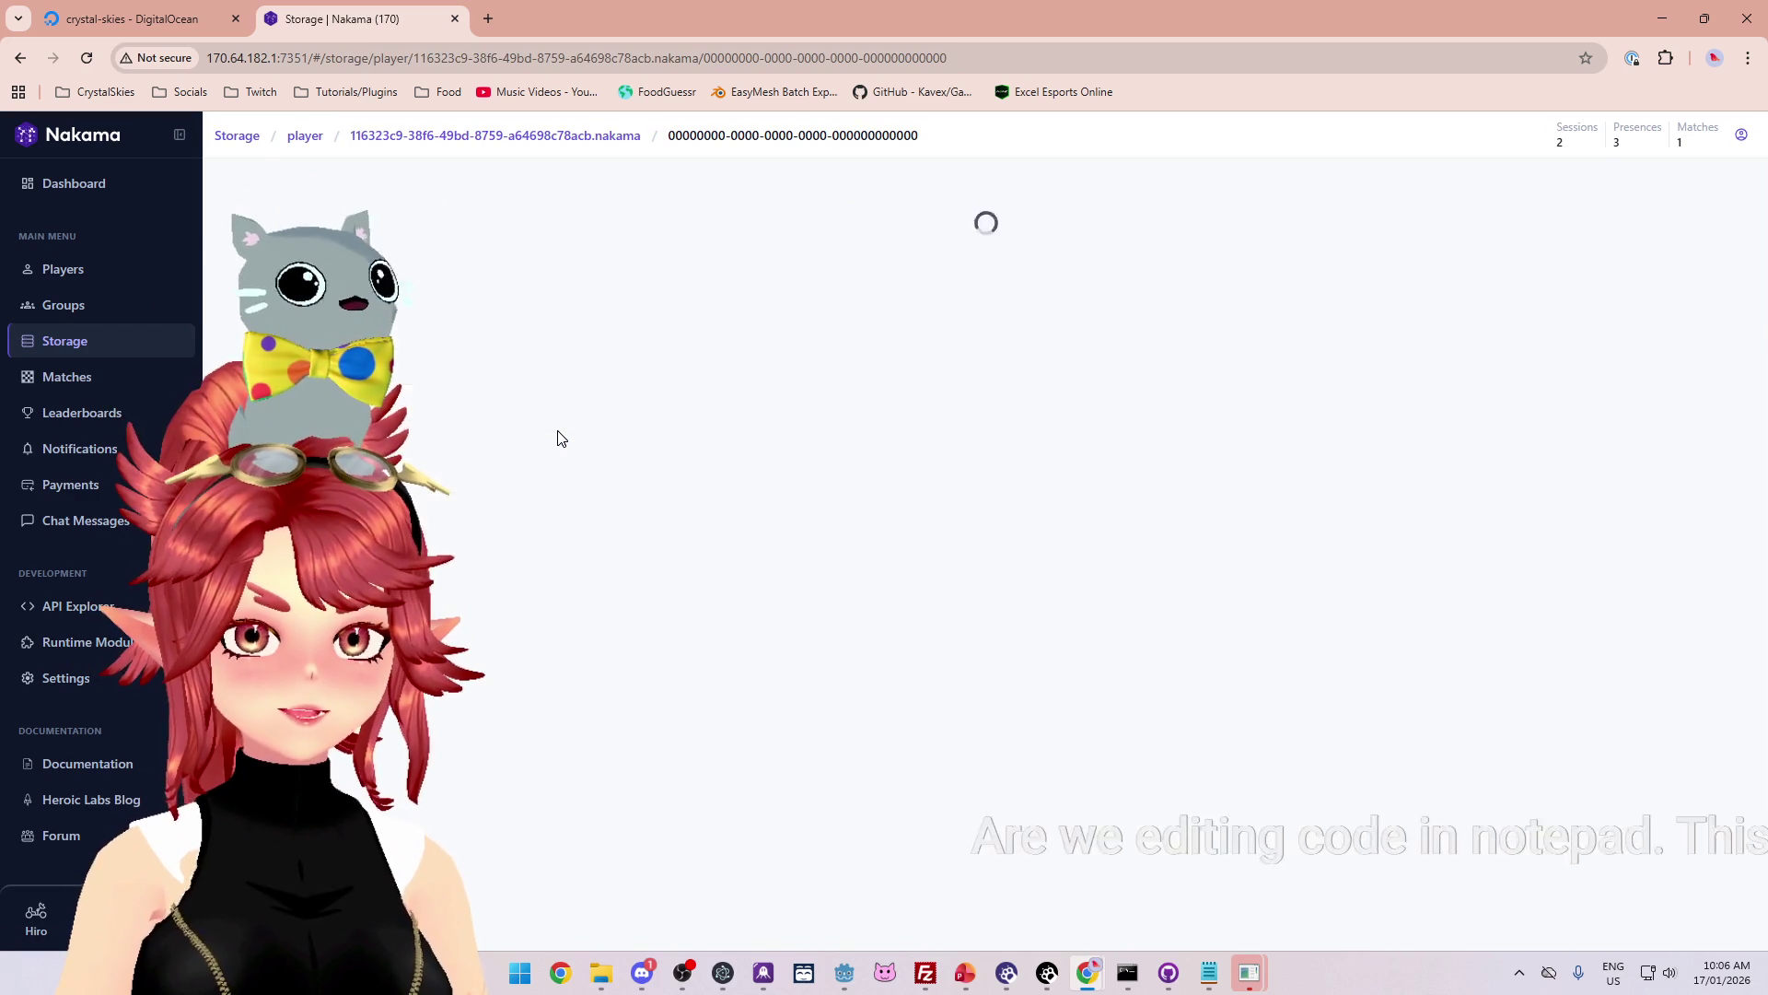
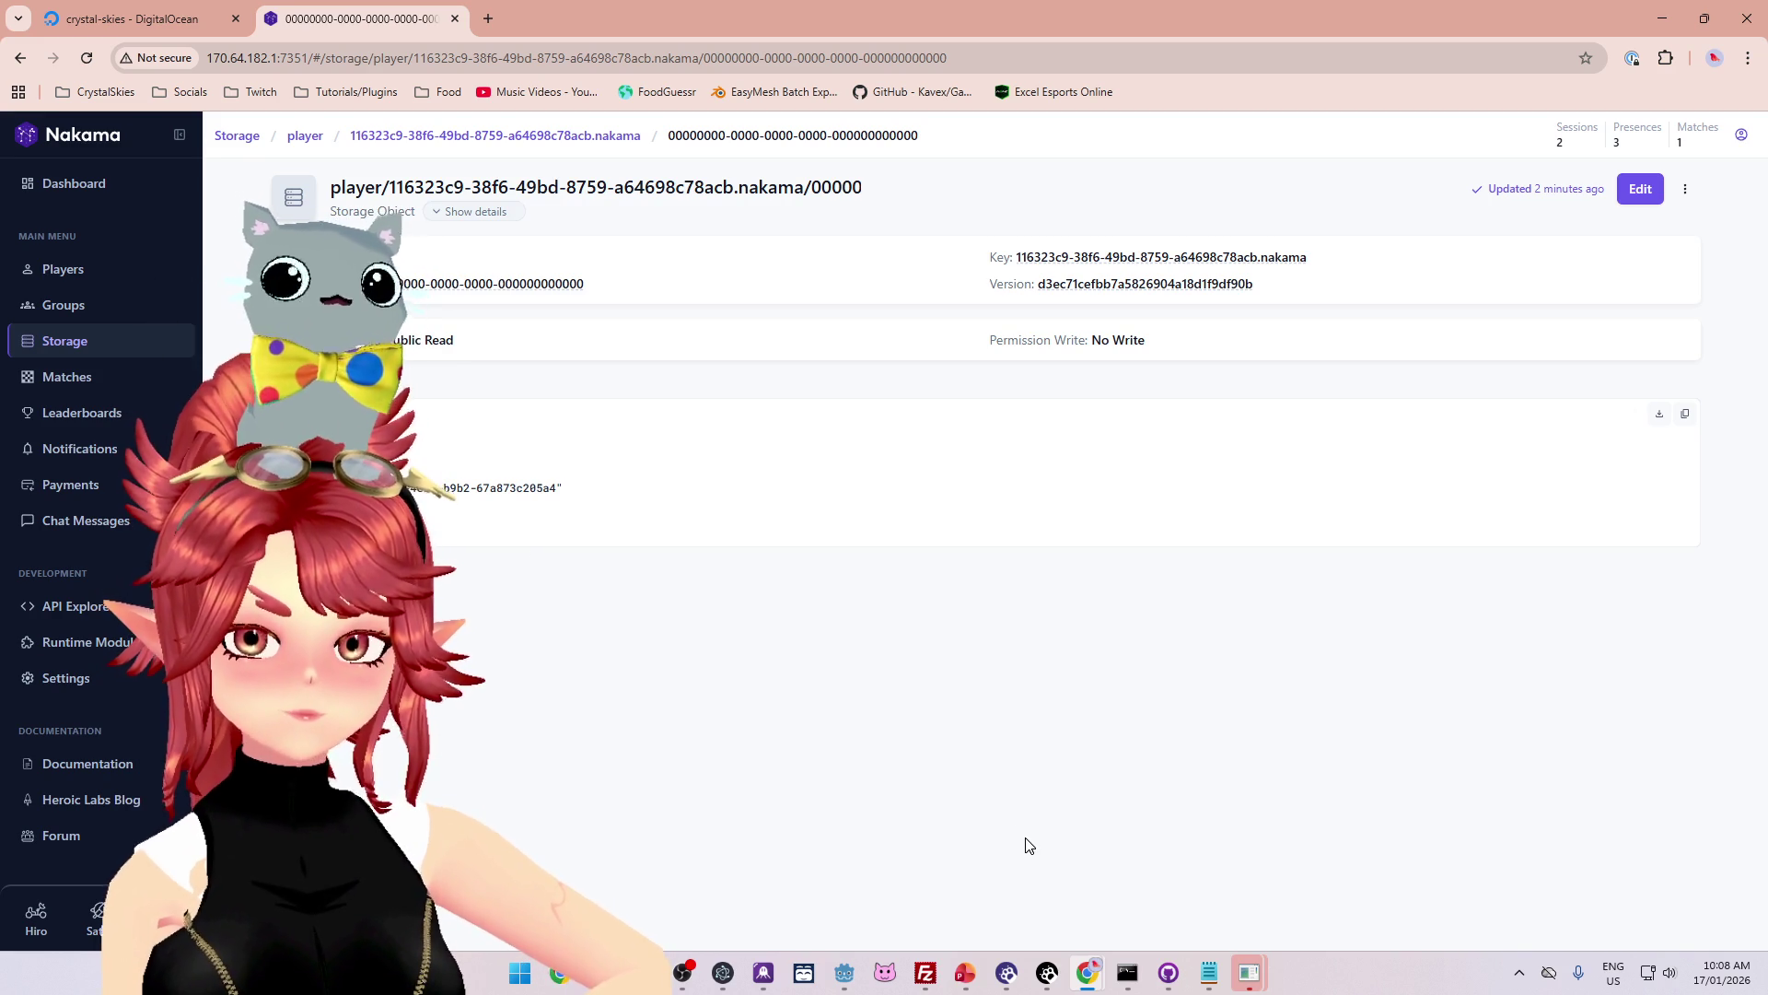
pyautogui.moveTo(1089, 975)
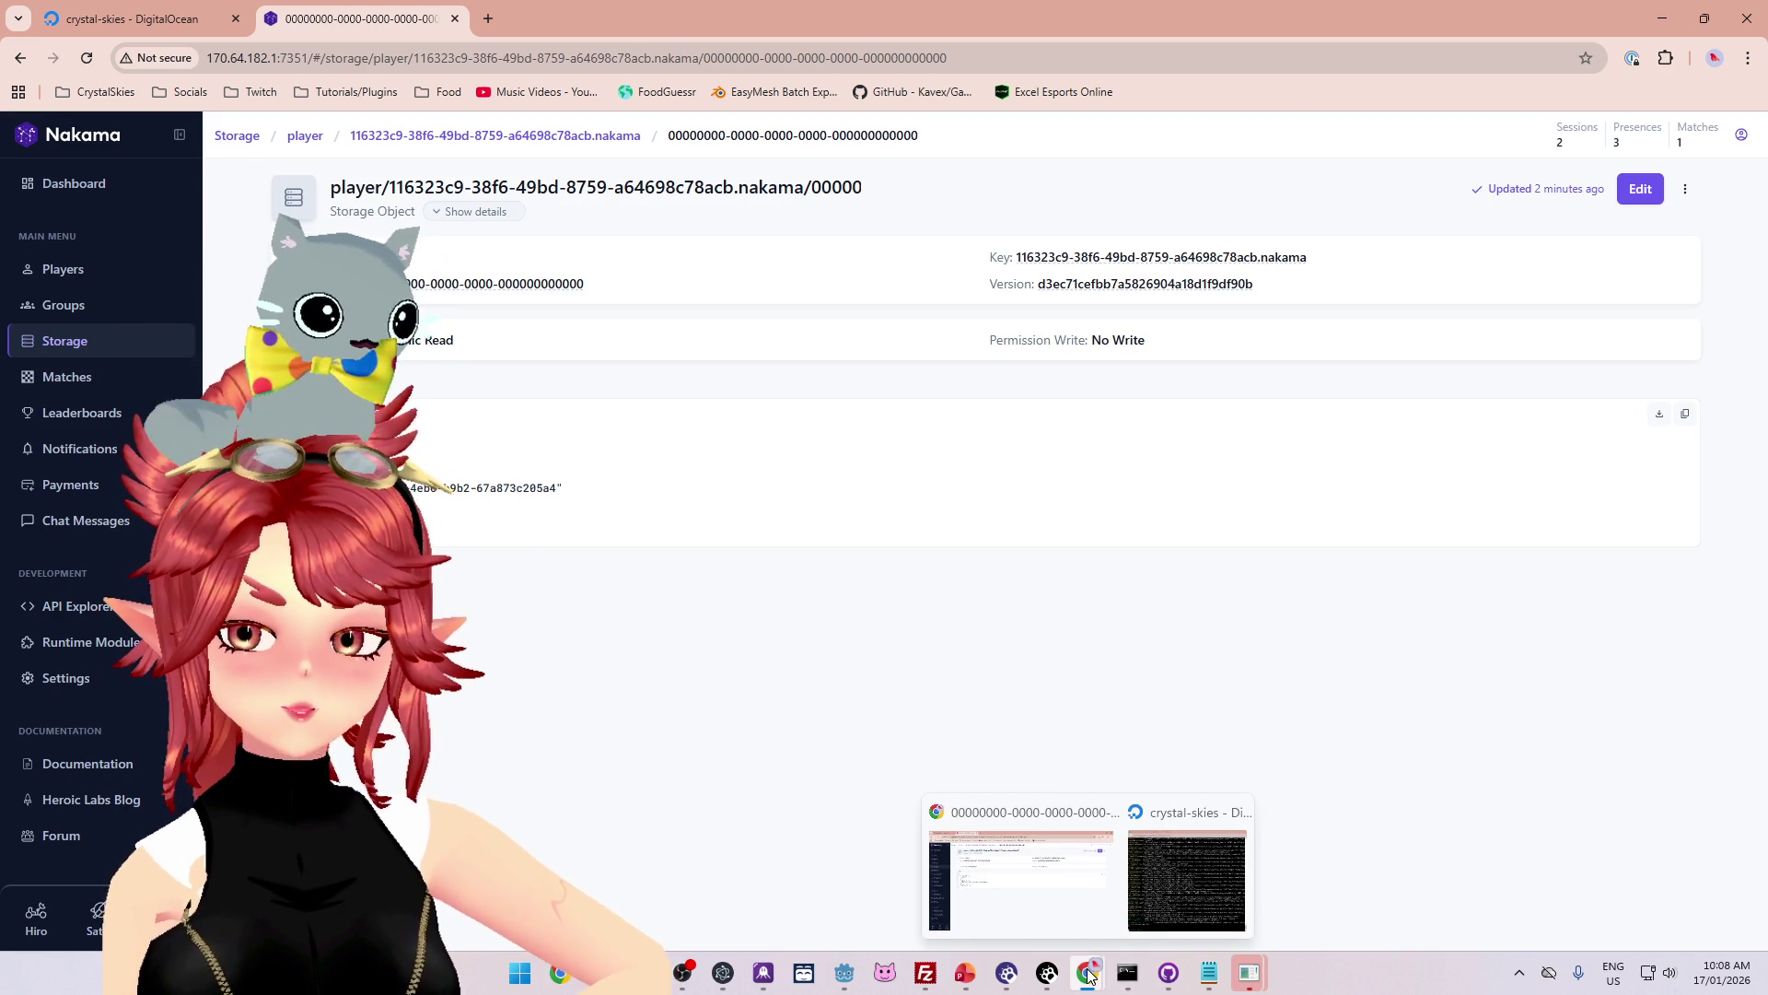
pyautogui.moveTo(1212, 991)
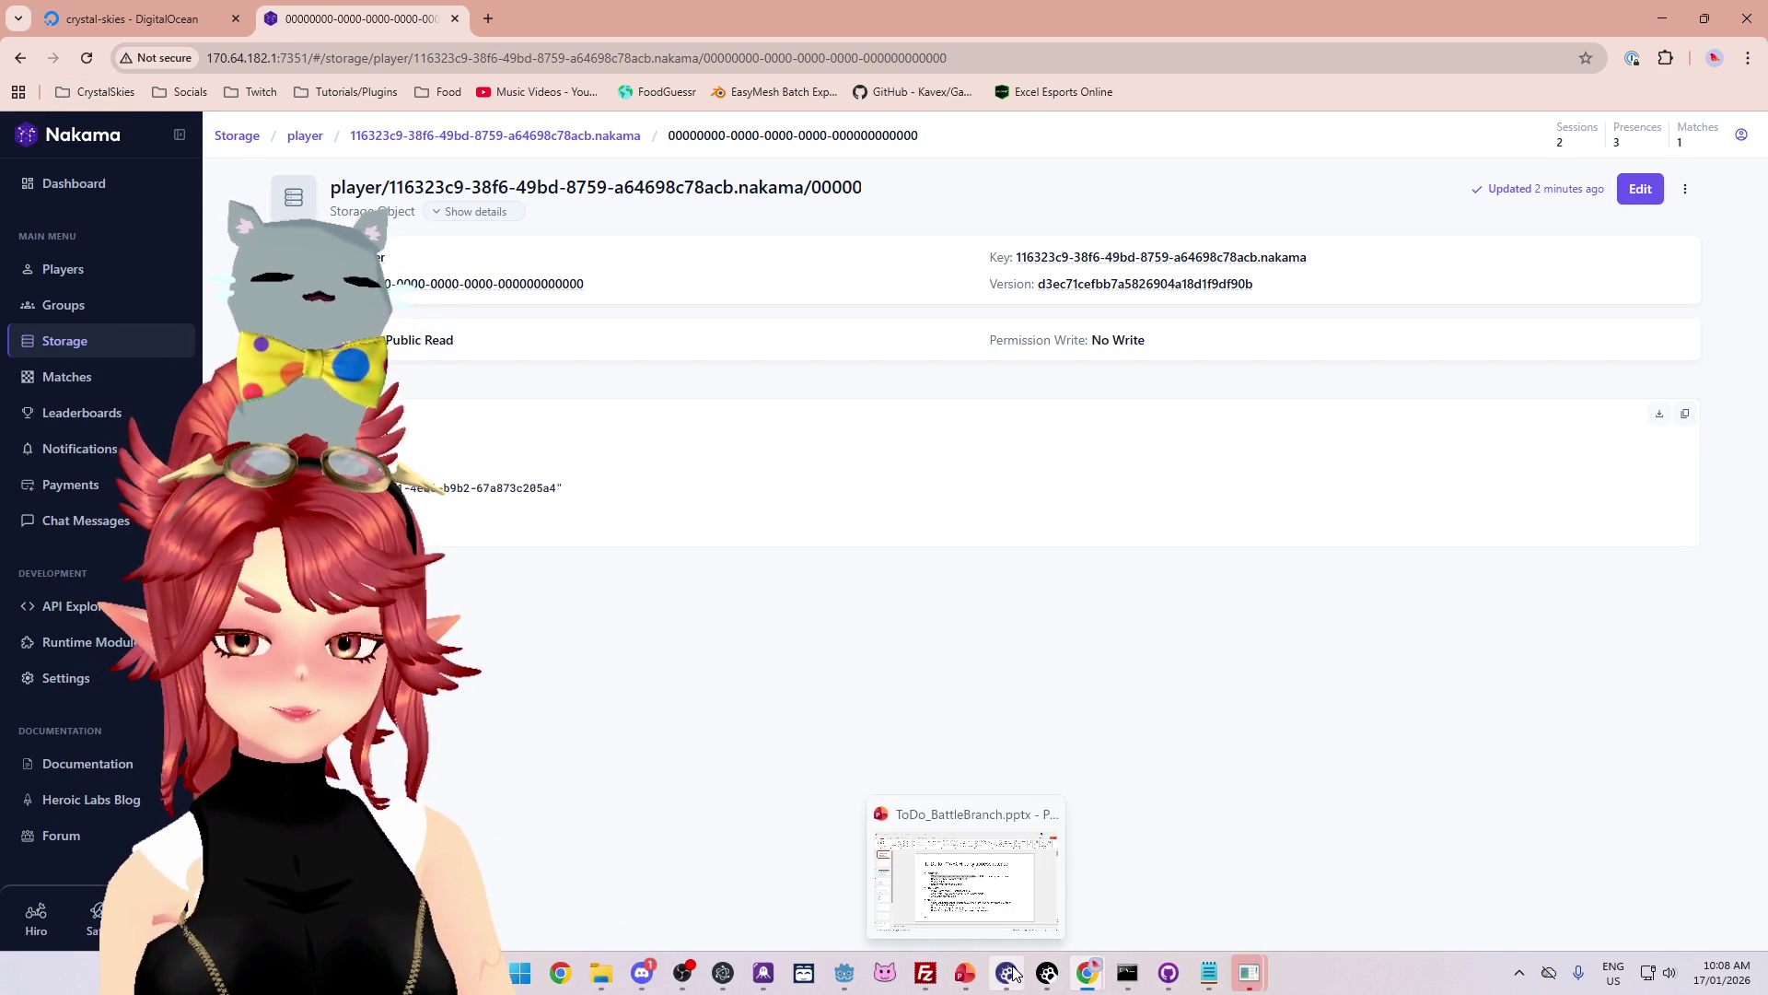
pyautogui.moveTo(1014, 972)
pyautogui.click(844, 972)
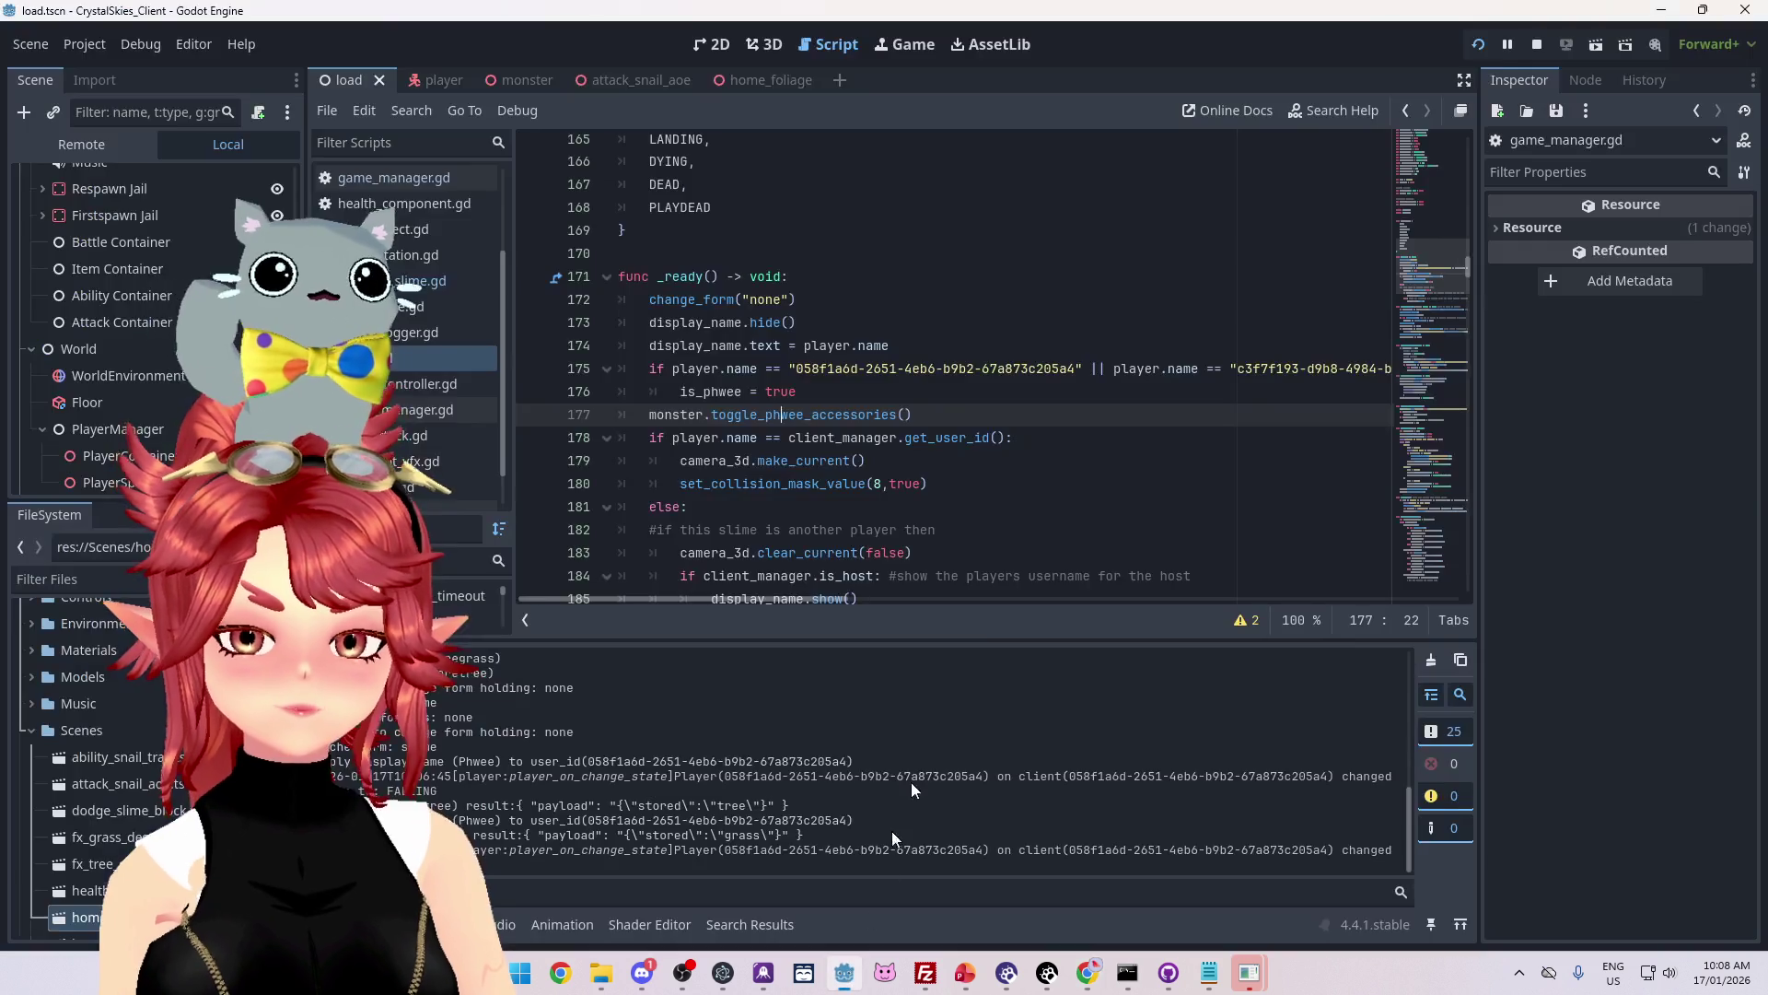
pyautogui.click(1206, 898)
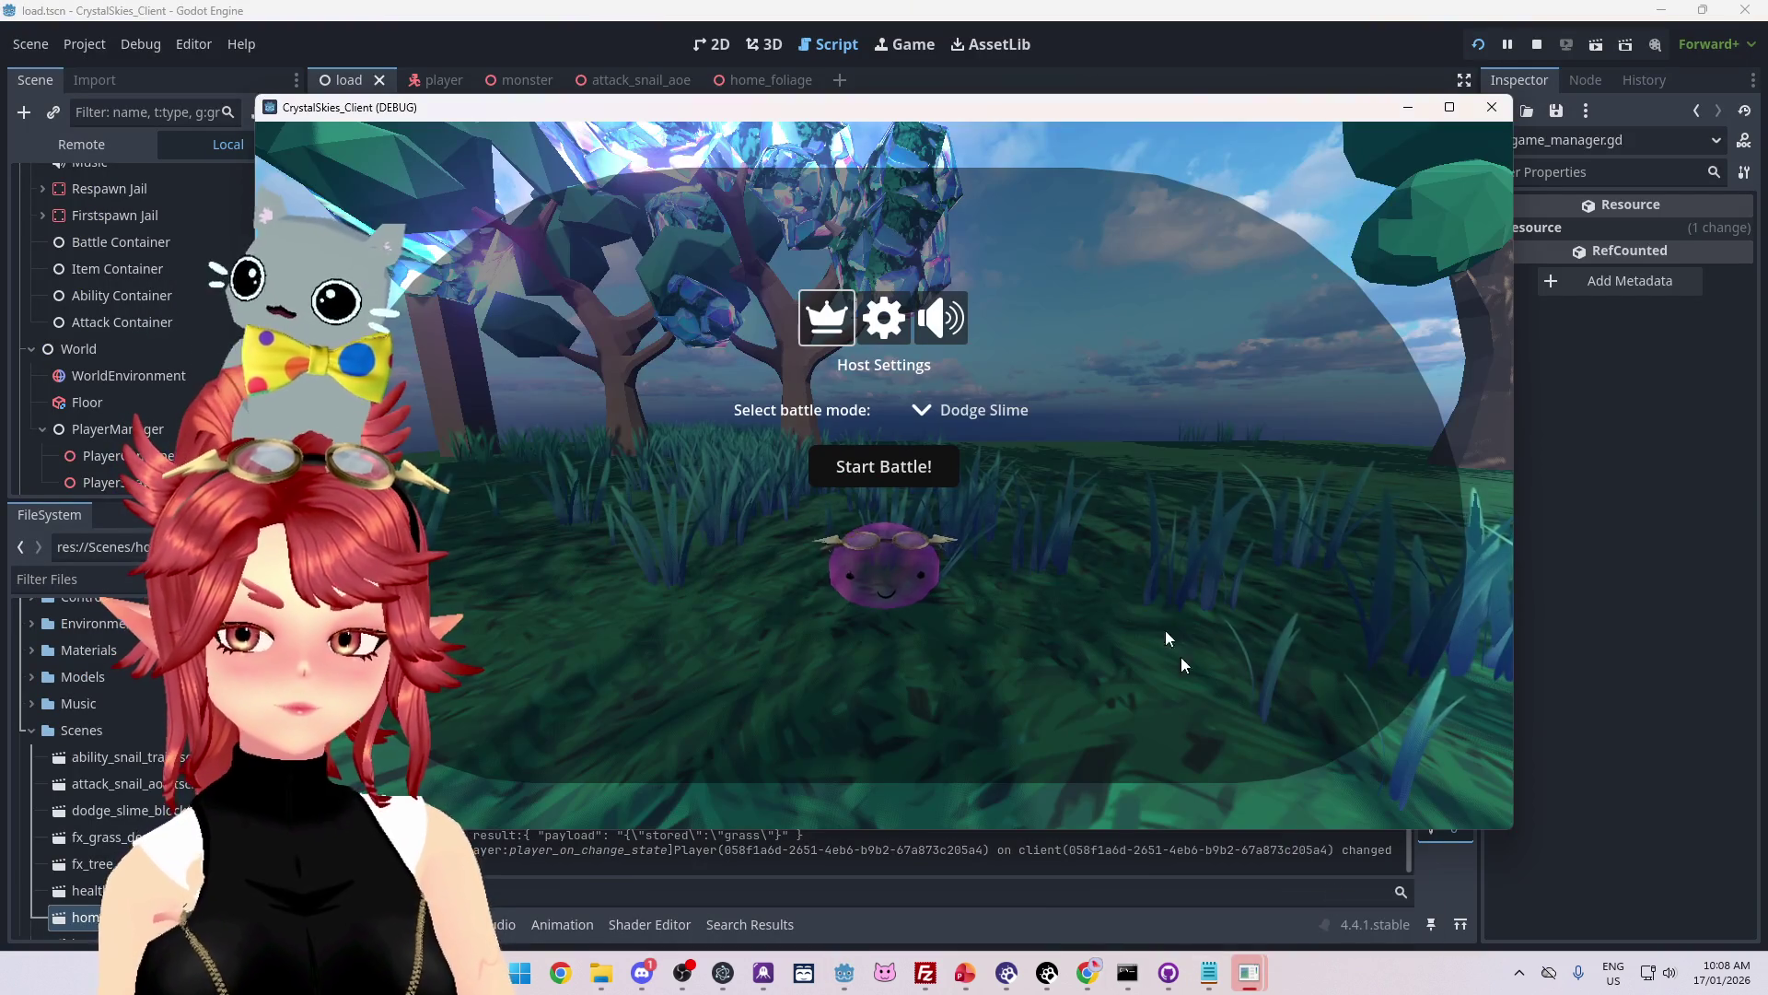
pyautogui.moveTo(1099, 497); pyautogui.dragTo(884, 476)
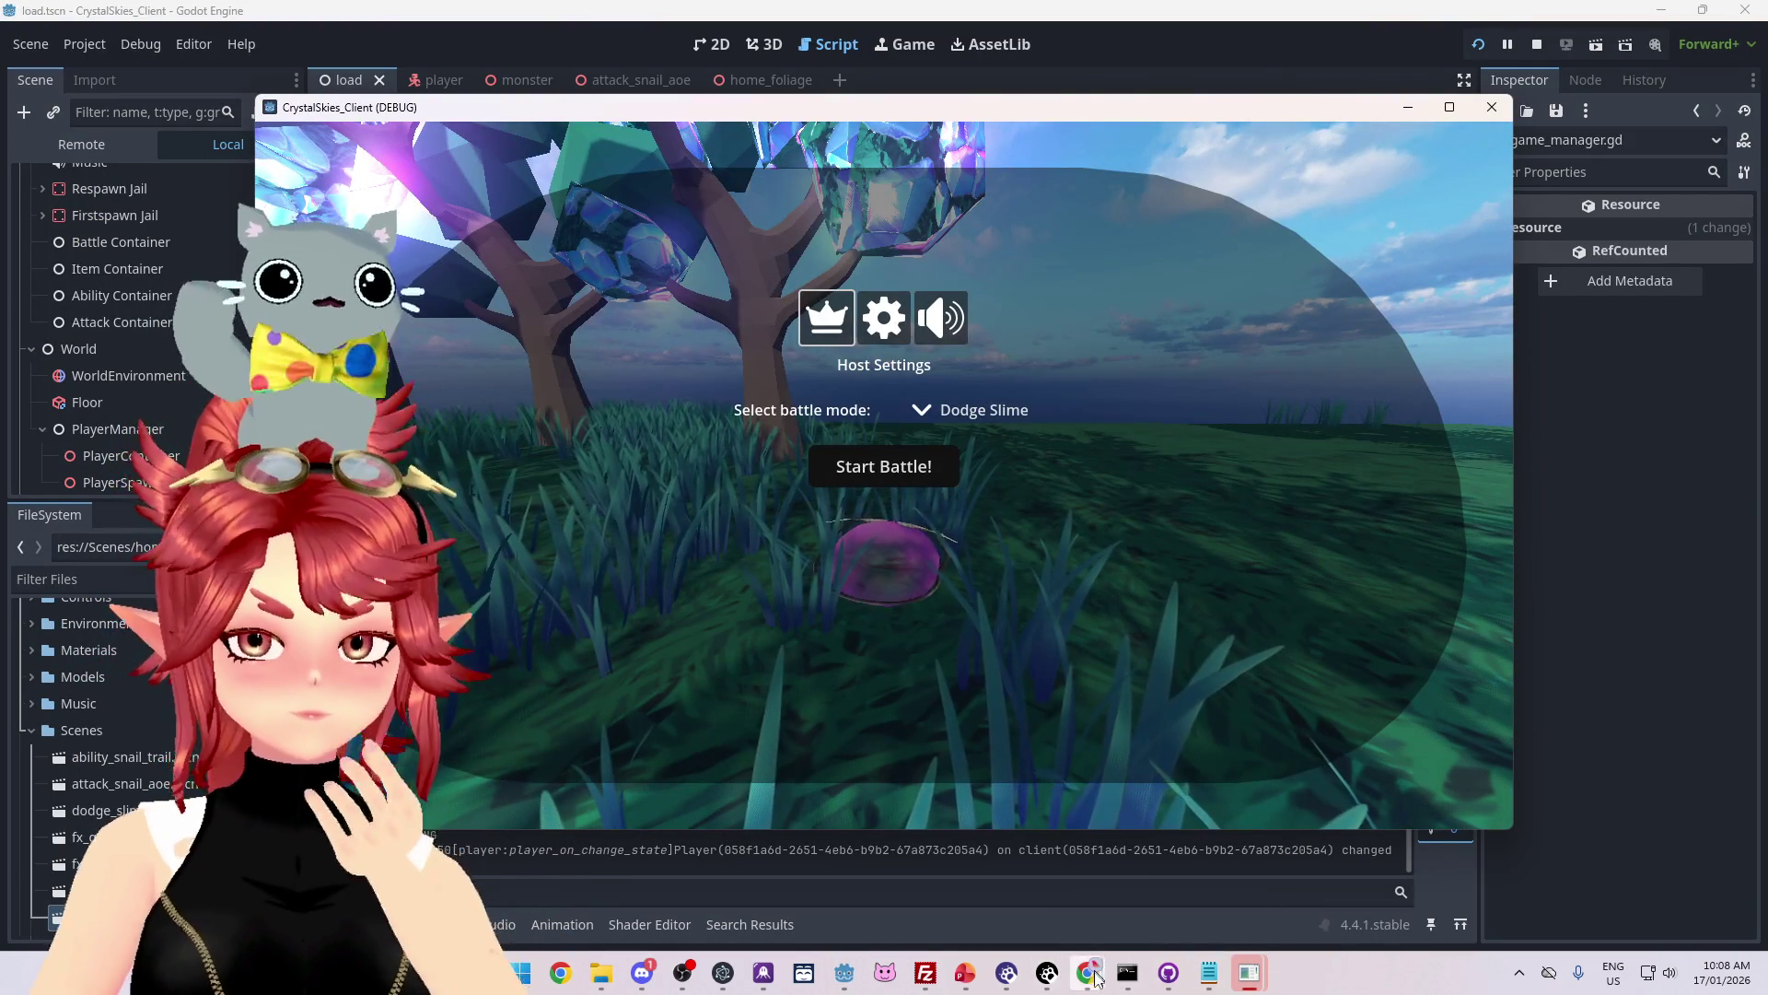
pyautogui.moveTo(1088, 972)
pyautogui.click(1060, 938)
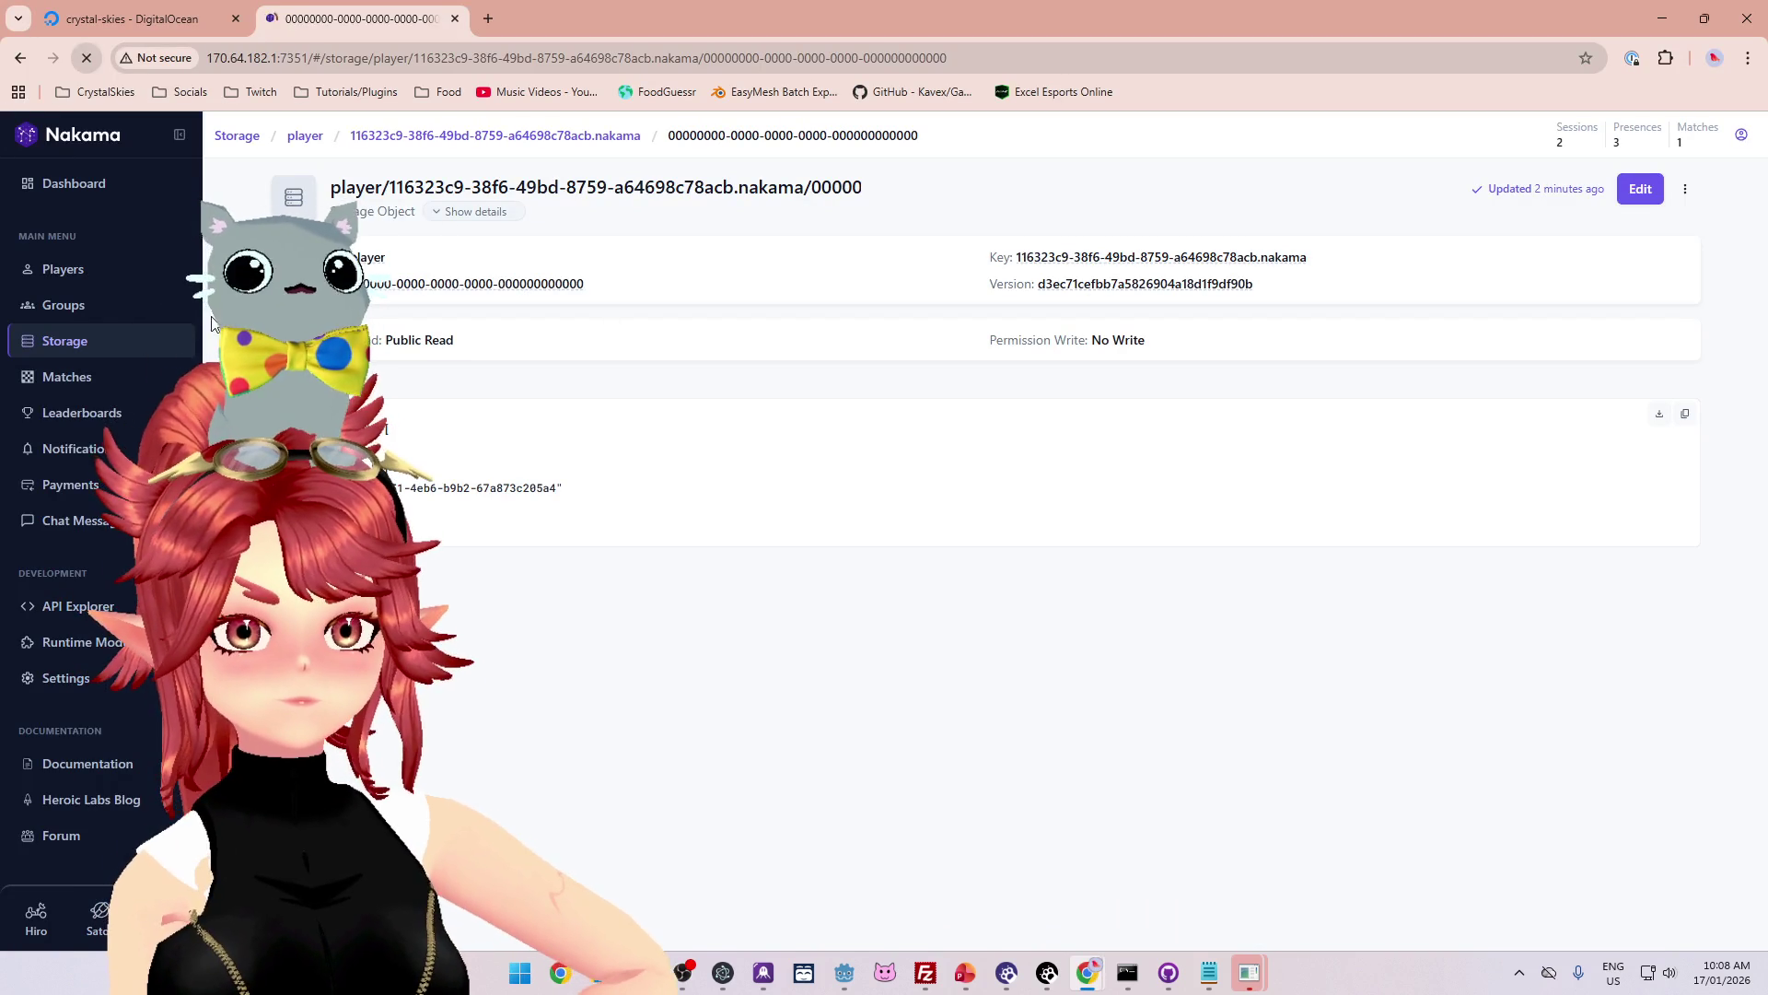